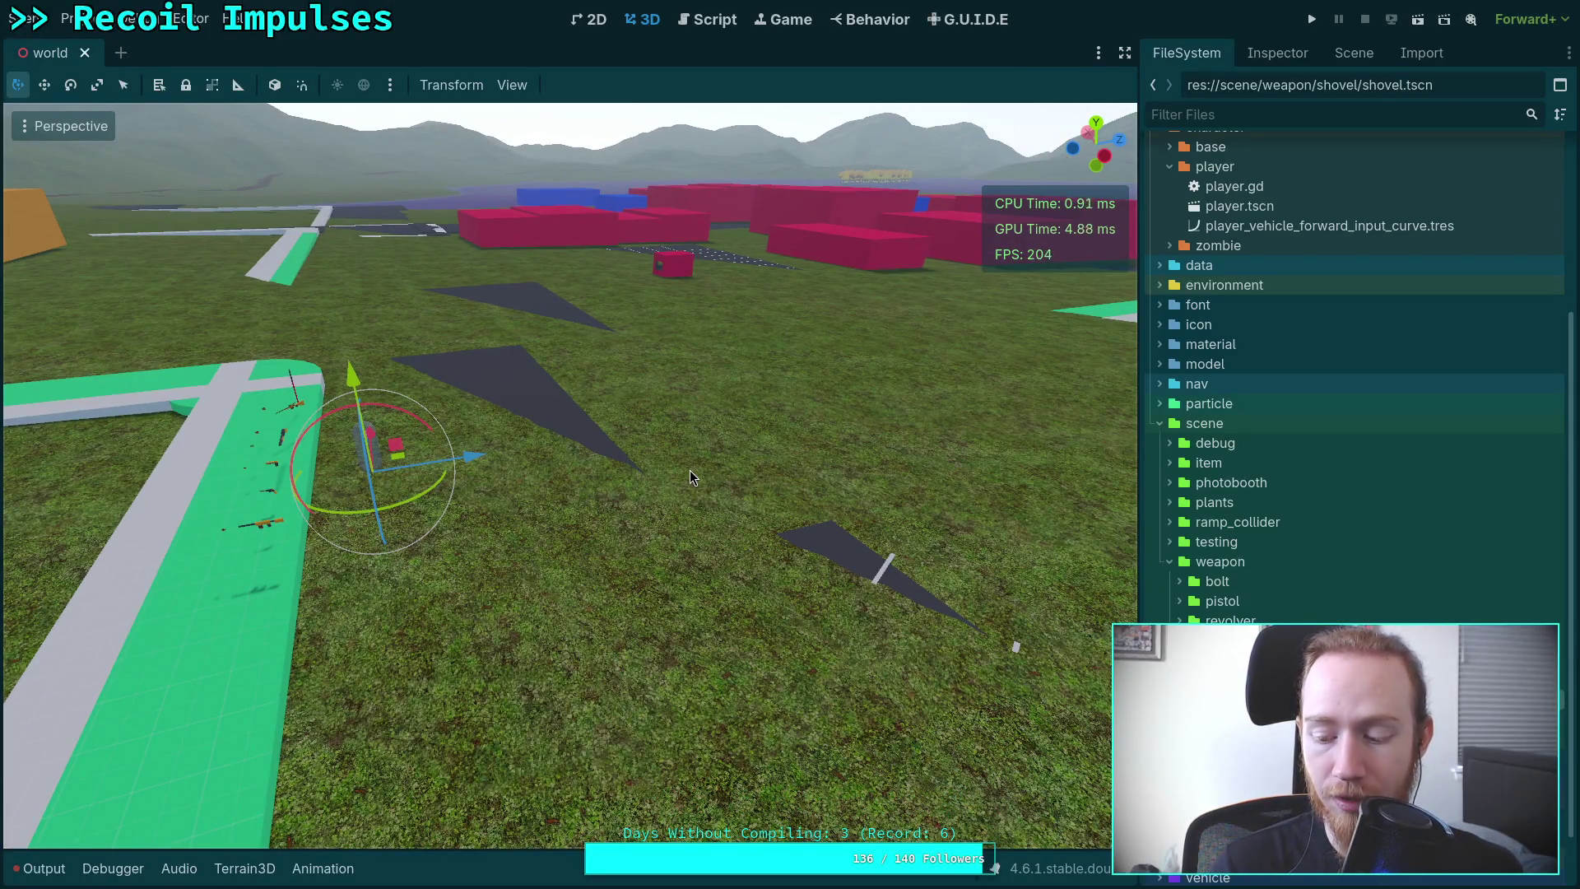
Step: Fly the camera toward the weapons lined up on the green strip in the 3D view
click(726, 32)
key(ctrl+F2)
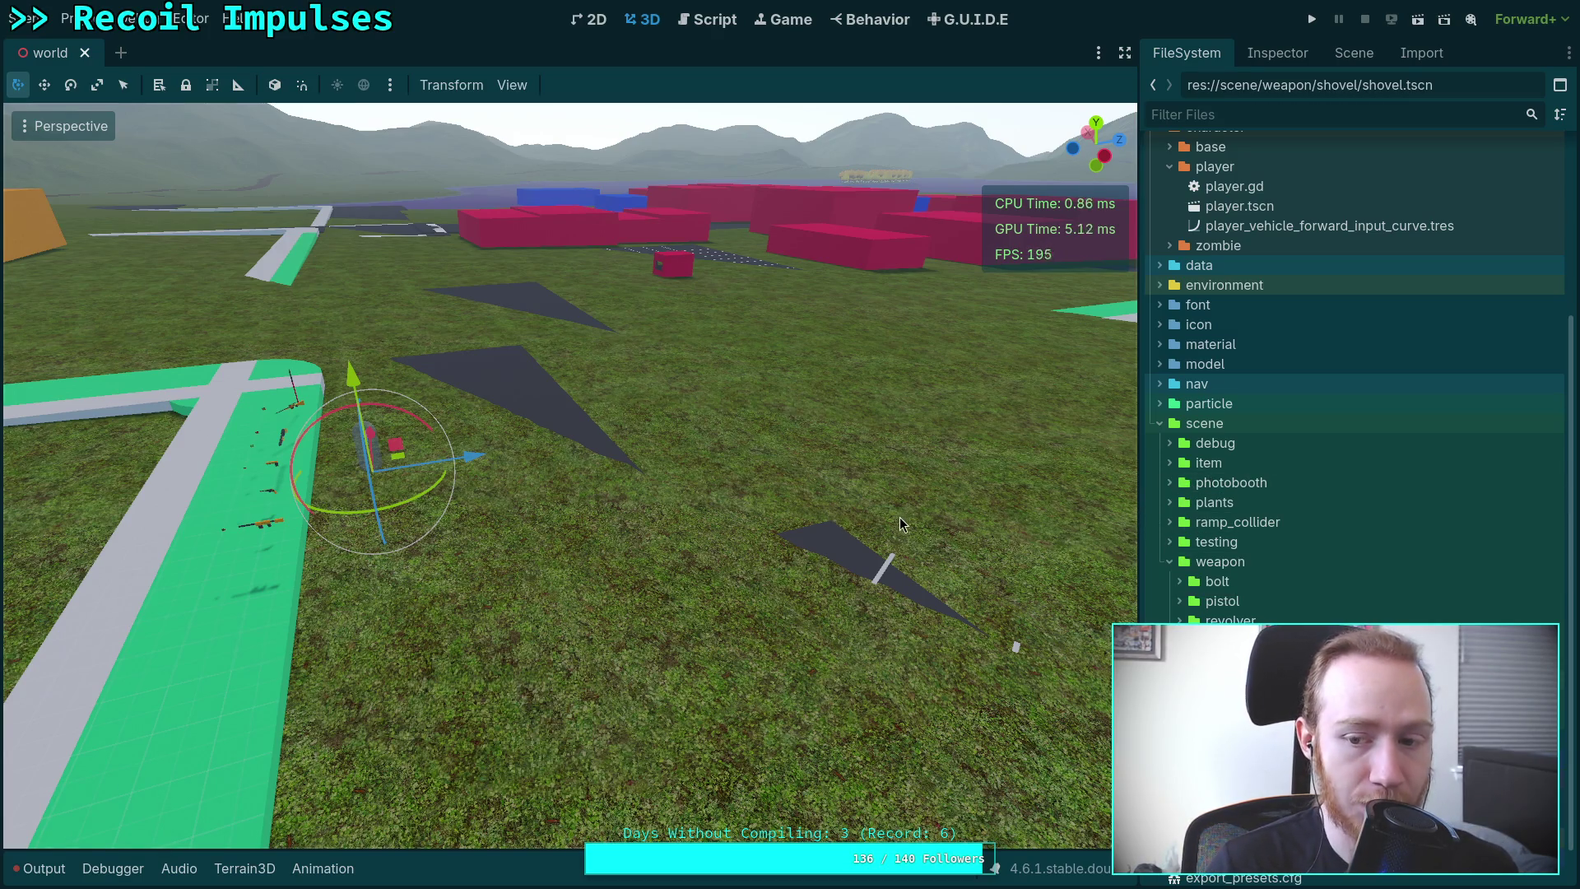
scroll(790, 525, down, 1)
key(w)
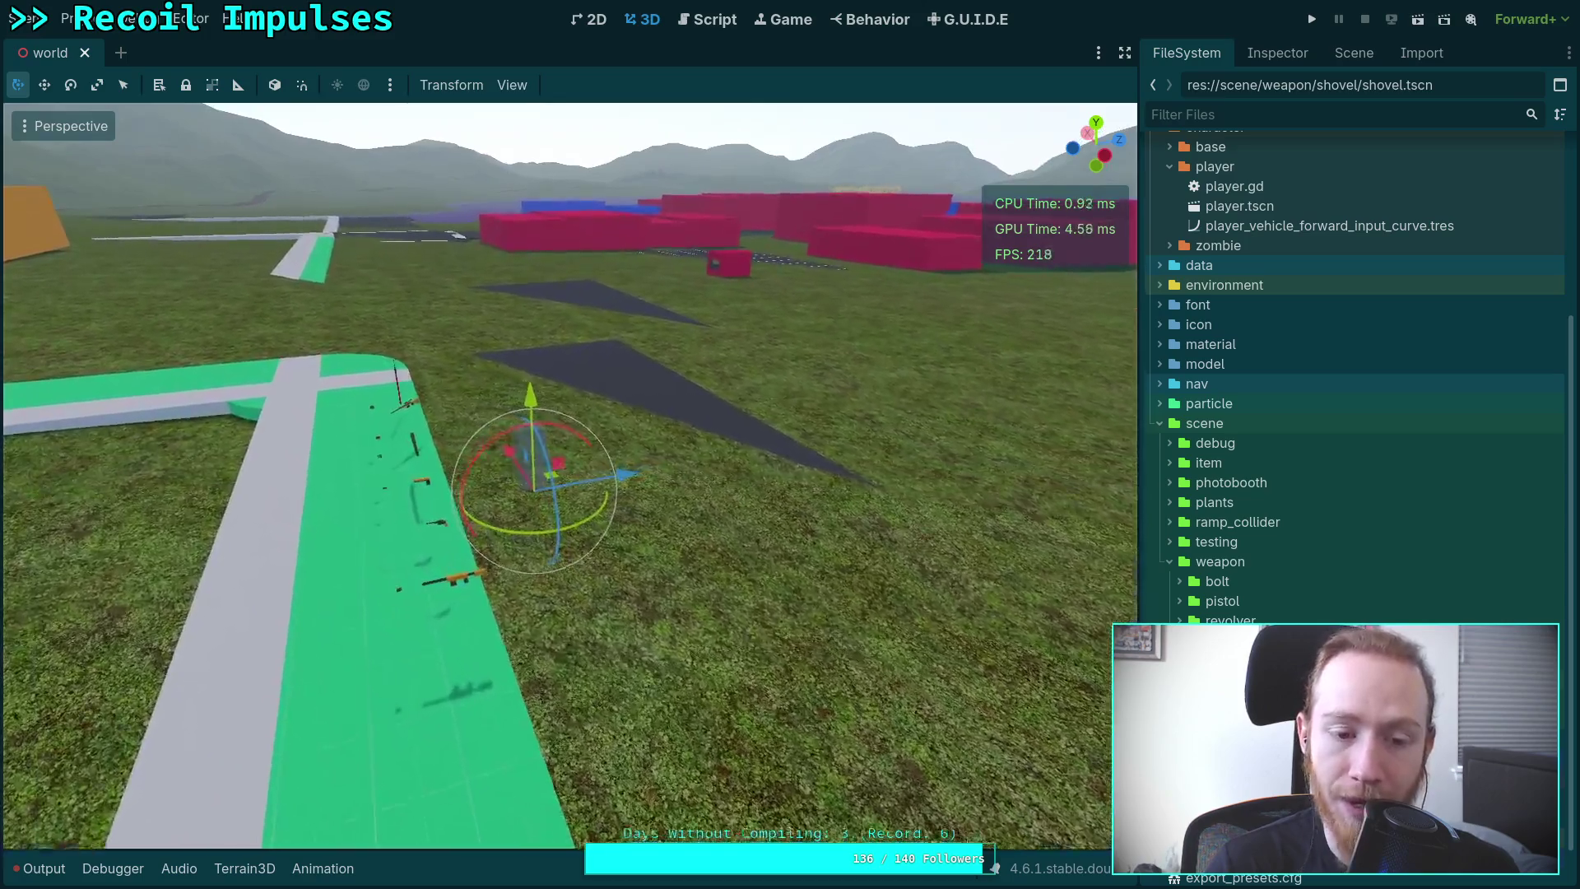
key(w)
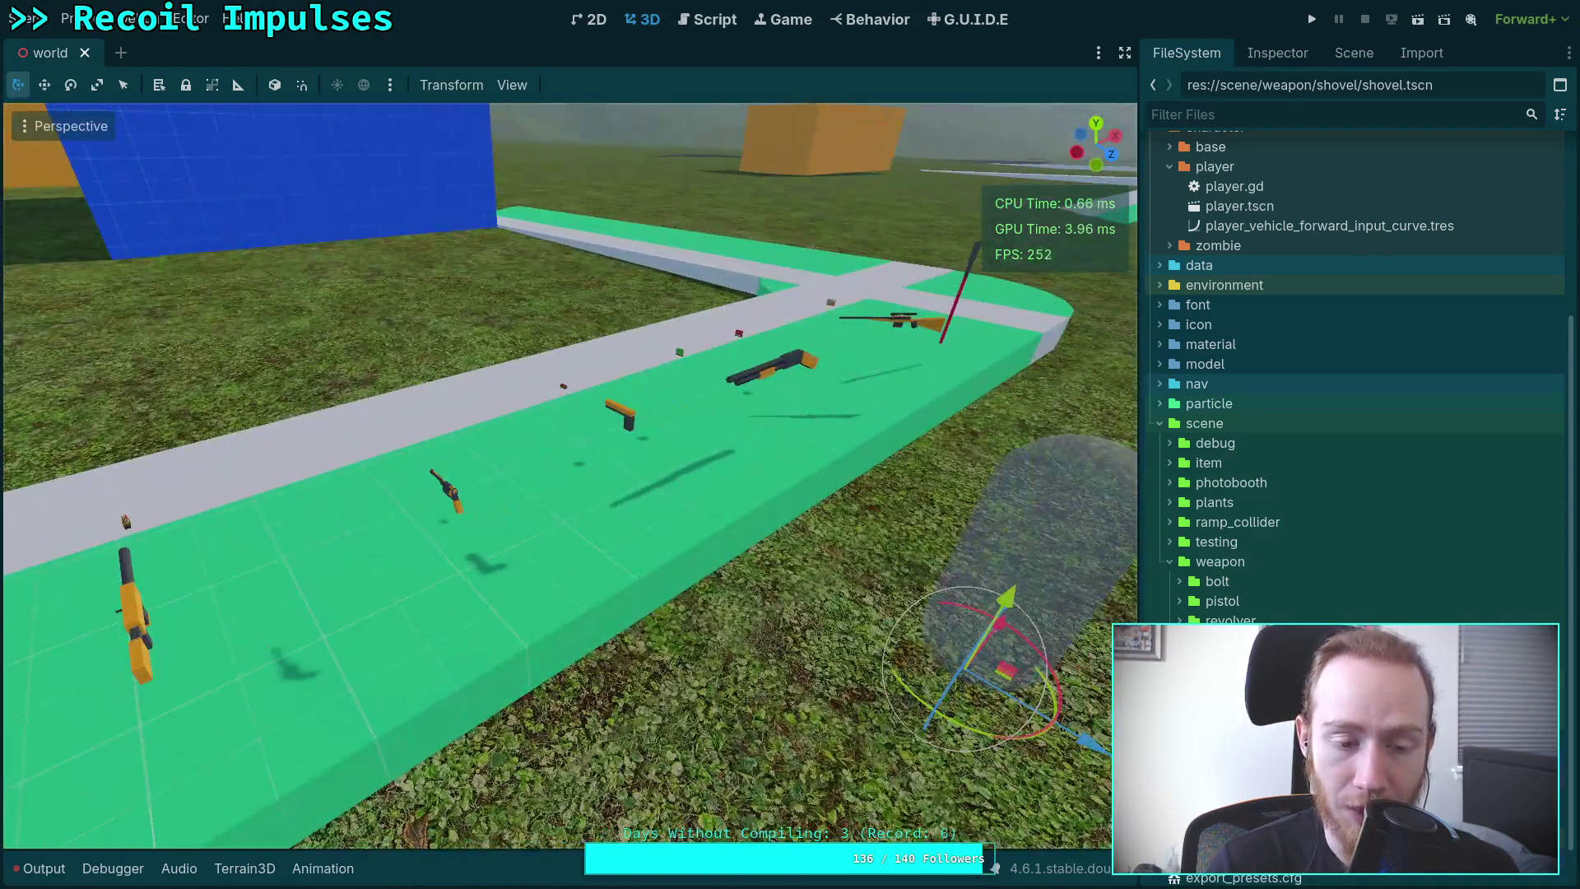
key(w)
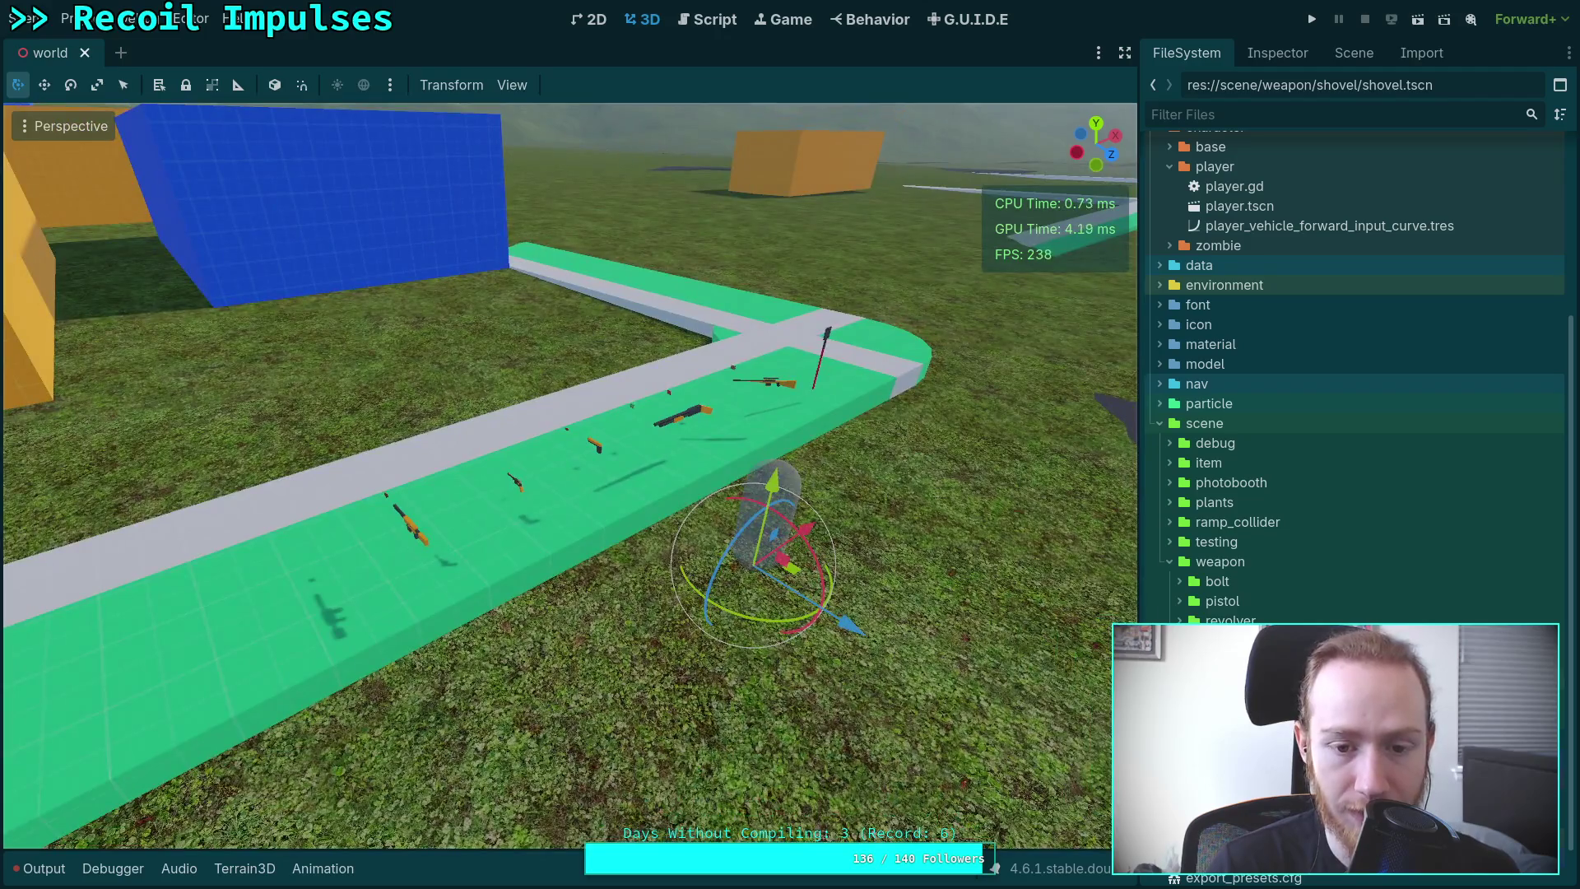
key(s)
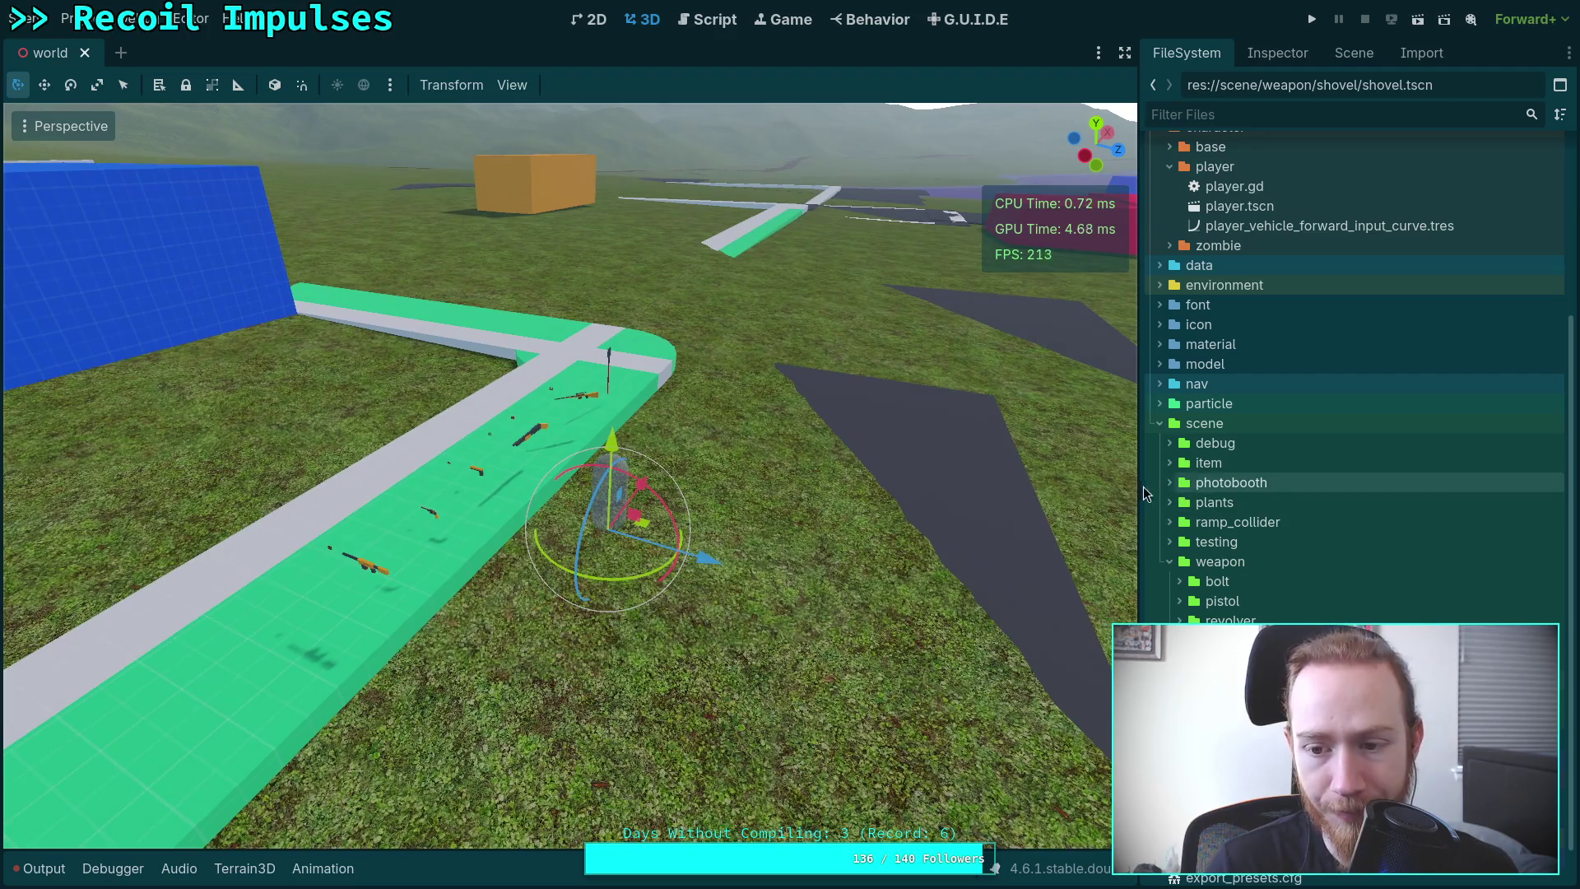
Step: Widen the 3D viewport and fly around the scene, turning, lowering and raising the camera
drag(1141, 487, 1187, 486)
drag(1048, 489, 1144, 490)
key(s)
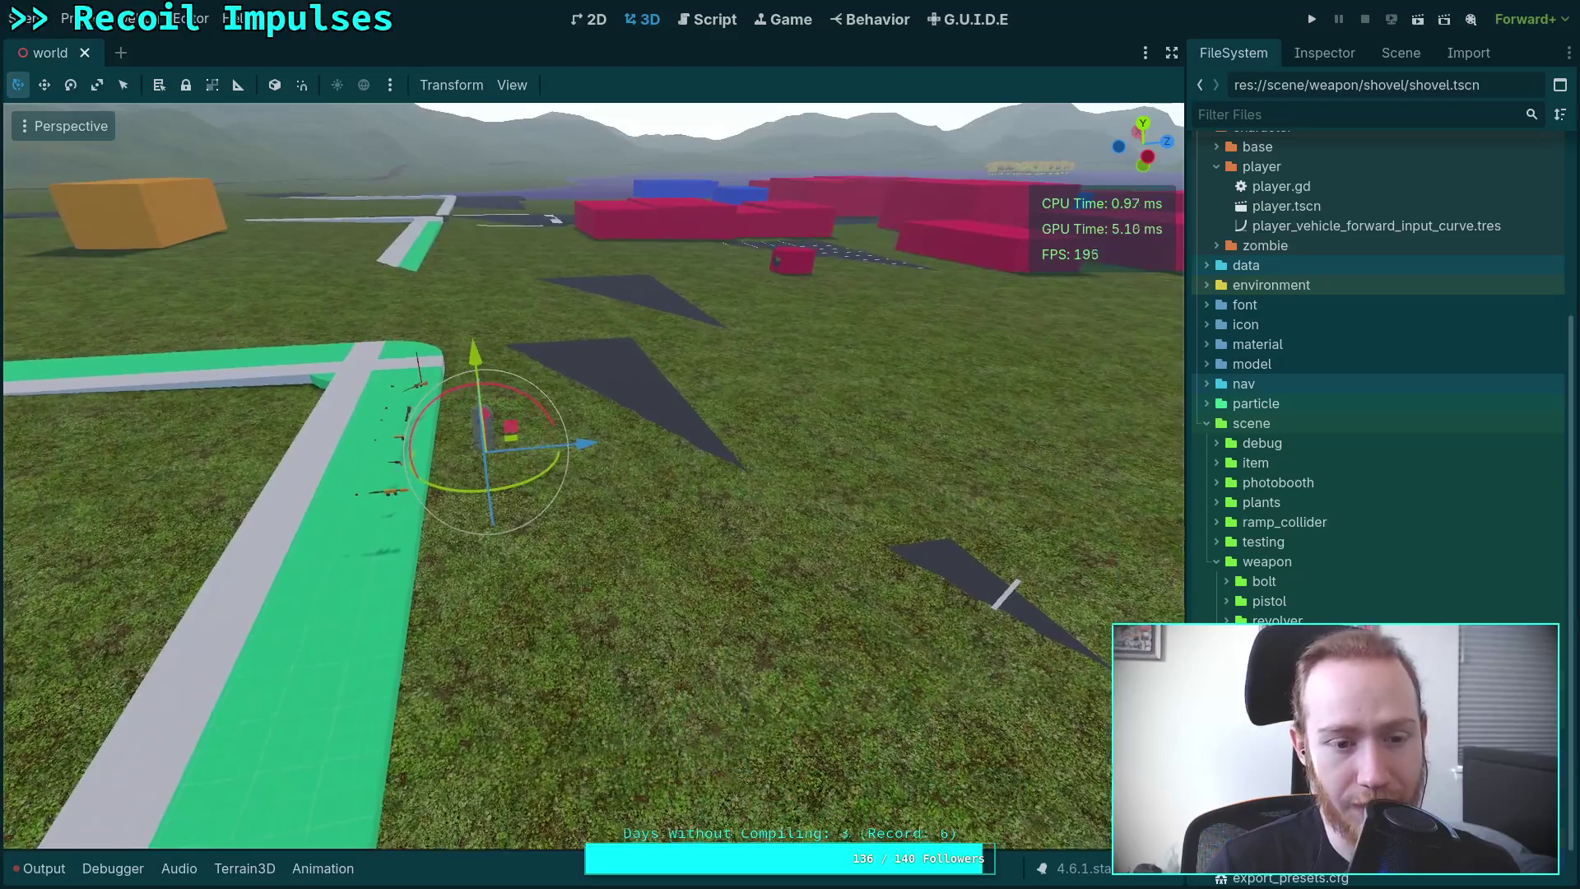
key(s)
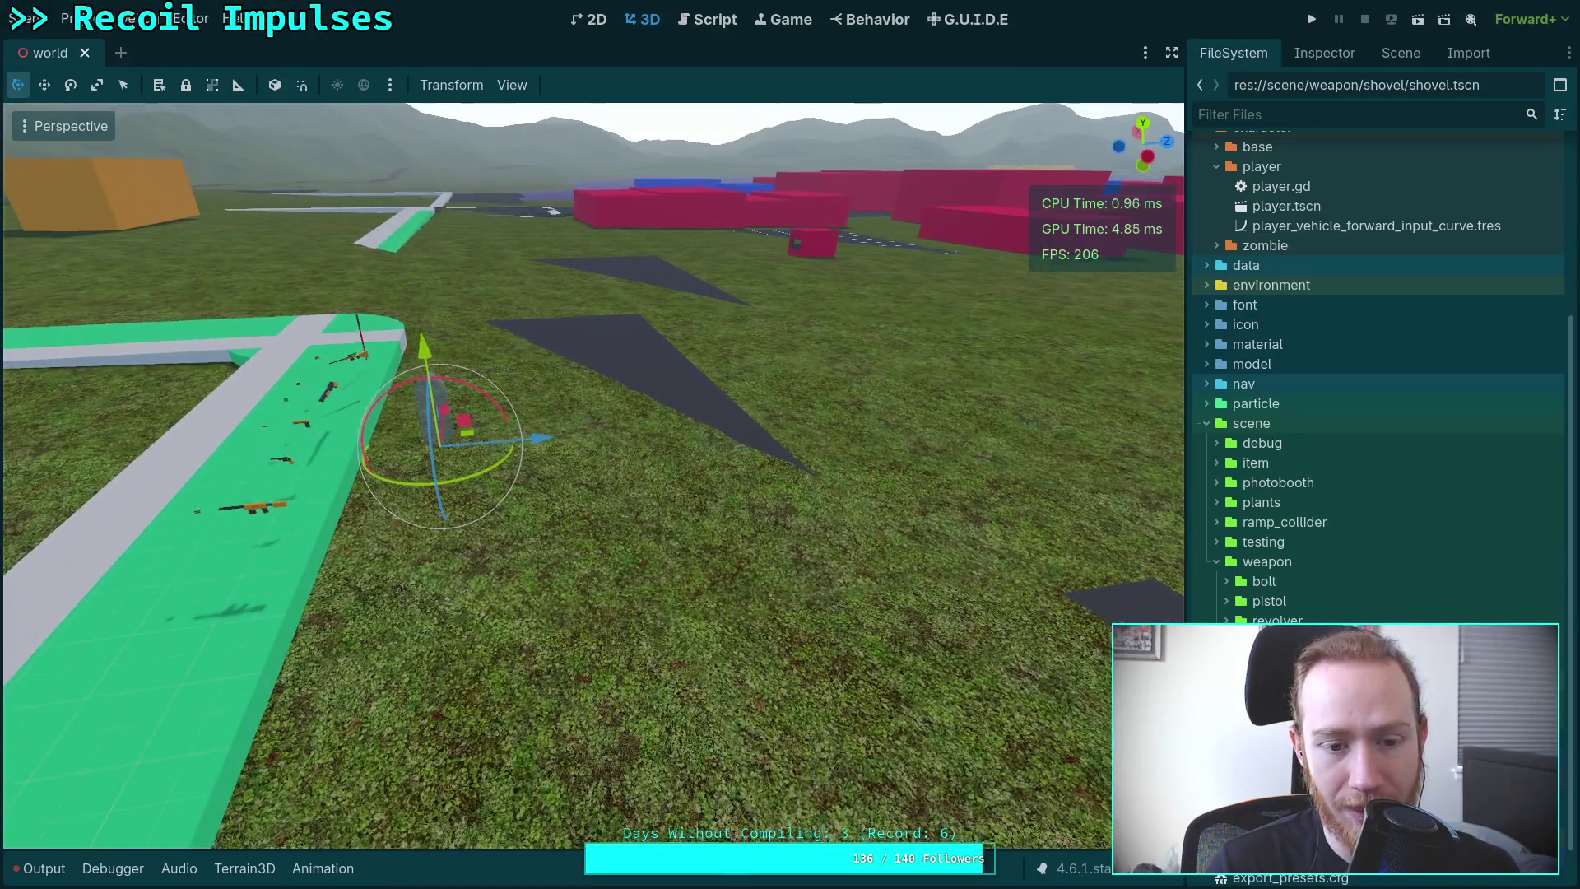
key(q)
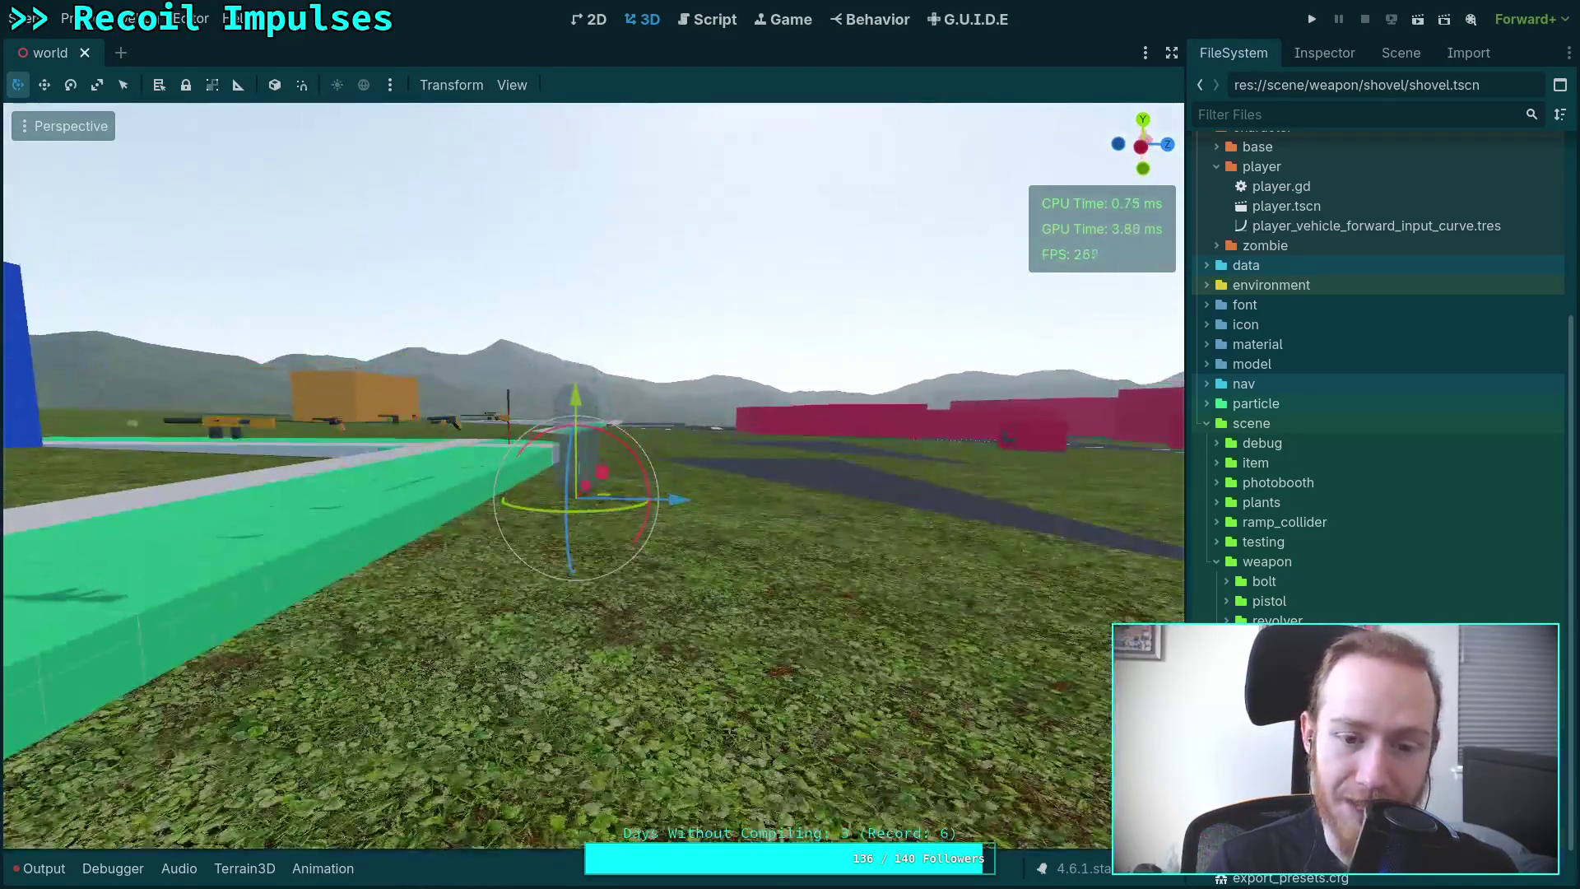
key(e)
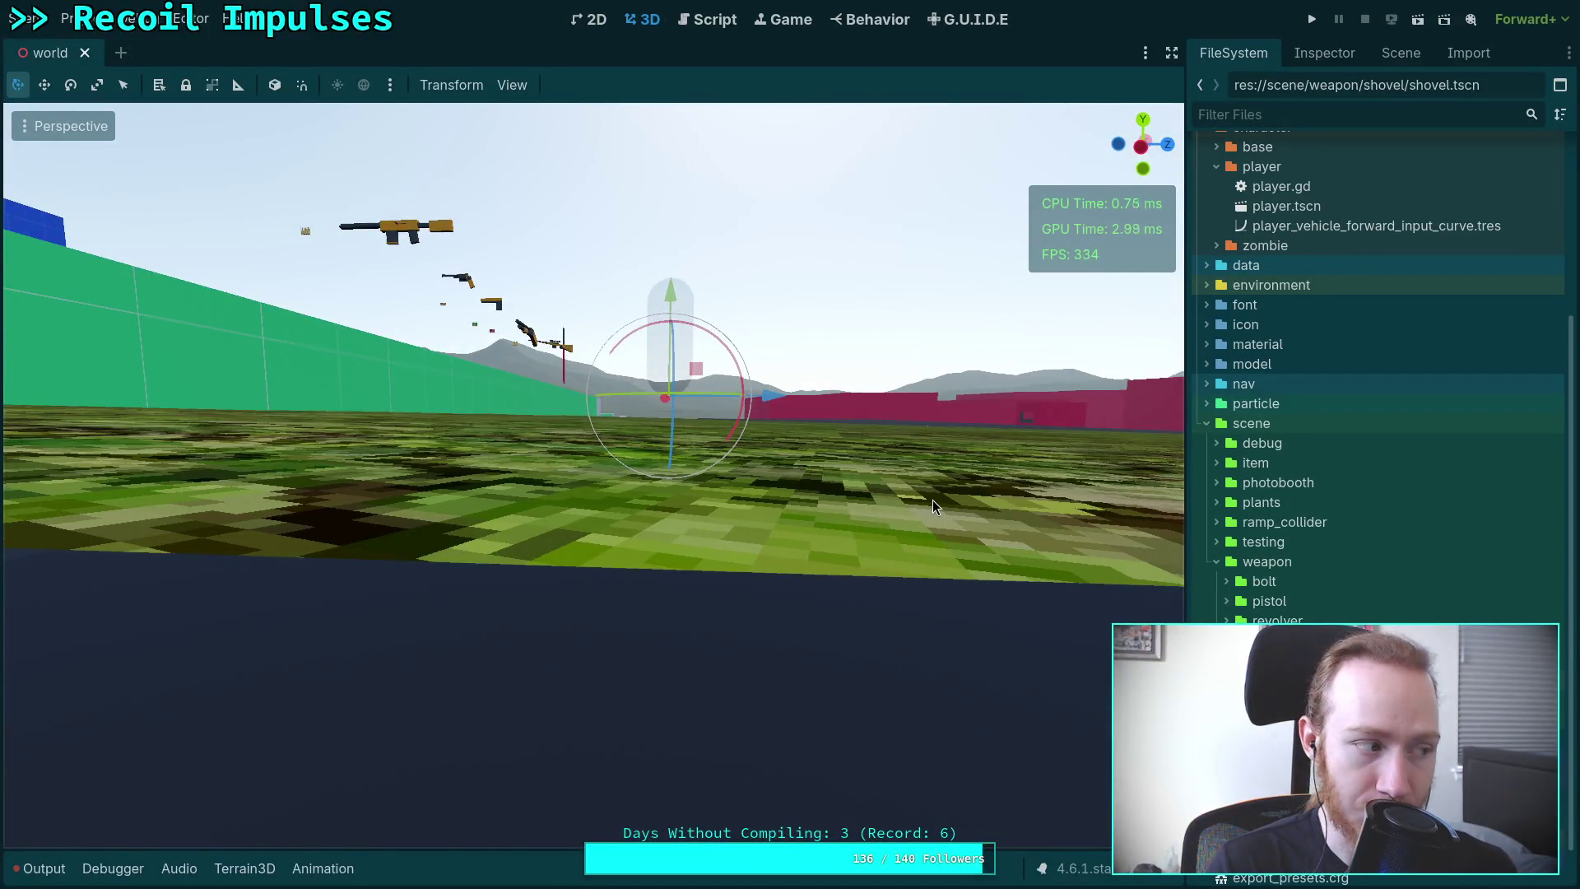
scroll(593, 476, down, 5)
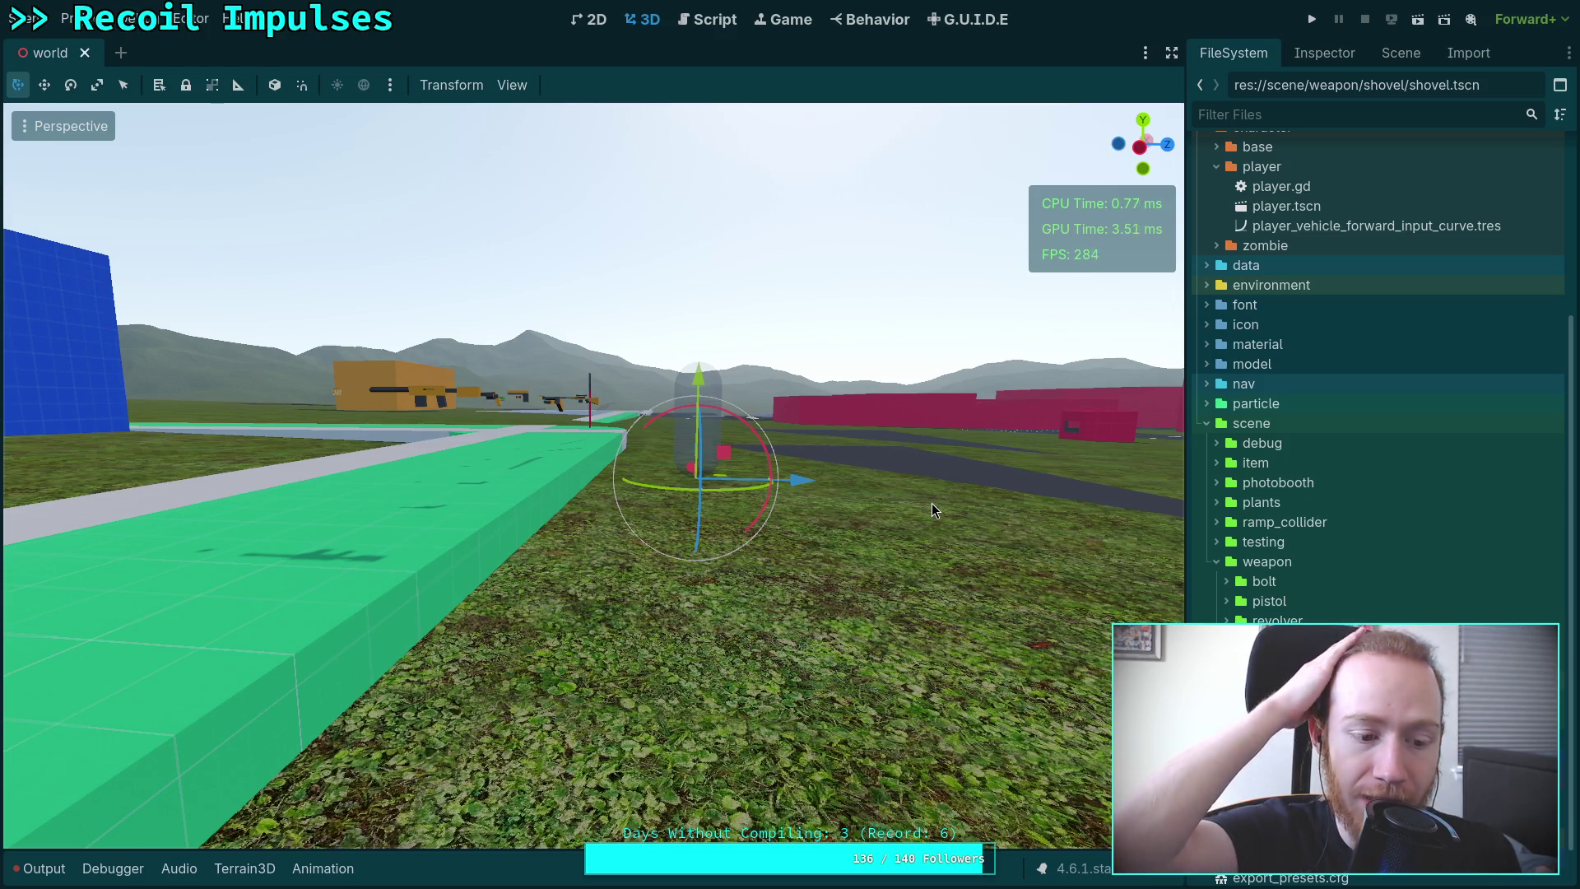
Step: Sweep the view across the weapons and deselect the capsule
right_click(932, 502)
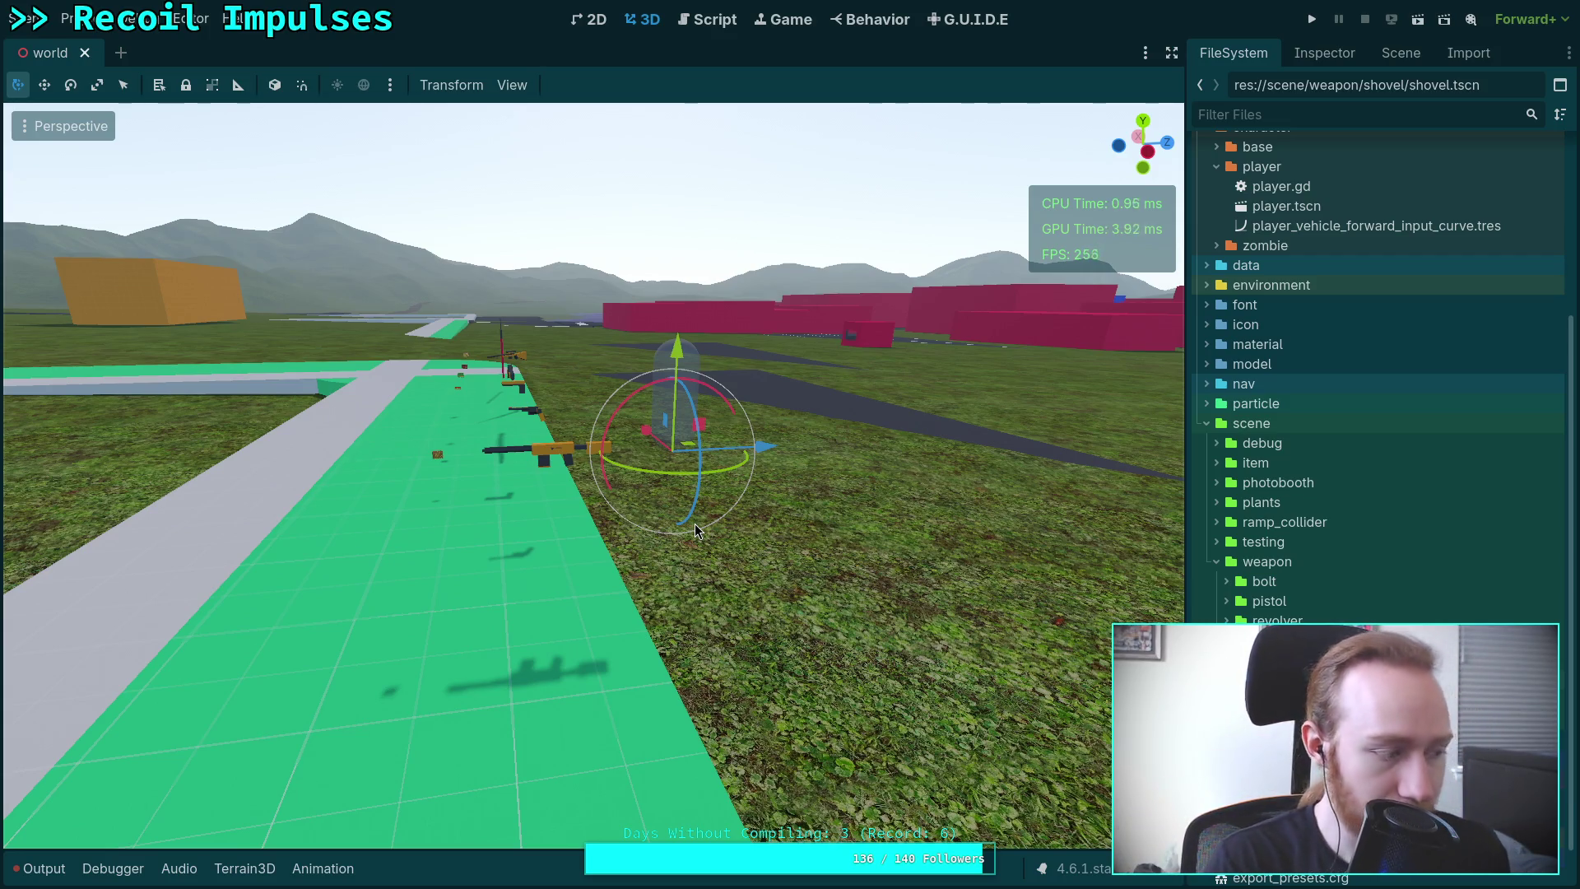
mouse_move(797, 565)
mouse_down()
mouse_move(971, 572)
mouse_move(793, 551)
mouse_move(790, 505)
mouse_up()
click(790, 506)
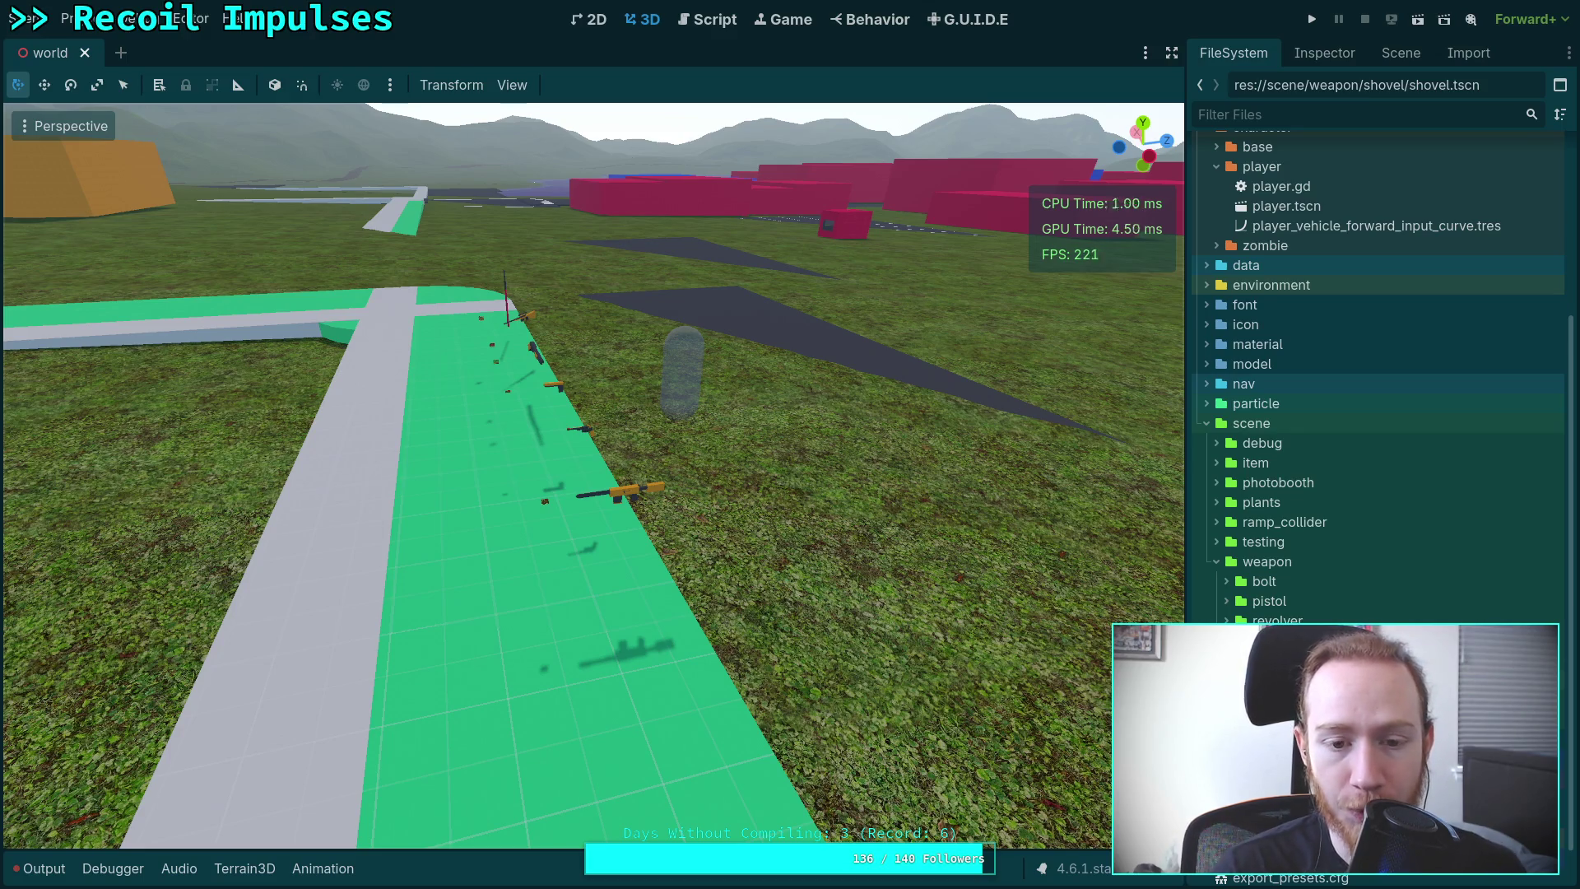
Step: Fly the camera along the weapon strip, tilting down to a low, level view across the map
key(w)
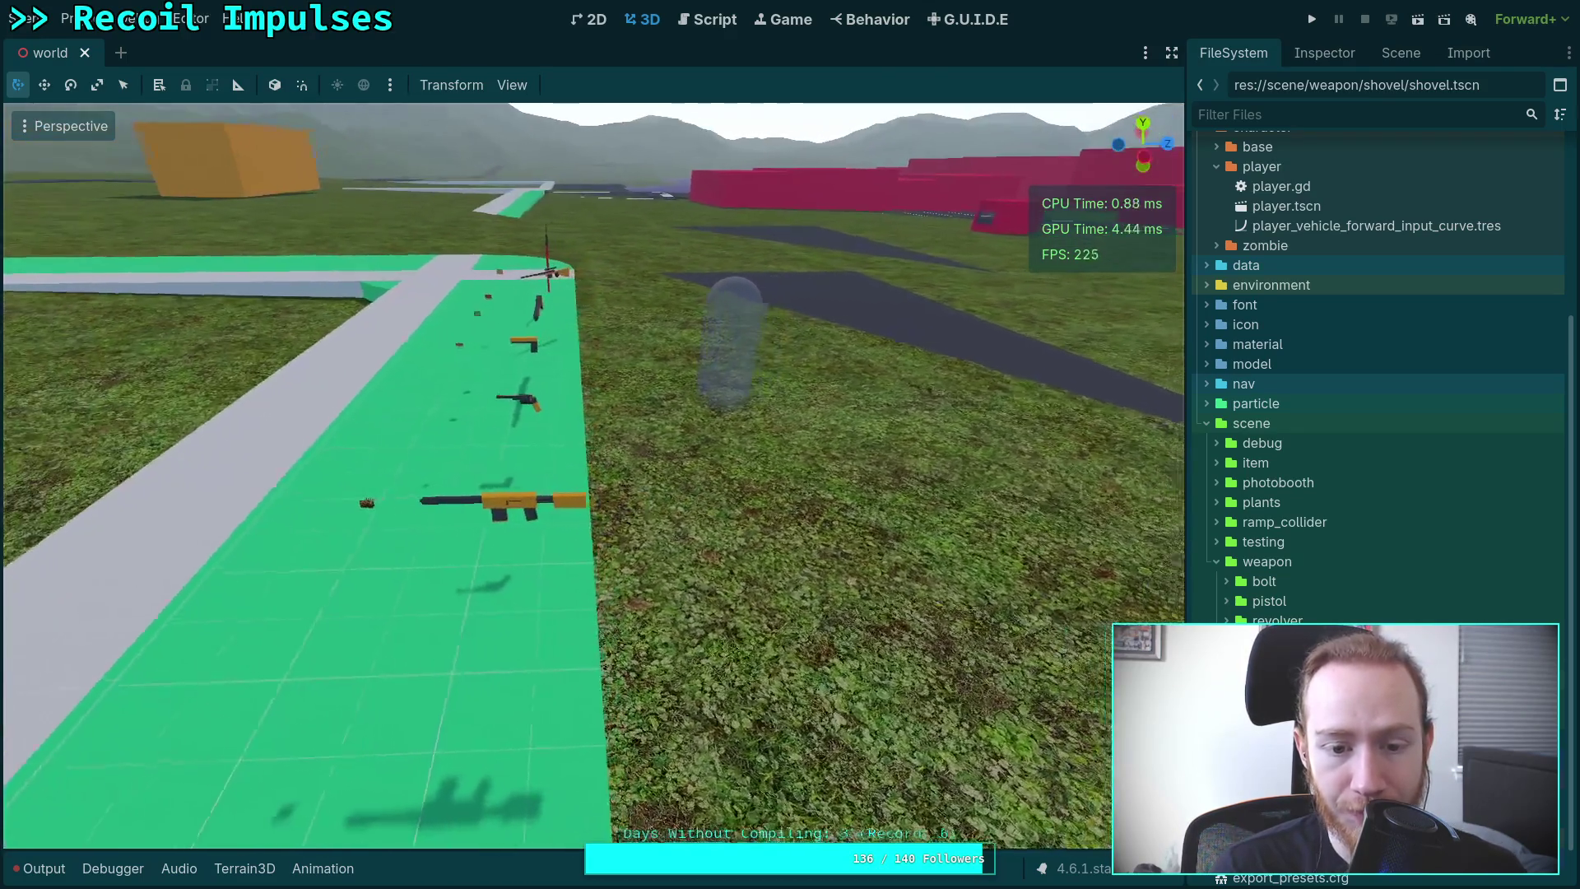
key(a)
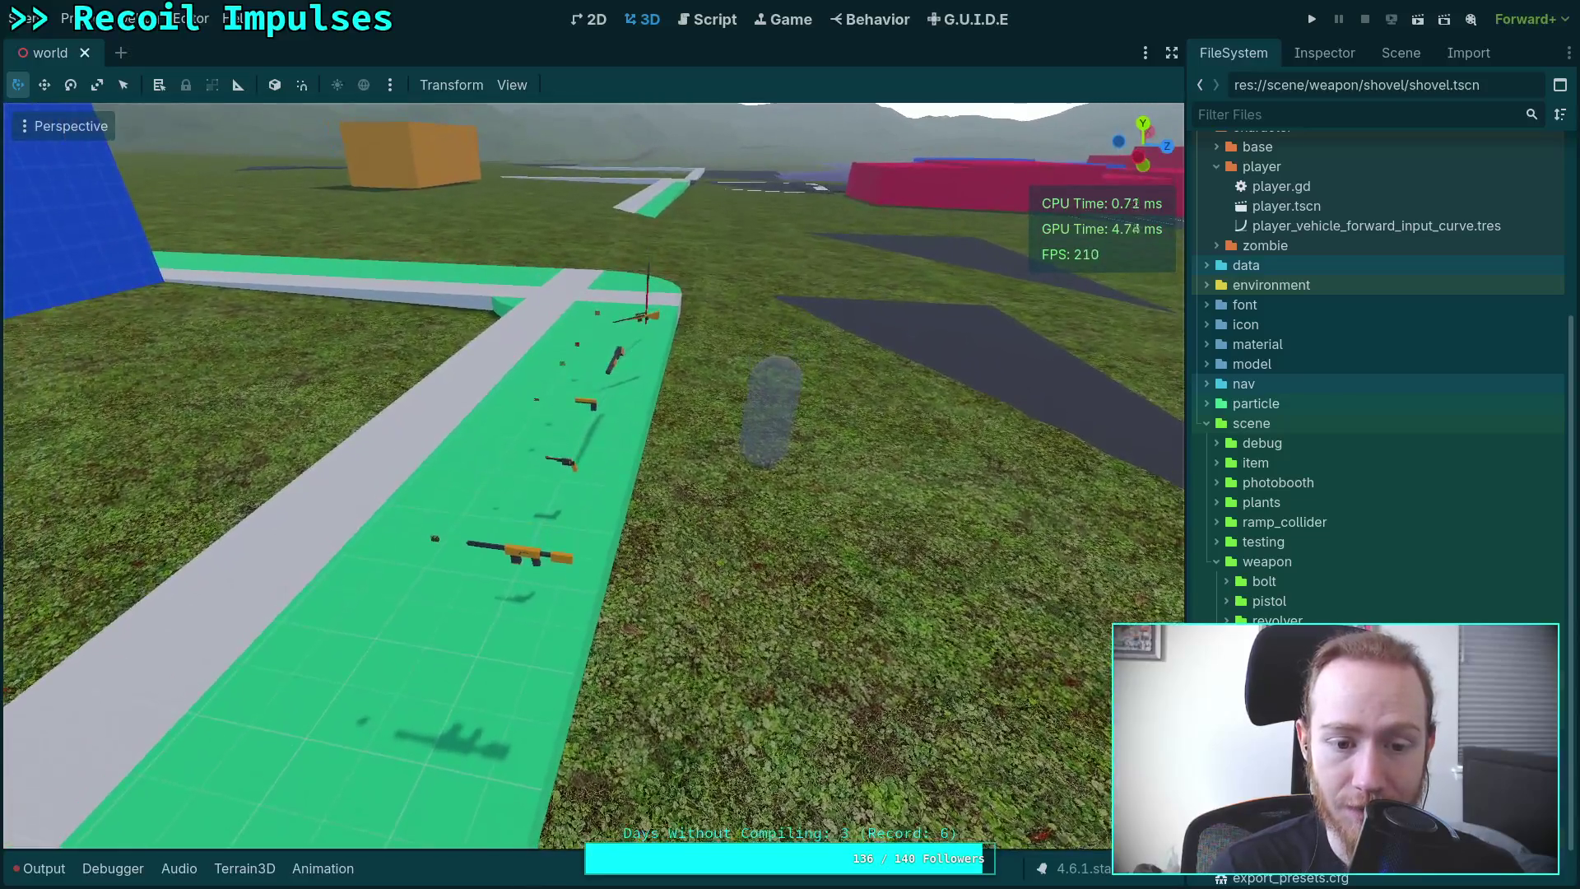
key(a)
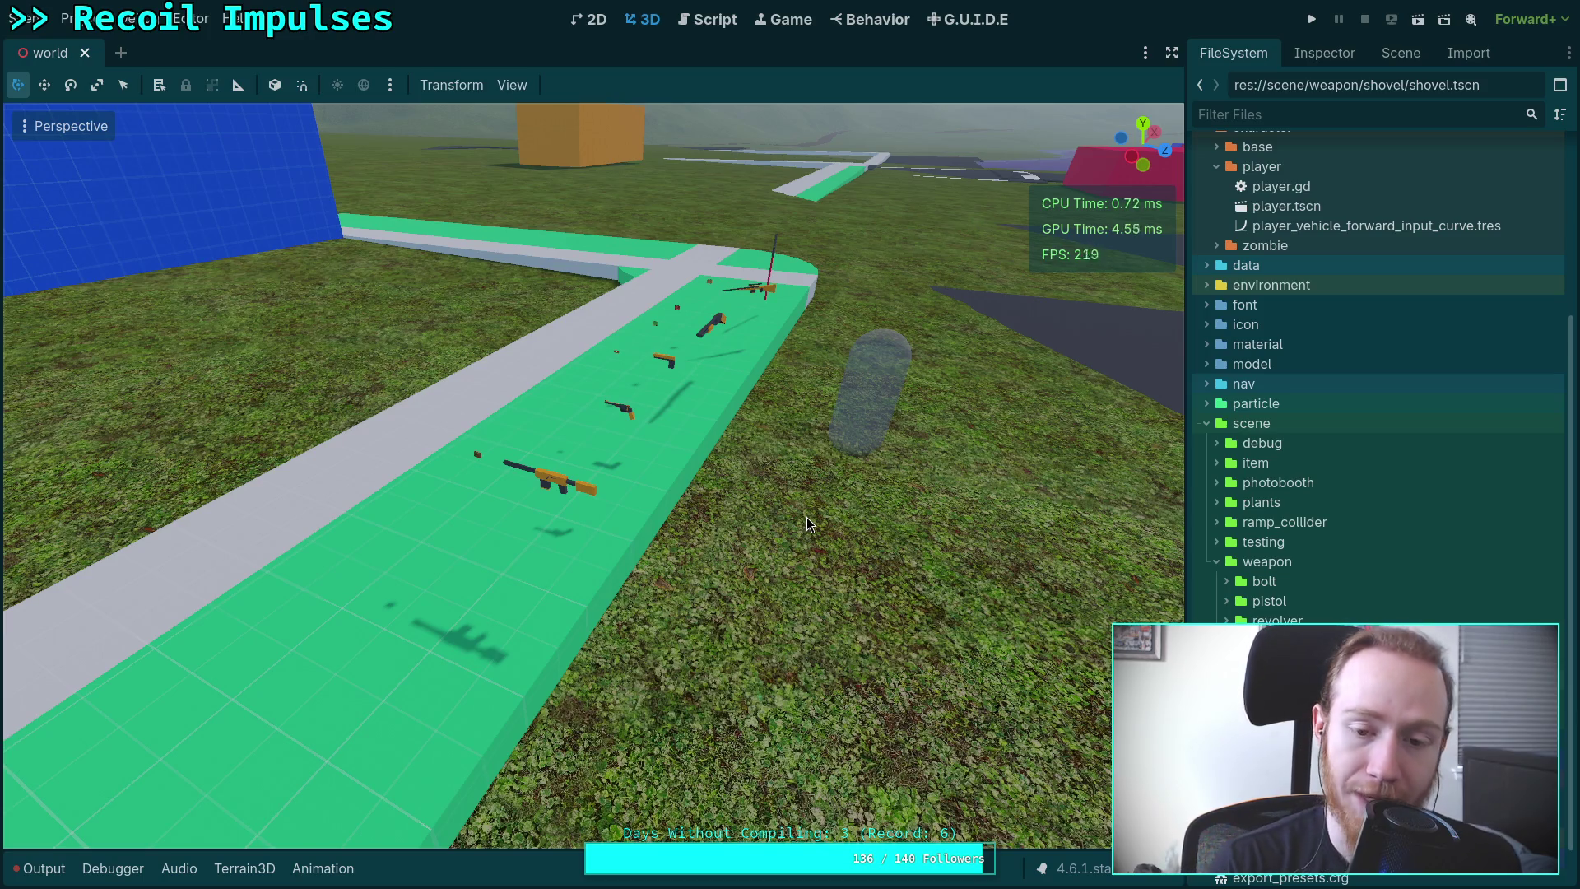
drag(759, 545, 708, 548)
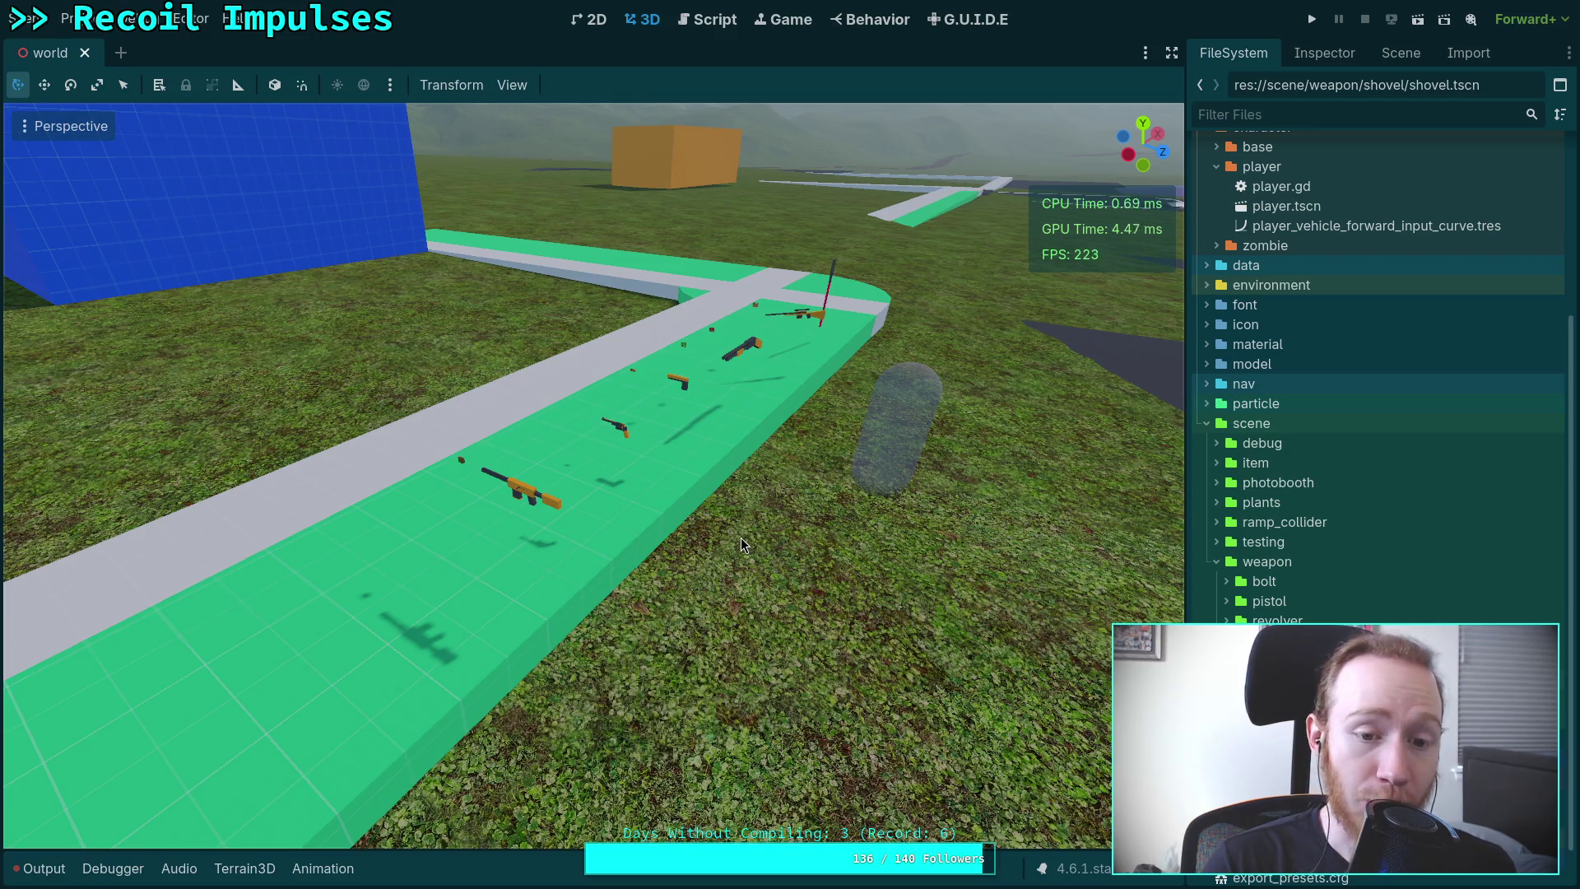
drag(740, 536, 695, 539)
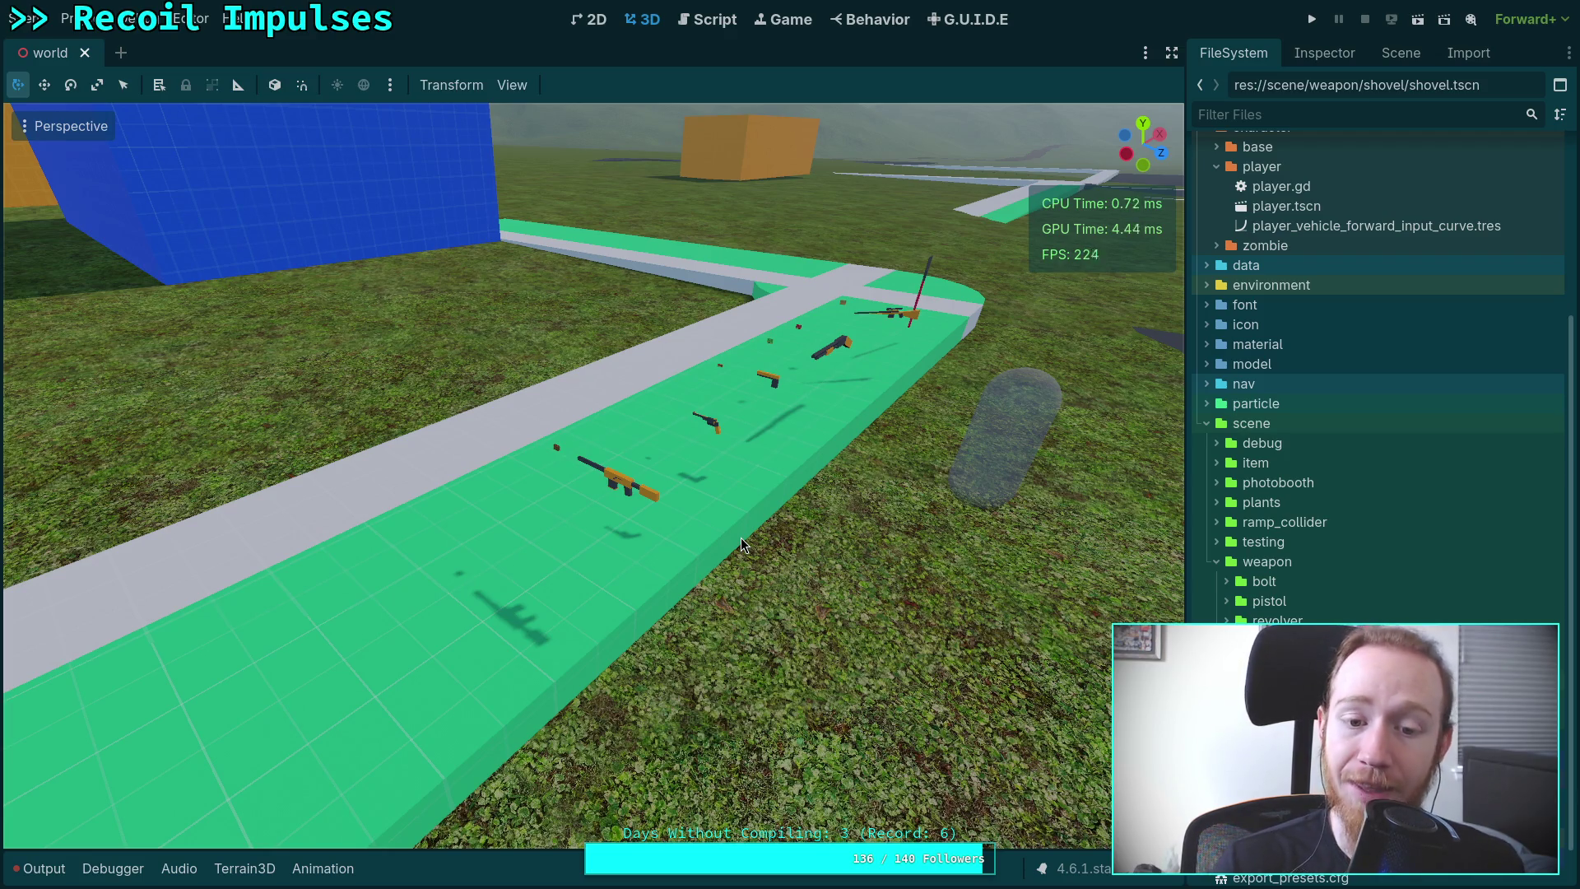
drag(734, 548, 716, 518)
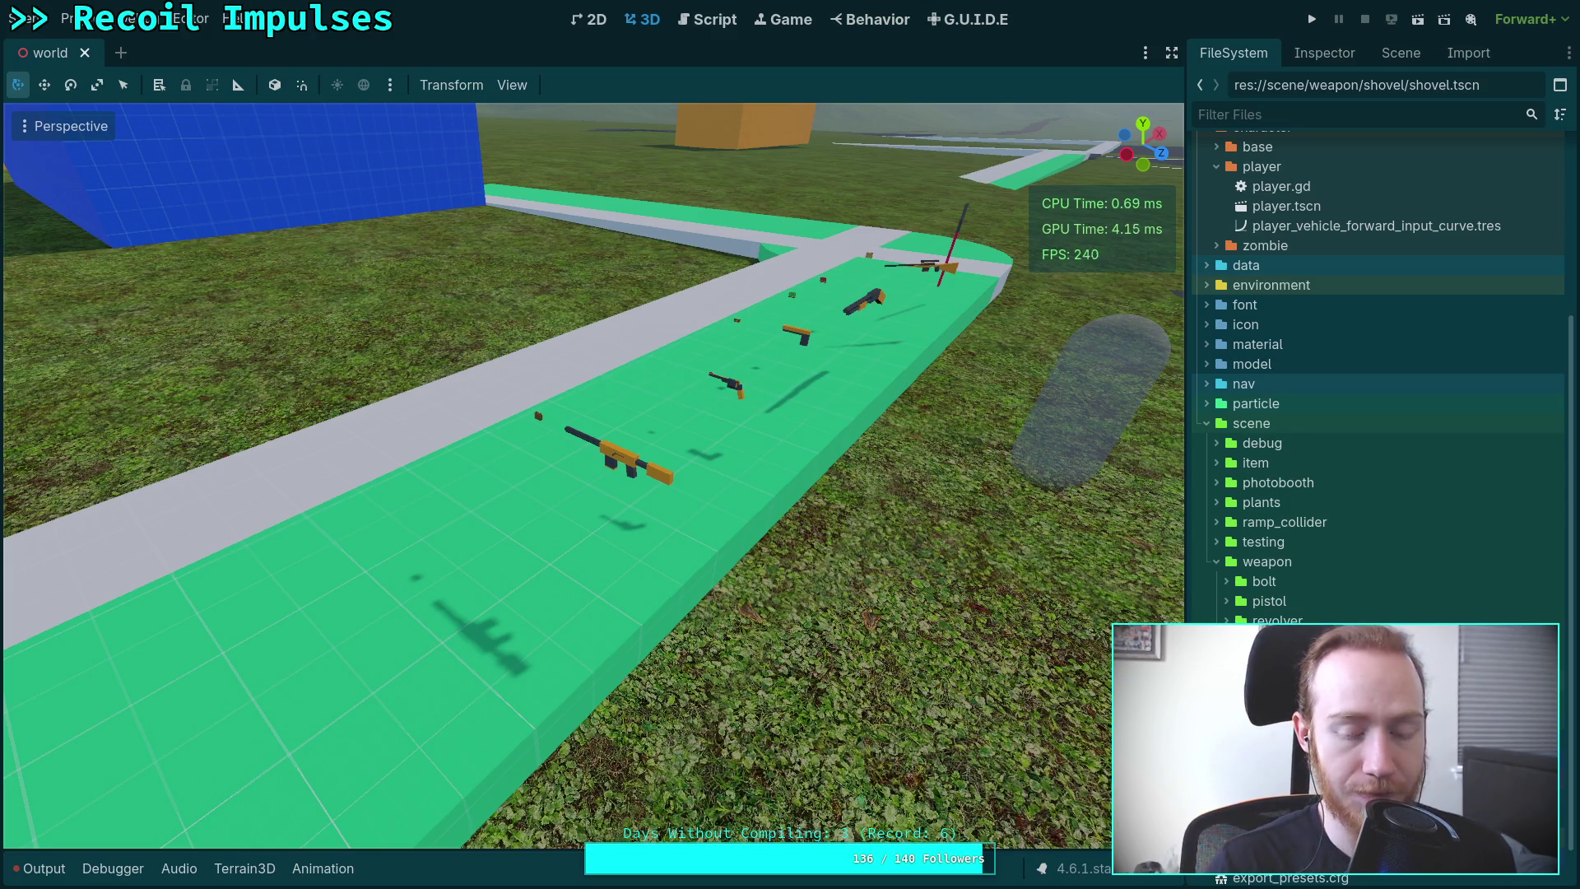
mouse_move(656, 515)
mouse_down()
mouse_move(634, 630)
mouse_move(570, 724)
mouse_up()
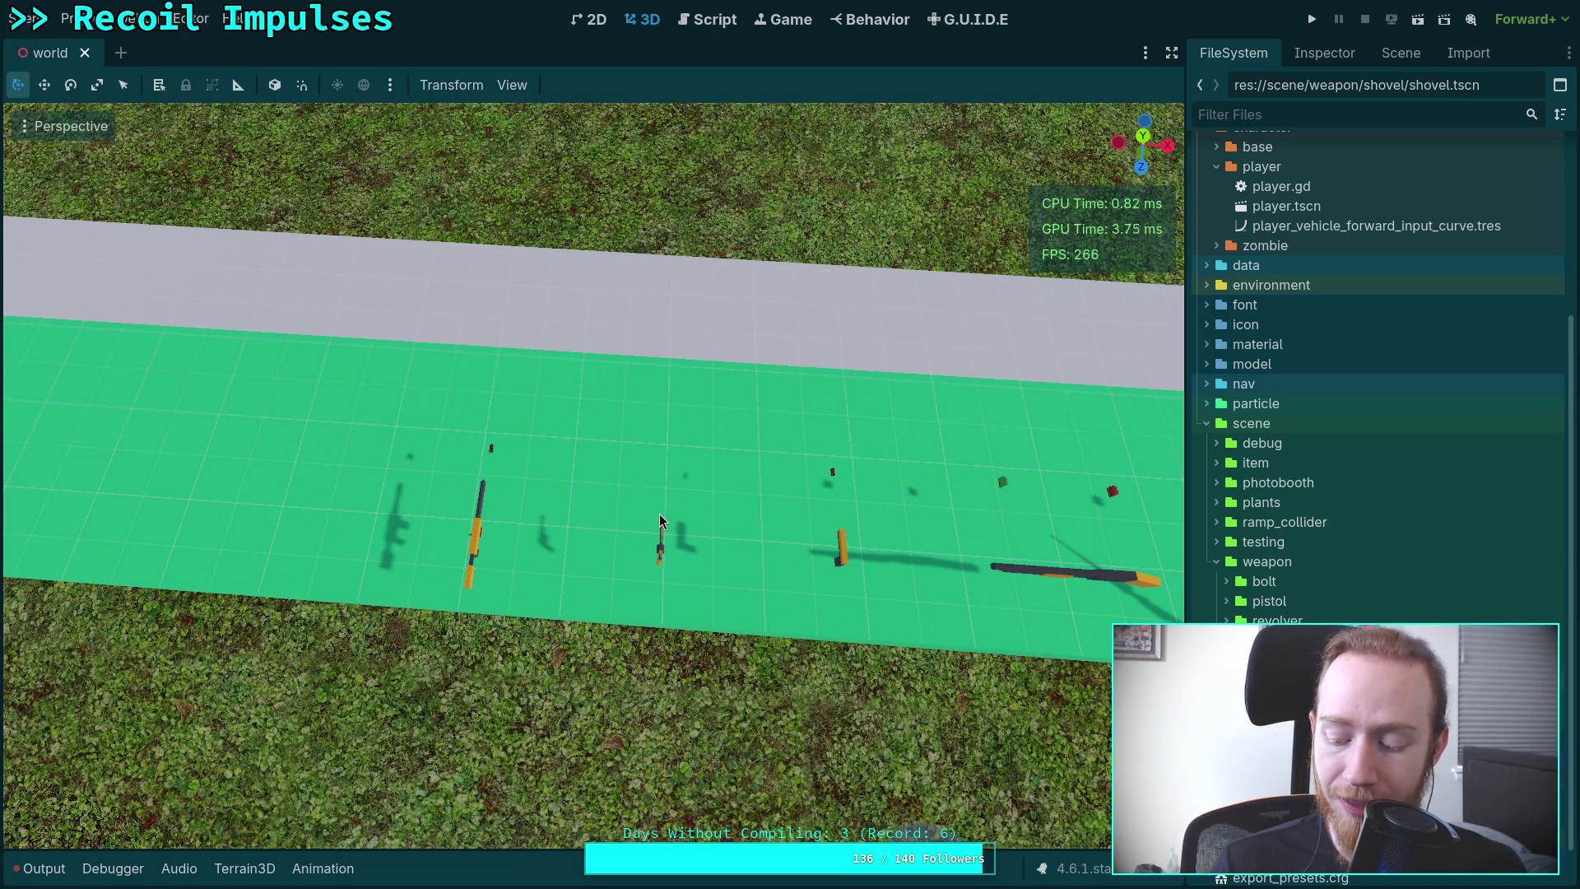
drag(544, 518, 542, 514)
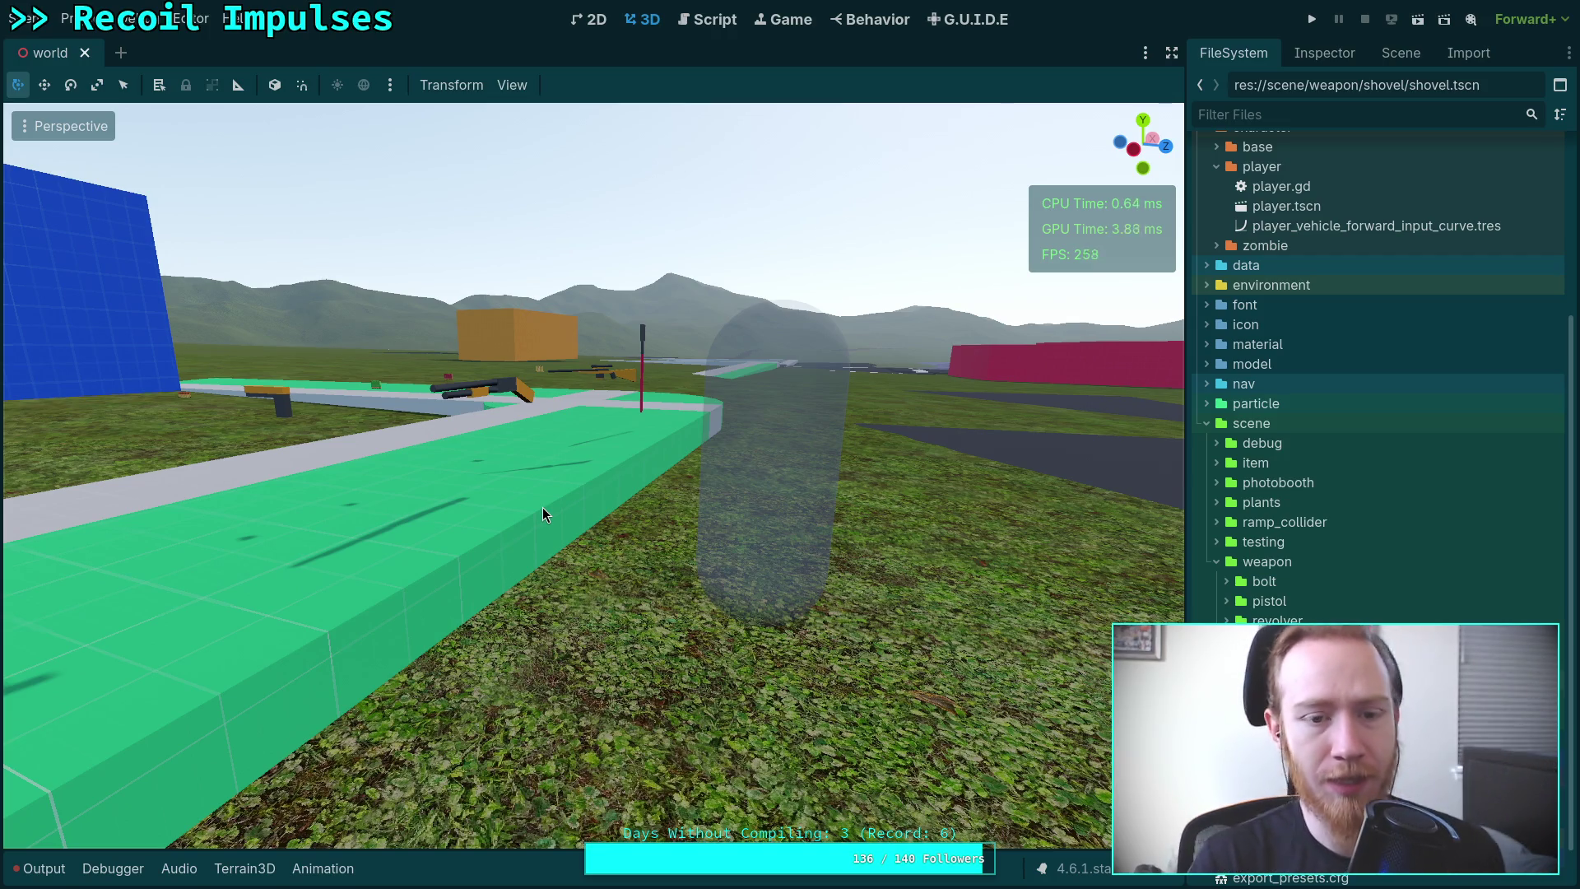
drag(542, 507, 706, 560)
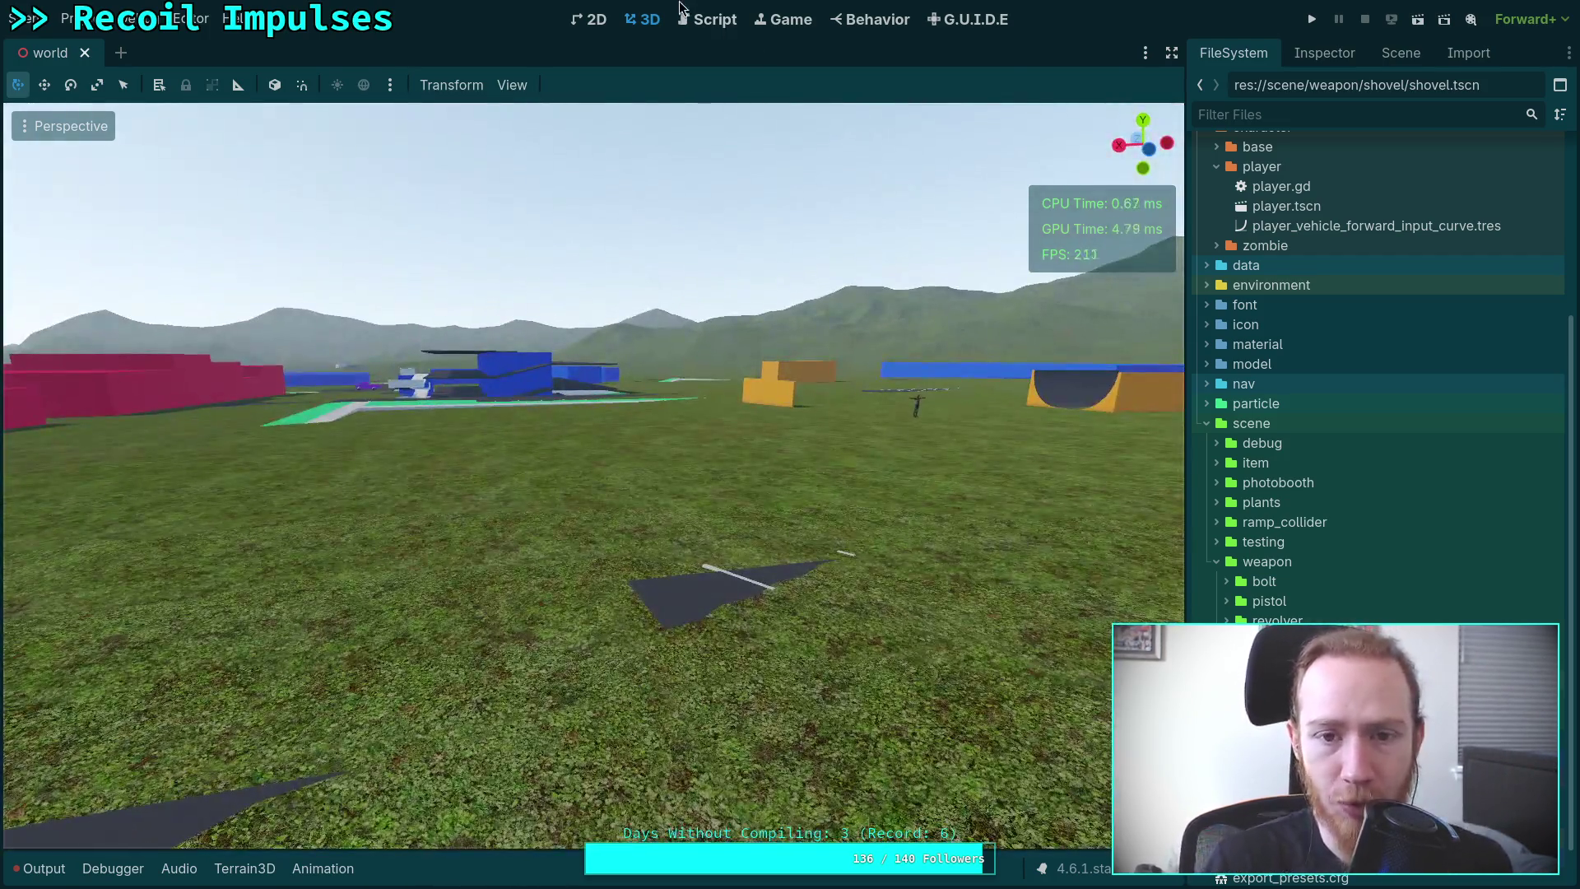
Step: Close the world scene in the Script workspace and switch to the terminal
click(708, 19)
click(84, 52)
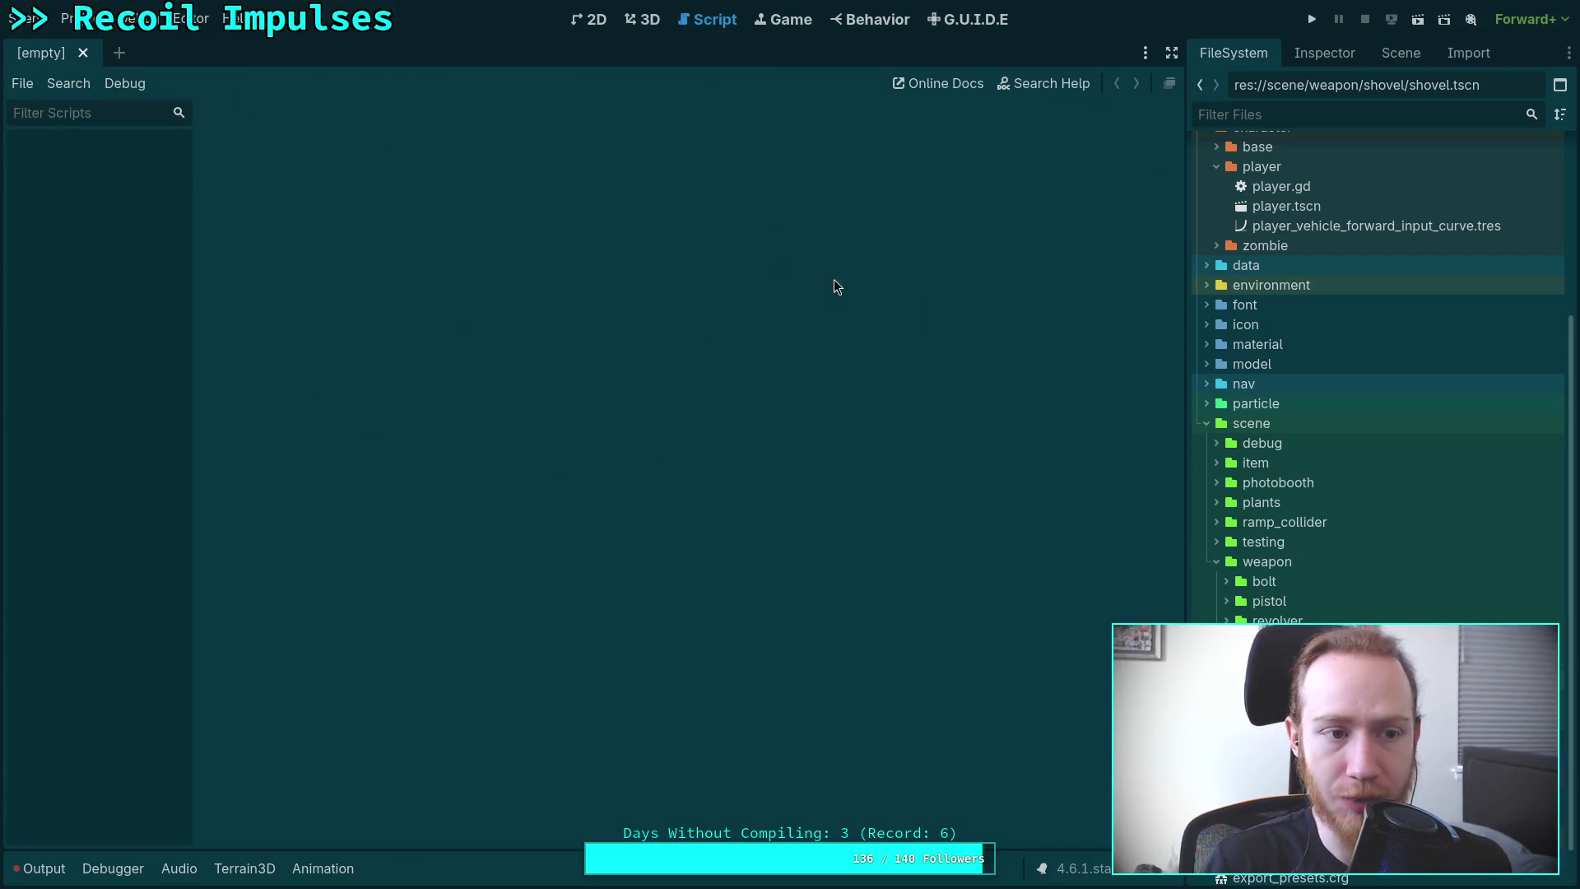
key(super+1)
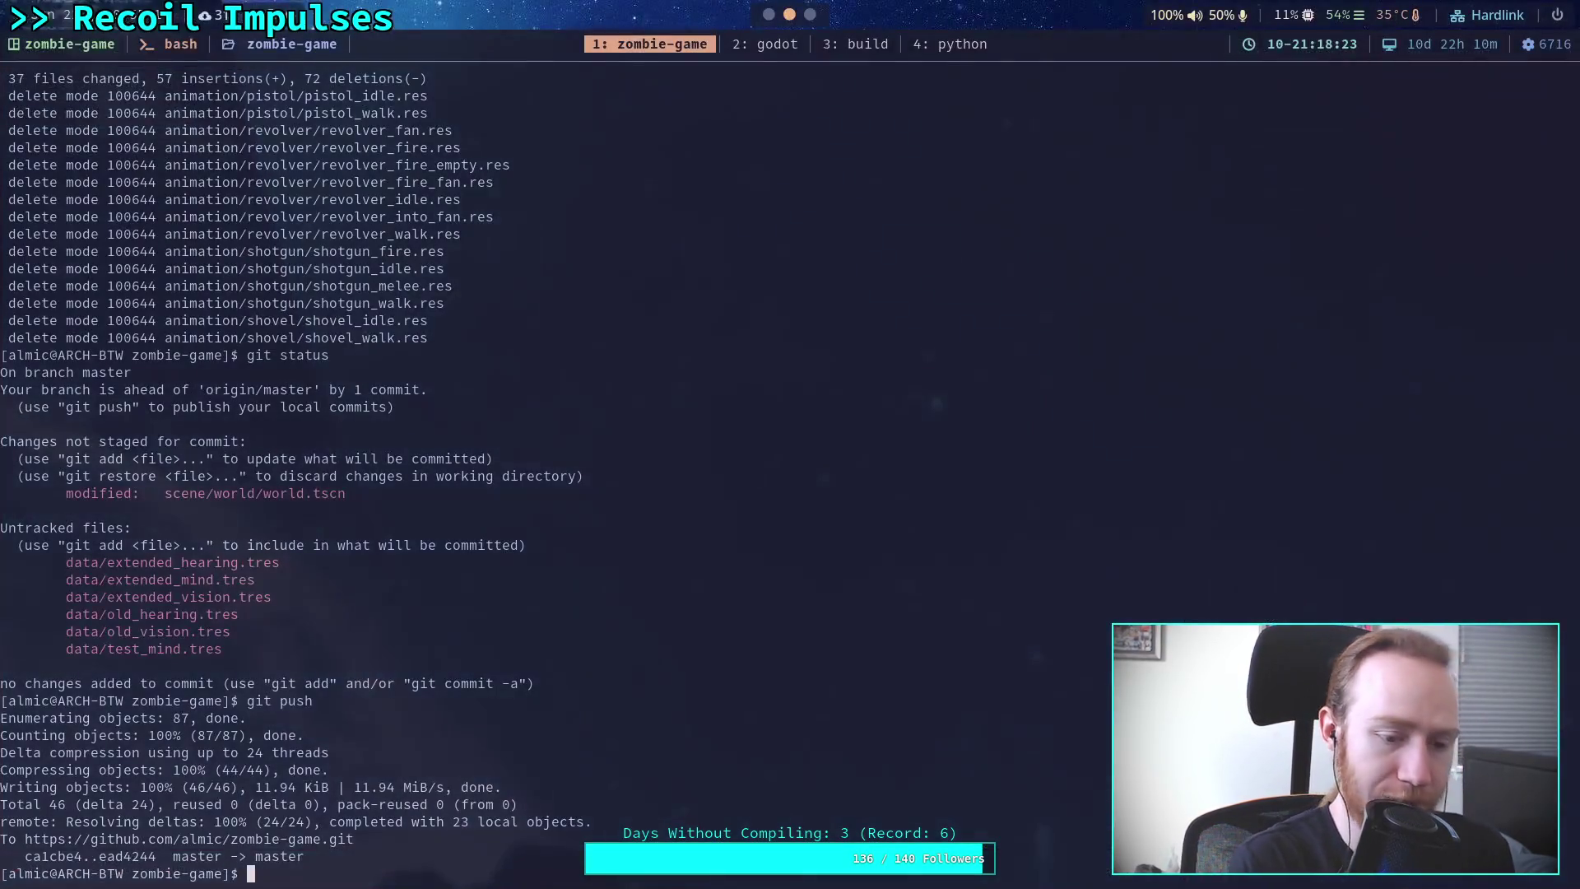
Step: Run git status and git diff to review world.tscn's new player and TruckVehicle transforms
text(git status)
key(Return)
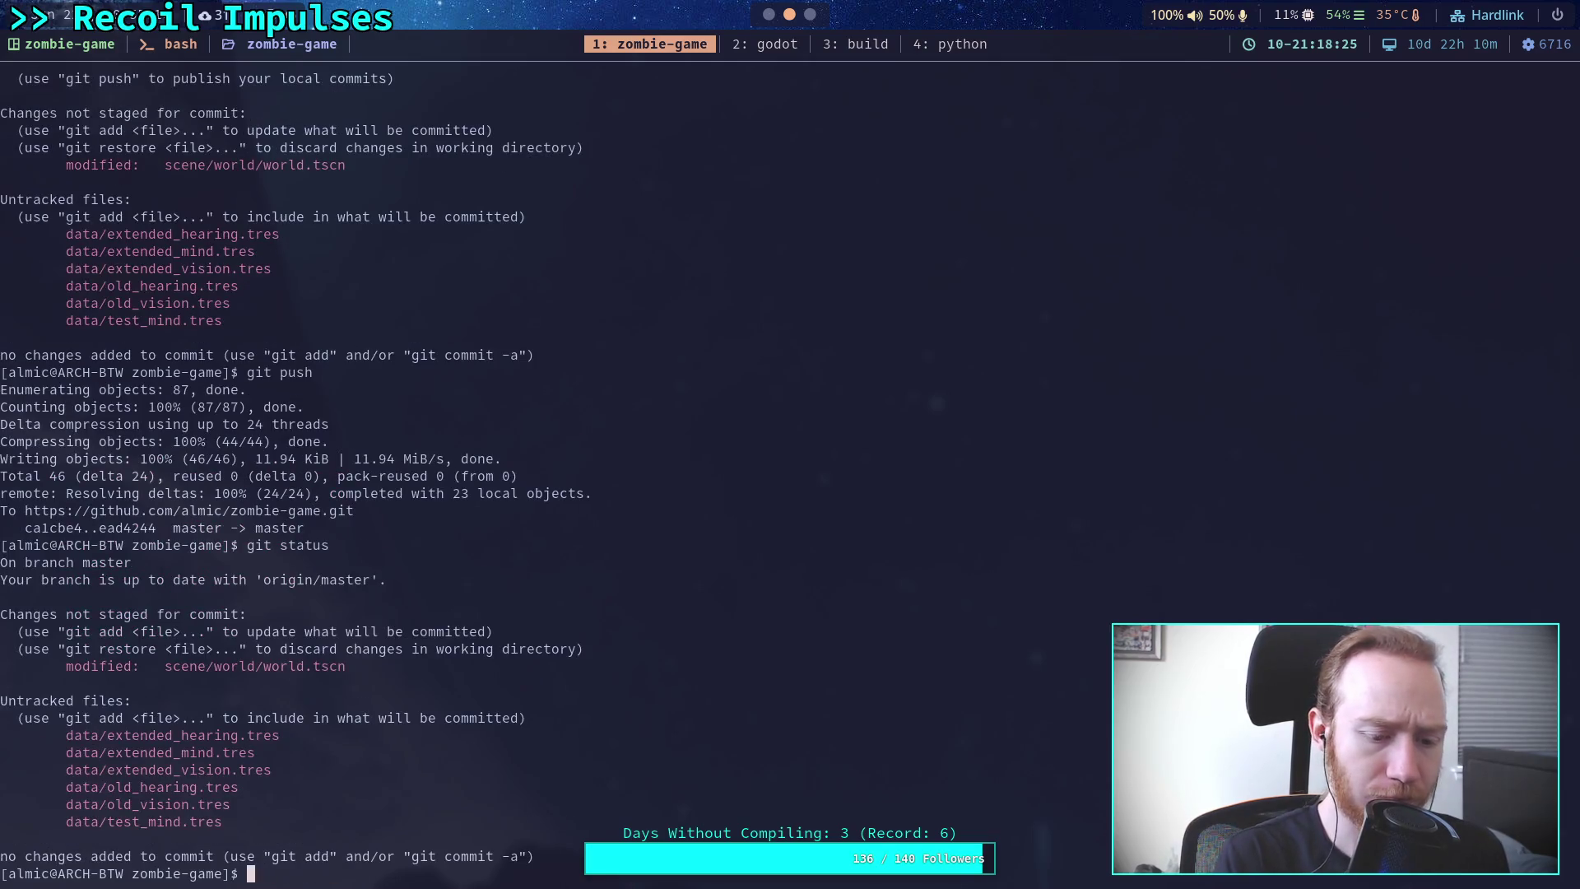
text(git diff)
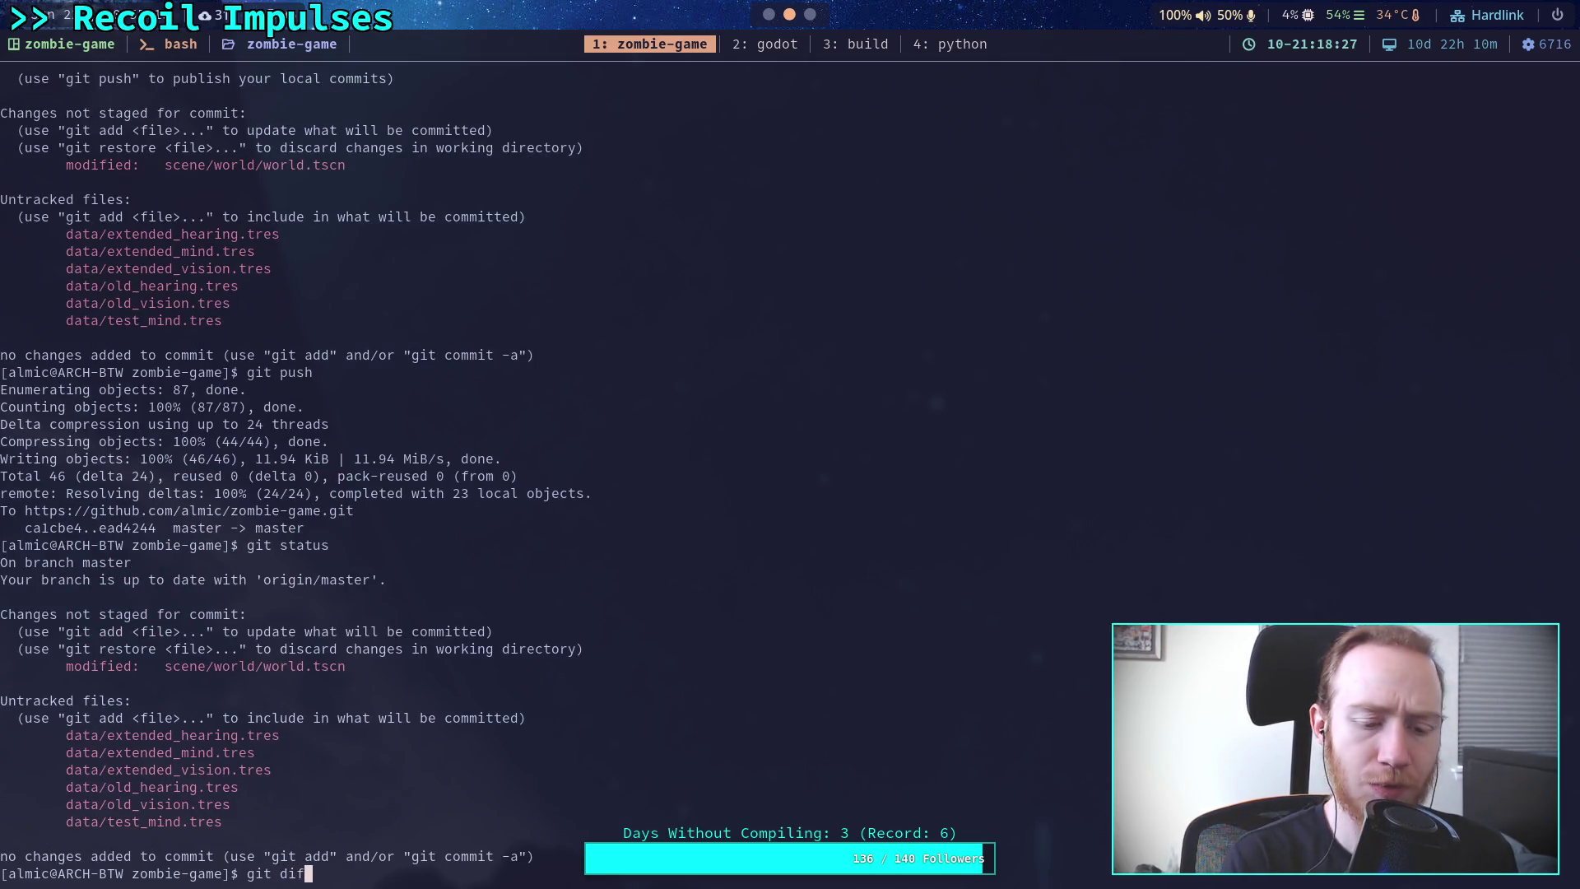
key(Return)
key(q)
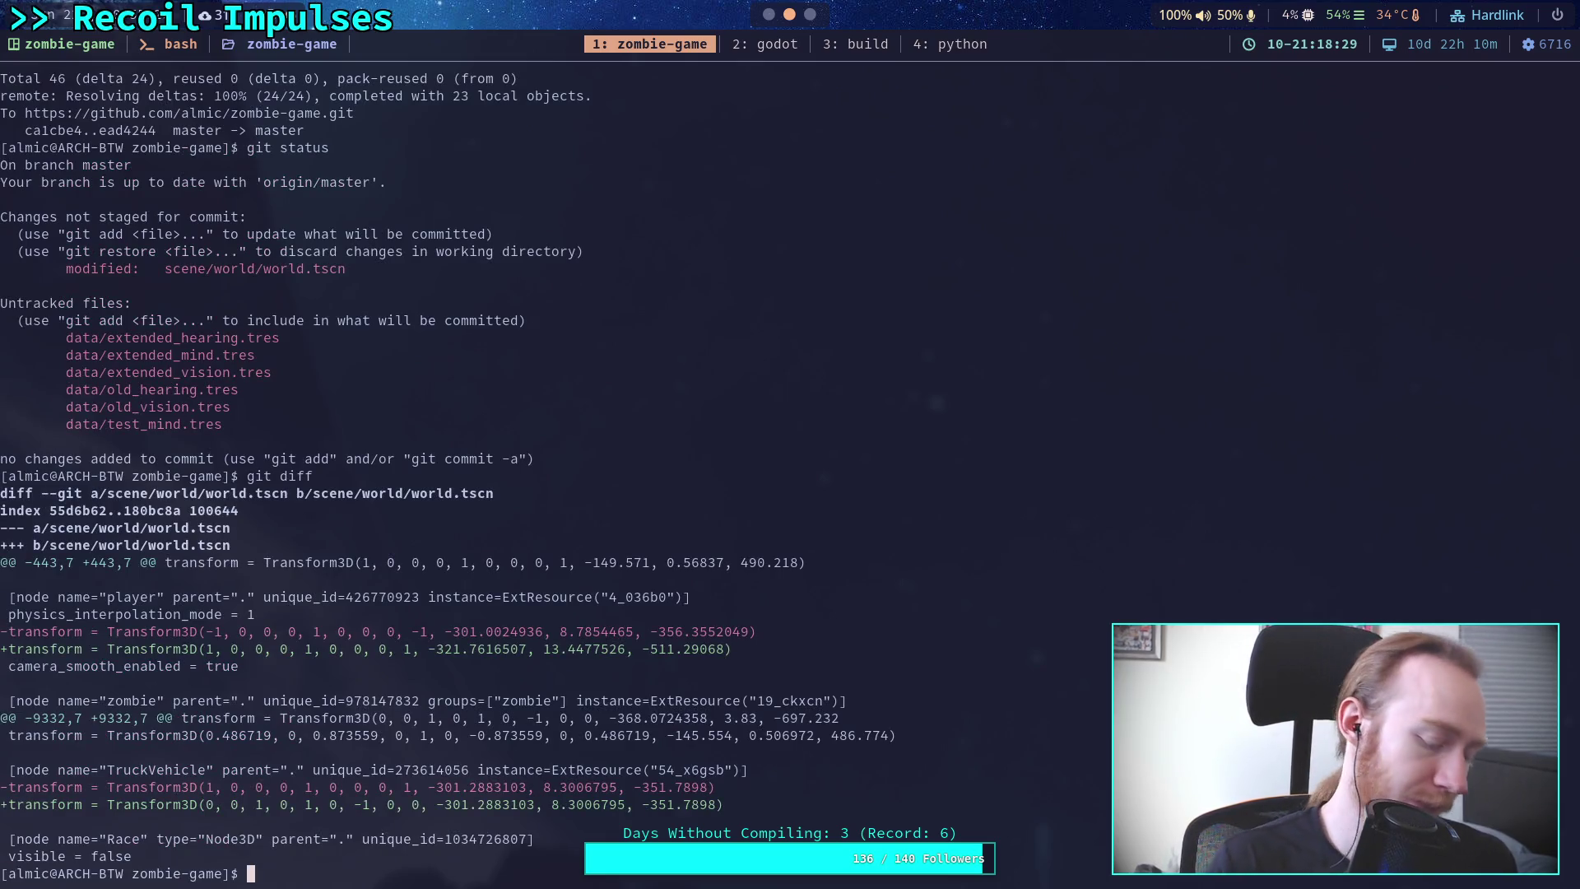
key(super+2)
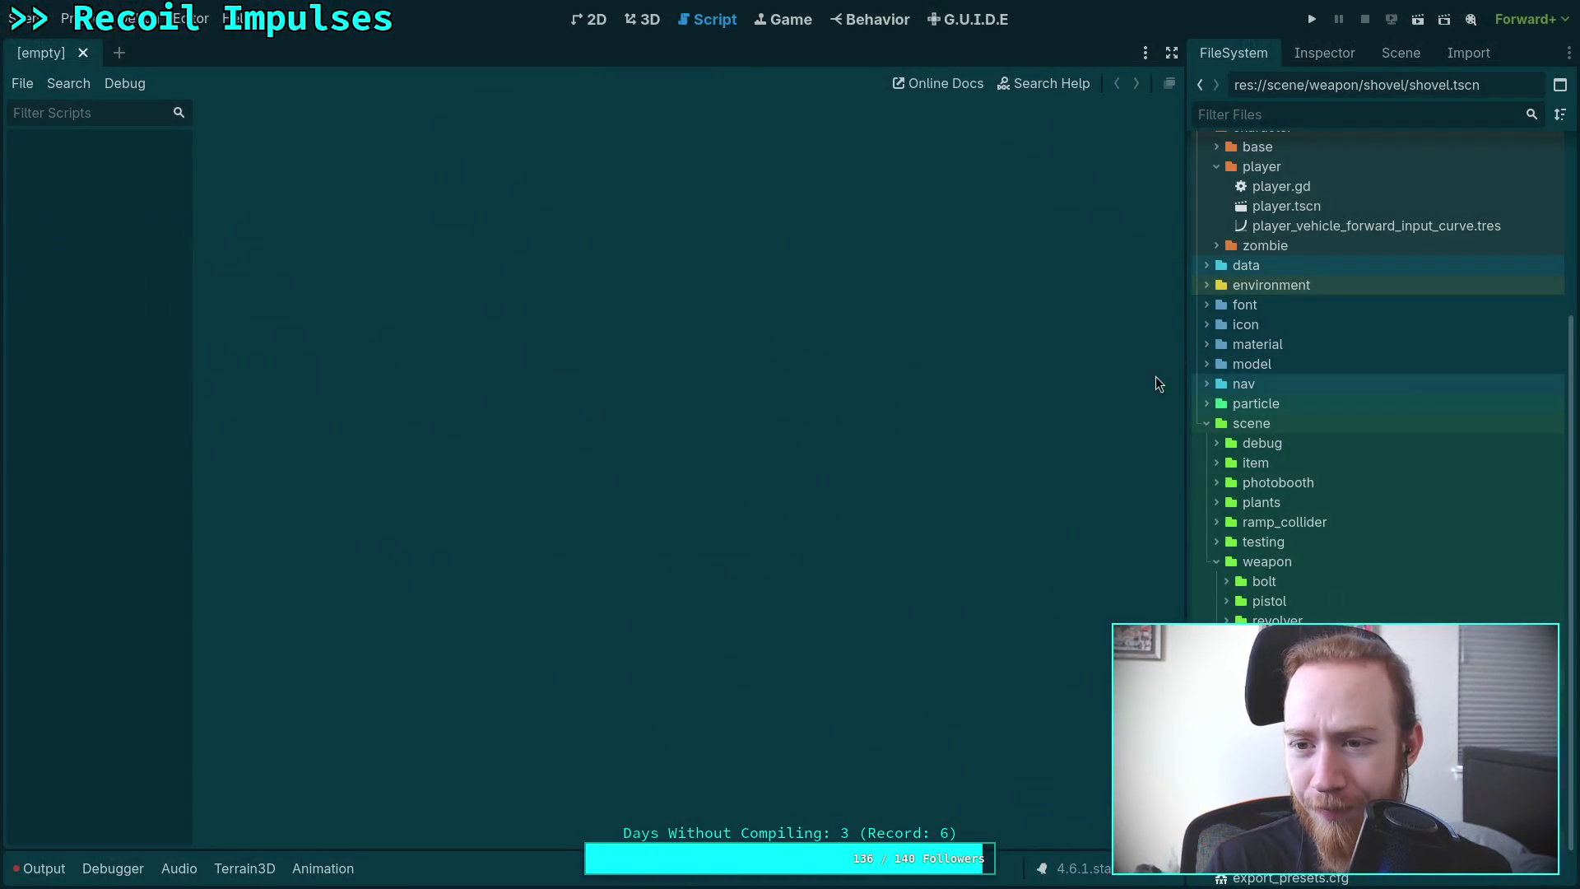
Step: Collapse the character, animation and weapon folders, expand script, and open WeaponNode.gd
scroll(1247, 355, up, 5)
click(1206, 386)
click(1207, 209)
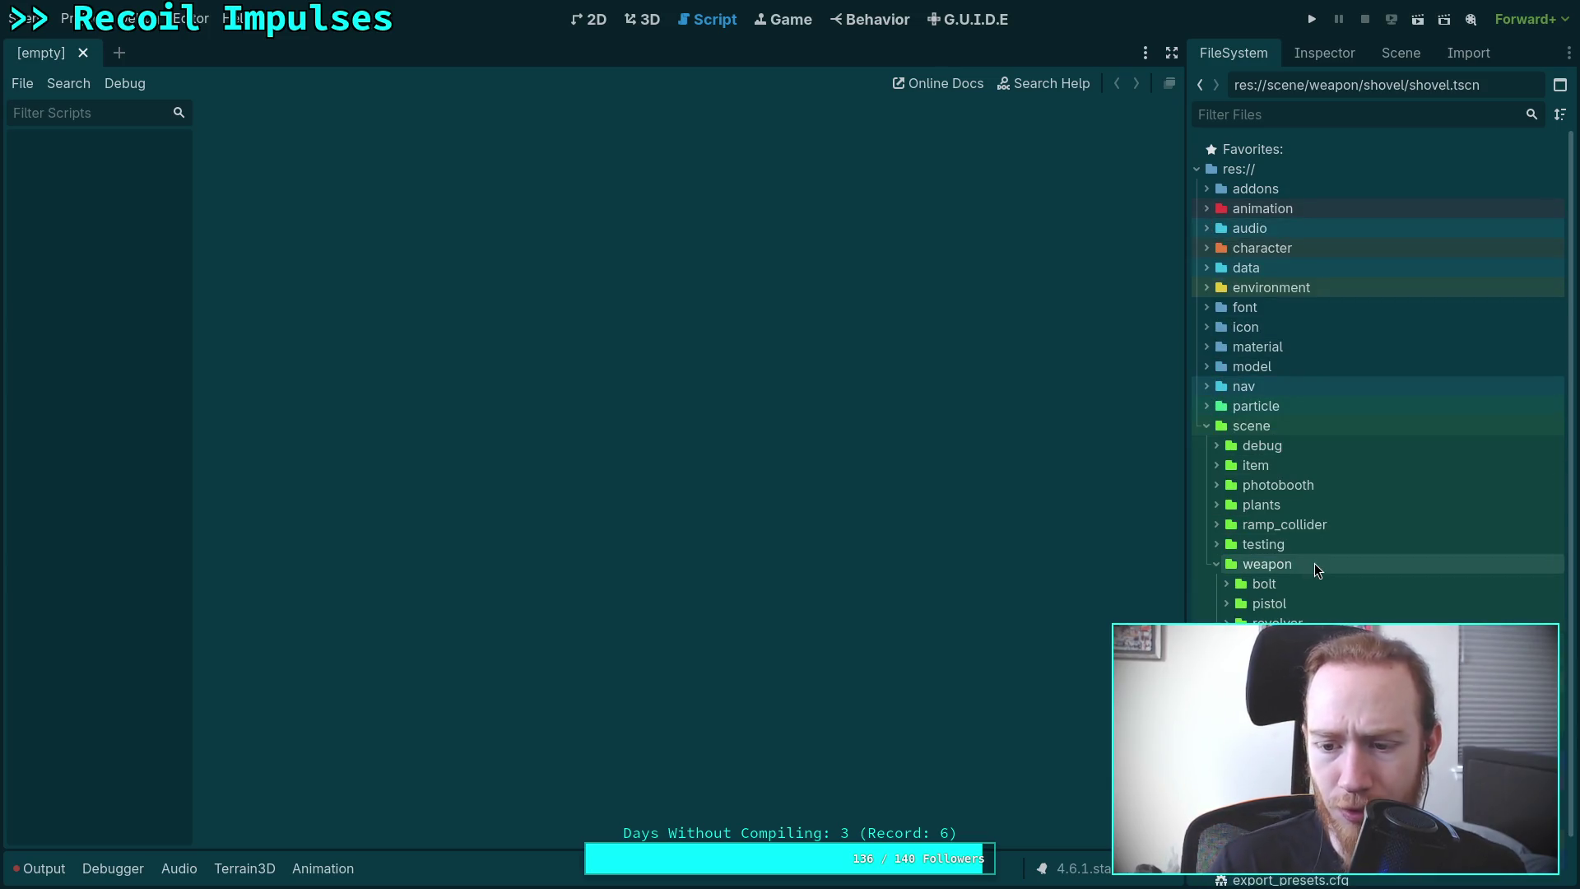
click(1216, 564)
click(1207, 426)
click(1207, 465)
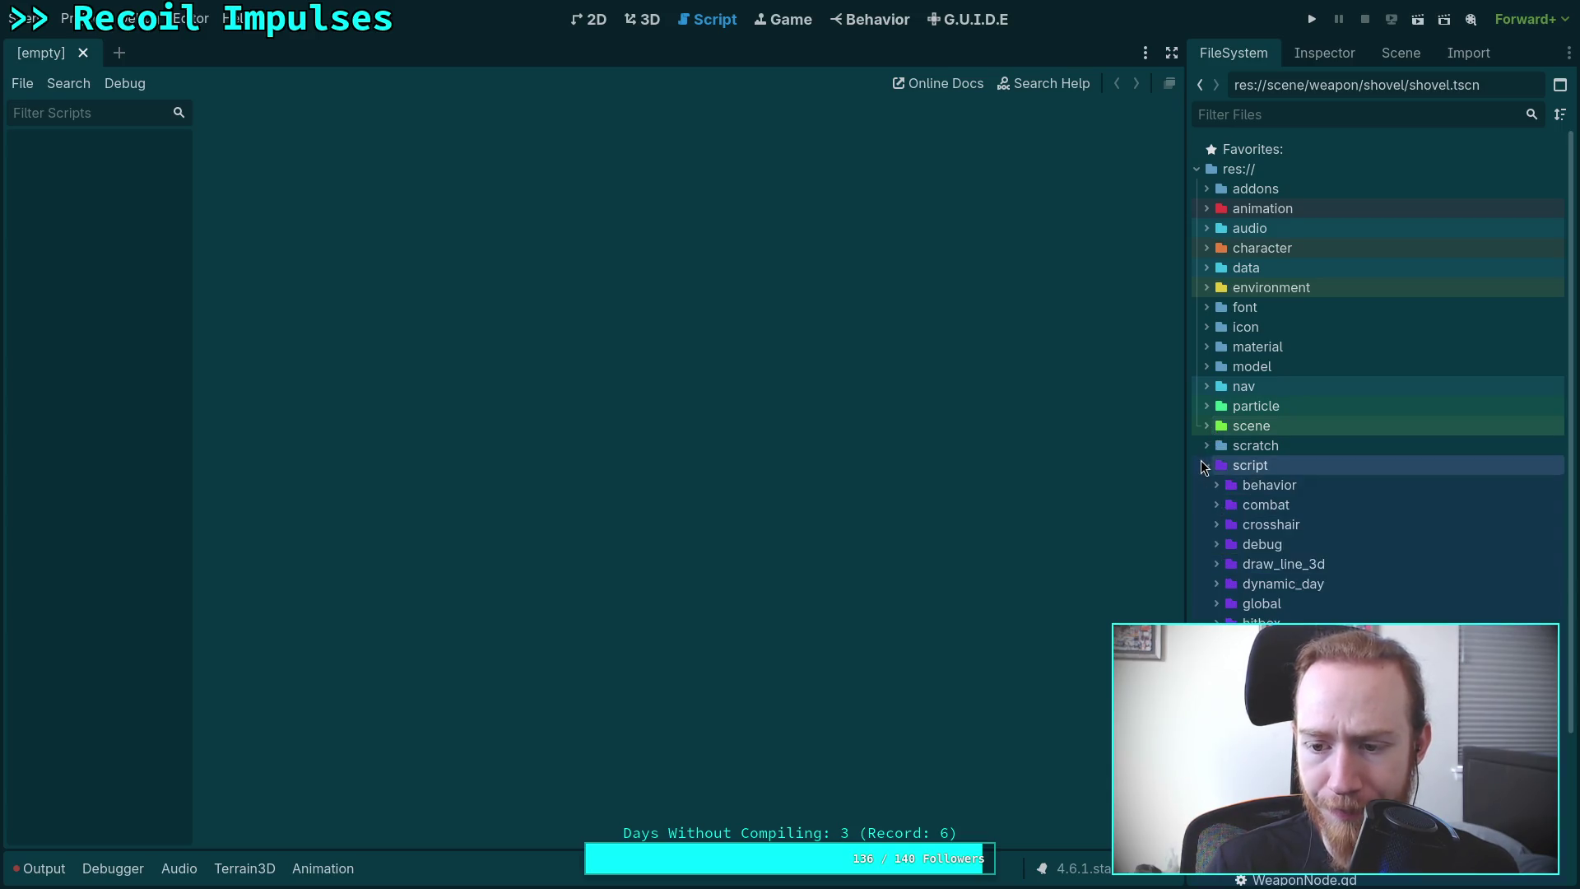
scroll(1207, 461, down, 5)
double_click(1293, 650)
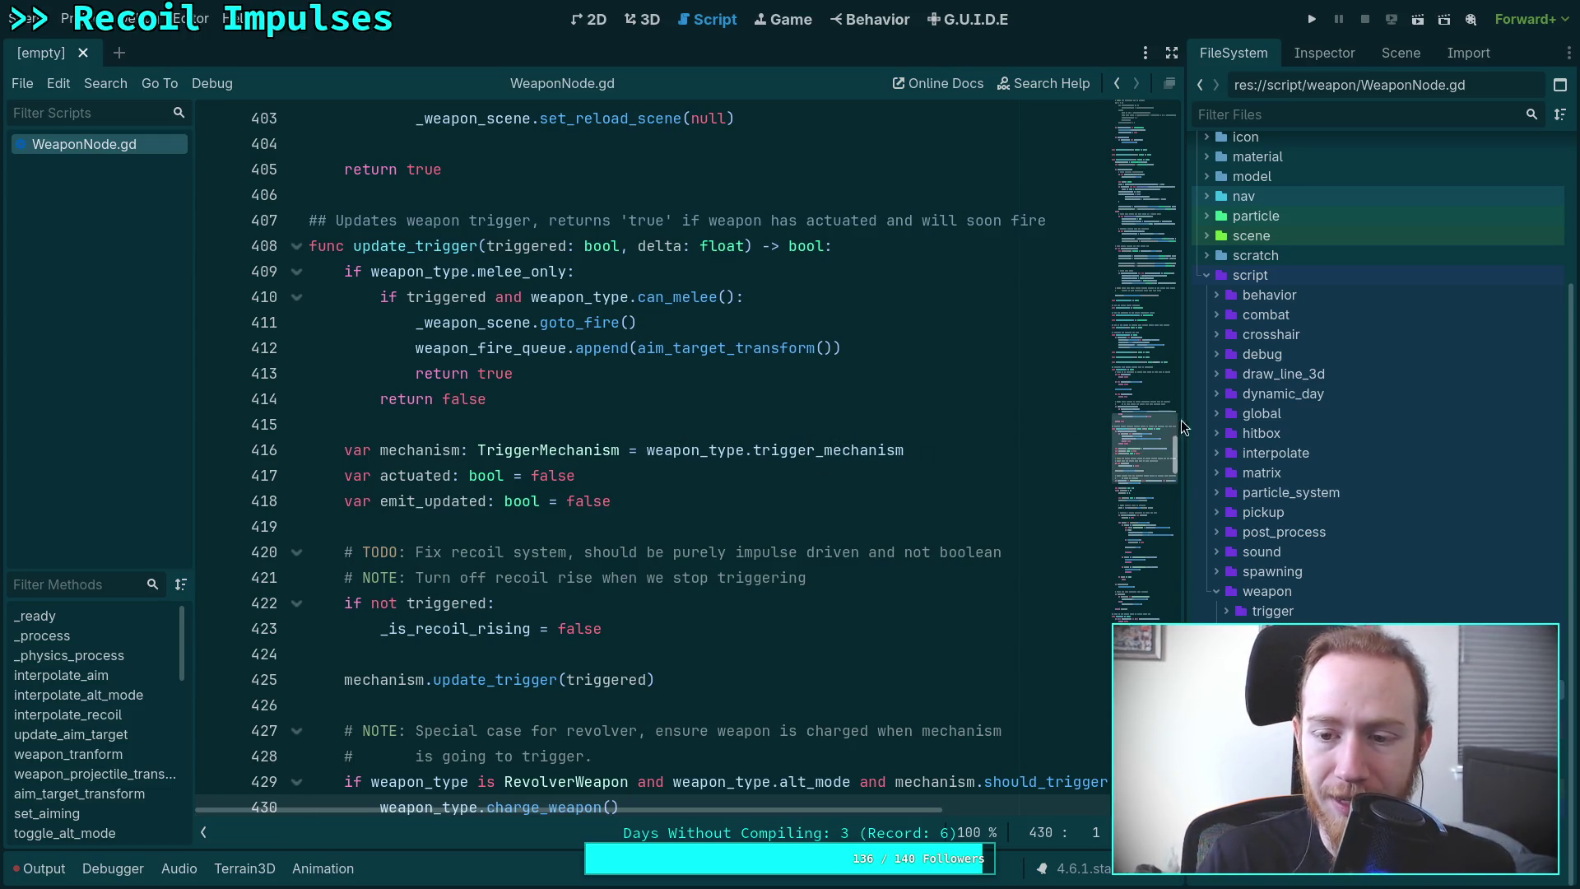
Step: Fold the on_weapon_round_ejected, round_loaded, uncharged and charged handlers
click(1144, 436)
drag(1144, 438, 1148, 737)
scroll(864, 572, down, 20)
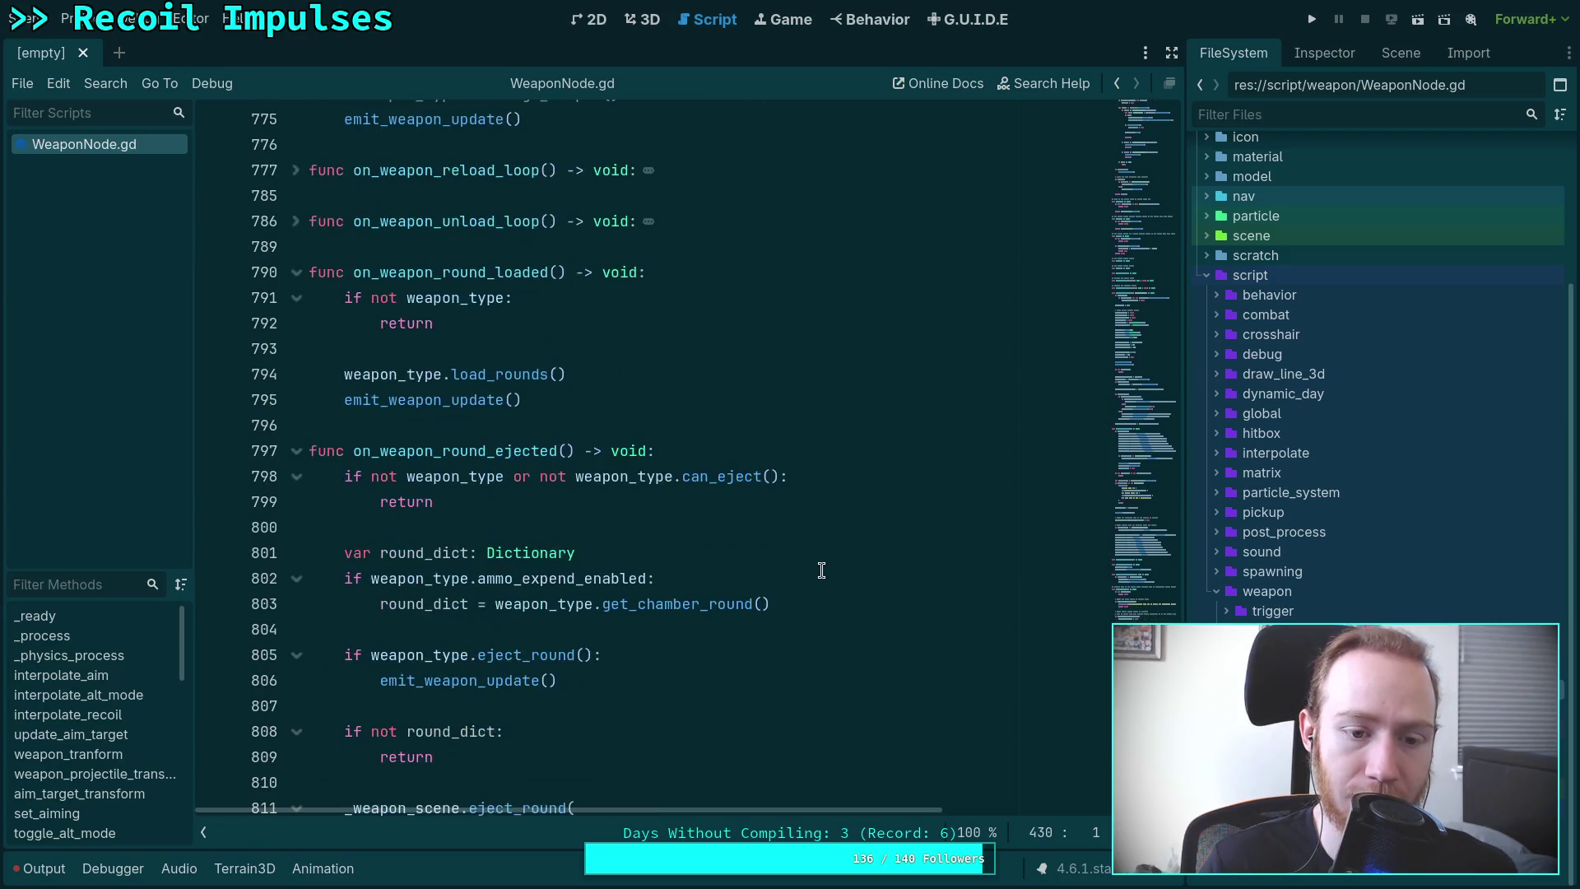
scroll(819, 572, down, 5)
scroll(547, 519, up, 7)
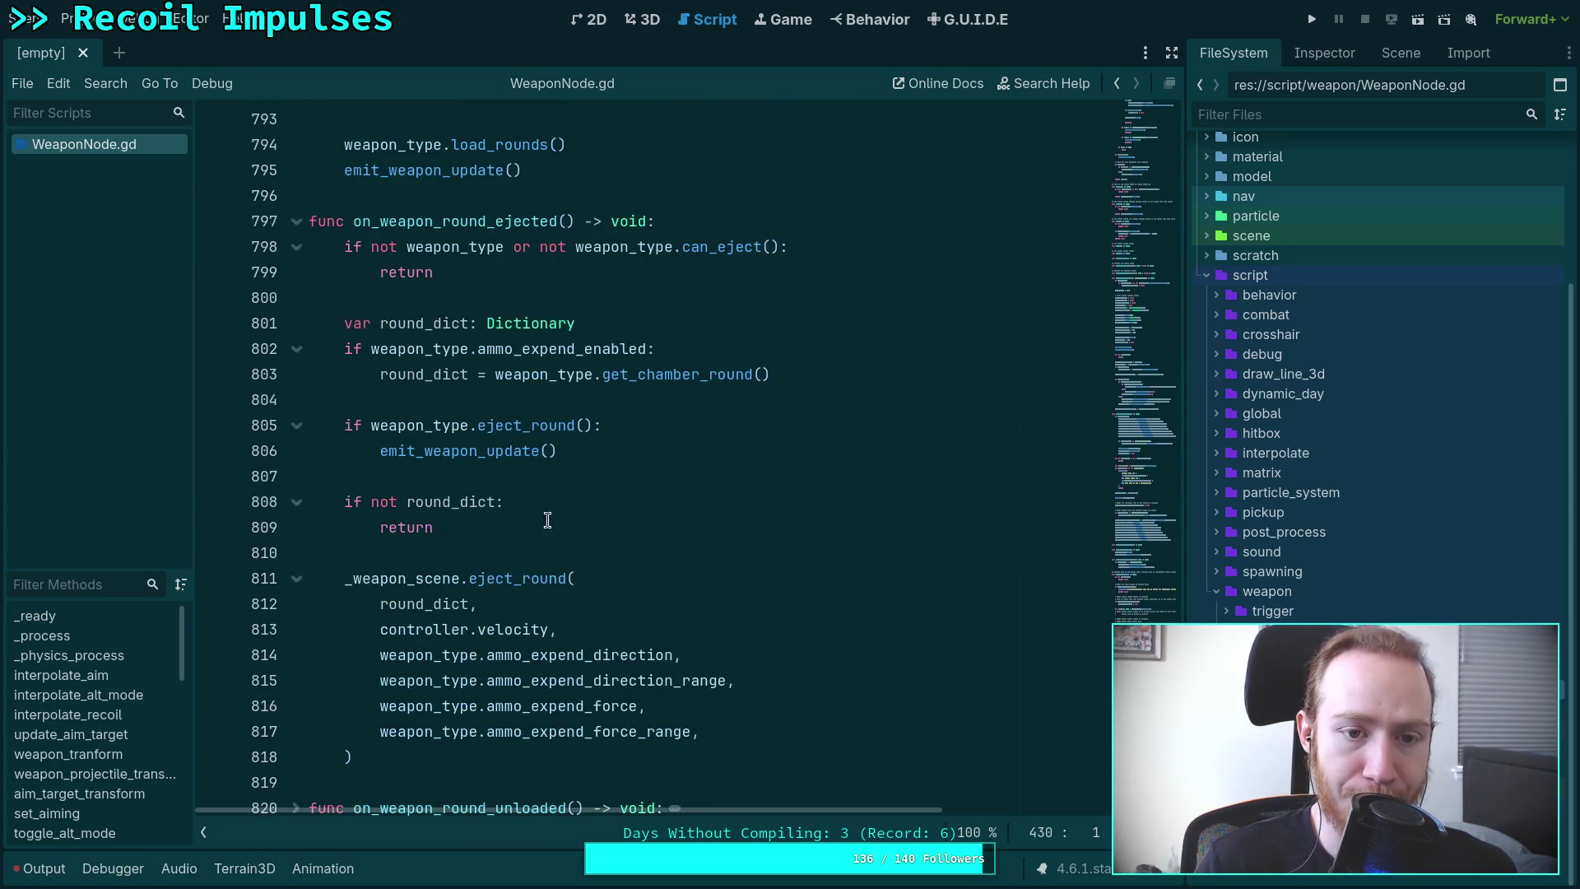
click(297, 220)
scroll(304, 370, up, 10)
click(296, 505)
scroll(329, 461, up, 4)
click(296, 477)
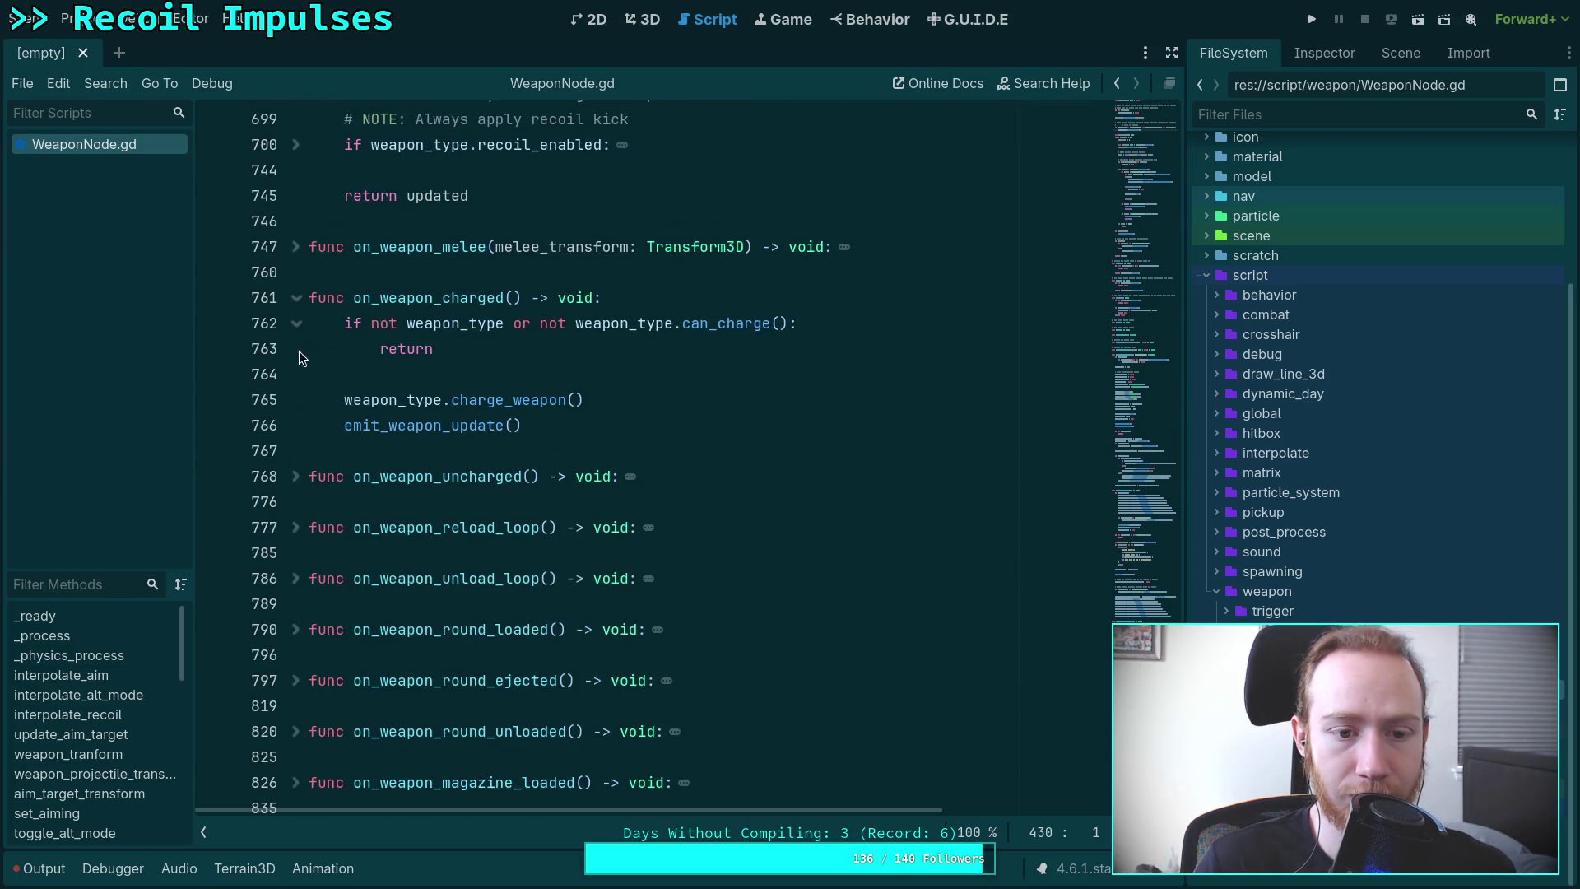
click(298, 298)
Step: Unfold the recoil kick block in on_weapon_fire and place the caret on blank line 706
scroll(378, 415, up, 10)
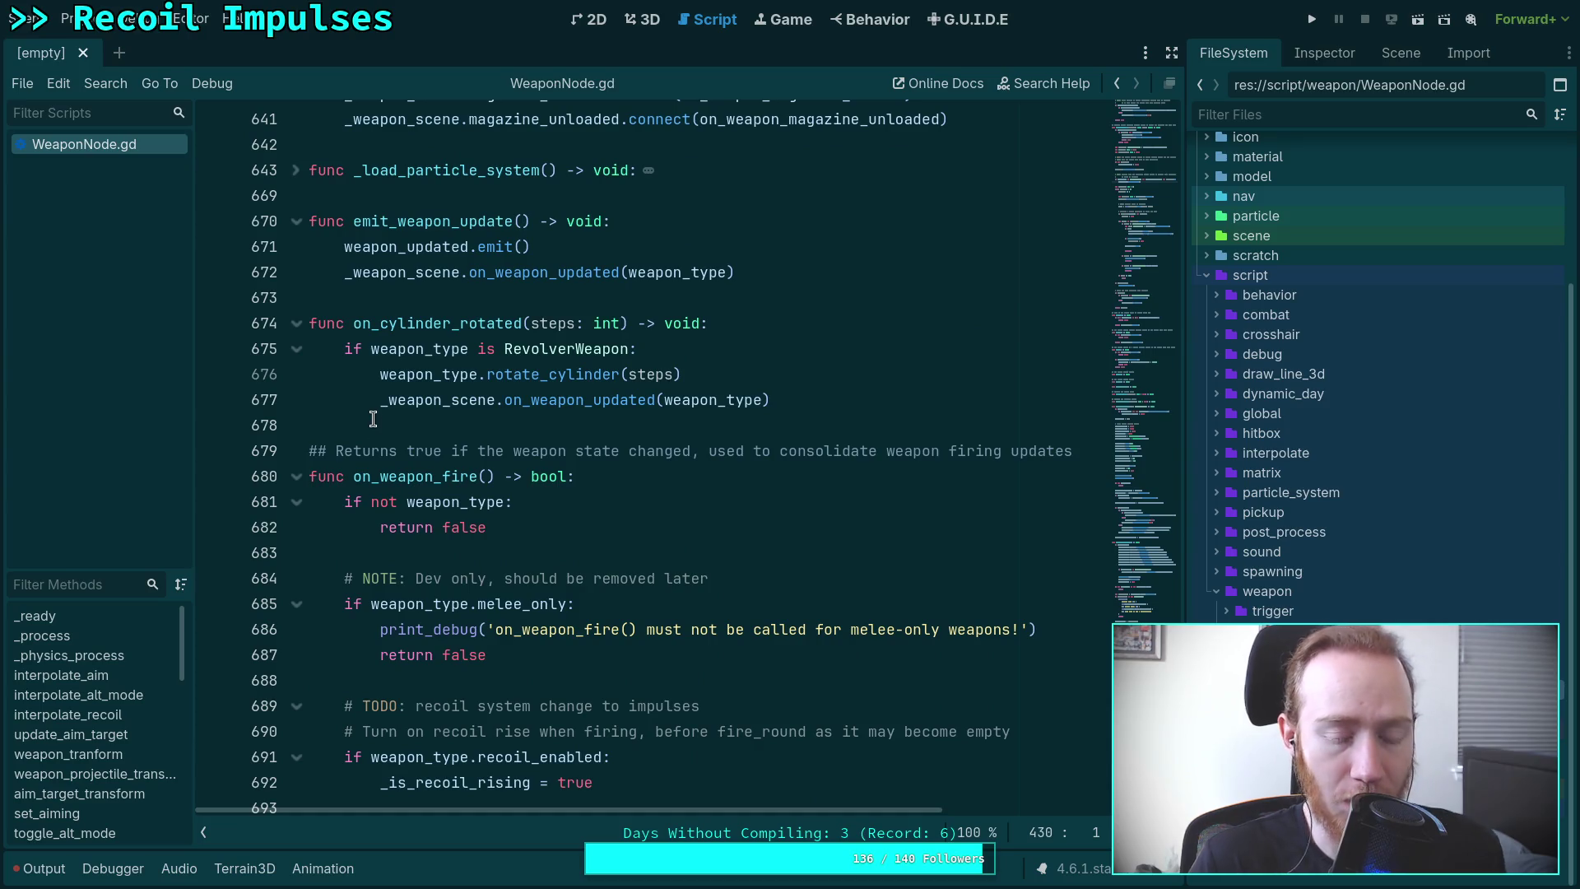
scroll(373, 419, down, 8)
click(296, 527)
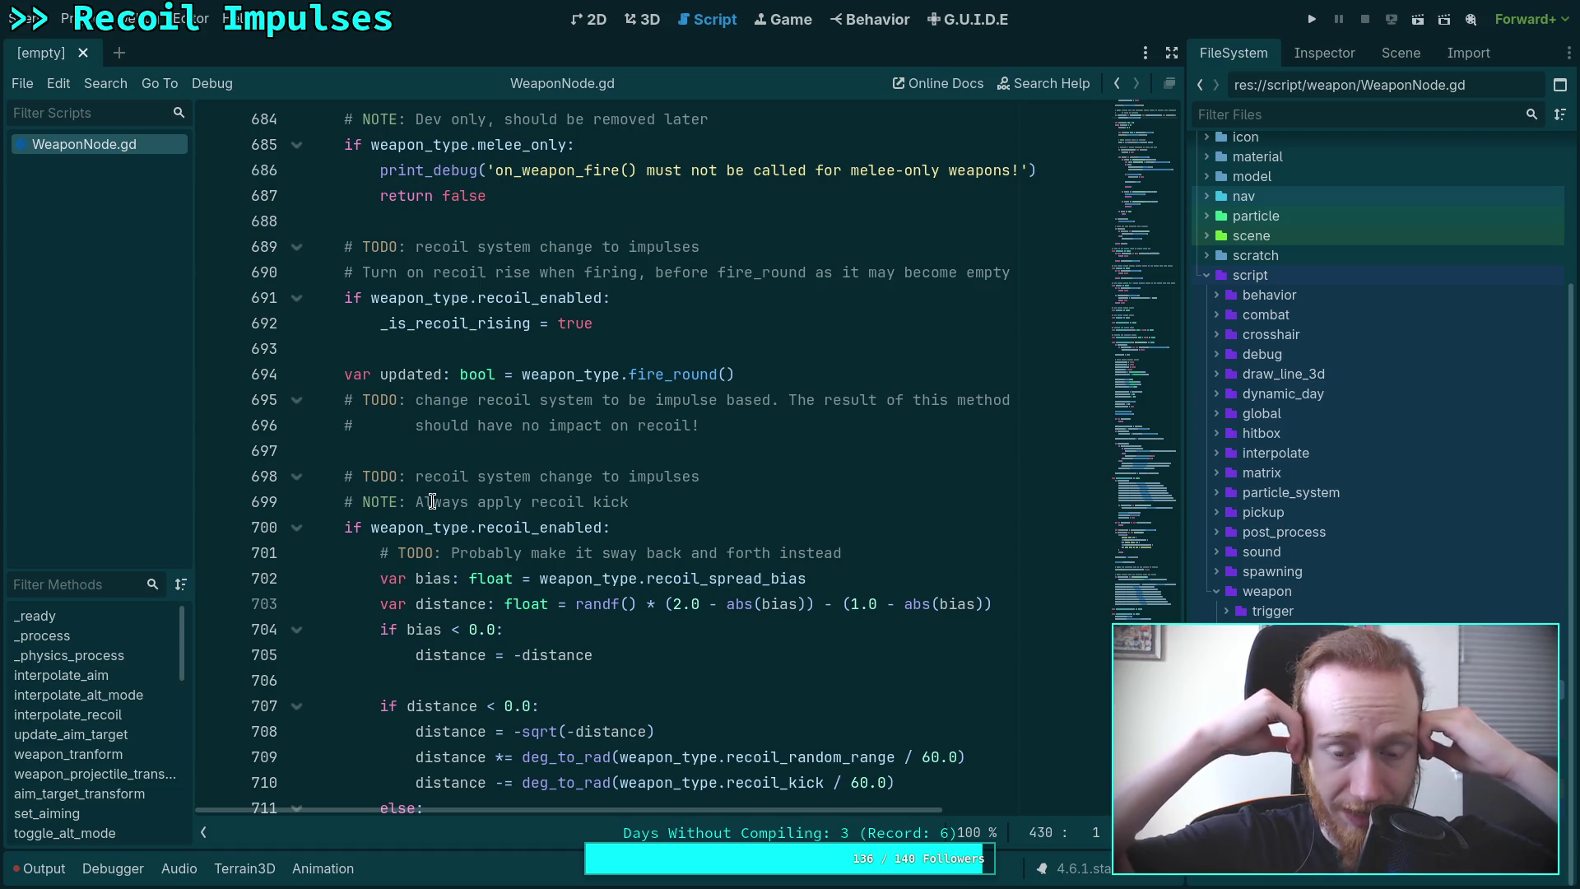
scroll(449, 465, down, 4)
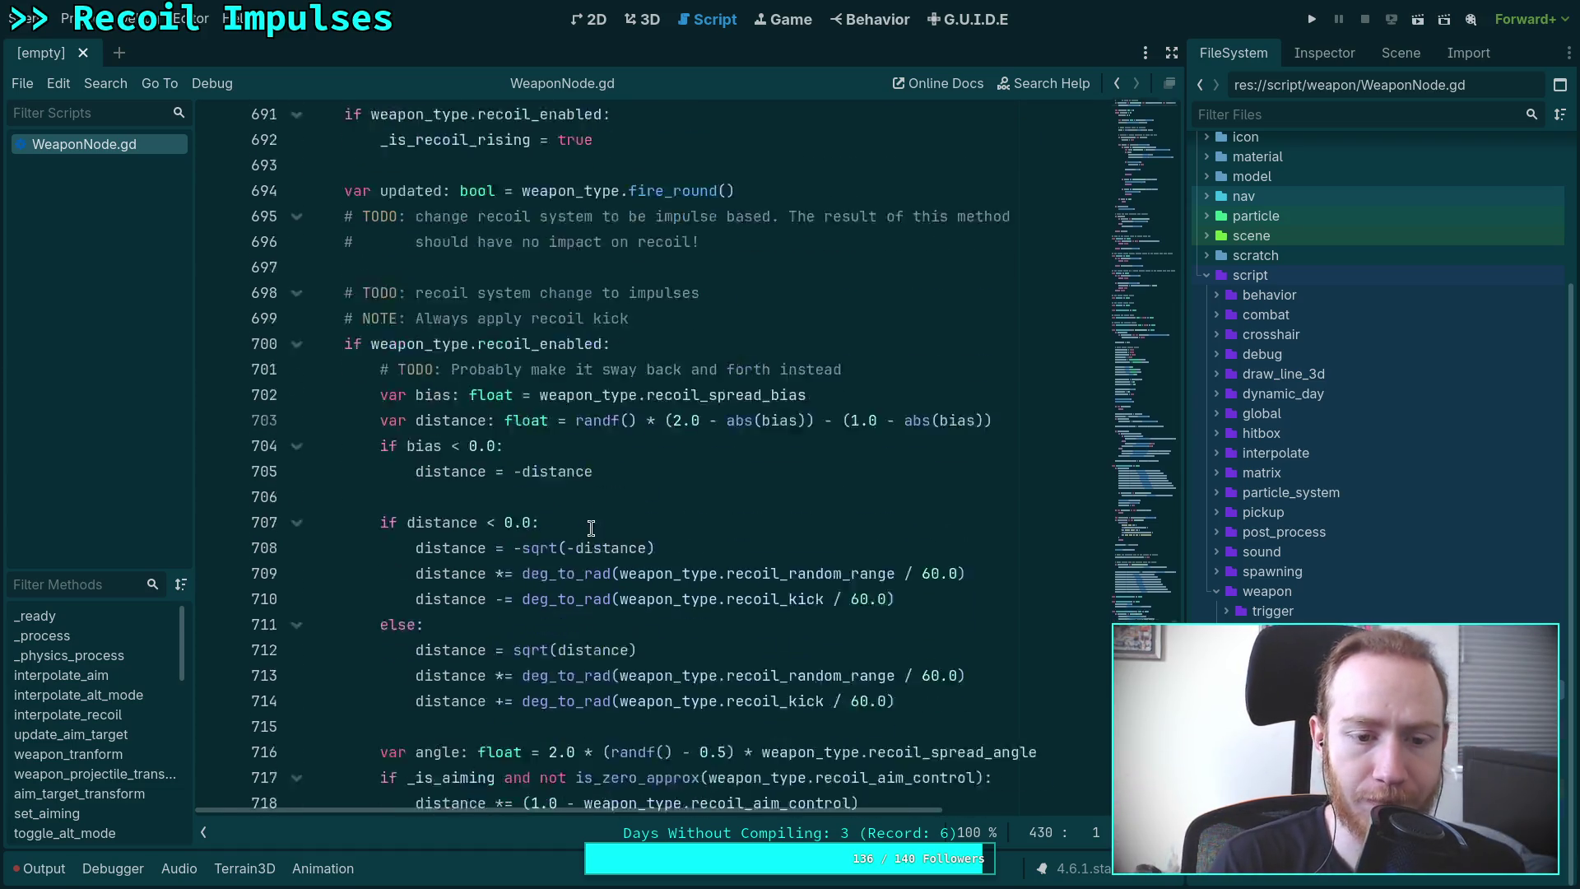
click(552, 375)
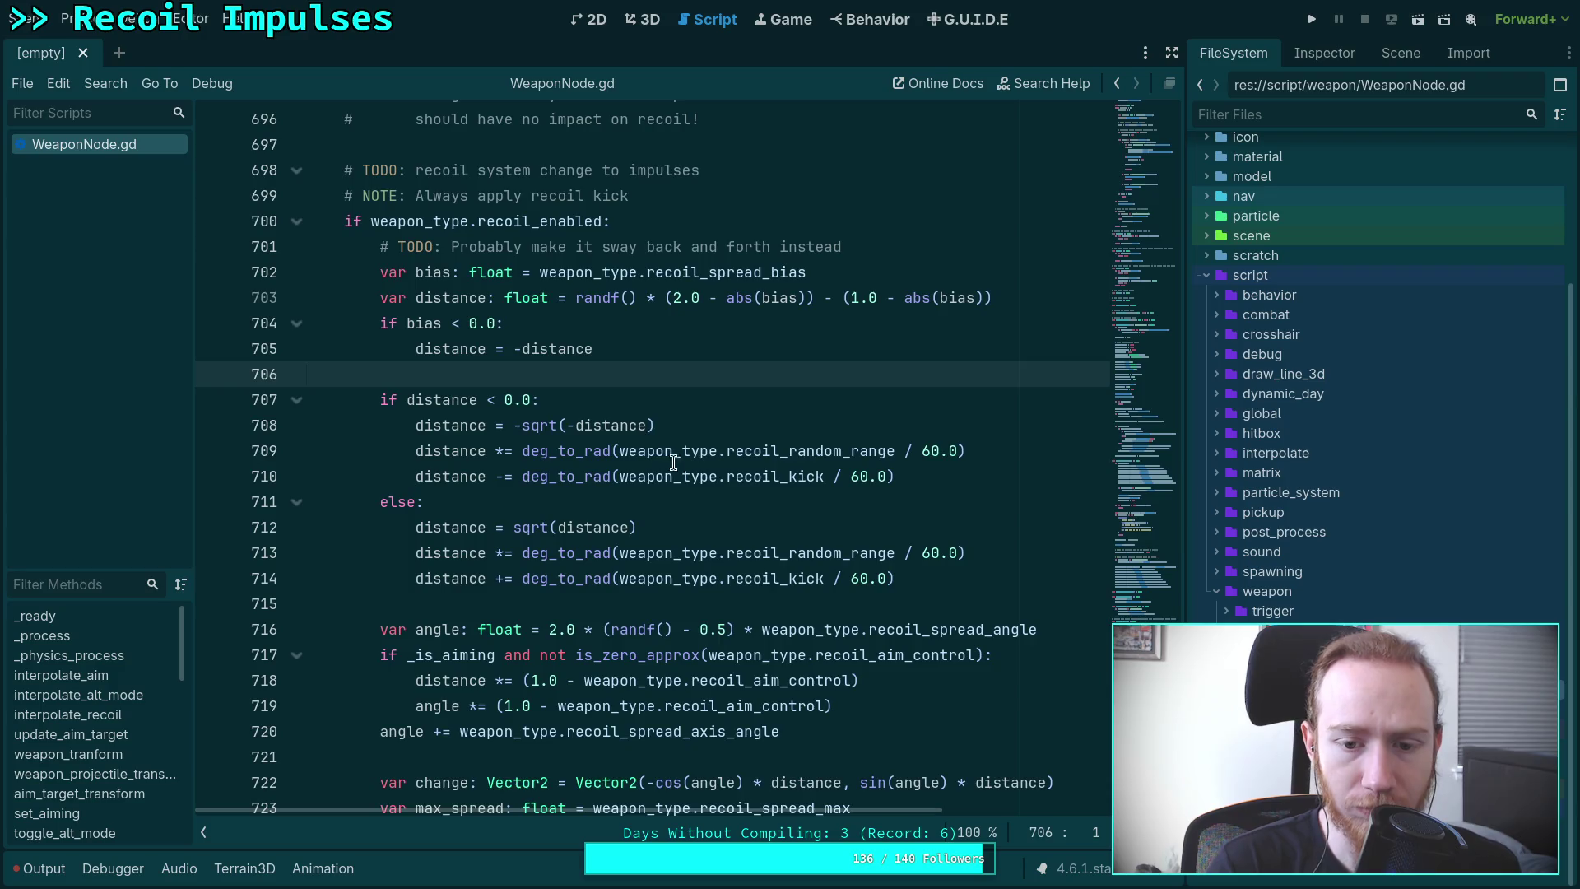
scroll(679, 461, down, 4)
scroll(693, 458, down, 3)
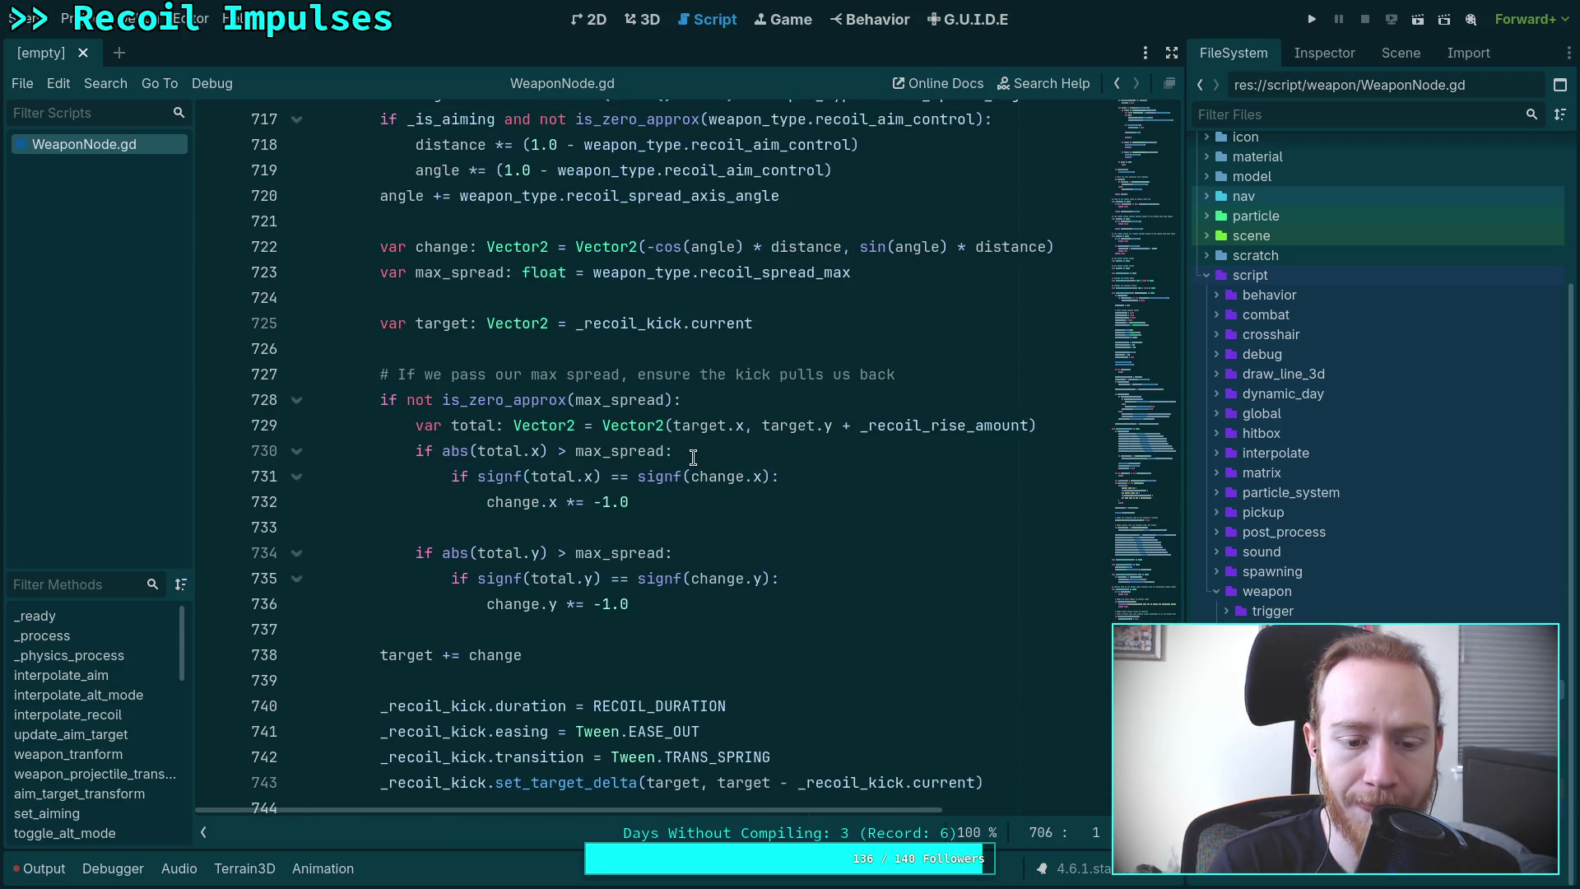
scroll(693, 457, down, 3)
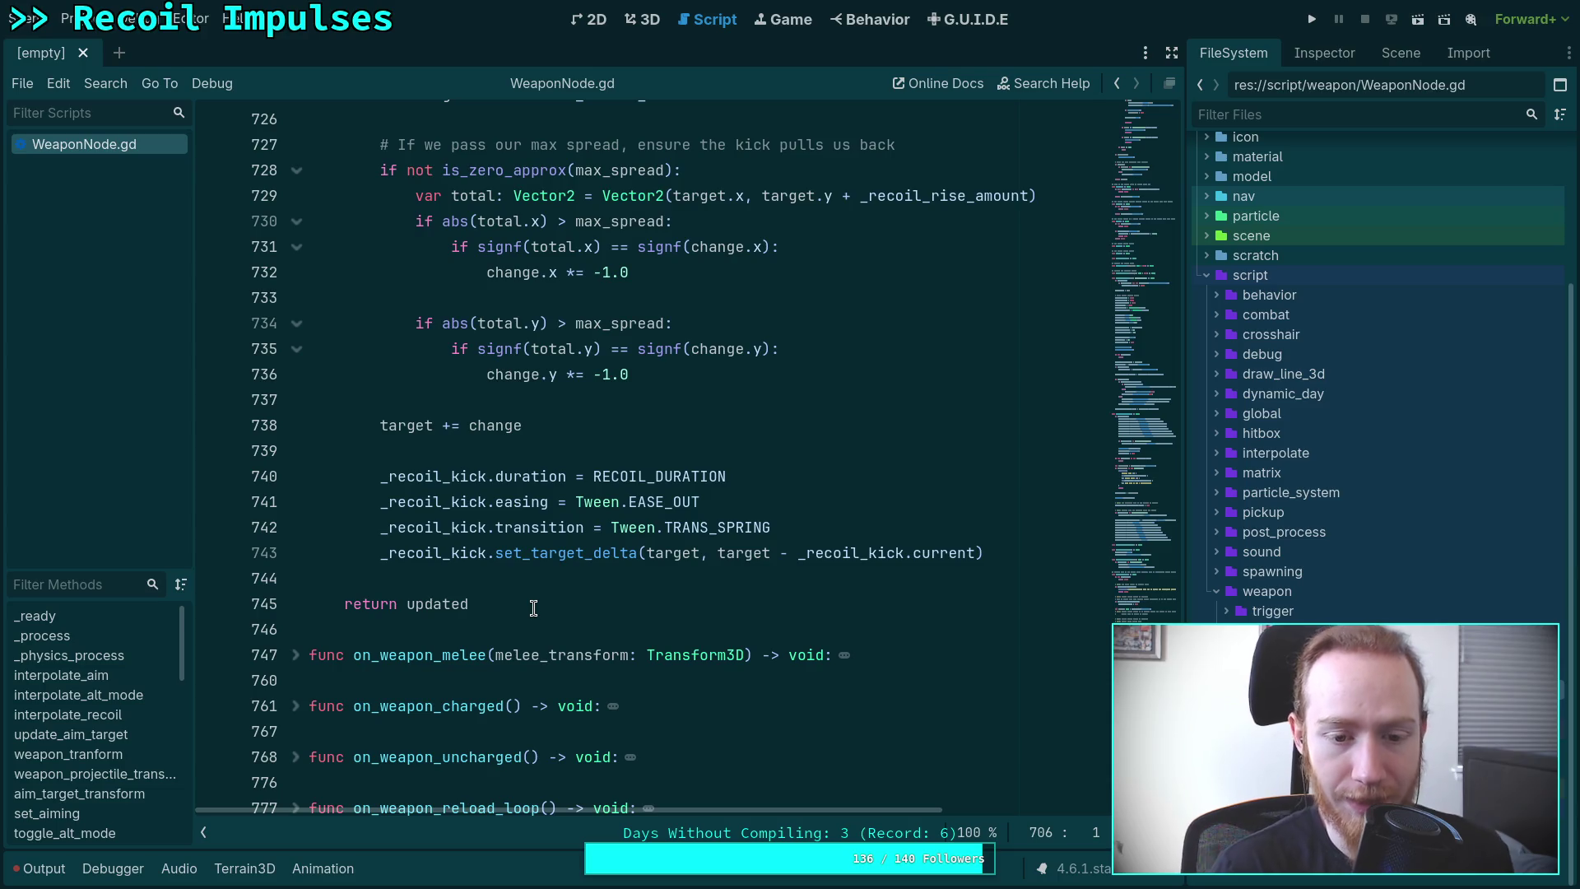
scroll(539, 607, down, 3)
scroll(580, 609, up, 10)
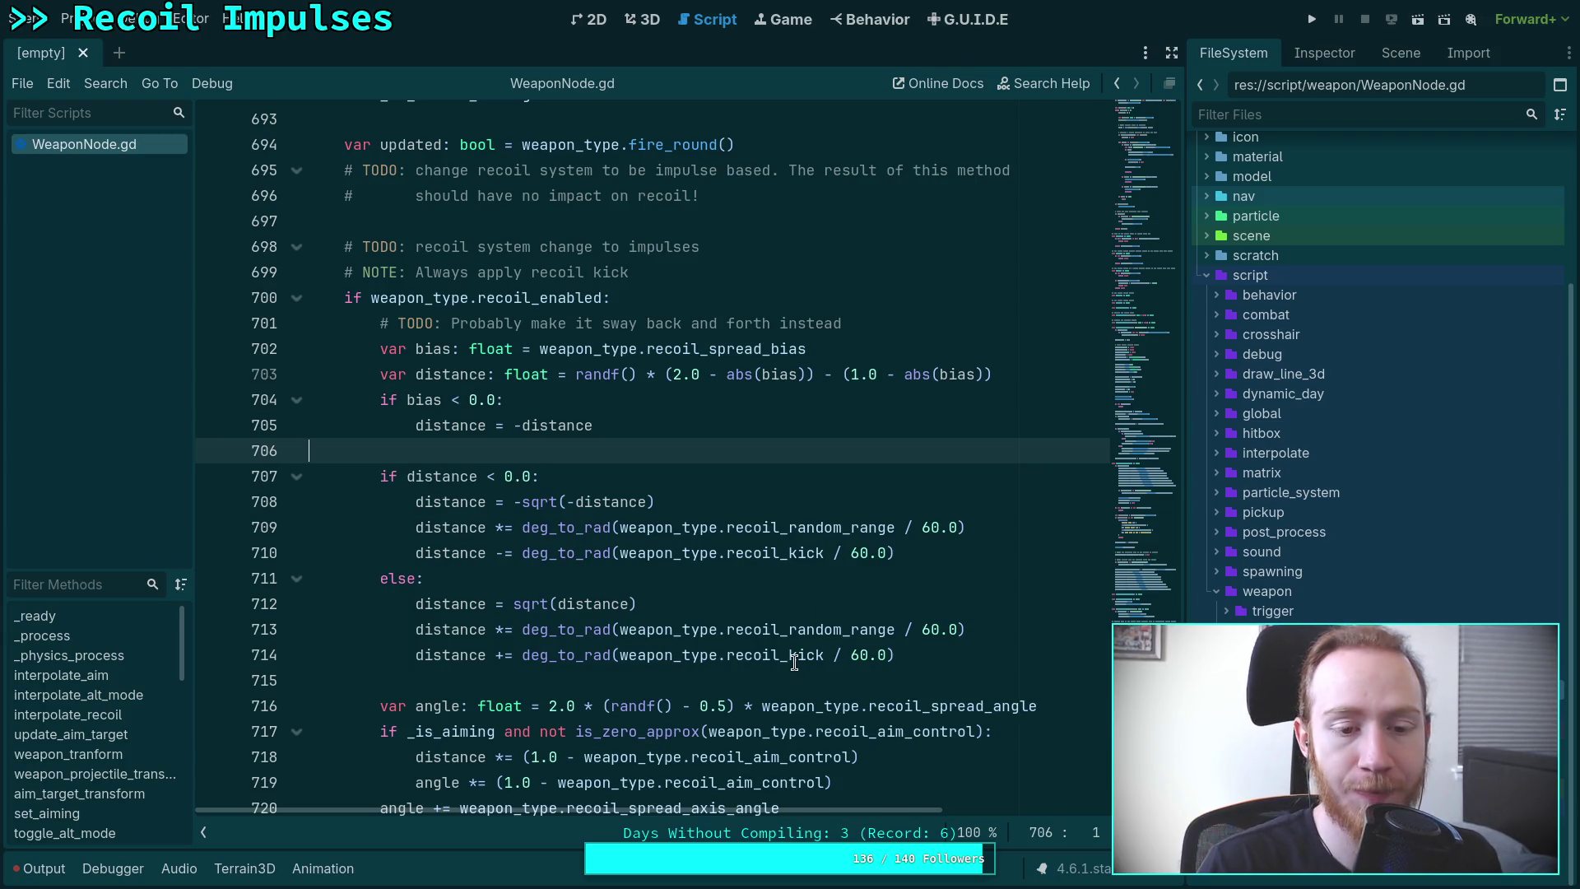
scroll(679, 566, down, 4)
scroll(678, 565, down, 1)
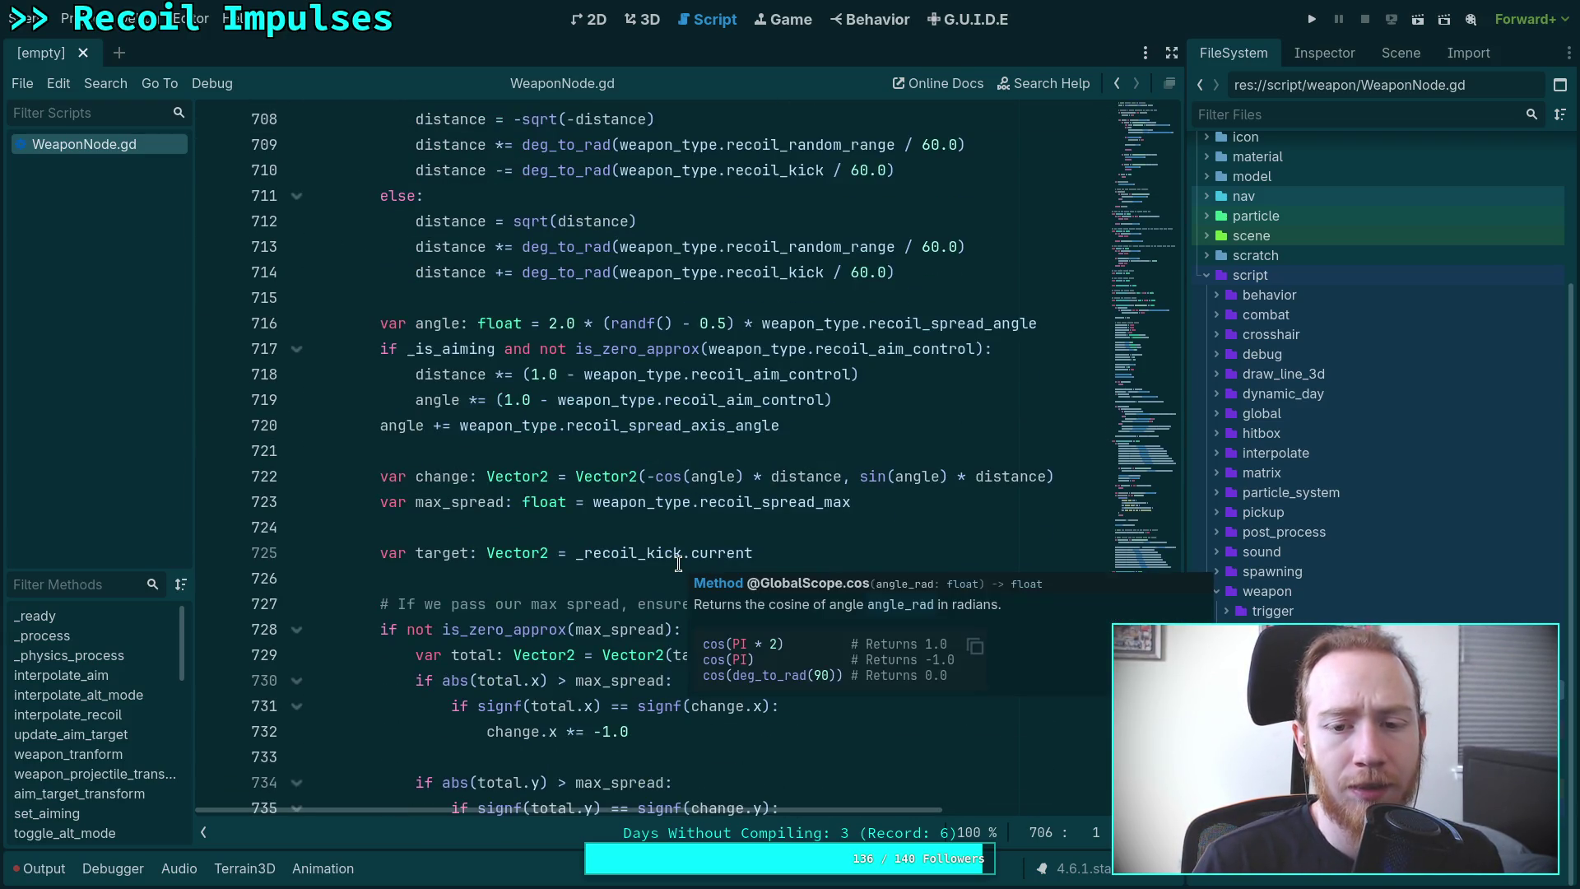
click(542, 460)
scroll(542, 460, up, 5)
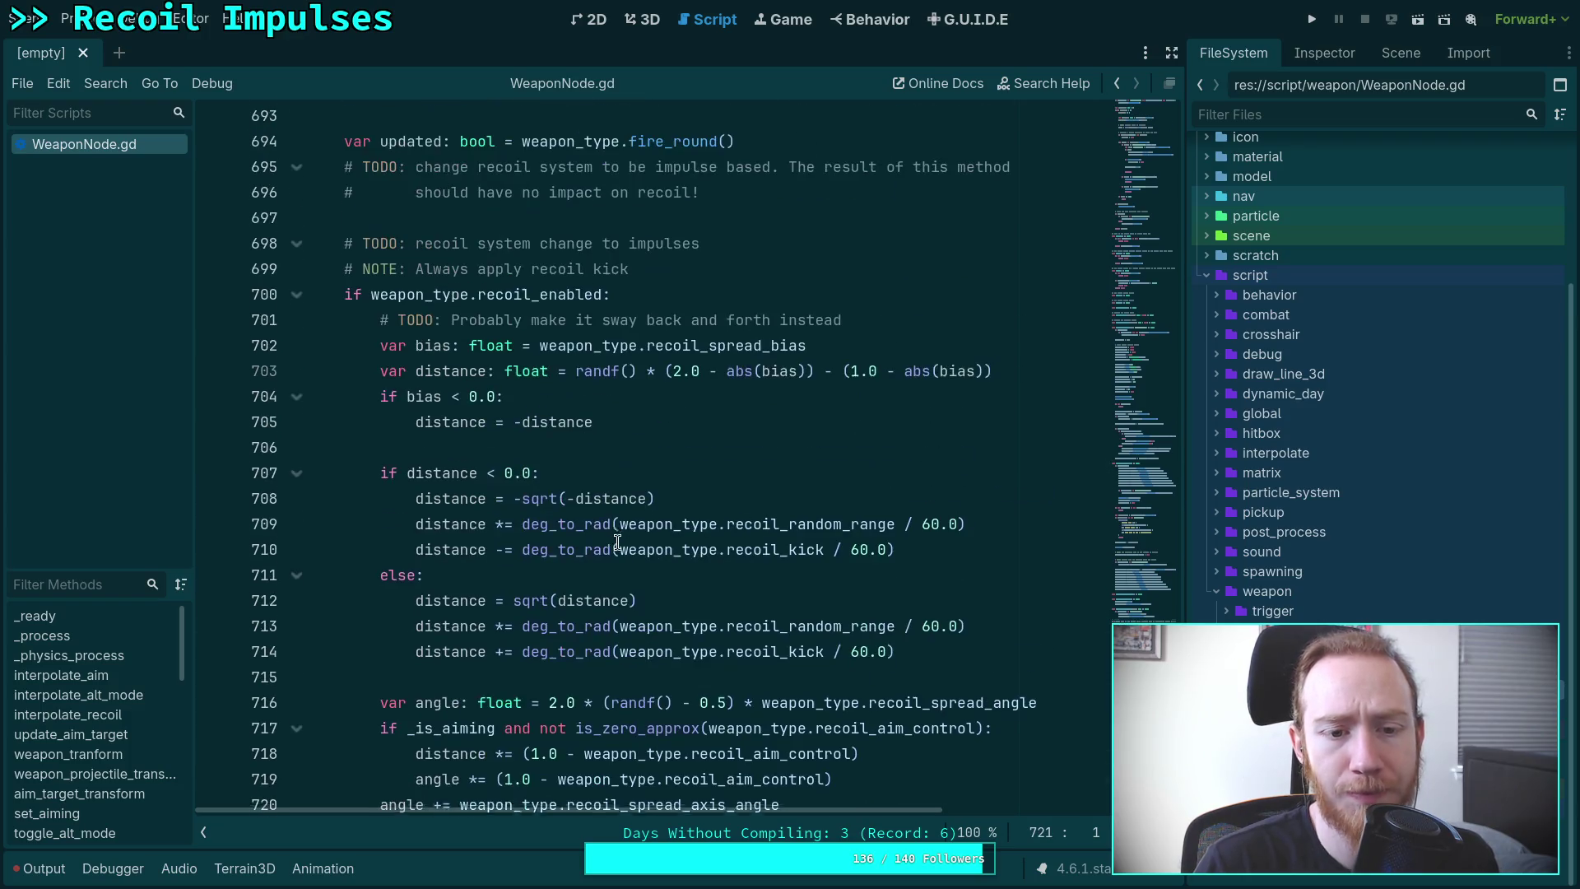
scroll(618, 536, up, 3)
scroll(617, 536, up, 6)
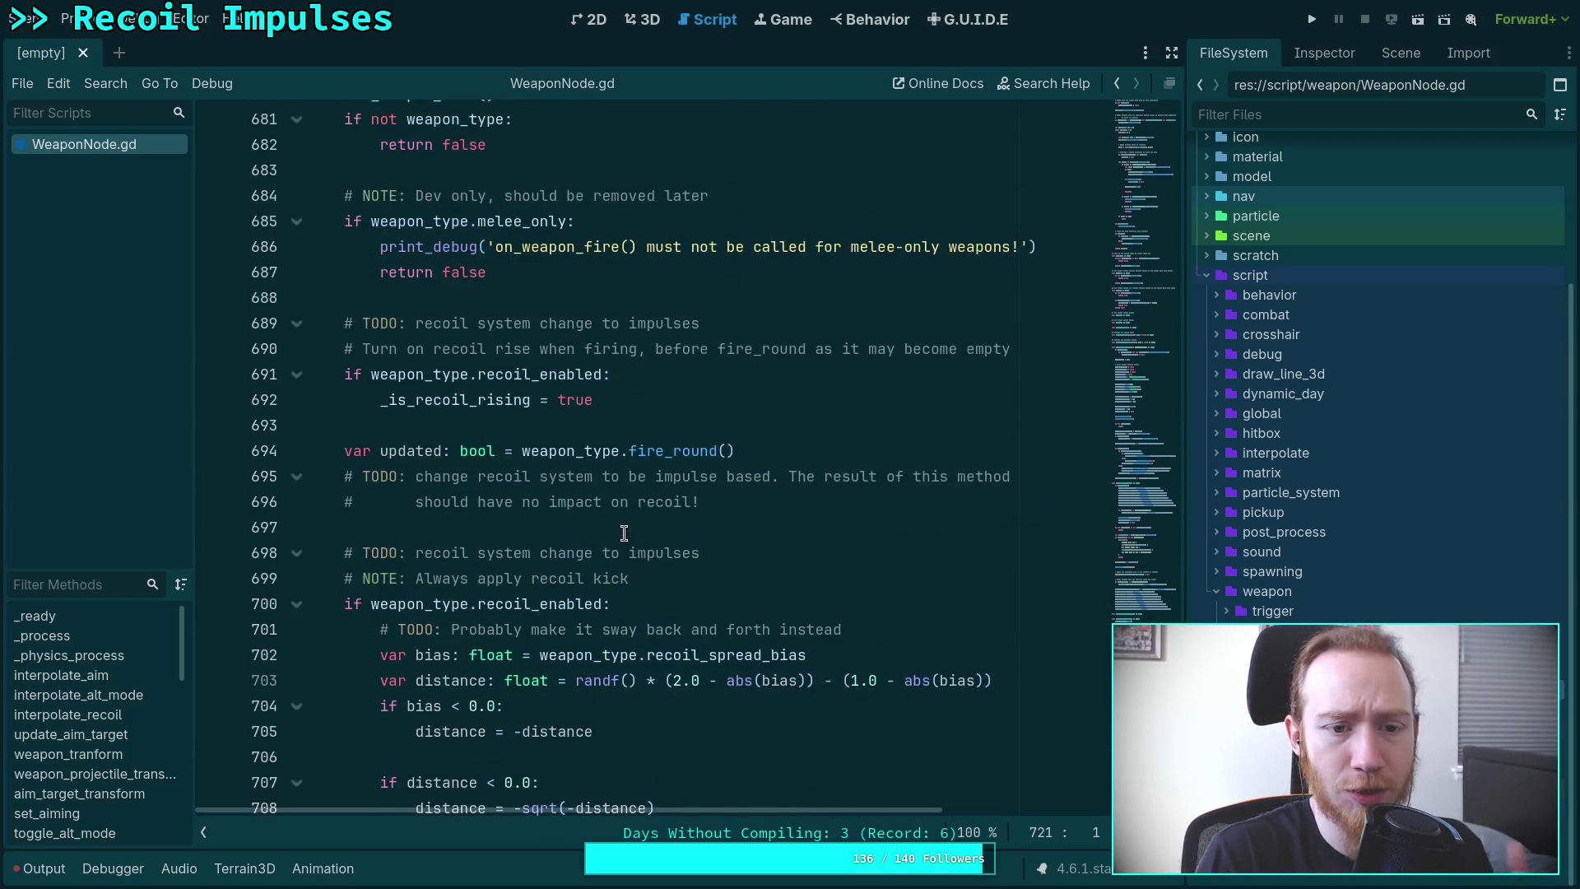
Step: Find the on_weapon_fire call at line 453 and place the caret at the end of line 407
double_click(415, 400)
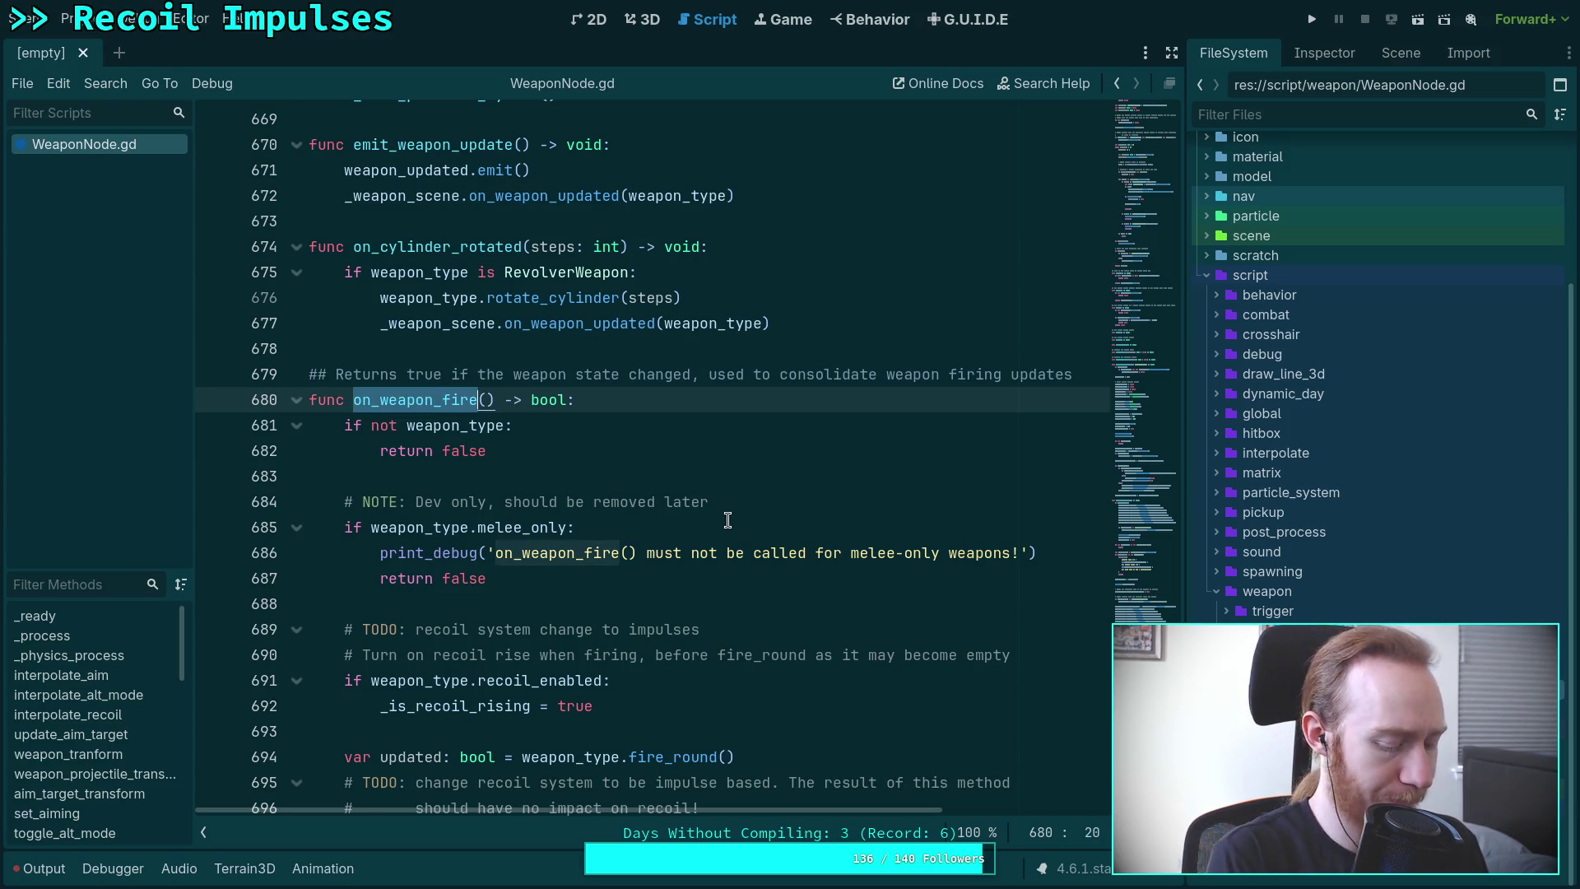
key(ctrl+f)
click(926, 835)
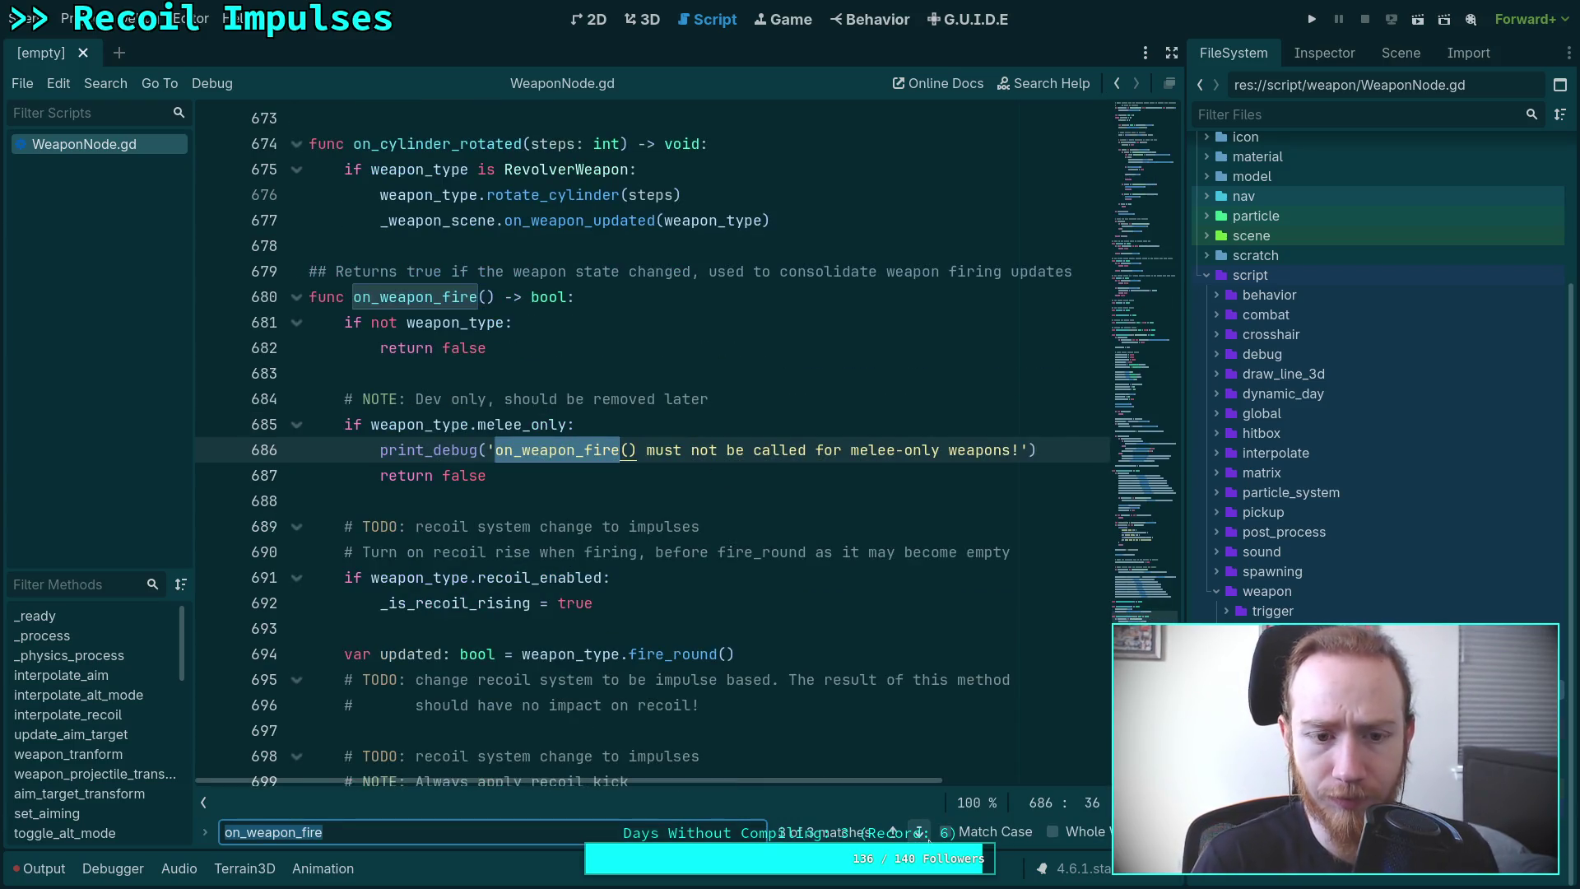
click(927, 836)
scroll(708, 650, up, 3)
scroll(699, 649, up, 11)
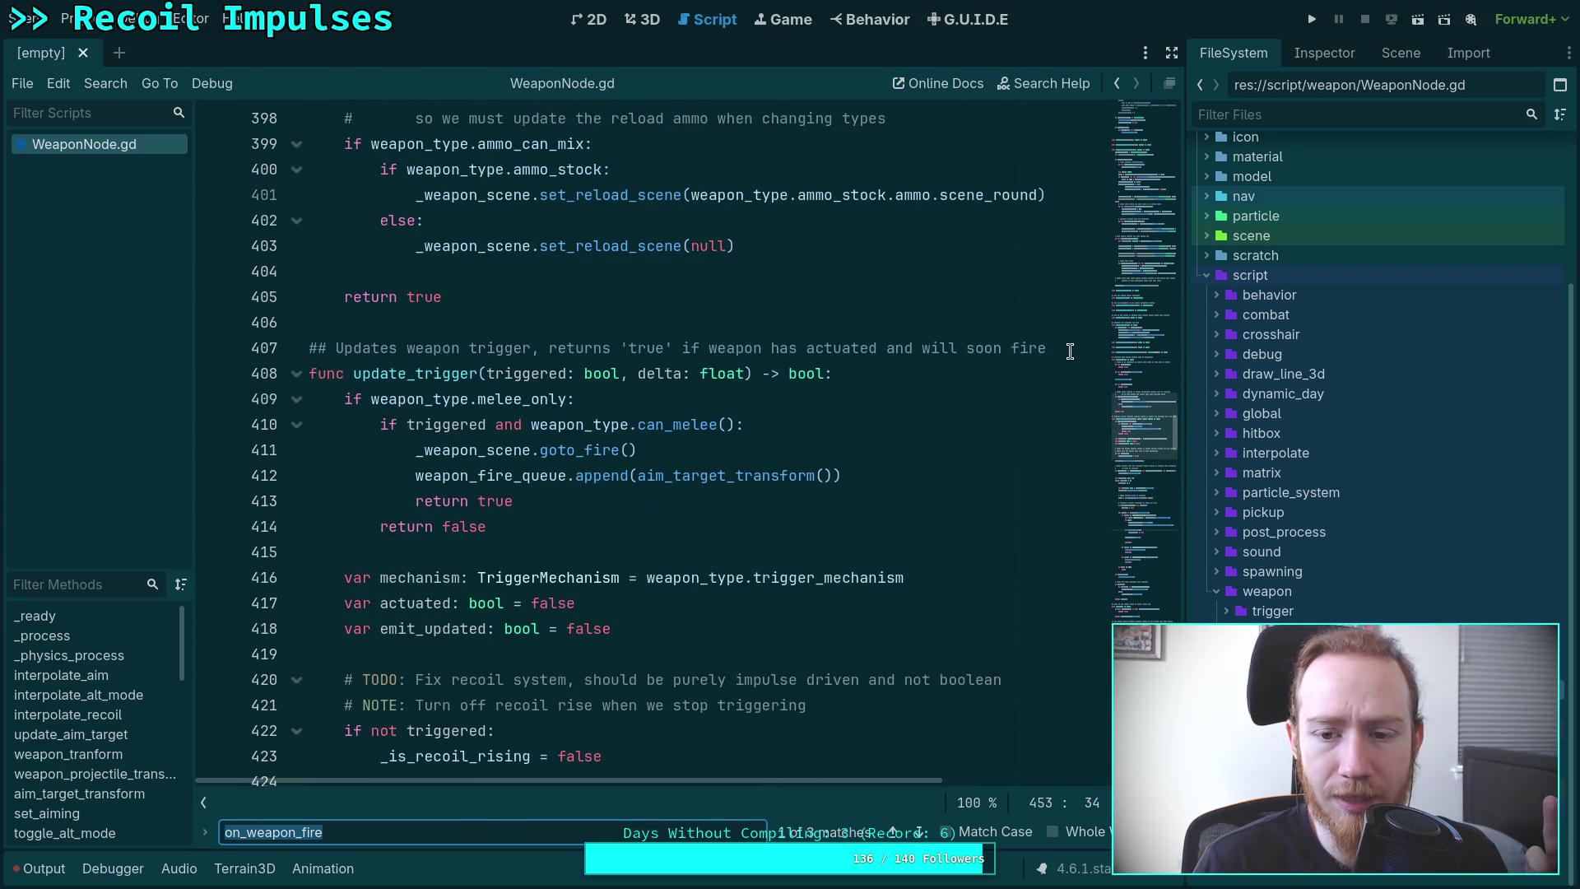
click(1075, 349)
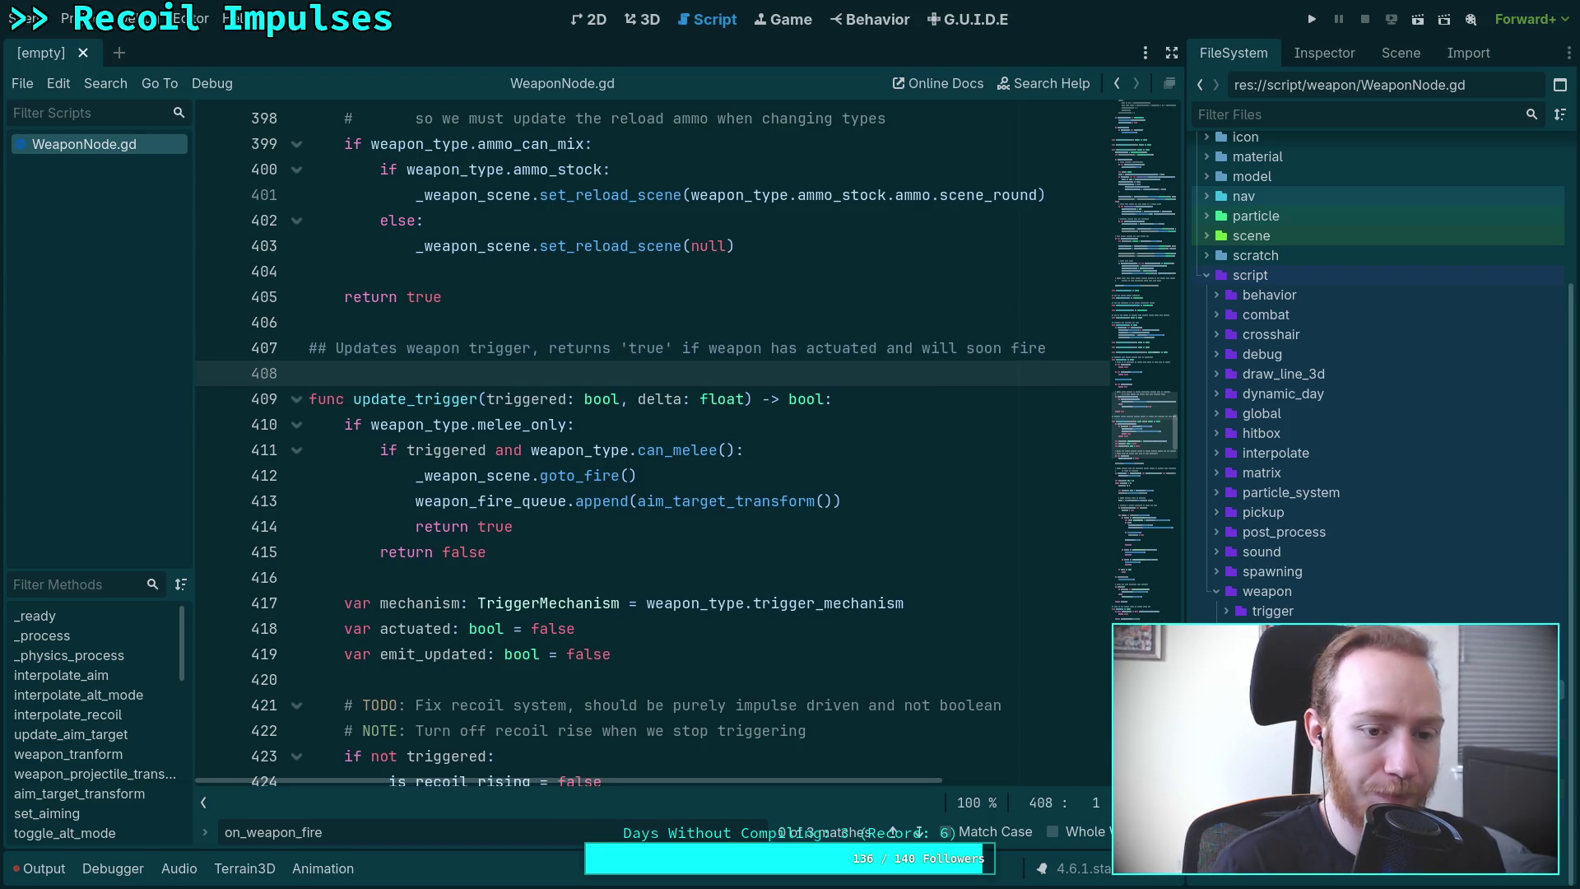
Step: End line 407 with a period and start a new ## doc comment line 408
text(.)
key(Return)
text(##)
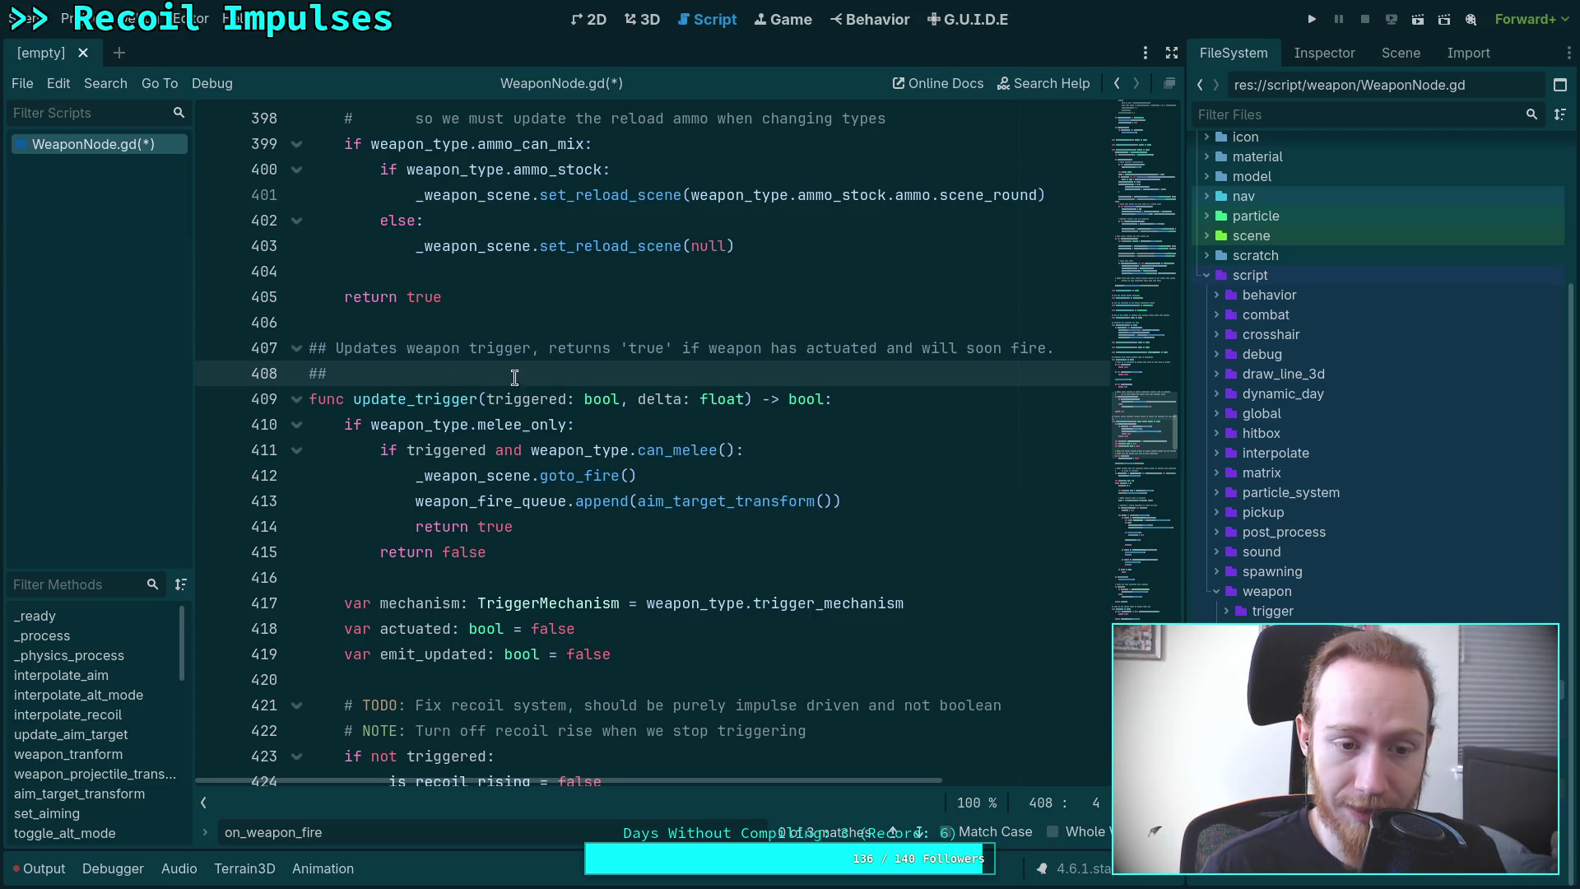
scroll(715, 484, down, 4)
scroll(796, 554, up, 4)
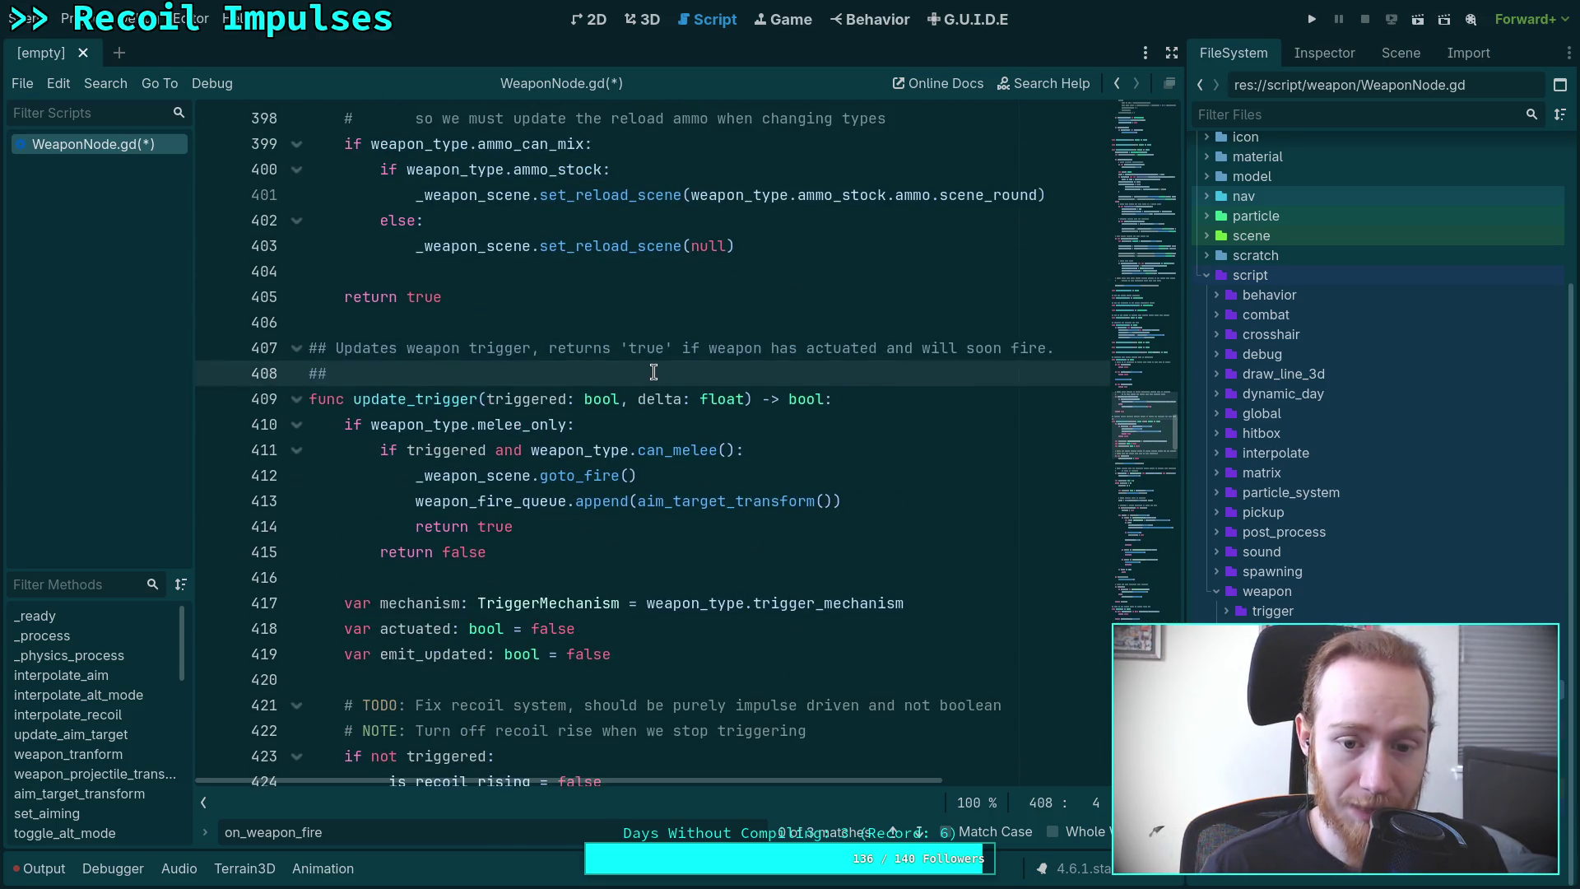
scroll(654, 373, down, 10)
drag(772, 458, 451, 455)
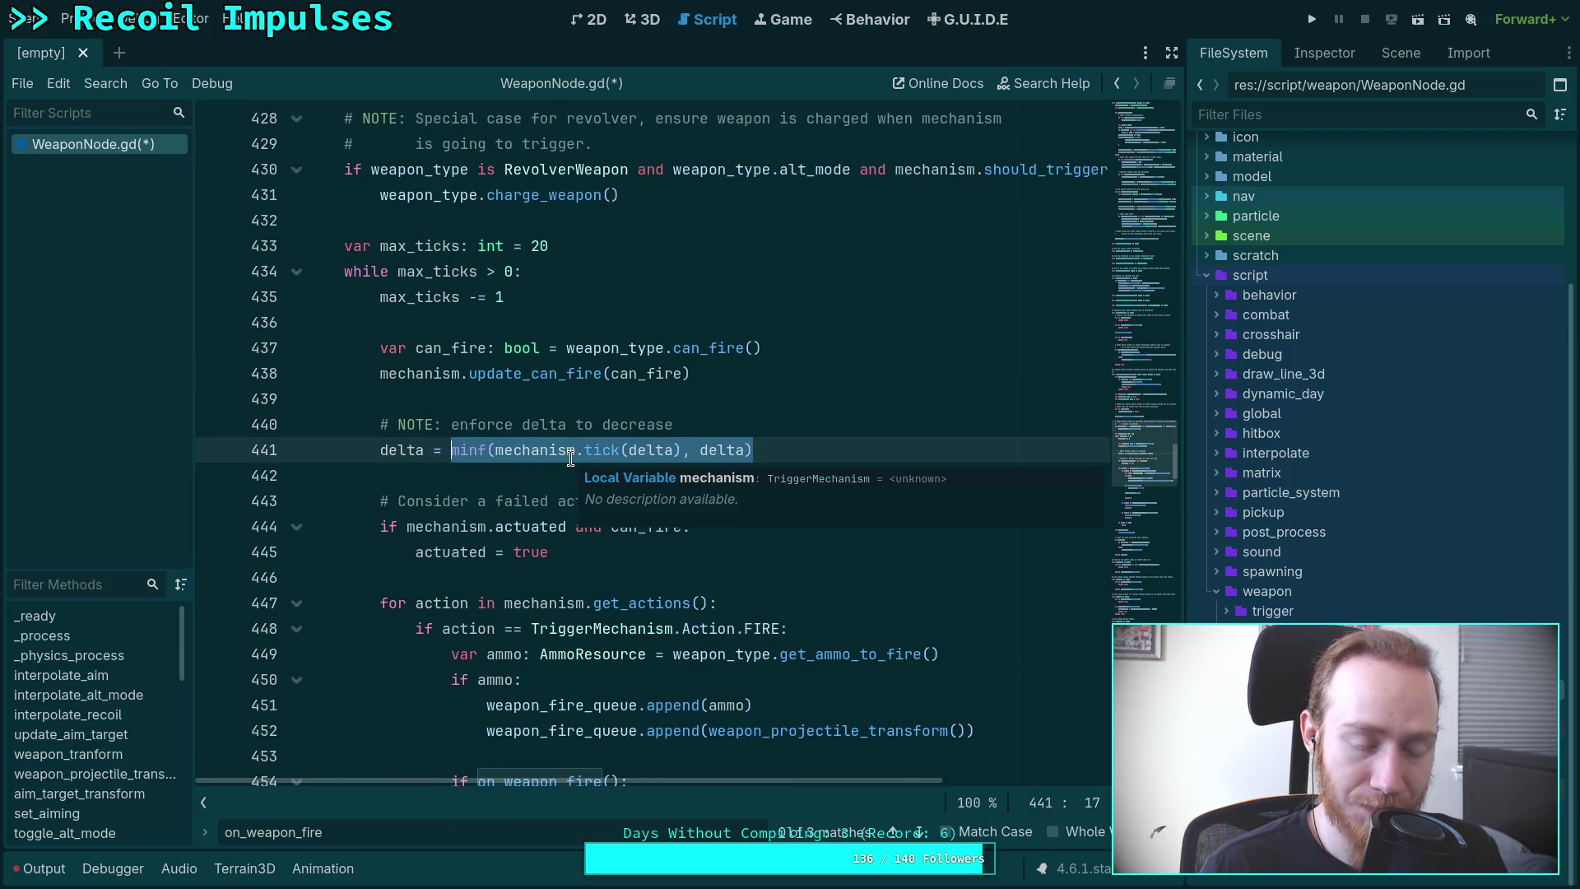
scroll(571, 458, up, 11)
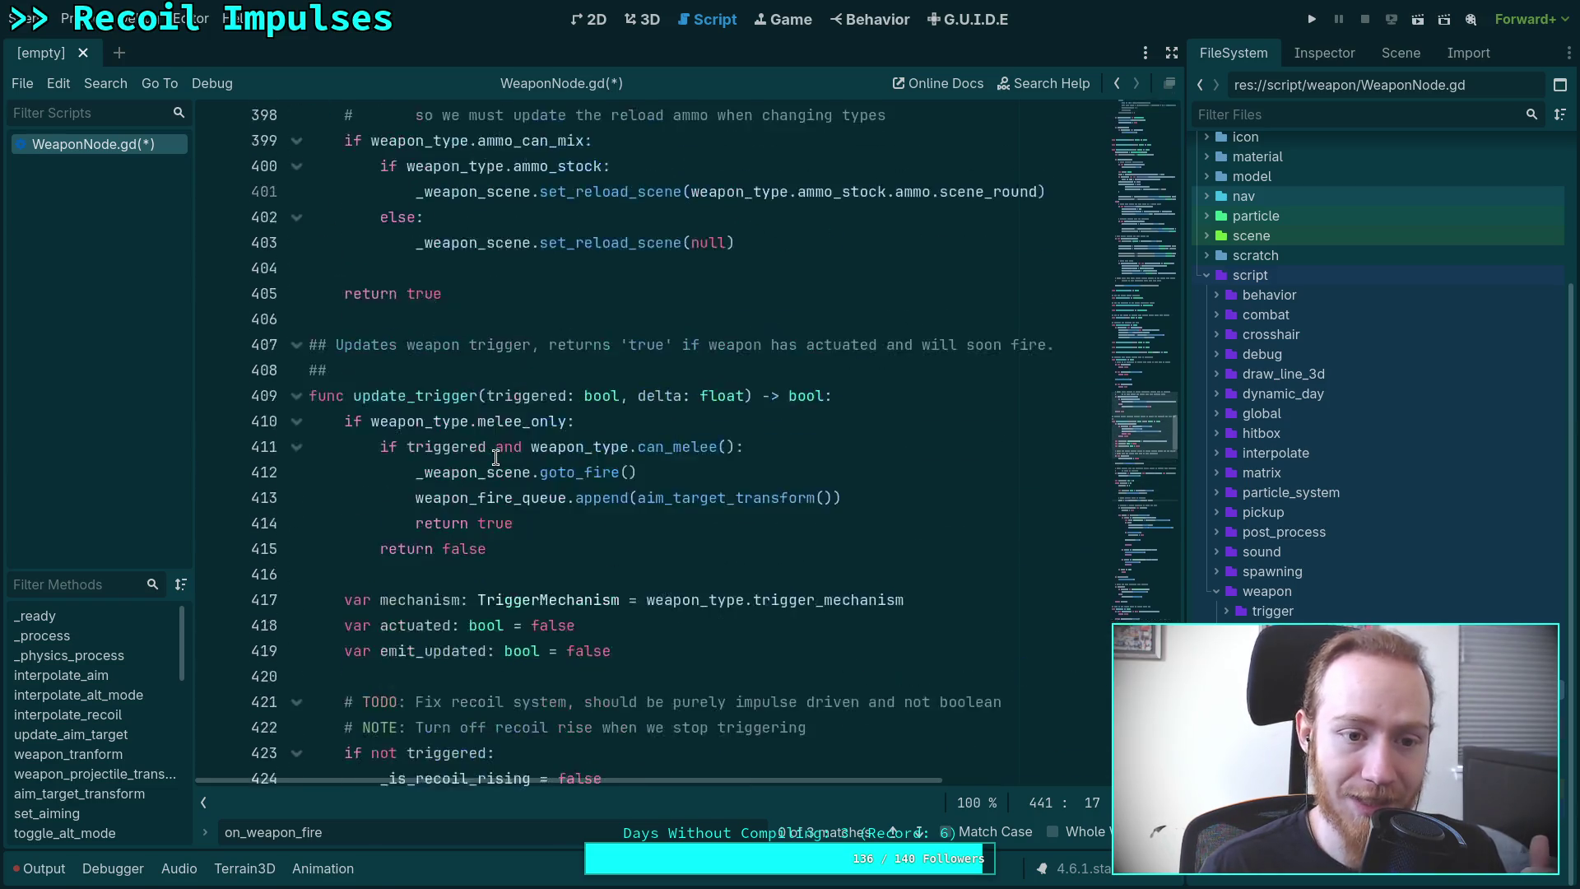
click(515, 449)
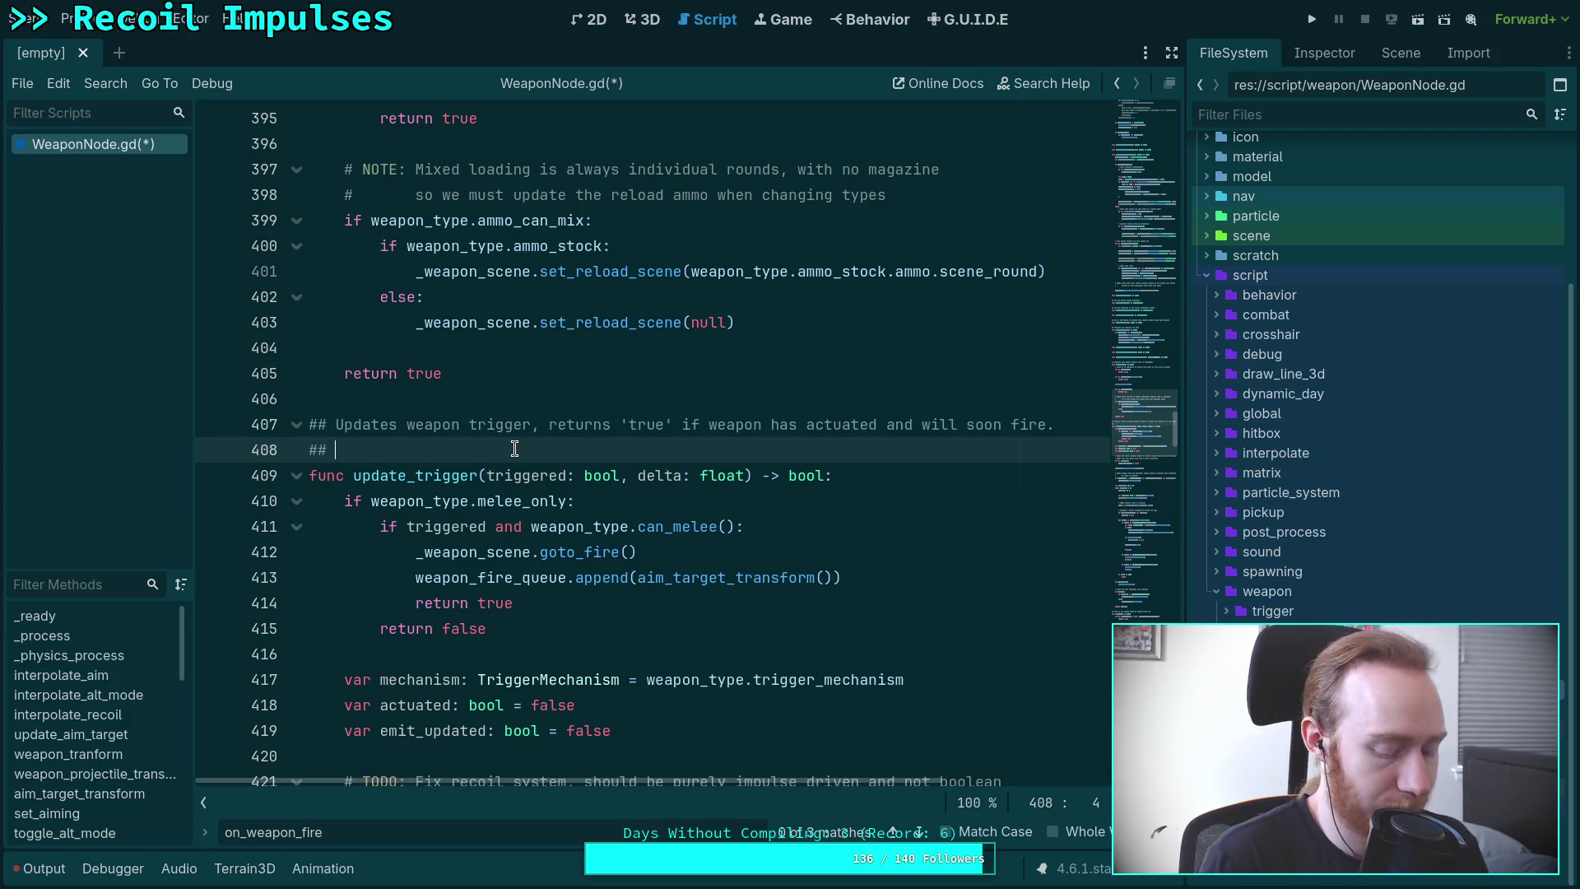
Step: Write the comment 'Should run in frame process as it relies on input and high timing accuracy'
text(Should run in )
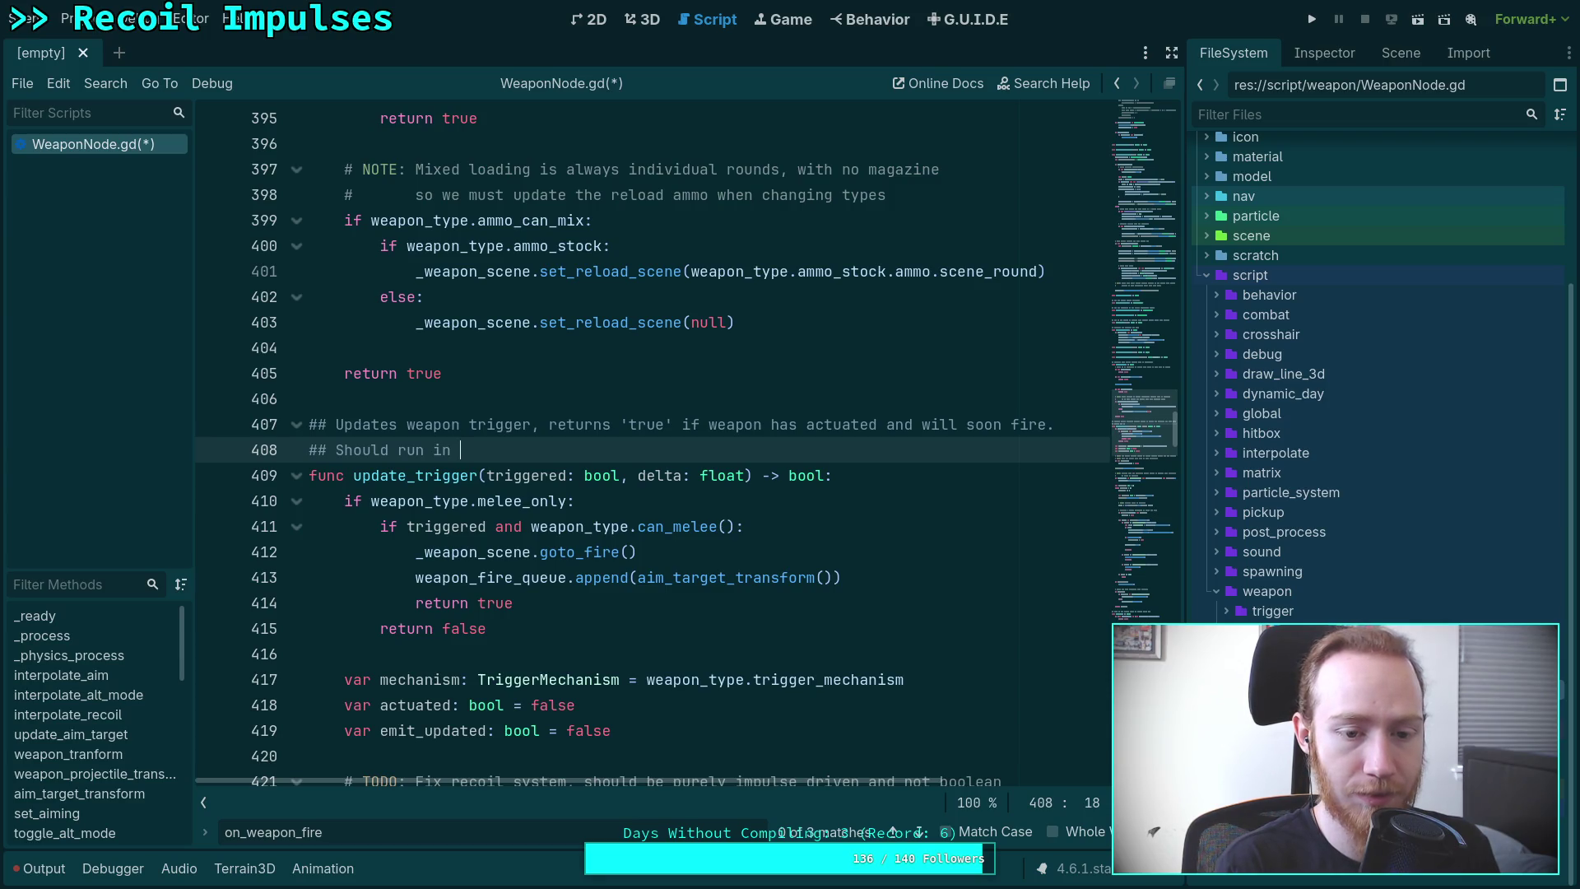
text(frame )
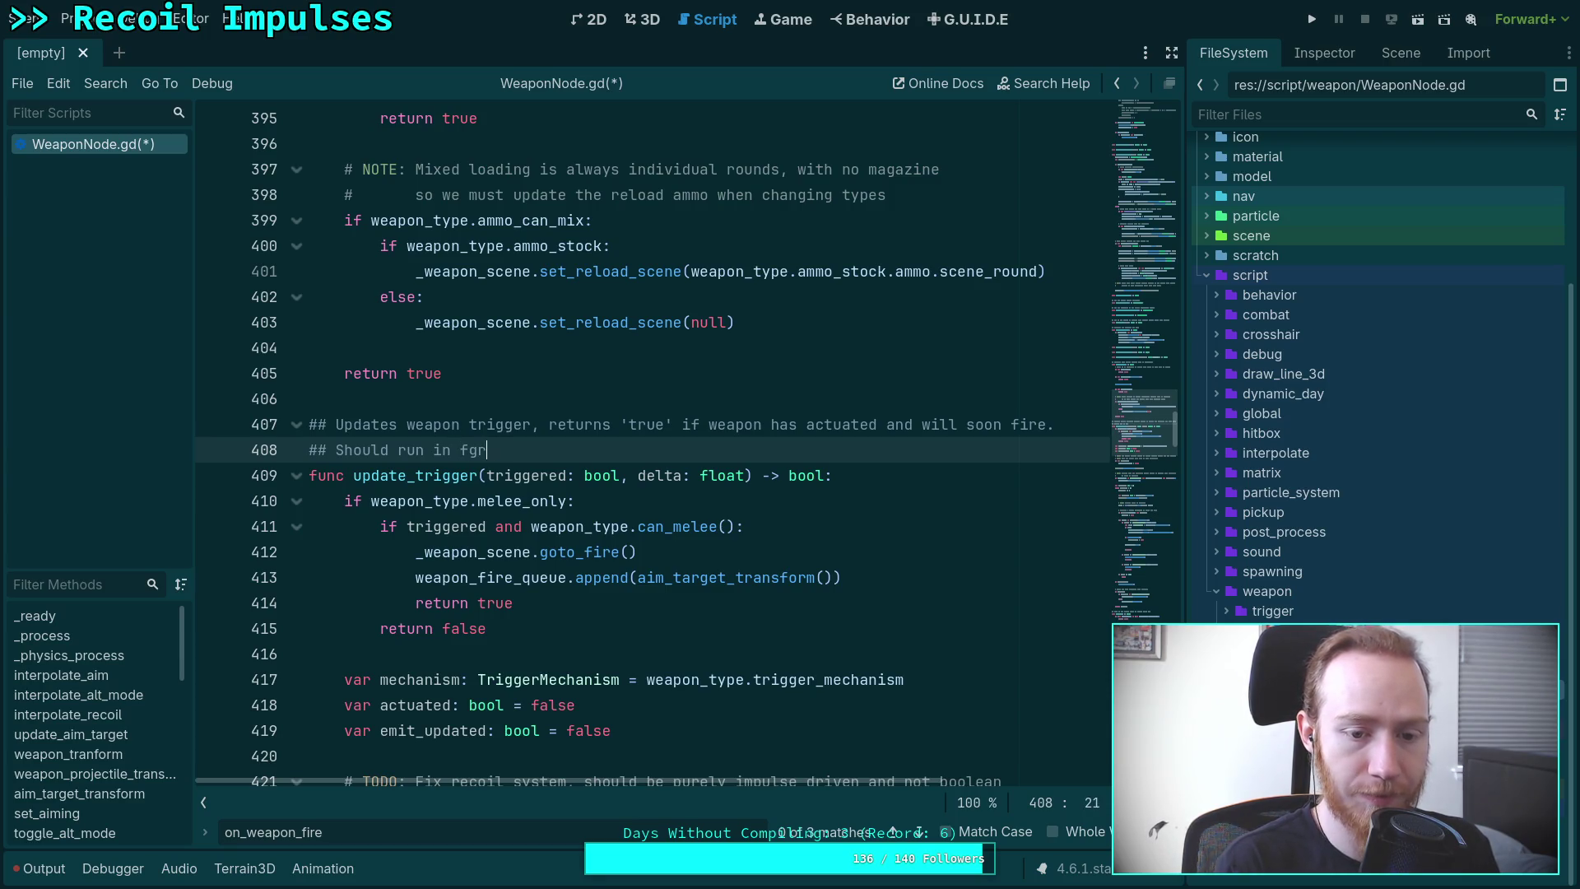
text(procse)
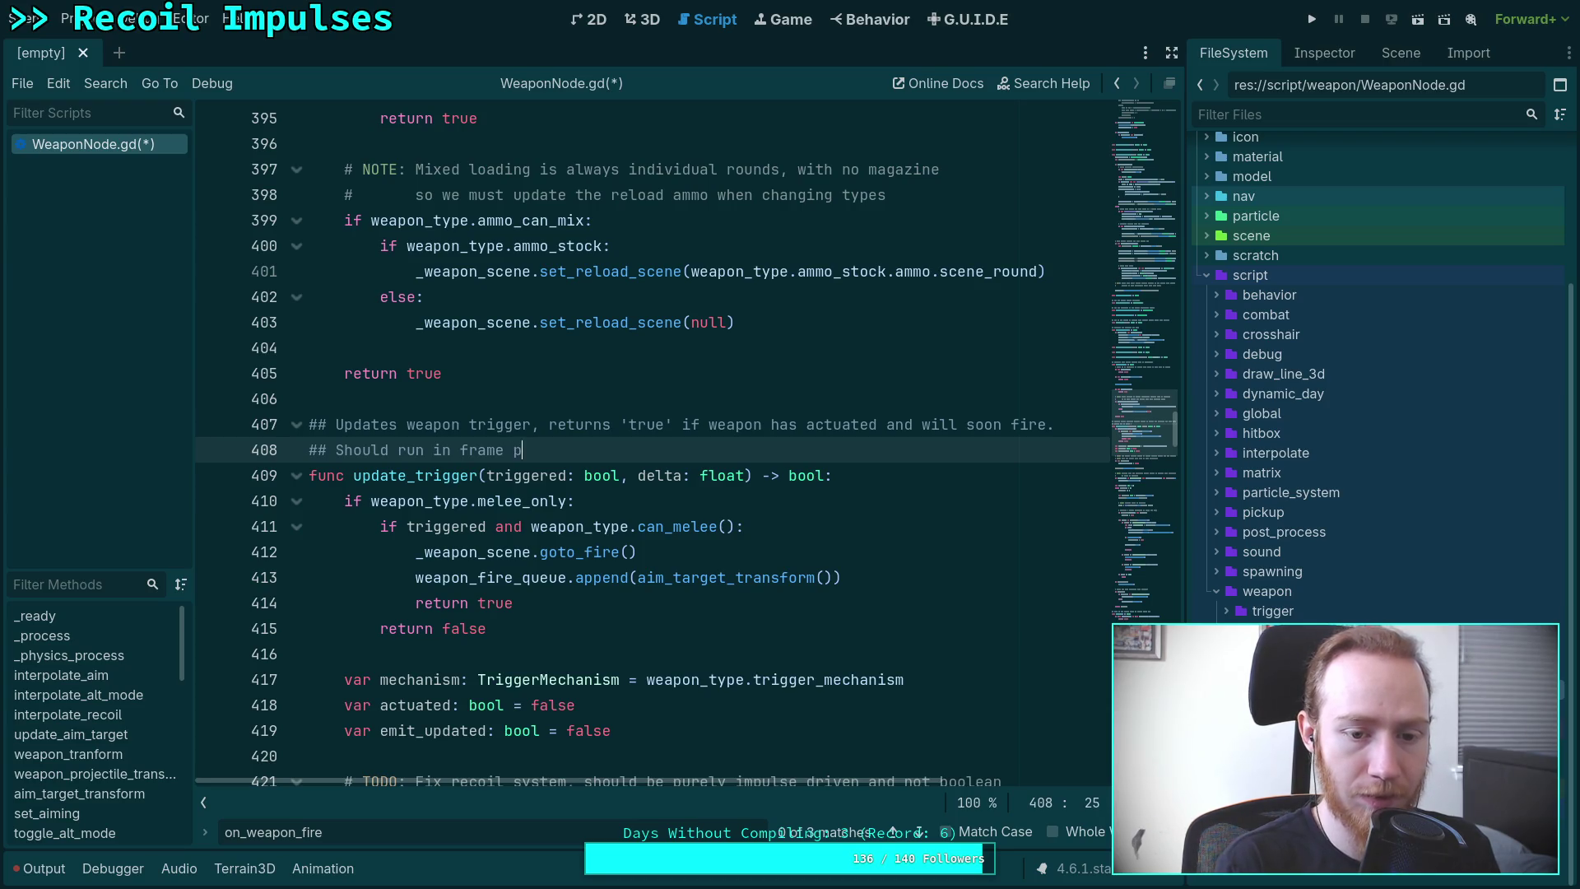
key(BackSpace)
key(BackSpace)
text(ess for mor)
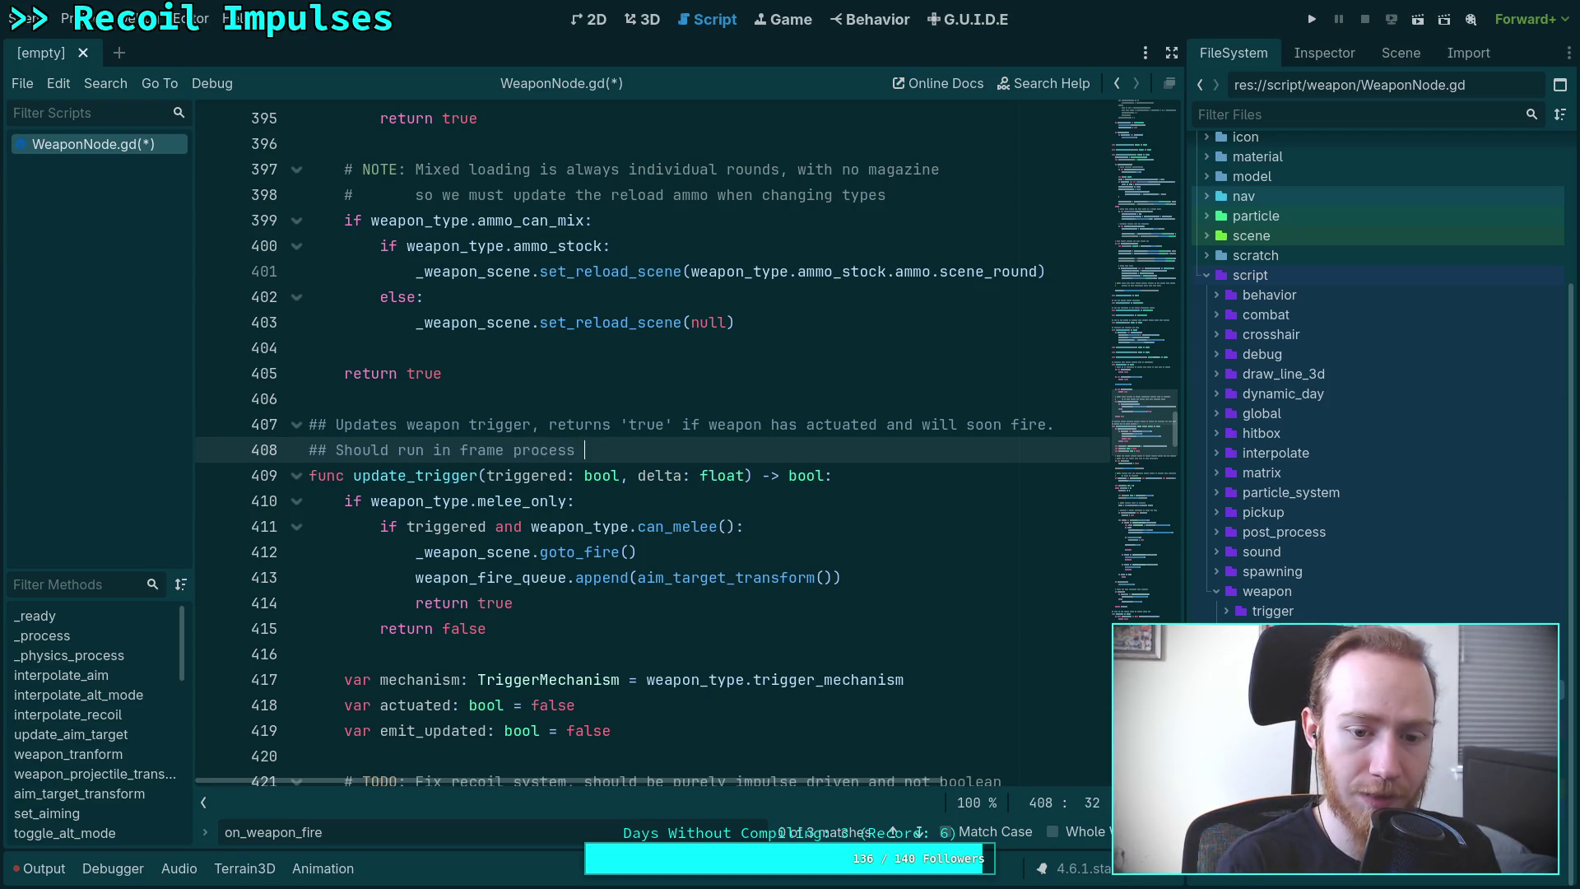
text(e accur)
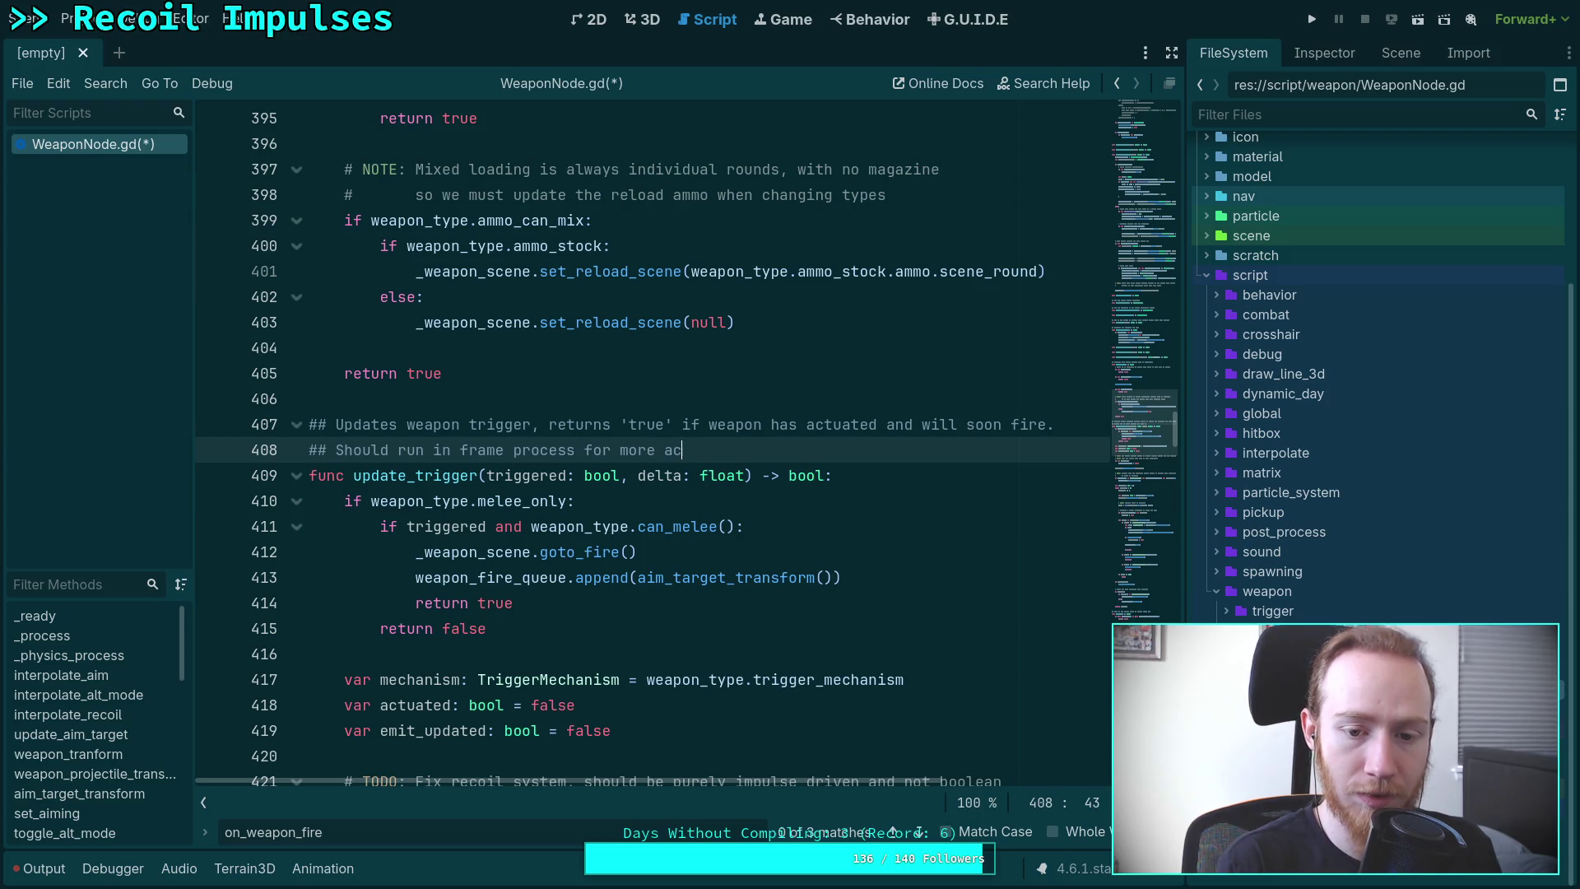
key(BackSpace)
key(BackSpace)
key(BackSpace)
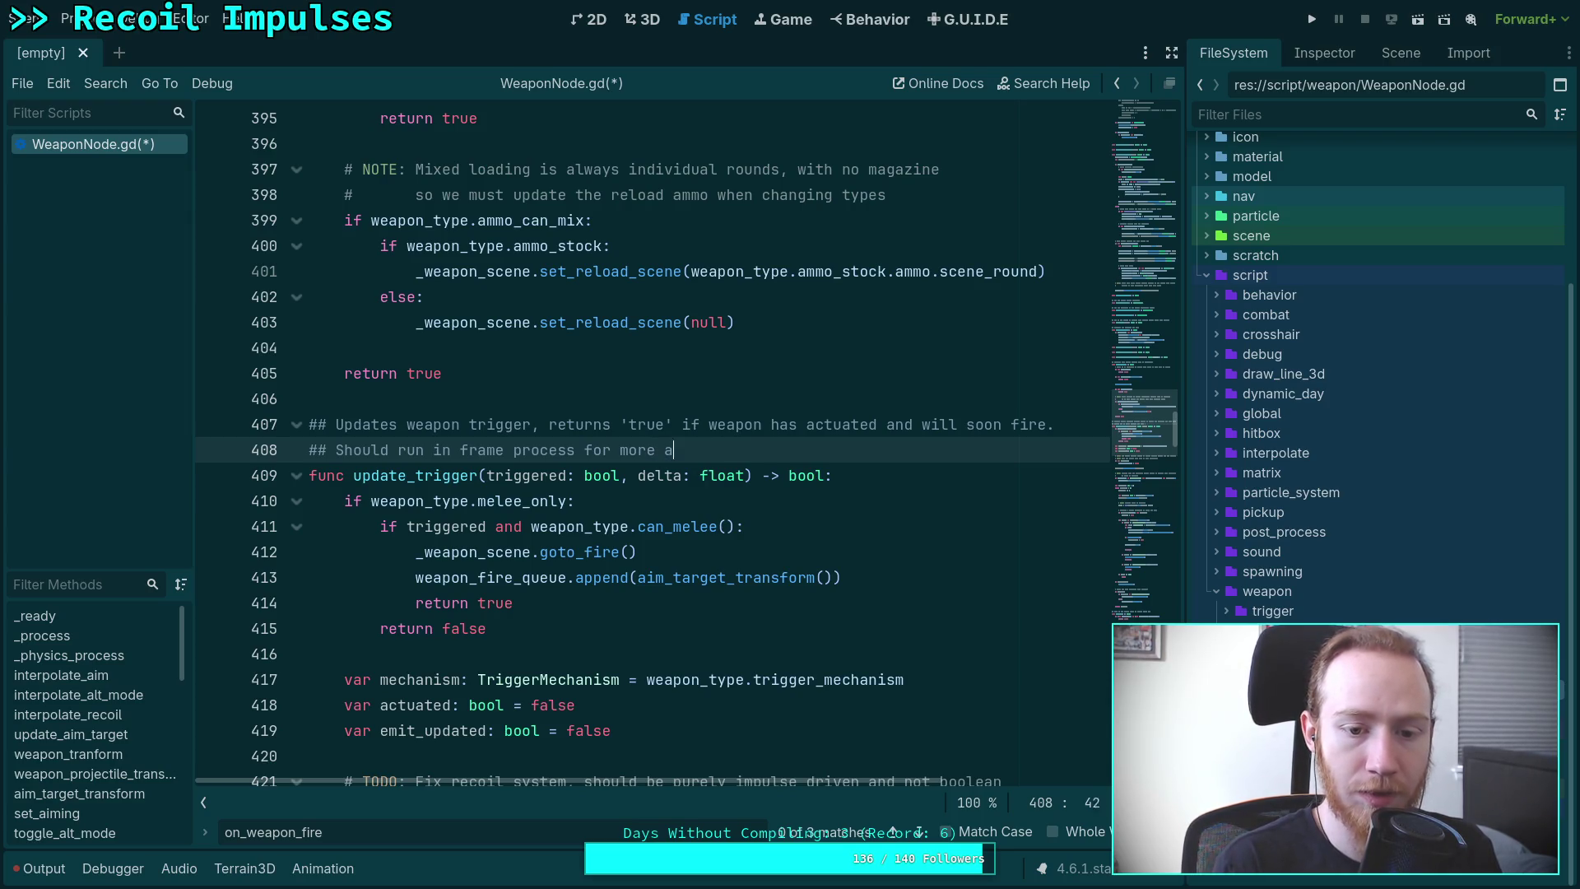
text(as it rel)
text(ies )
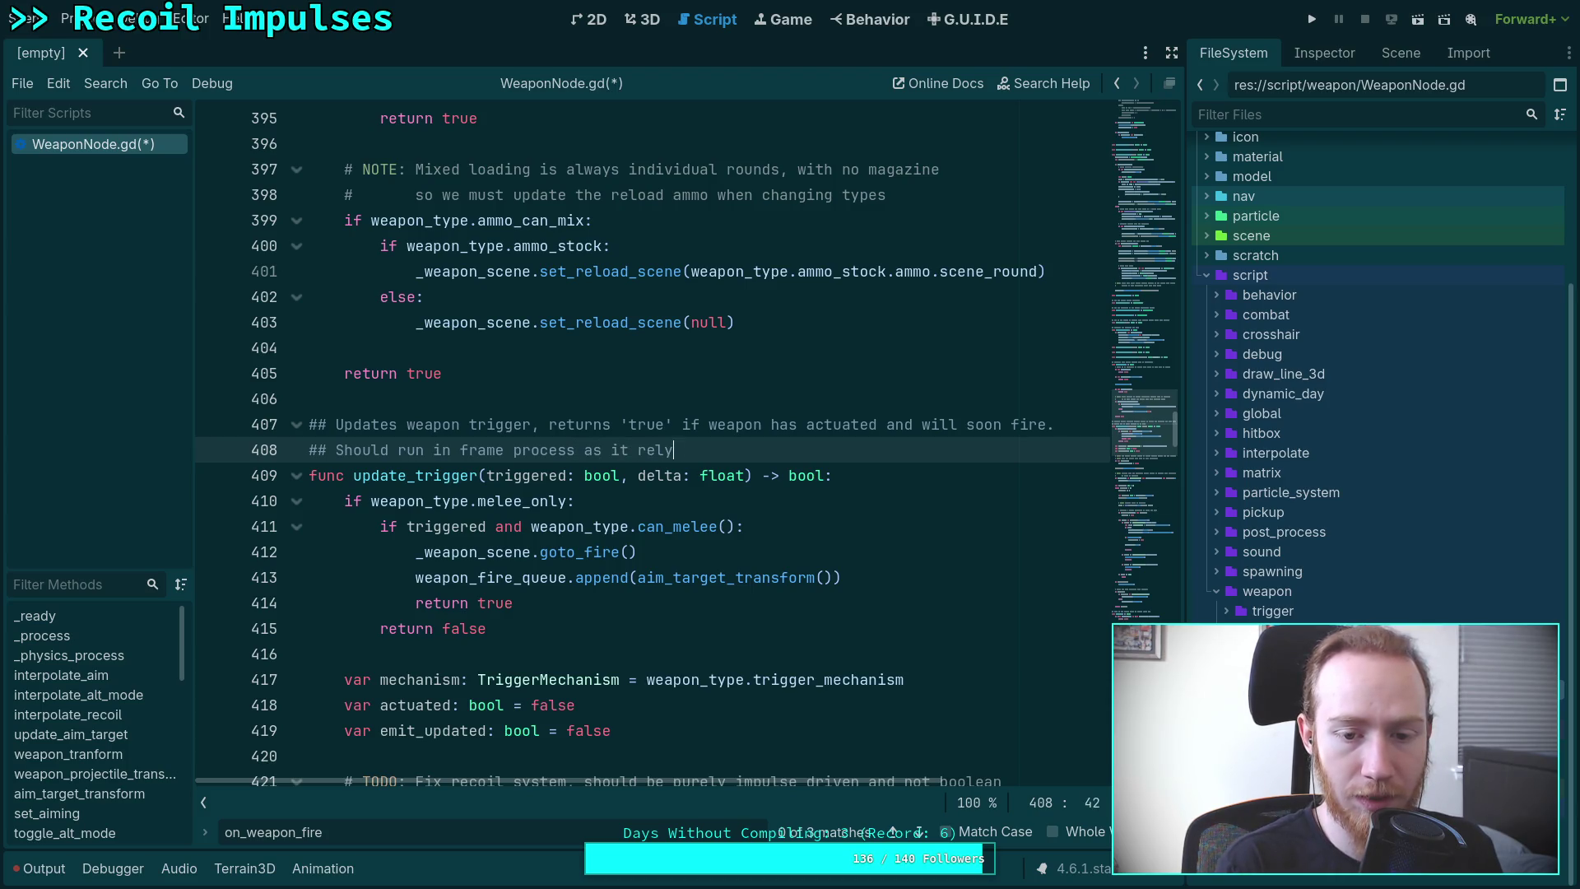
text(on input and )
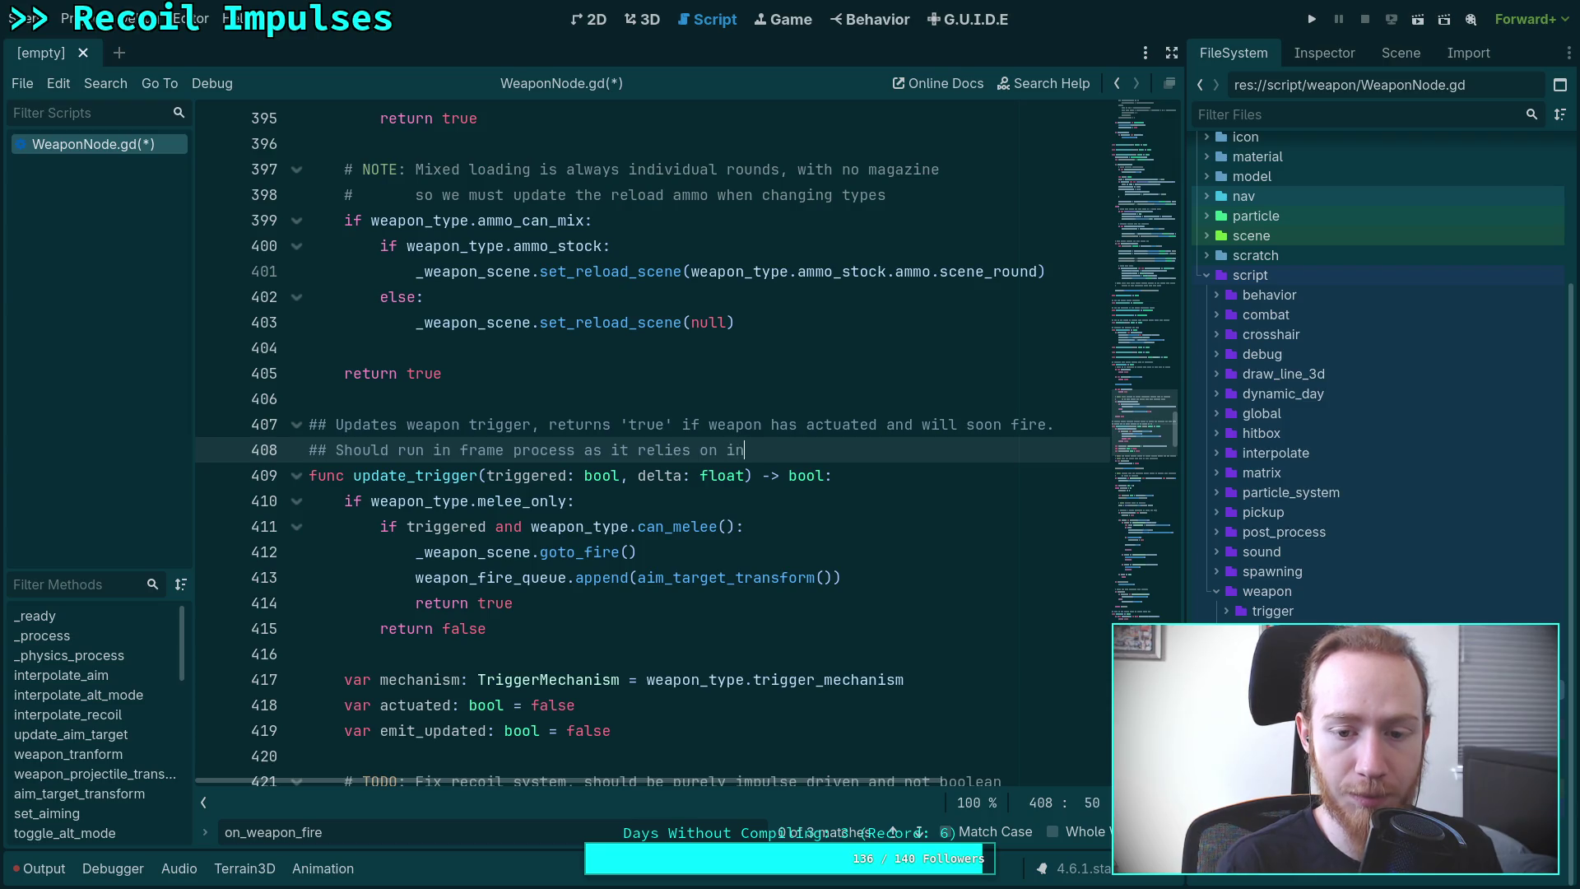
text(ac)
key(BackSpace)
key(BackSpace)
text(high )
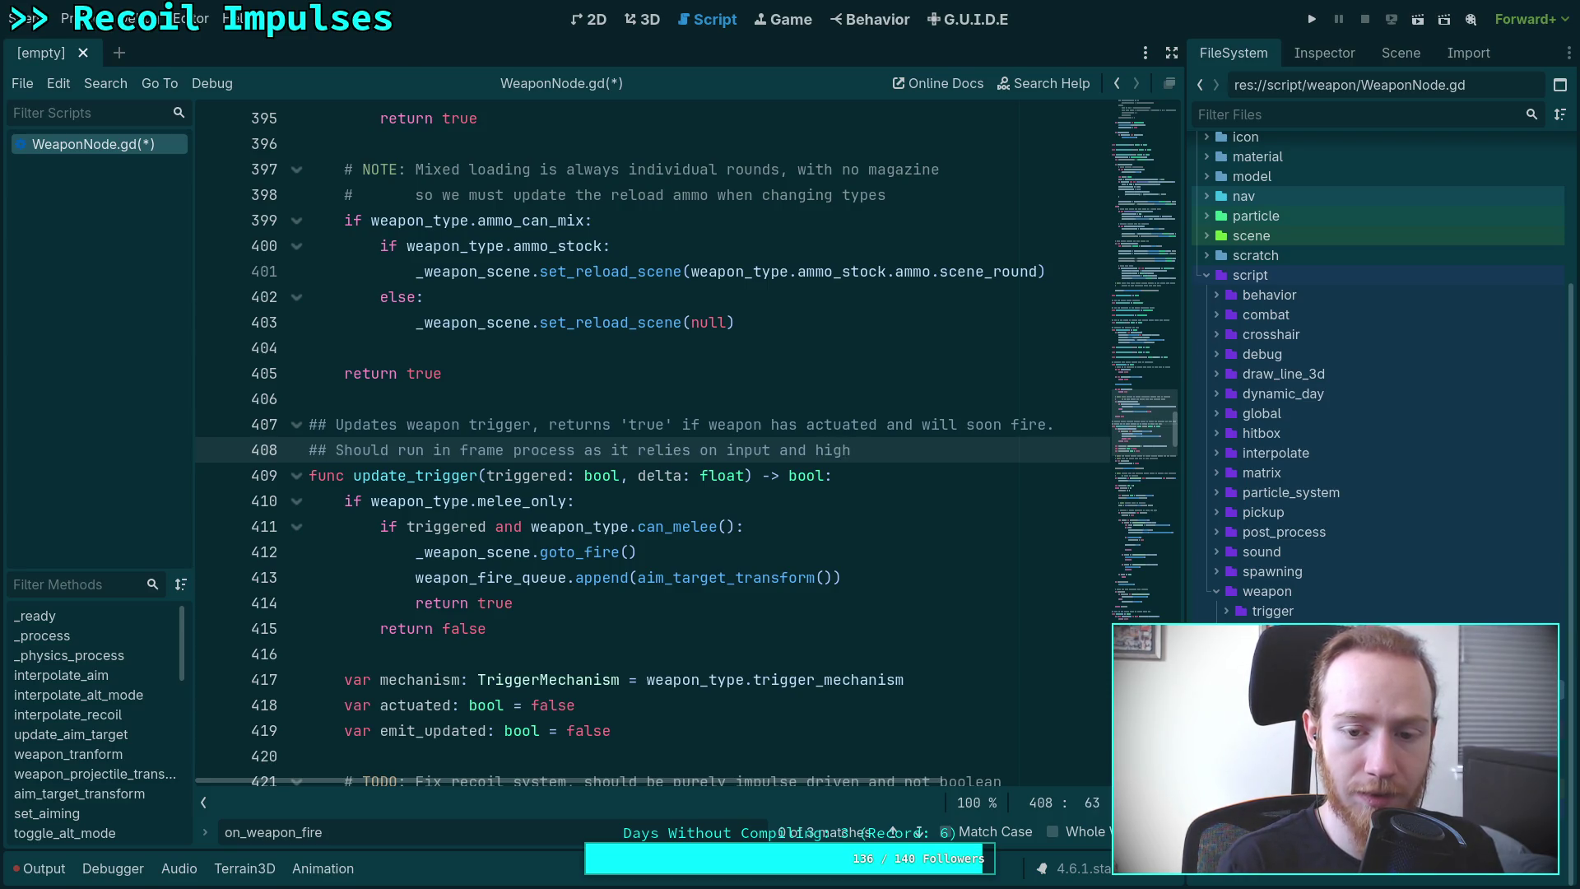
text(timing accuracy.)
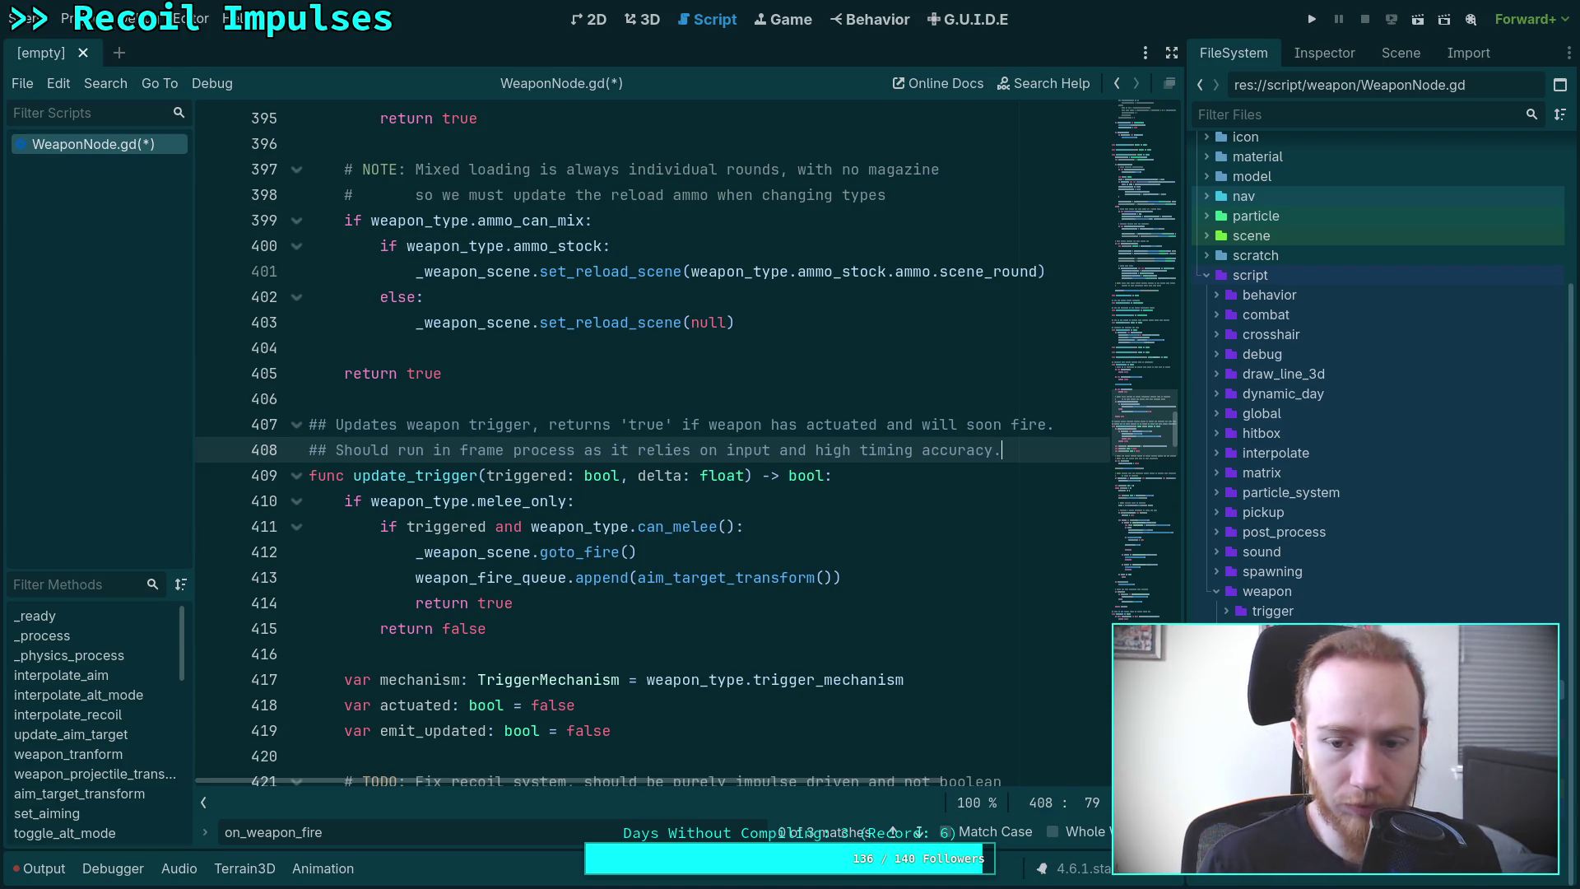
scroll(708, 580, down, 4)
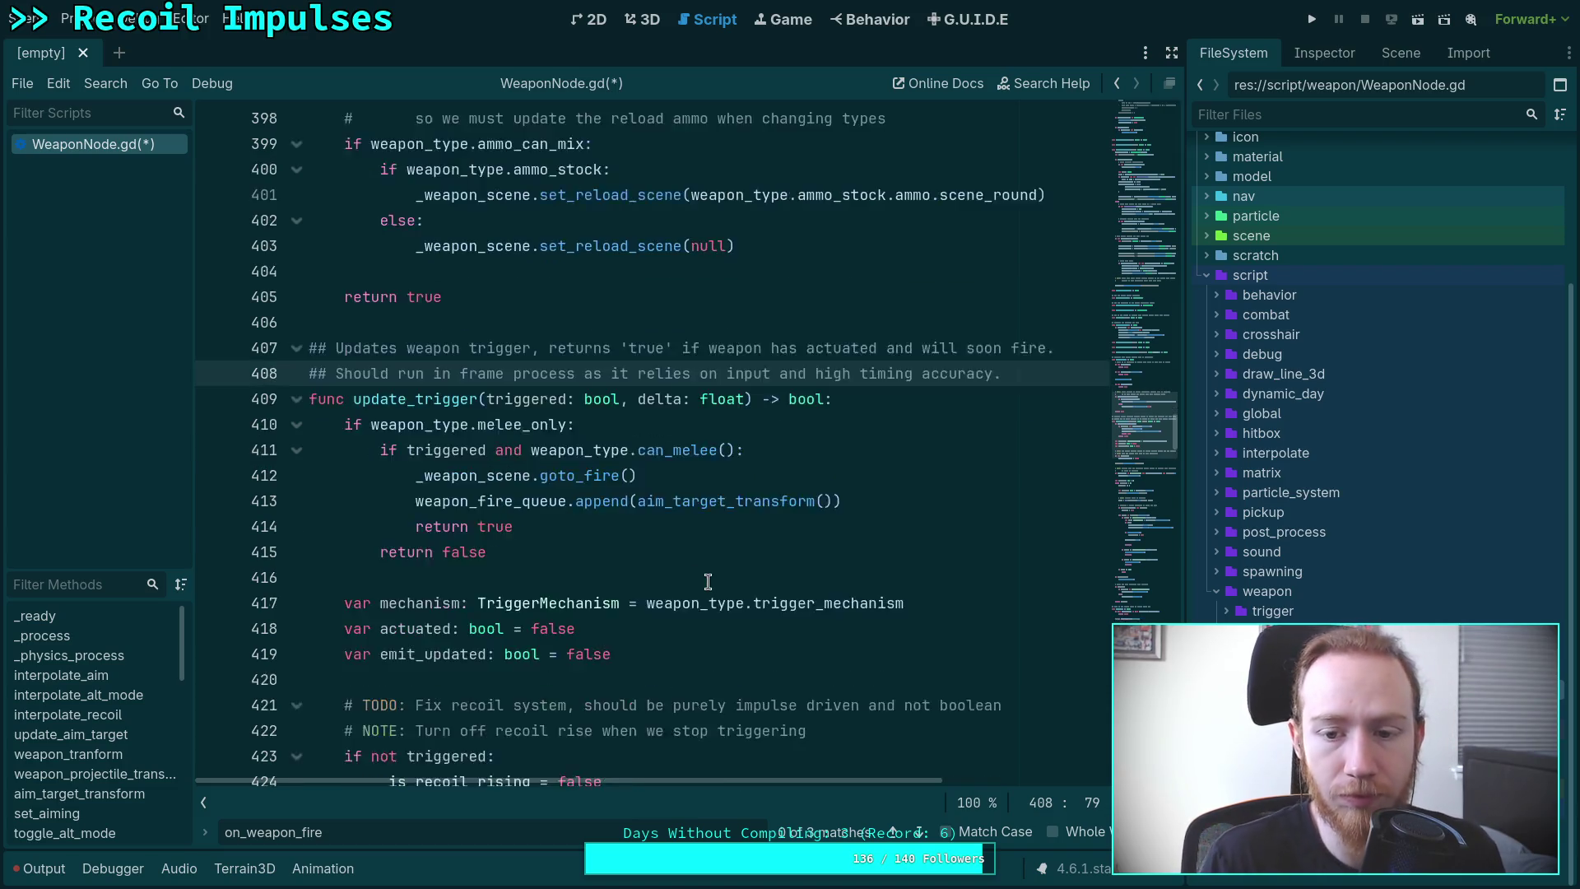
Step: Select the on_weapon_fire call in the fire action block and jump to its definition
click(481, 455)
scroll(522, 466, down, 5)
scroll(522, 466, down, 7)
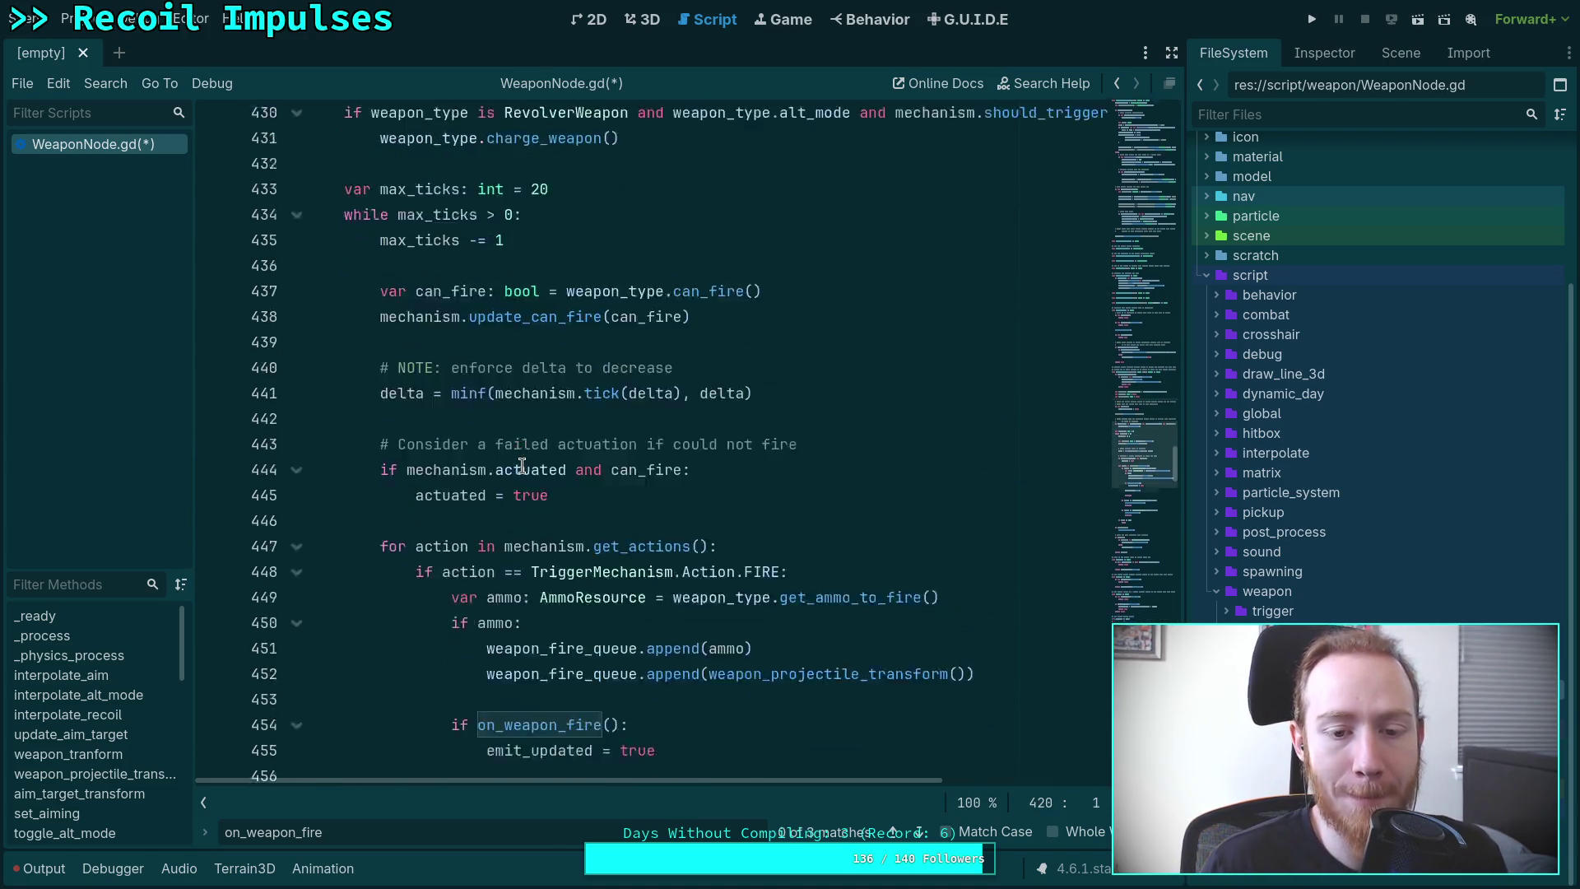
scroll(601, 538, up, 1)
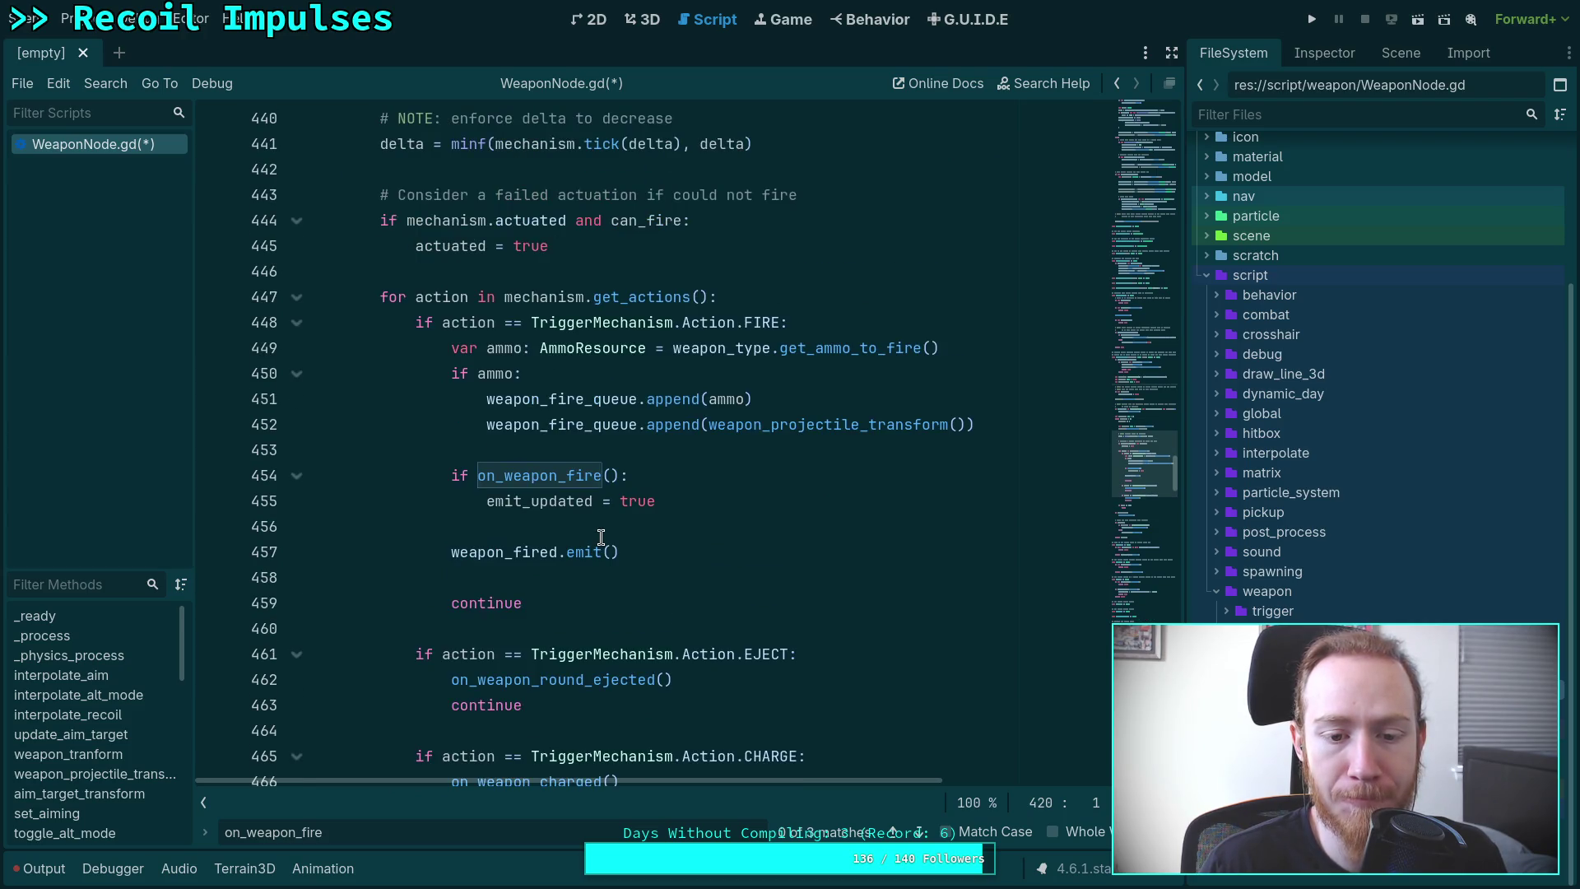
click(582, 527)
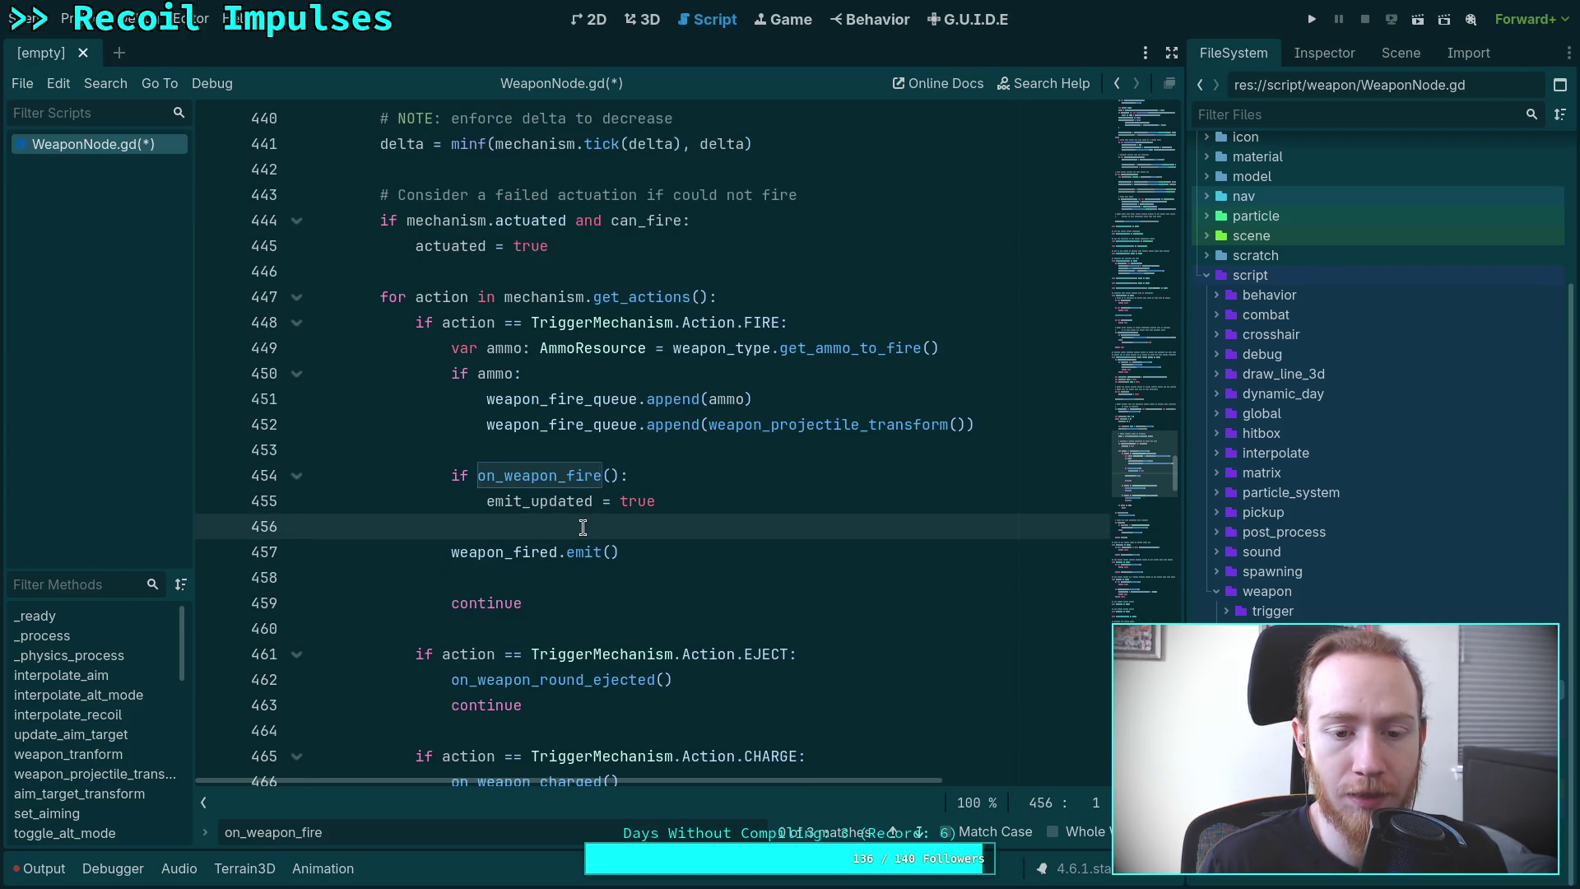
double_click(568, 473)
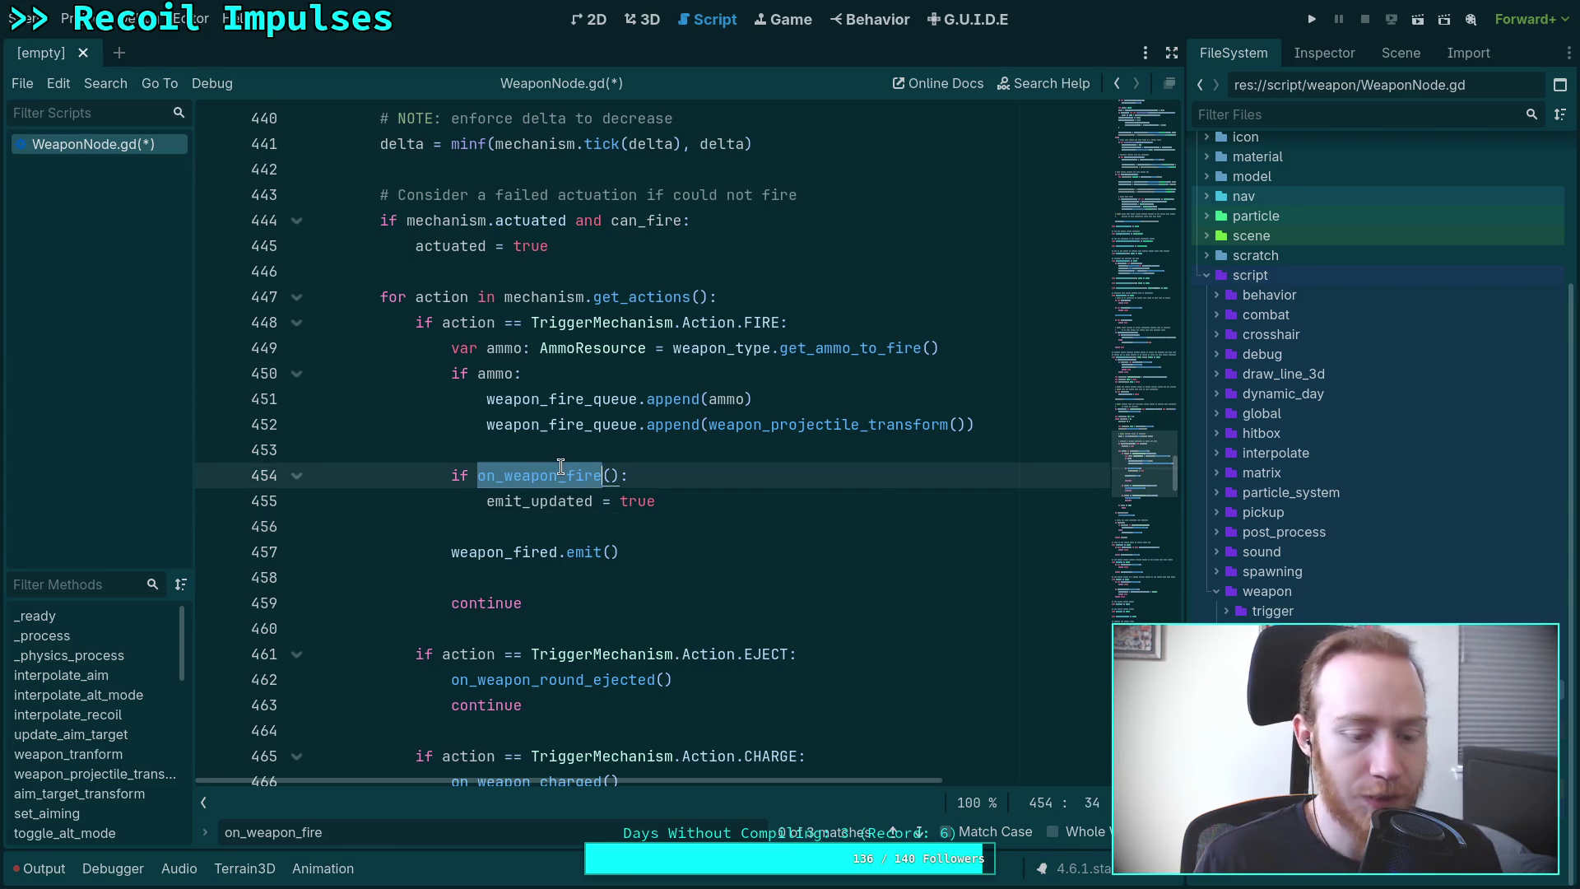
key(ctrl+f)
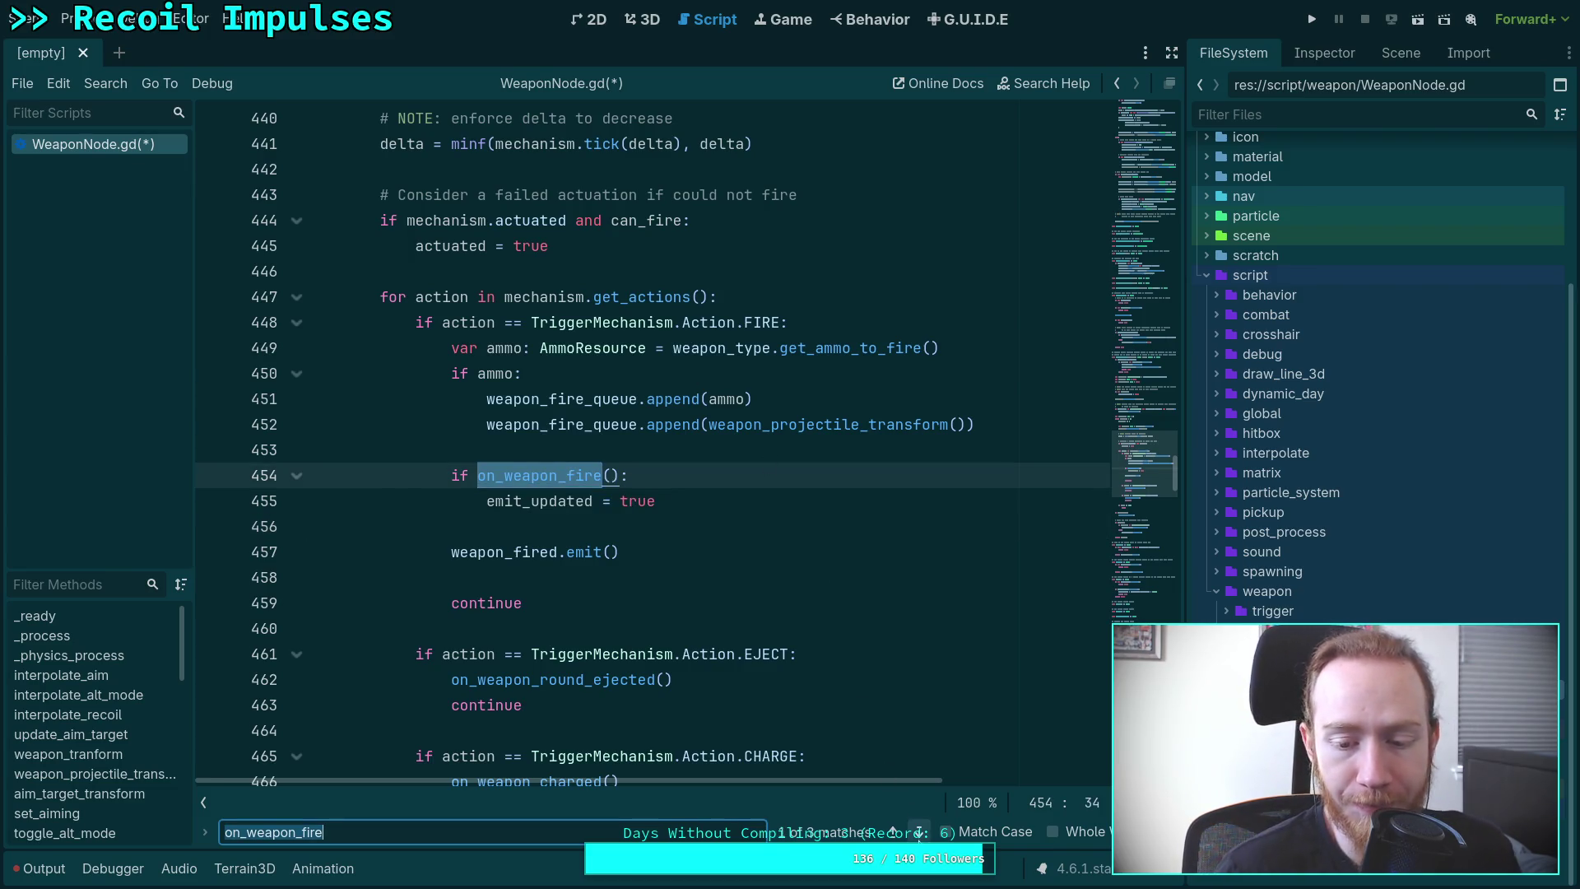
key(Return)
Step: Review on_weapon_fire and select the weapon_type.fire_round() call on line 695
scroll(768, 701, down, 3)
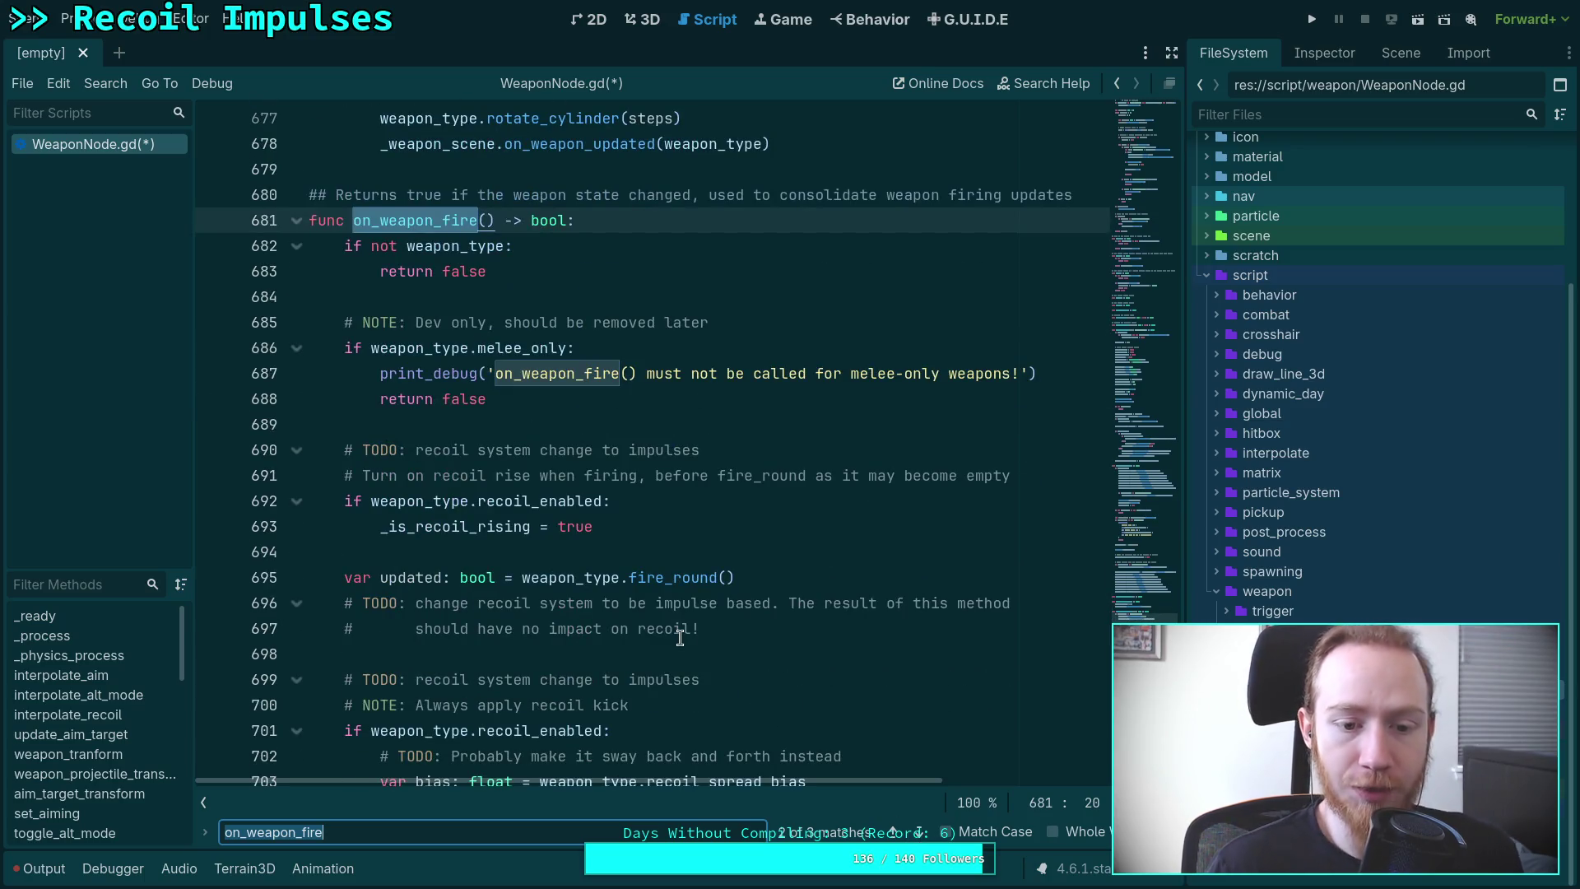
scroll(650, 626, down, 5)
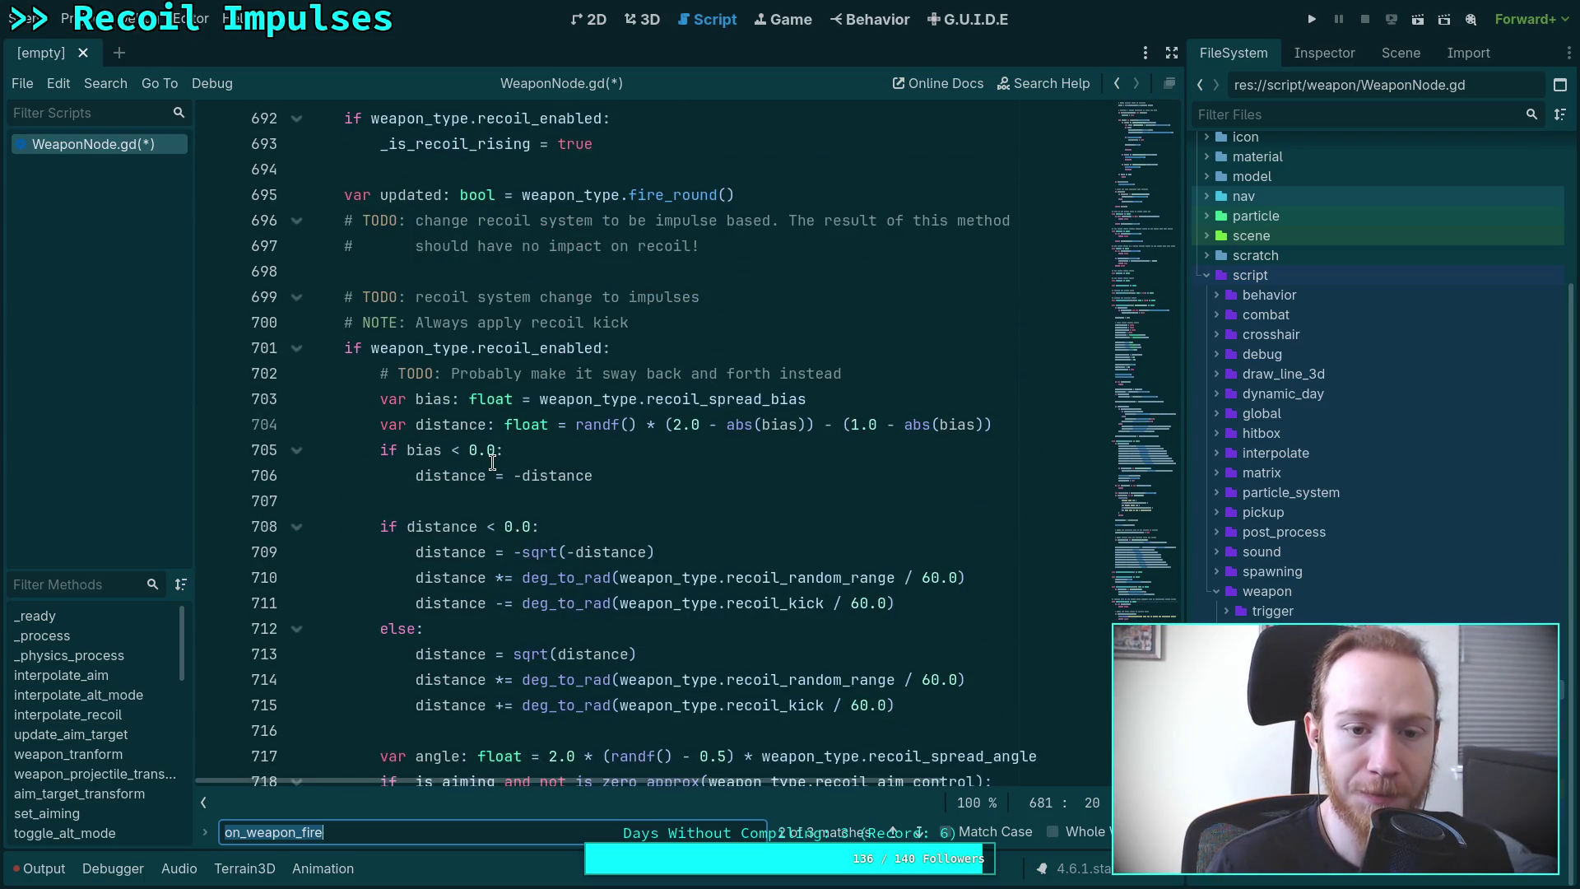
scroll(590, 368, up, 4)
drag(737, 424, 468, 428)
scroll(467, 428, up, 2)
scroll(474, 494, down, 15)
scroll(474, 530, down, 7)
scroll(486, 525, up, 13)
scroll(491, 523, up, 6)
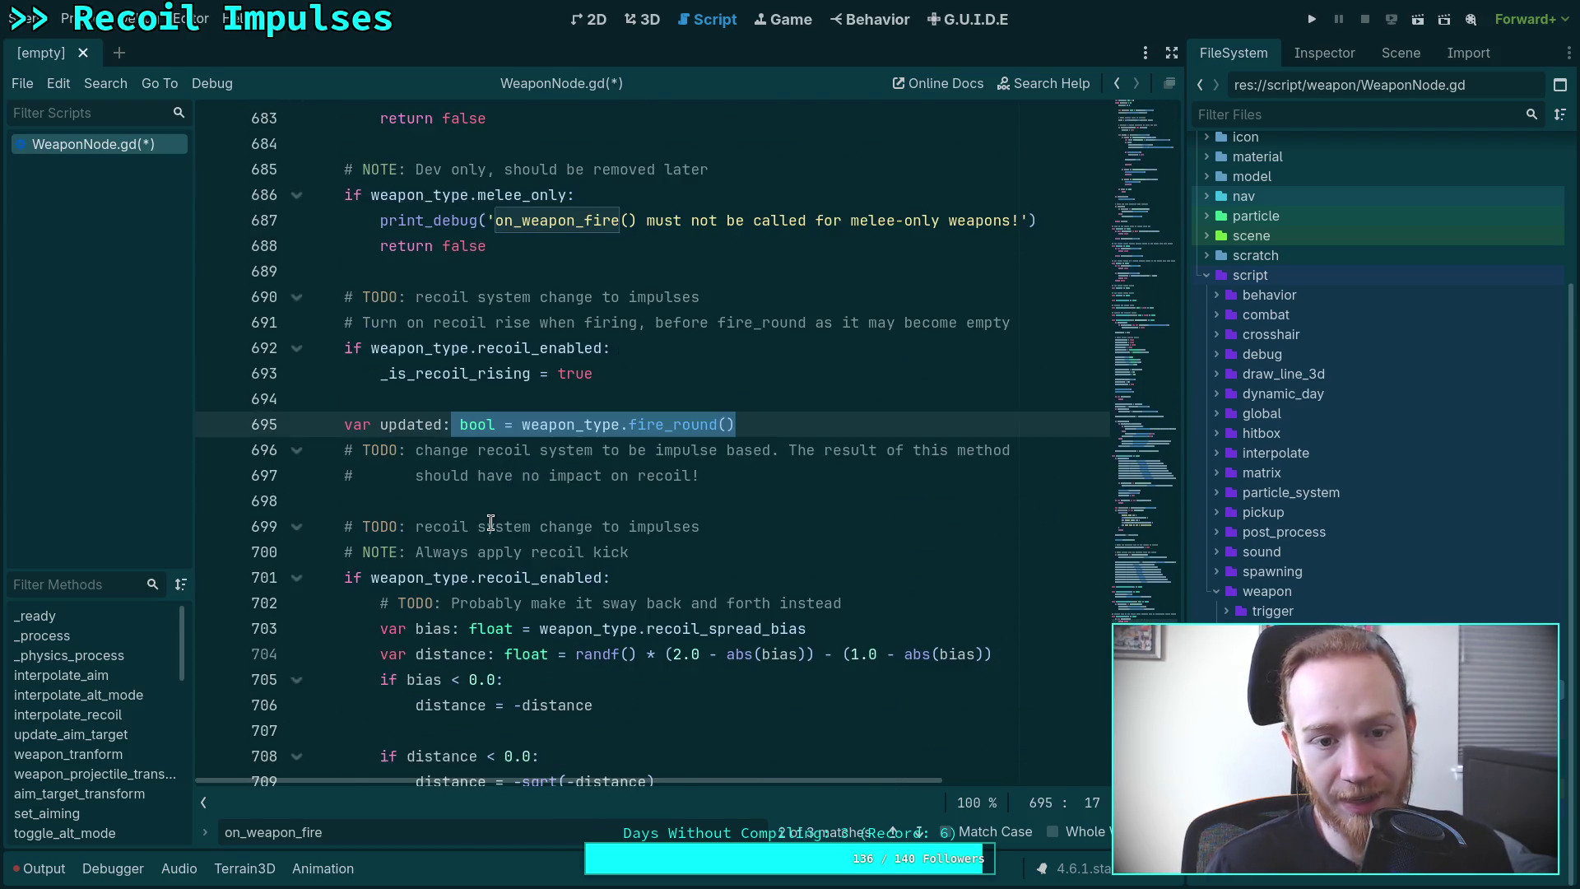
scroll(490, 523, up, 2)
drag(524, 577, 805, 578)
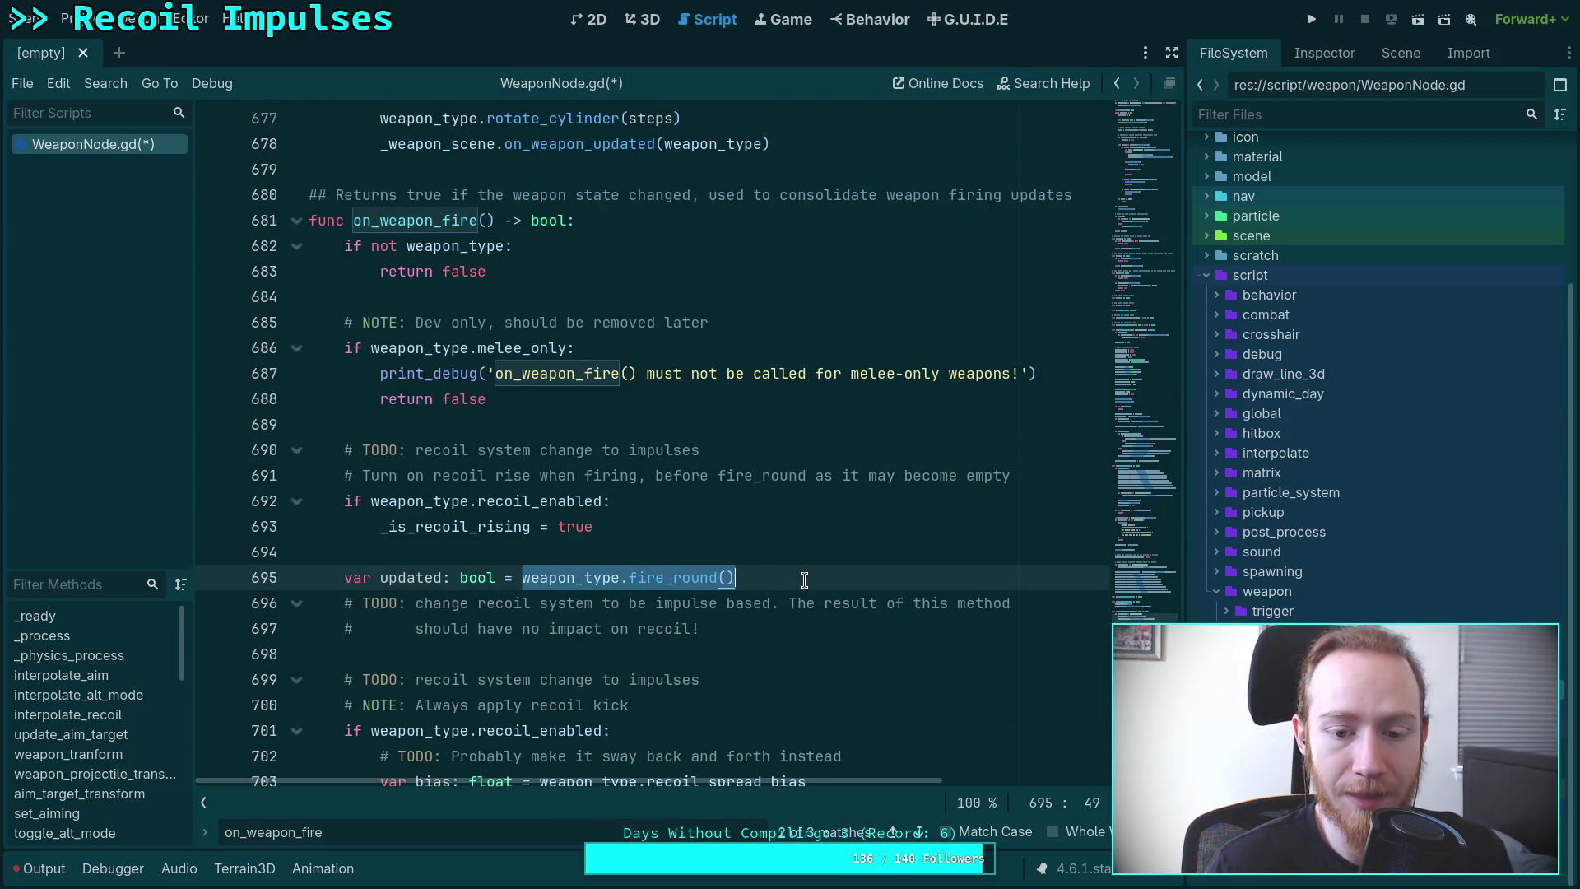
scroll(637, 583, up, 13)
scroll(636, 583, down, 14)
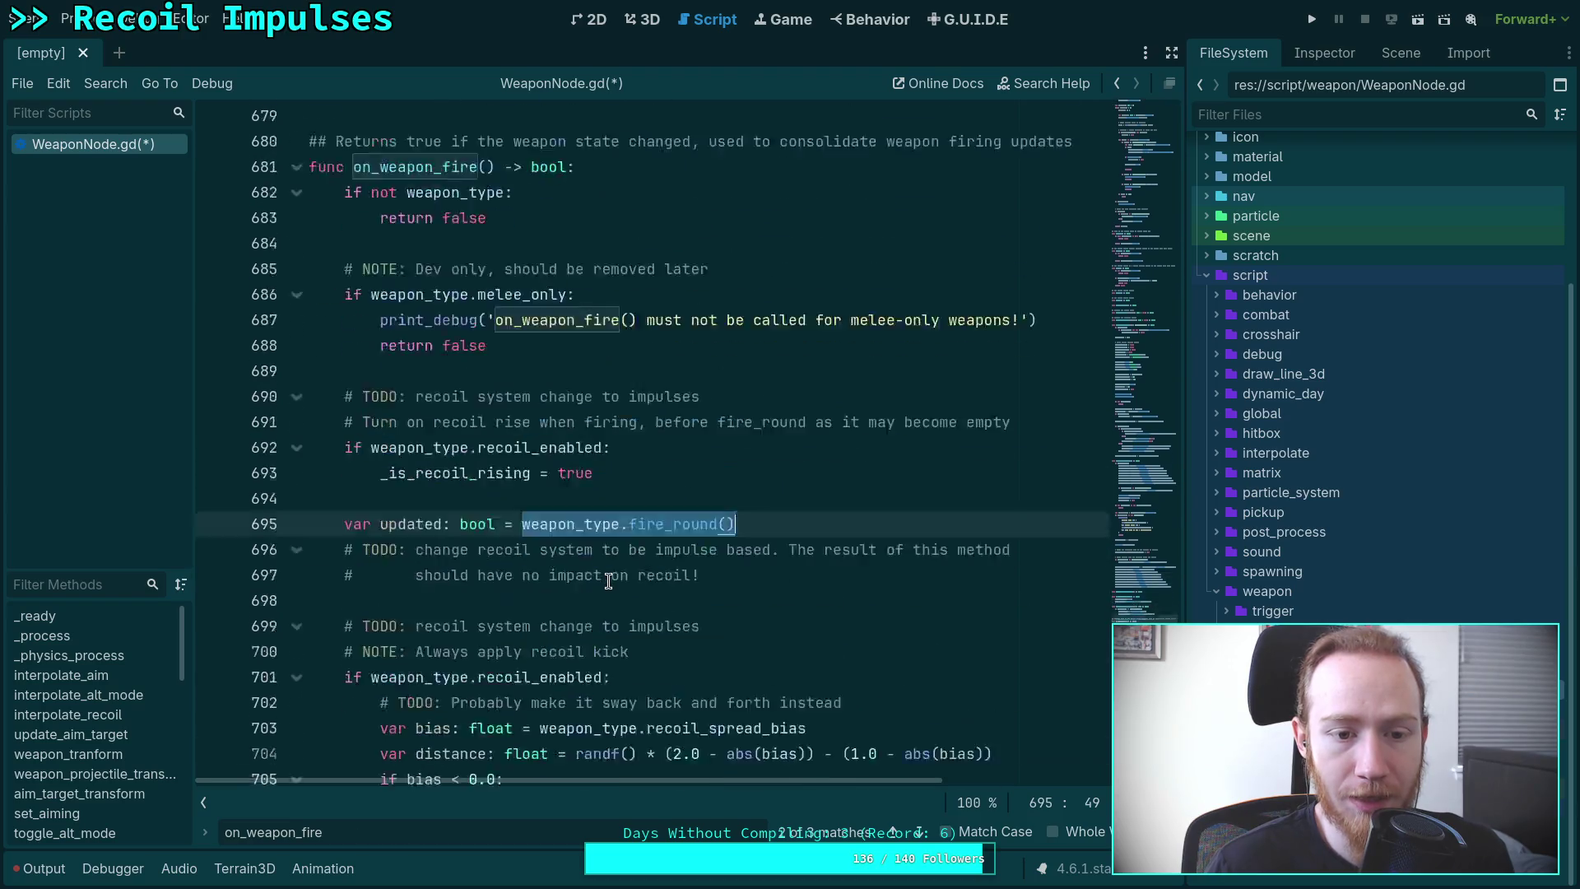
scroll(614, 582, up, 2)
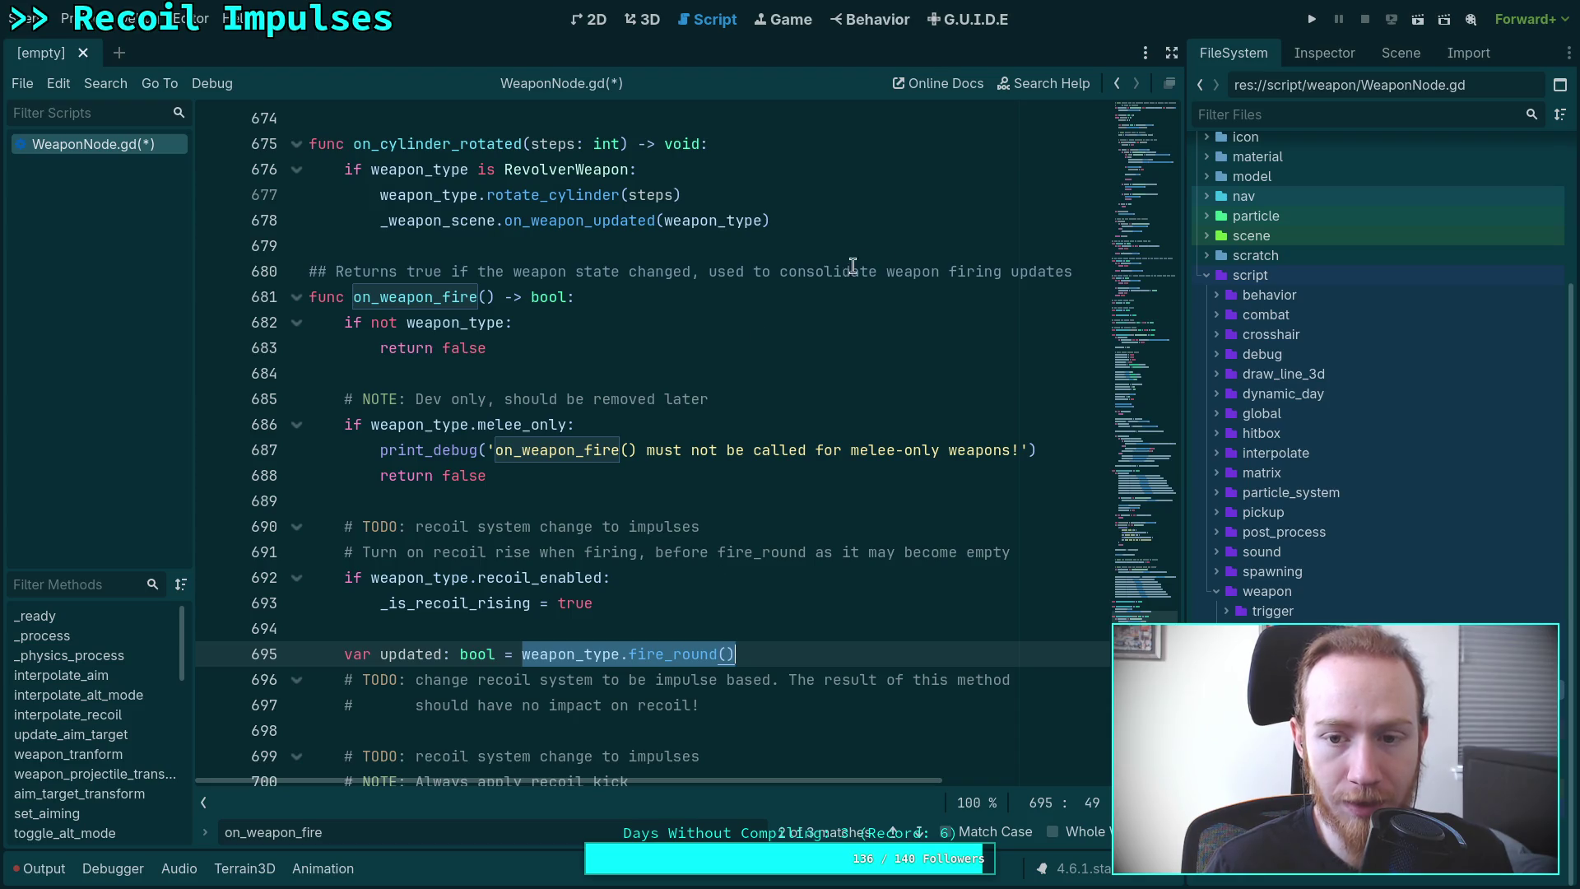
drag(1084, 272, 728, 273)
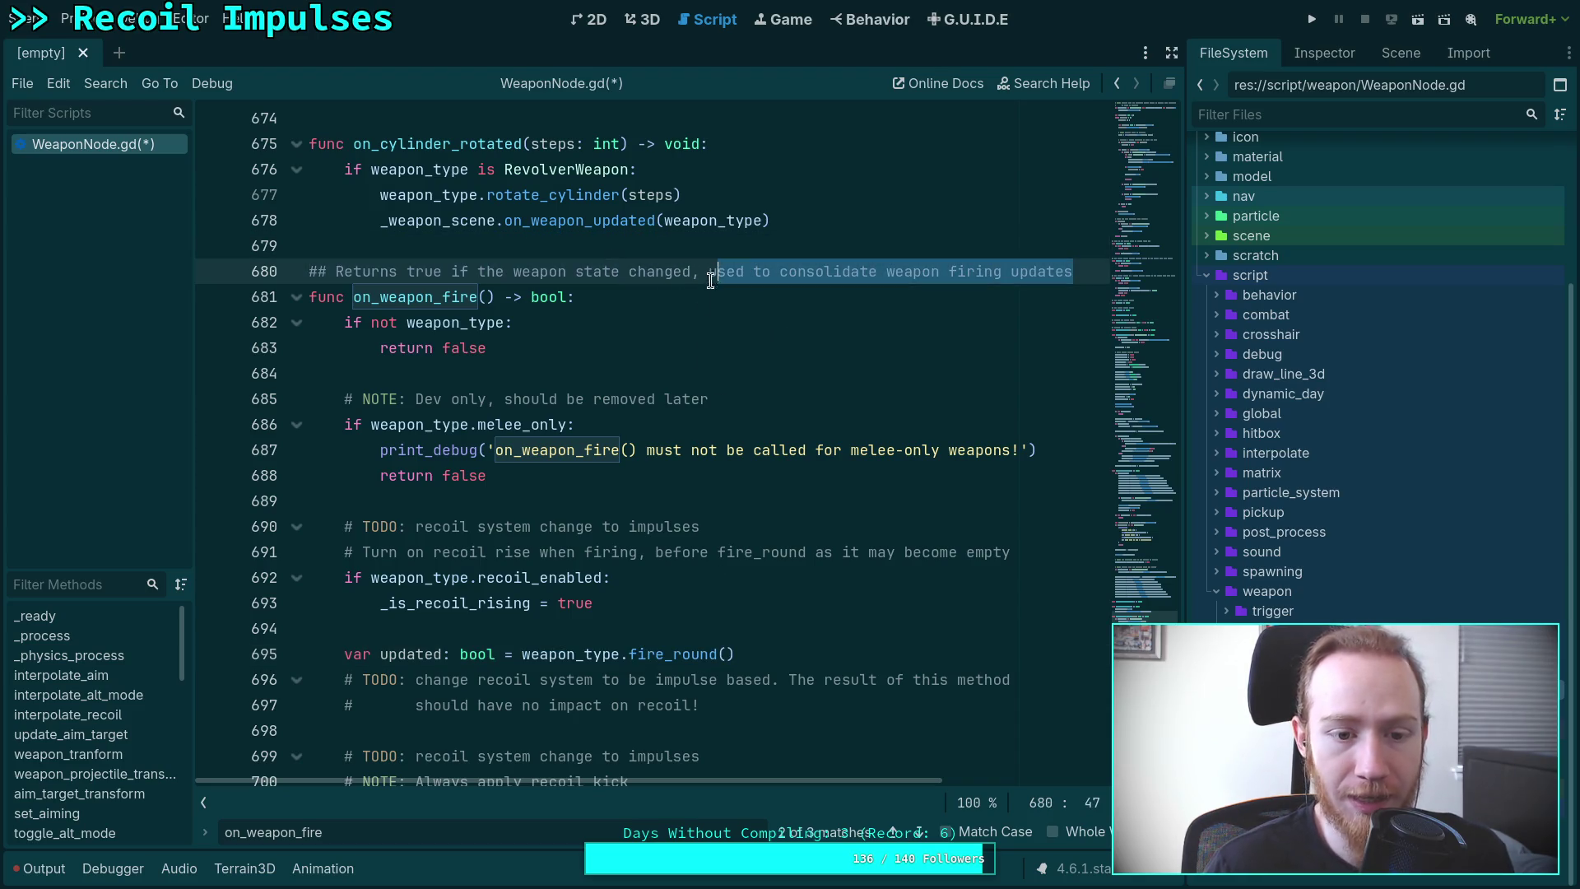
mouse_move(735, 654)
mouse_down()
mouse_move(512, 659)
mouse_move(530, 654)
mouse_up()
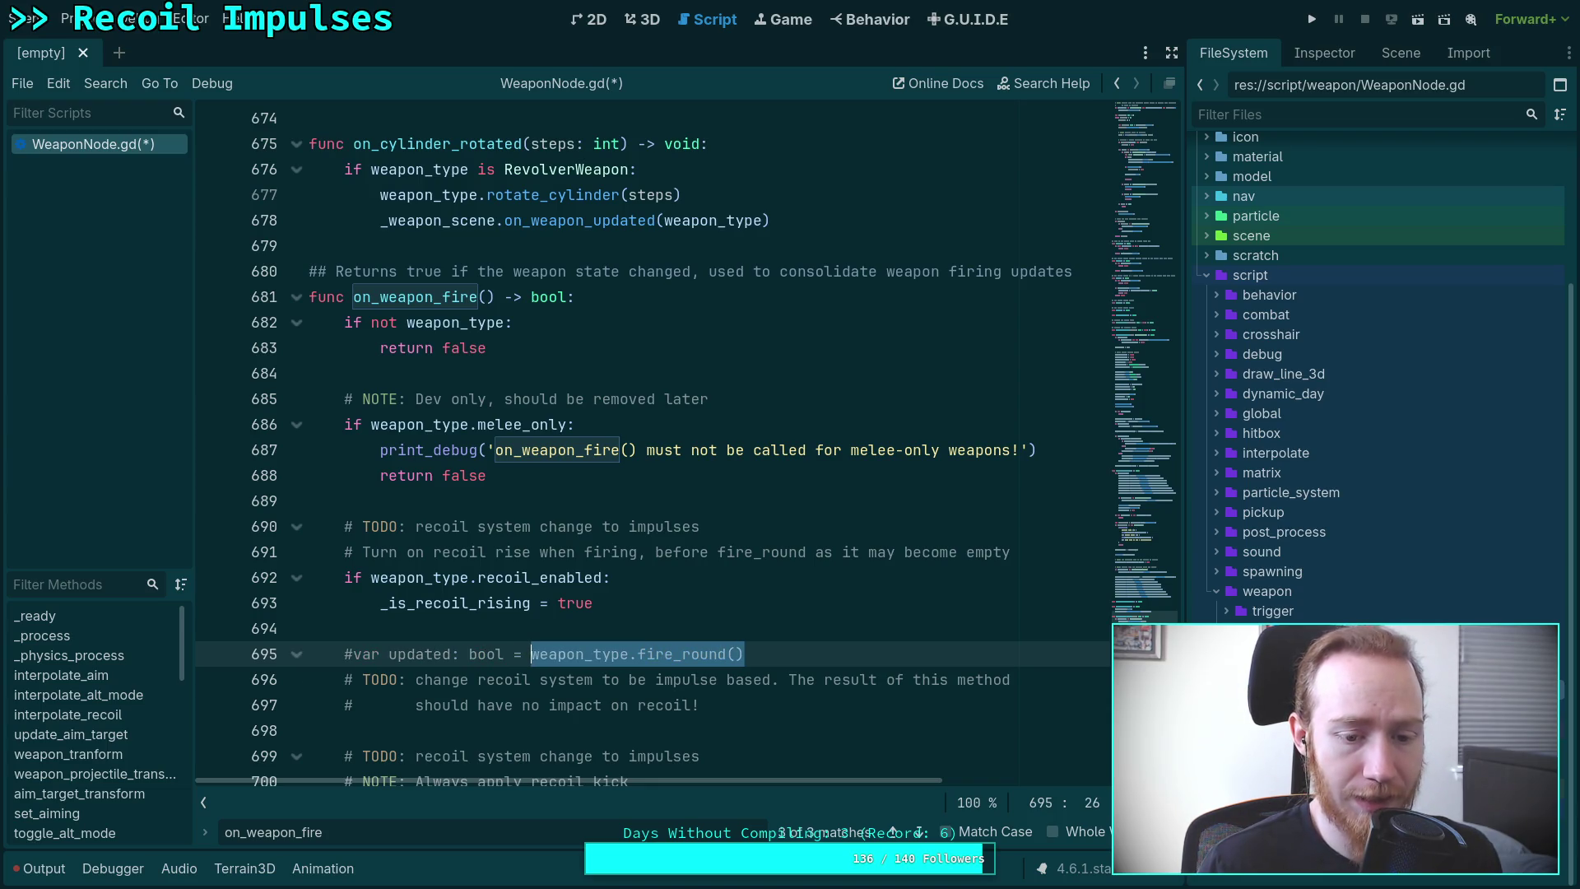
Step: Cut fire_round() from line 695 and change line 454 to 'if weapon_type.fire_round()'
key(ctrl+x)
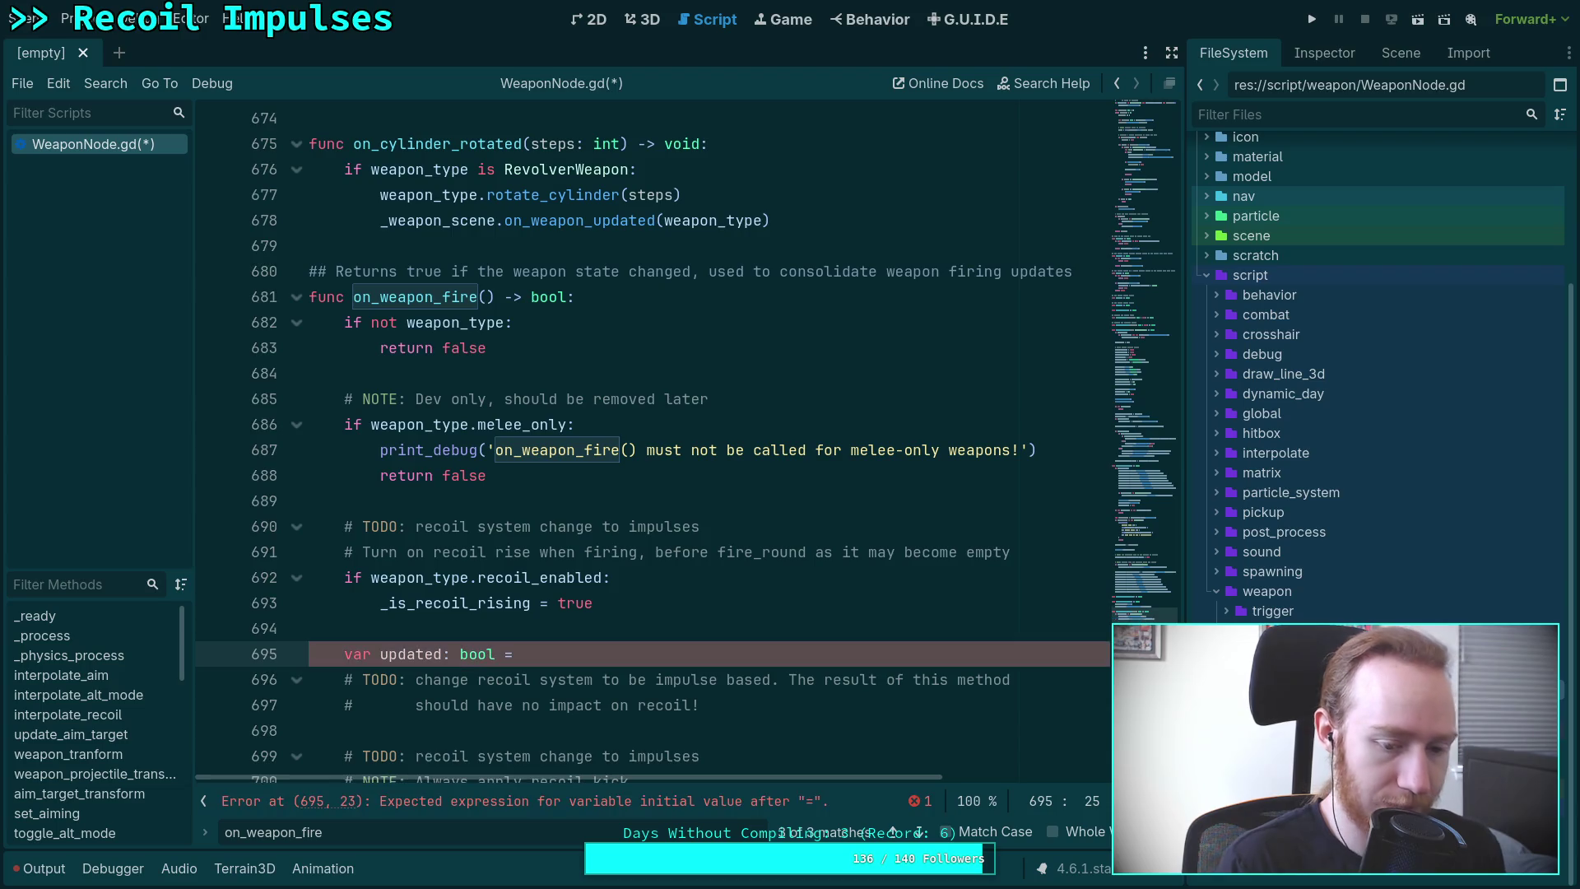
click(918, 832)
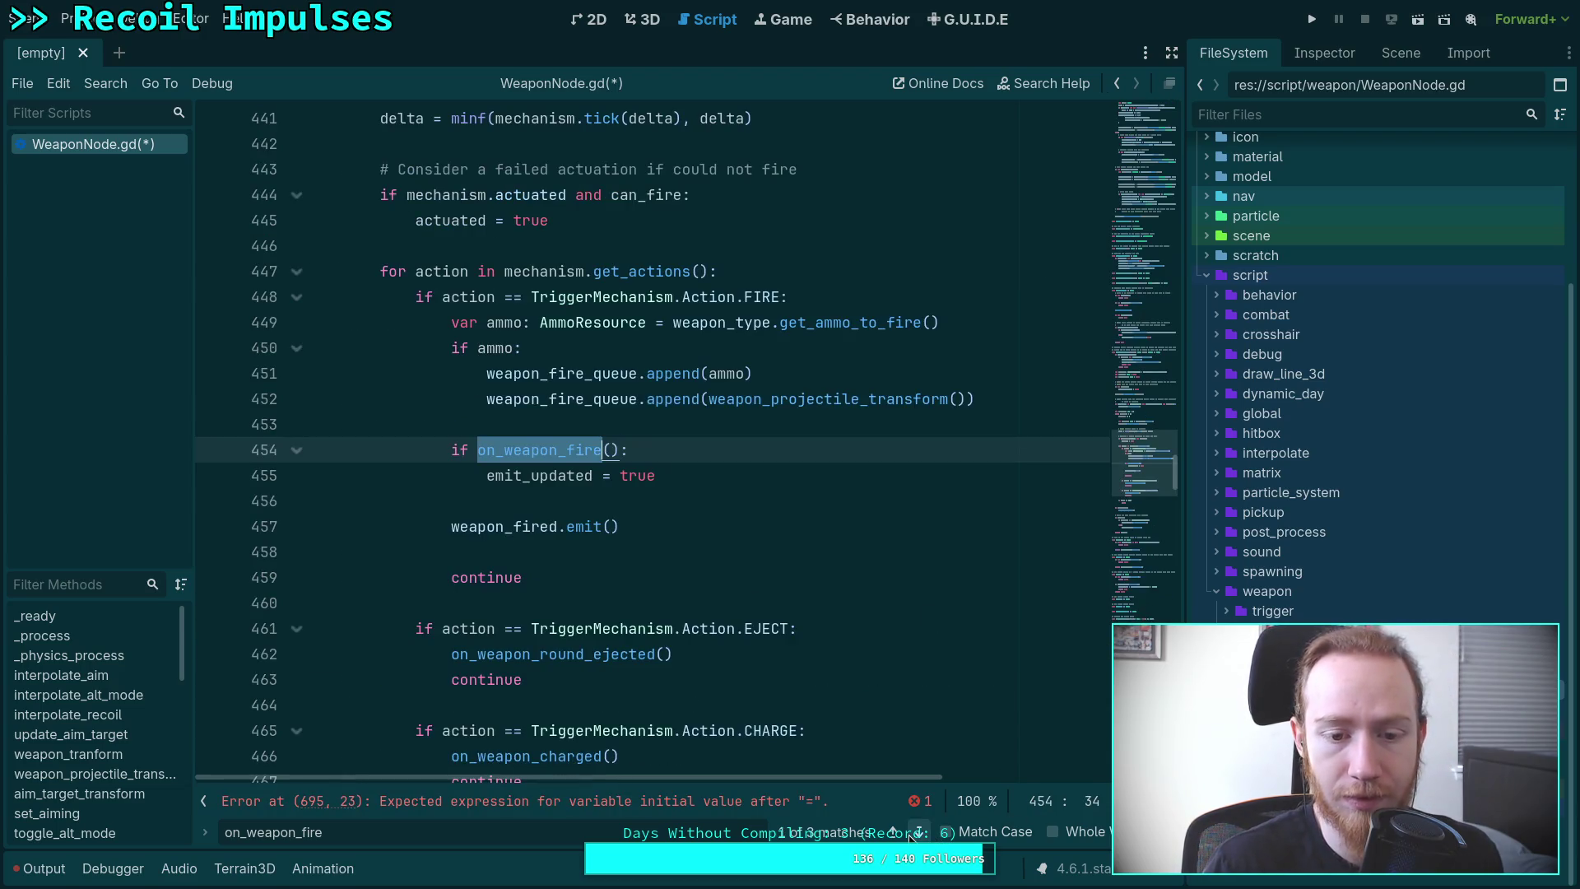
click(514, 475)
drag(452, 452, 630, 451)
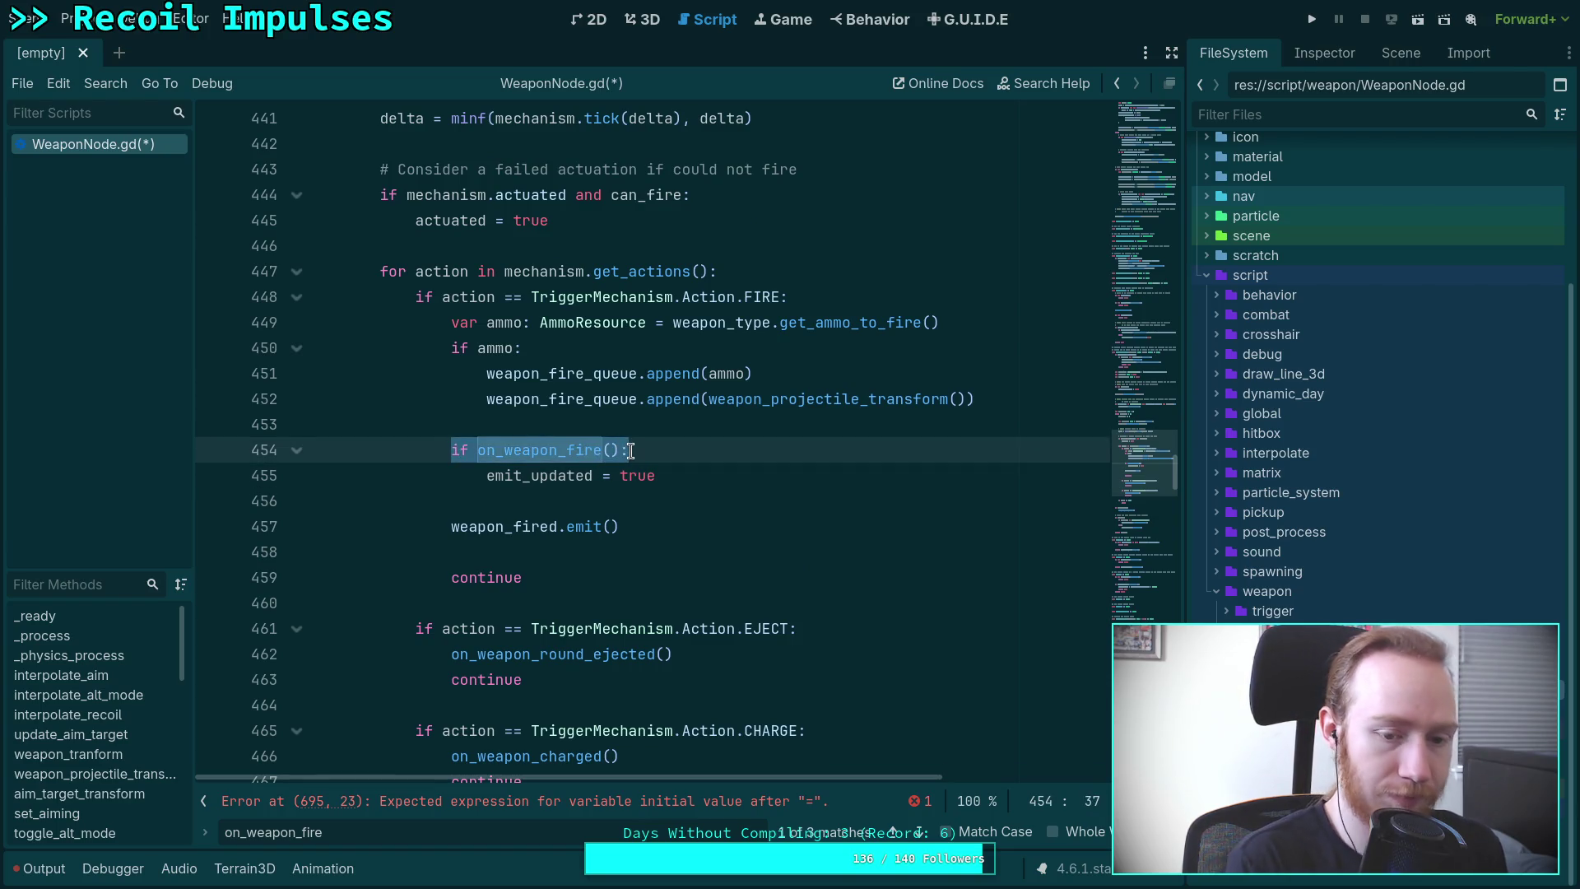
text(if weapon_type.fire_round())
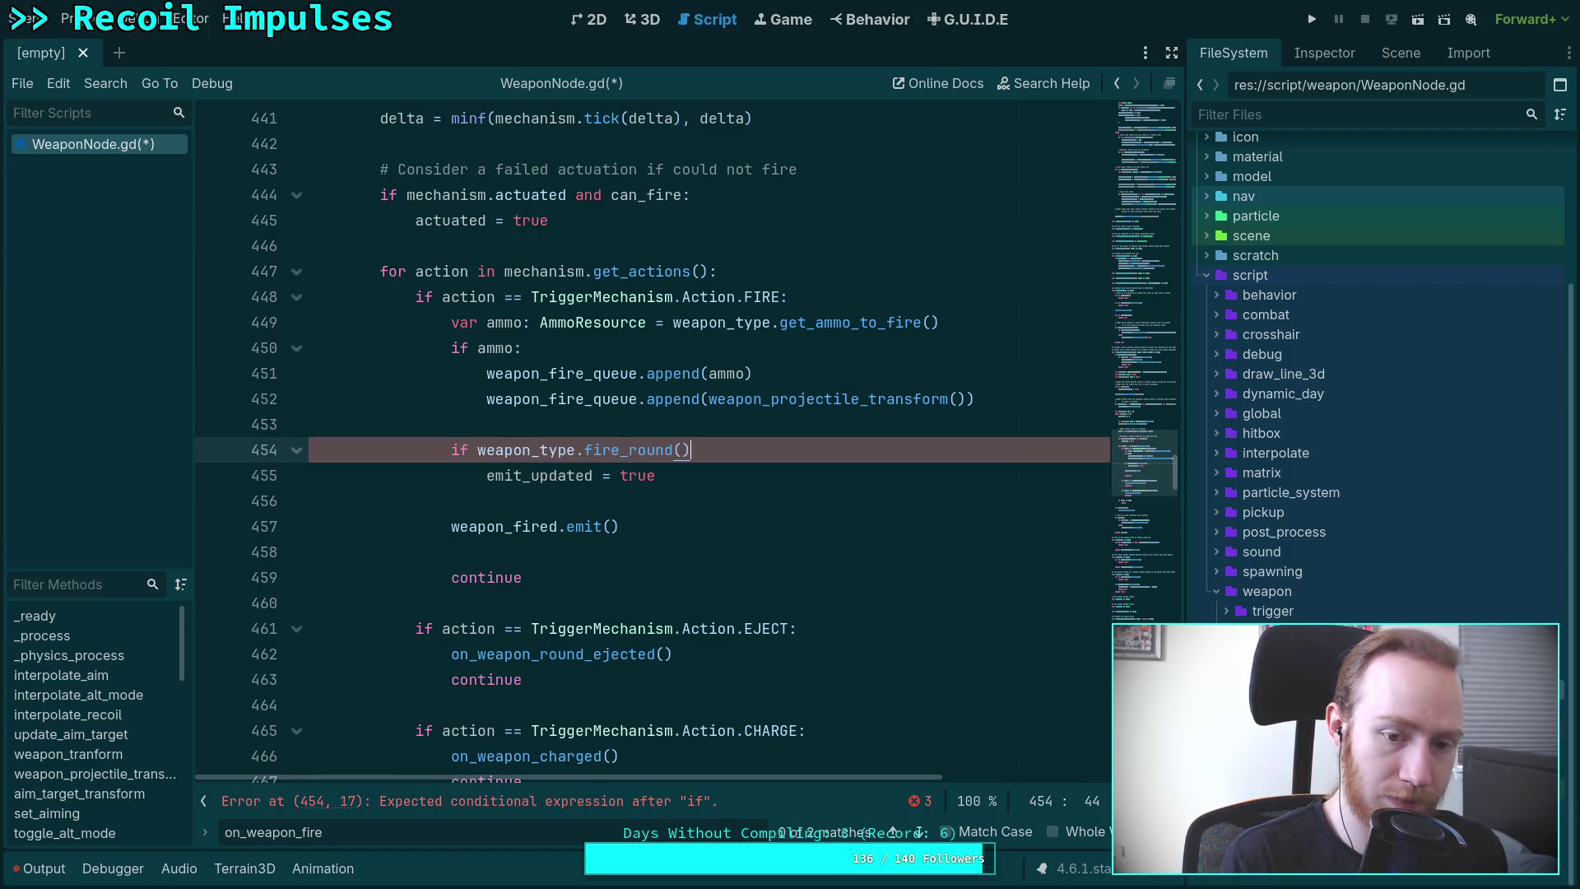
Step: Select the ammo append lines below, extending the selection up to the ammo lookup line
double_click(546, 473)
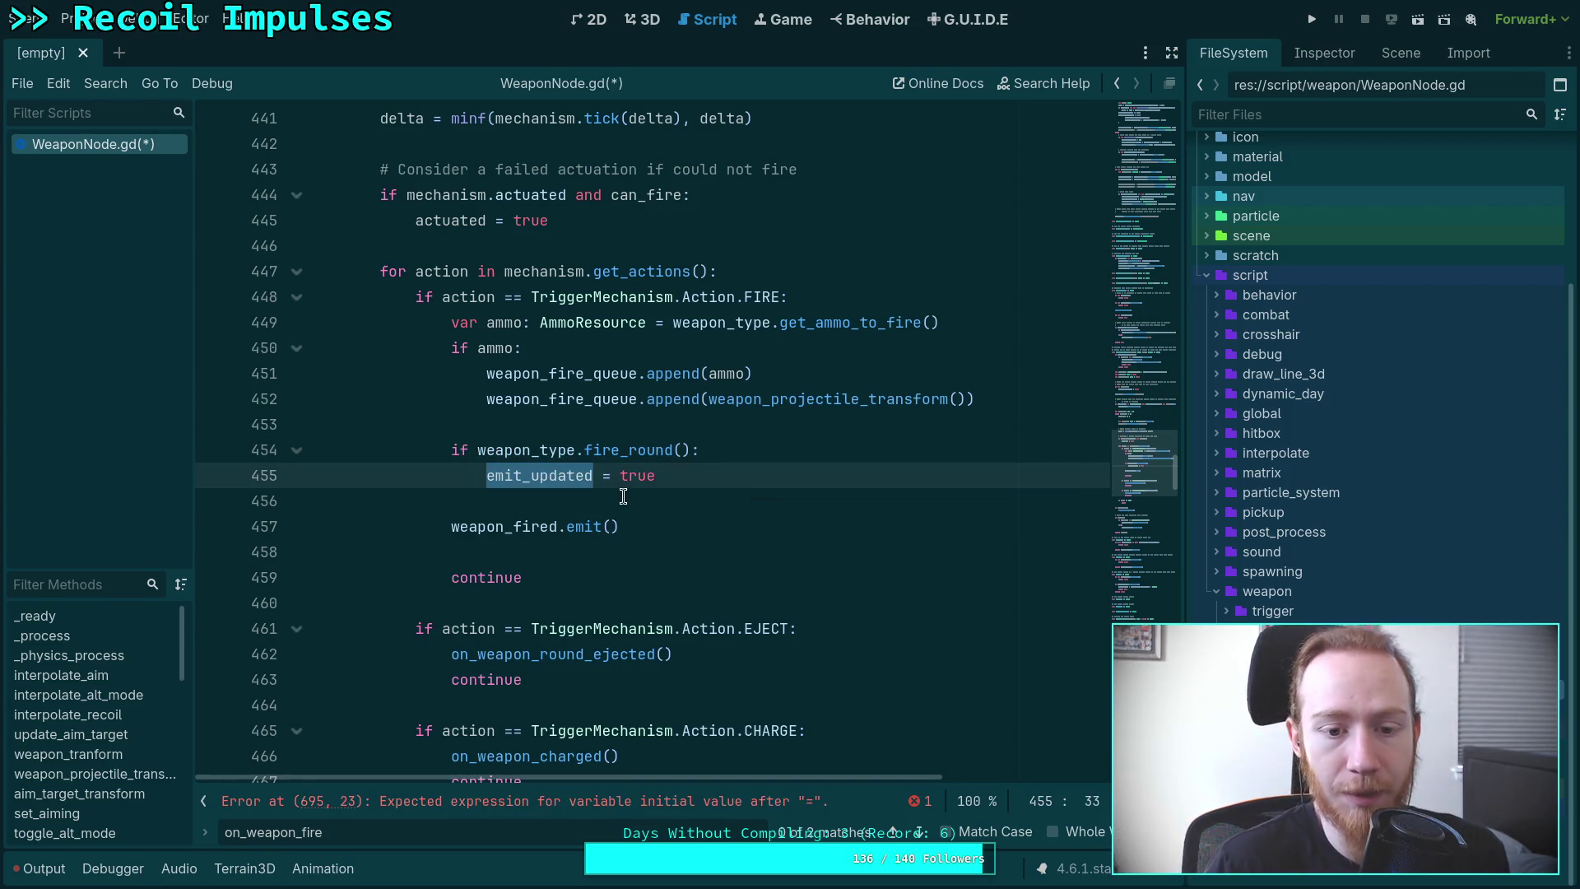
scroll(654, 506, down, 3)
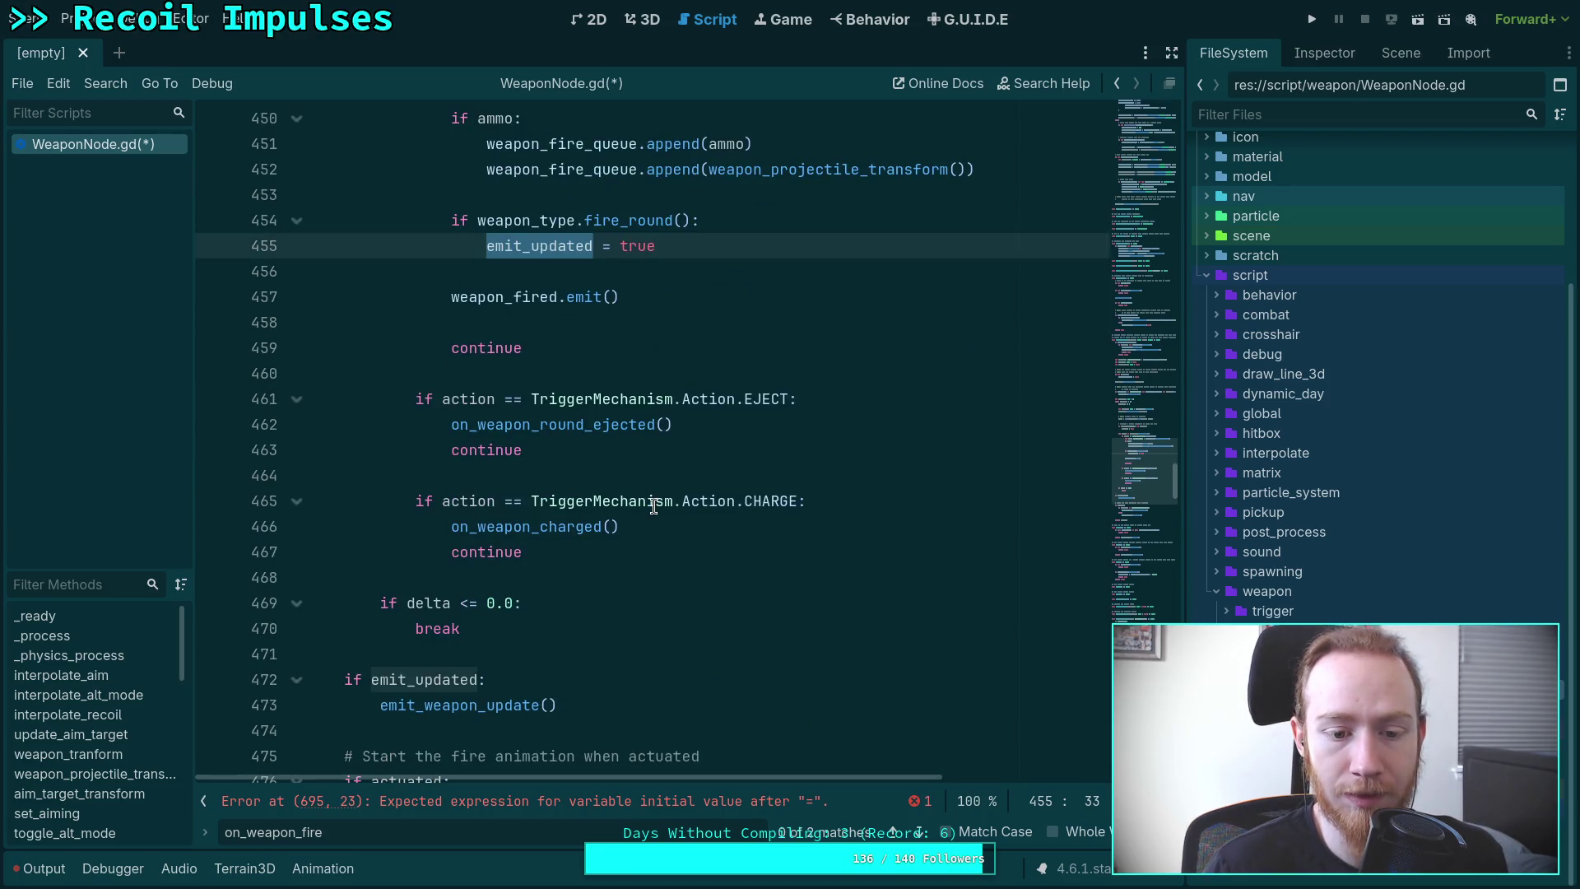
scroll(653, 505, up, 3)
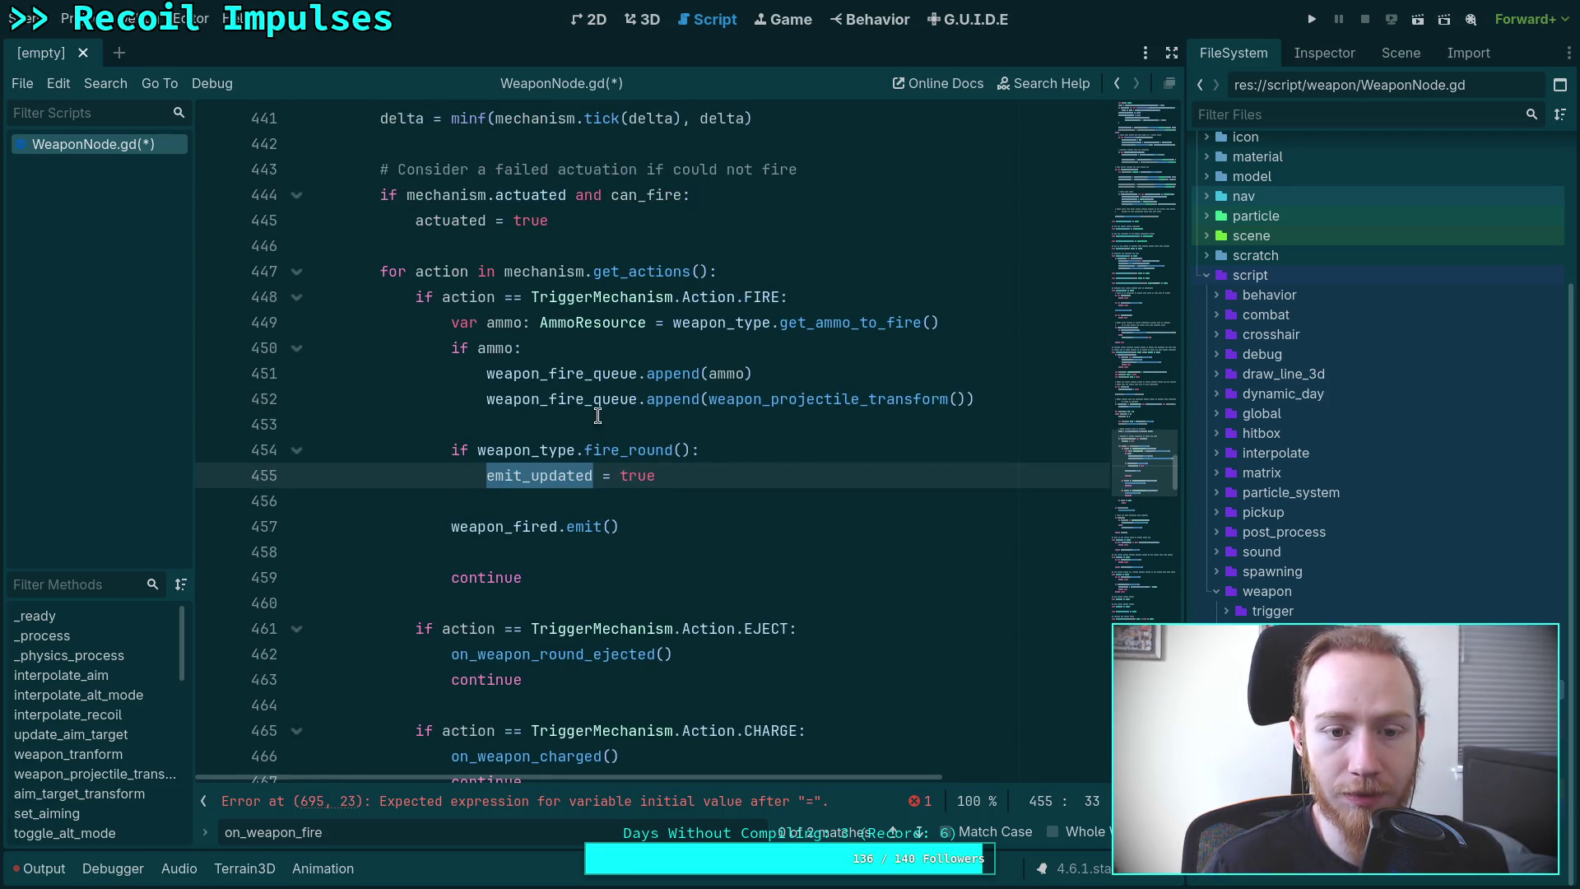
drag(1008, 399, 486, 373)
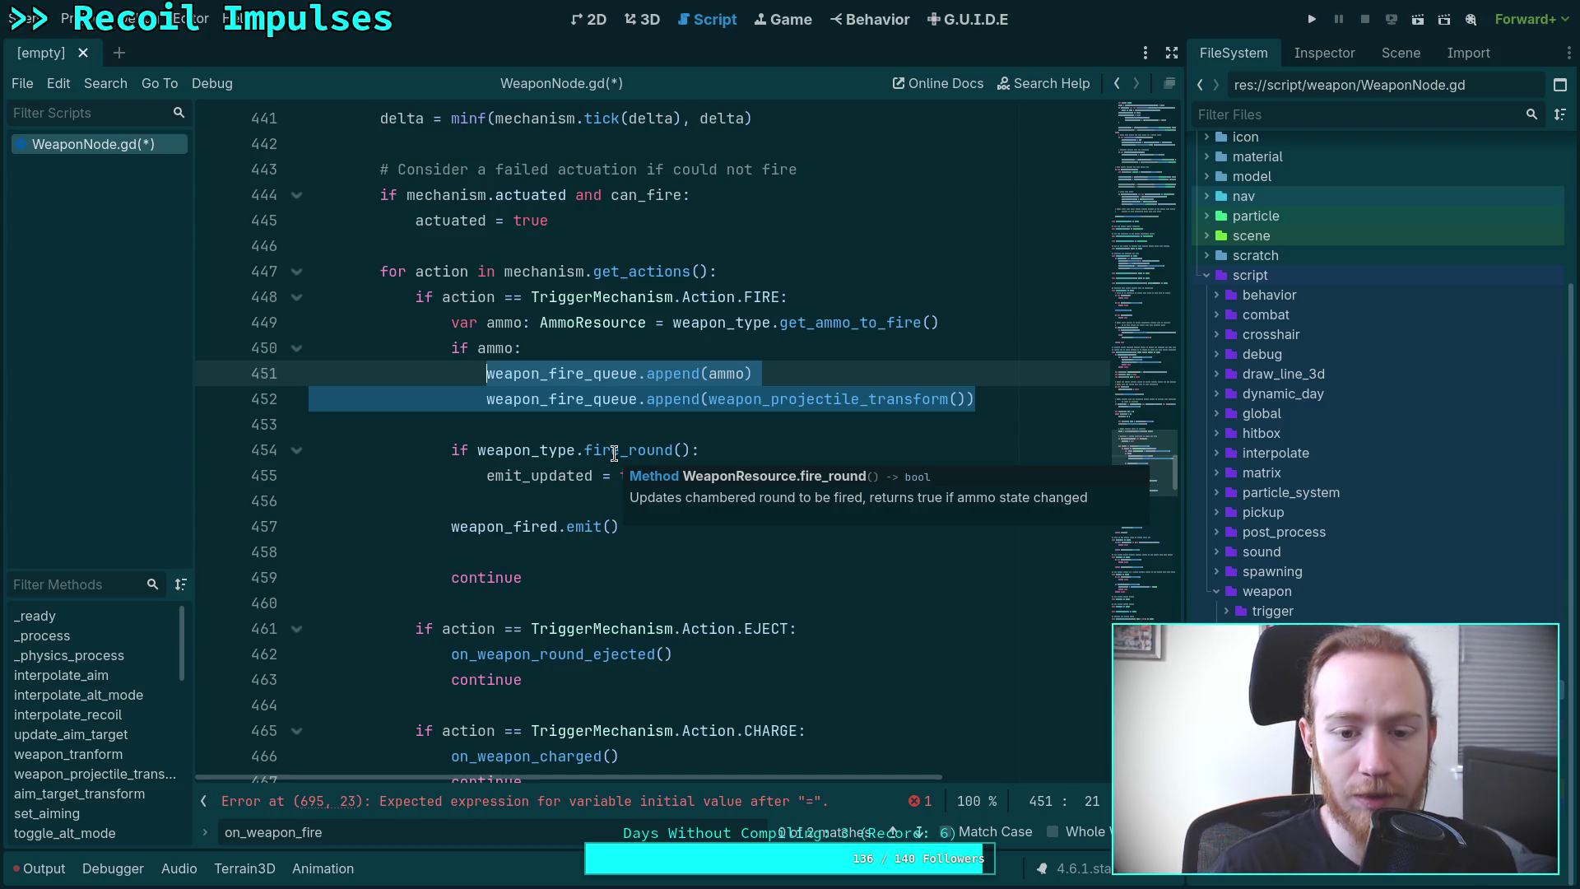
key(shift+End)
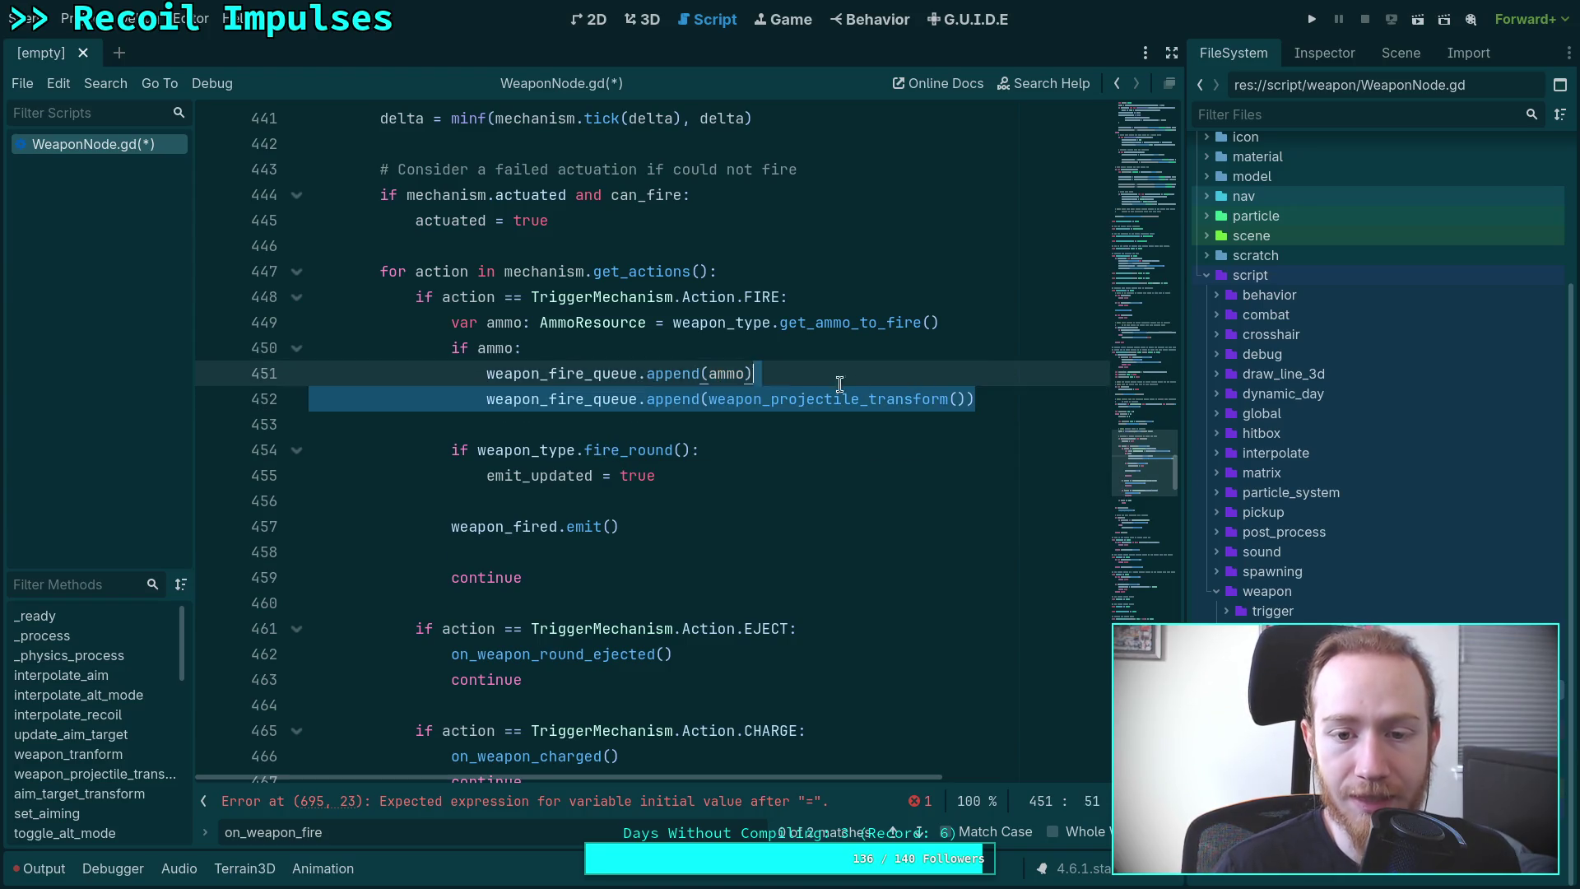
key(shift+Up)
key(shift+Up)
key(shift+Home)
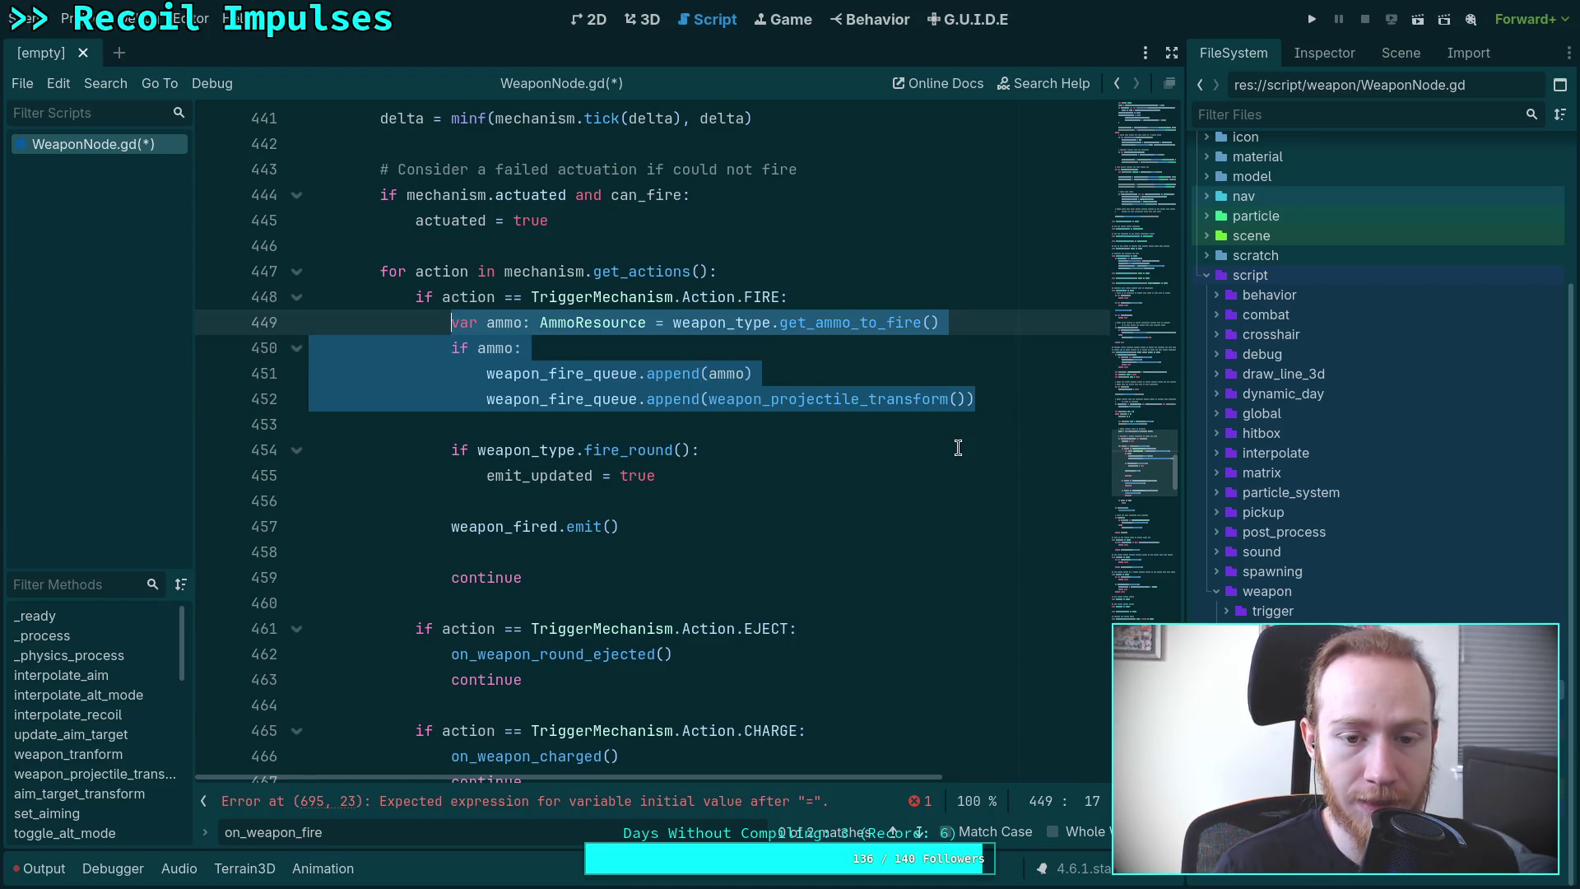
Step: Deselect the ammo block and put the caret at the end of line 452
click(872, 393)
click(985, 401)
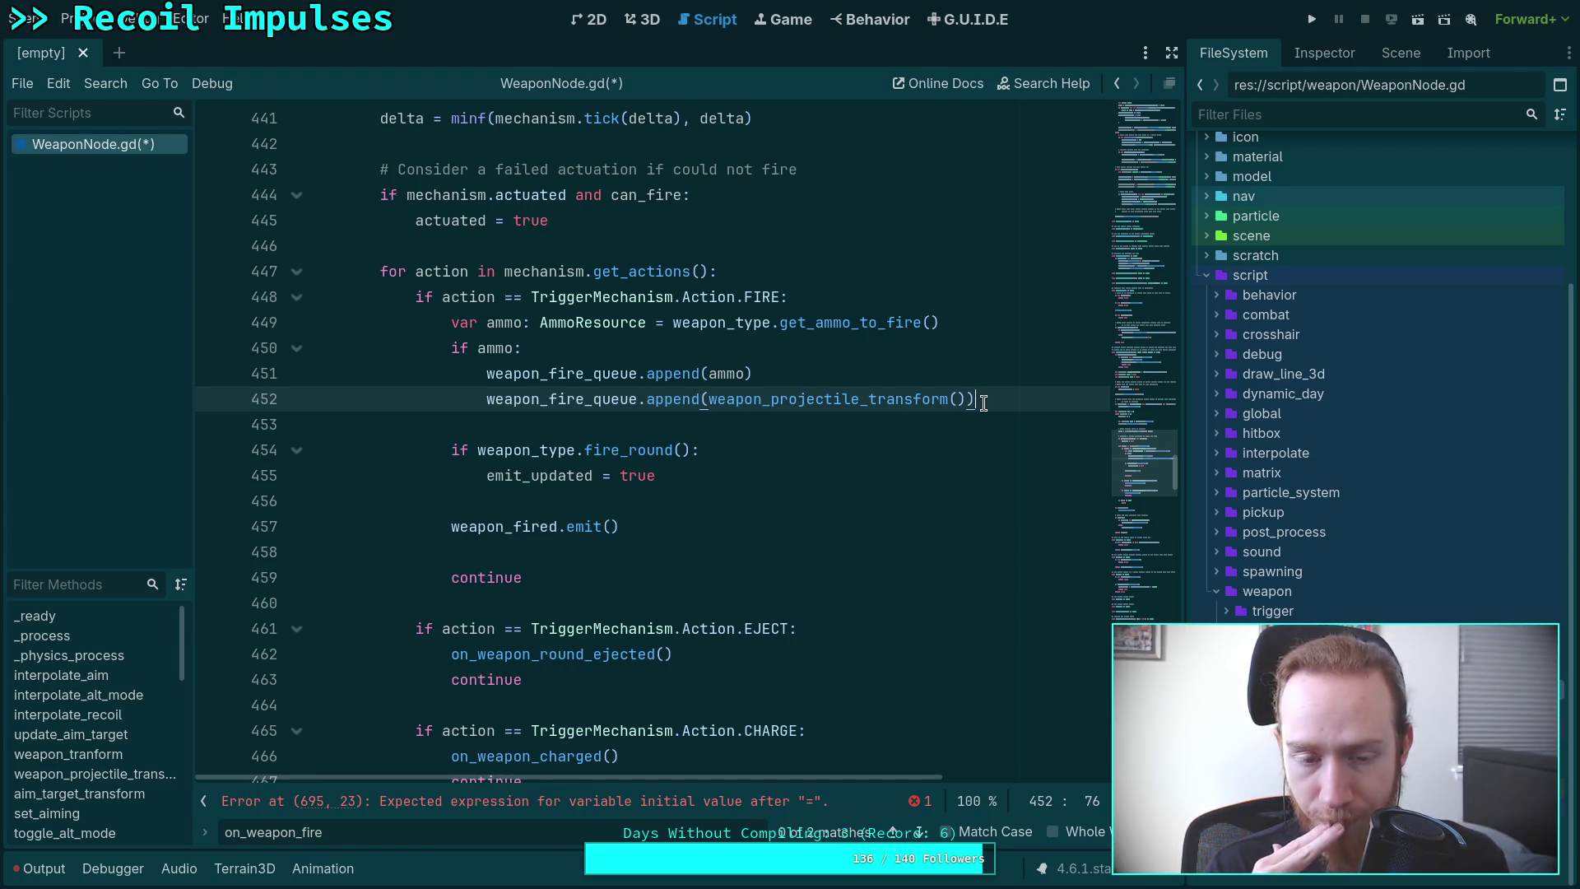
scroll(769, 504, up, 8)
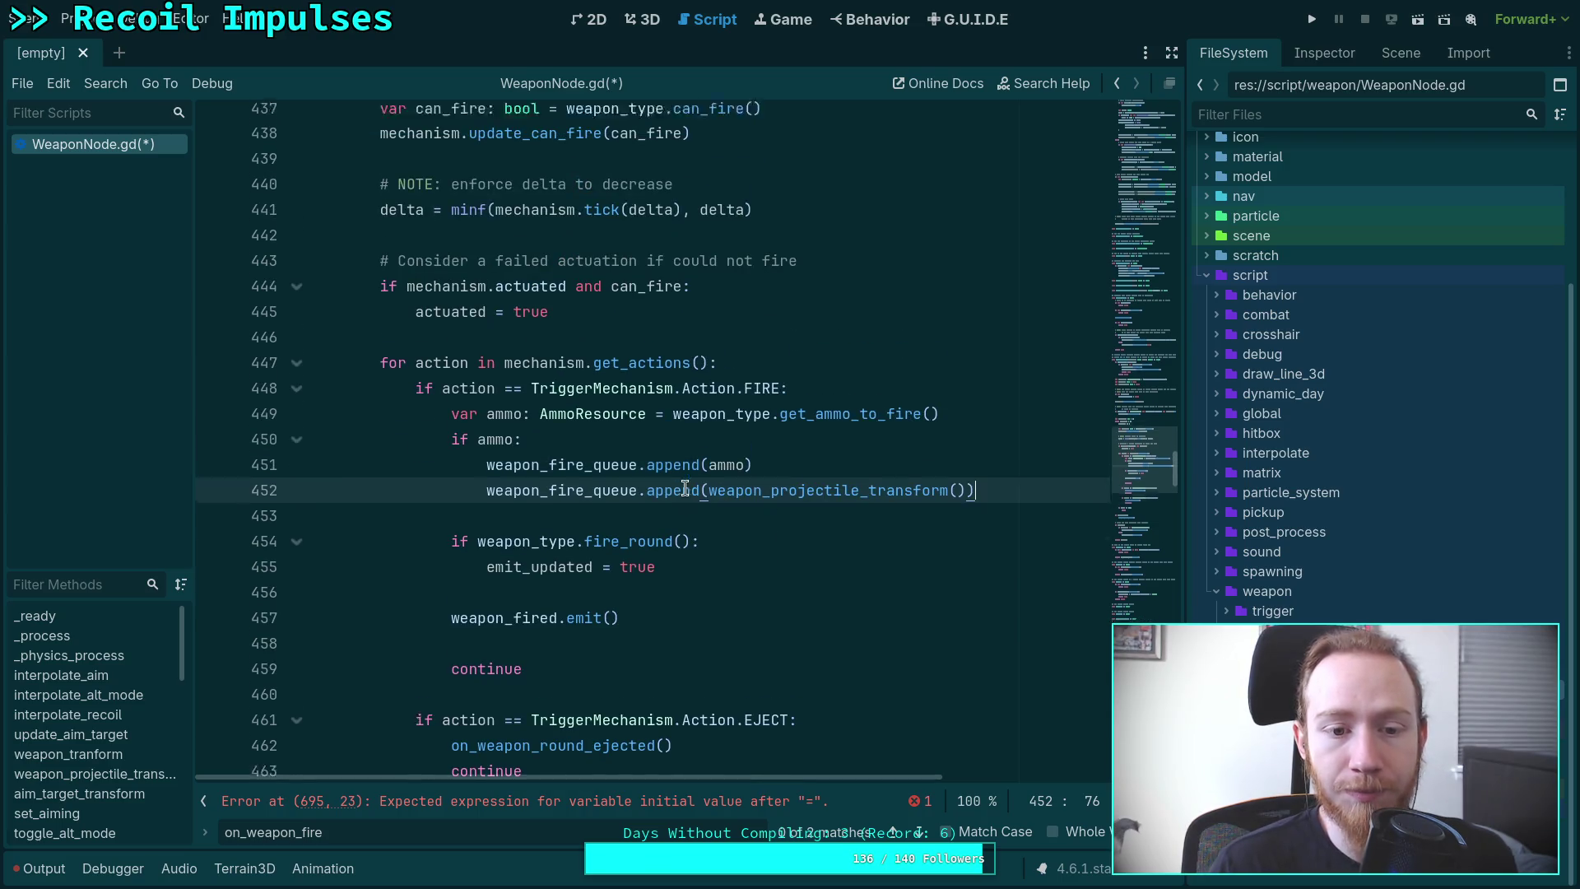
scroll(576, 477, up, 6)
Step: Select update_trigger on line 409, then collapse the interpolate_recoil function
double_click(417, 374)
scroll(509, 420, up, 5)
scroll(508, 419, up, 15)
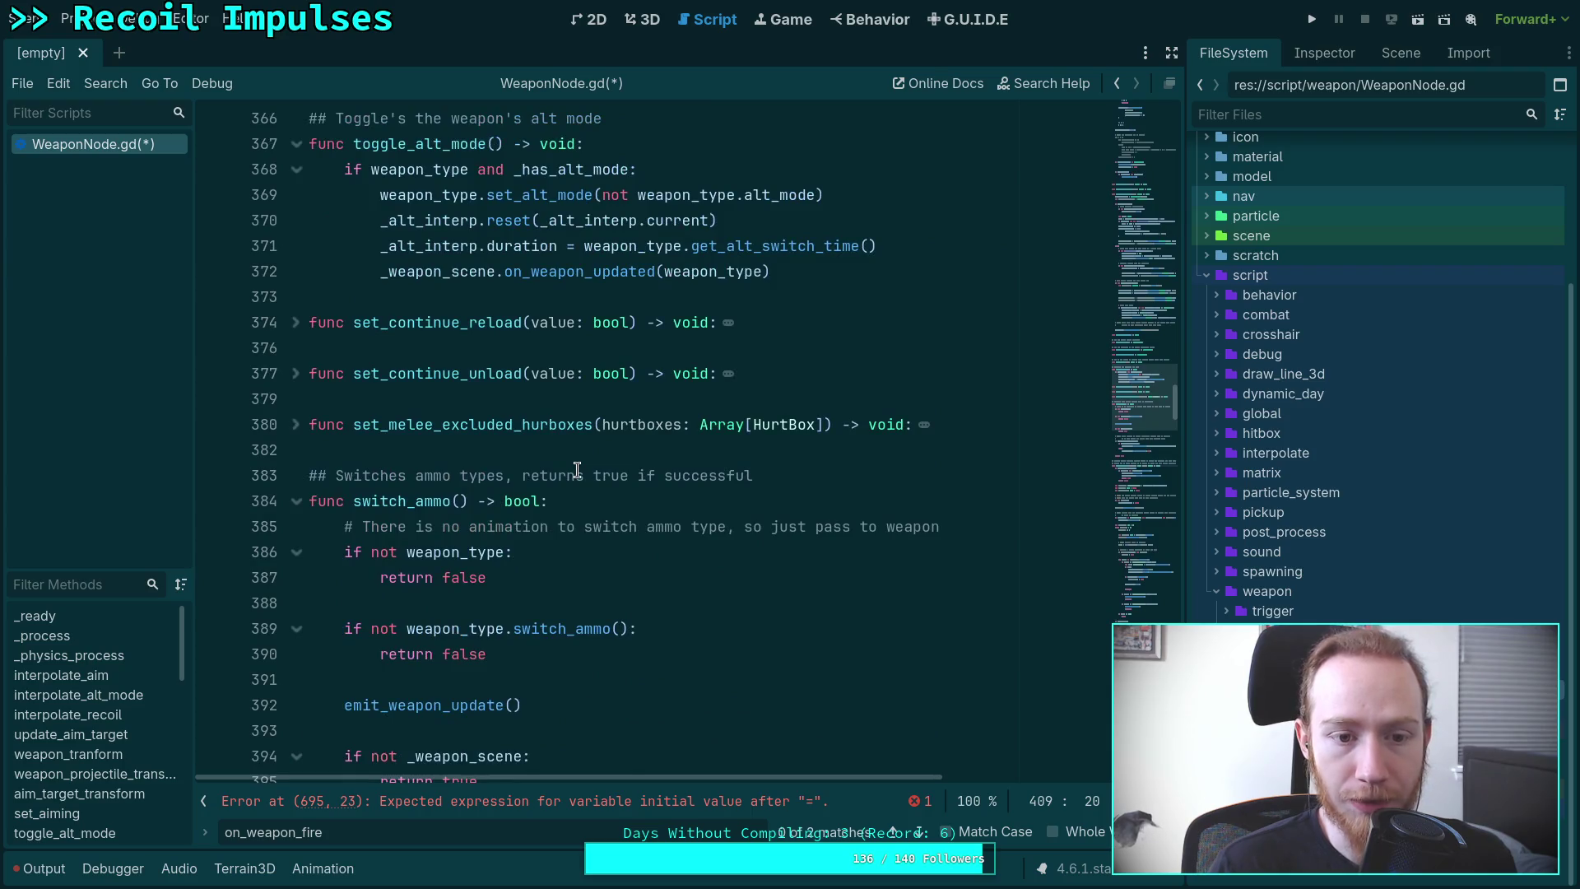
scroll(576, 465, up, 15)
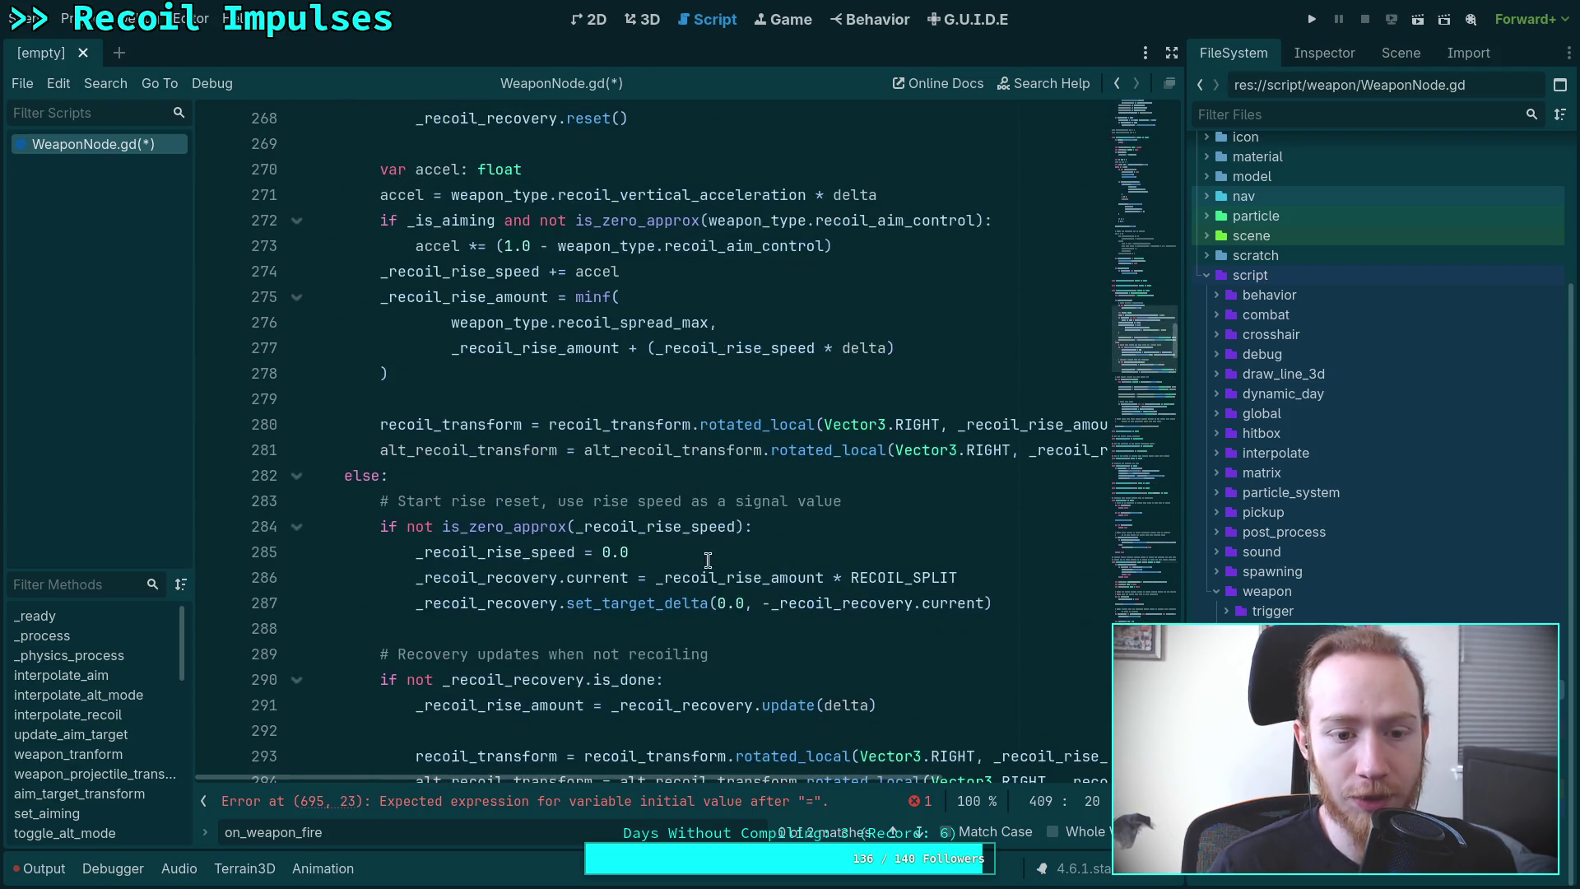
scroll(283, 591, up, 3)
click(296, 628)
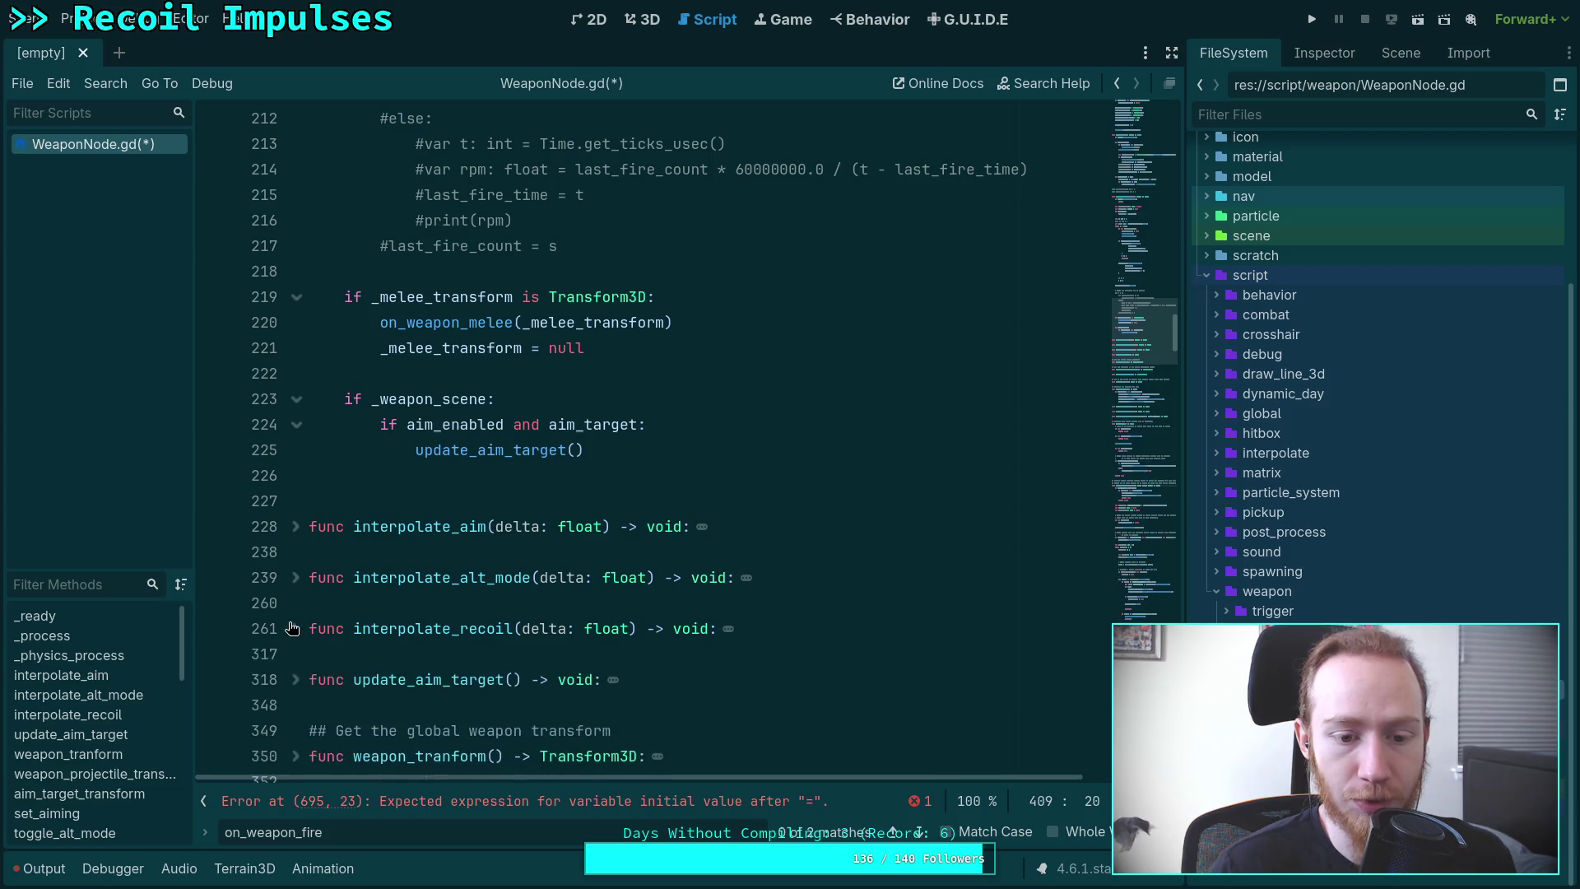
Step: Expand and re-collapse the editor_hint check in _process, then place the caret on line 165
scroll(381, 484, up, 8)
scroll(381, 484, up, 10)
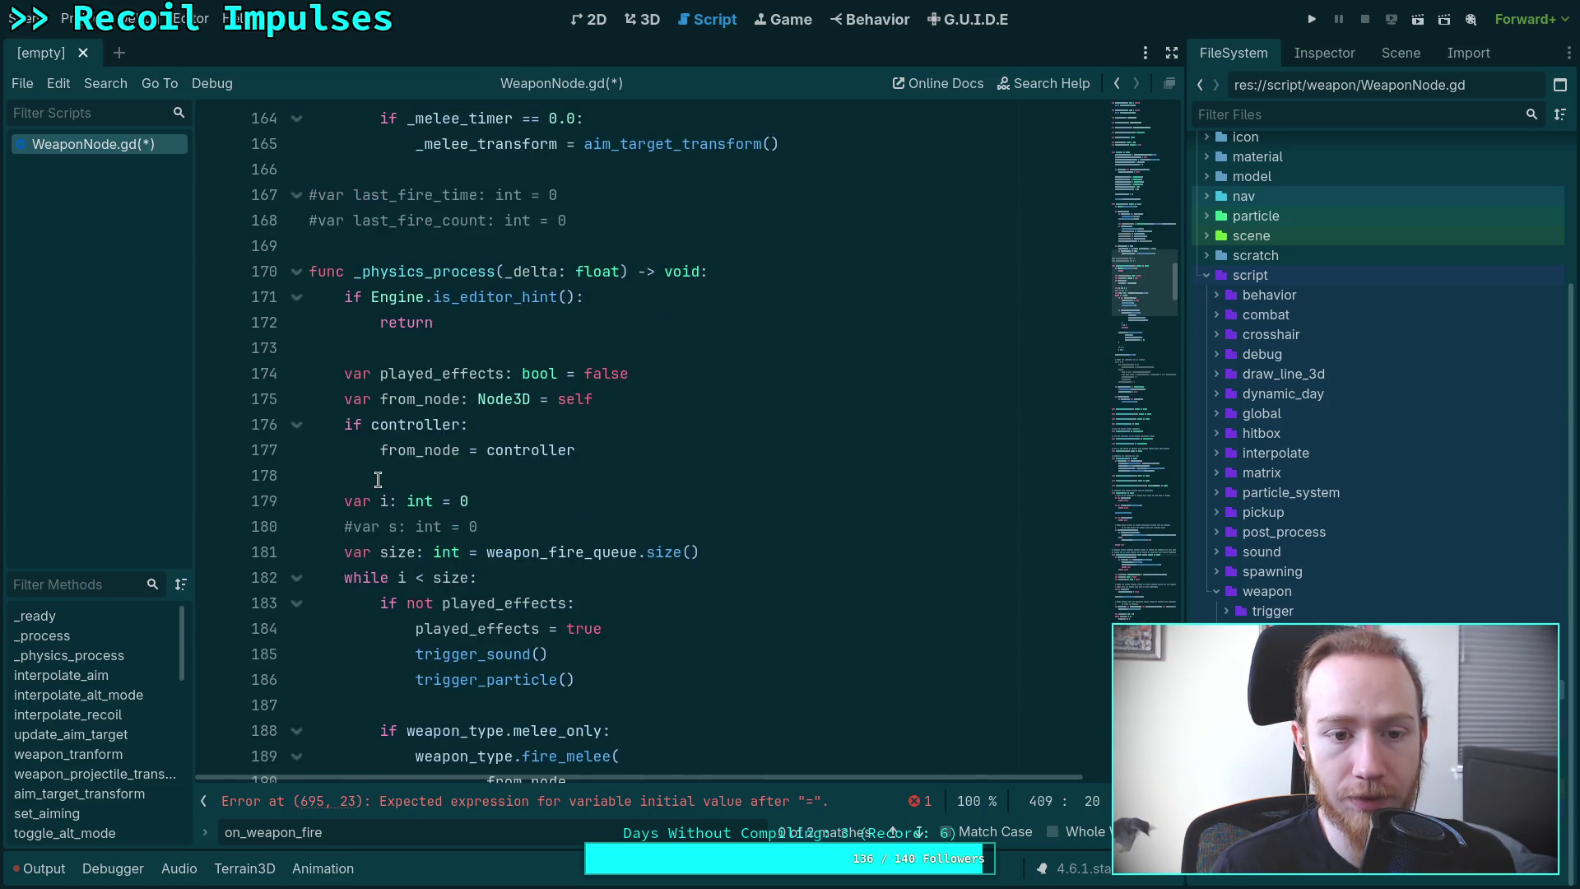
scroll(376, 478, down, 3)
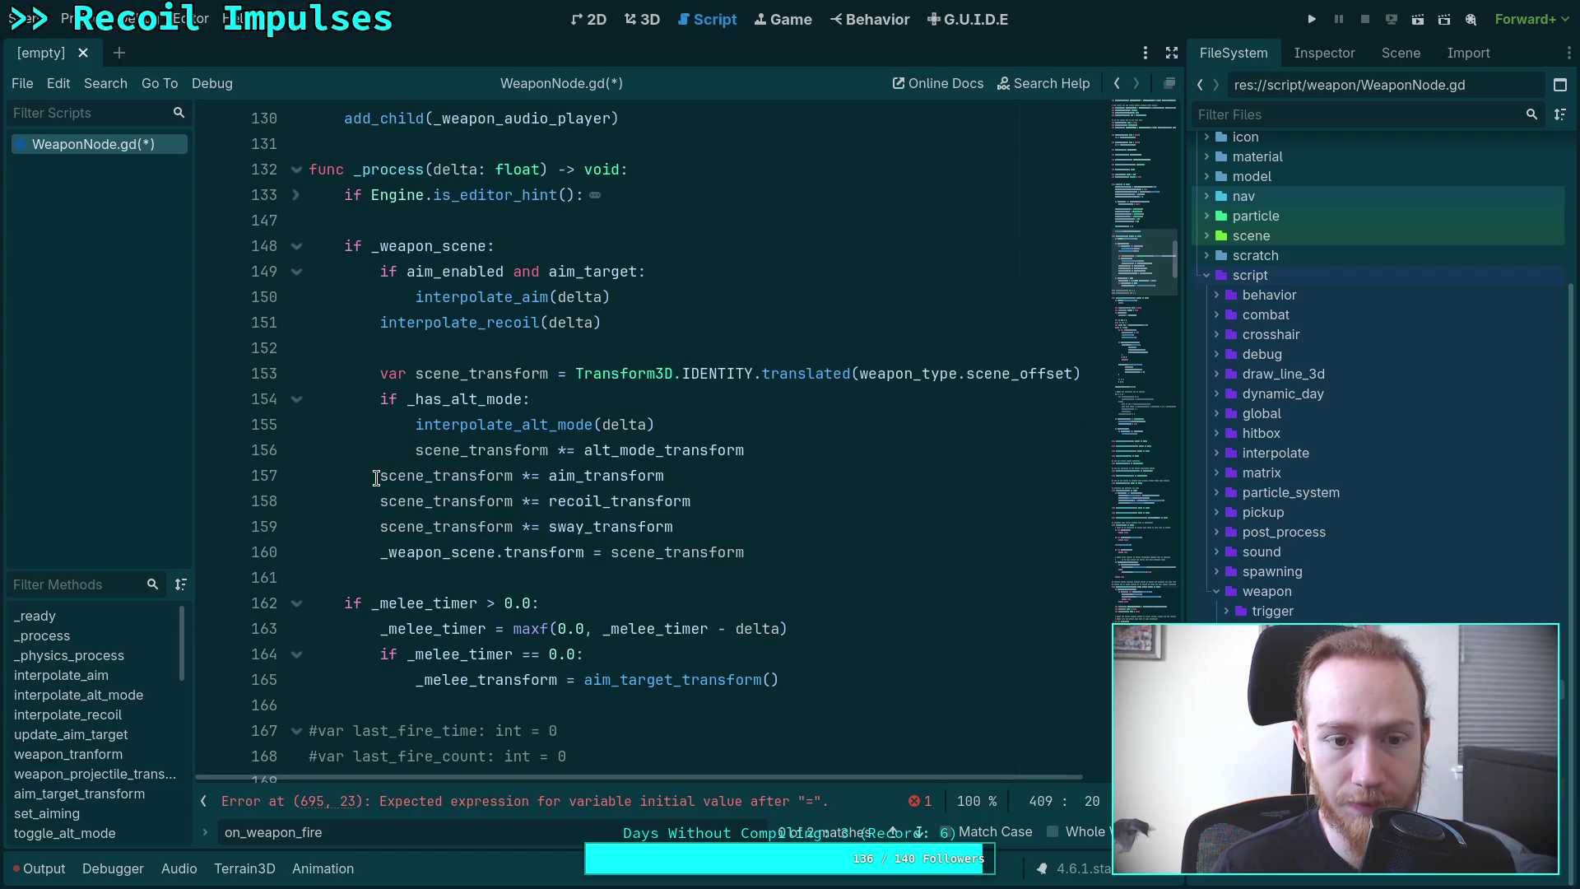
click(295, 195)
click(295, 195)
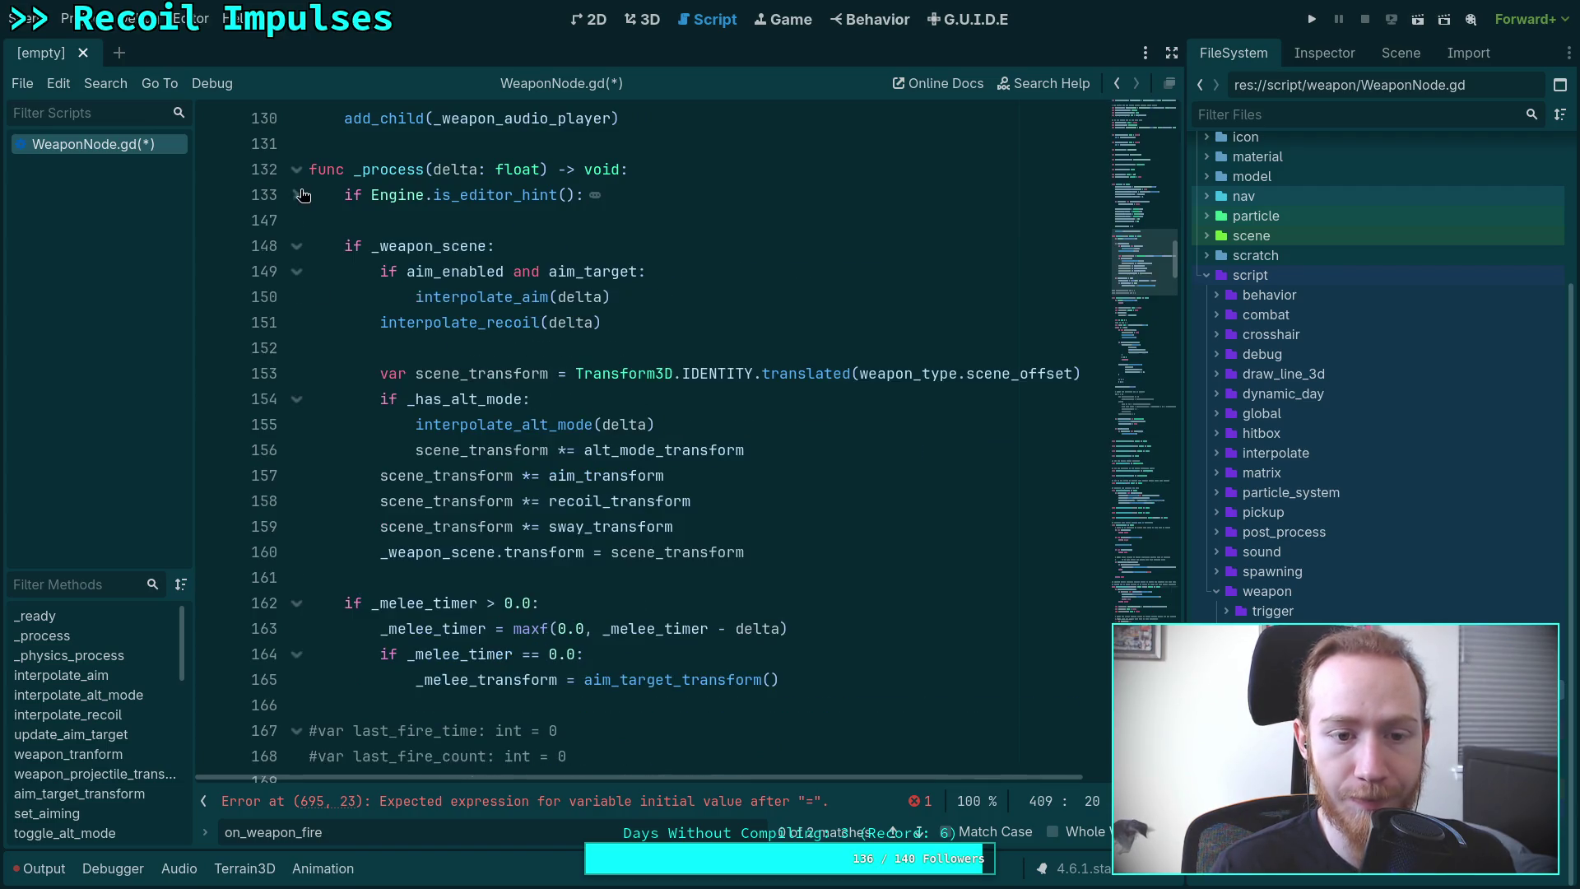
scroll(690, 527, down, 1)
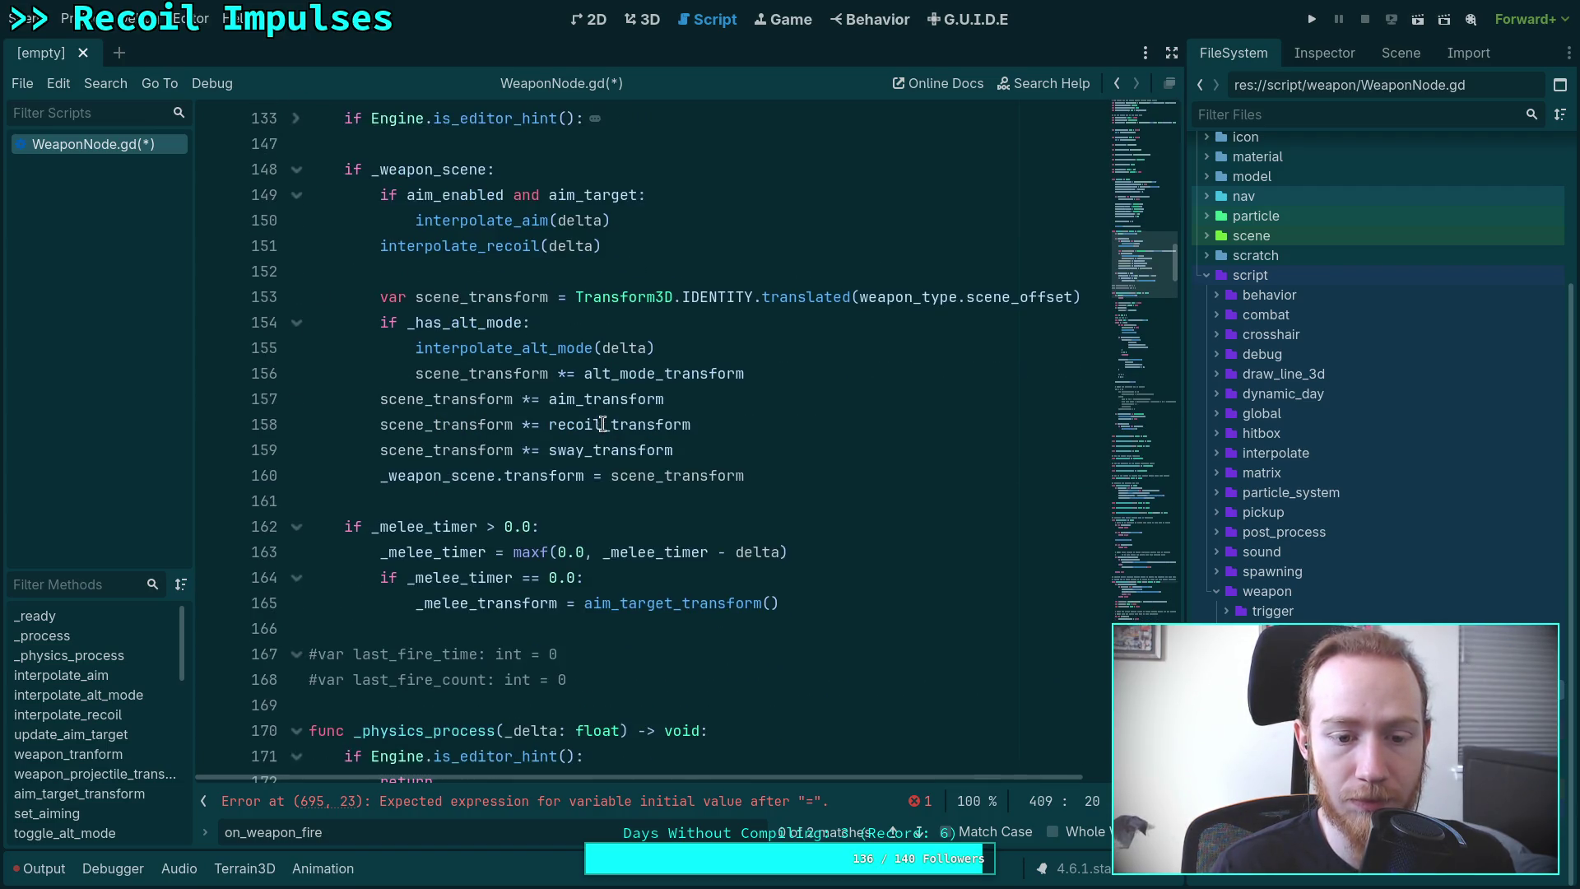
click(845, 589)
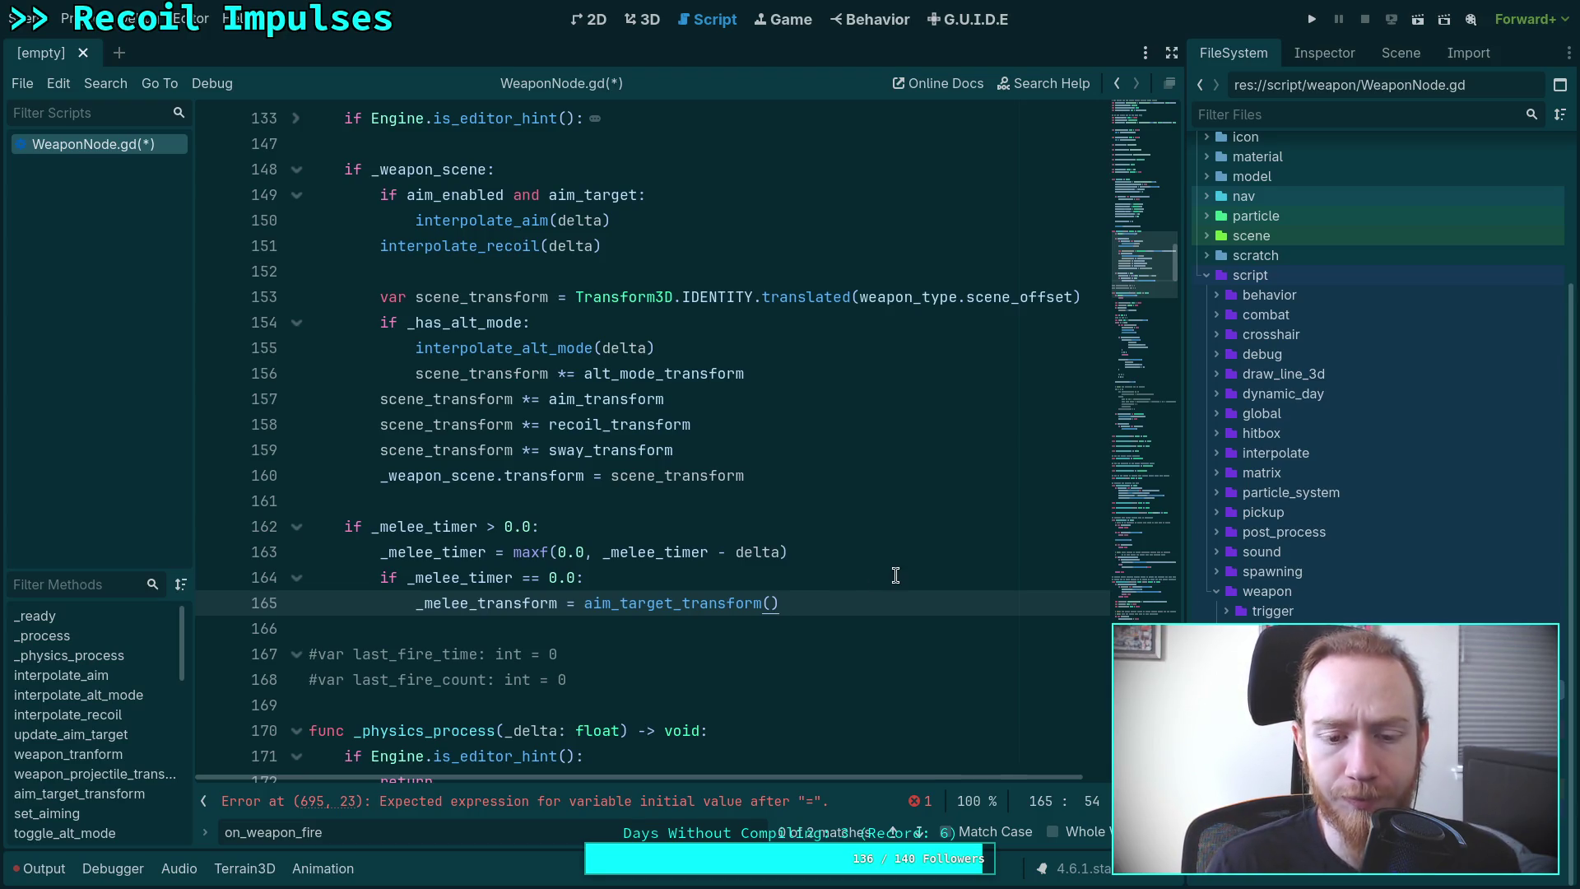
Step: Select interpolate_recoil on line 151 and place the caret on empty line 84 among the recoil variables
scroll(879, 571, up, 4)
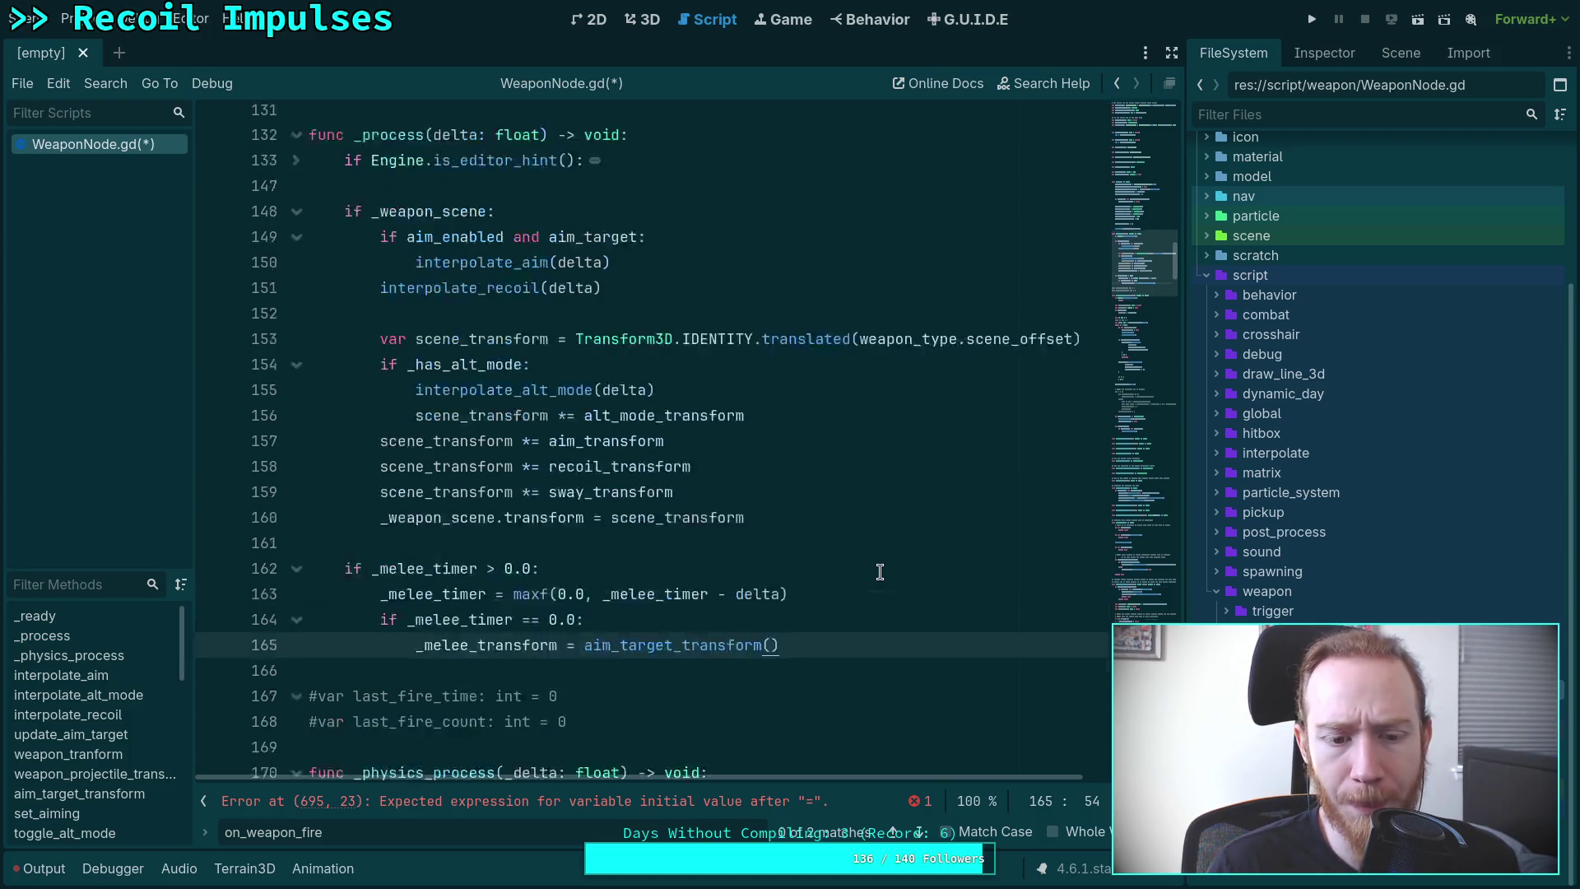
scroll(880, 572, up, 3)
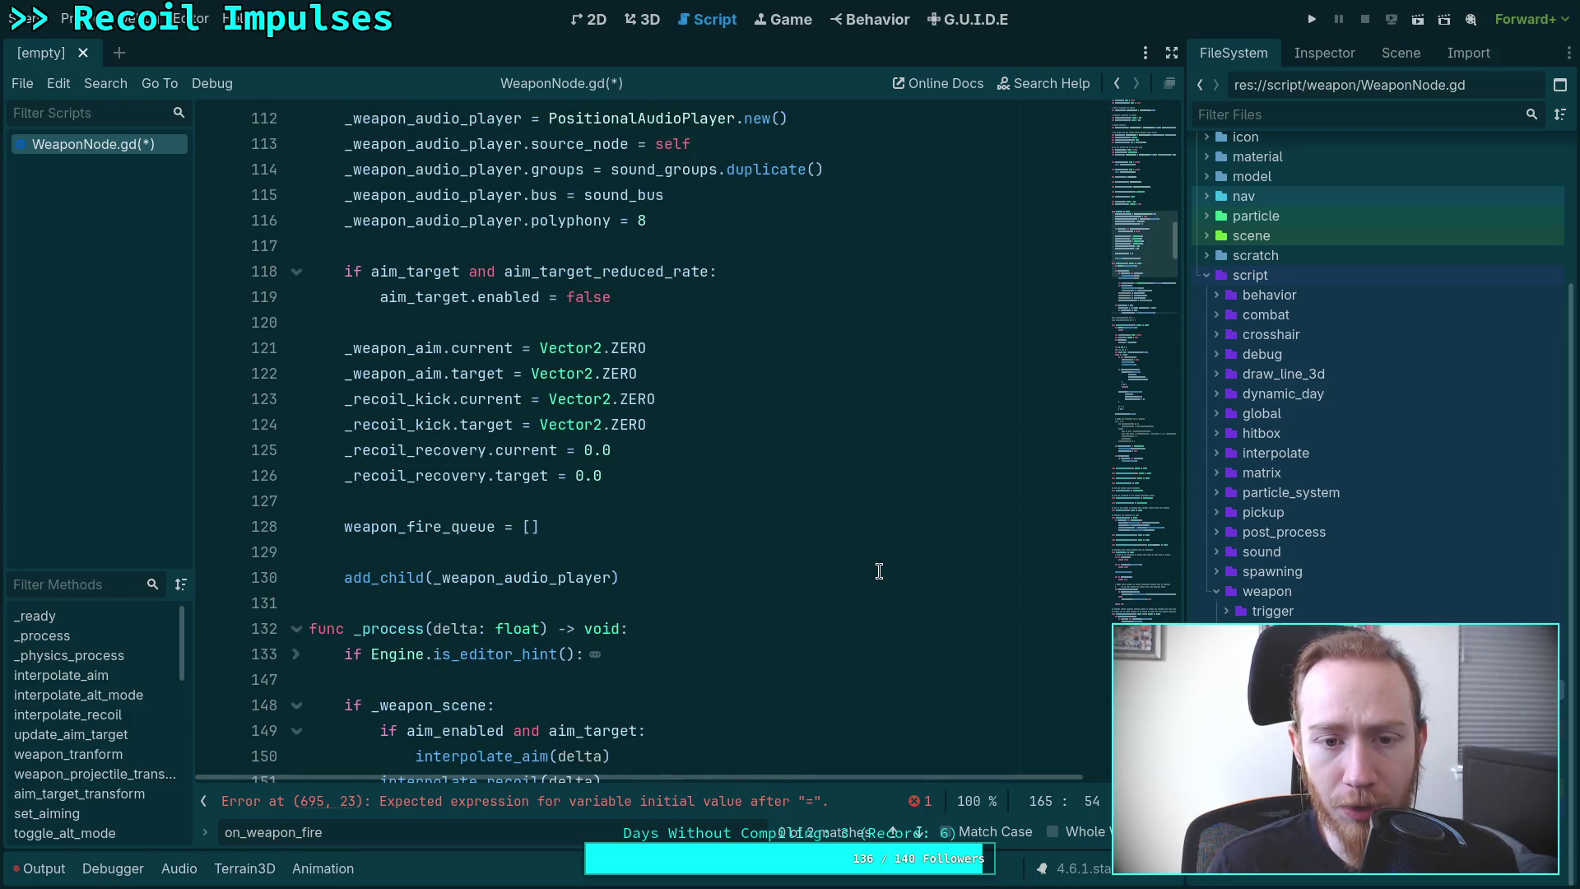
scroll(880, 571, down, 4)
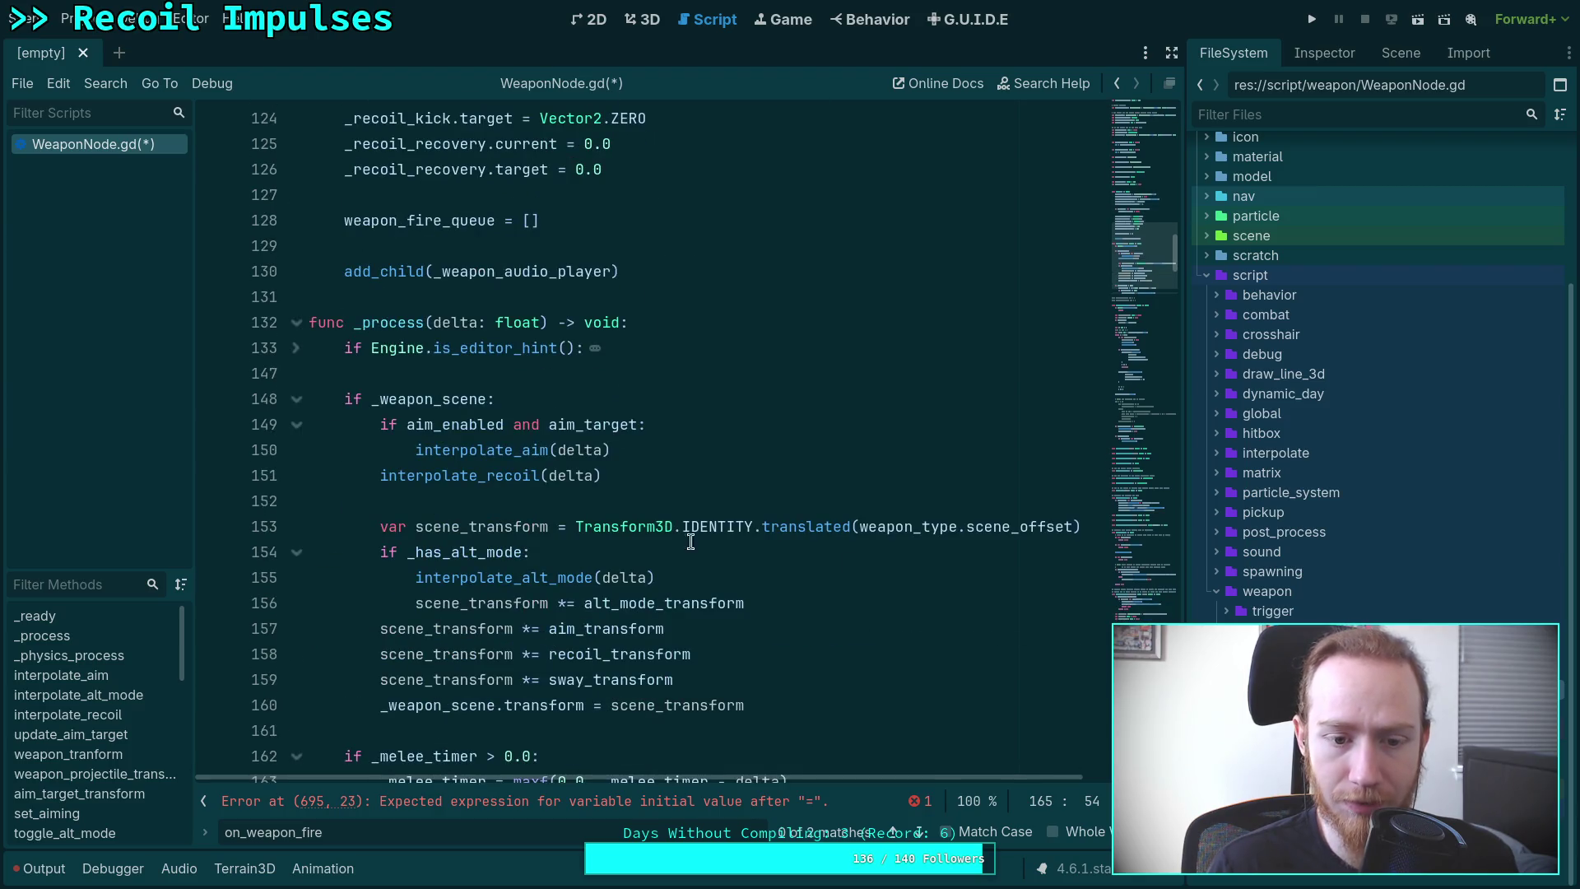
double_click(466, 475)
scroll(487, 473, up, 12)
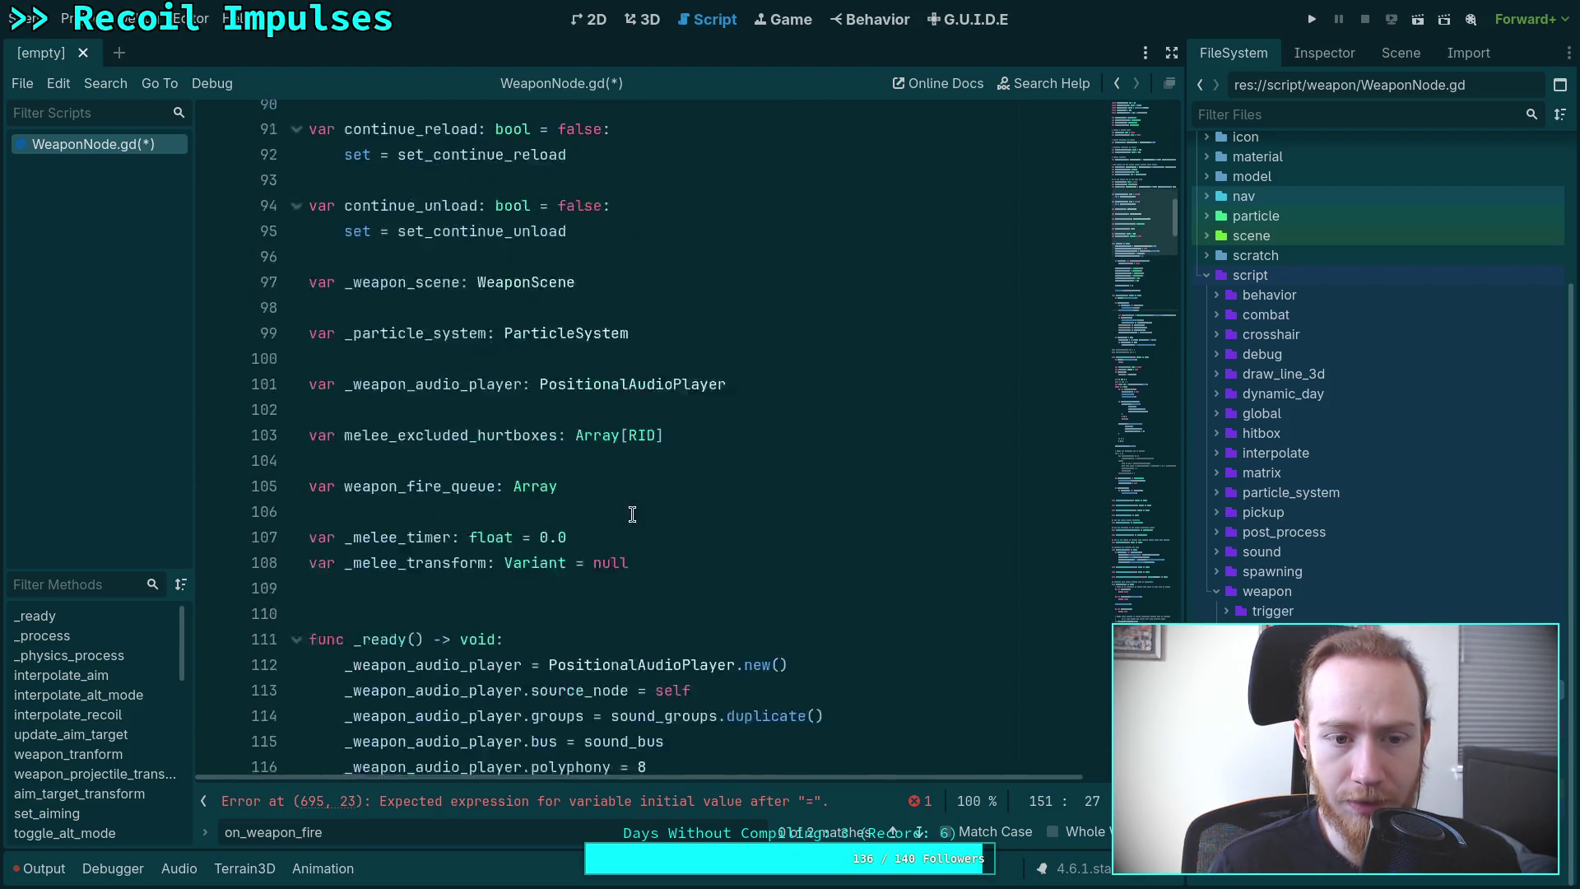
scroll(653, 611, up, 7)
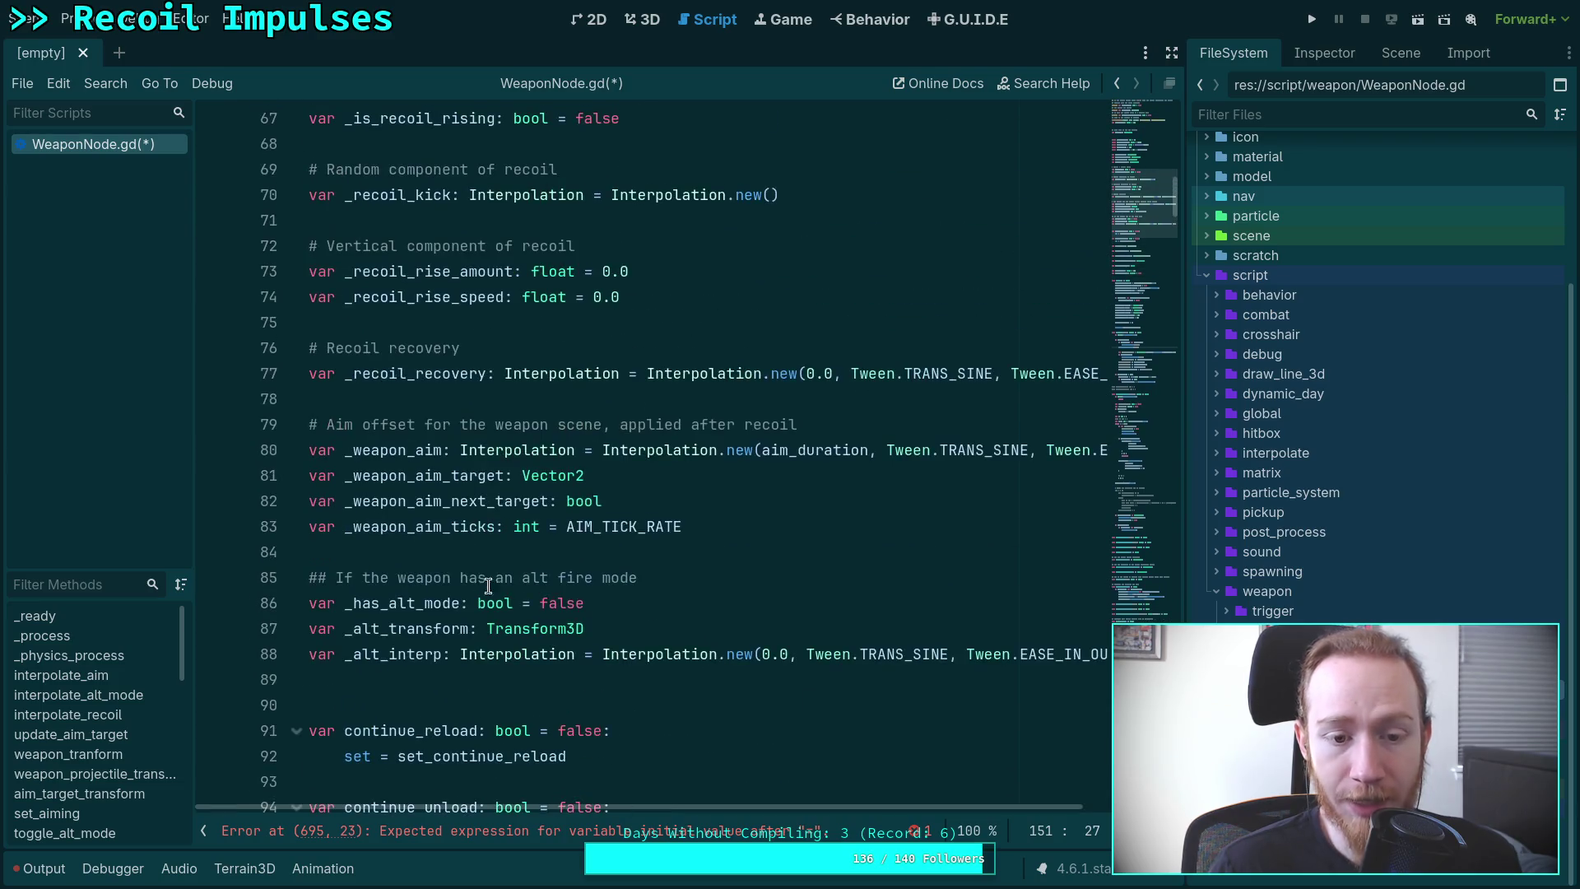
click(488, 558)
Step: Switch the right-hand dock to the node properties, then to the scene tree
scroll(728, 595, up, 2)
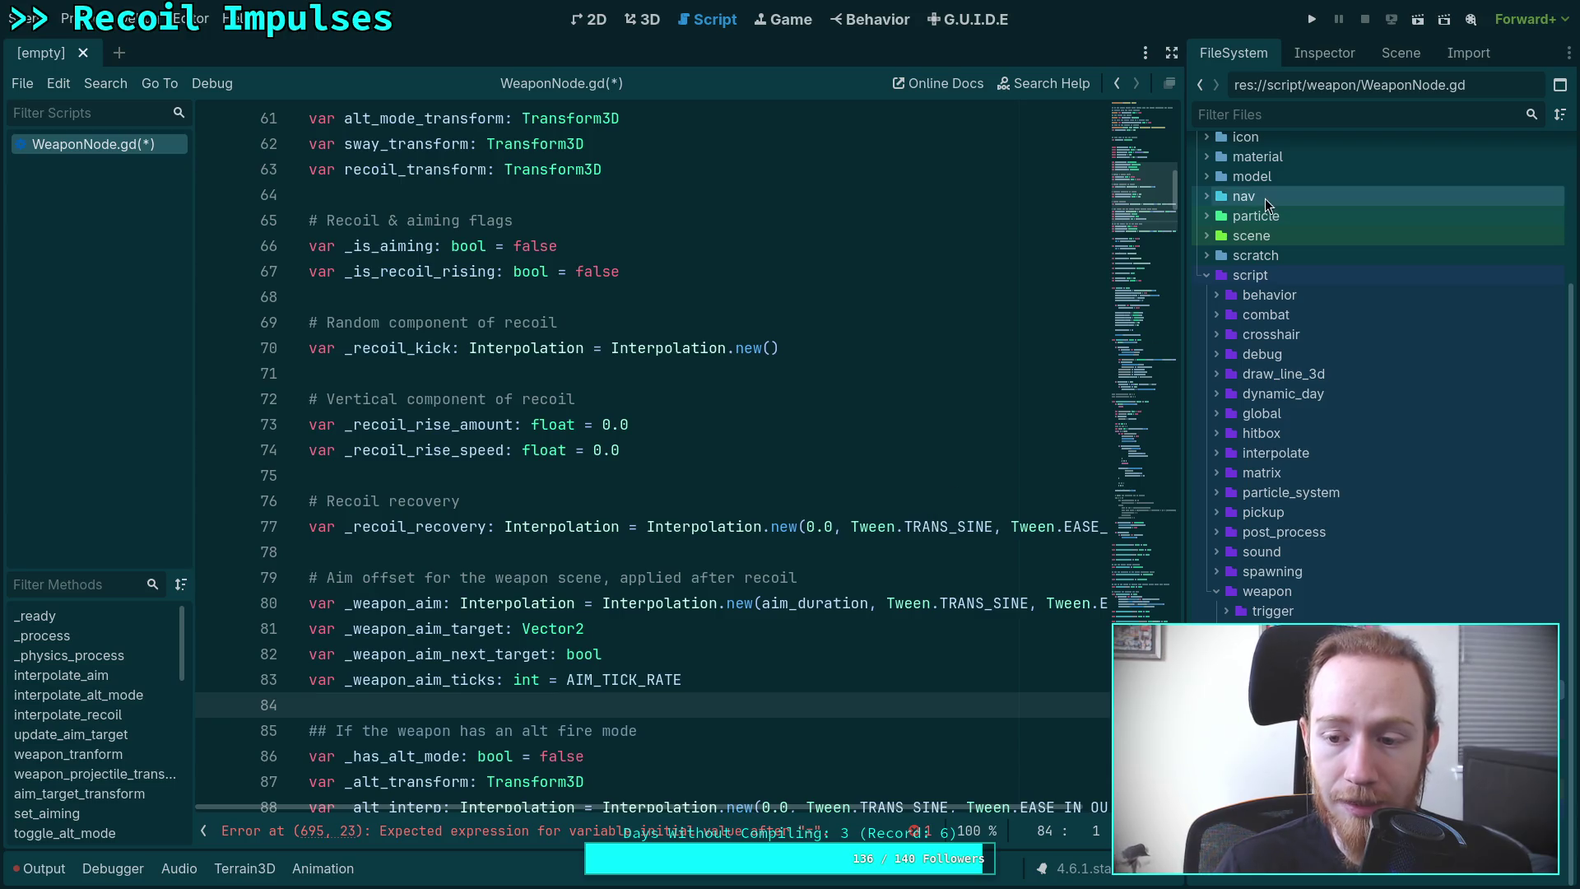
click(1337, 54)
click(1397, 53)
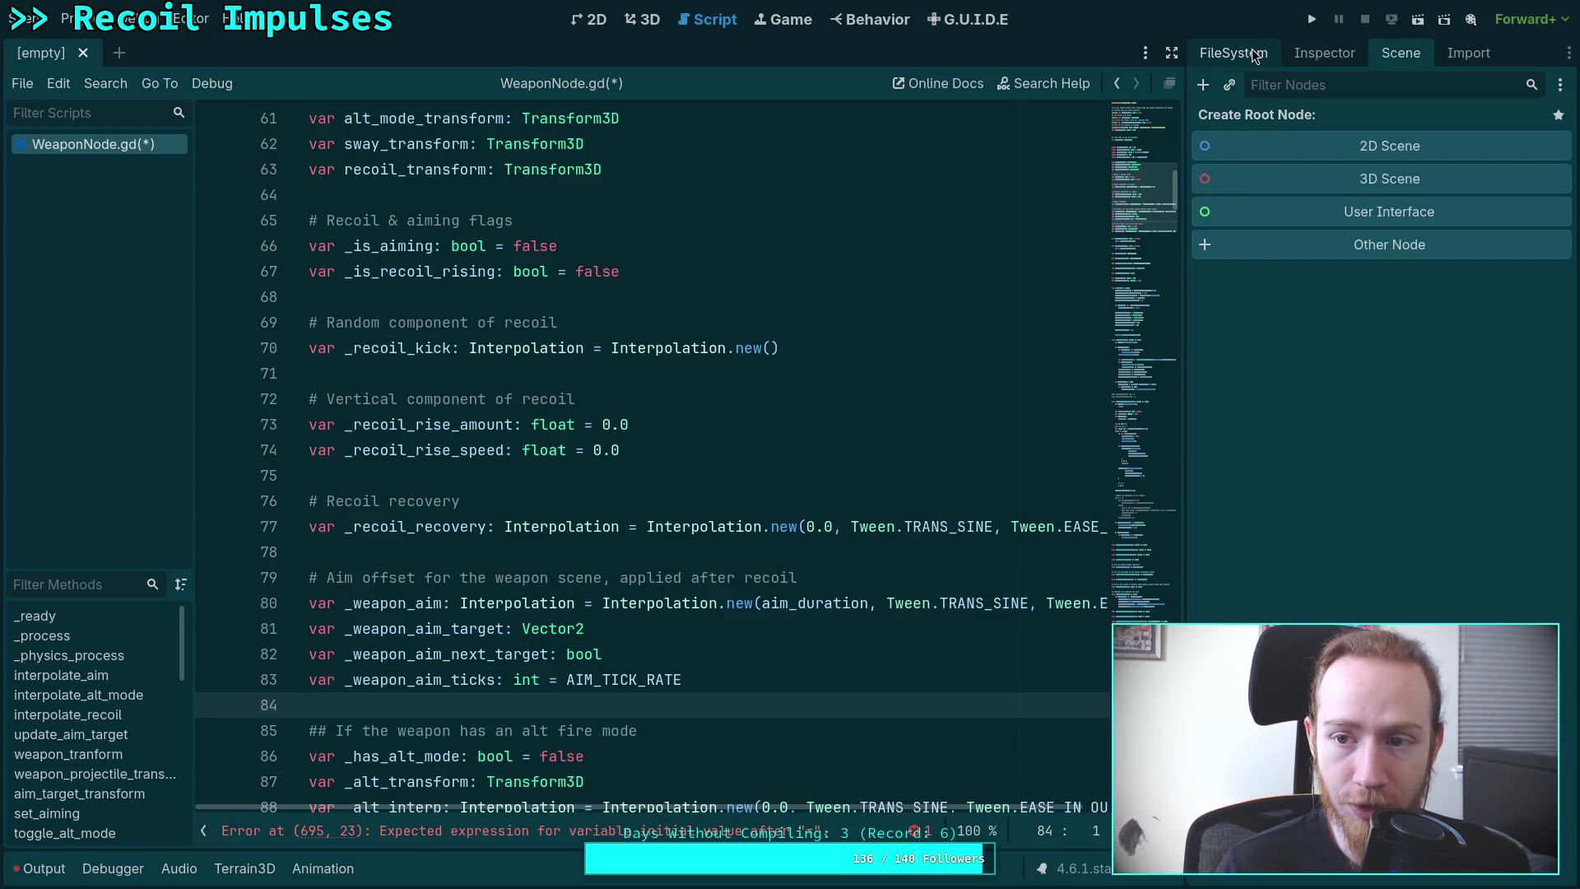
Step: Open WeaponResource.gd and AmmoResource.gd from the FileSystem dock
click(1234, 53)
double_click(1301, 709)
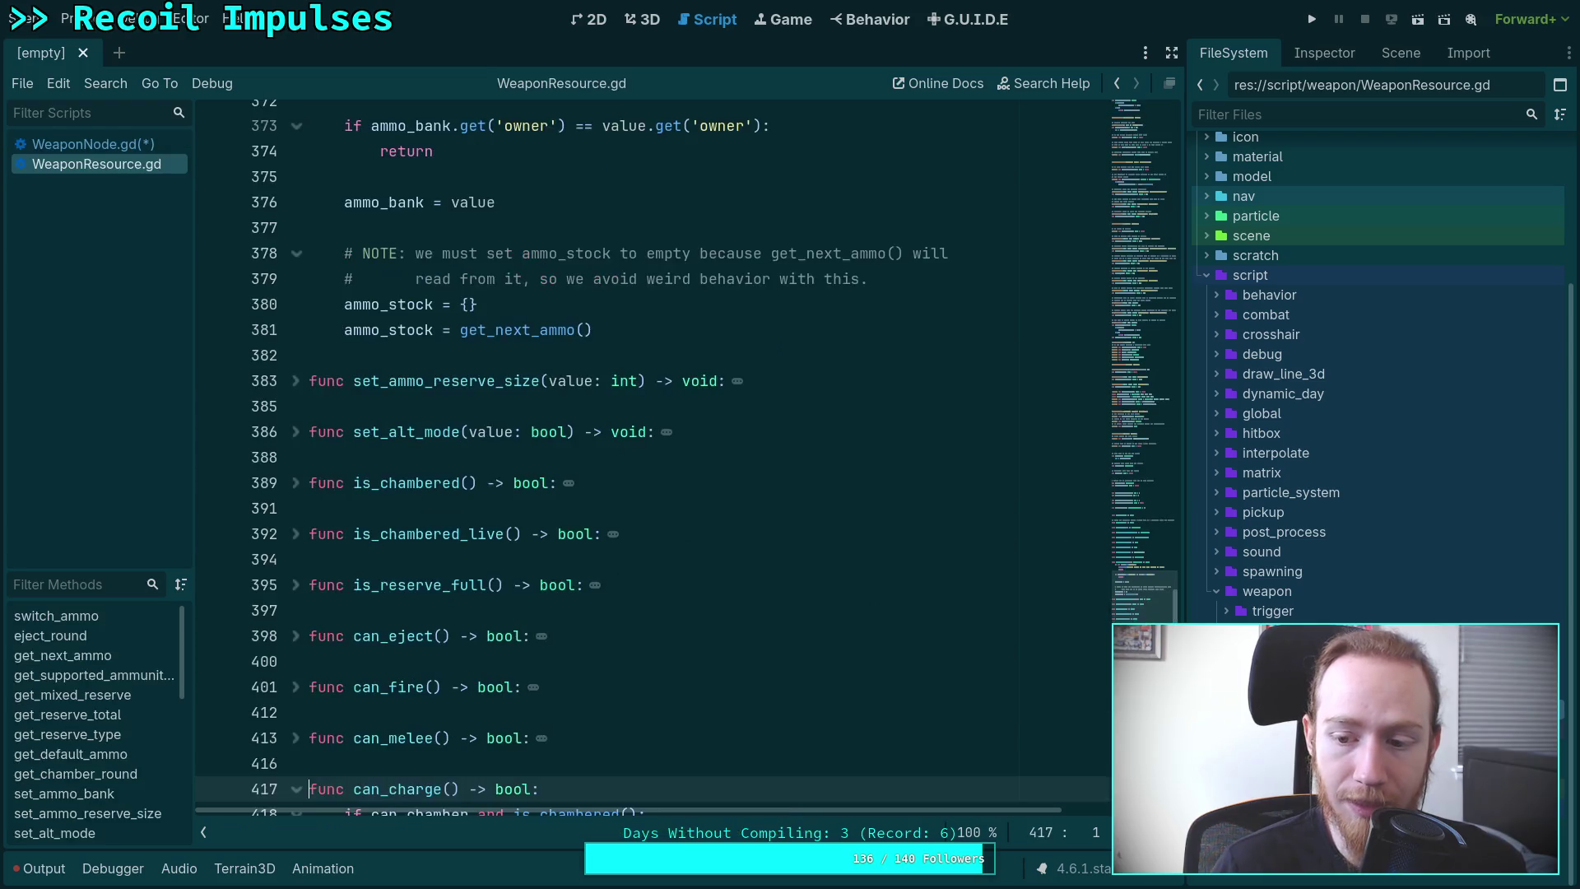
double_click(1293, 630)
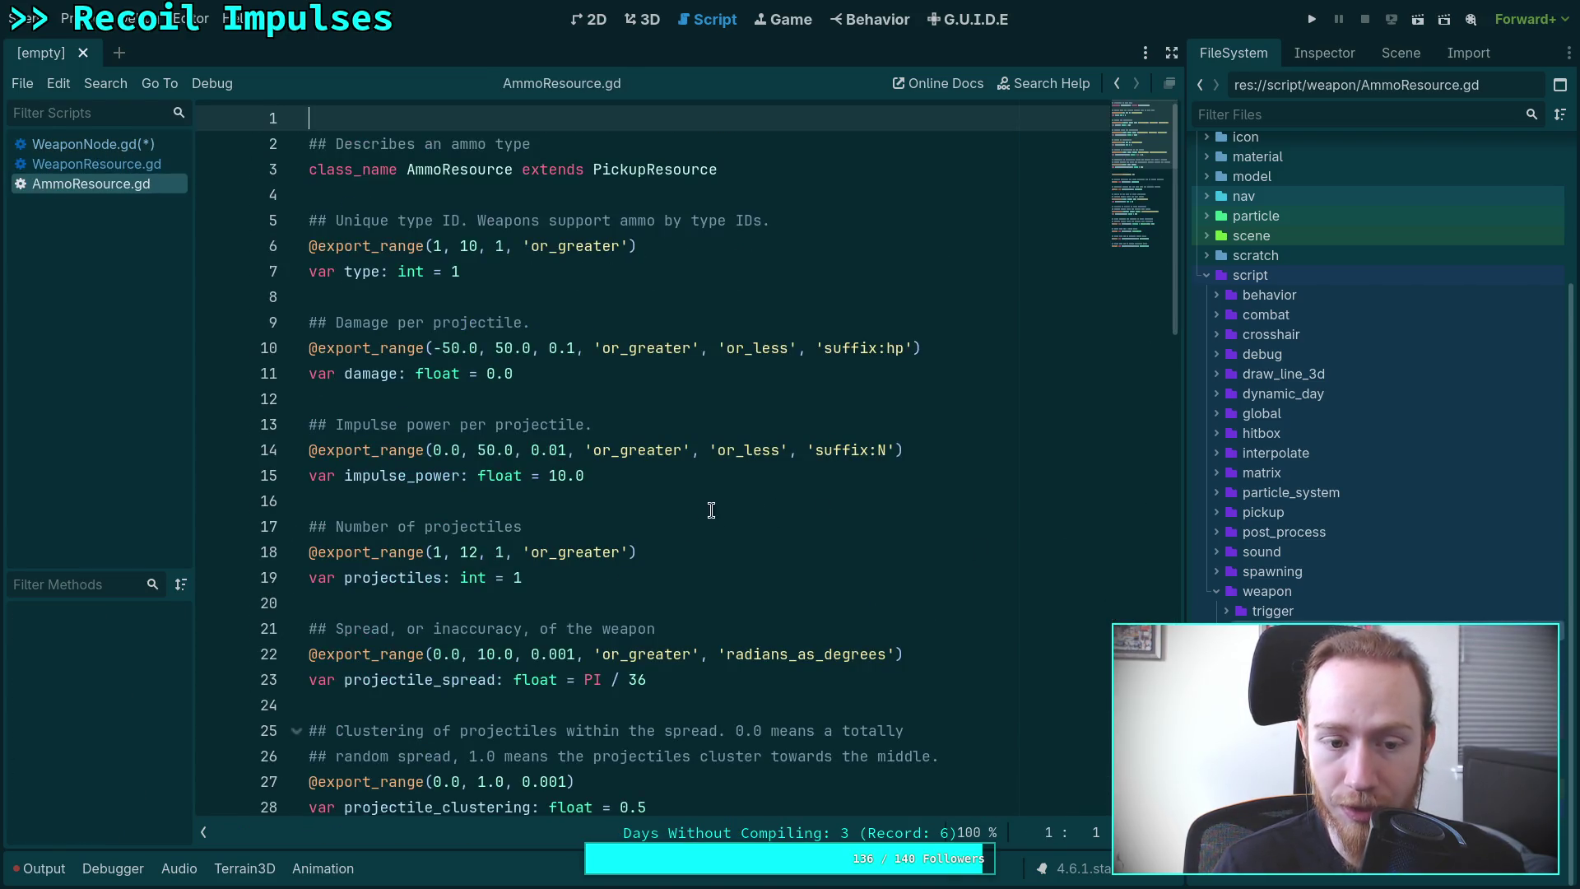
Step: Check impulse_power (10.0) in AmmoResource.gd, close that script, and return to WeaponNode.gd
double_click(461, 475)
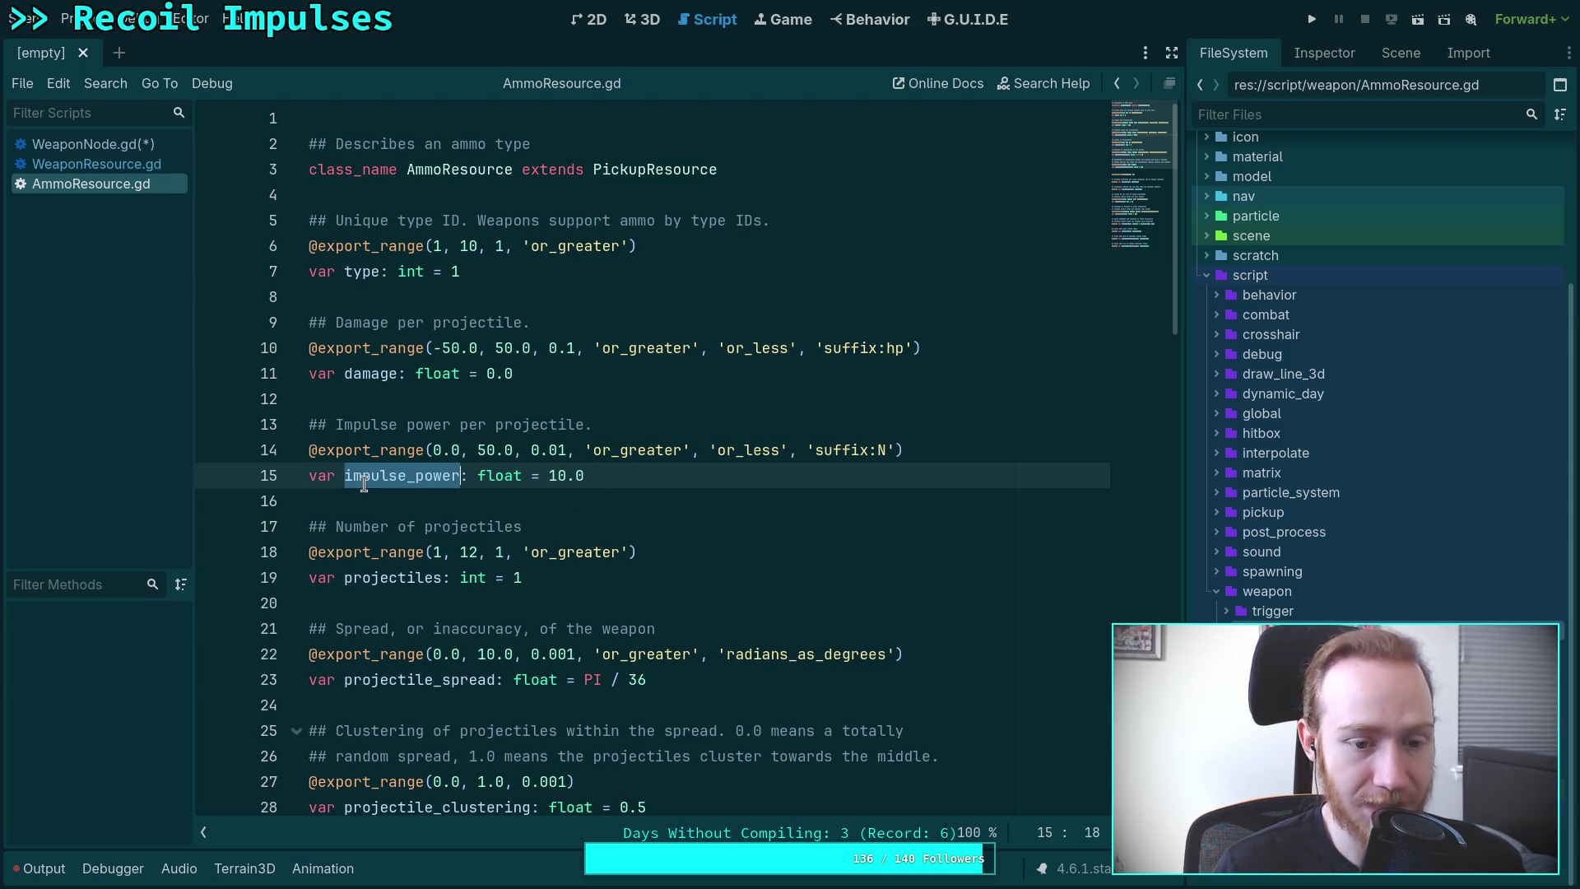
scroll(492, 504, down, 10)
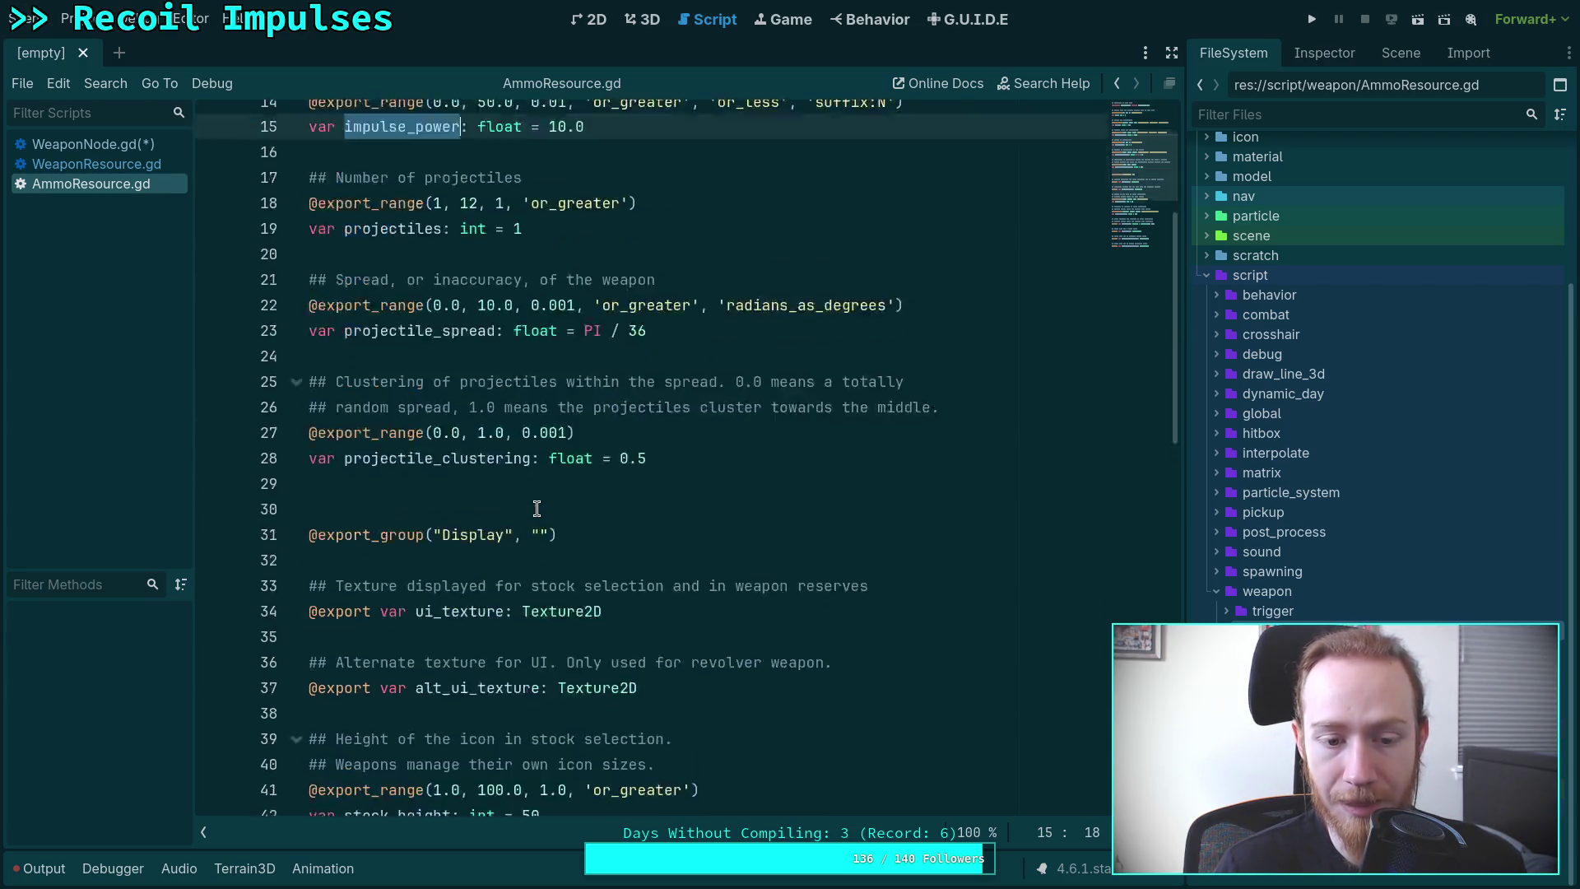
scroll(537, 508, up, 10)
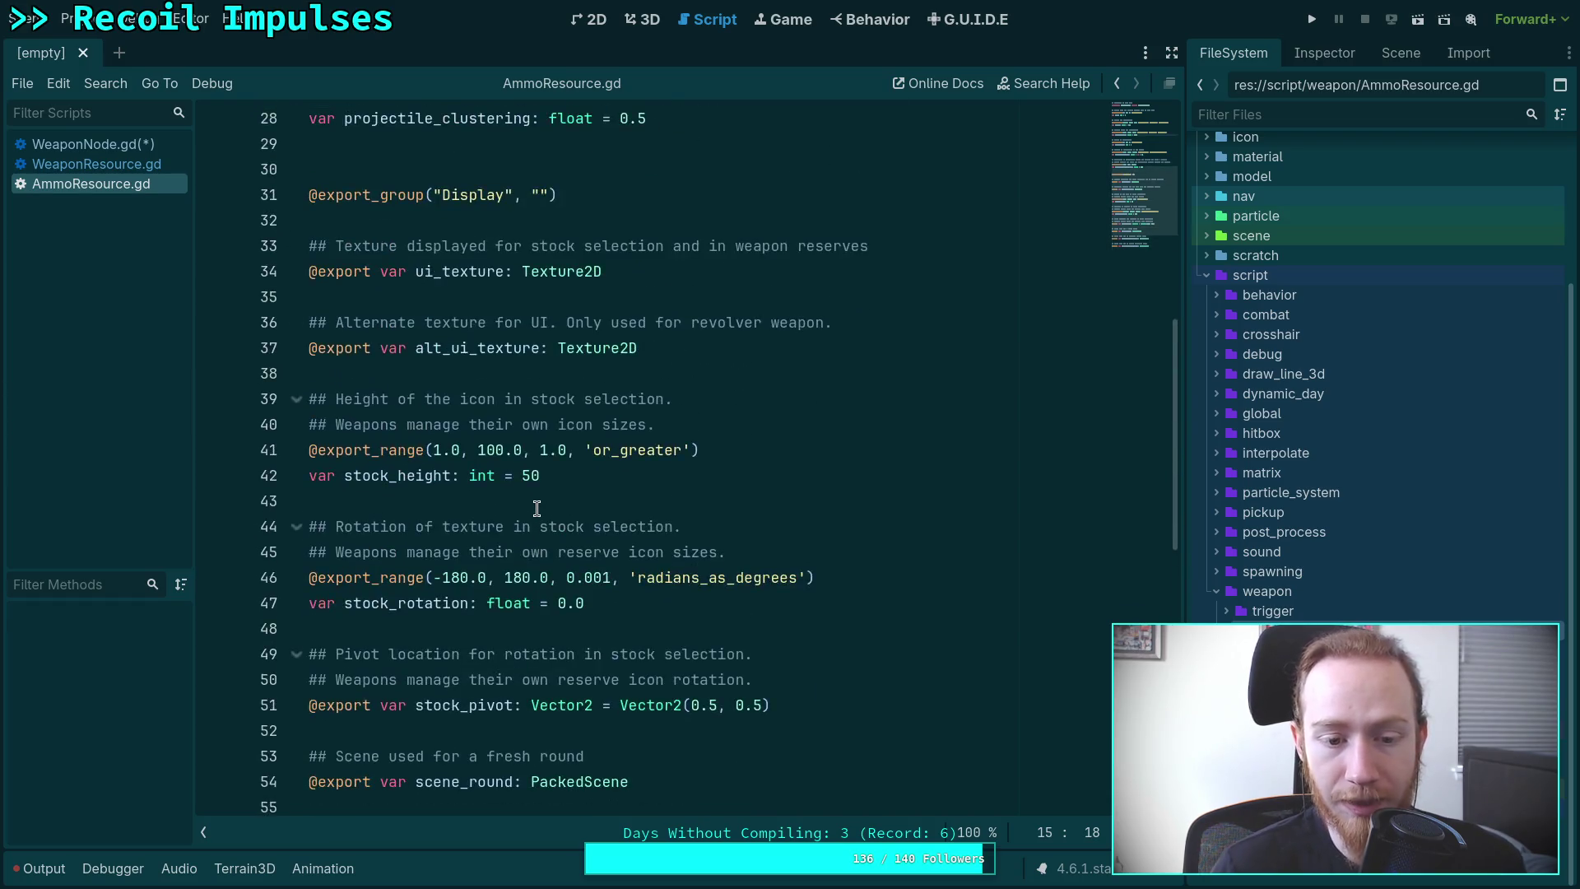
click(527, 428)
scroll(526, 437, up, 1)
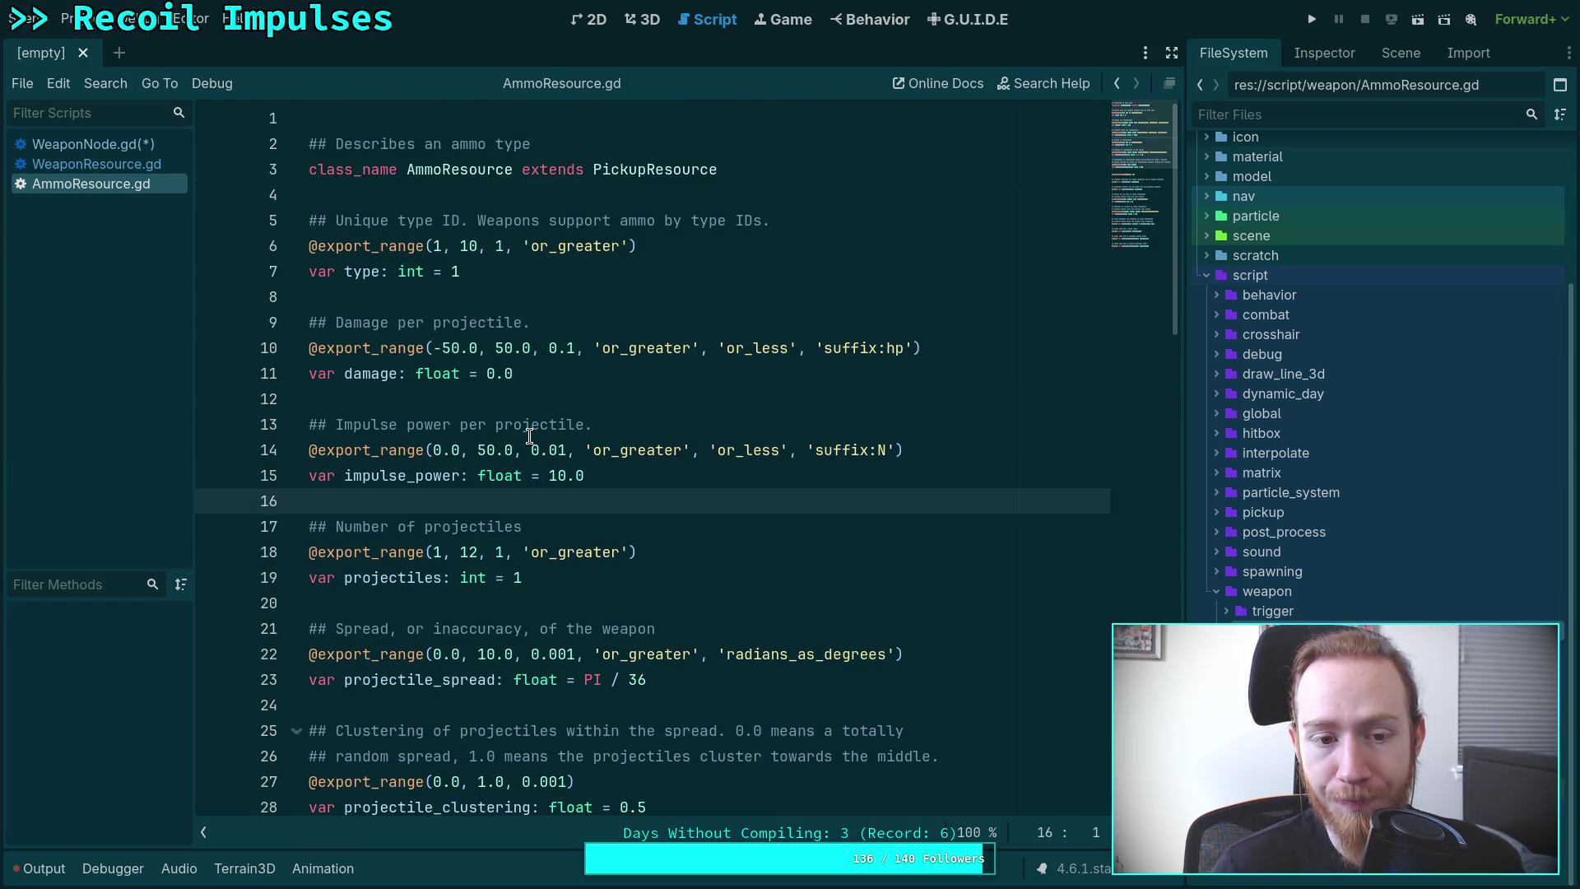
right_click(157, 196)
click(189, 247)
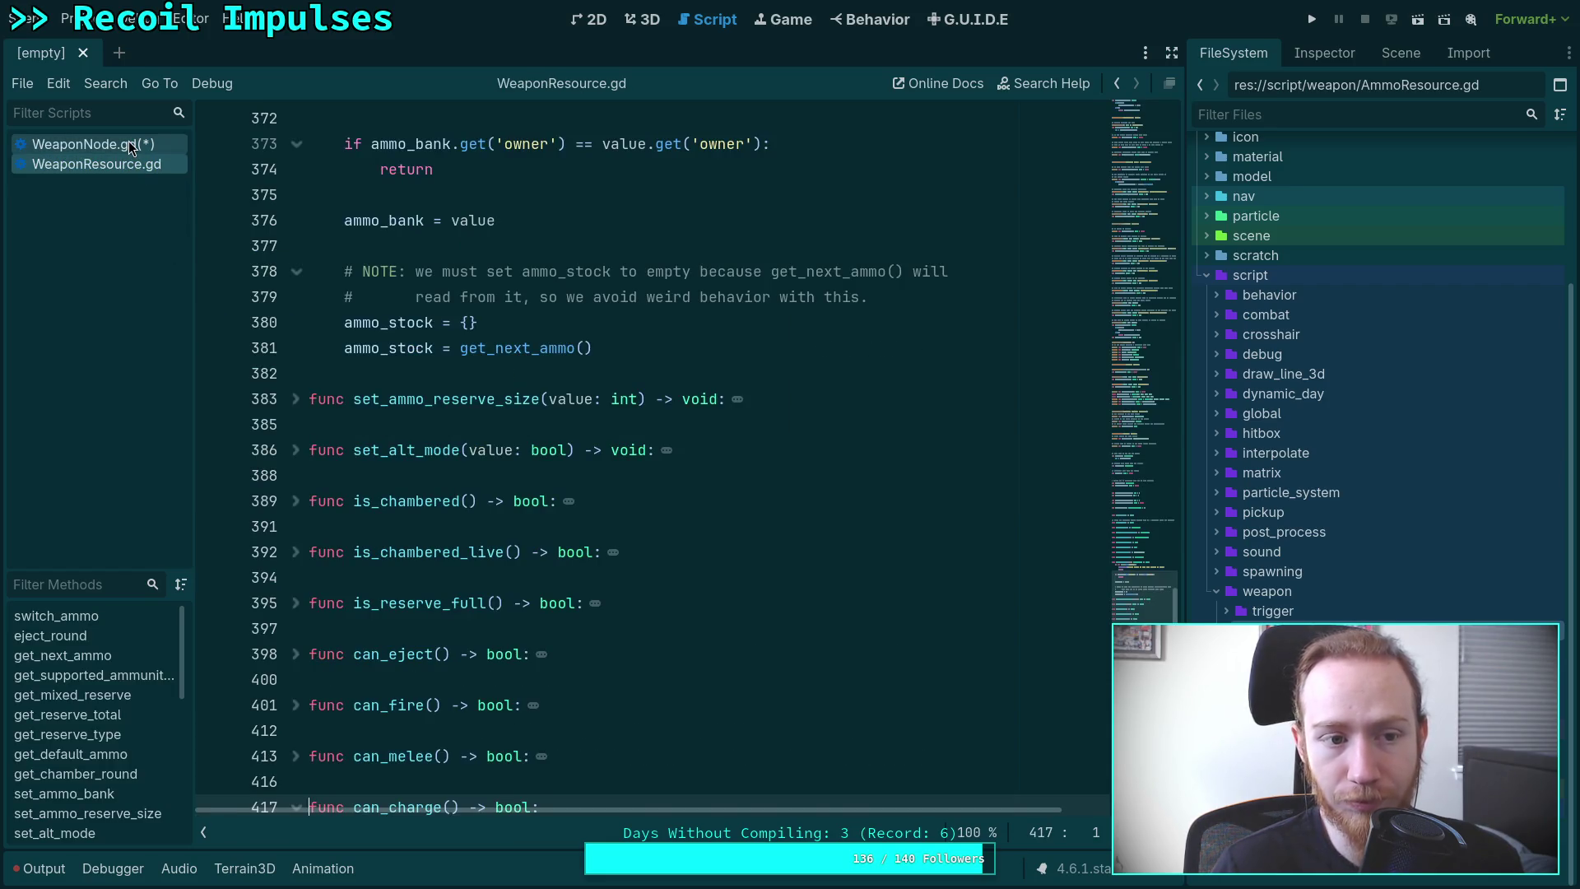
click(128, 141)
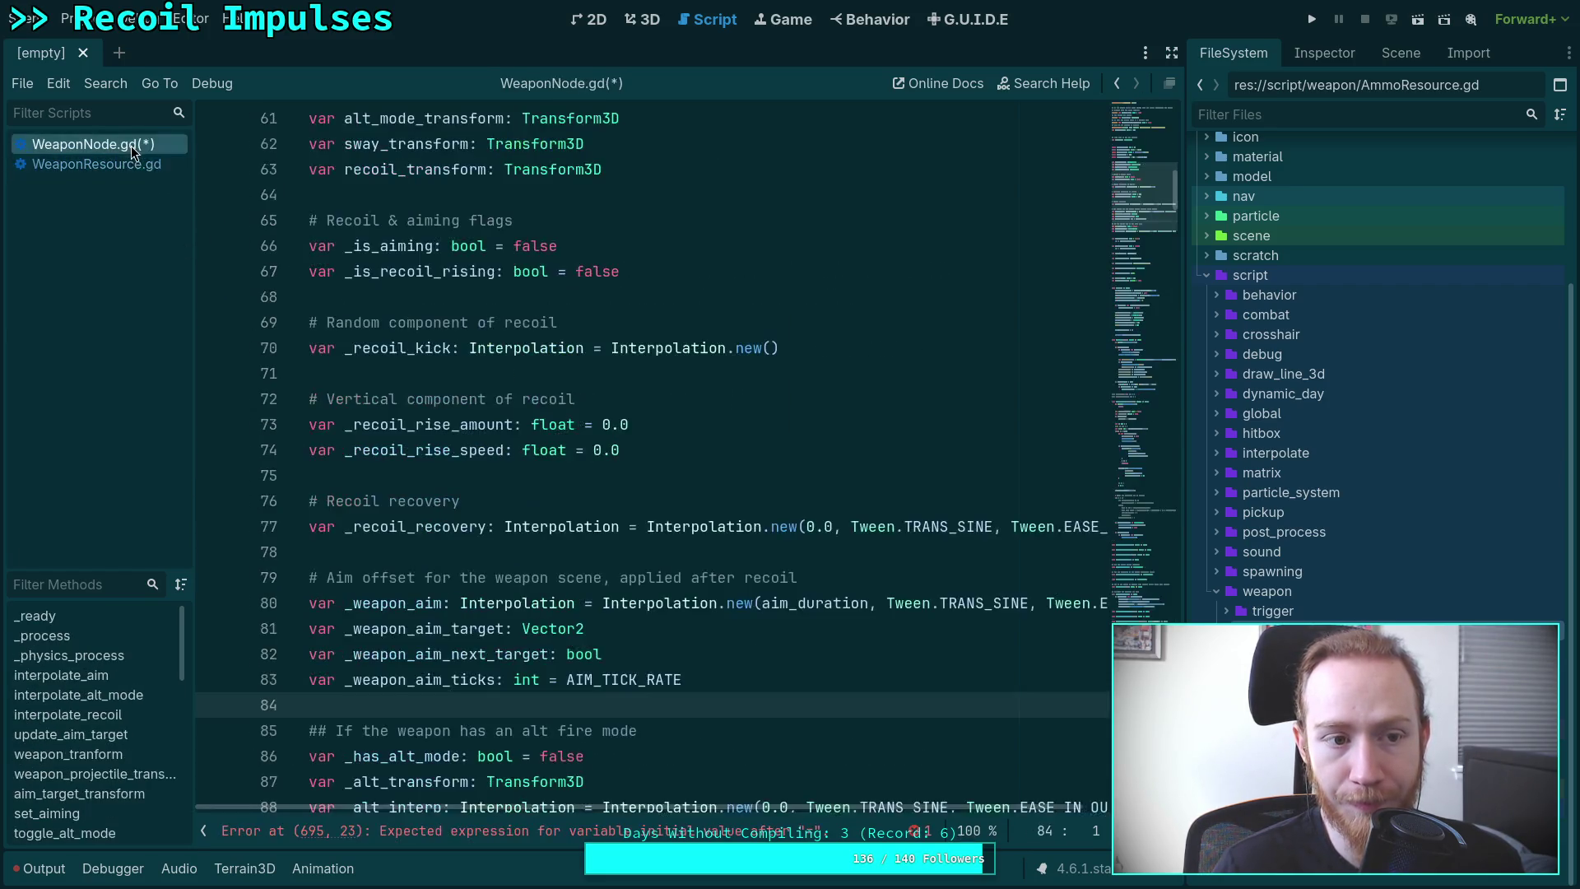
Step: Bring the line 695 error into view and unindent the recoil kick block from line 702
scroll(1167, 249, down, 9)
drag(1166, 249, 1168, 395)
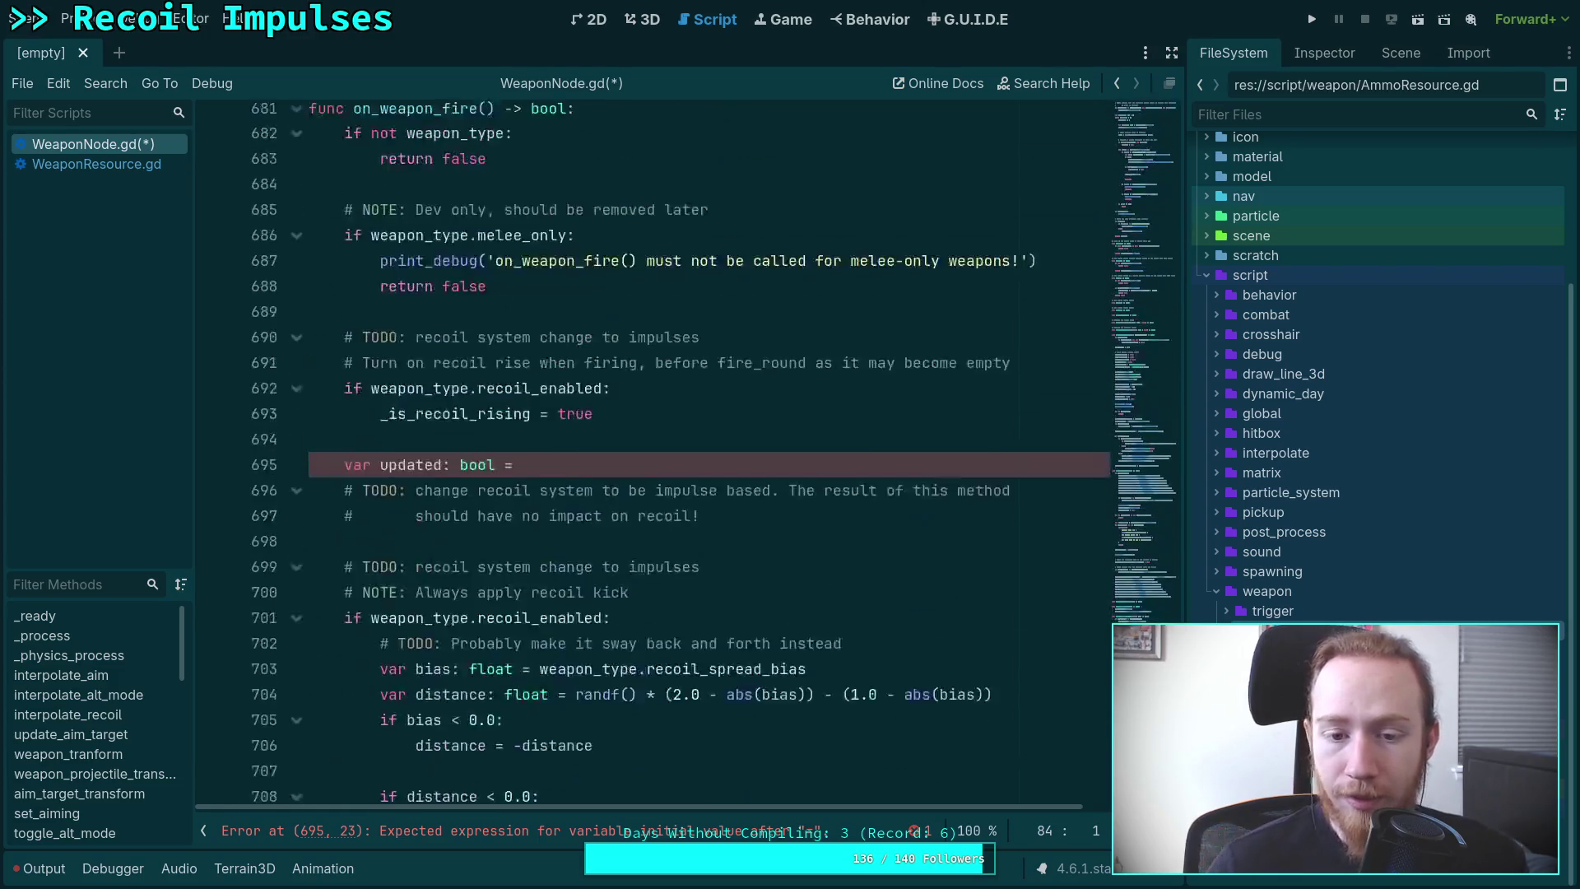
scroll(712, 546, down, 3)
scroll(651, 362, down, 4)
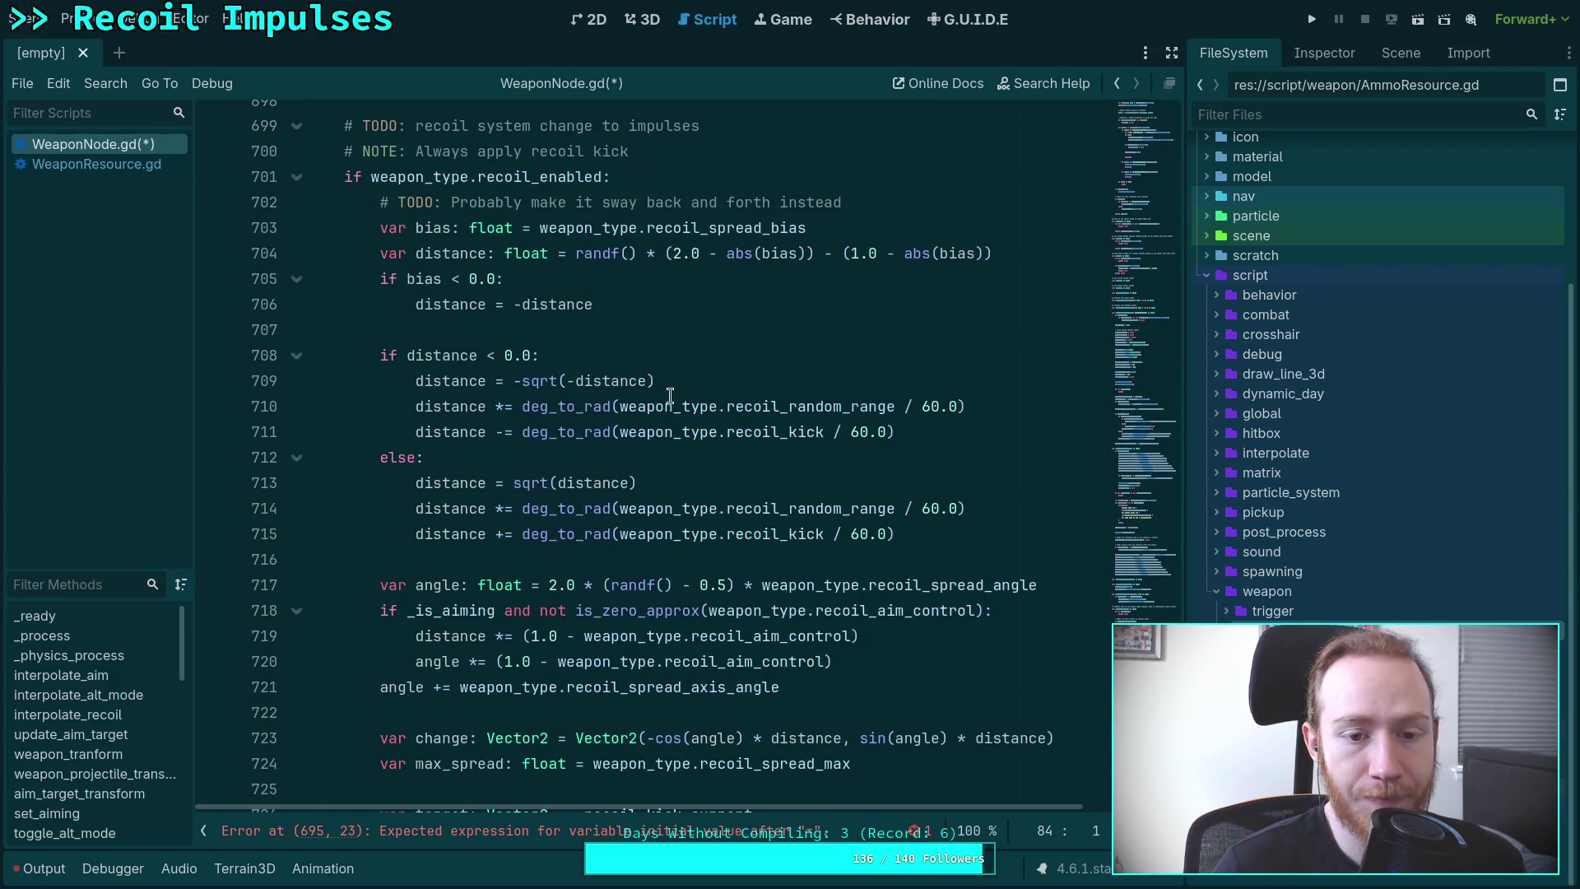
scroll(830, 511, up, 6)
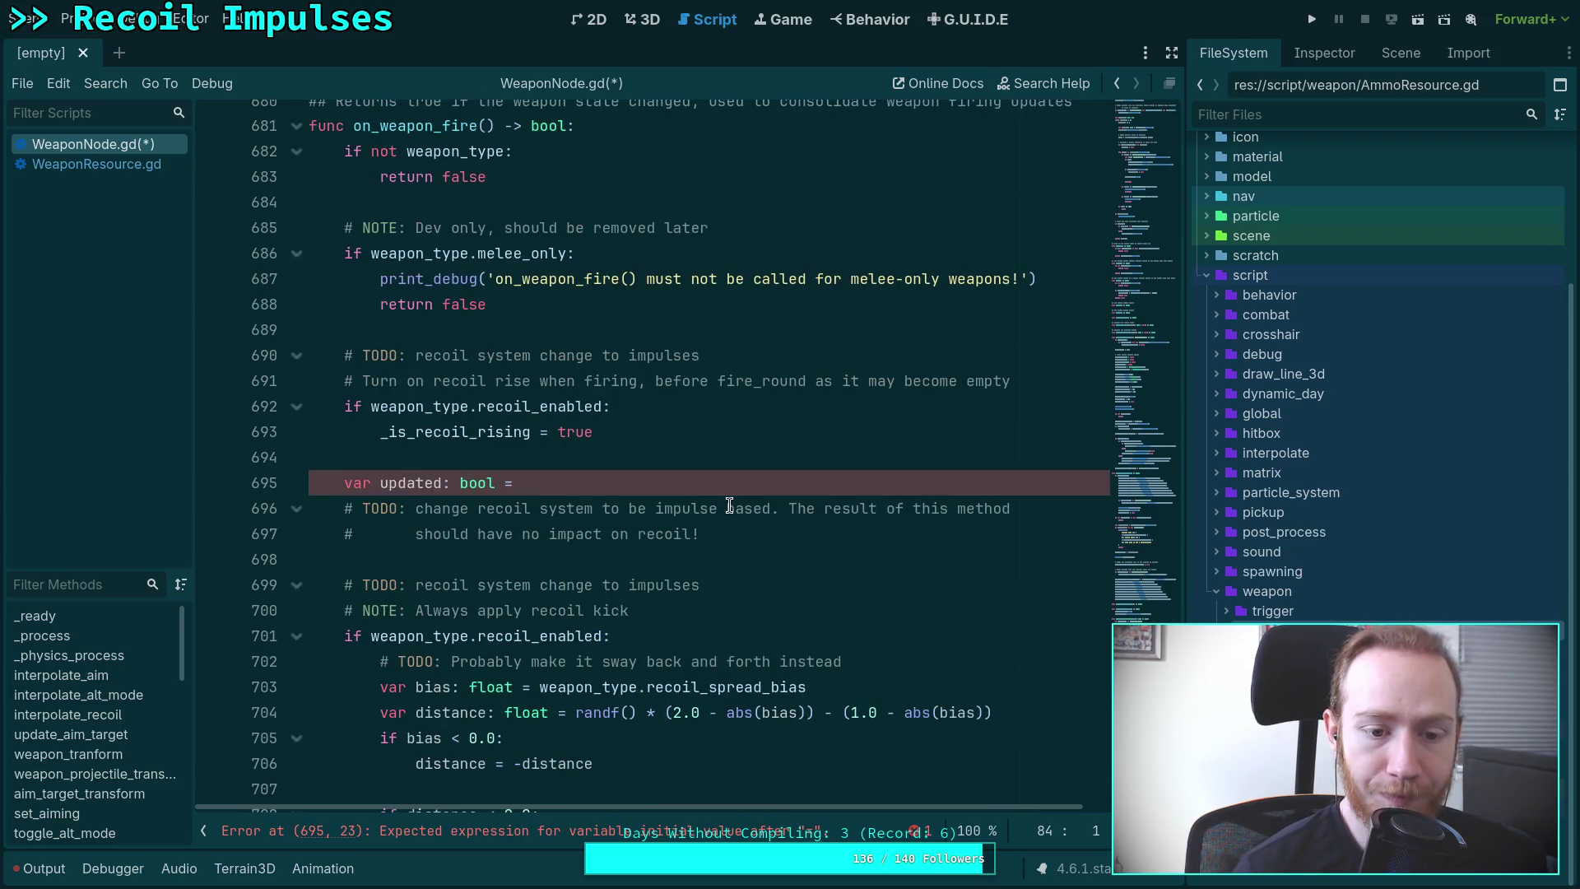
scroll(710, 593, down, 4)
mouse_move(380, 343)
mouse_down()
mouse_move(527, 395)
mouse_move(513, 585)
mouse_up()
scroll(527, 412, down, 6)
scroll(526, 506, down, 4)
key(shift+Tab)
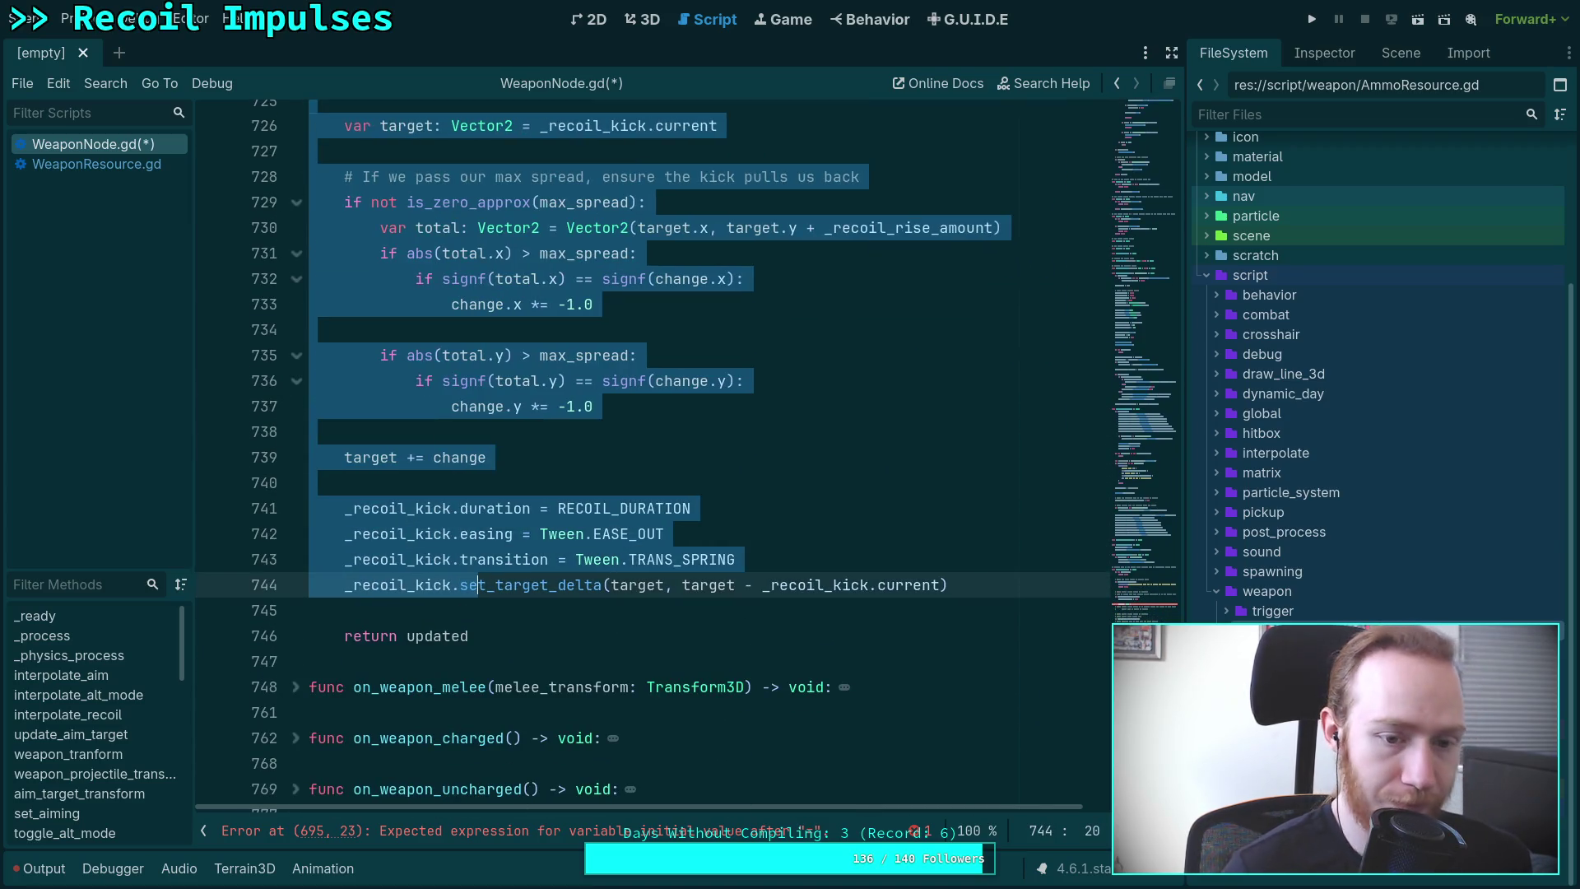
Step: Delete the leftover 'return updated' lines and change on_weapon_fire's return type from bool to void
drag(593, 635, 596, 608)
key(BackSpace)
key(BackSpace)
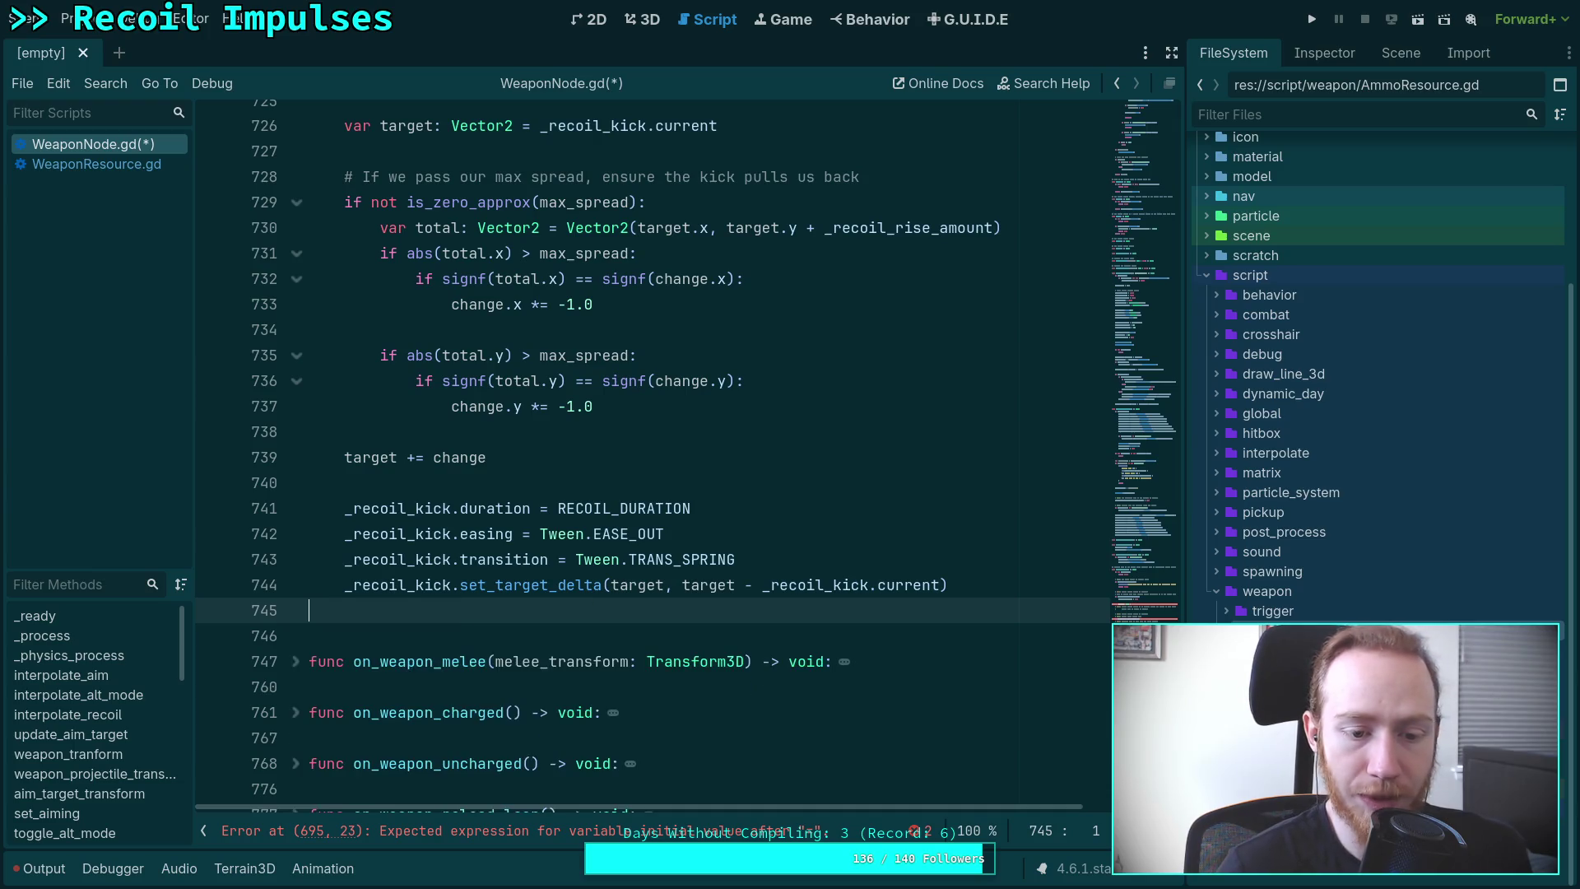
scroll(552, 392, up, 15)
double_click(549, 202)
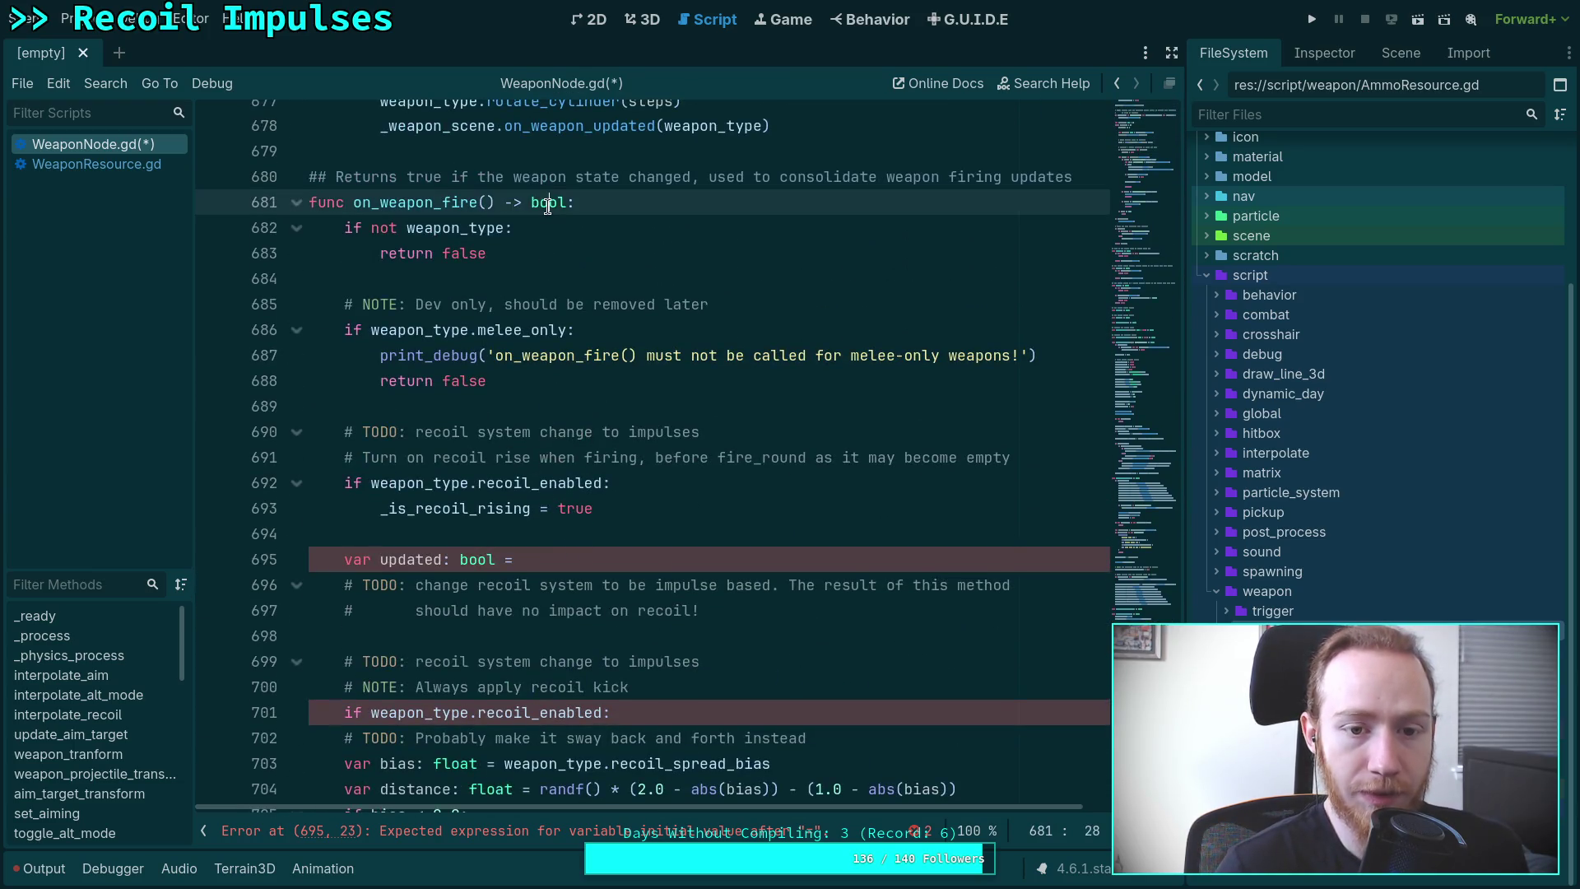
text(void)
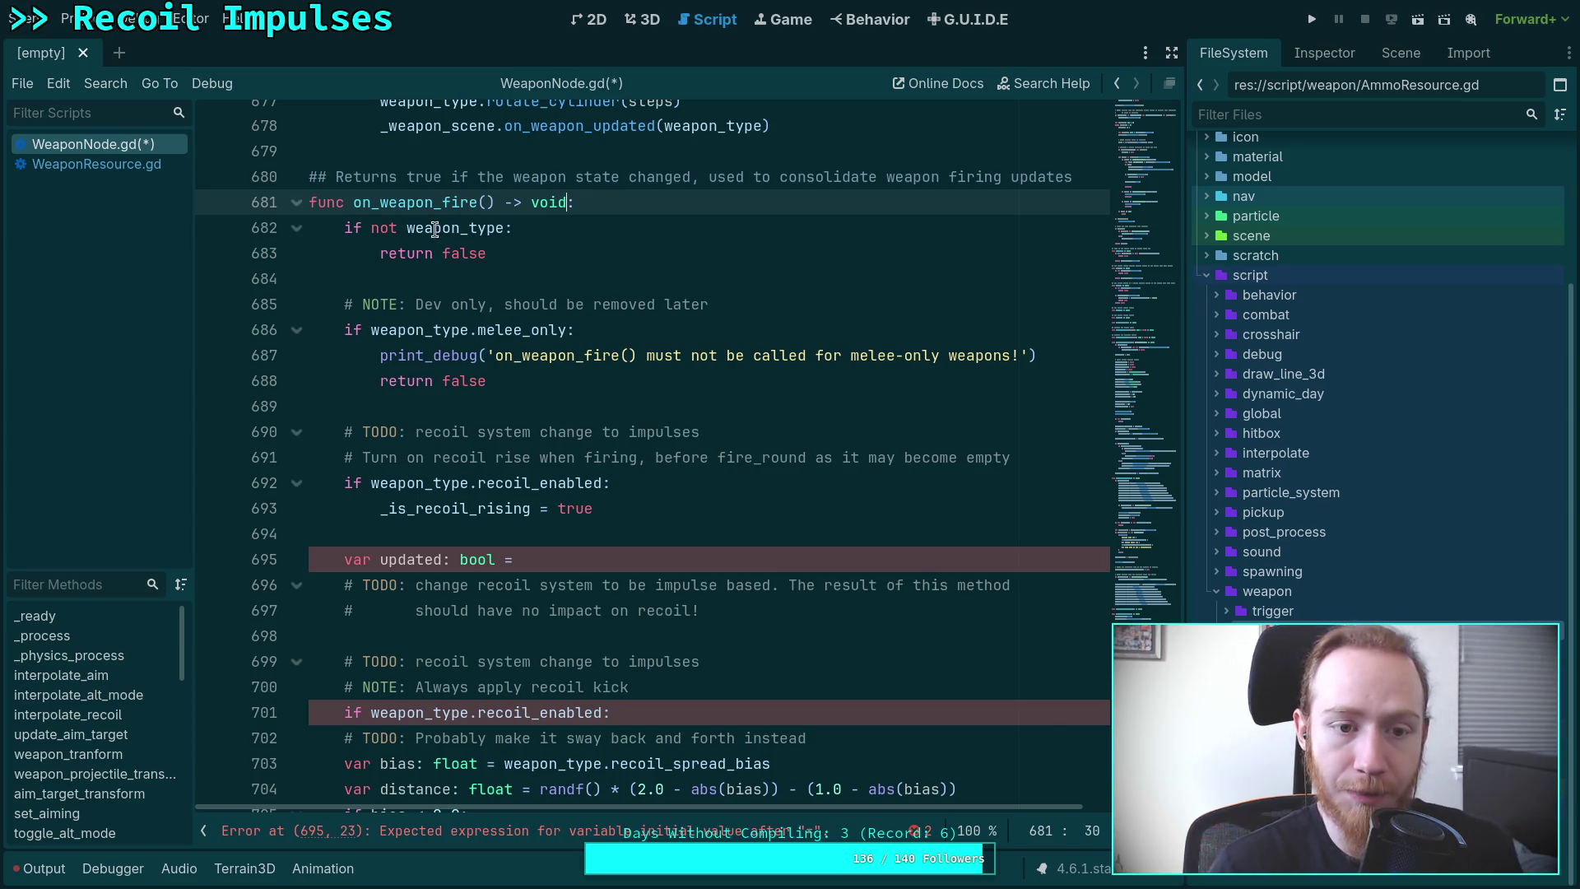
Step: Remove the early-return guard checks, the updated variable and the recoil_enabled condition line
mouse_move(329, 228)
mouse_down()
mouse_move(576, 387)
mouse_move(691, 522)
mouse_move(676, 559)
mouse_up()
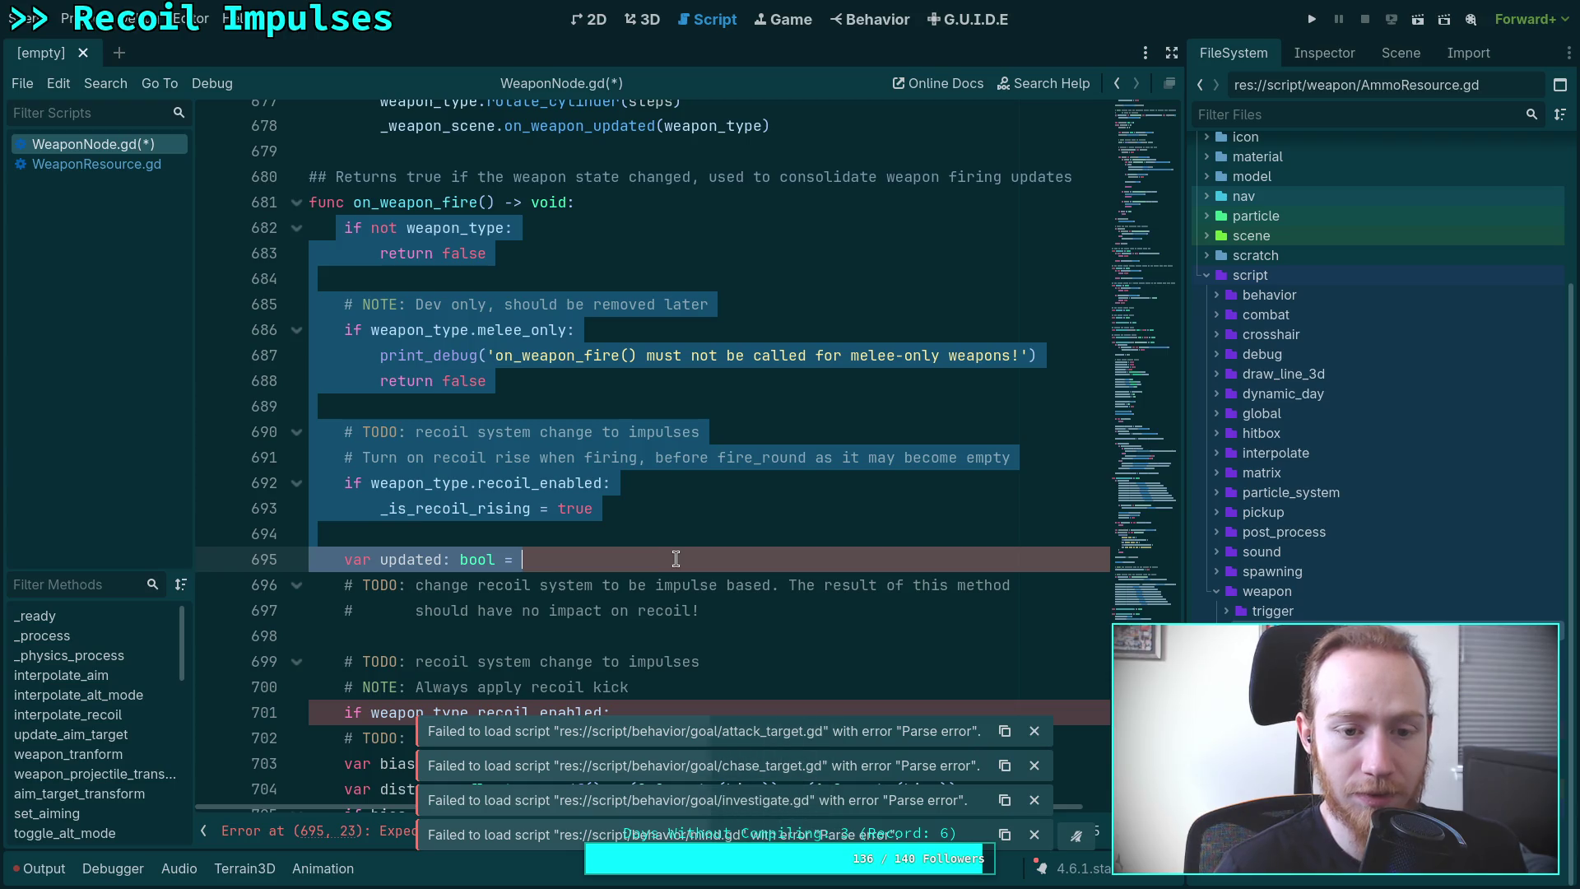
key(BackSpace)
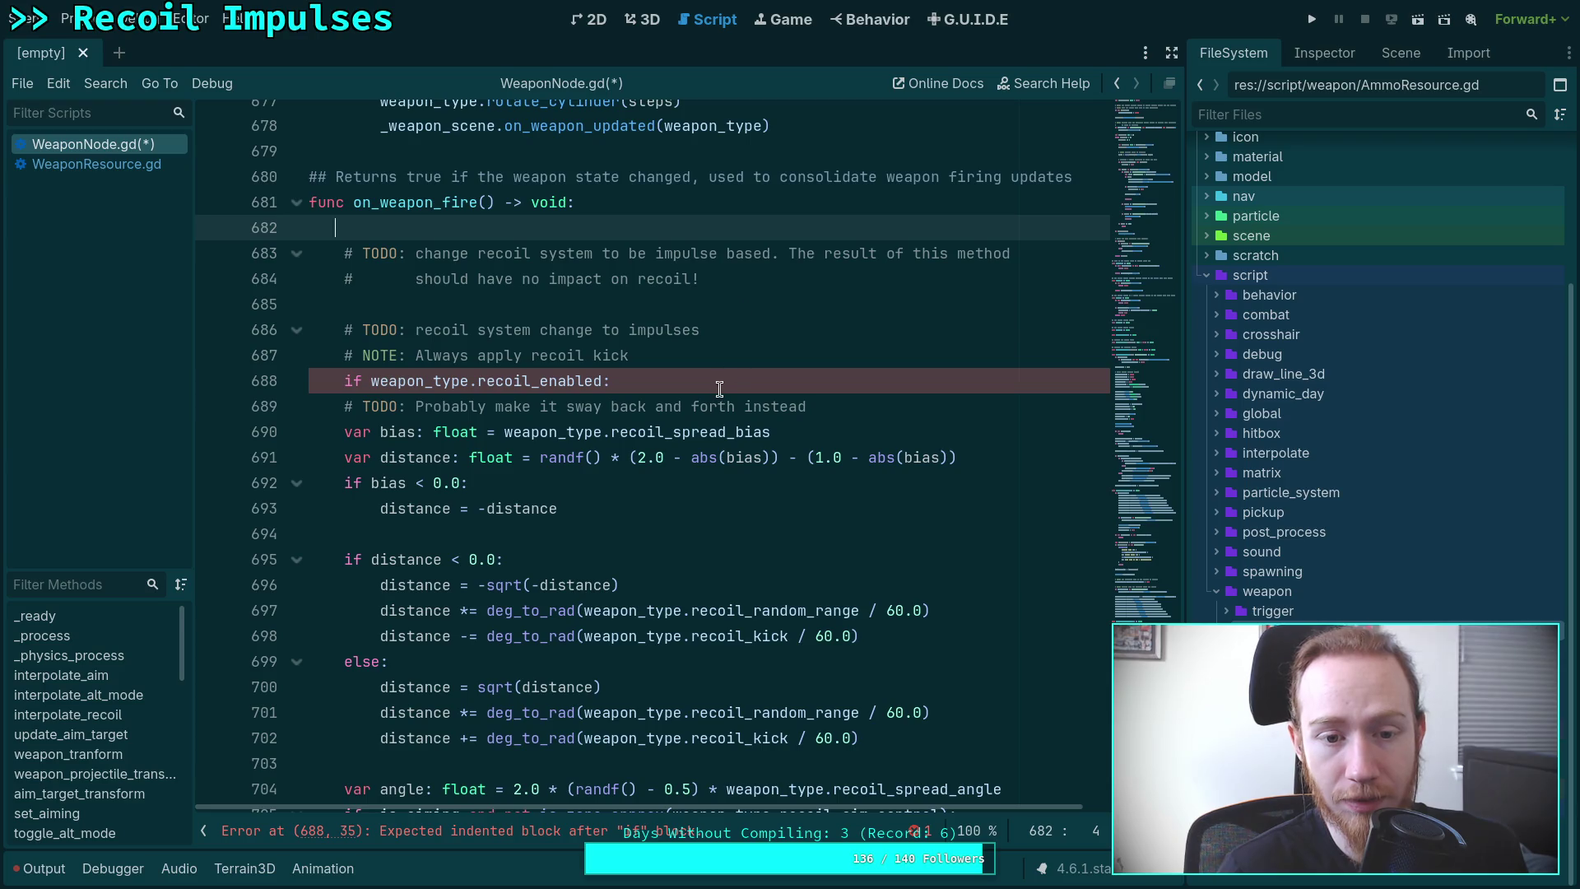
drag(719, 389, 744, 352)
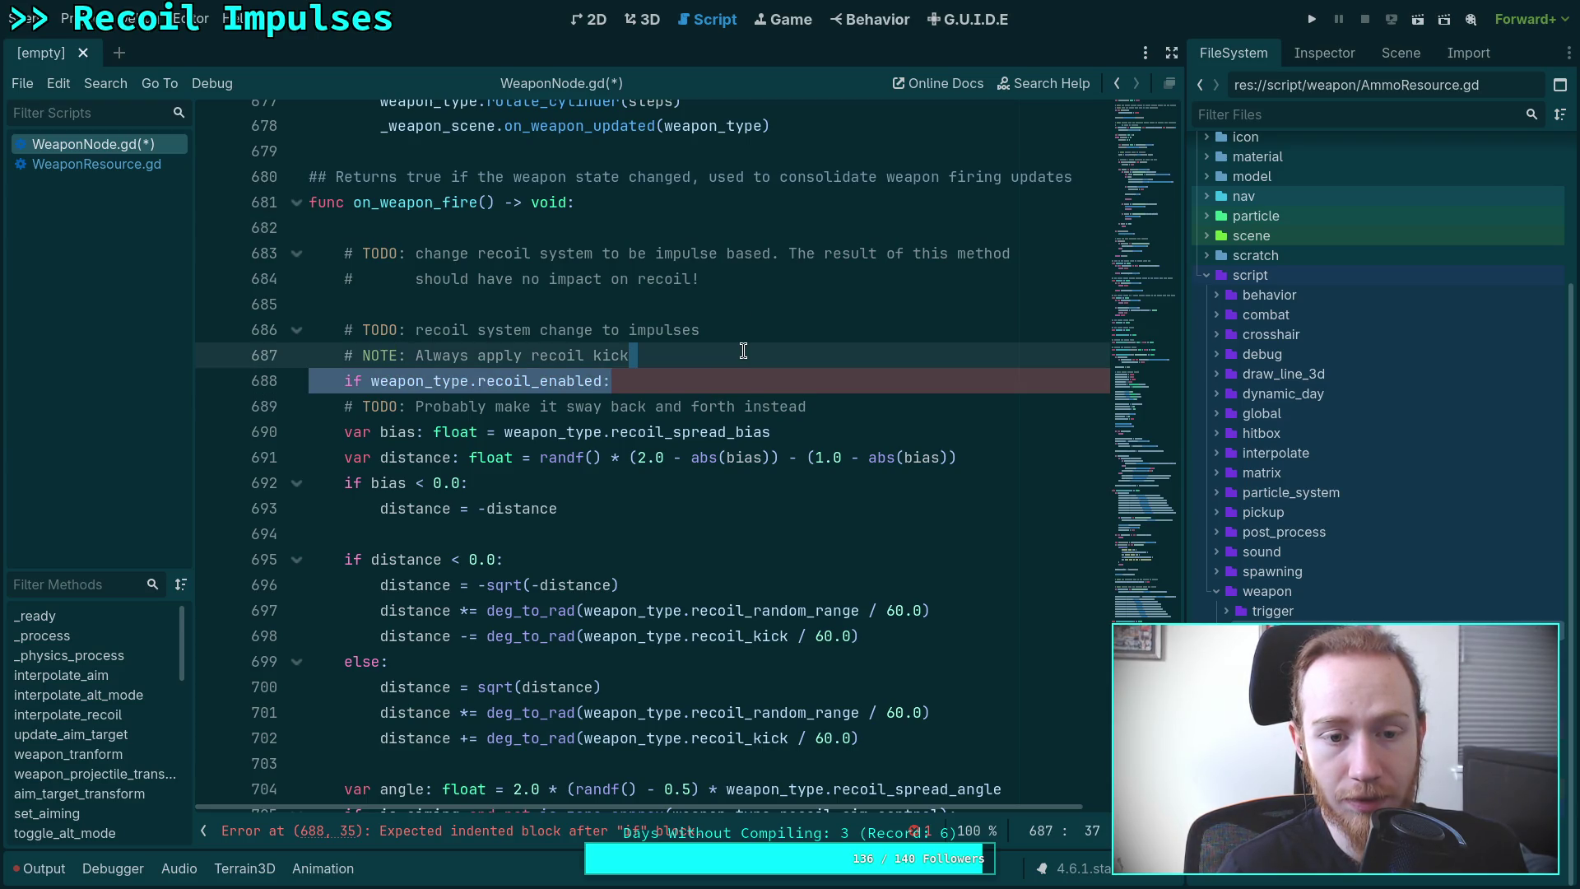
key(BackSpace)
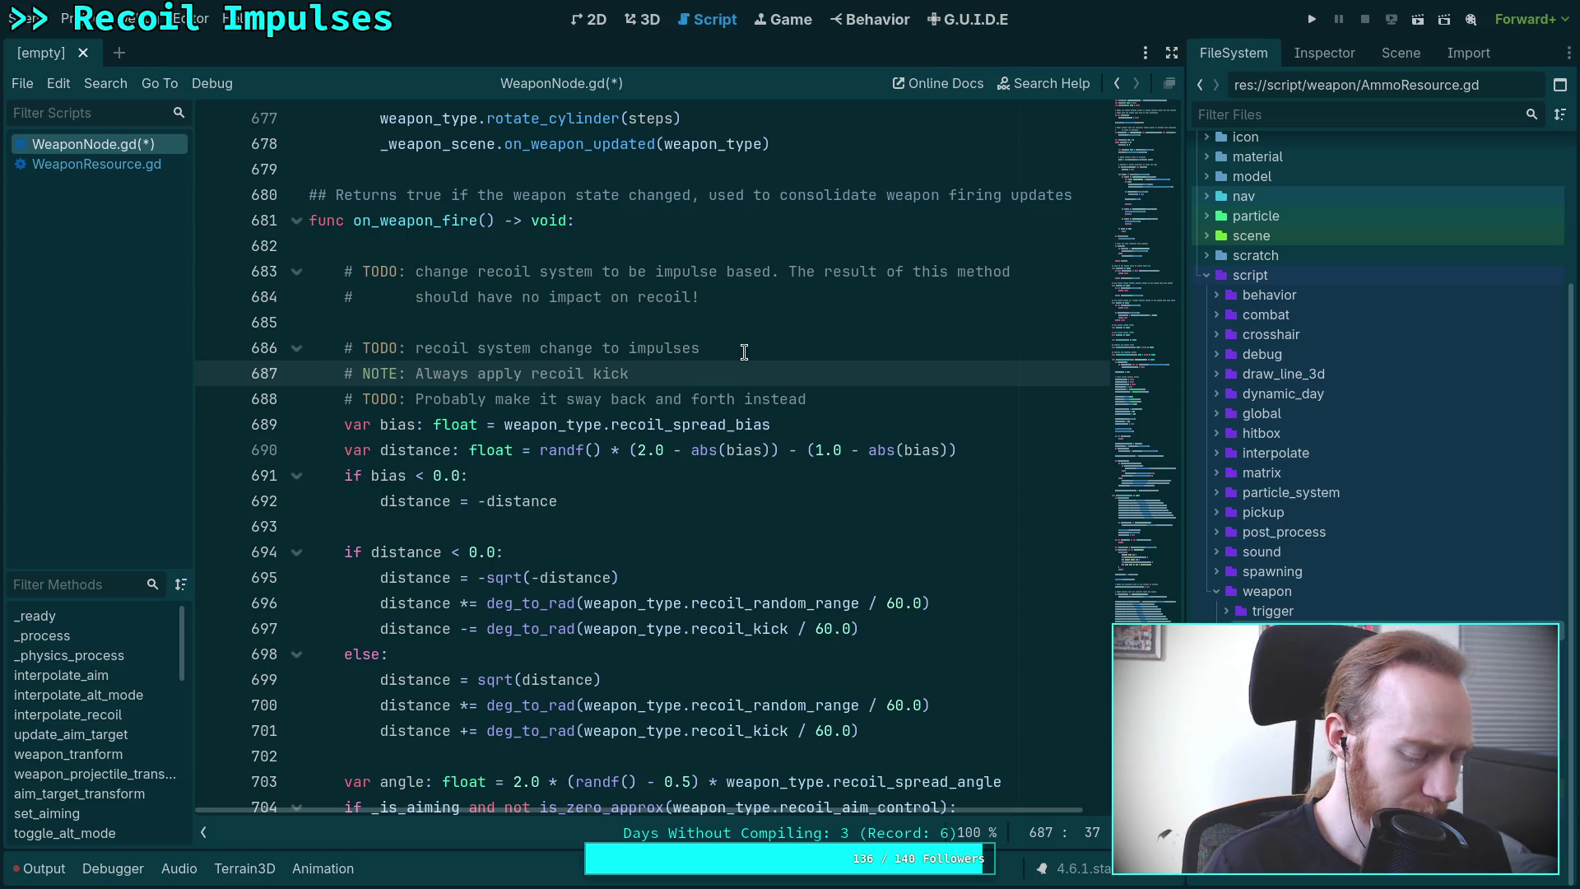
key(alt+Tab)
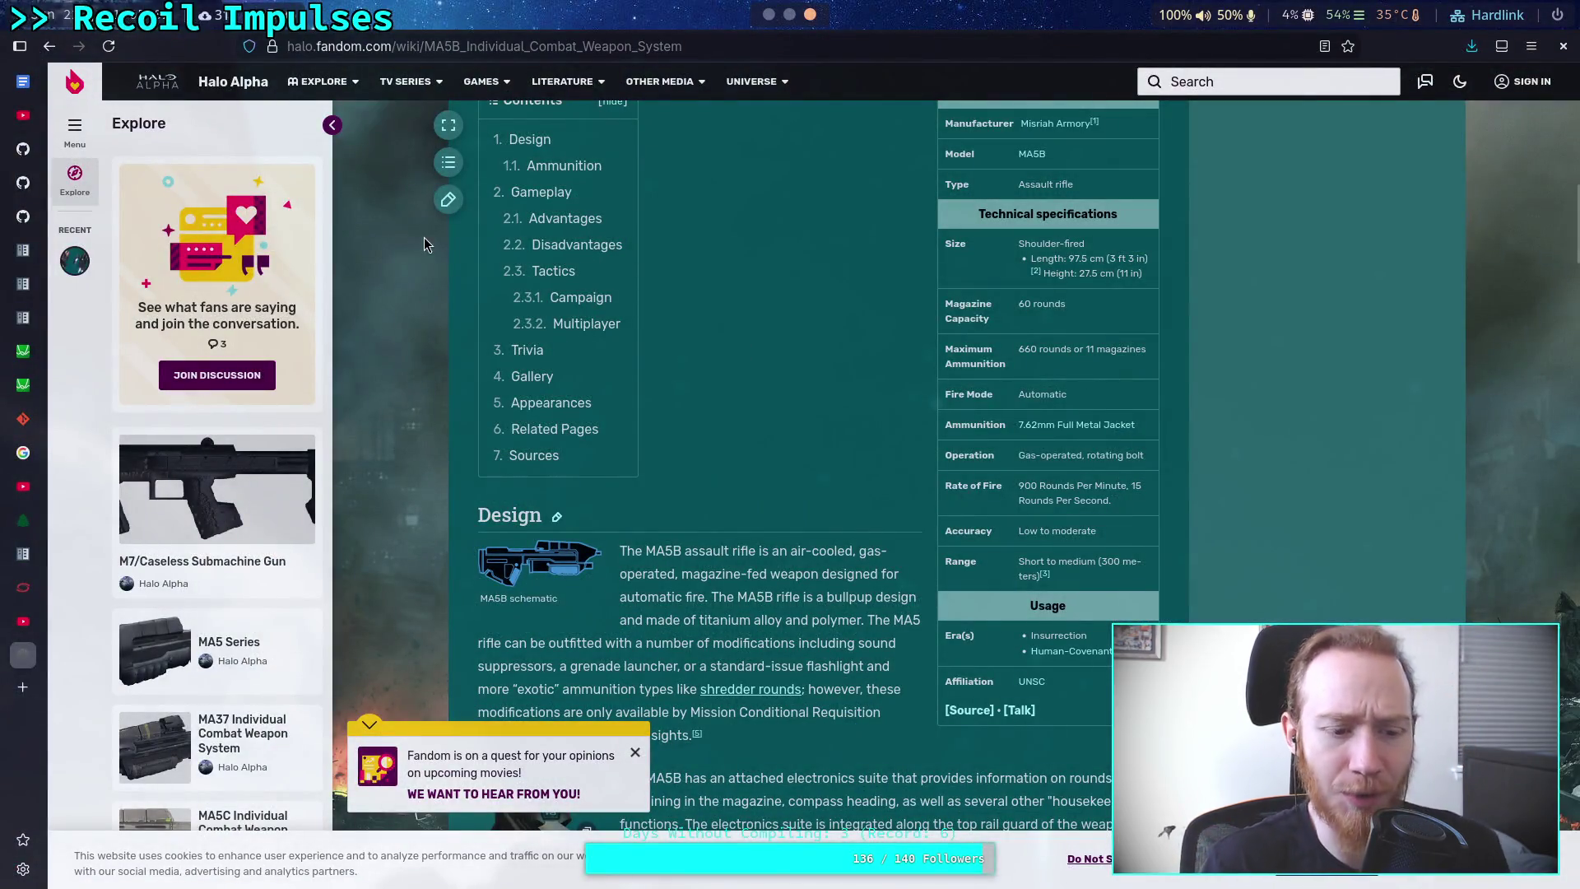
Step: From the AR-15 video tab, Google 'is the recoil impulse from the bullet leaving the barrel or the initial explosion inside the gun'
click(19, 632)
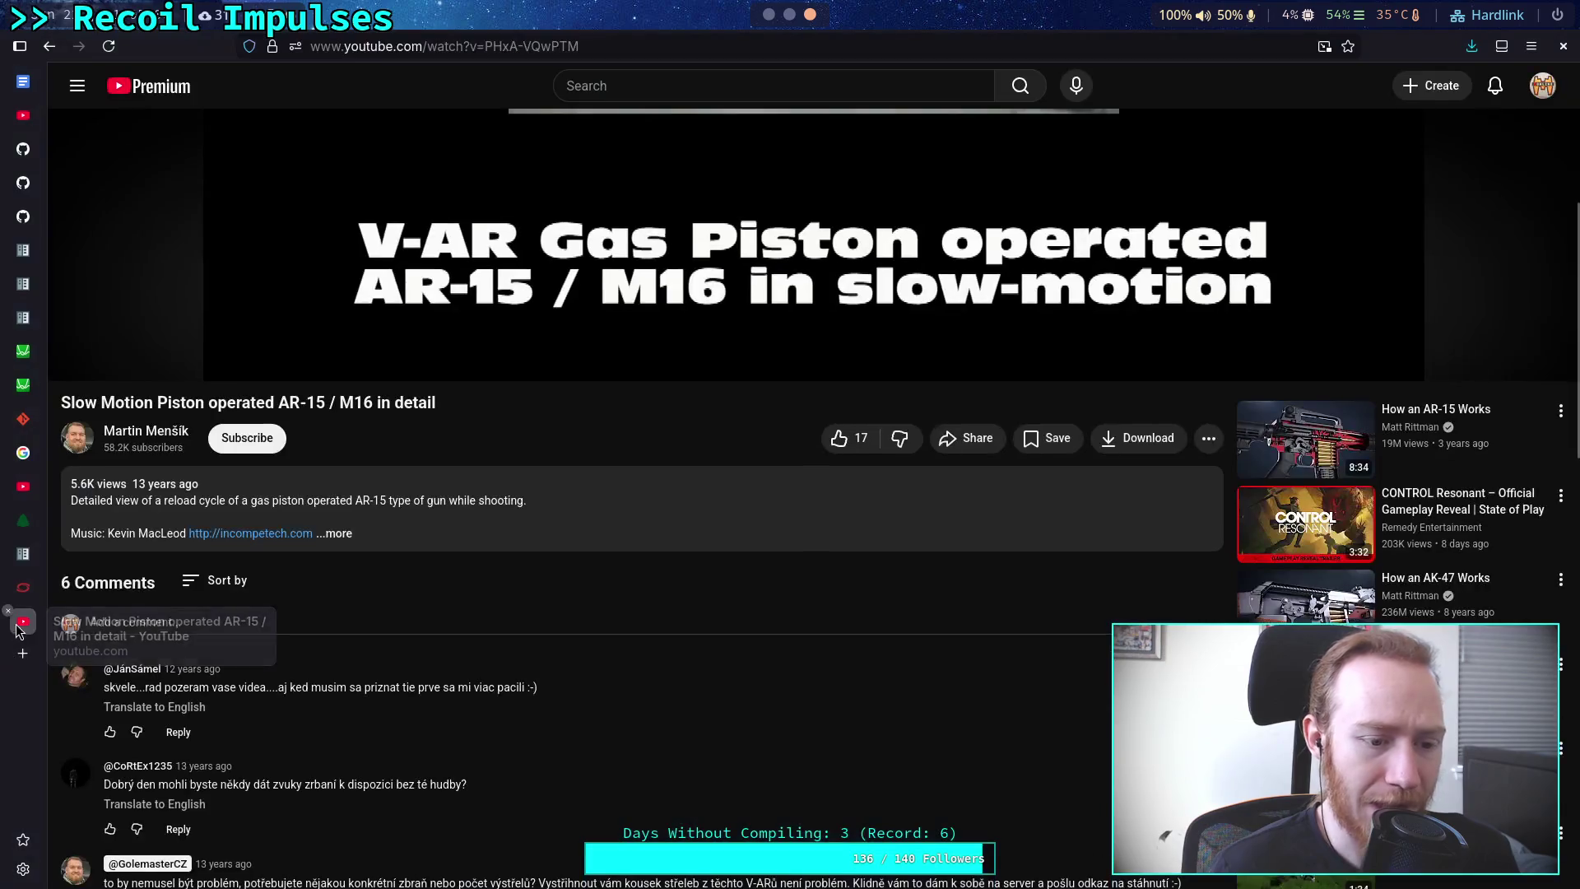
click(723, 89)
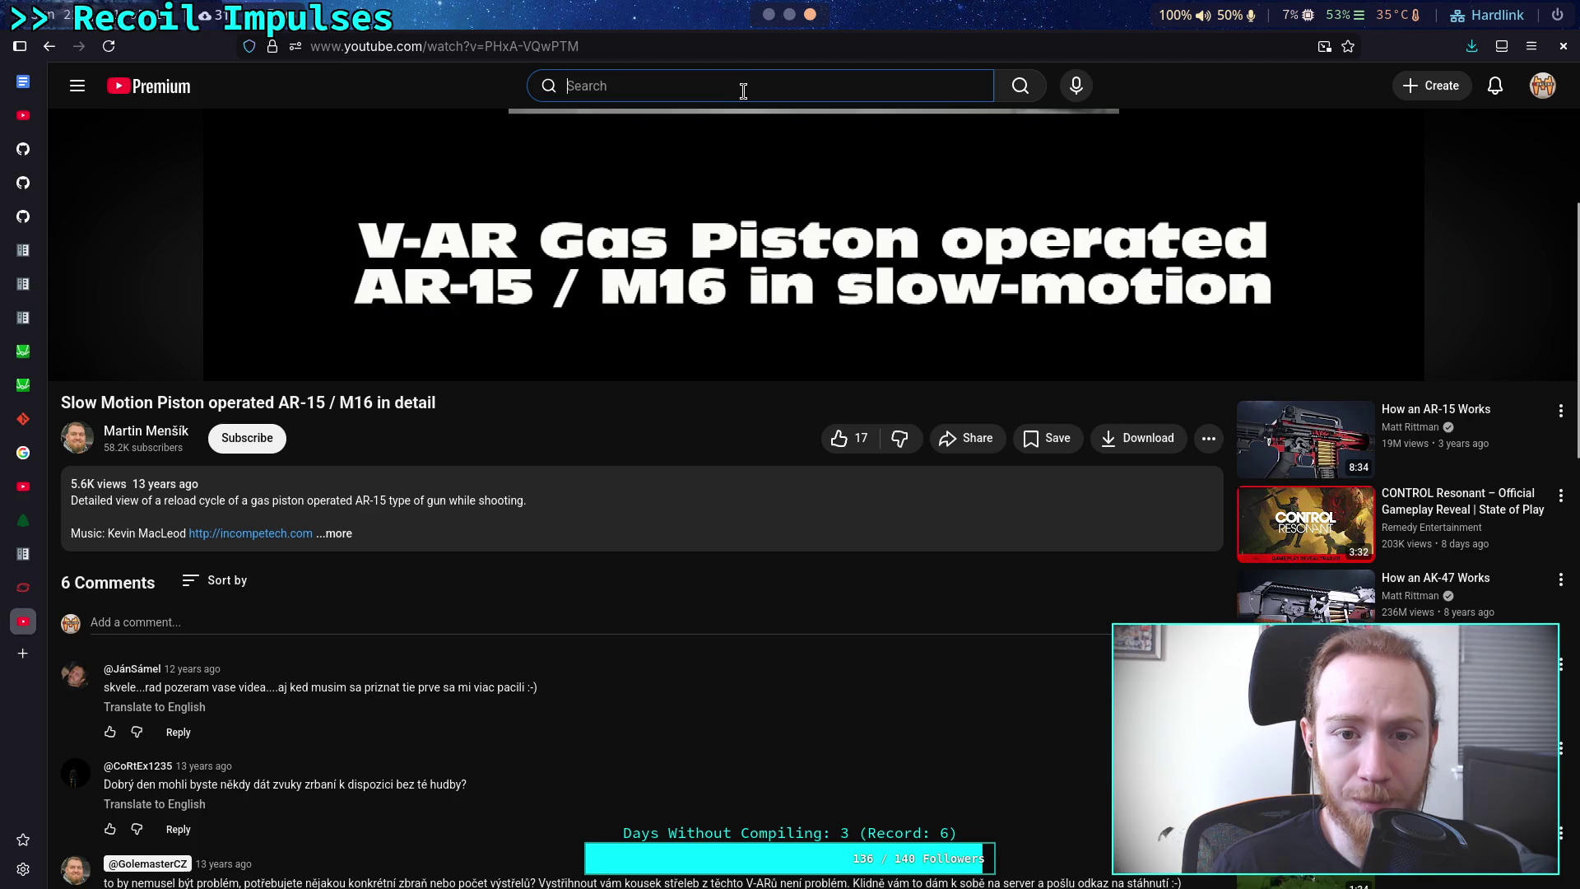
click(755, 51)
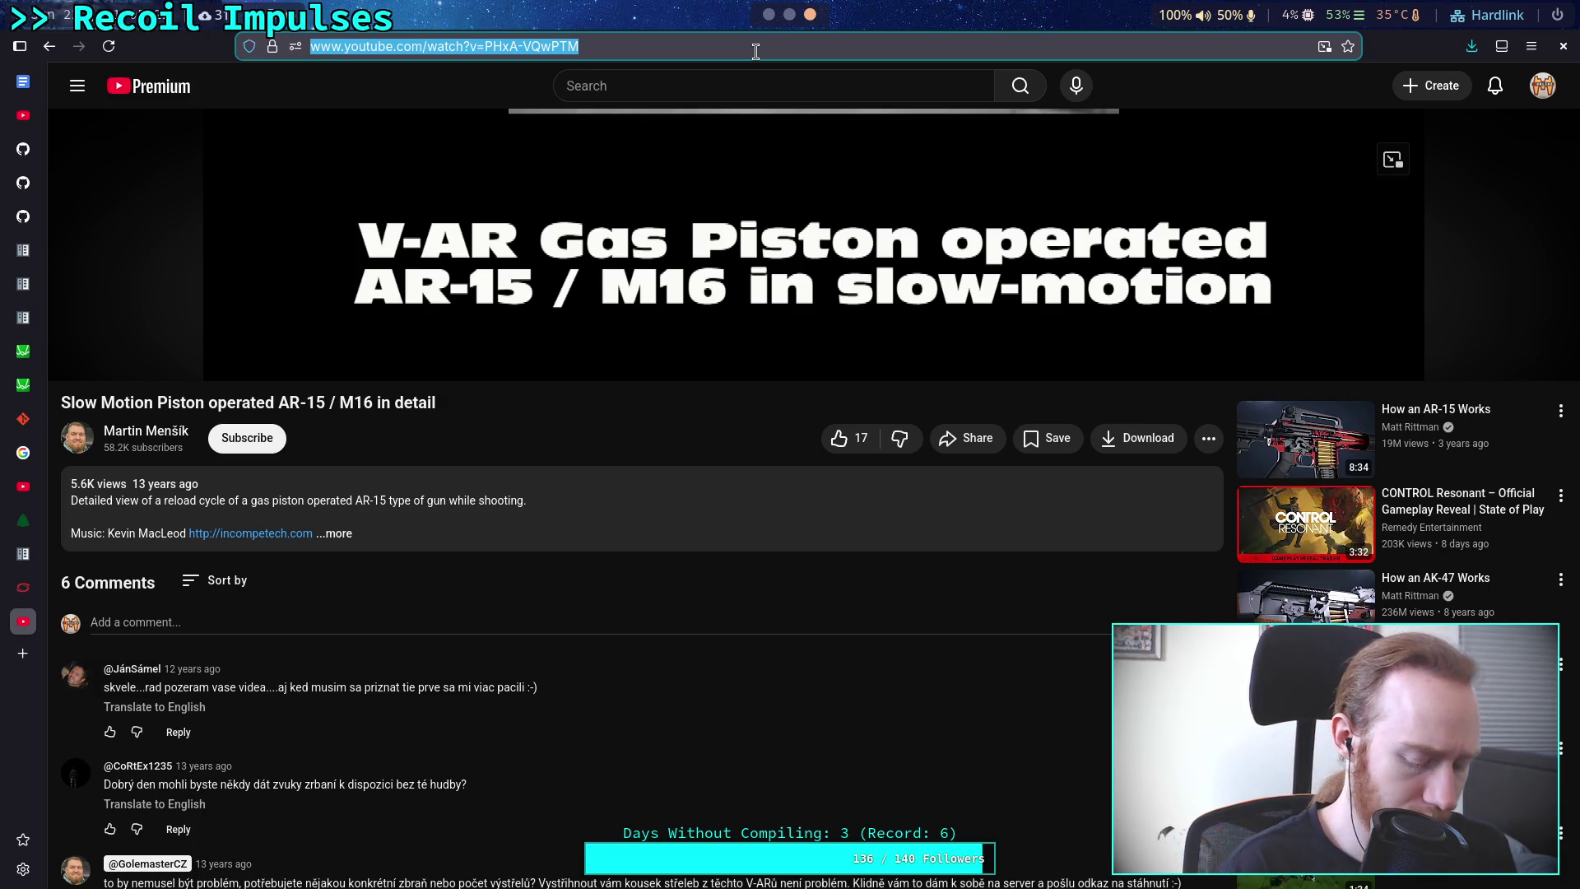
text(is the )
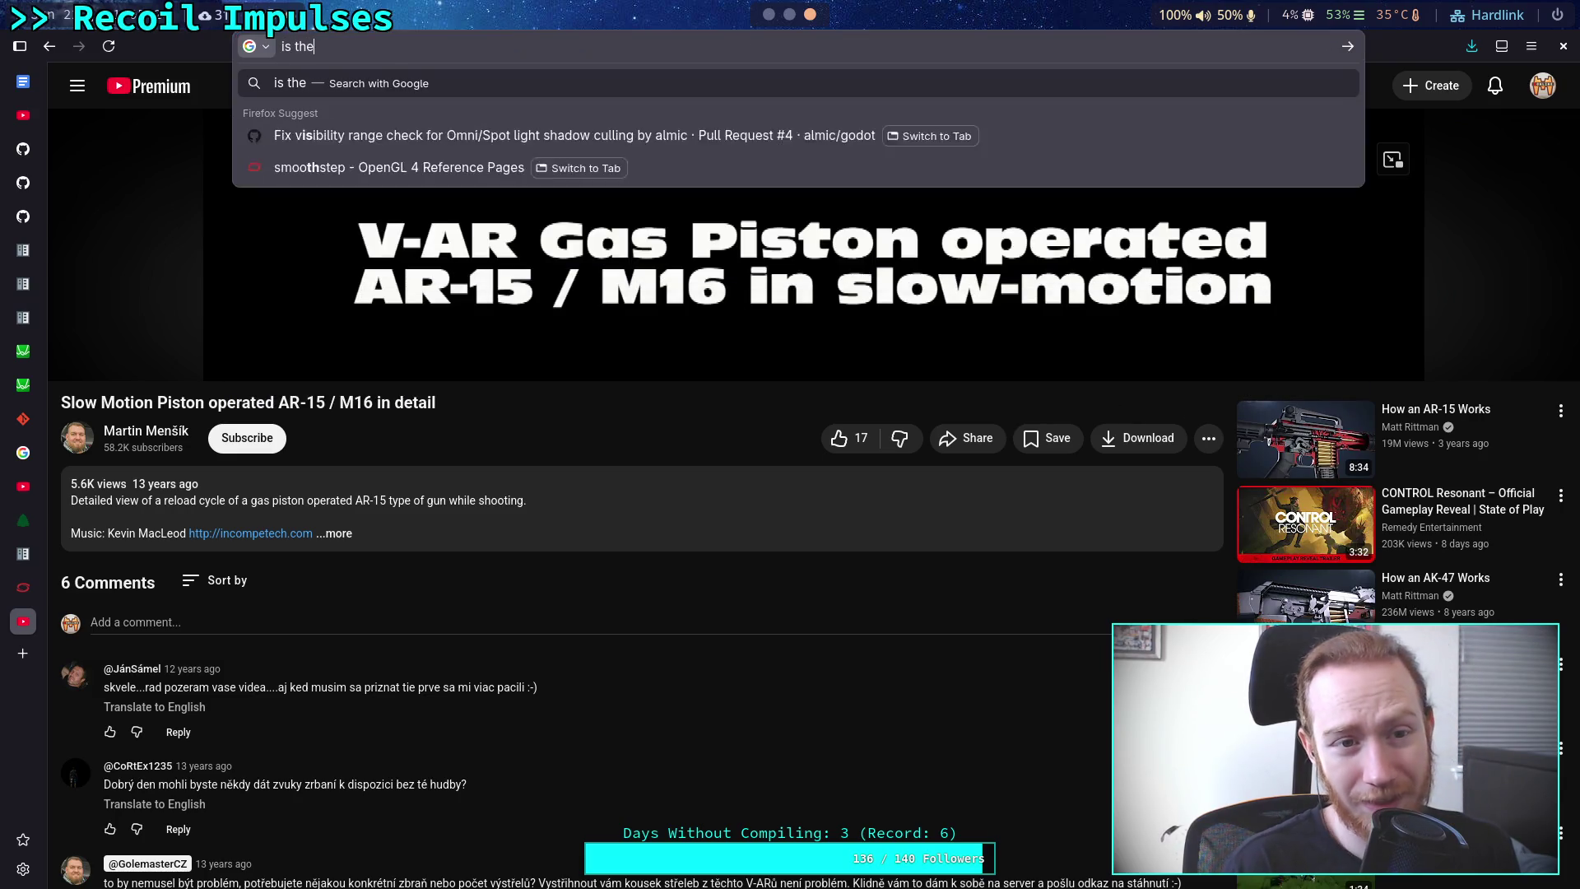
text(recoil im)
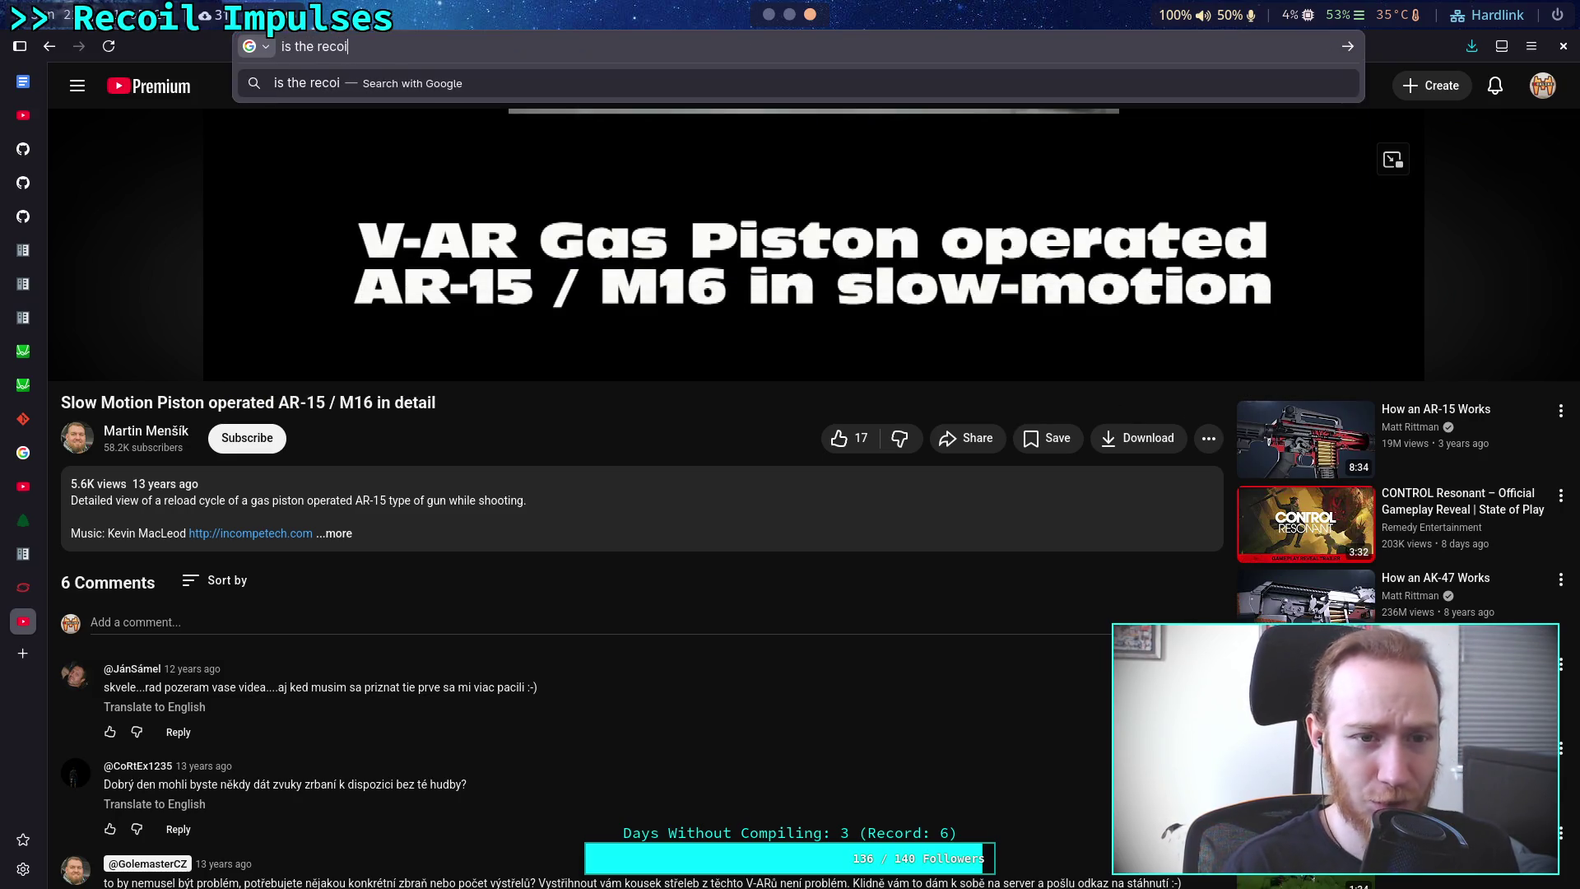
text(pulse )
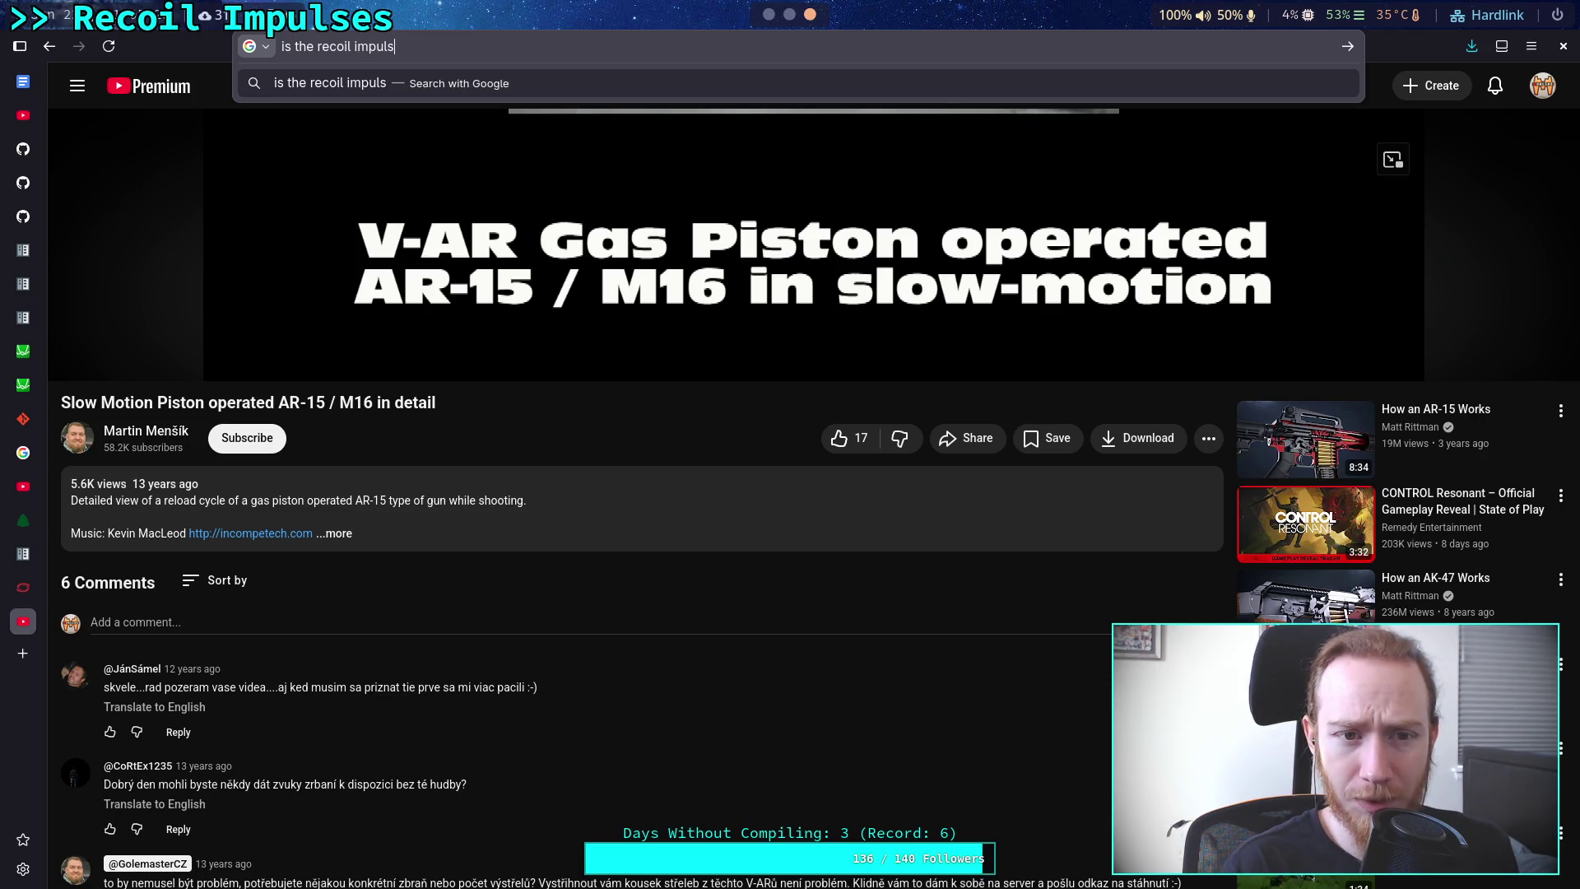
text(from the bullet )
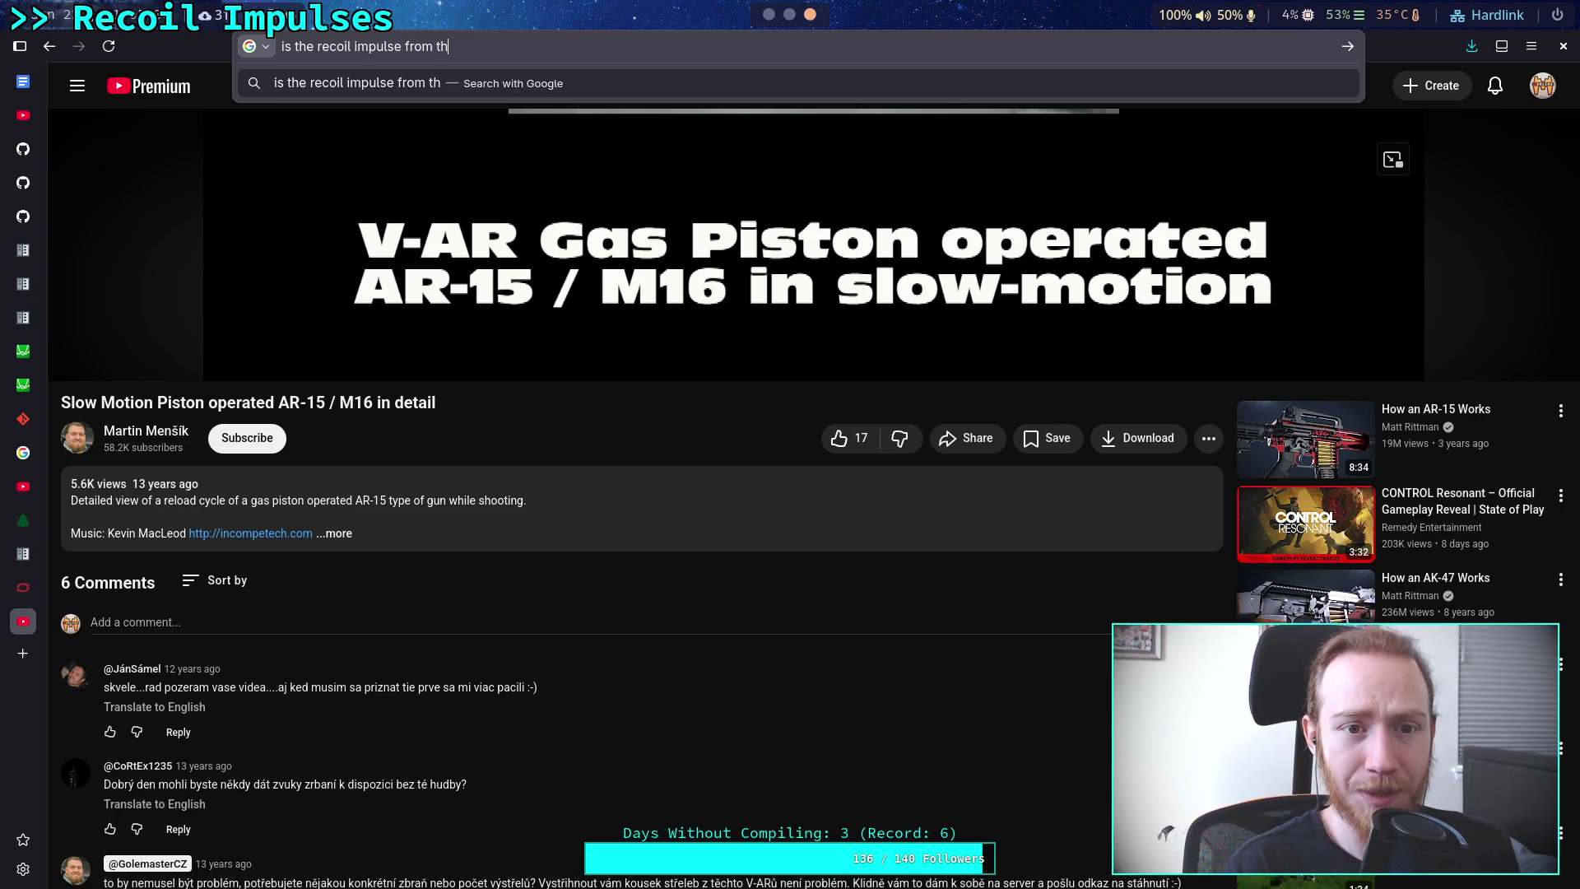
text(leaving the )
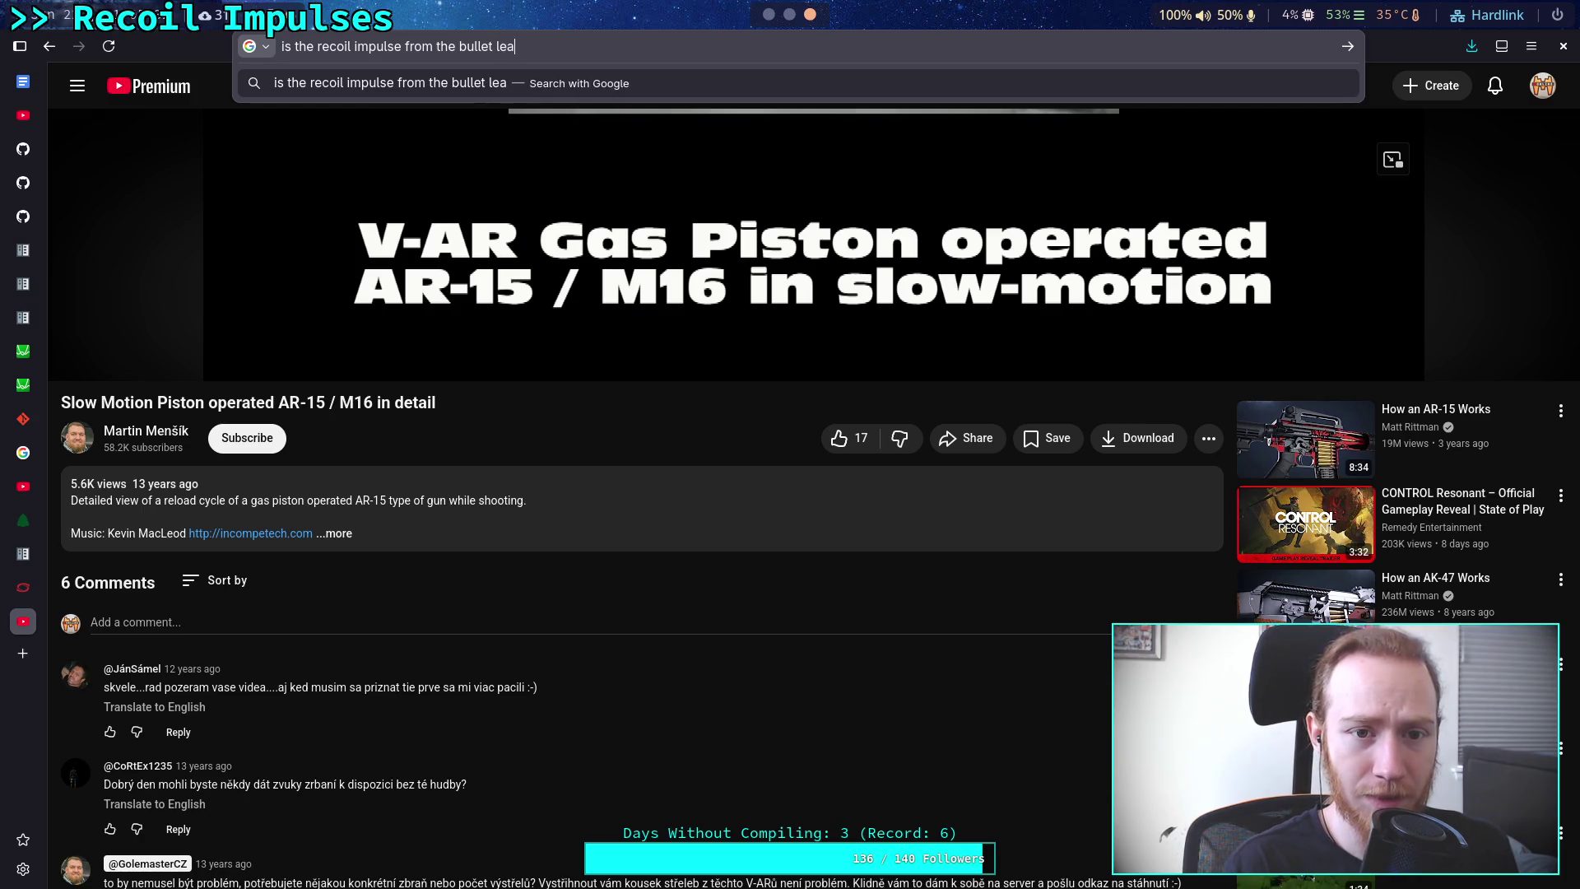
text(barrel)
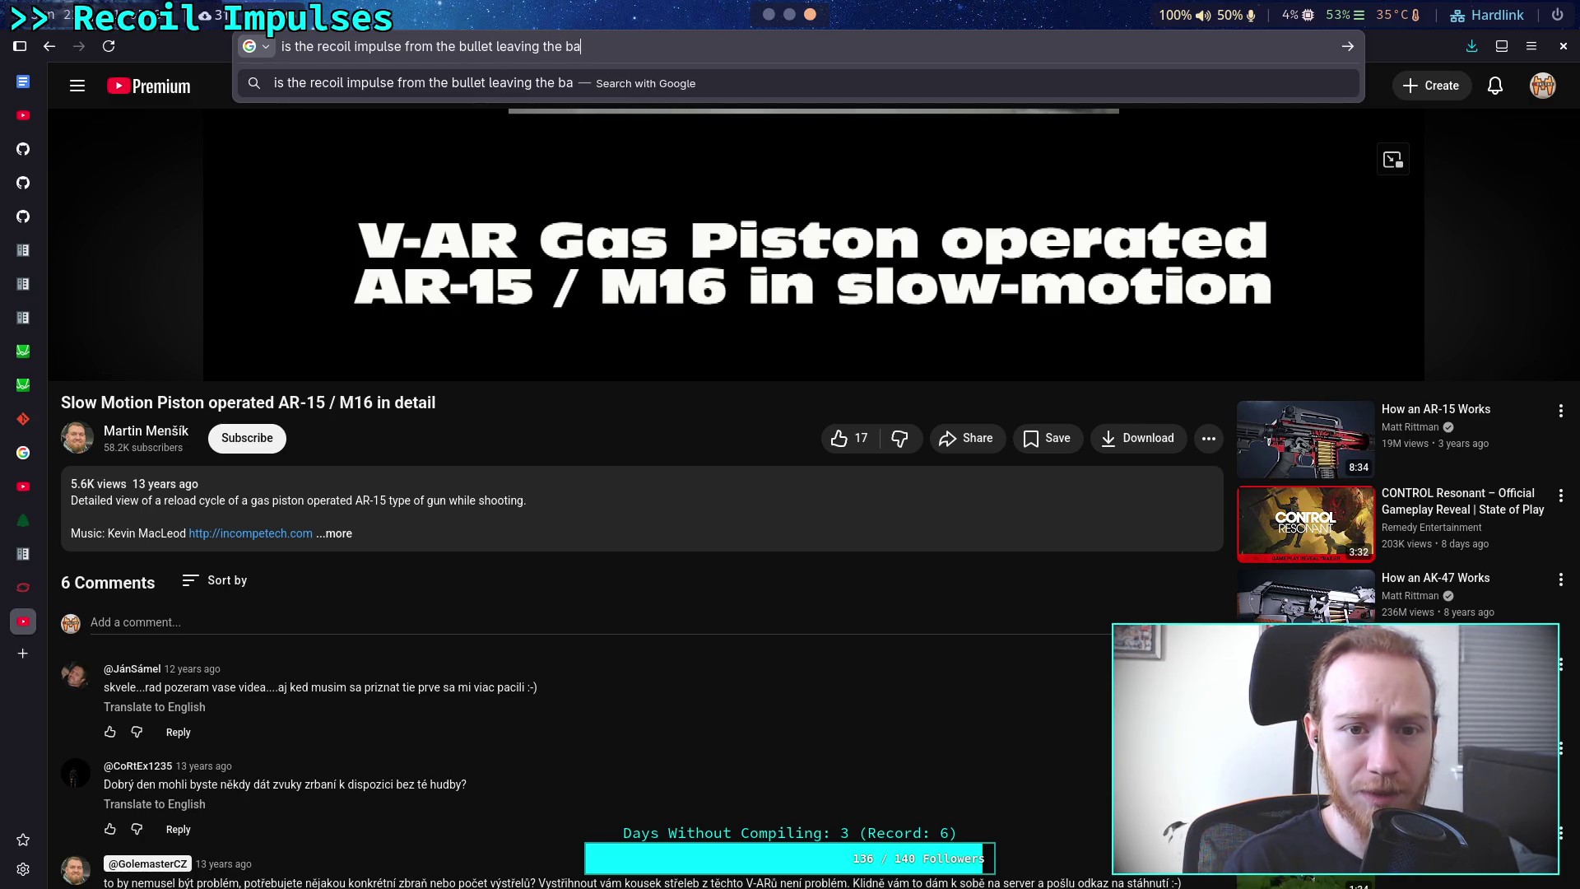
key(BackSpace)
key(BackSpace)
key(BackSpace)
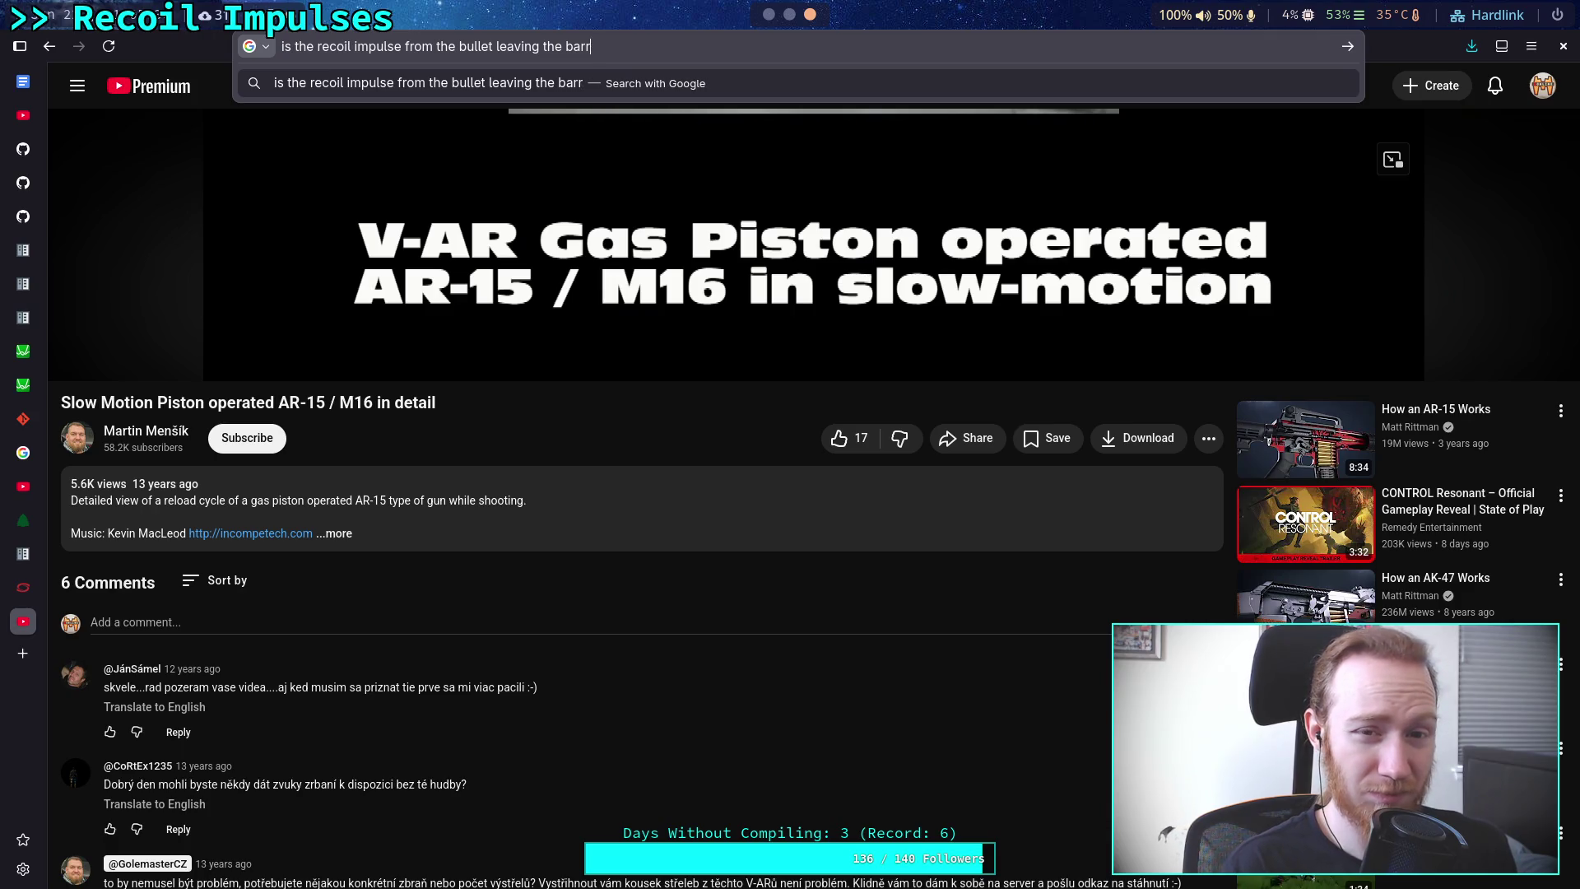
text(rel or )
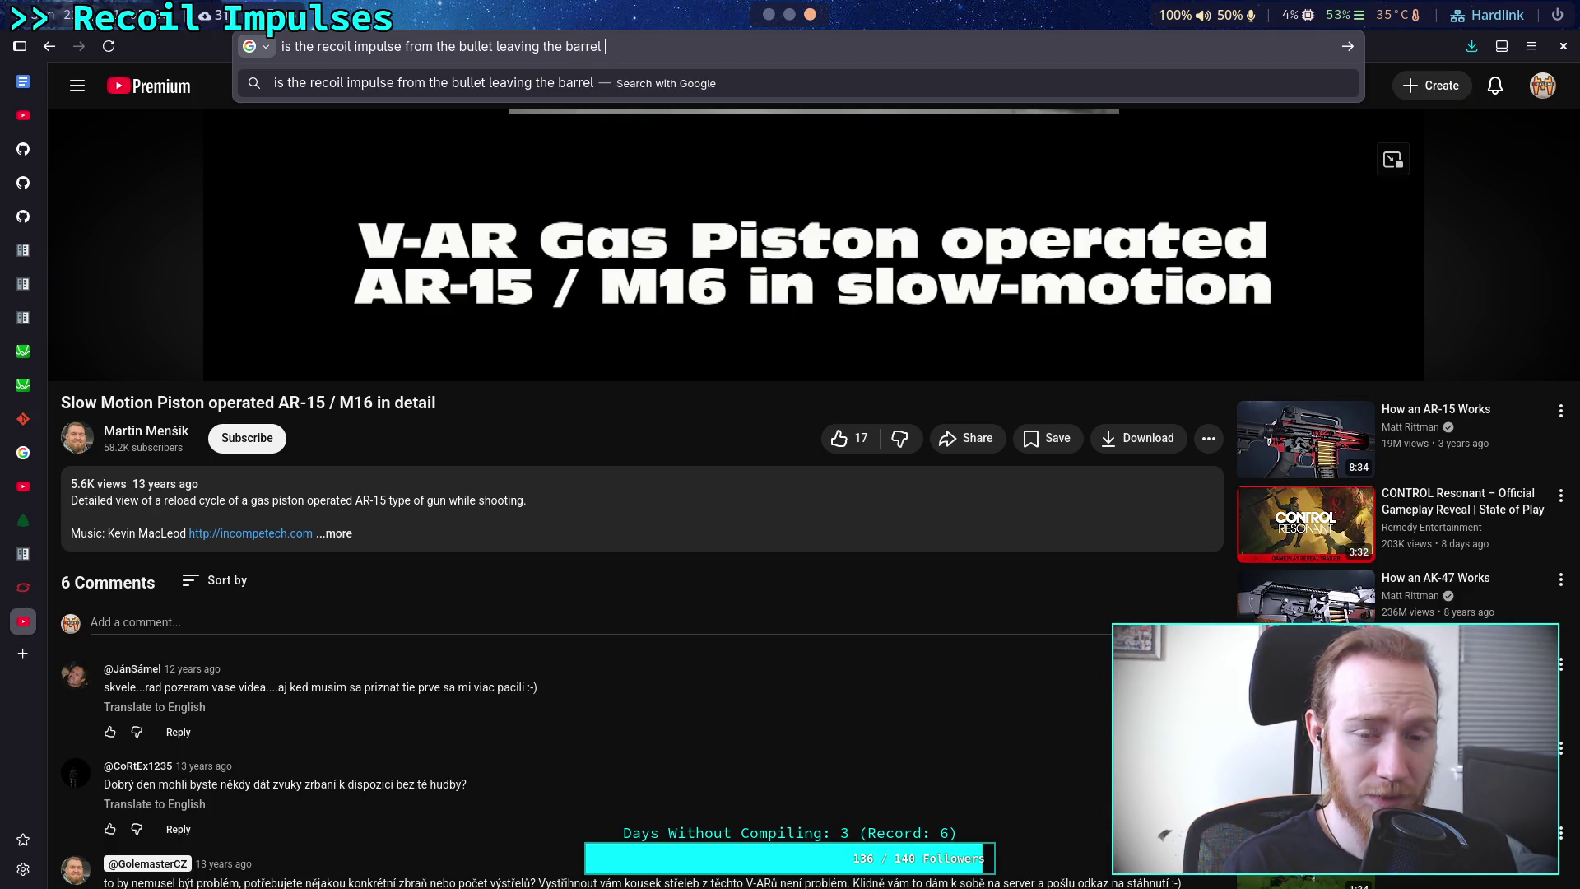
text(the b)
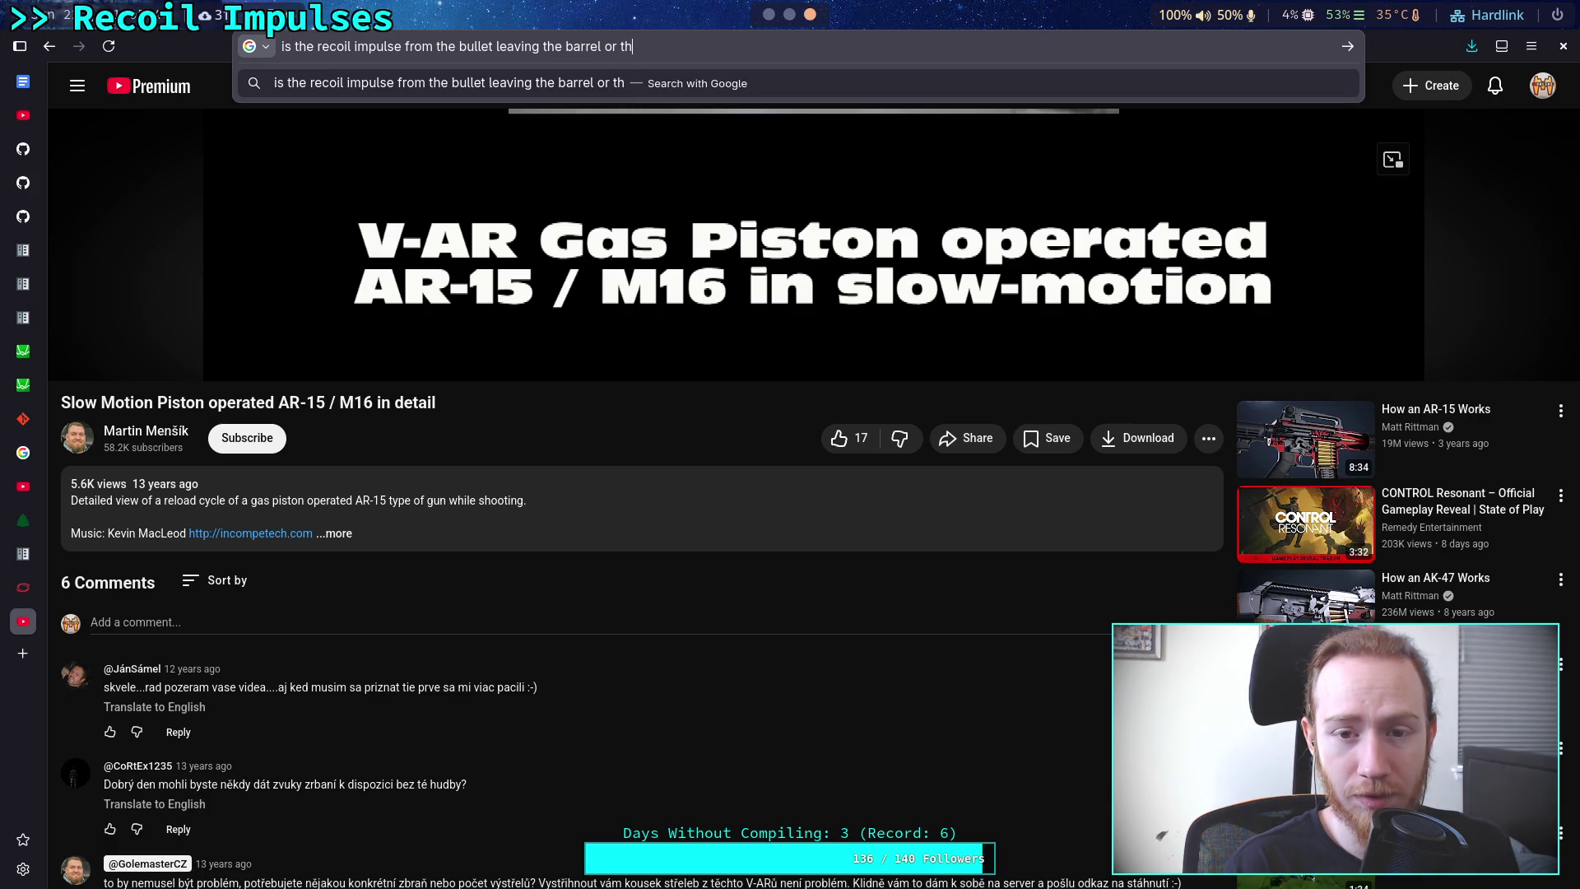
key(BackSpace)
text(initial )
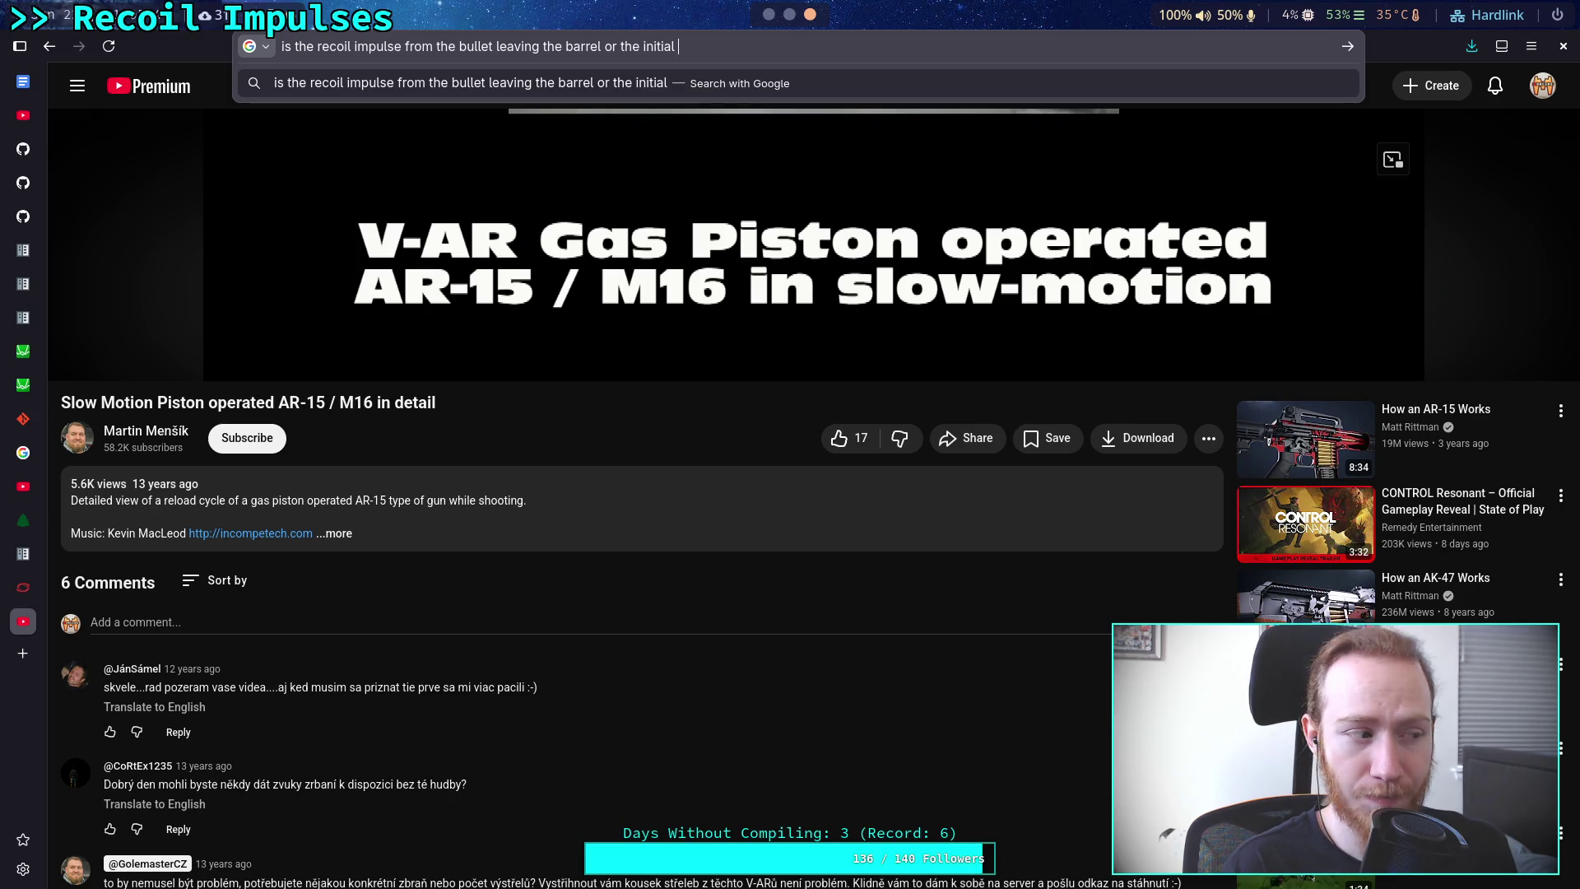
text(expols)
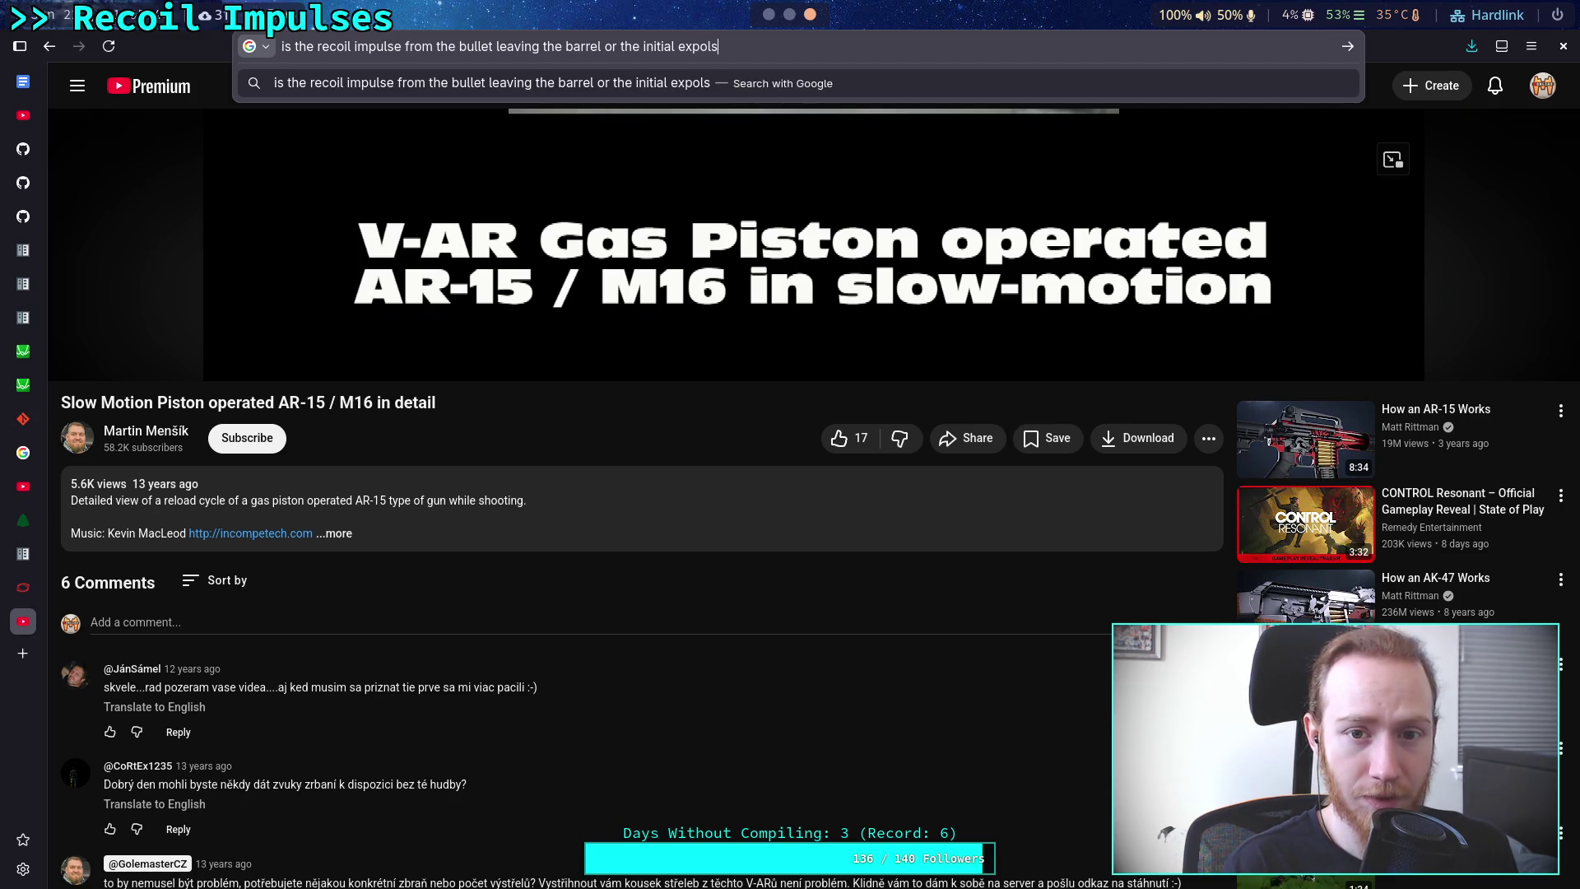
key(BackSpace)
key(BackSpace)
text(losion )
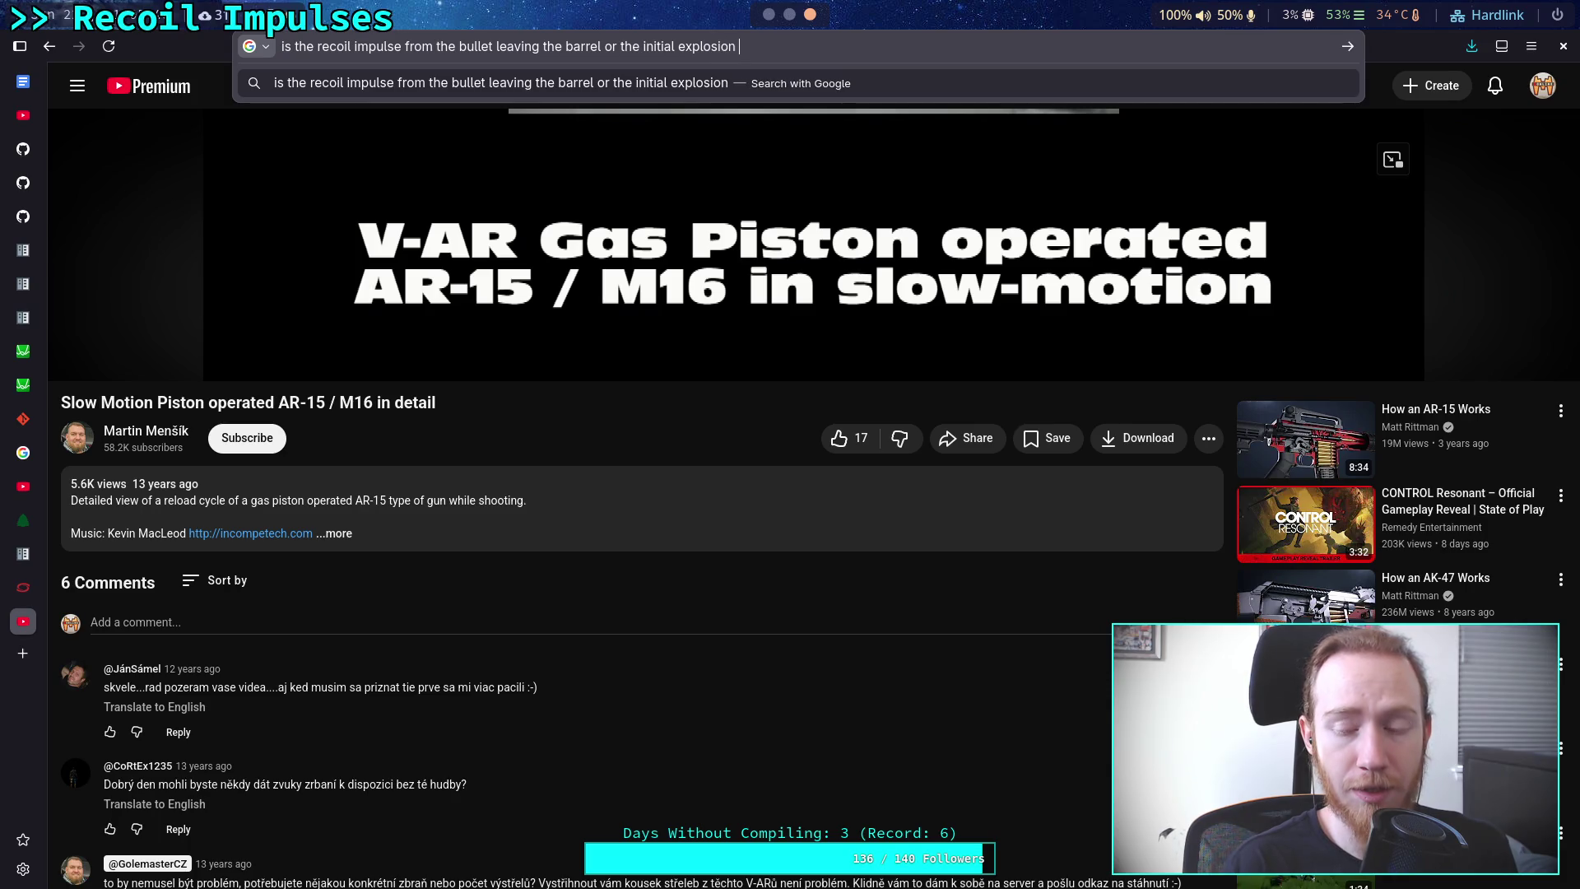
text(inside the g)
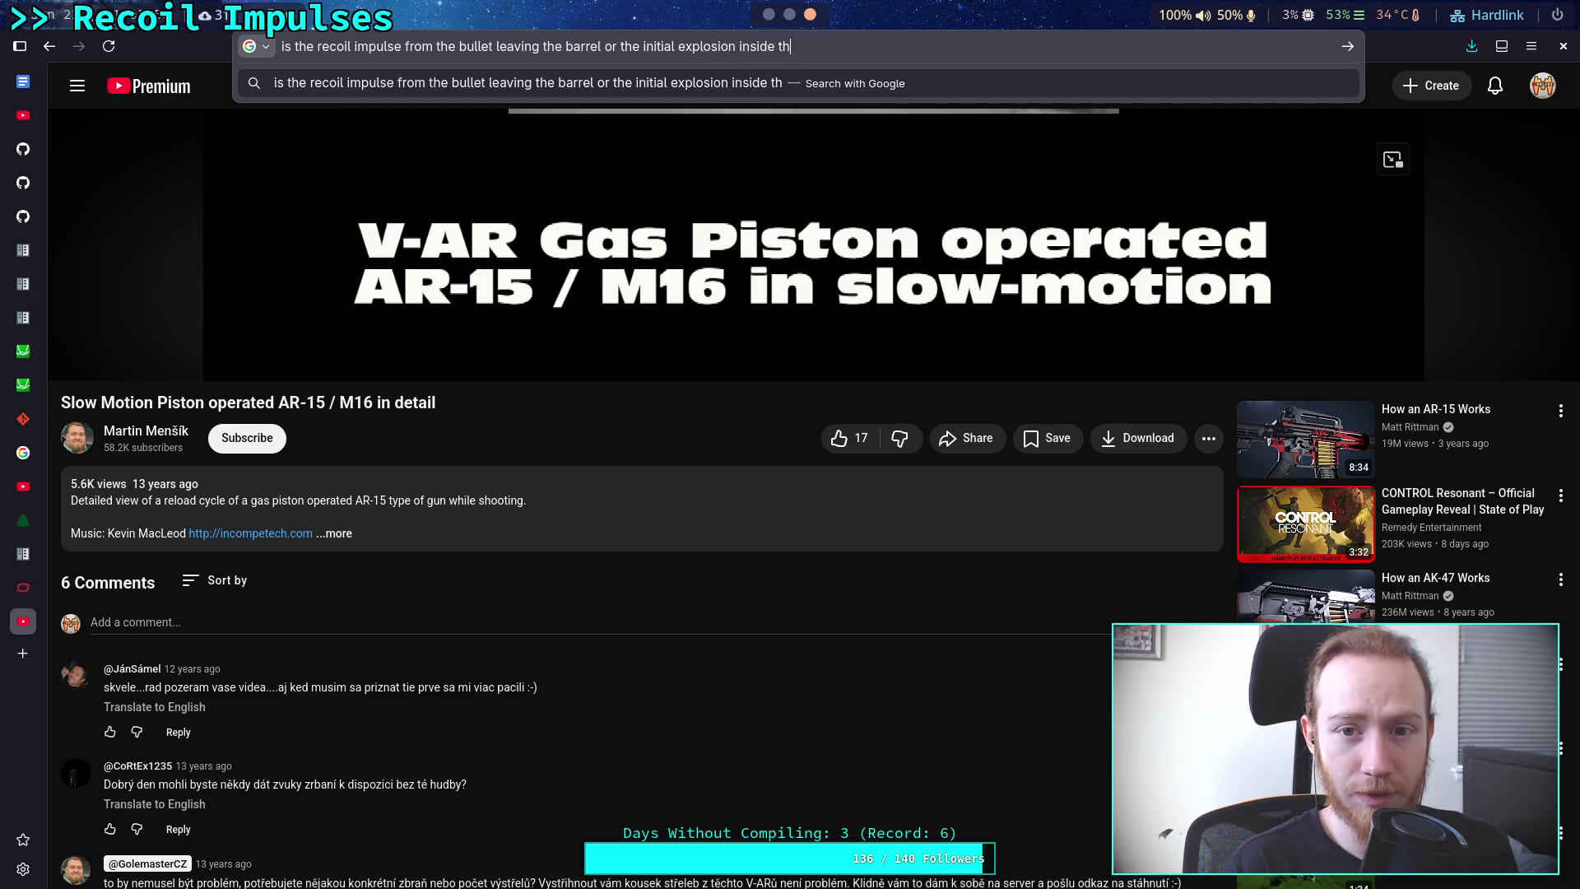
text(un)
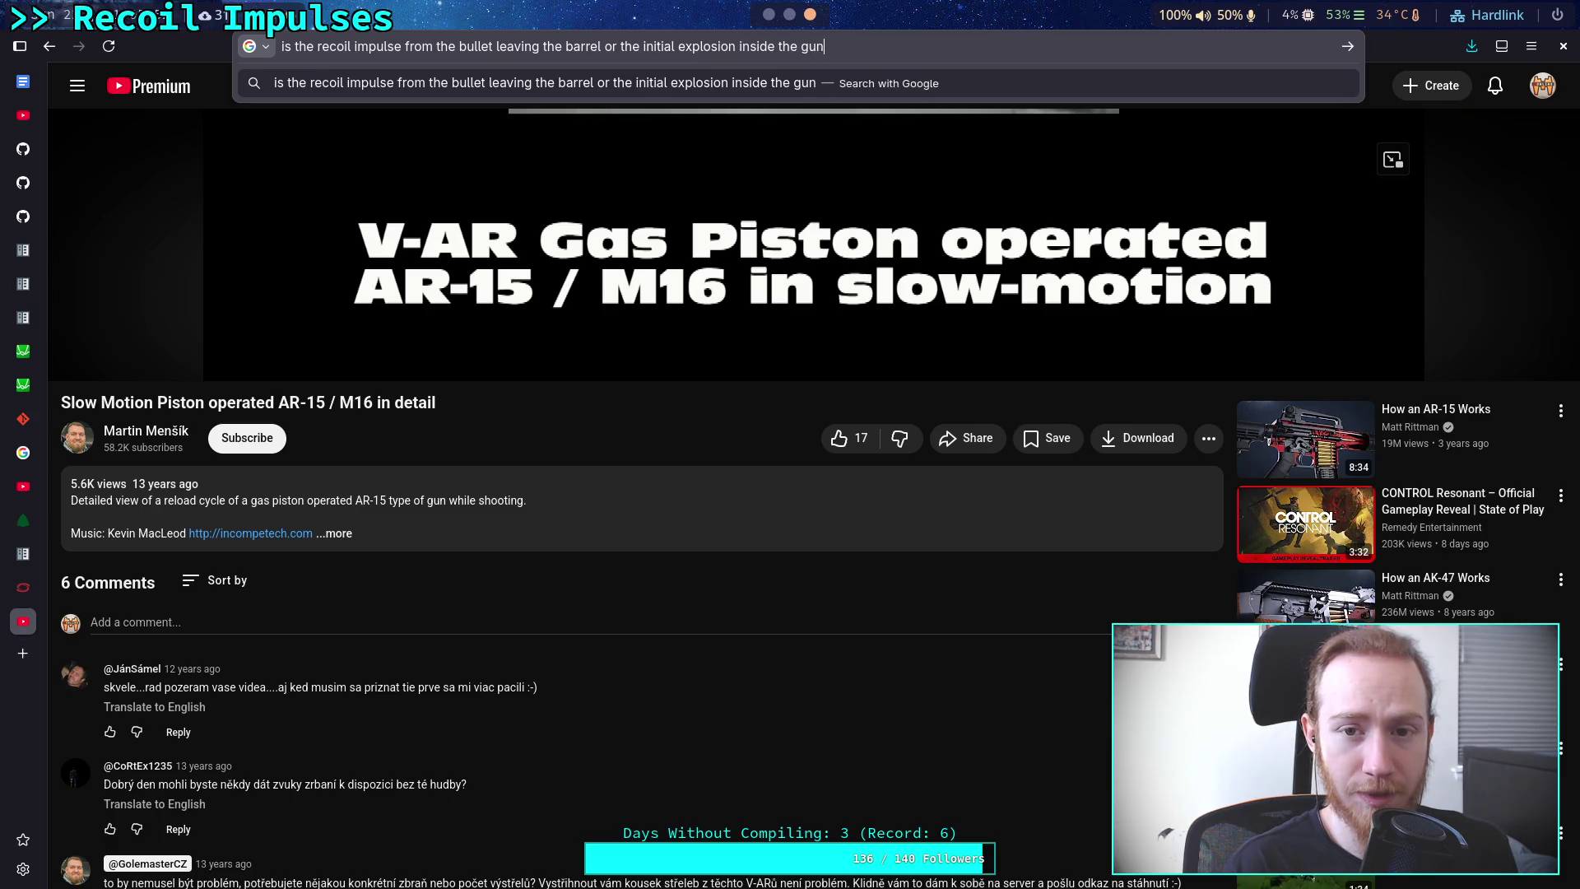
key(Return)
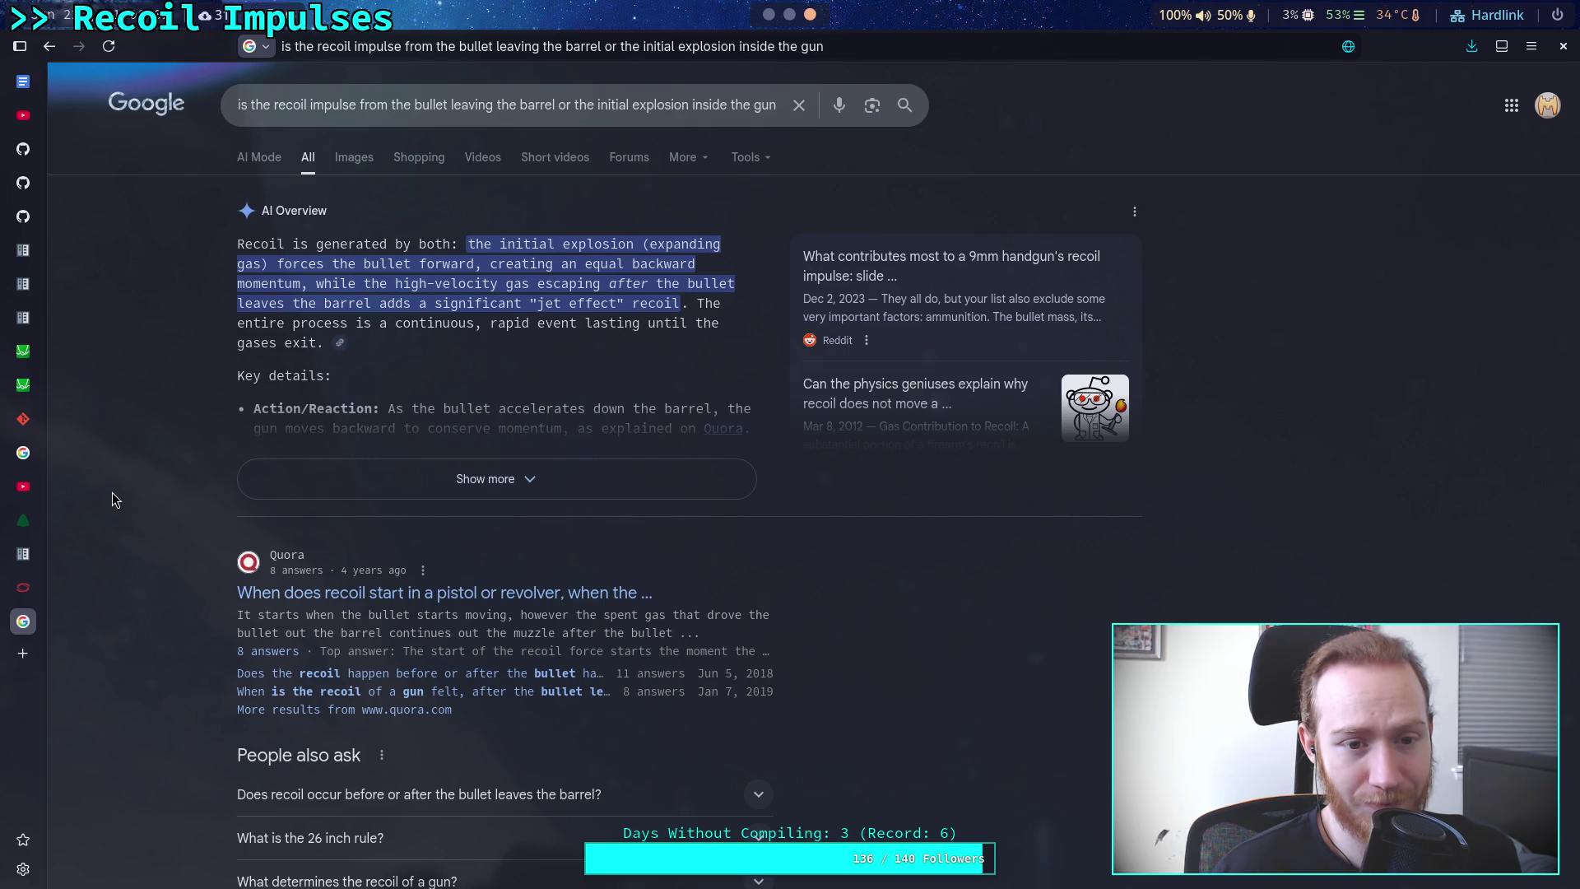
Step: Open the r/askscience result about why recoil doesn't move a firearm until the round leaves the barrel
scroll(112, 500, down, 3)
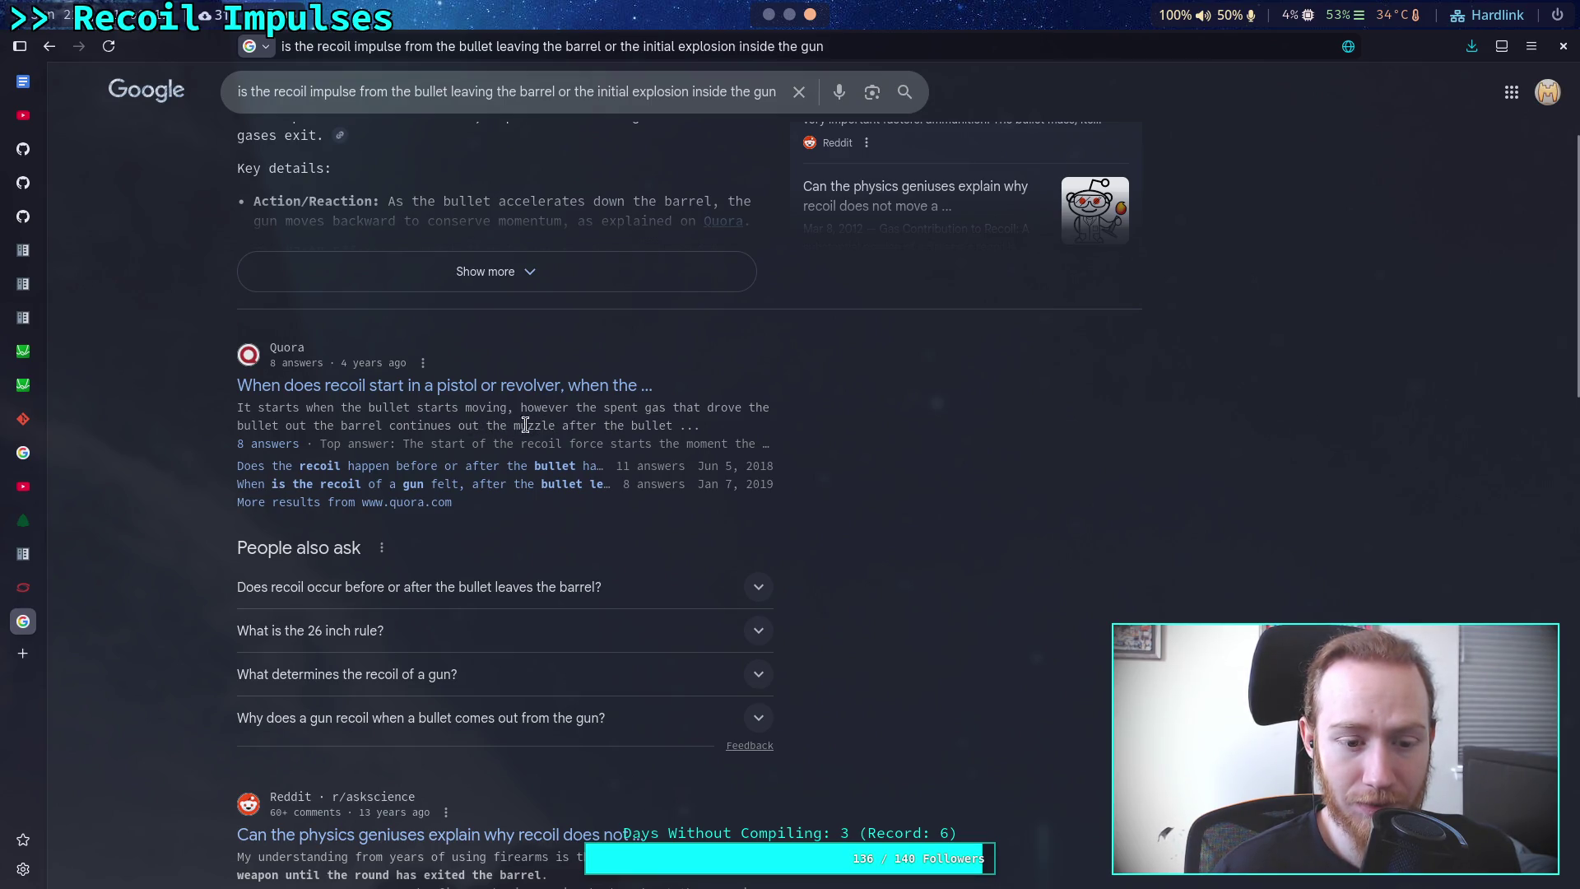
scroll(526, 425, down, 3)
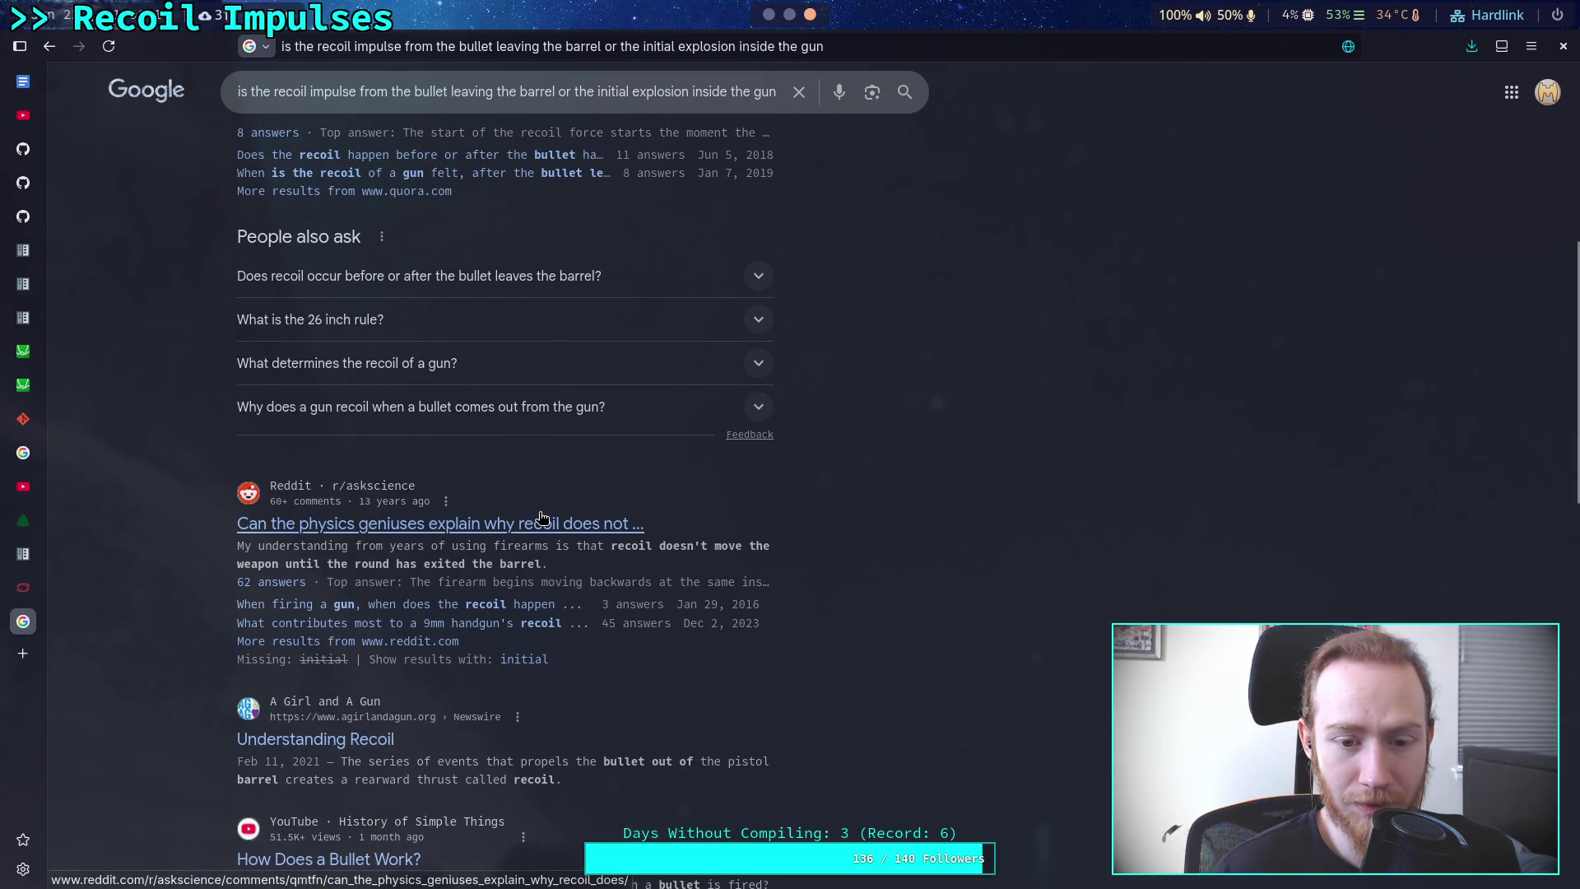
click(539, 522)
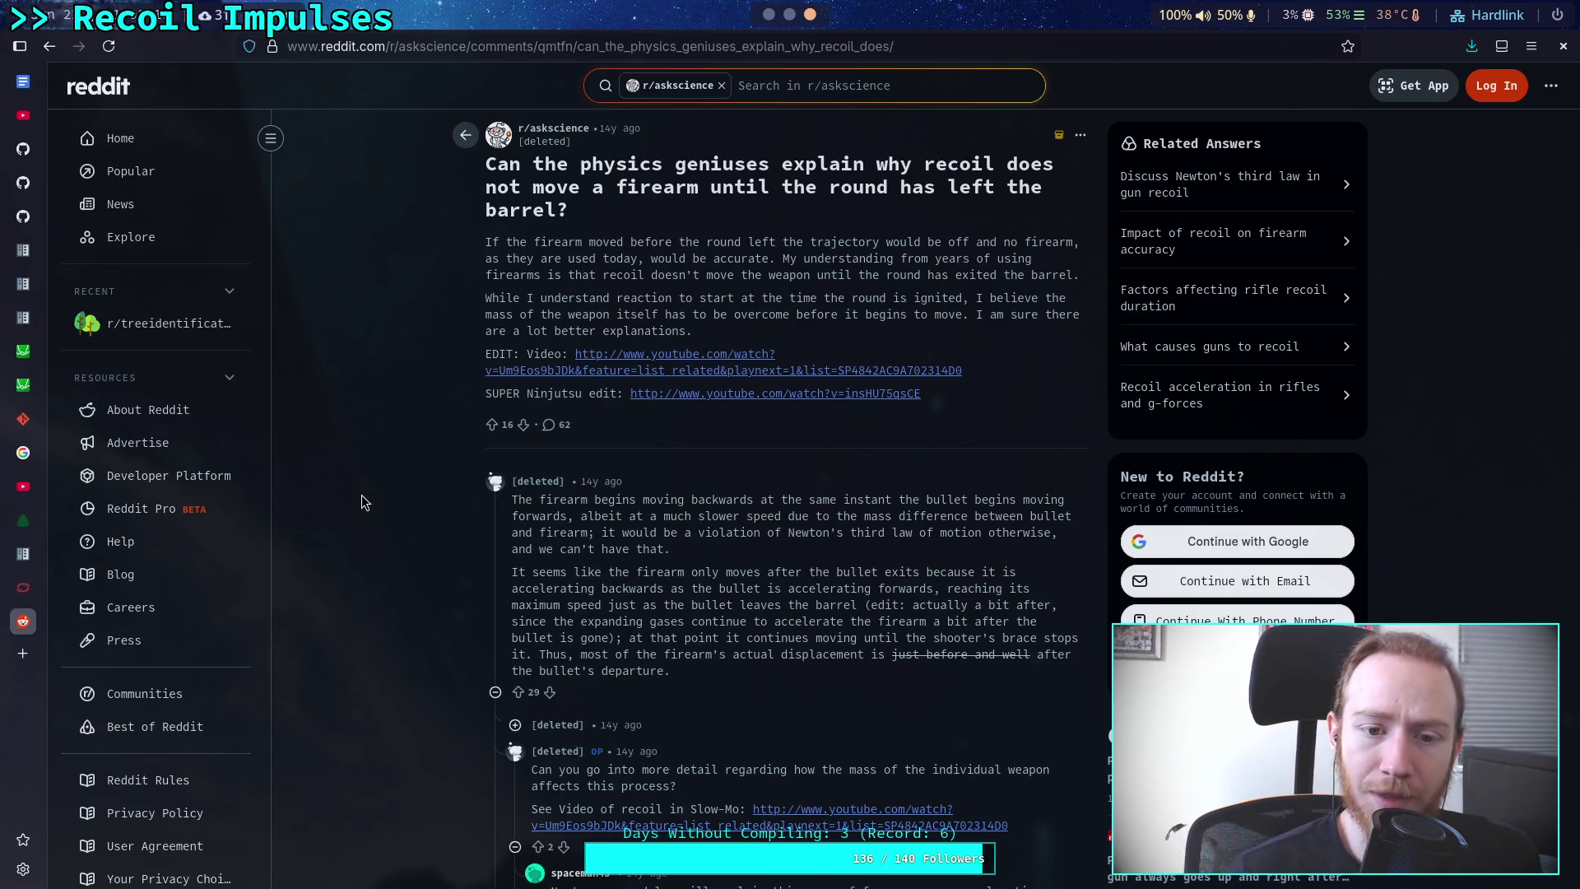
scroll(378, 498, down, 2)
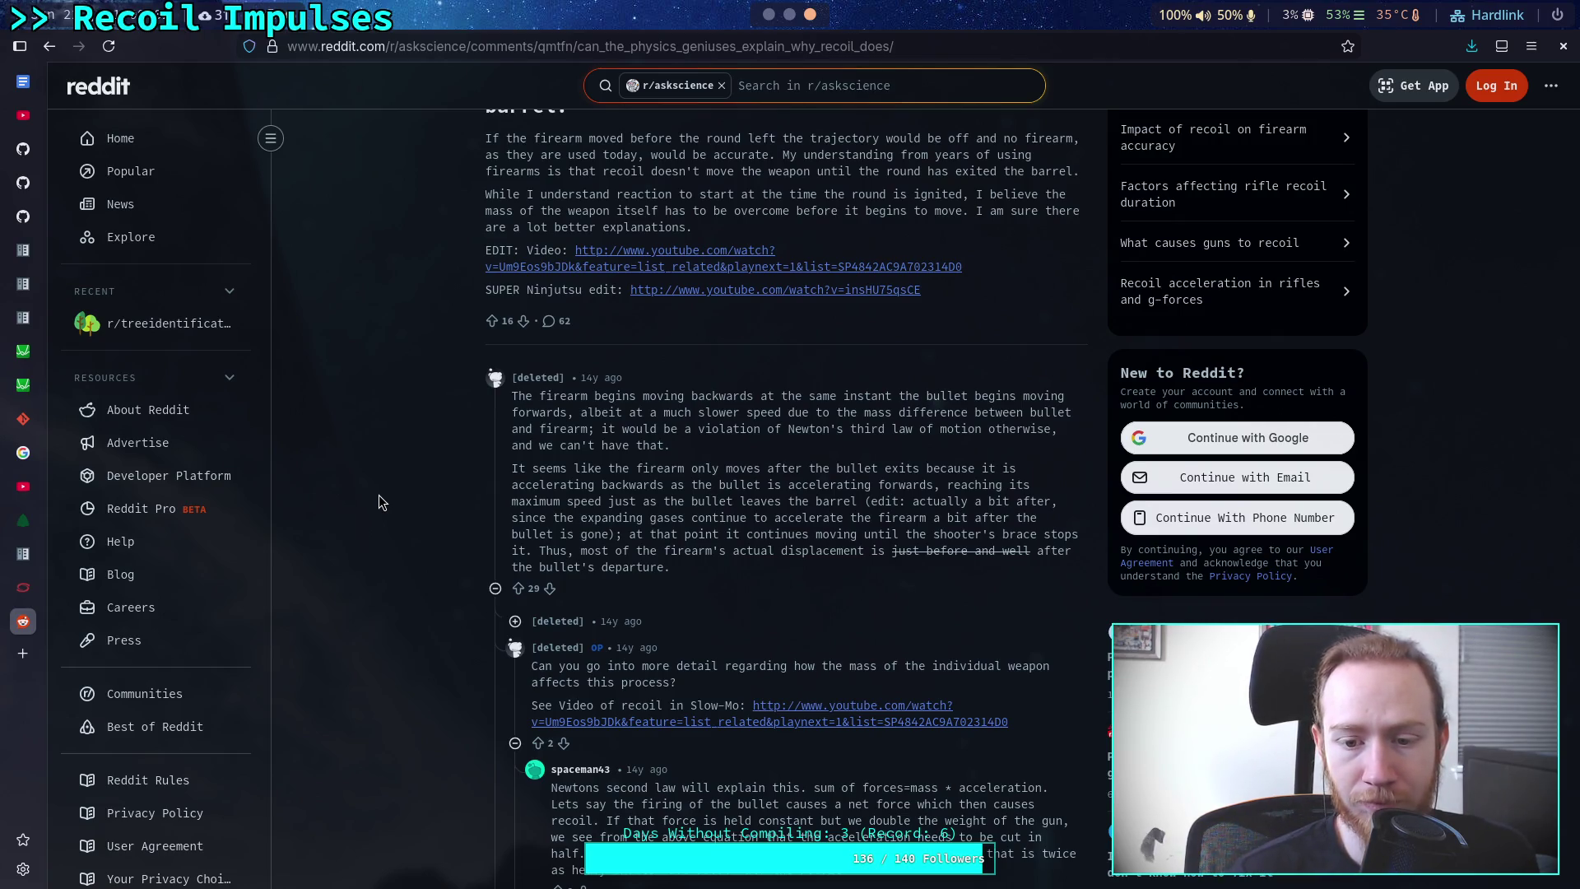
Step: Read through the askscience thread's comments, then go back to Google's recoil-impulse results
scroll(379, 502, down, 1)
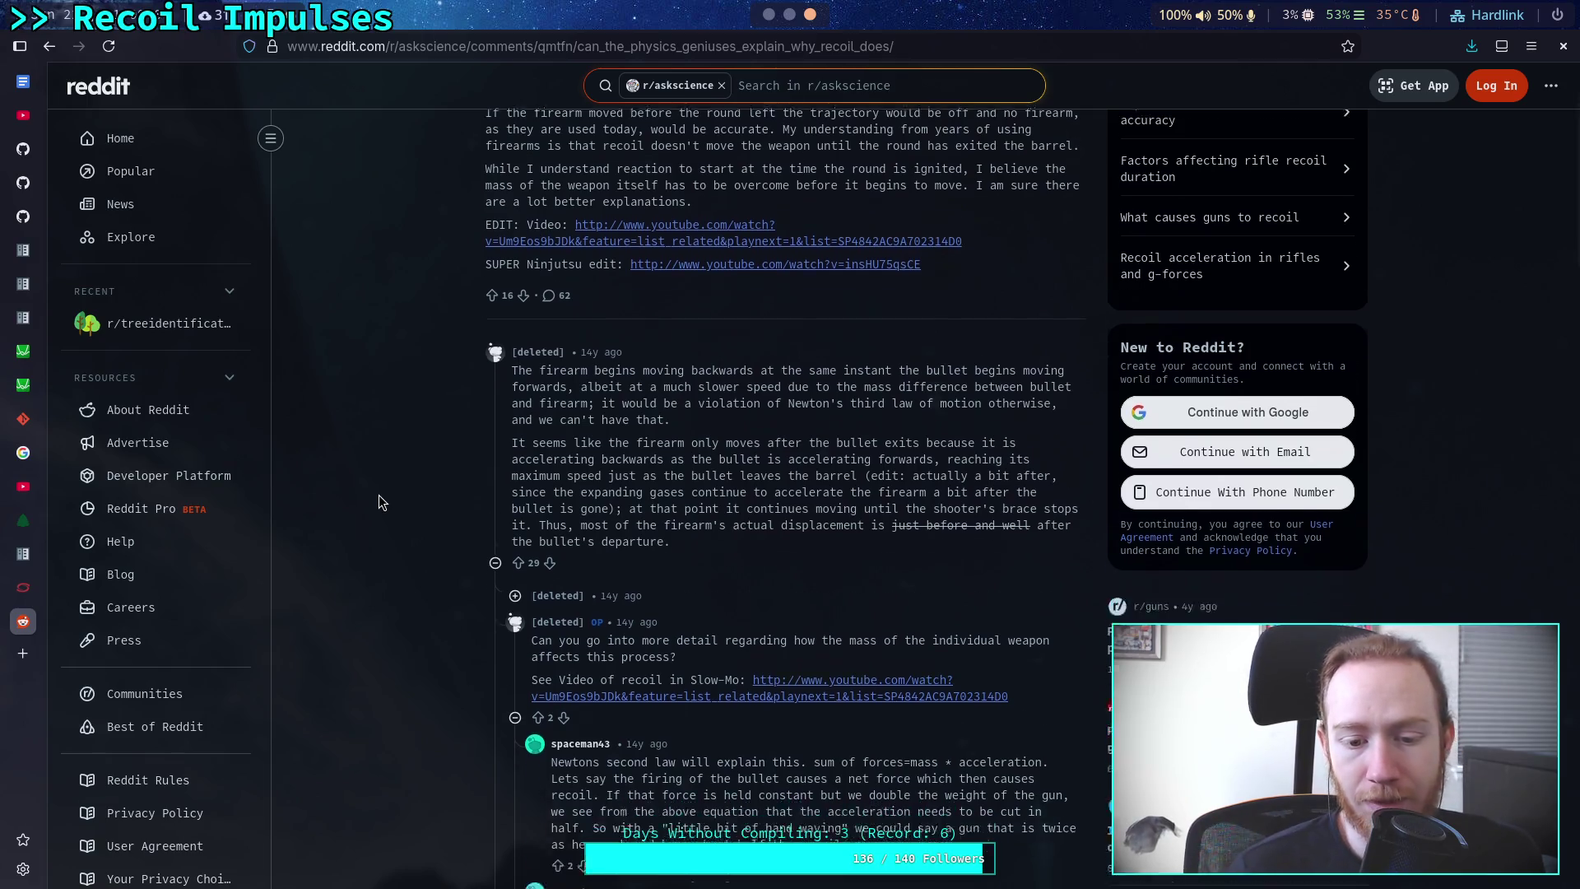
scroll(379, 494, down, 10)
scroll(381, 477, down, 6)
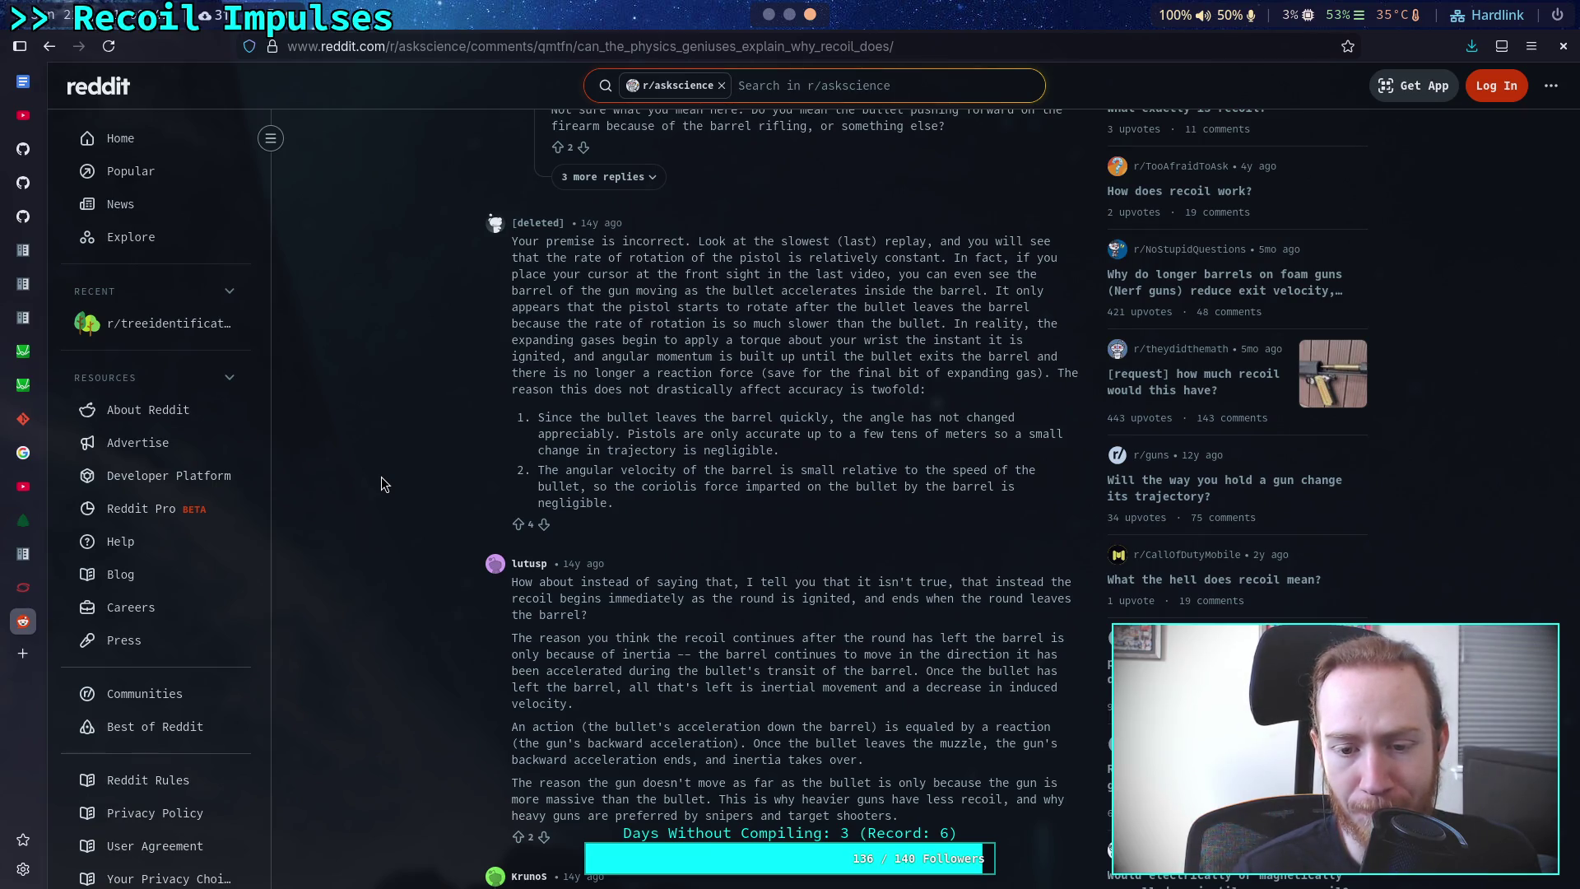
scroll(382, 478, down, 3)
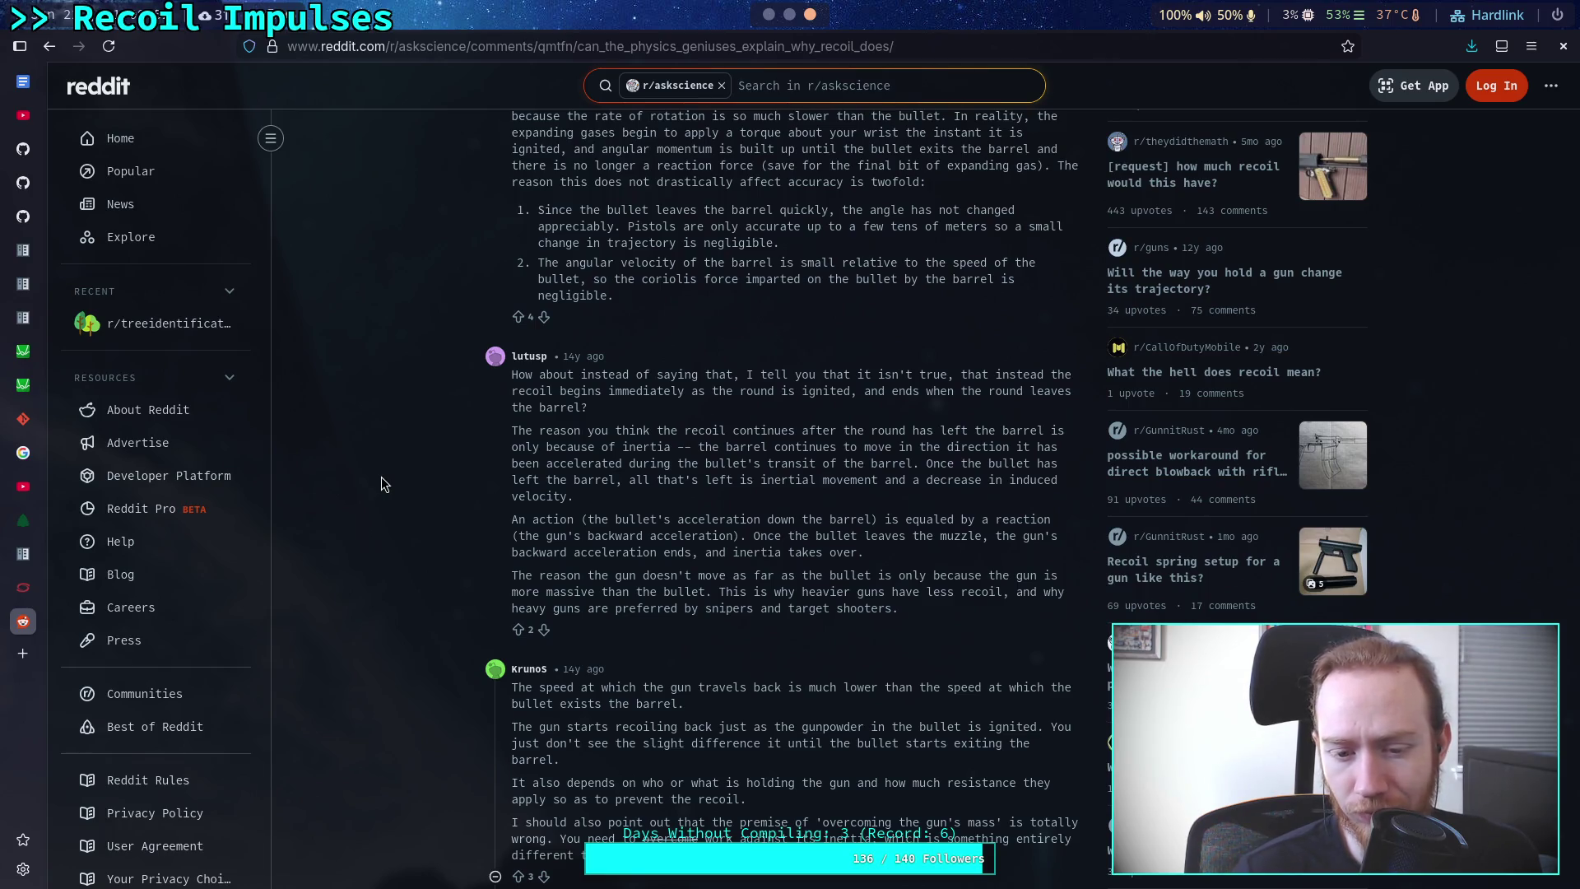
scroll(382, 478, down, 5)
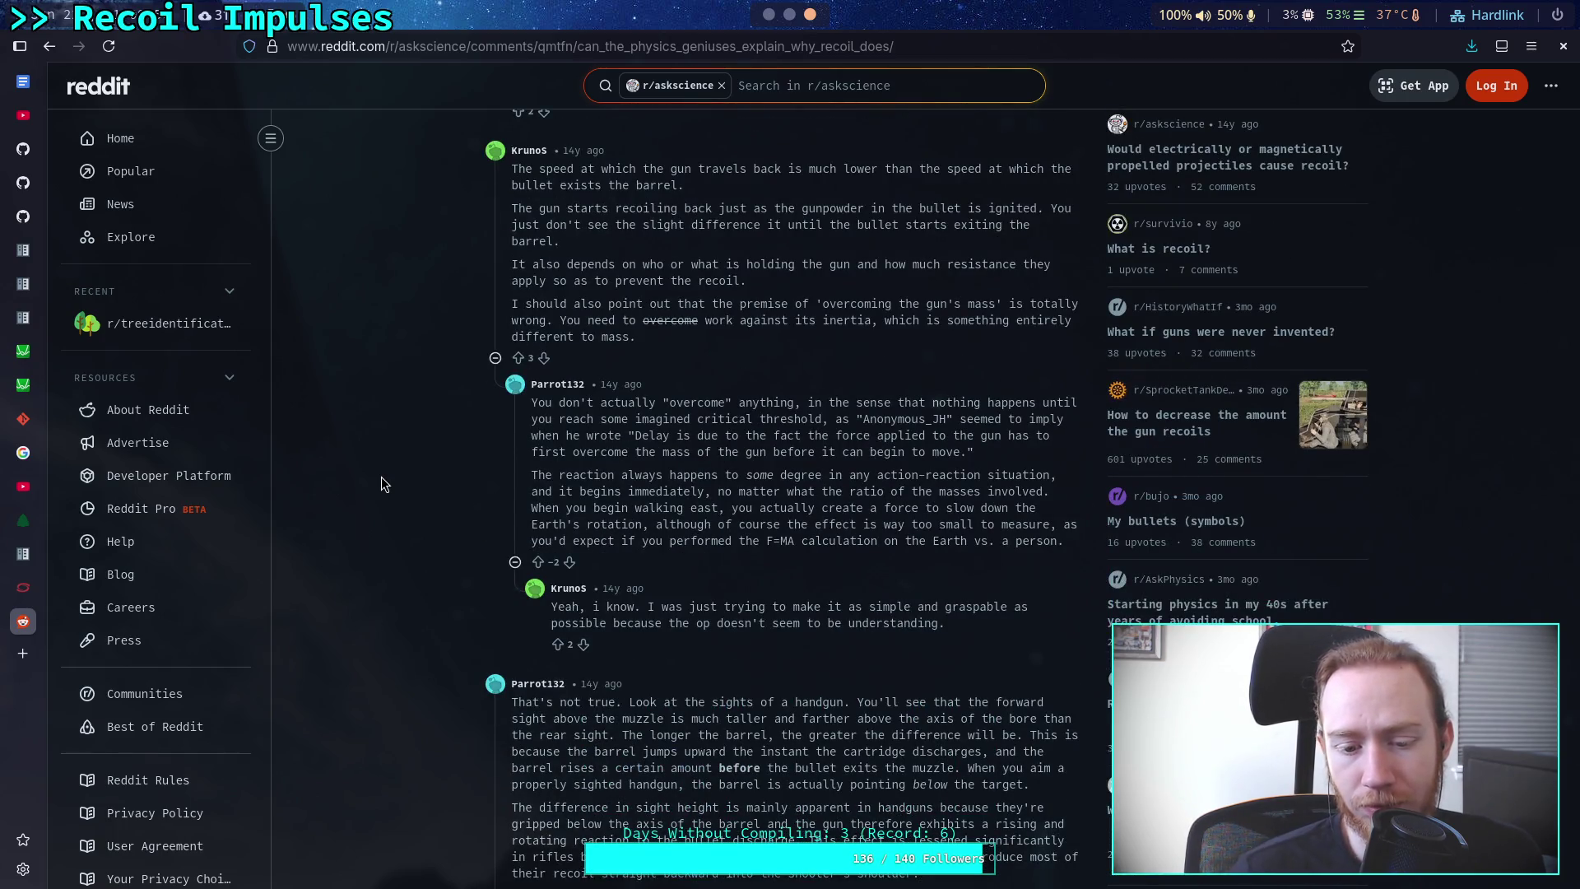
scroll(382, 478, up, 5)
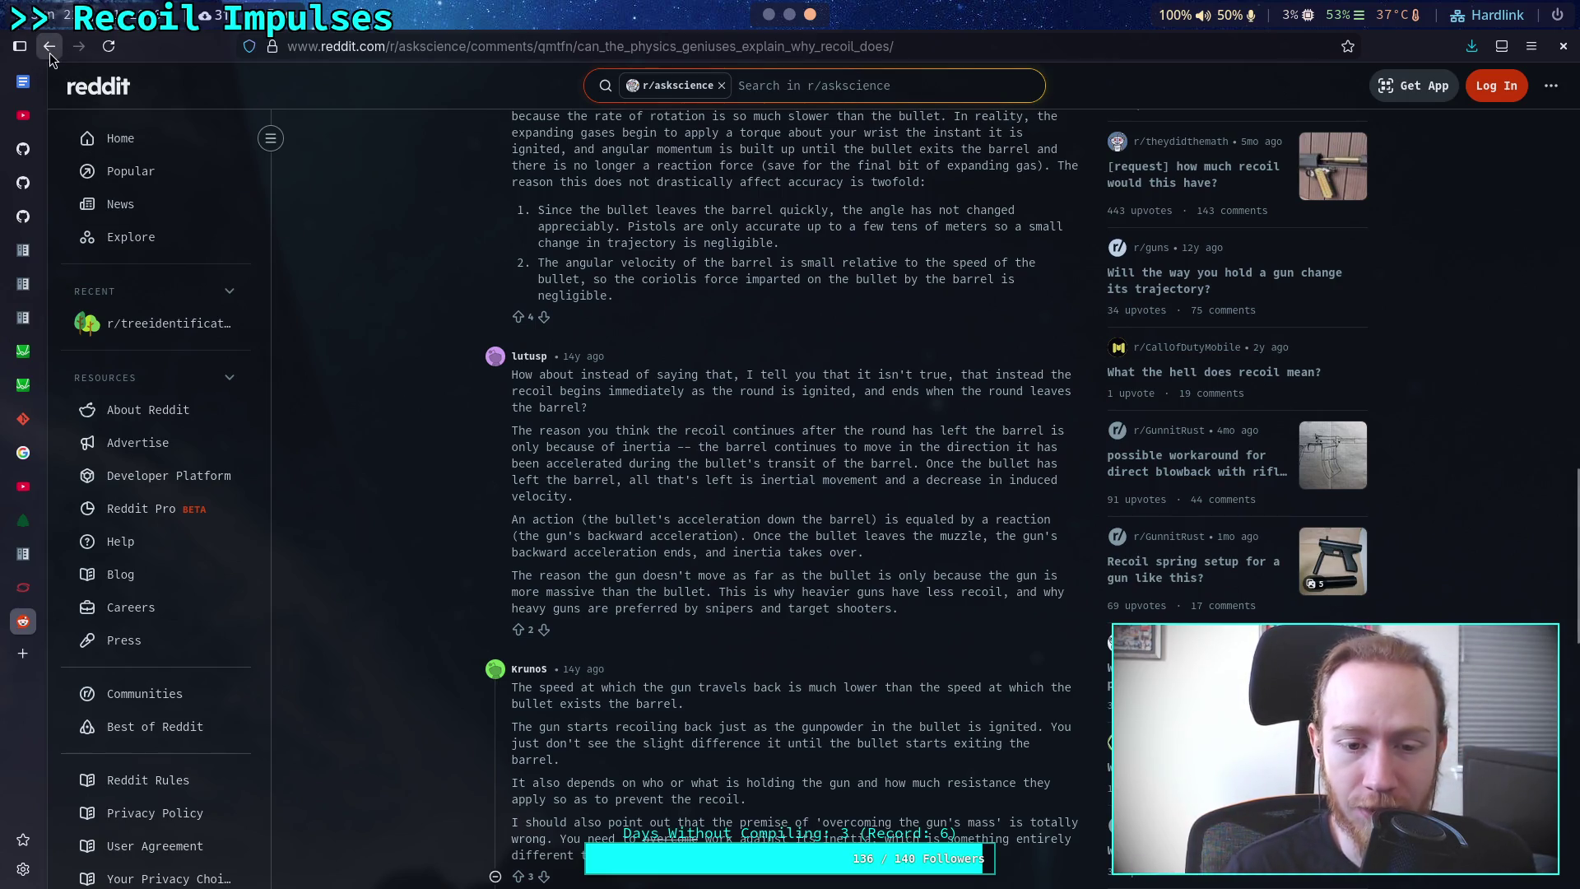
scroll(442, 374, up, 5)
scroll(486, 497, up, 10)
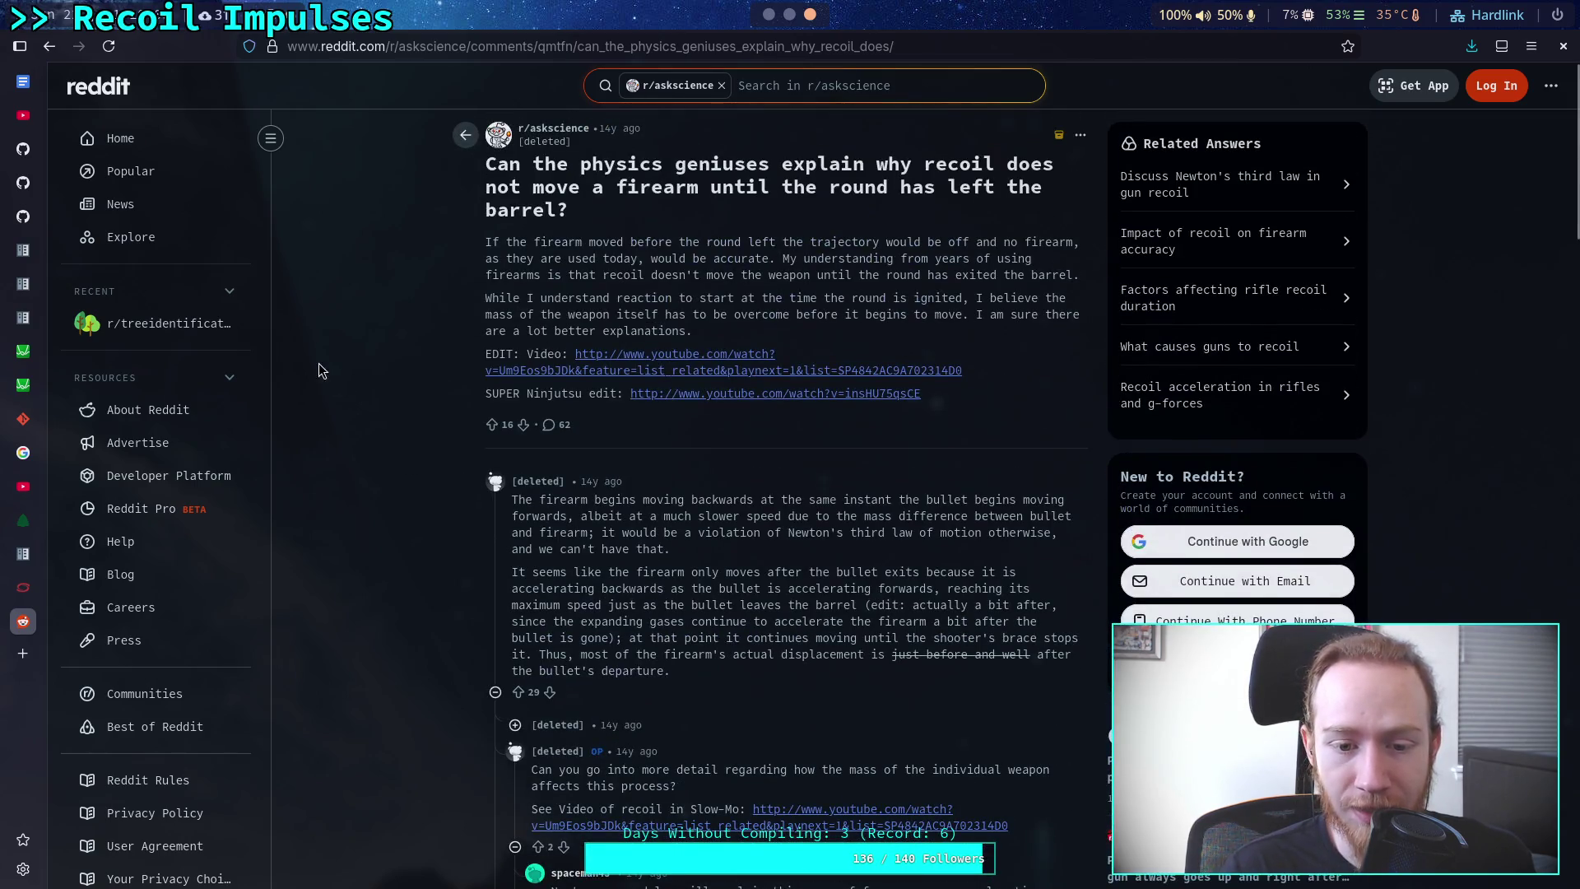
click(48, 52)
Step: Scroll down the search results and open Wikipedia's 'Recoil' article
scroll(172, 469, down, 3)
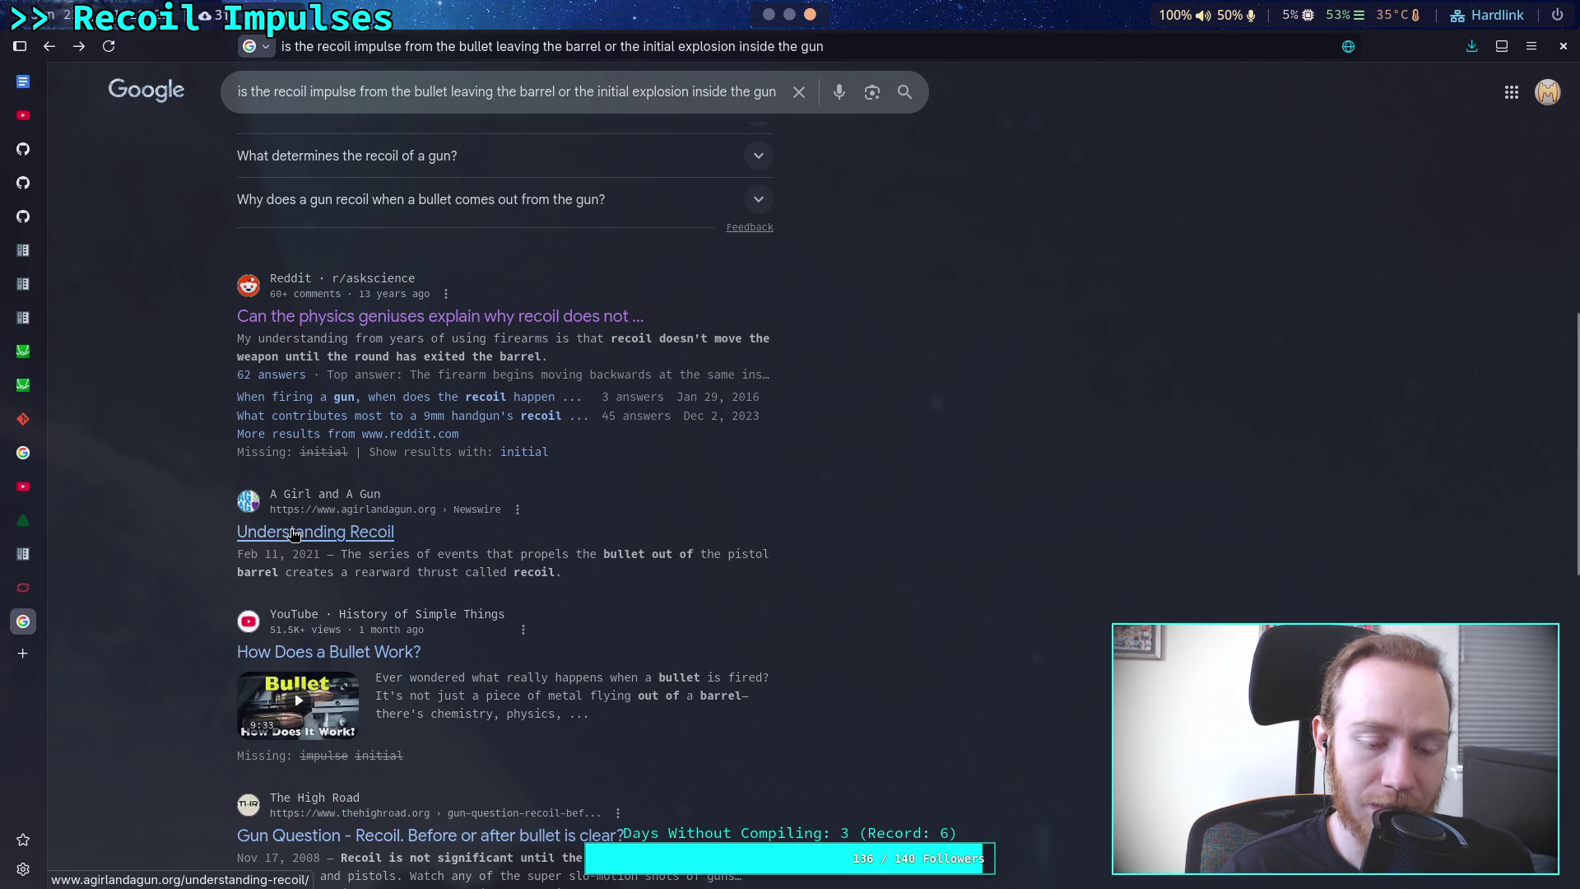
scroll(293, 535, down, 4)
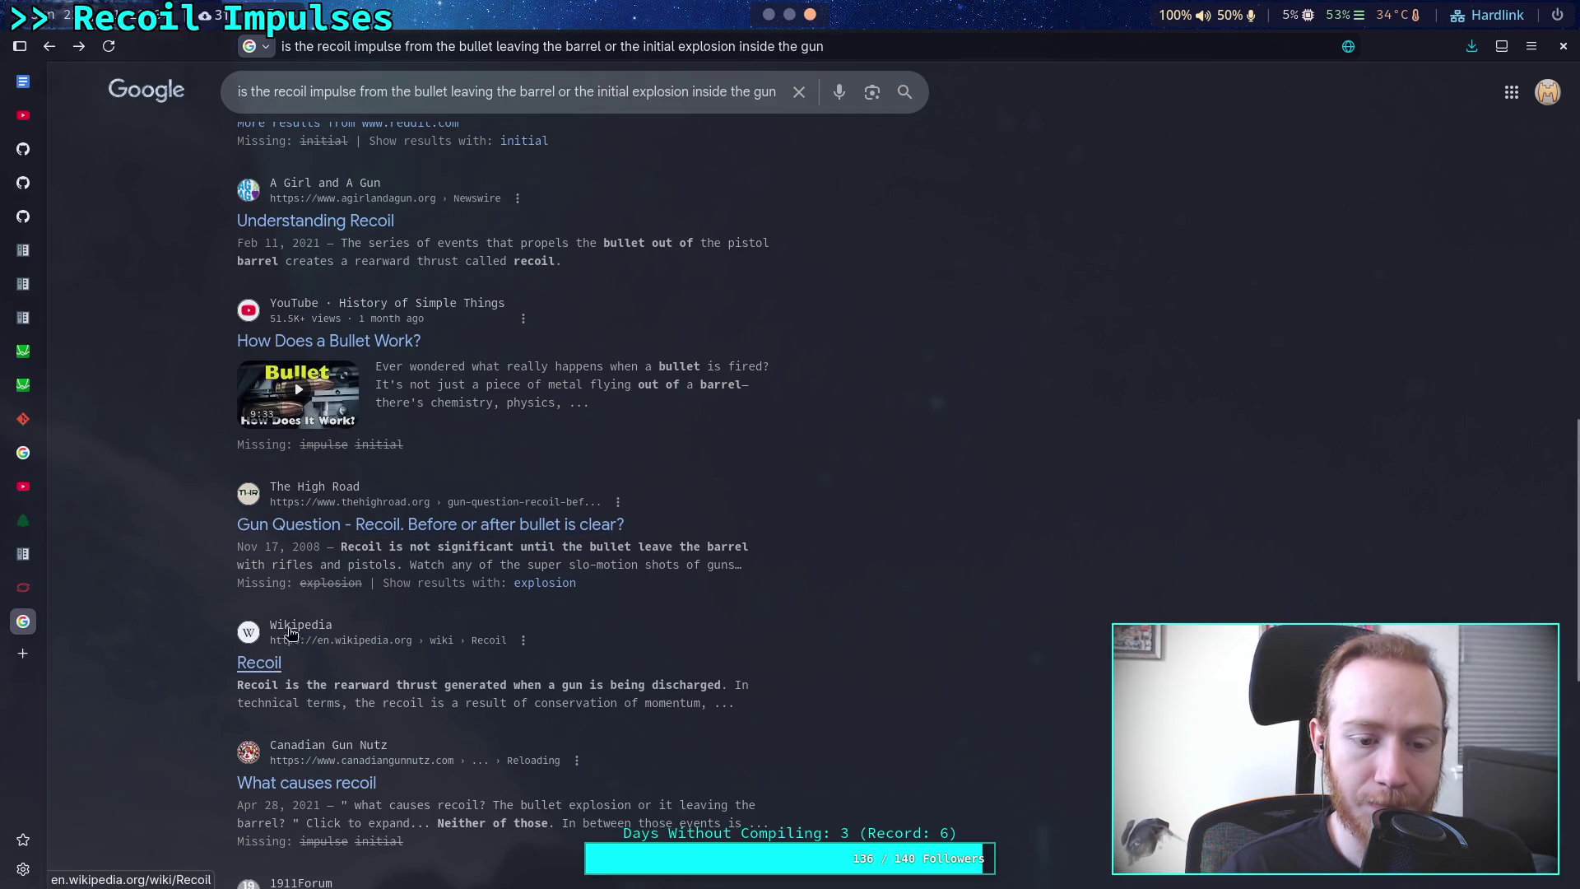
click(272, 664)
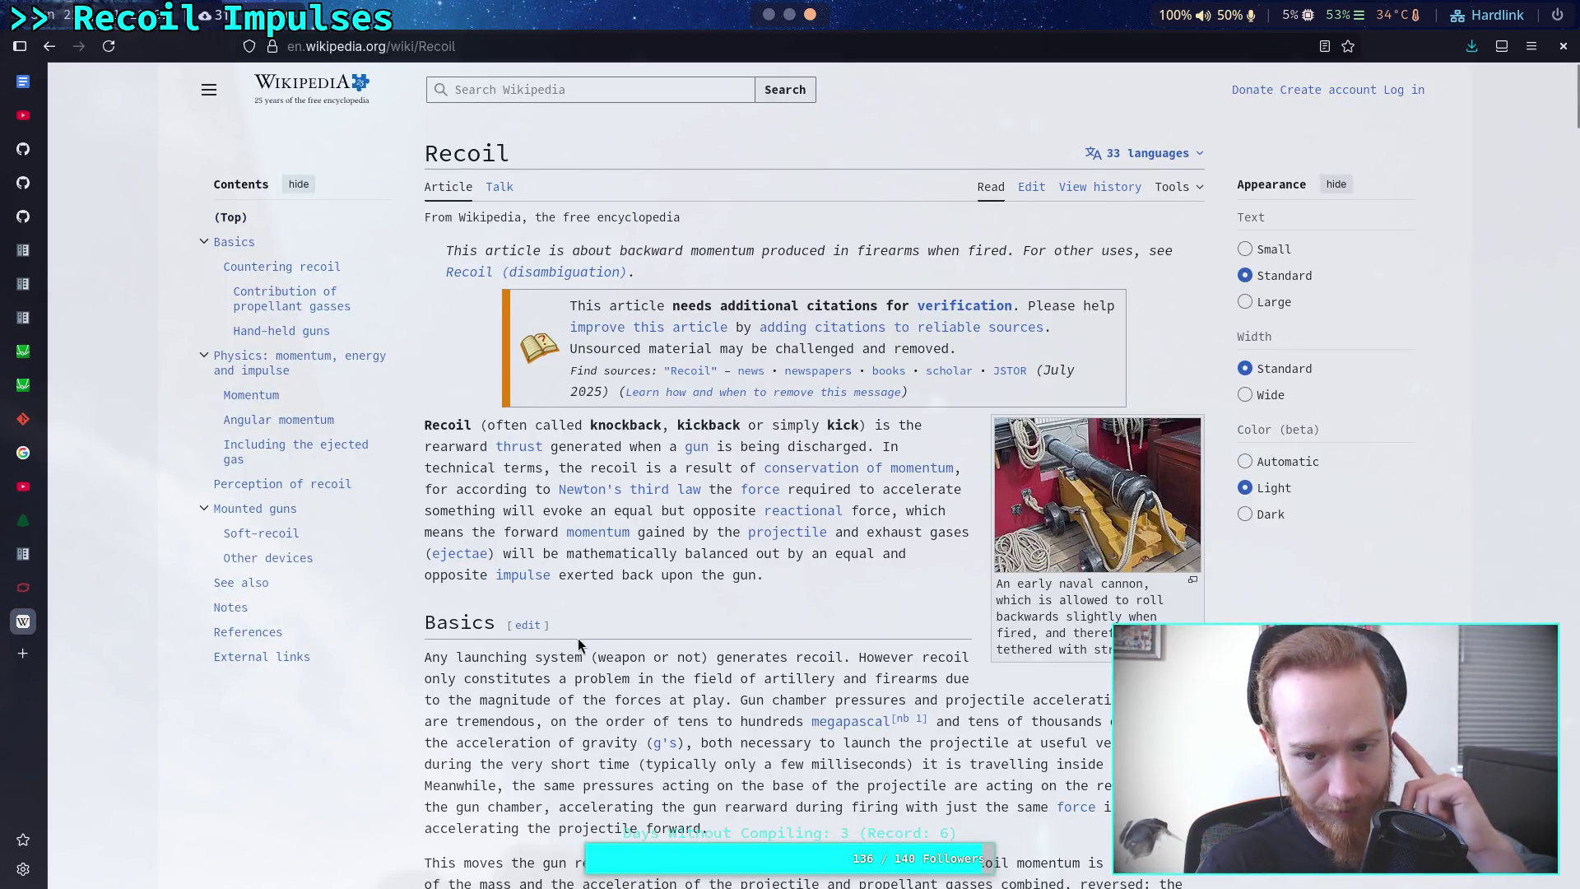
Step: Read the article's opening and briefly highlight the 3.5 m/s pistol recoil velocity
scroll(722, 611, down, 3)
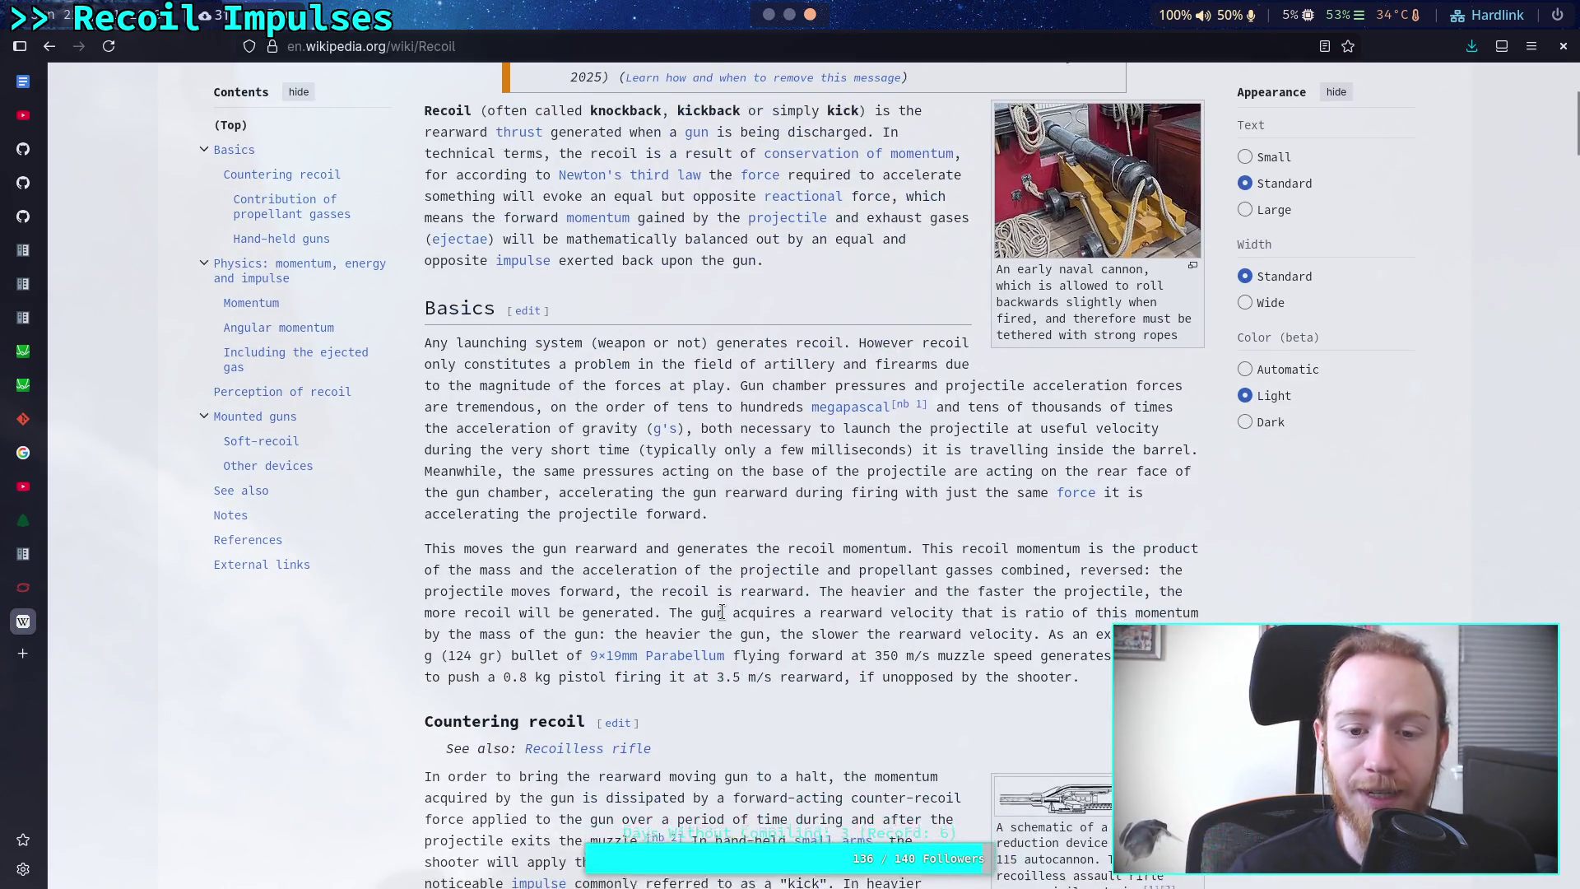
scroll(722, 612, down, 2)
scroll(742, 619, down, 1)
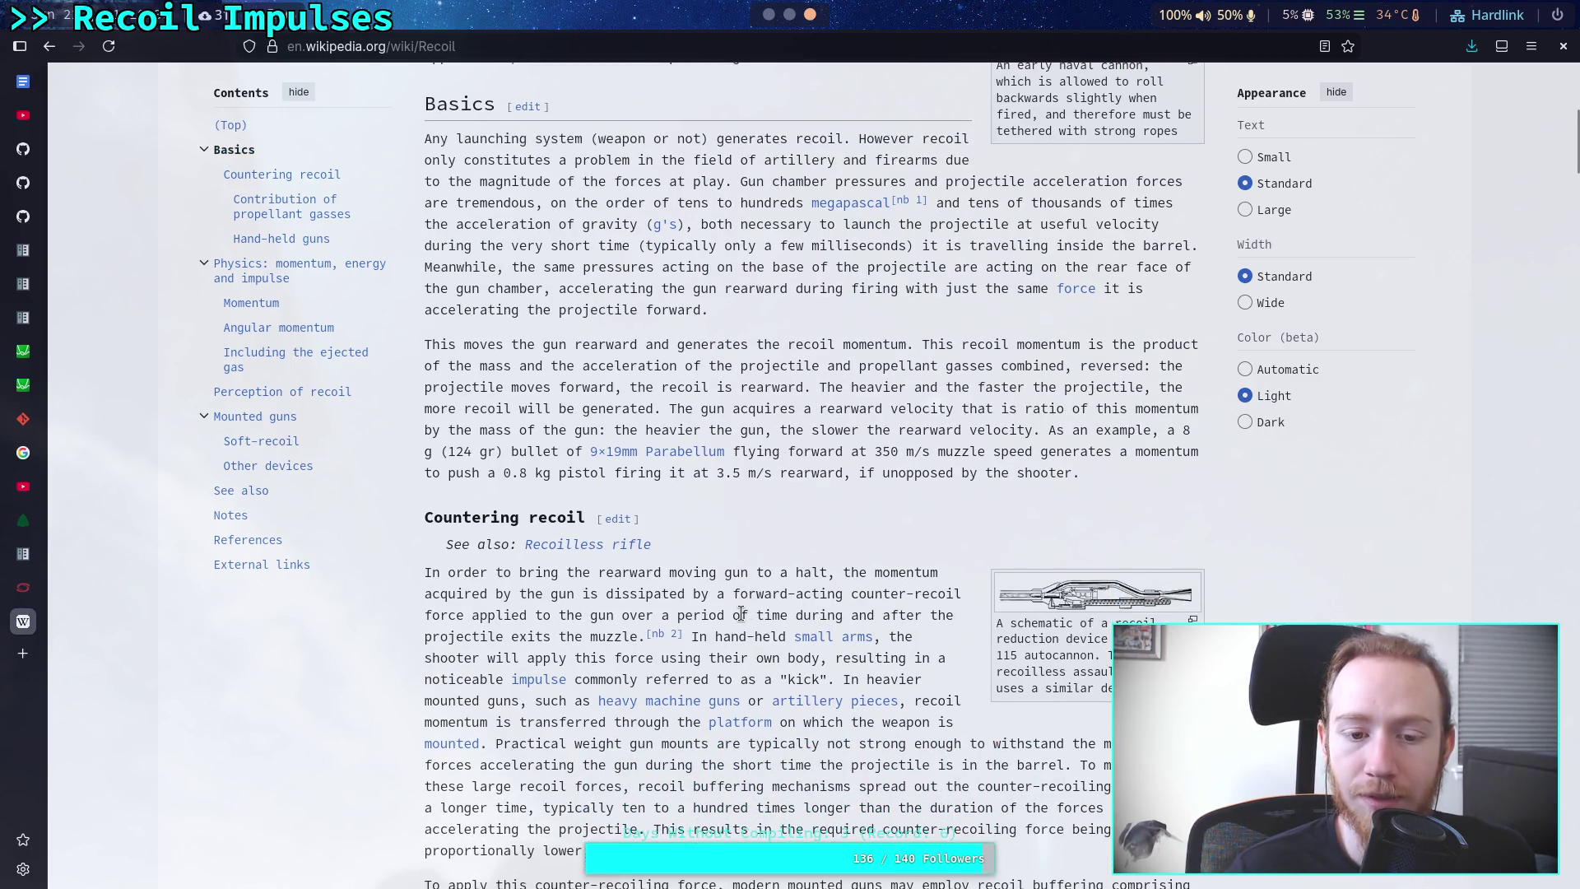
mouse_move(733, 617)
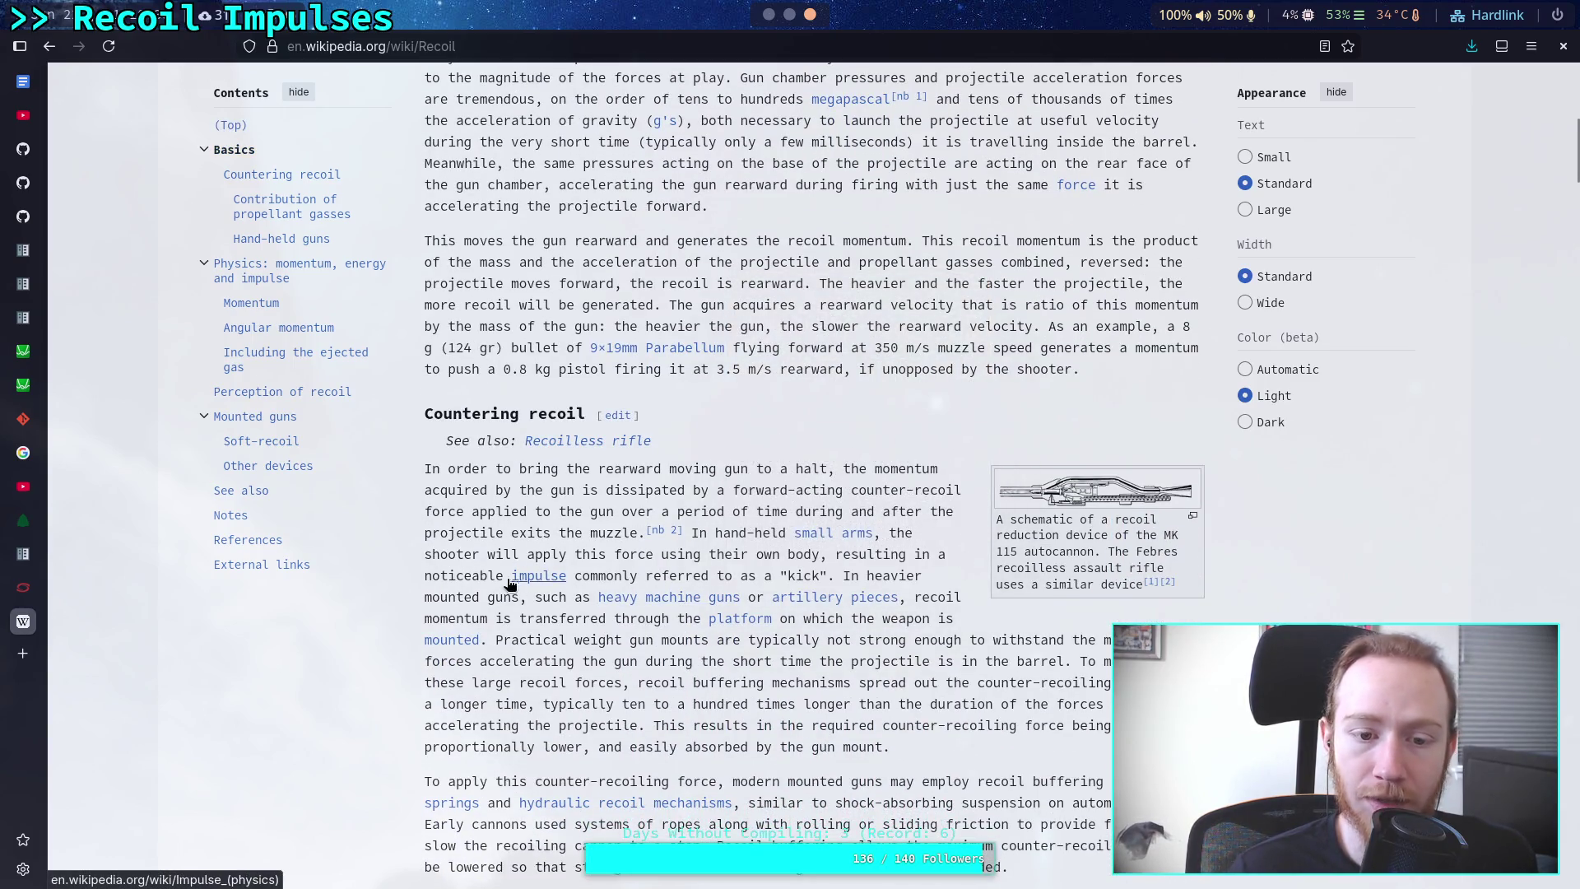
scroll(423, 557, up, 2)
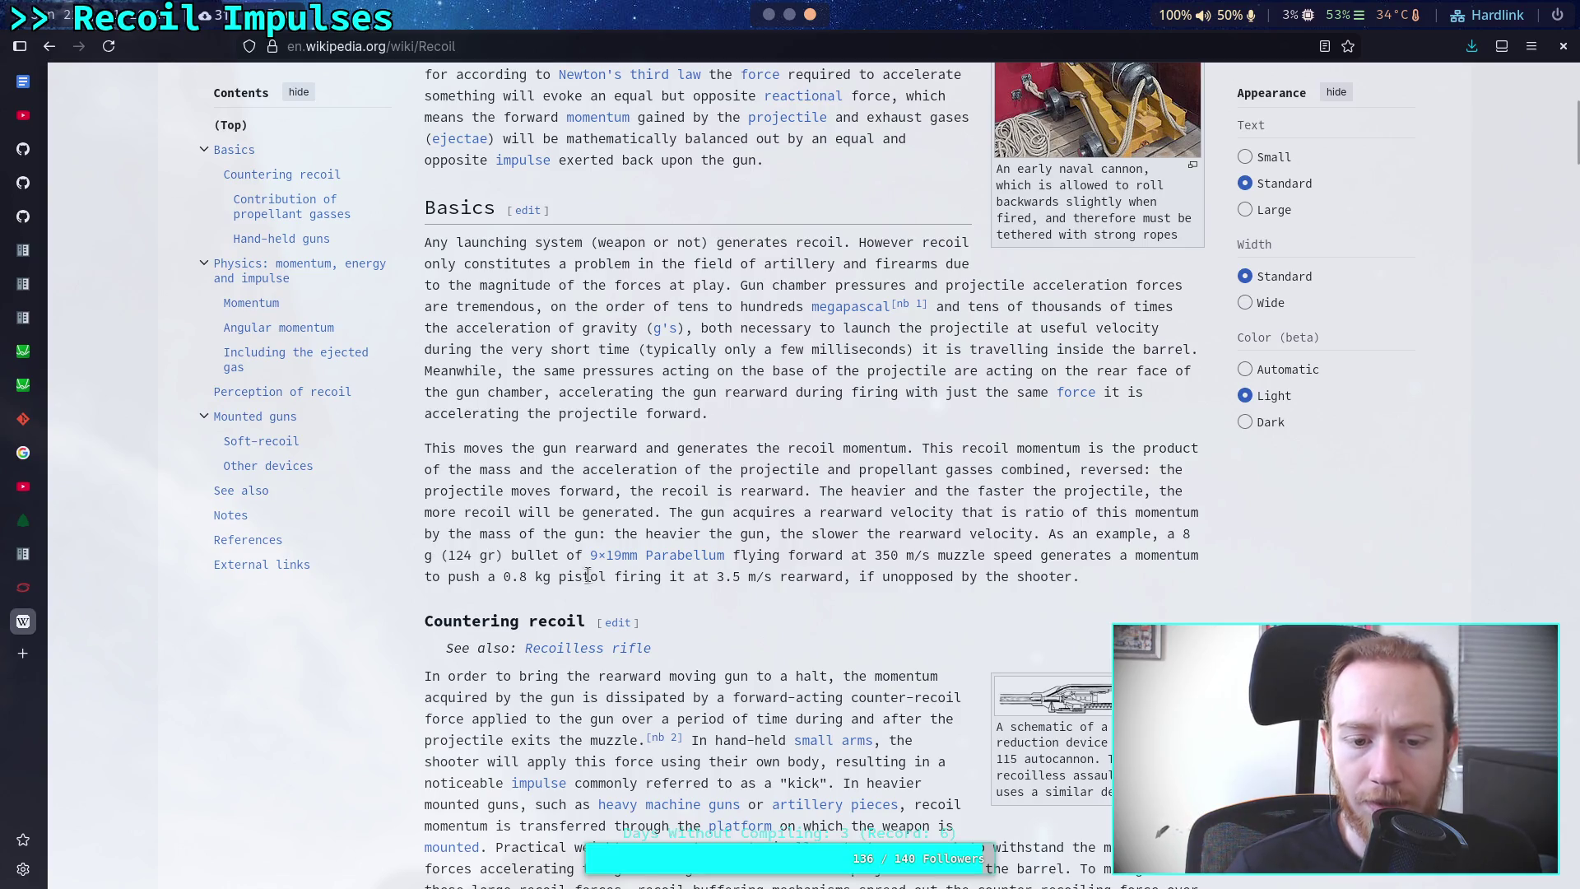
drag(693, 577, 757, 576)
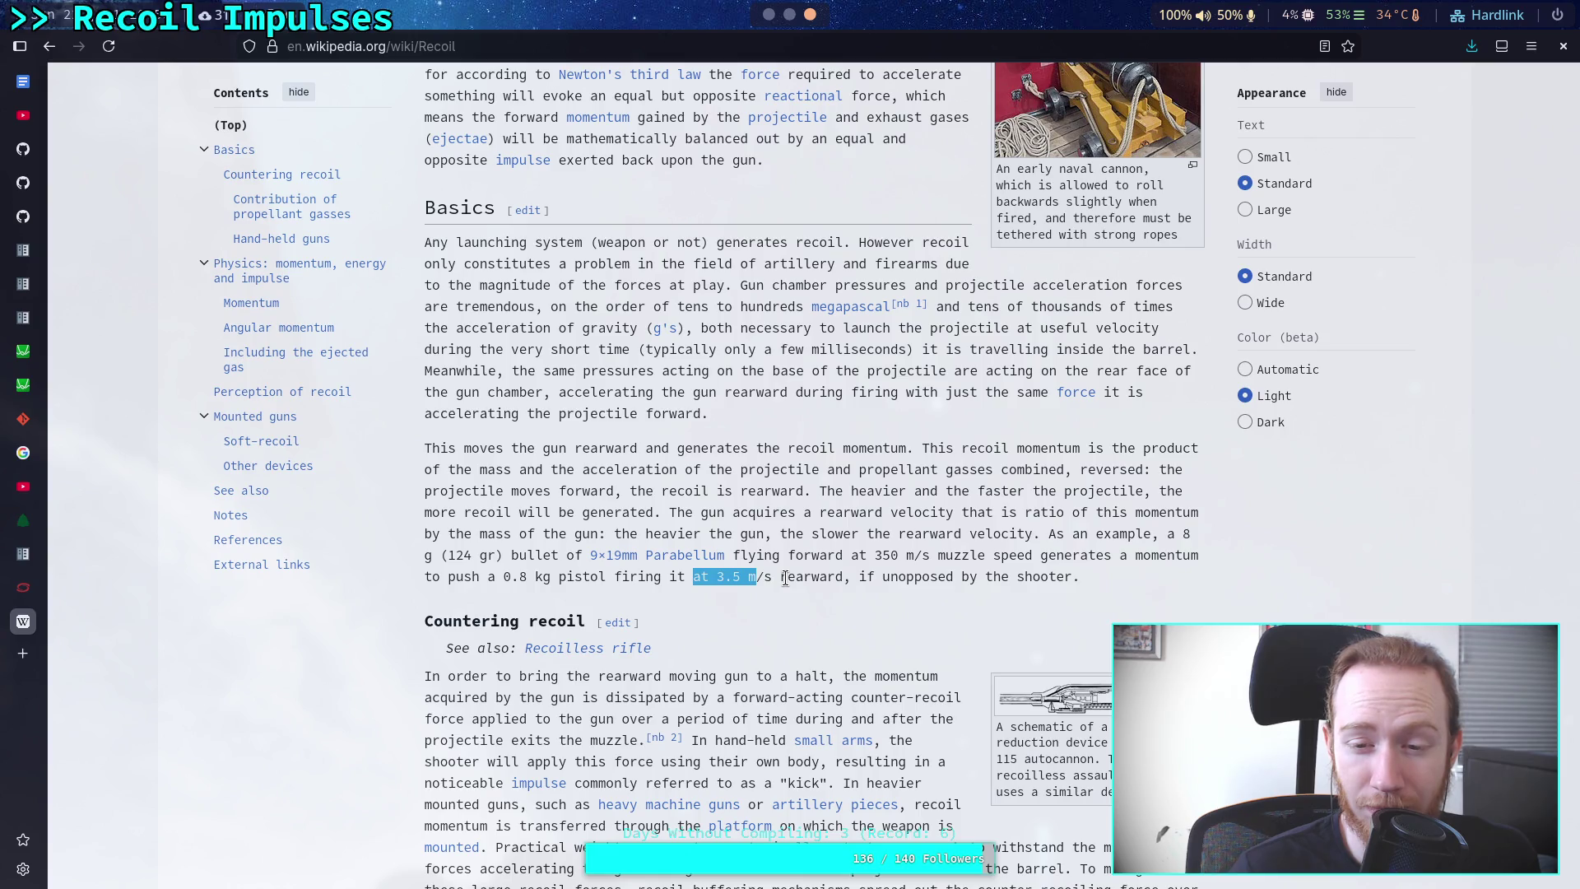
click(741, 605)
Step: Work through the momentum and recoil-force equations down to the Angular momentum section
scroll(742, 600, down, 10)
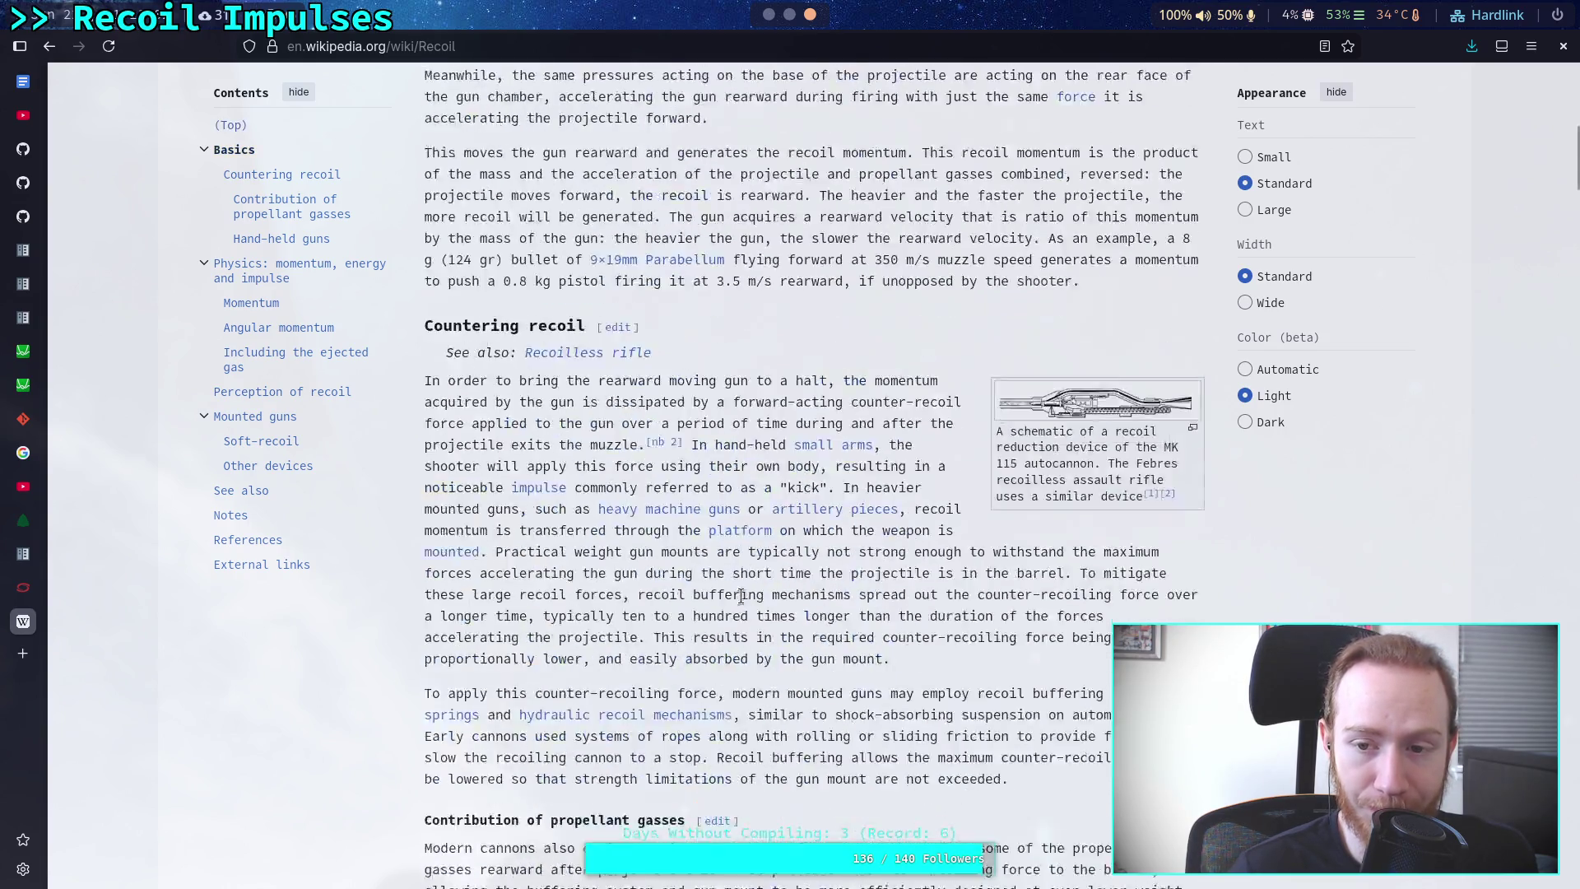
scroll(741, 594, down, 5)
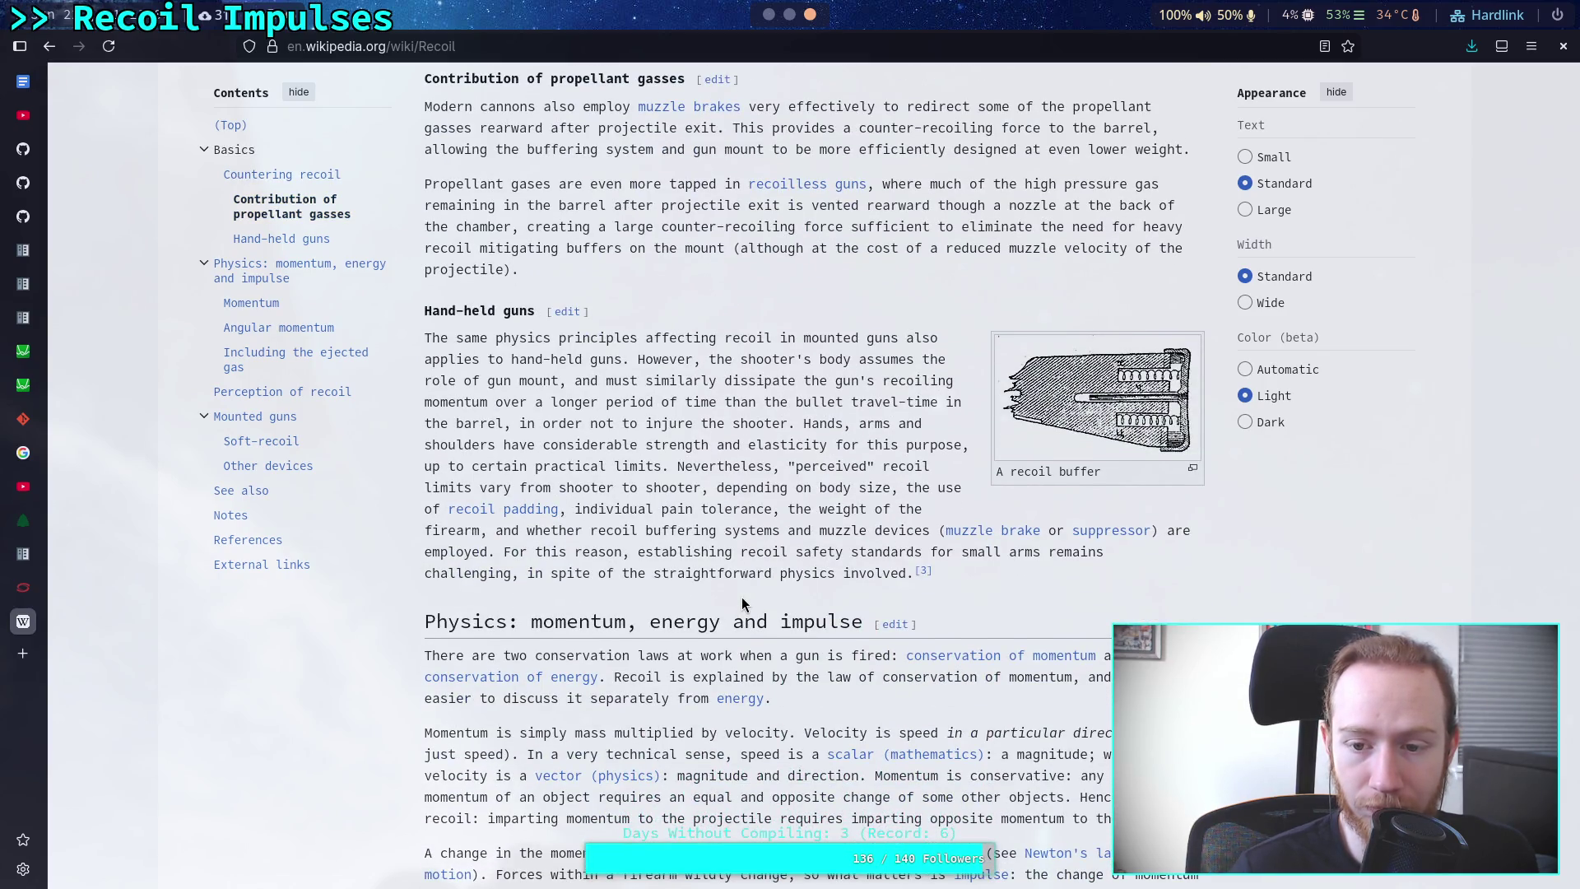
scroll(741, 605, down, 5)
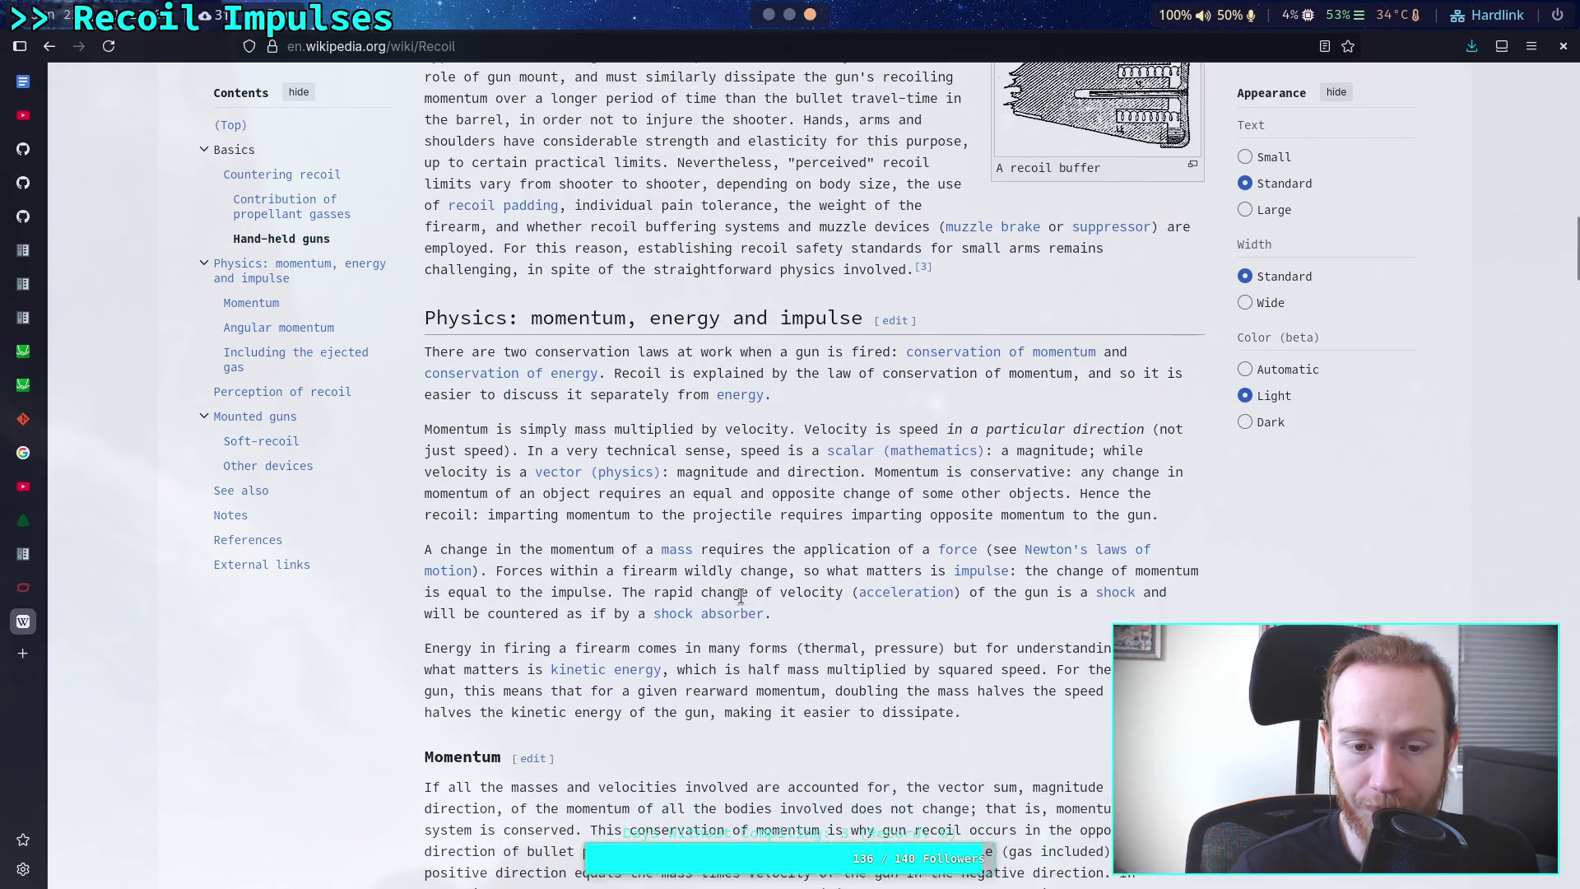
scroll(742, 594, down, 2)
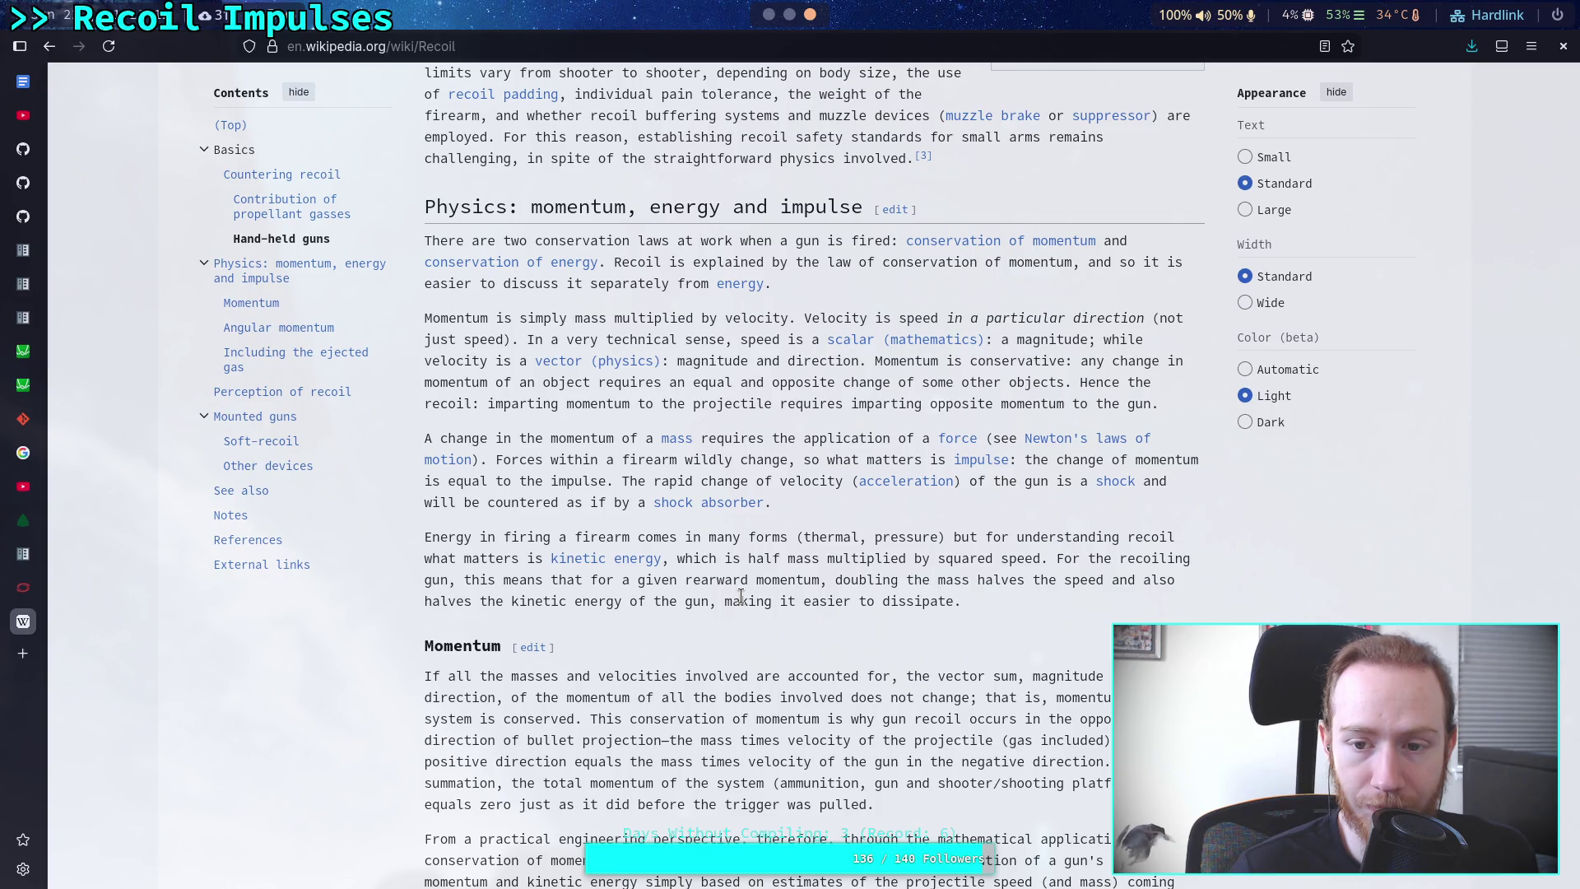
scroll(741, 596, up, 15)
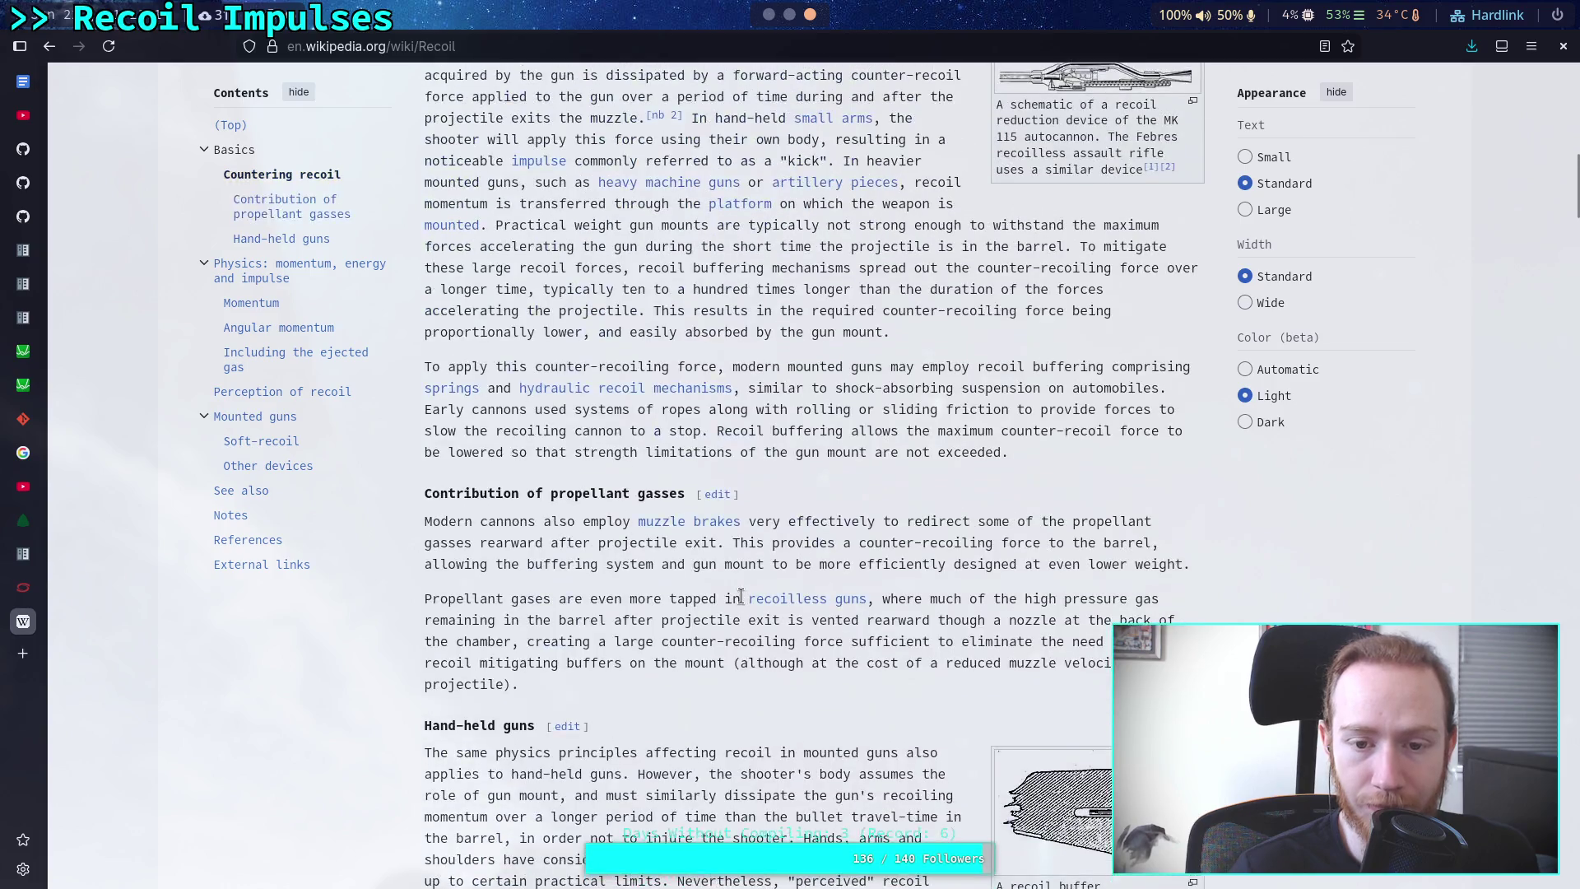
scroll(742, 596, down, 10)
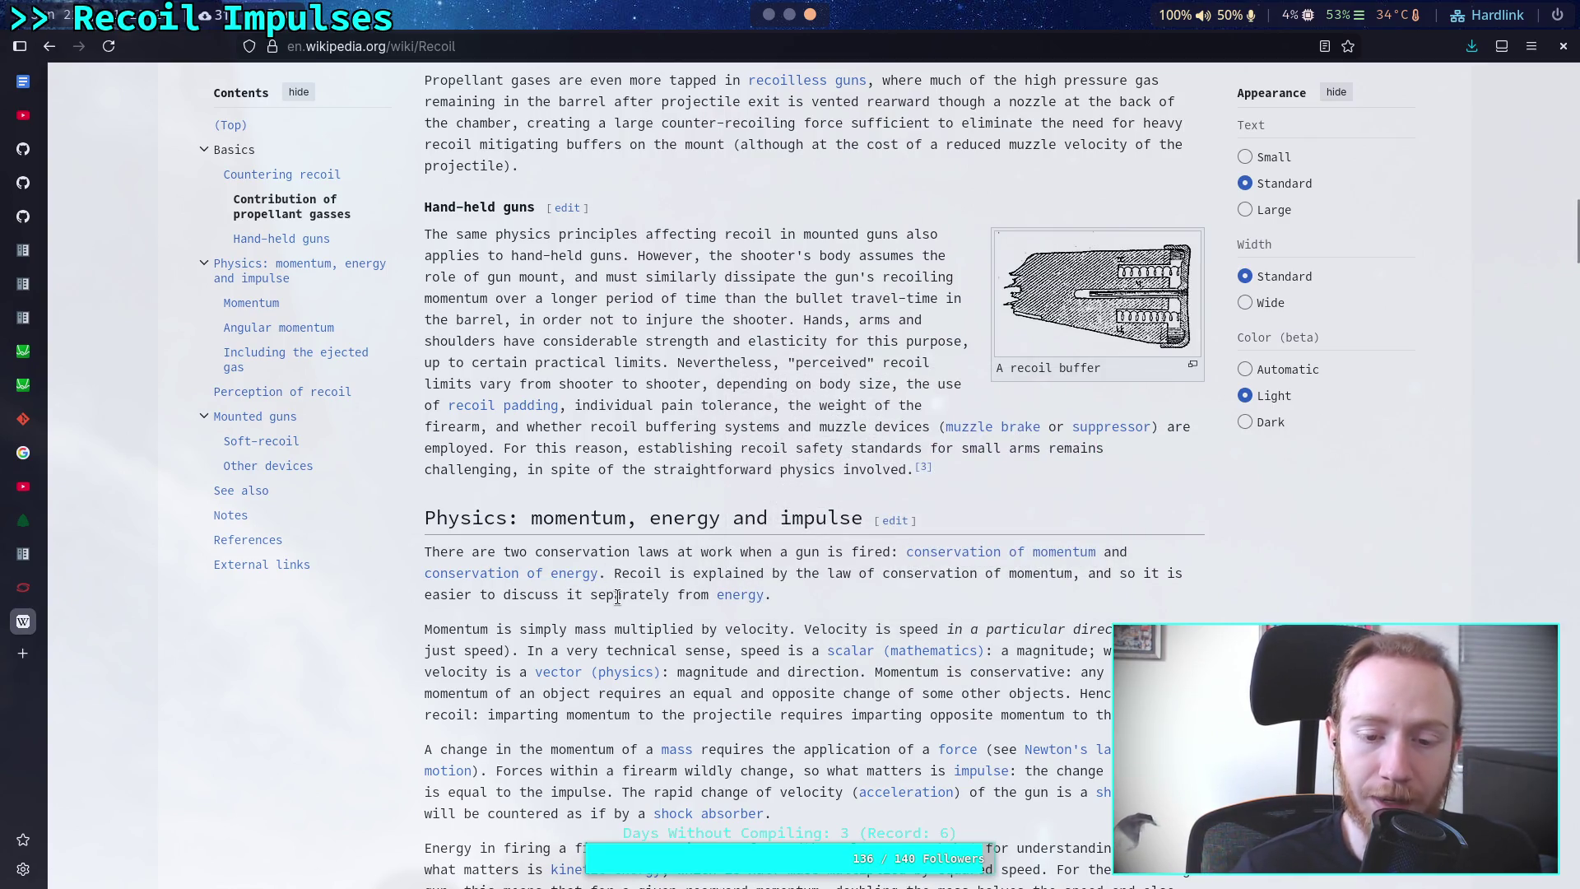
scroll(617, 598, down, 4)
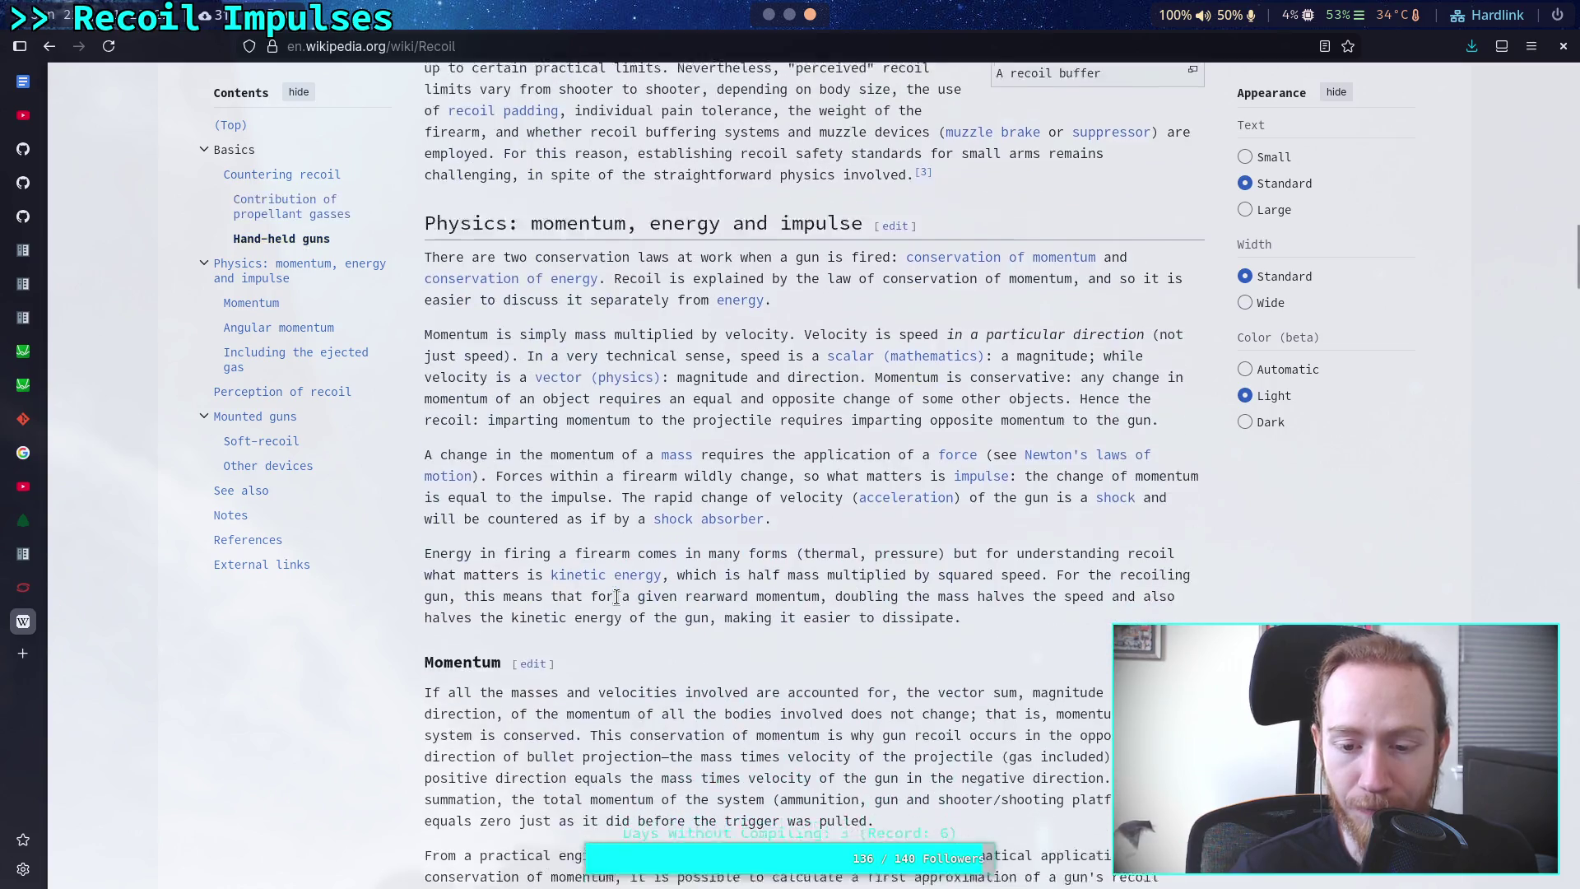
scroll(618, 598, down, 3)
scroll(618, 598, up, 3)
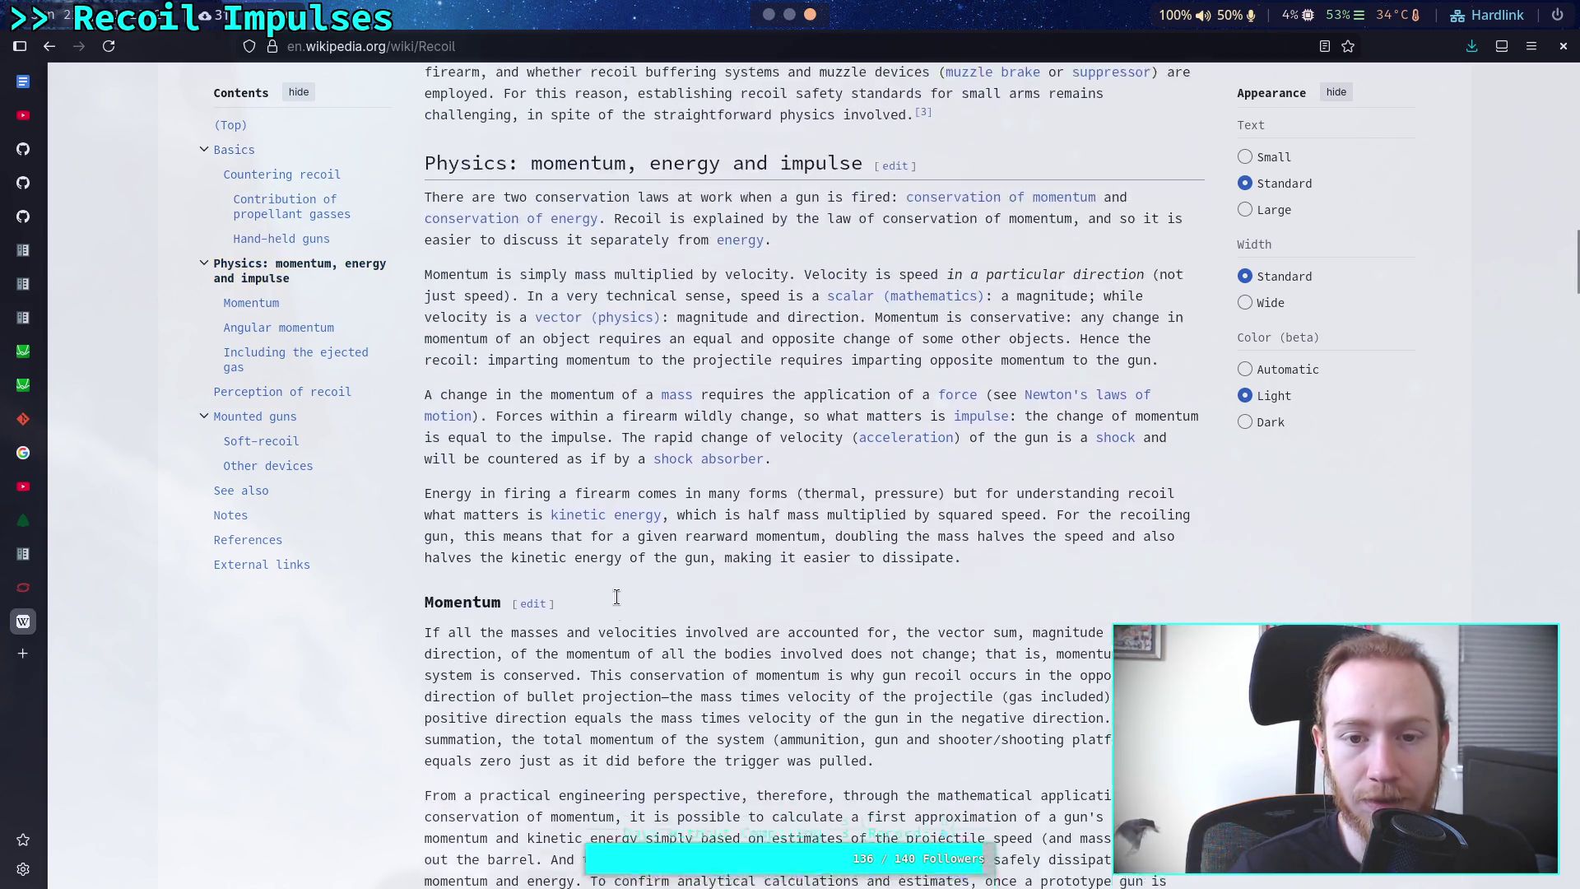
scroll(618, 597, down, 12)
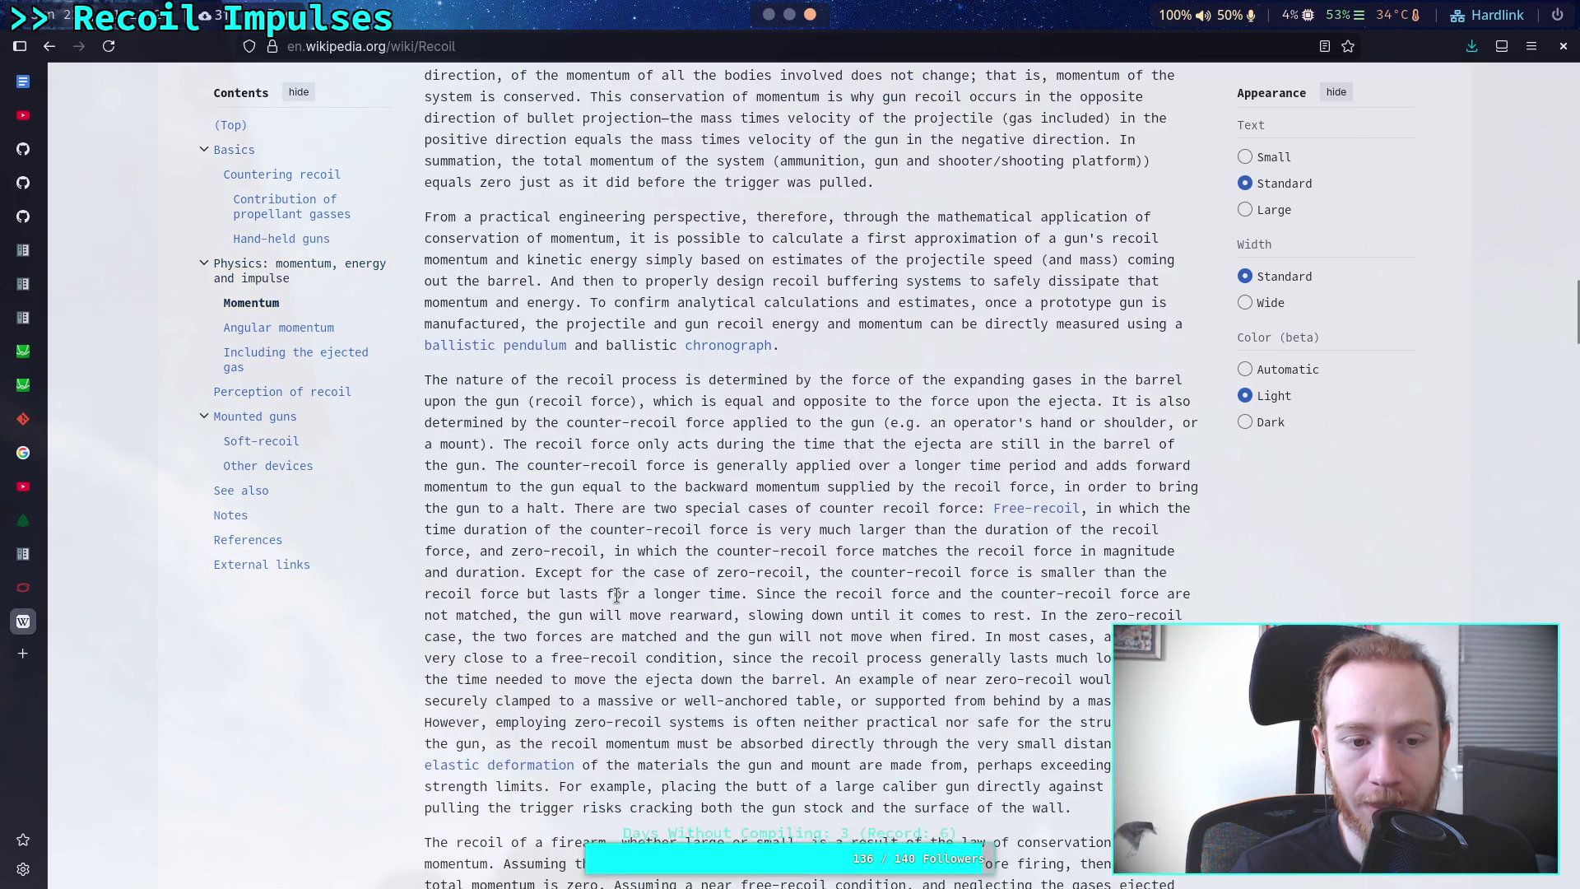
scroll(617, 595, down, 9)
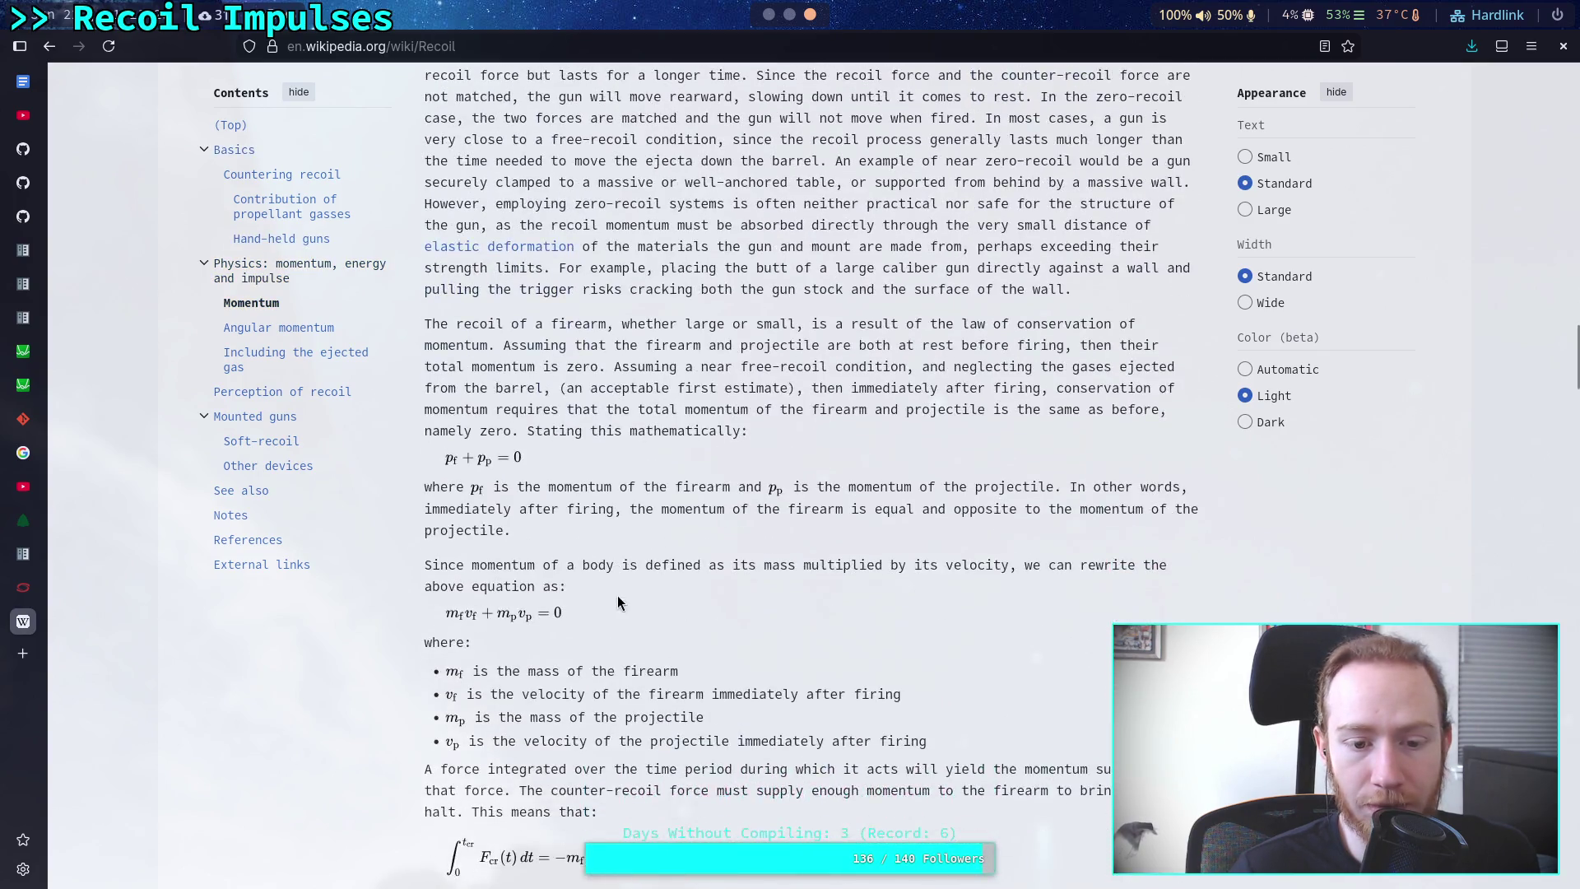
scroll(626, 599, up, 1)
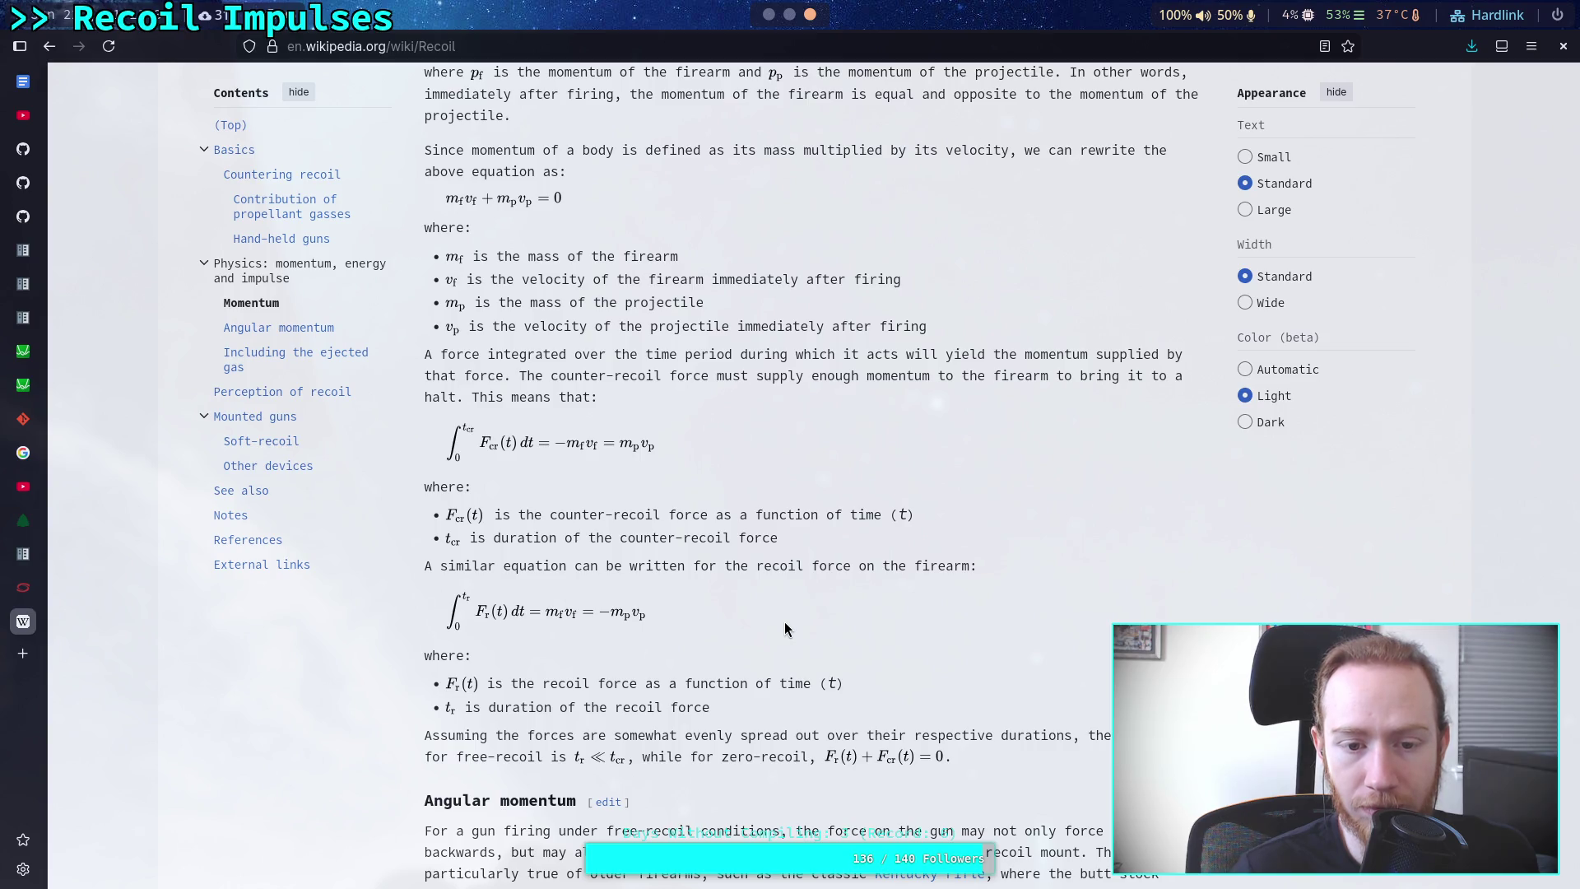
scroll(785, 628, down, 7)
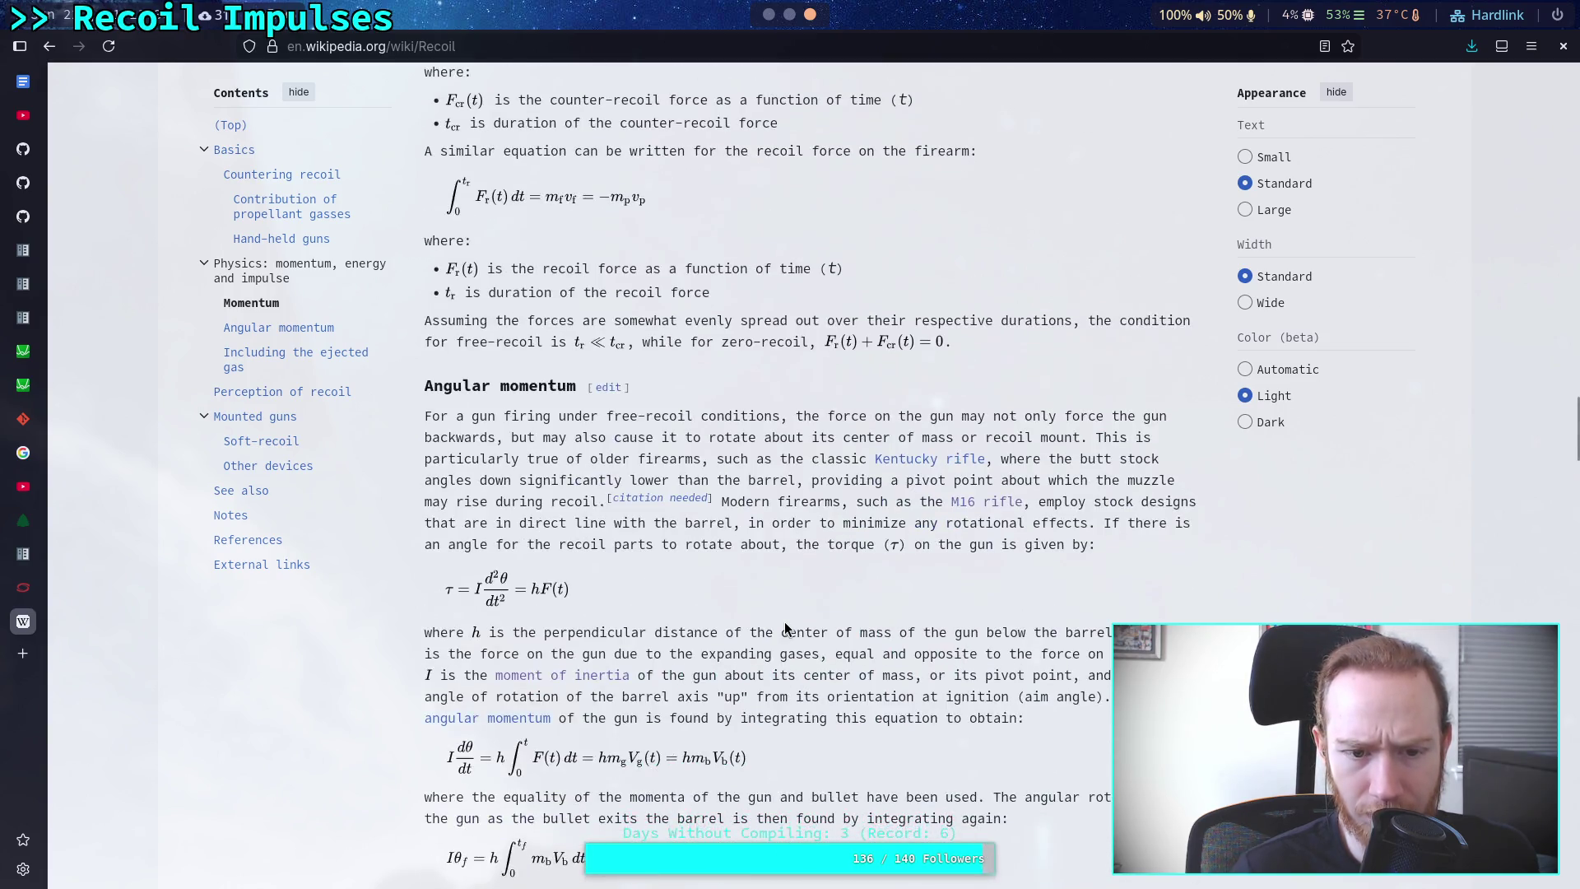
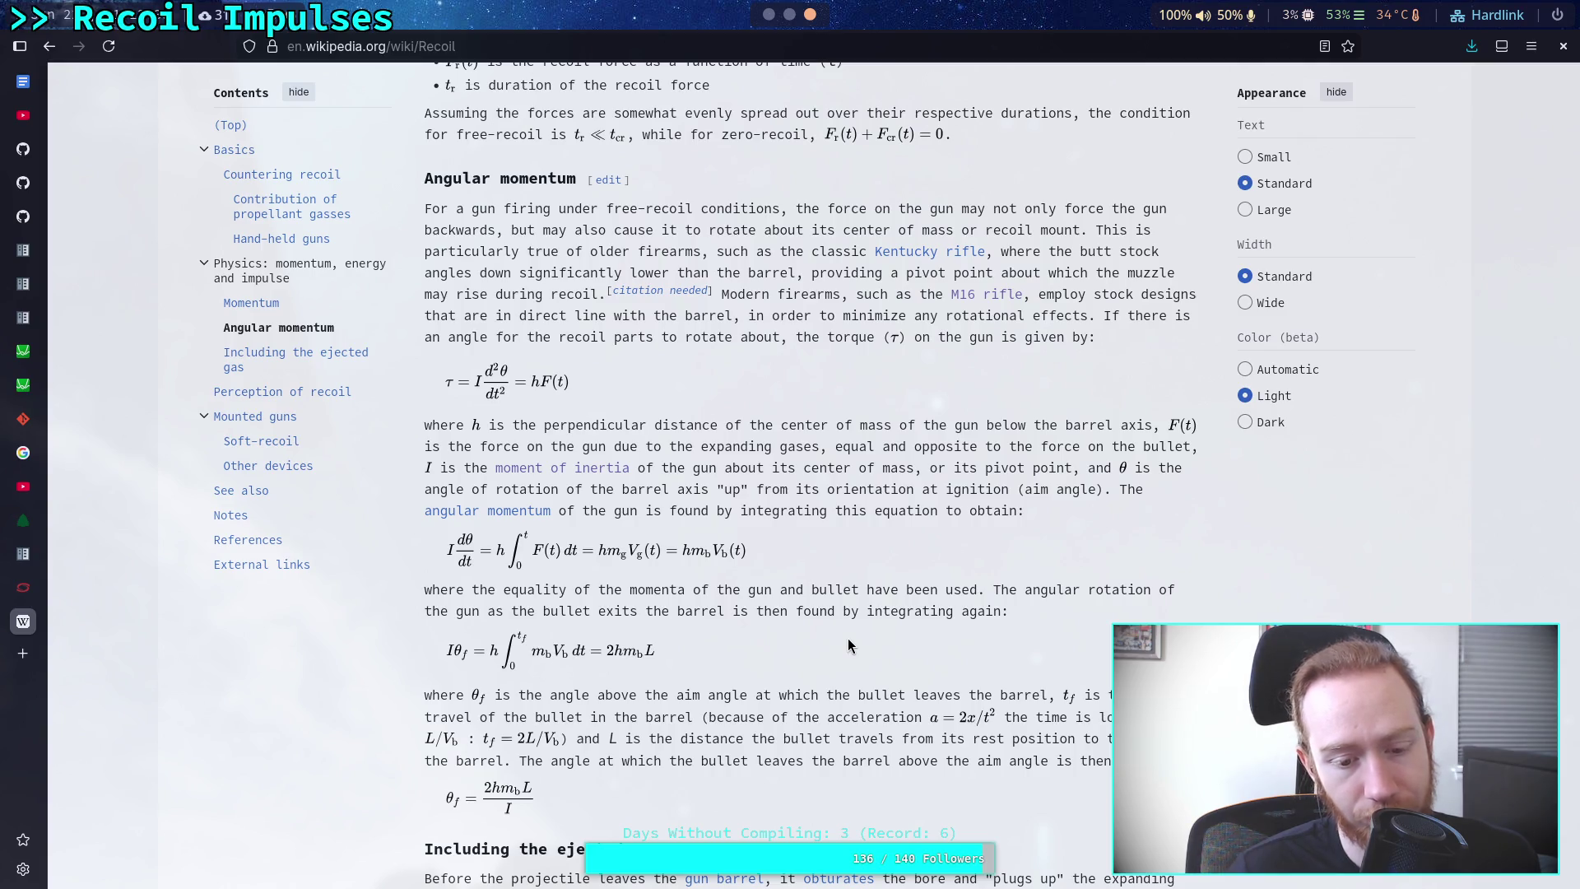
Step: Scroll the Recoil article to 'Including the ejected gas' and its total momentum equation
scroll(951, 743, down, 5)
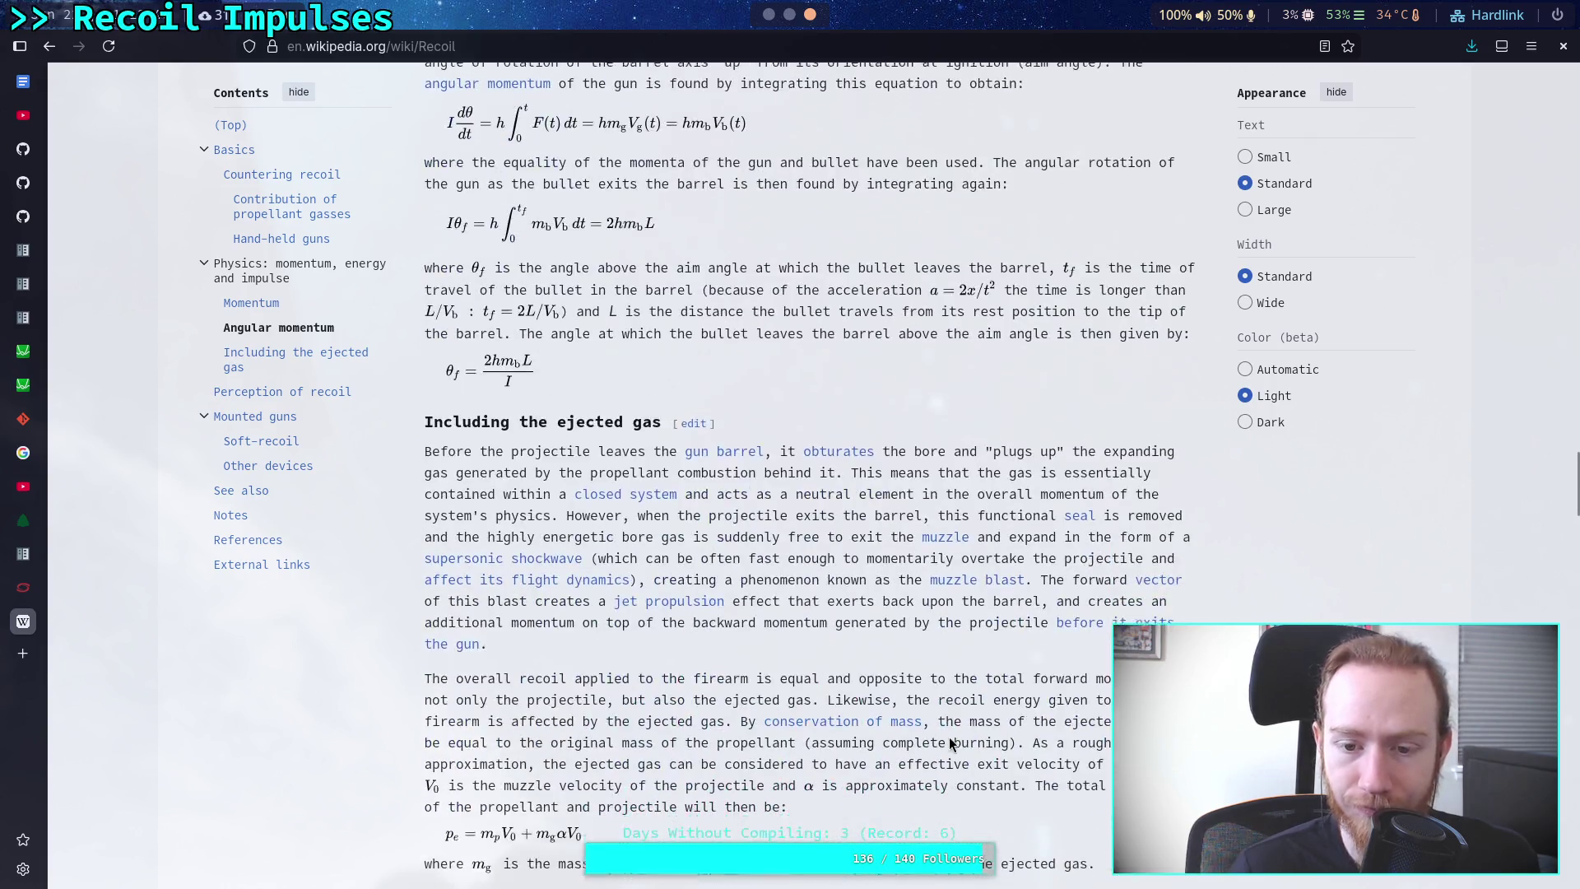
scroll(953, 745, down, 1)
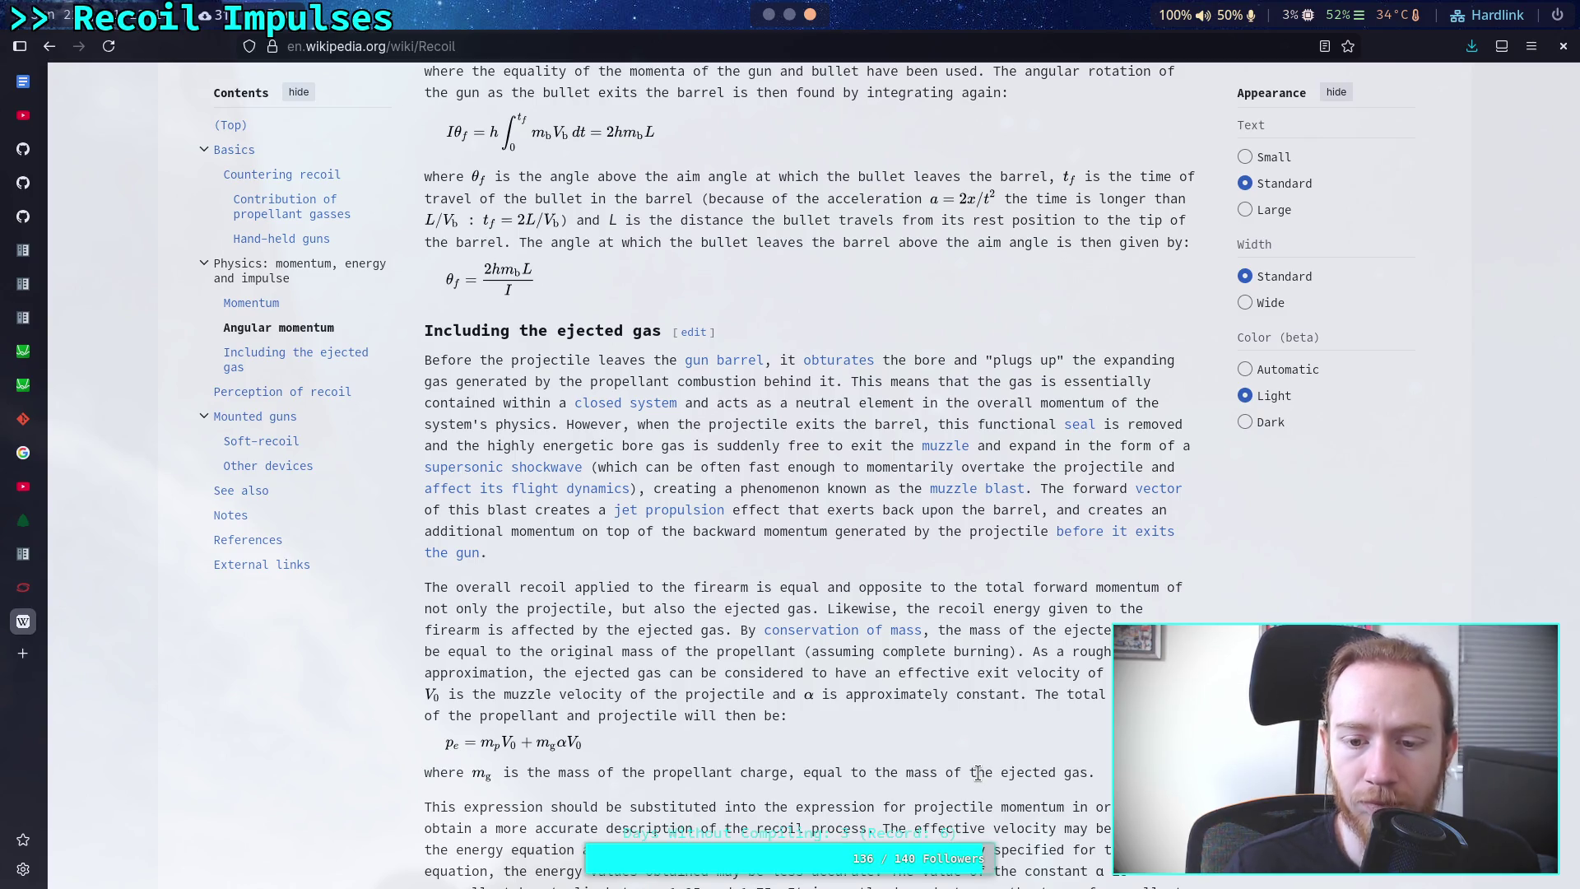
scroll(1011, 810, down, 3)
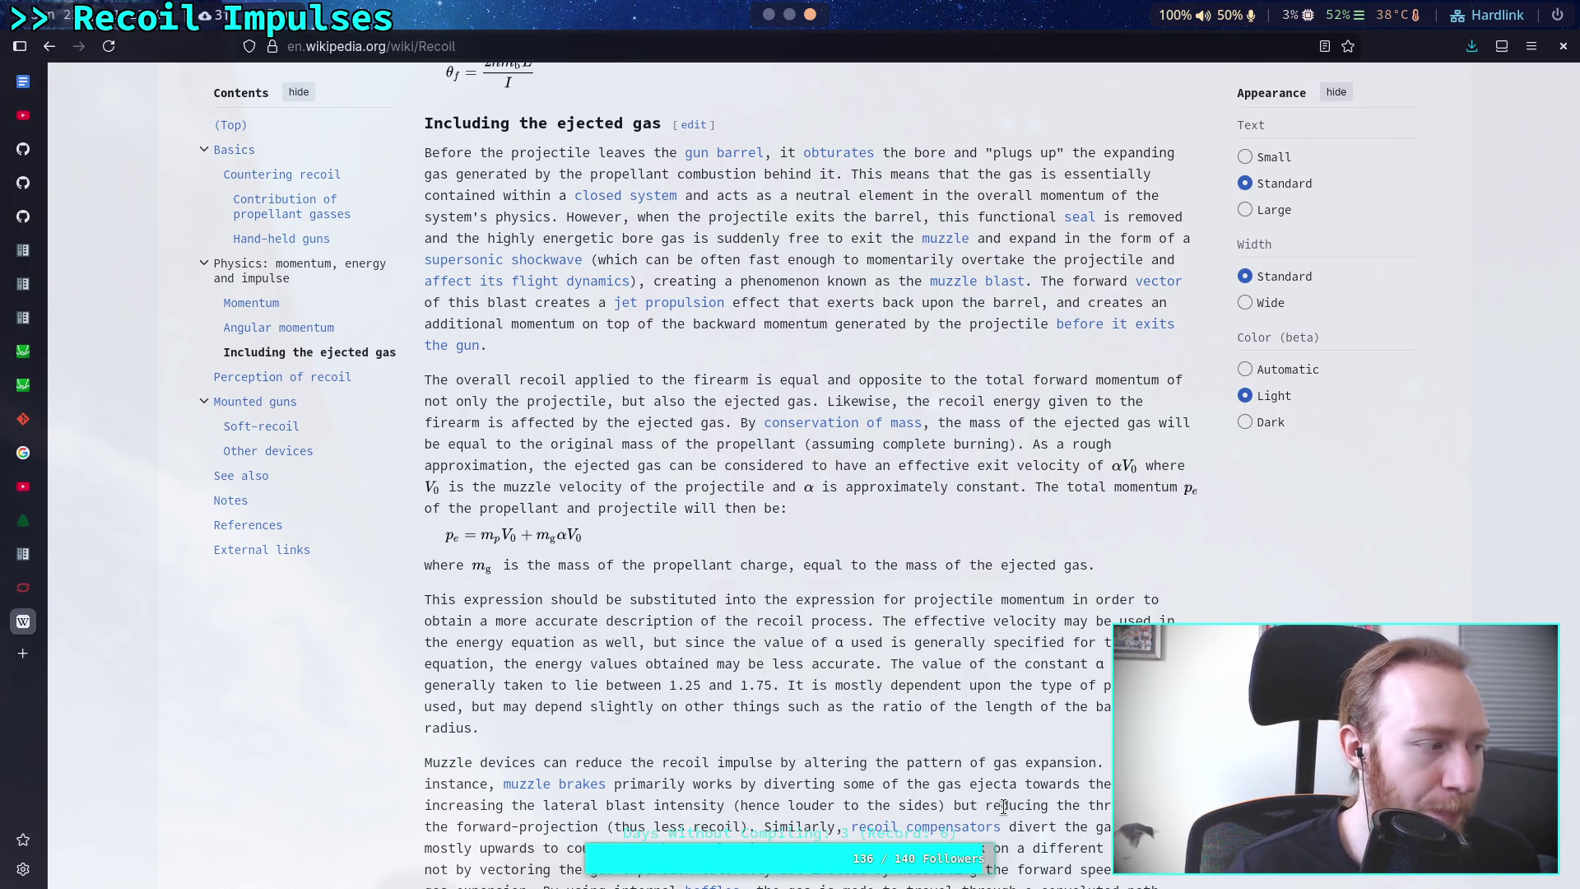
Step: Read Perception of recoil, highlighting the rifle-scope injury phrase, down to the Handloads.com impulse list
scroll(1004, 806, down, 5)
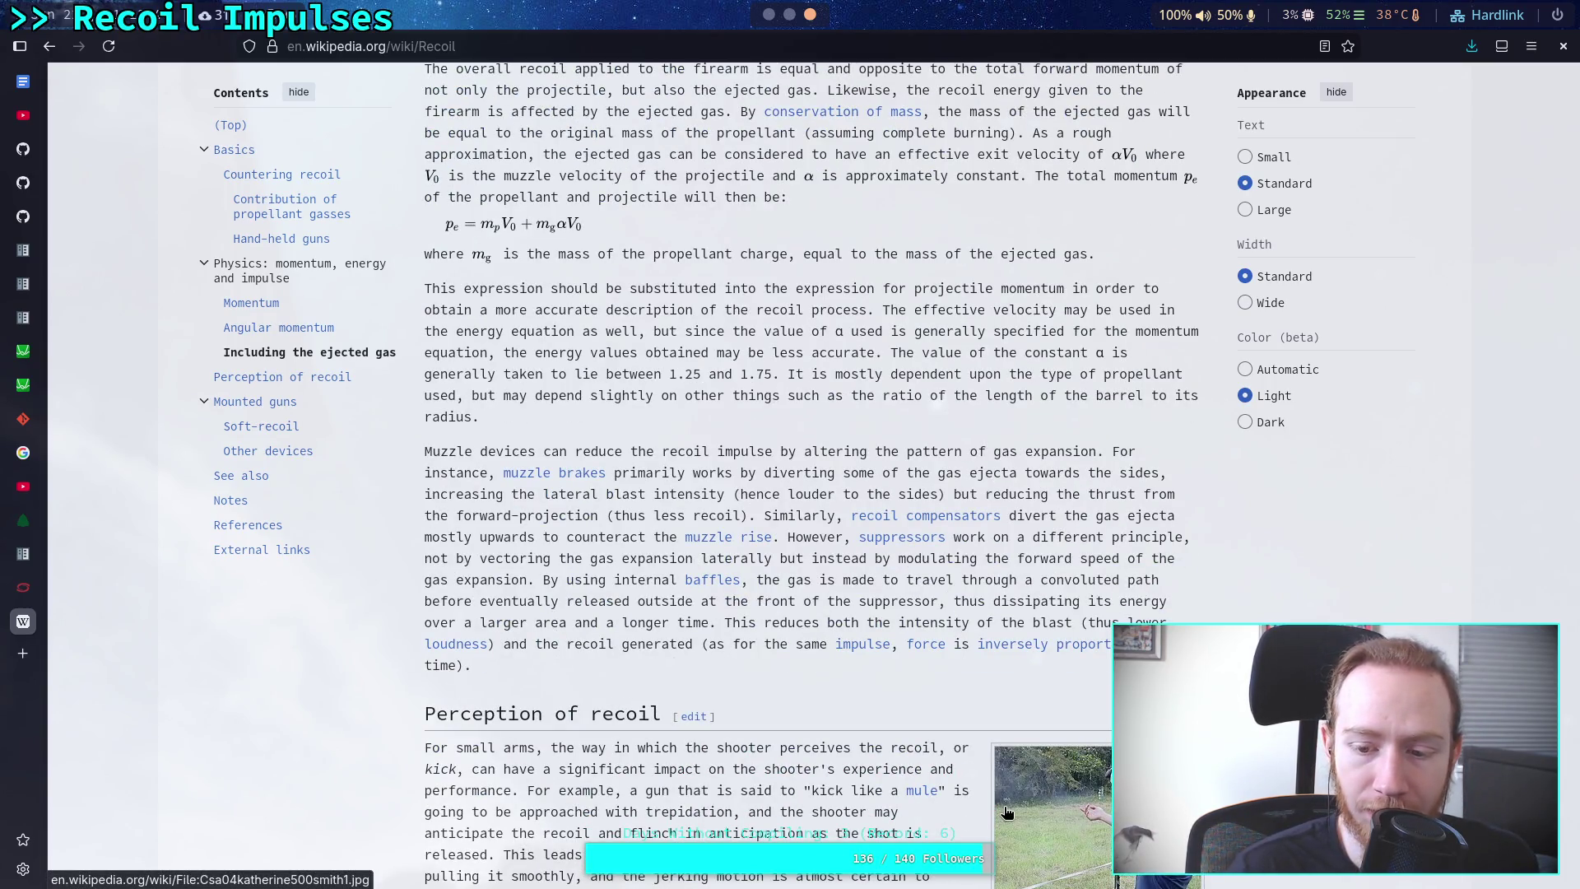
scroll(983, 798, down, 3)
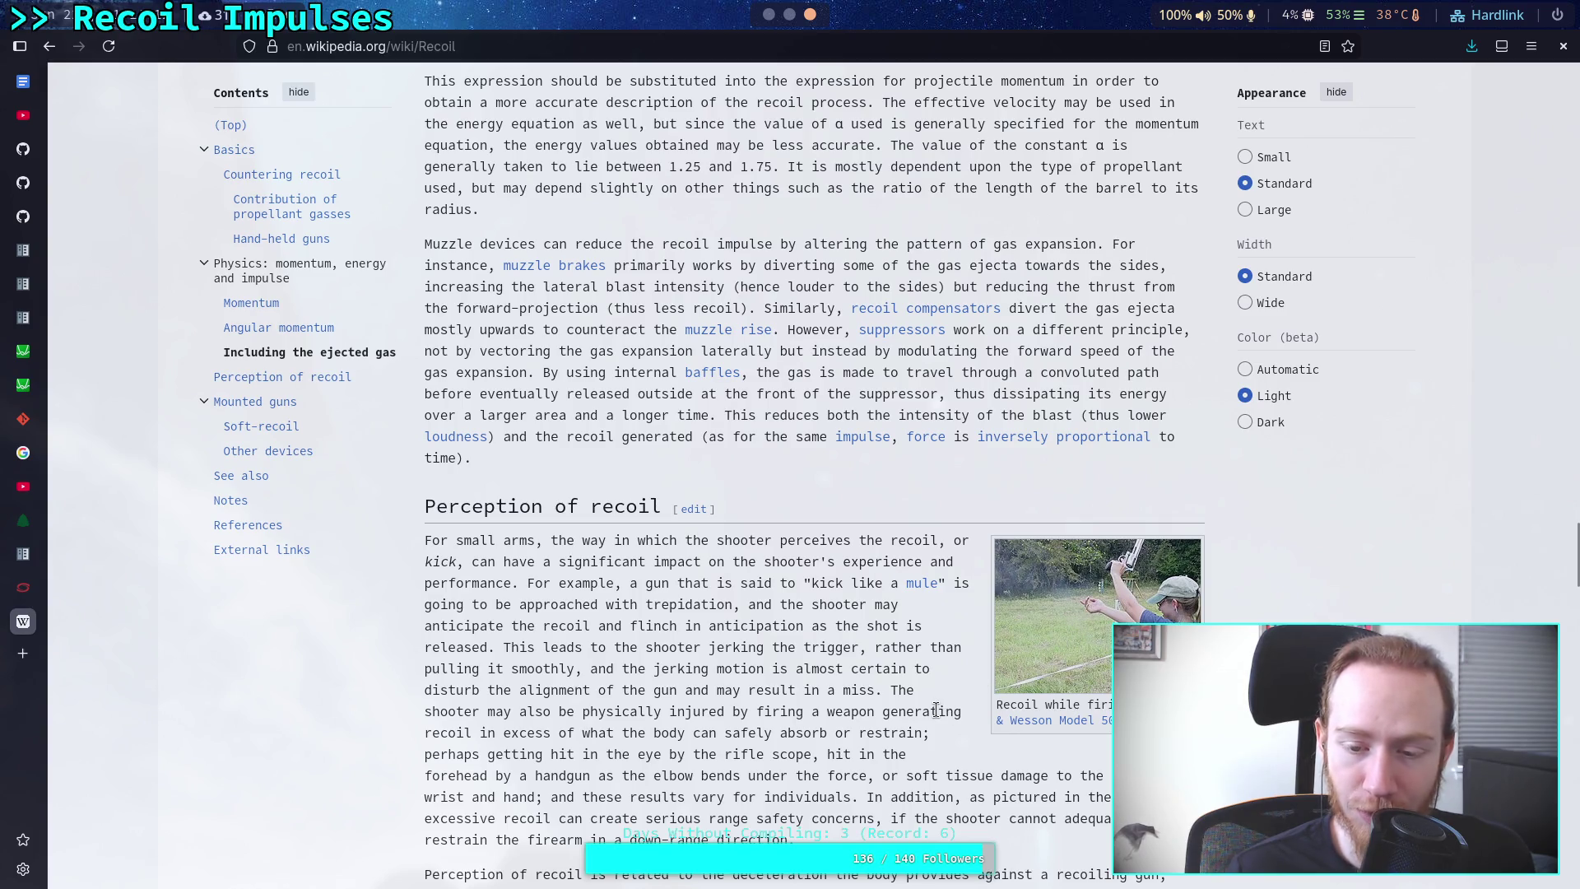
scroll(959, 699, down, 3)
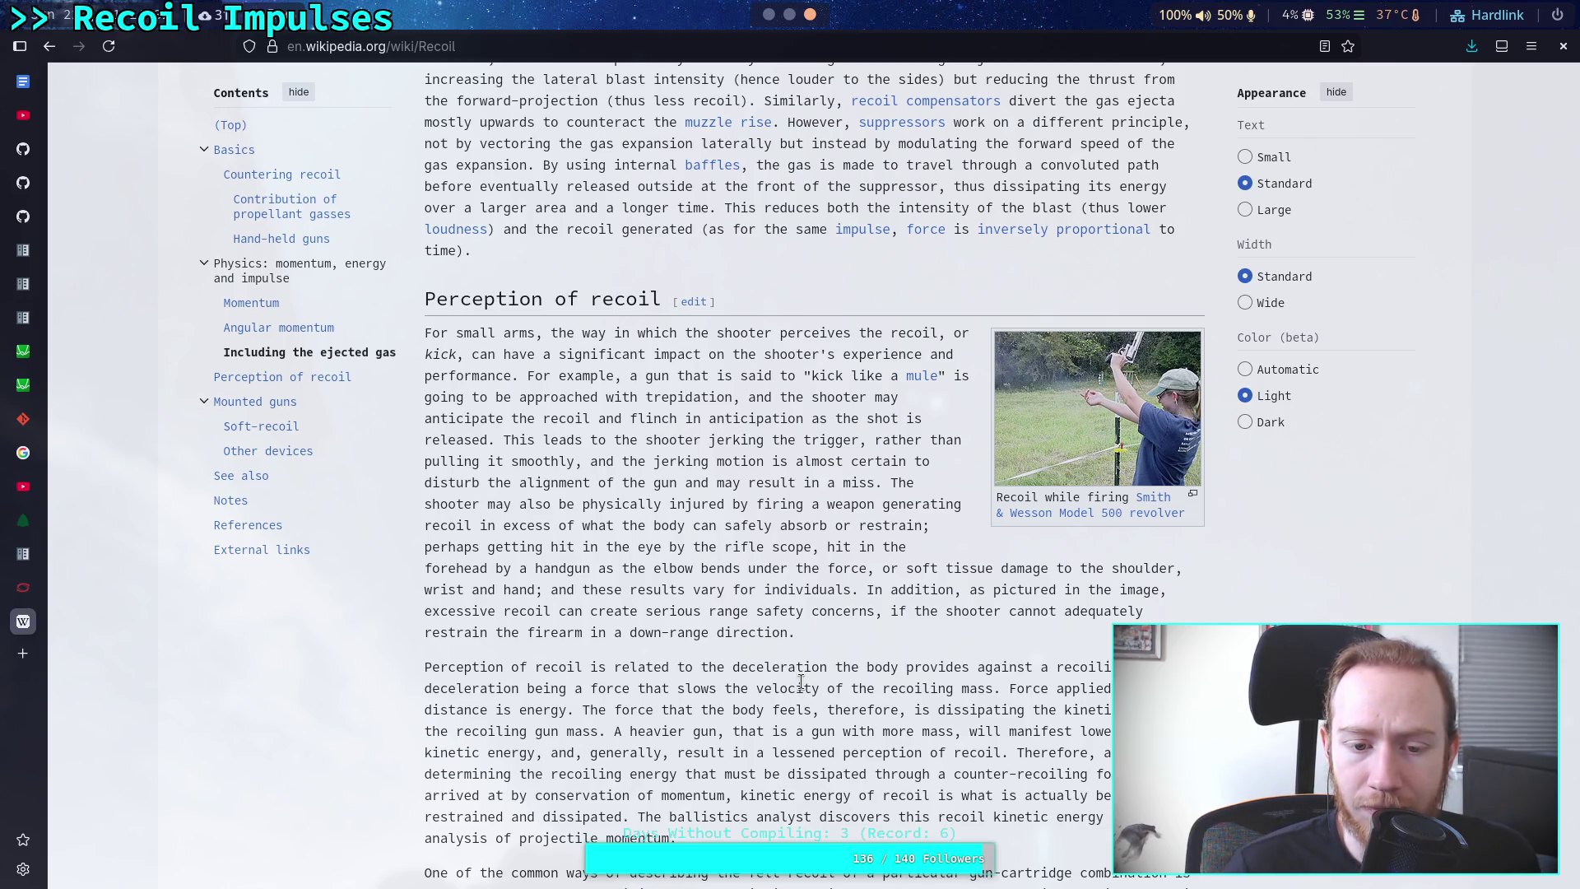
scroll(802, 684, down, 4)
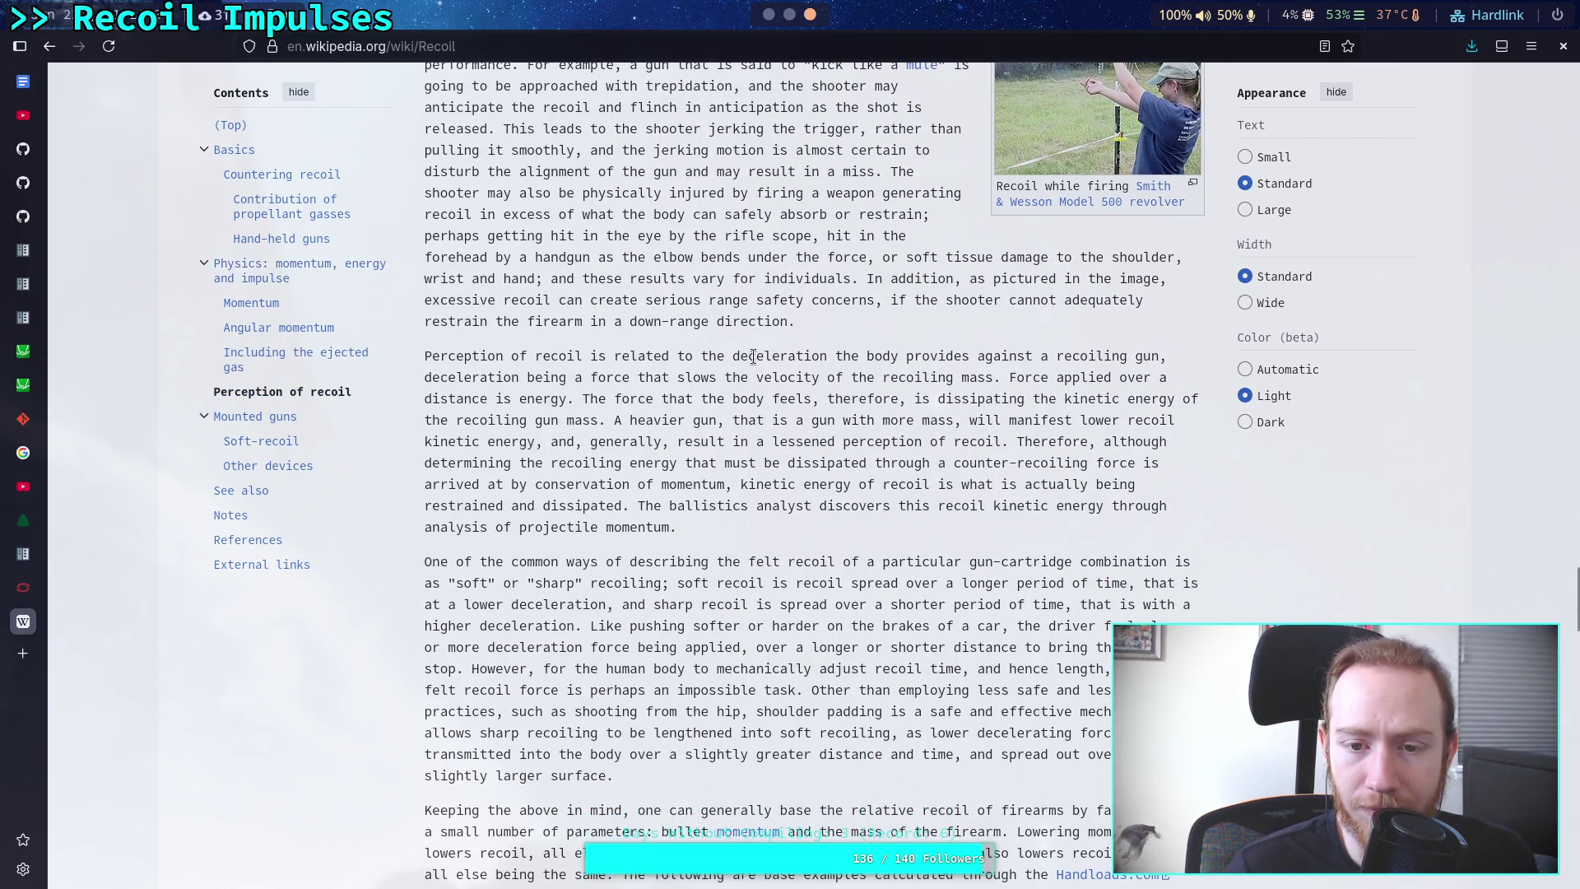
drag(813, 236, 551, 236)
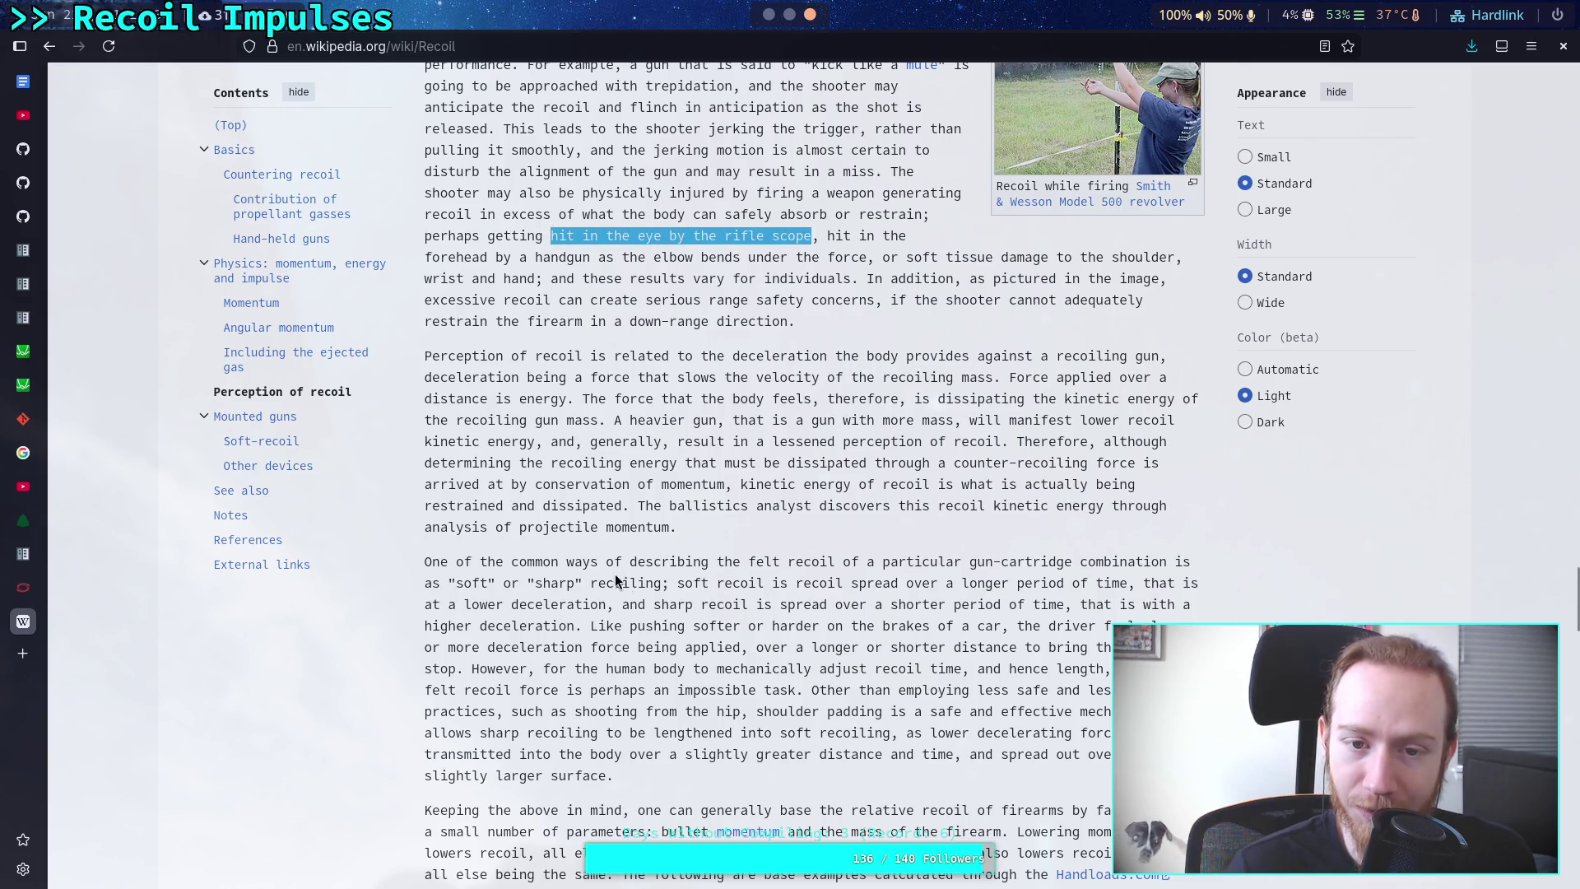
scroll(616, 580, down, 6)
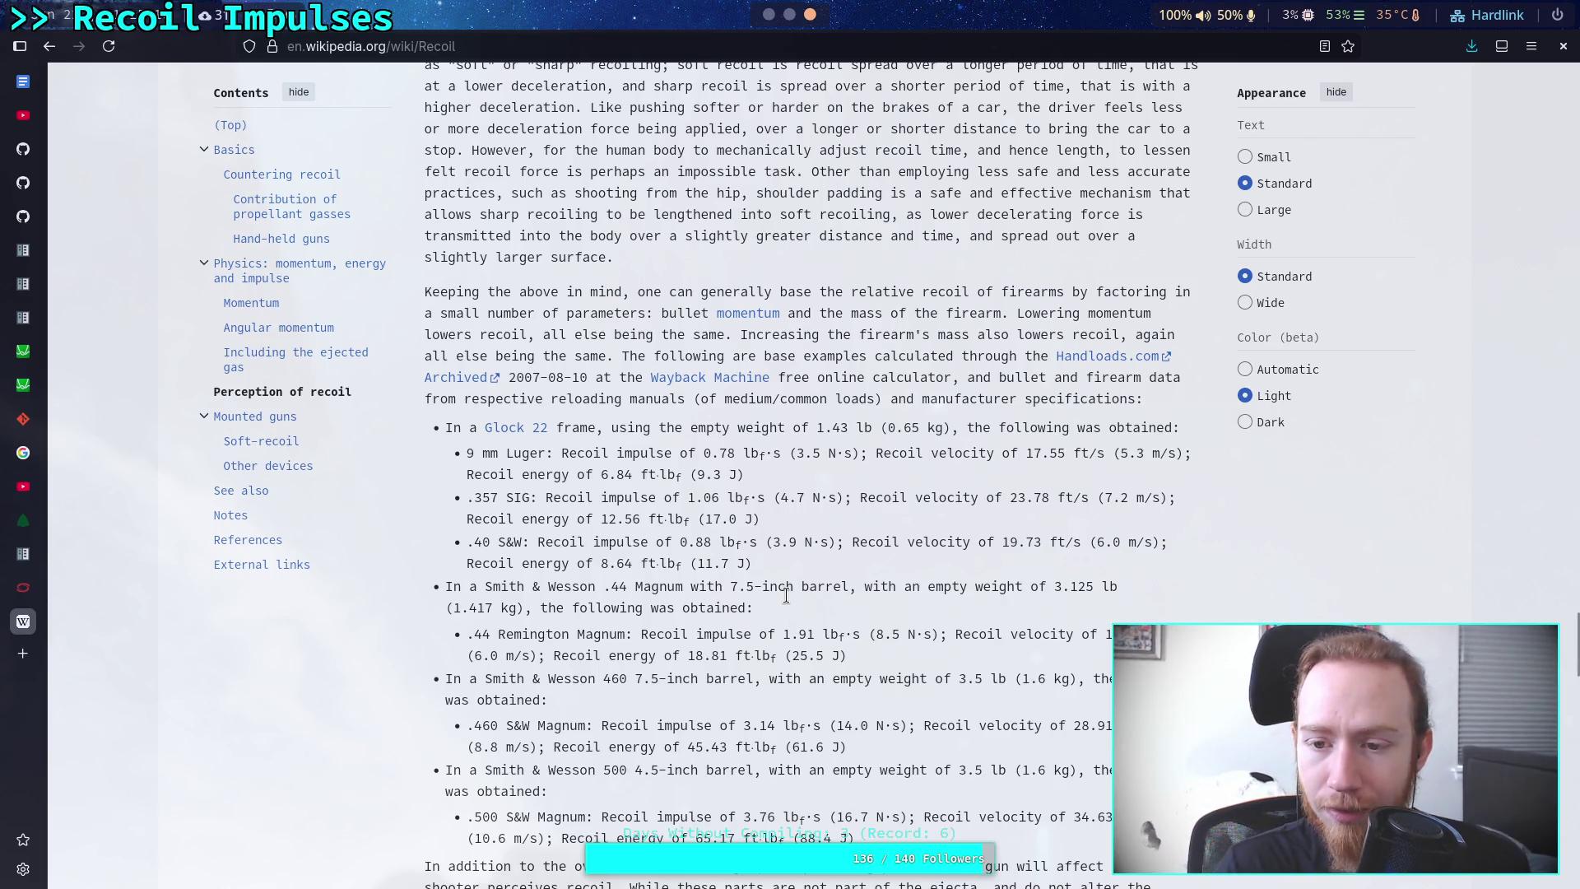
scroll(770, 582, down, 1)
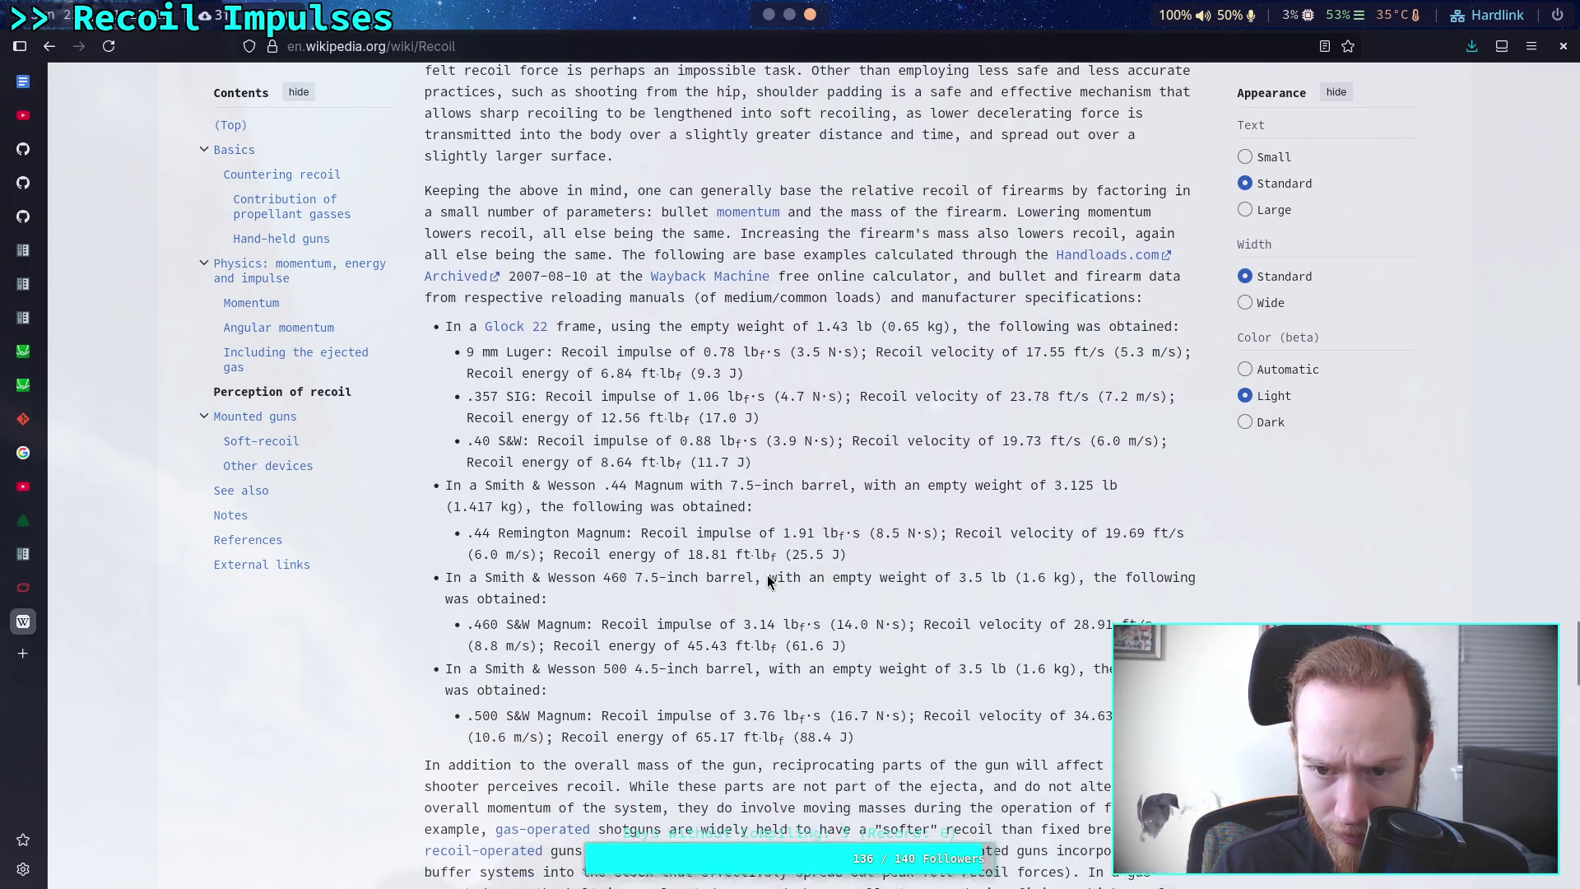
Step: Review the handgun recoil figures up to .500 S&W Magnum (3.76 lbf·s), then switch to Godot's WeaponNode.gd
scroll(769, 581, down, 1)
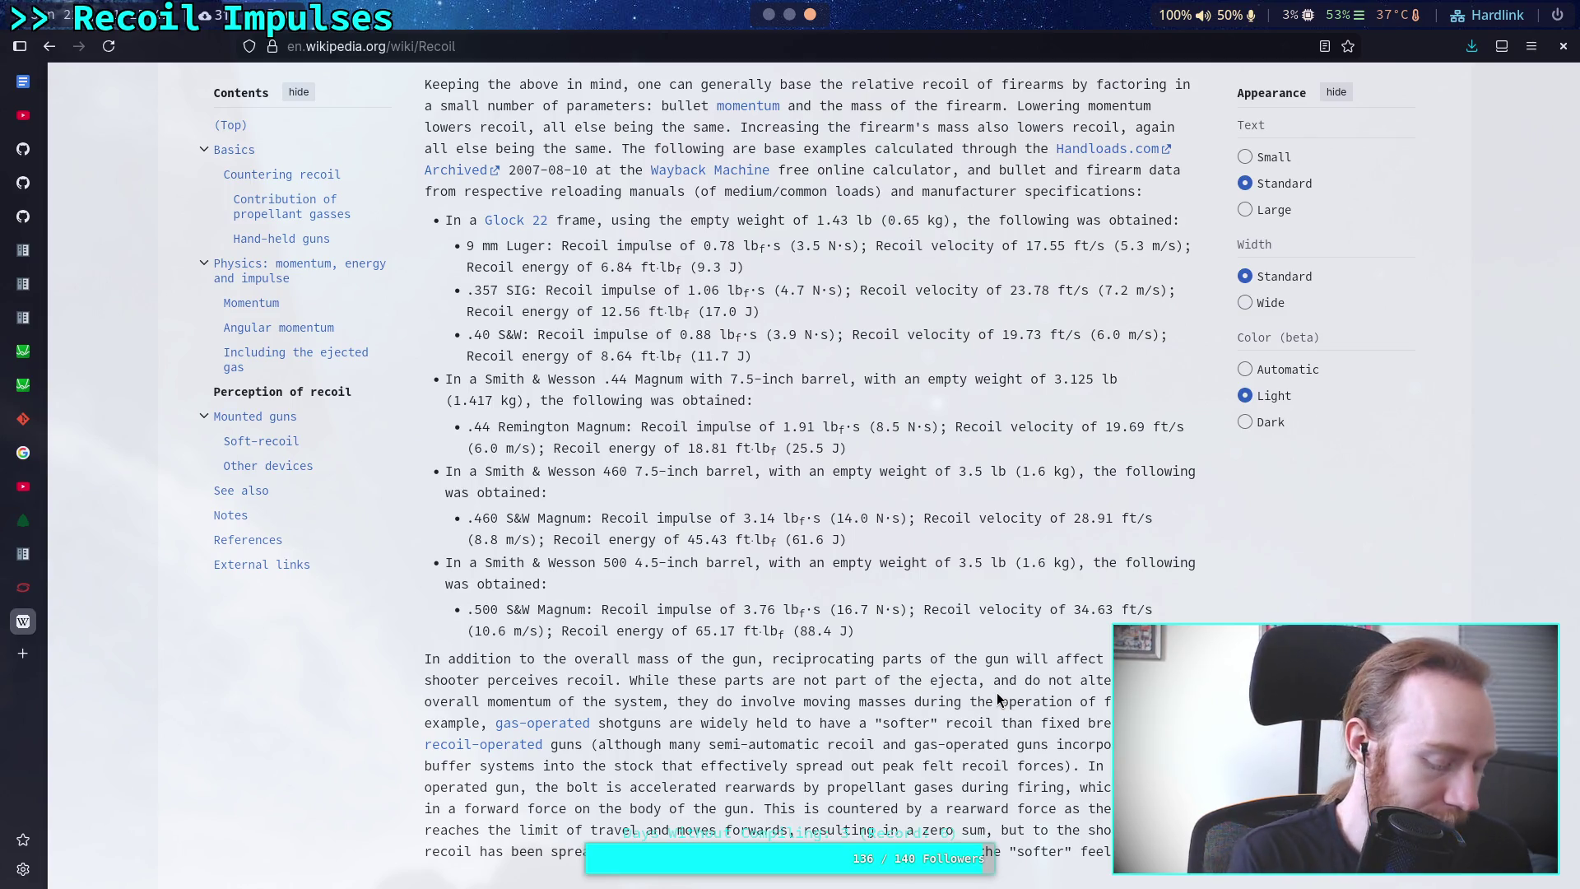
key(alt+Tab)
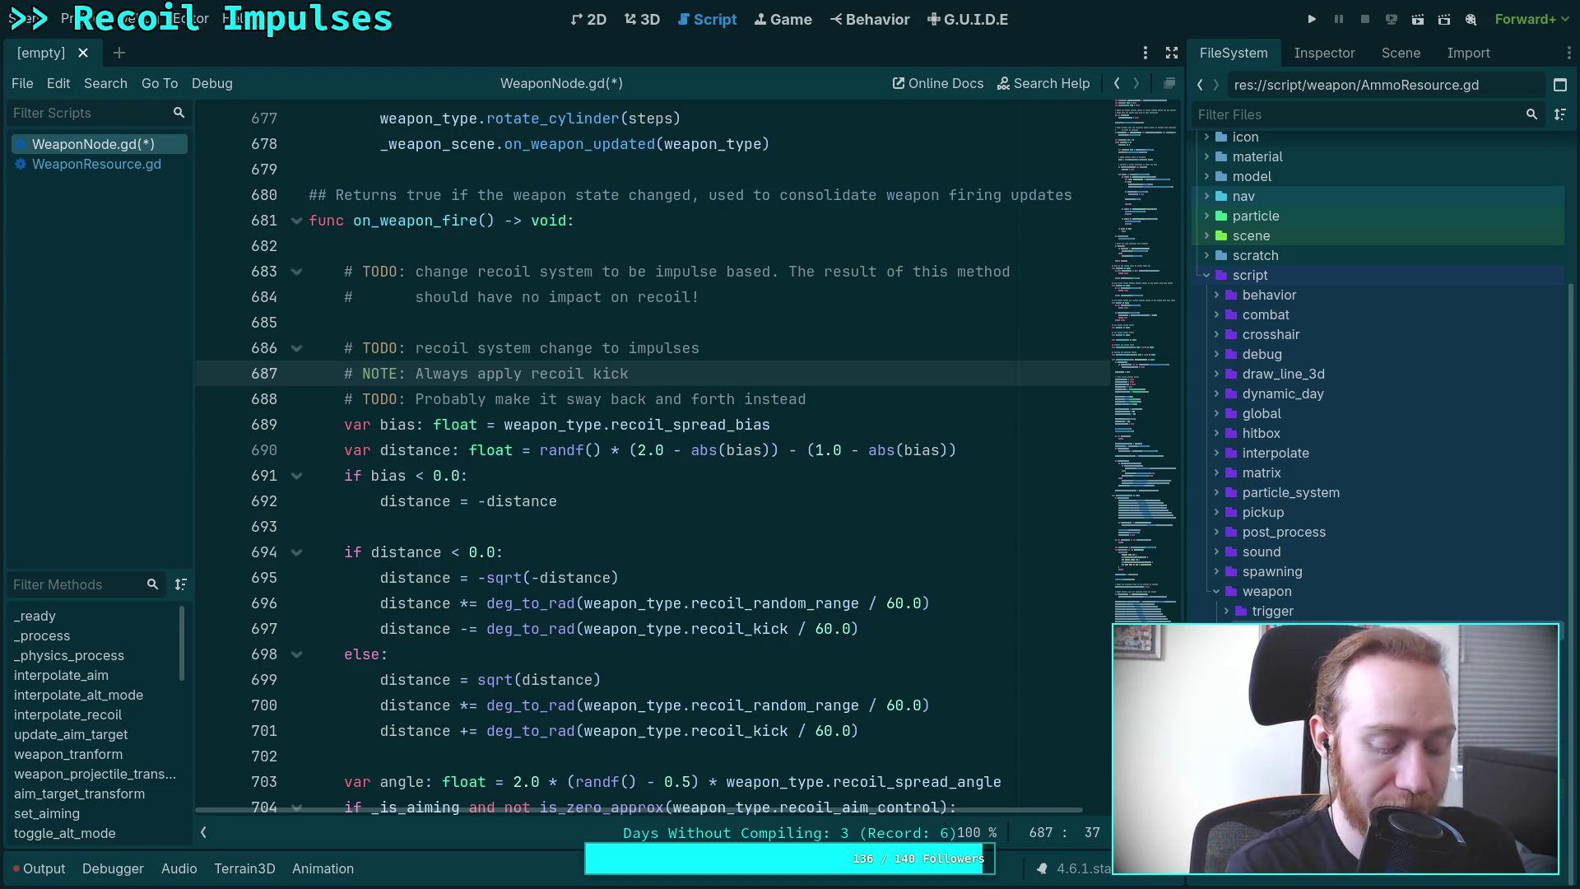
Step: Switch from Godot's WeaponNode.gd back to the browser with the Wikipedia Recoil article
key(alt+Tab)
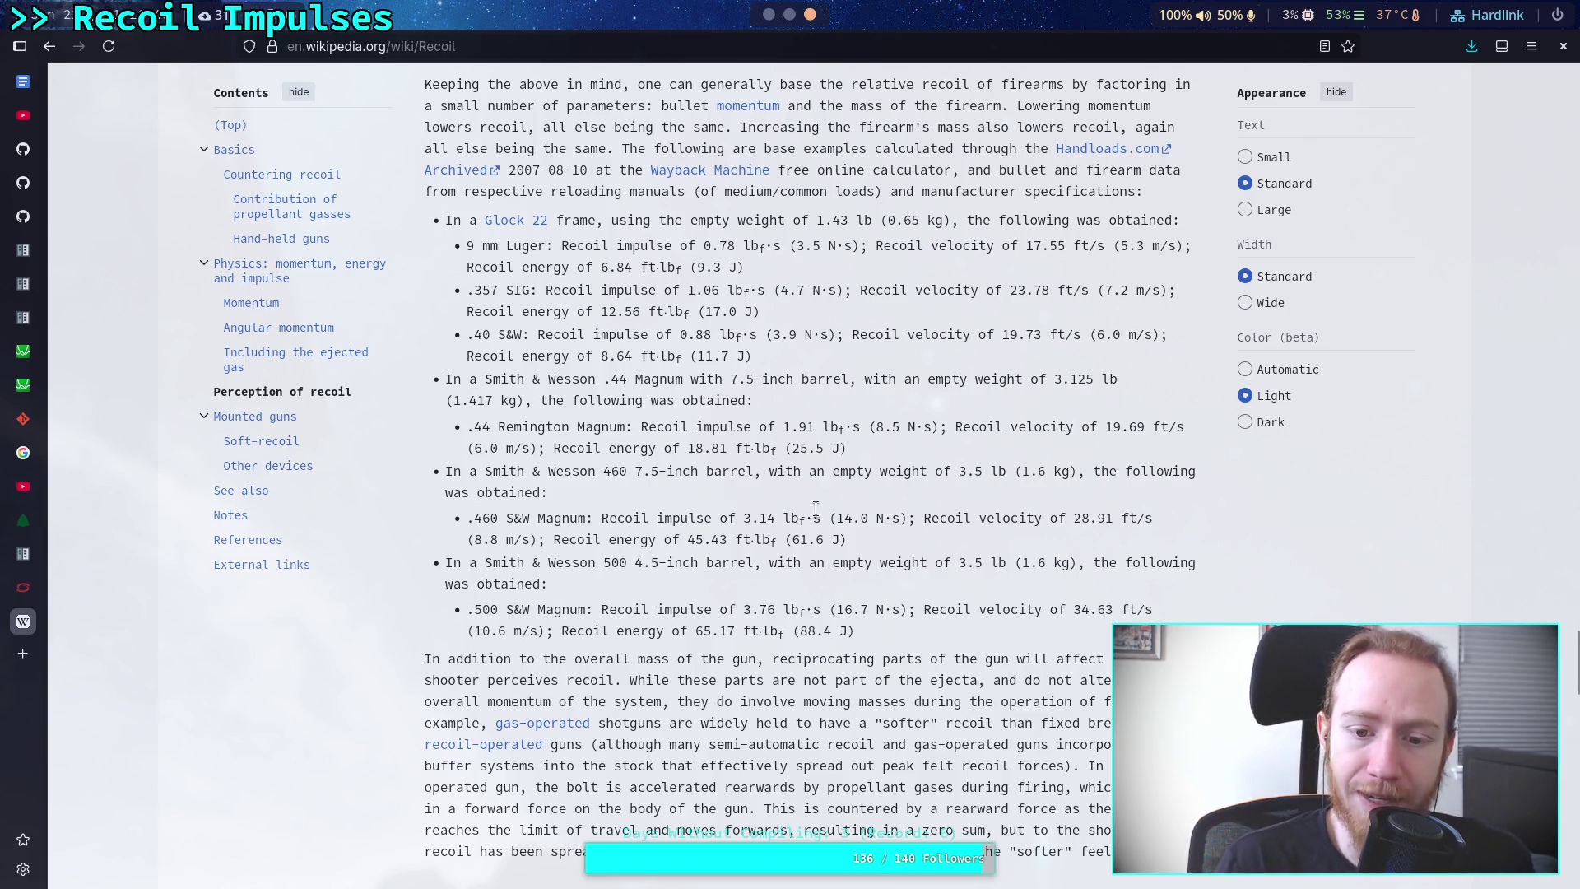
drag(839, 518, 912, 515)
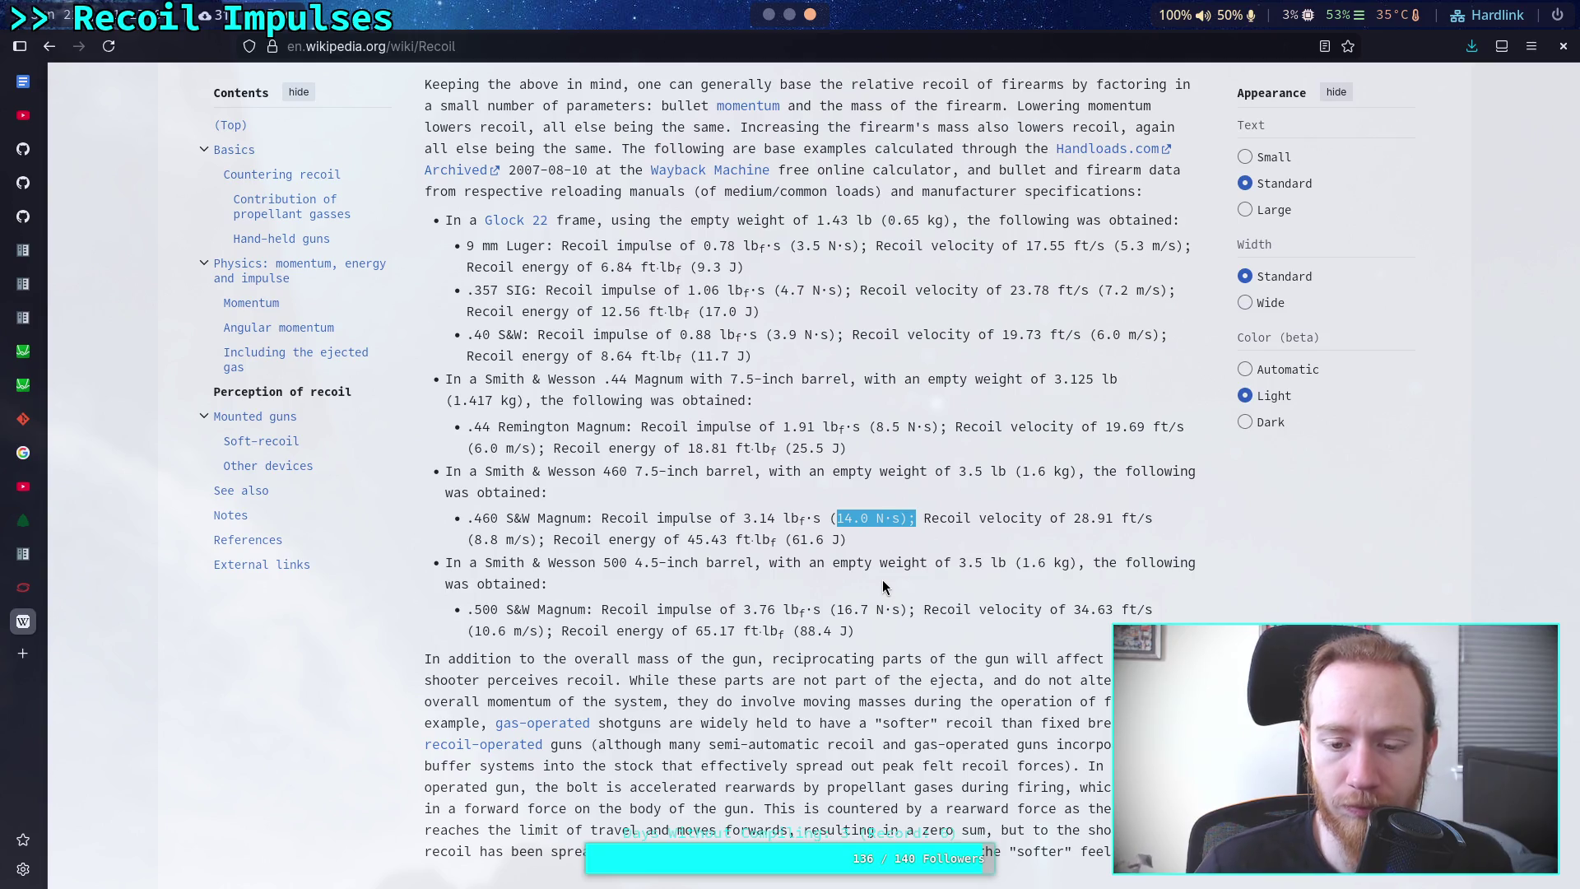
double_click(844, 631)
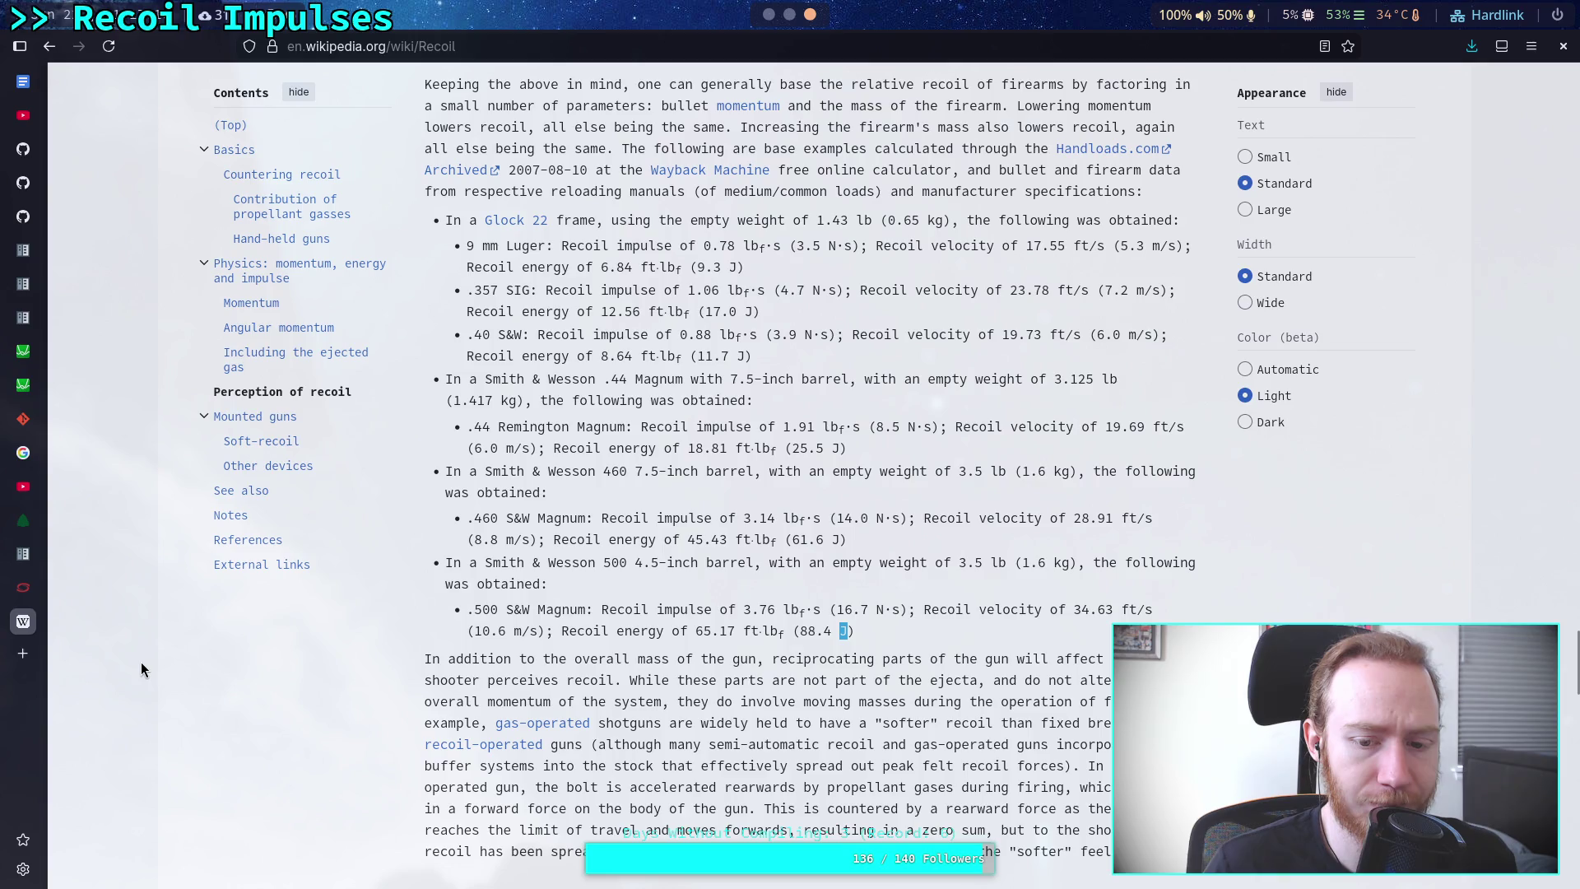
key(ctrl+t)
text(n)
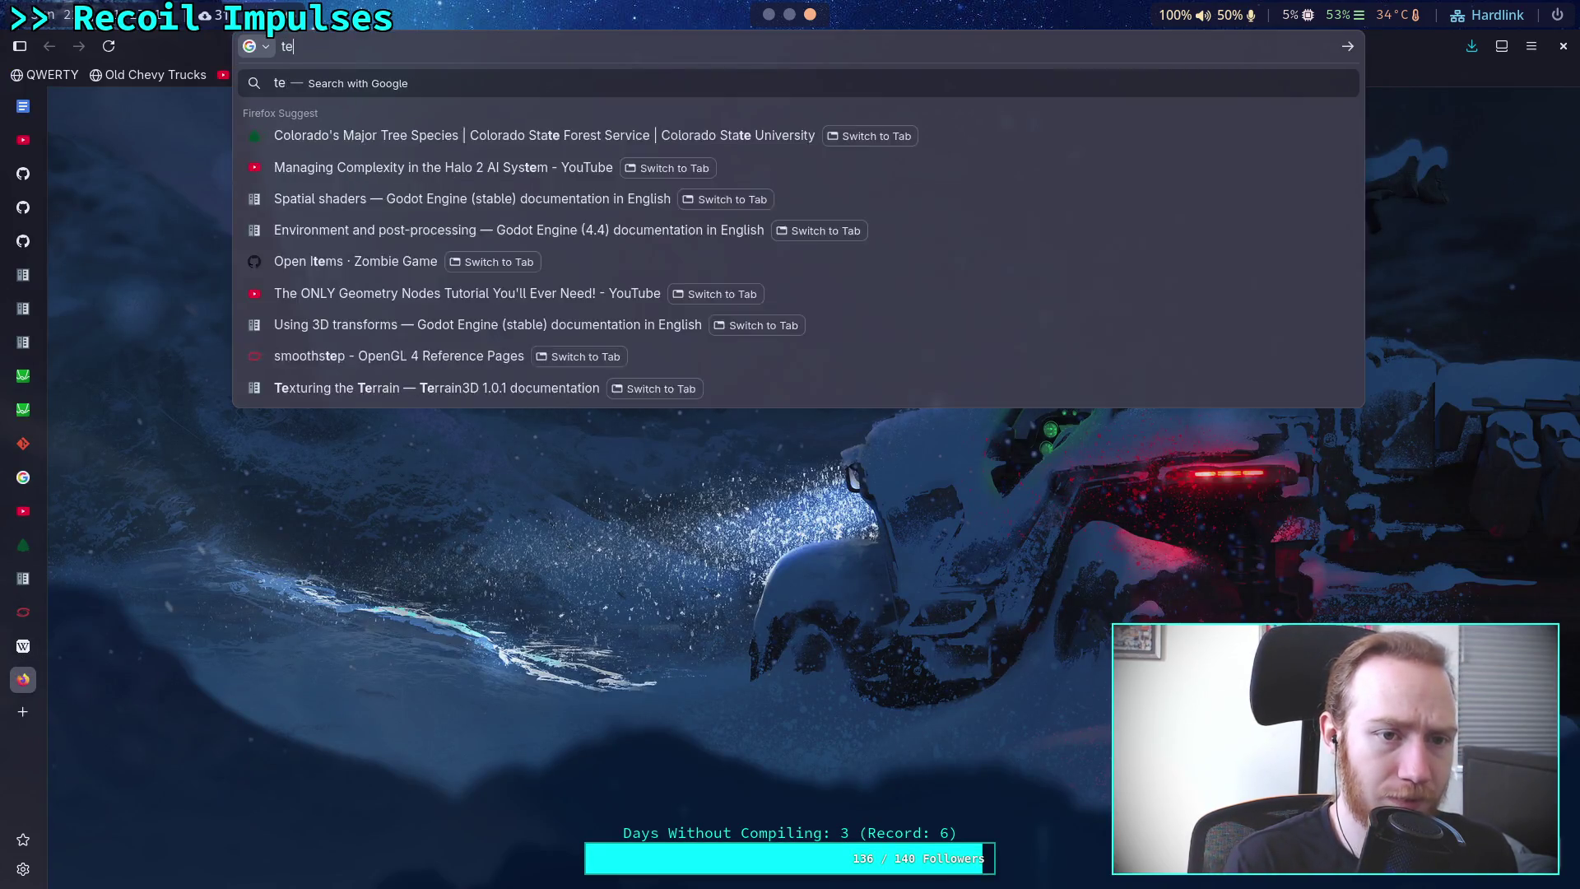
key(BackSpace)
text(newton sec)
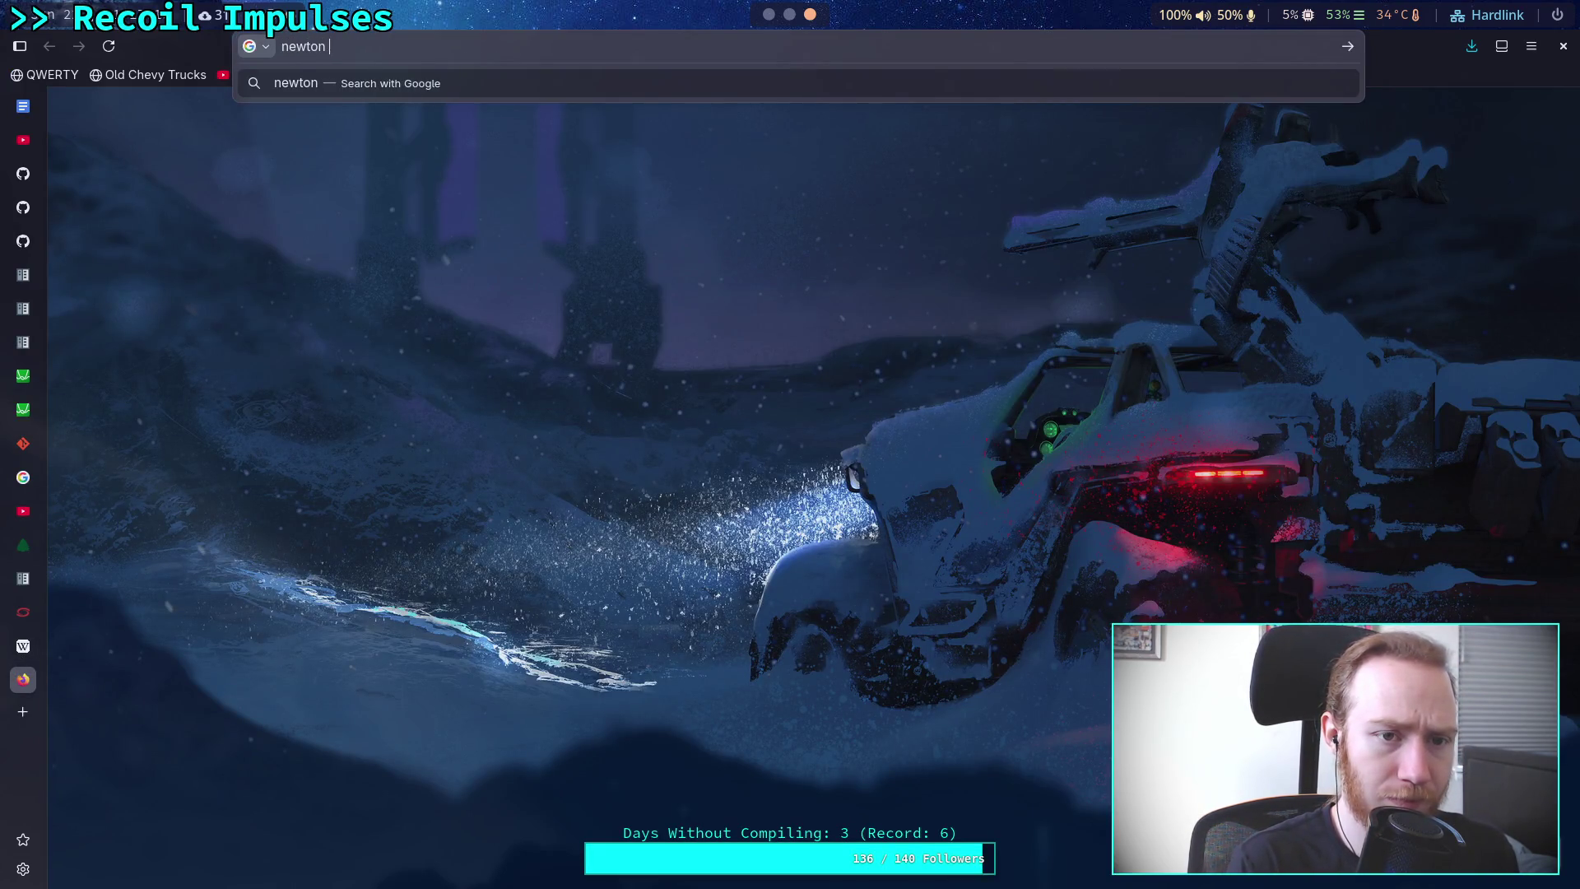
text(onds)
key(Return)
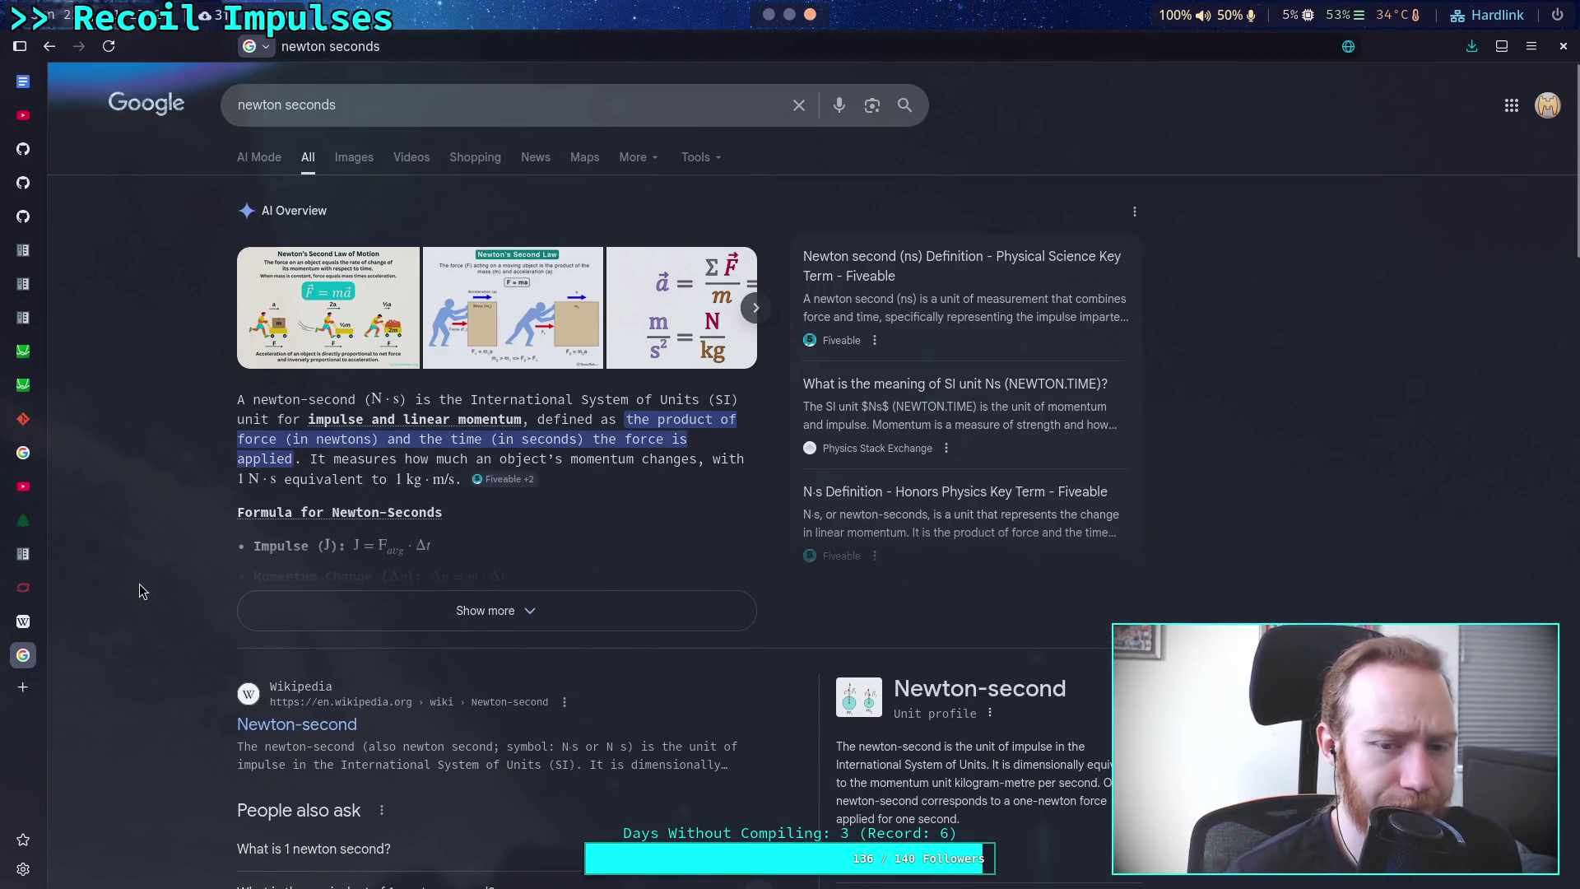
scroll(140, 584, down, 2)
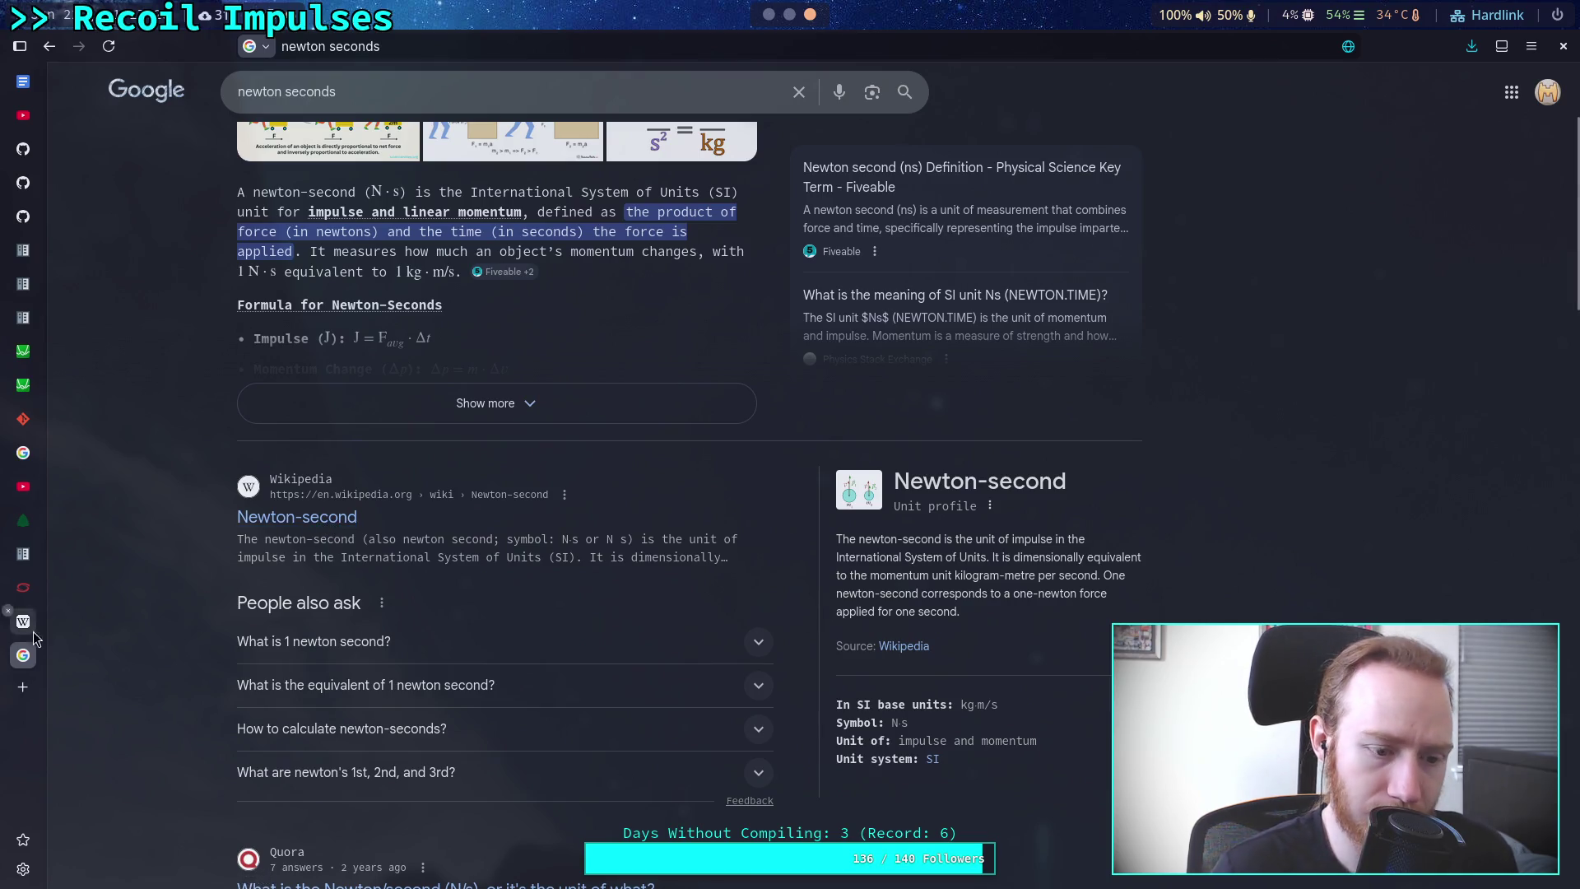
middle_click(18, 651)
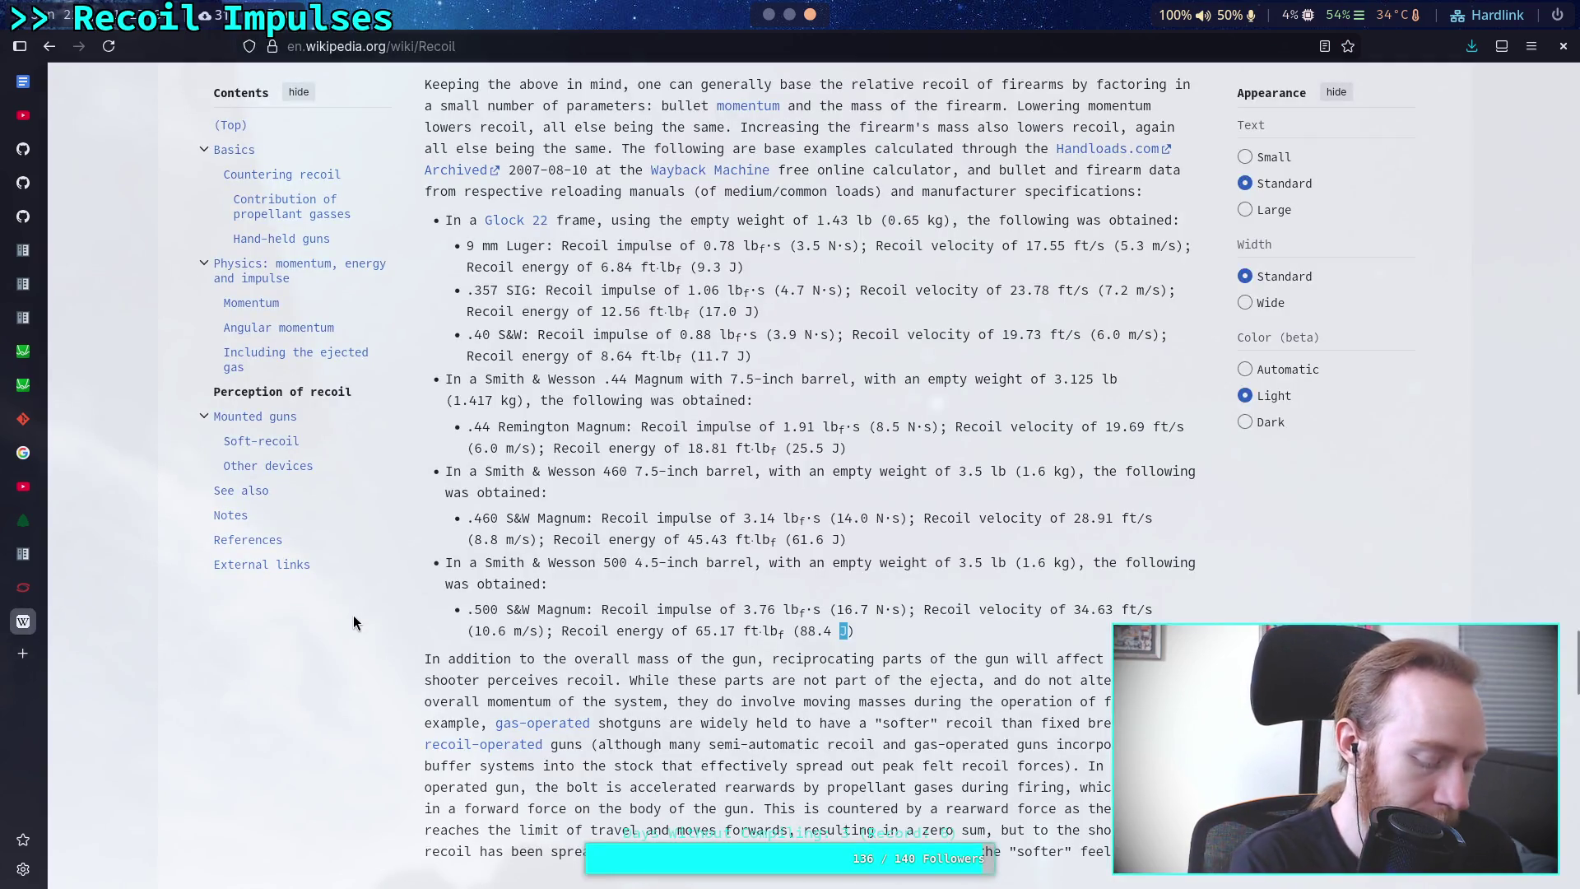
key(alt+Tab)
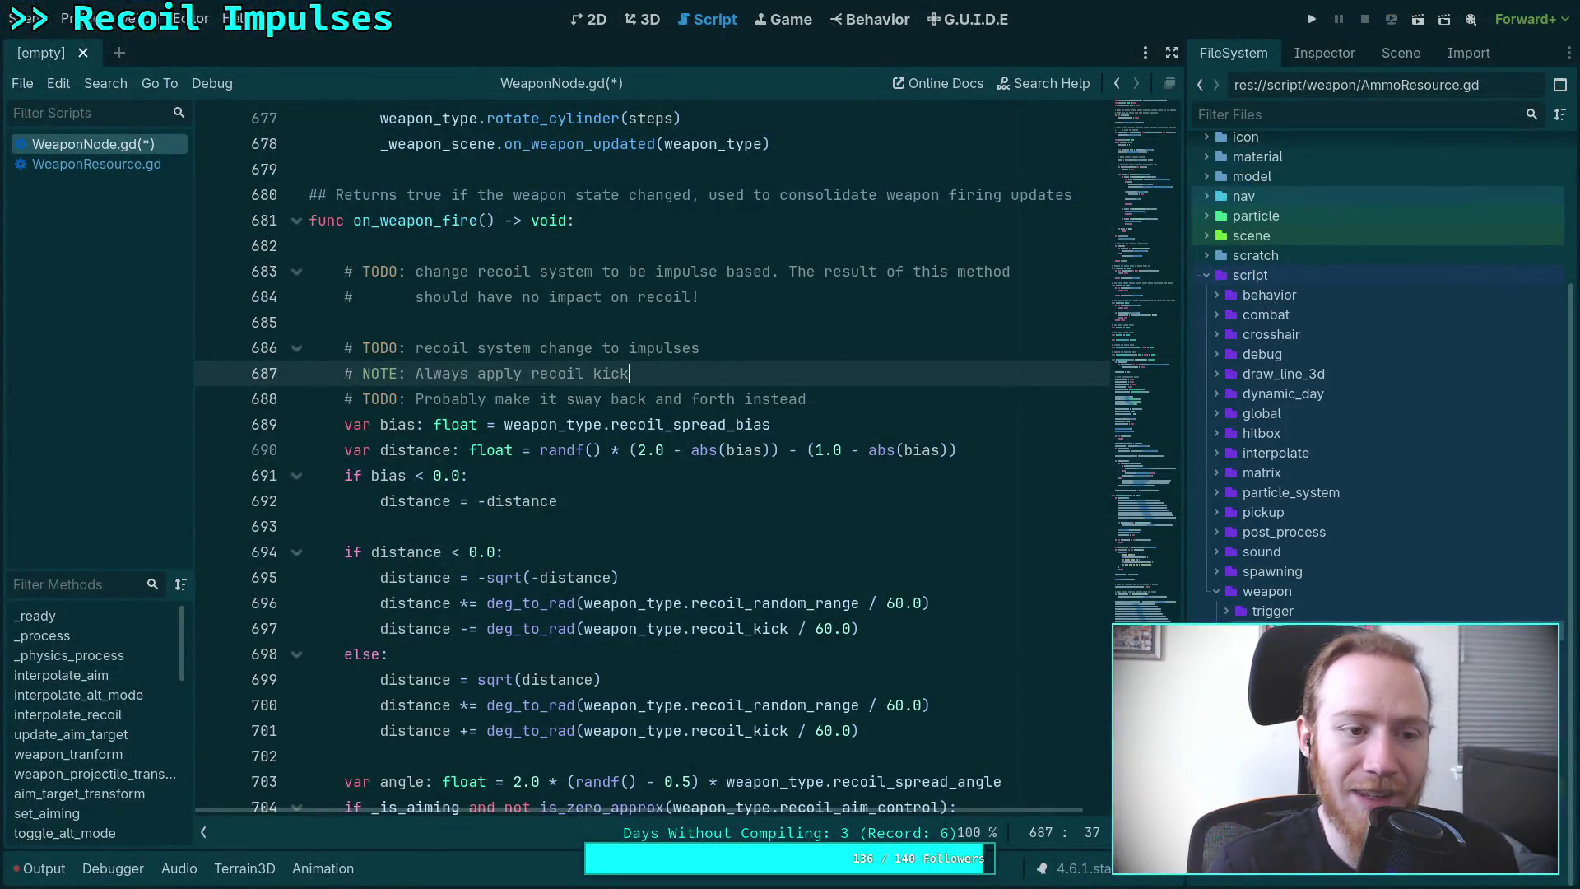
Step: Open WeaponResource.gd, then AmmoResource.gd from the FileSystem dock, and scroll through it
click(97, 164)
scroll(831, 489, up, 20)
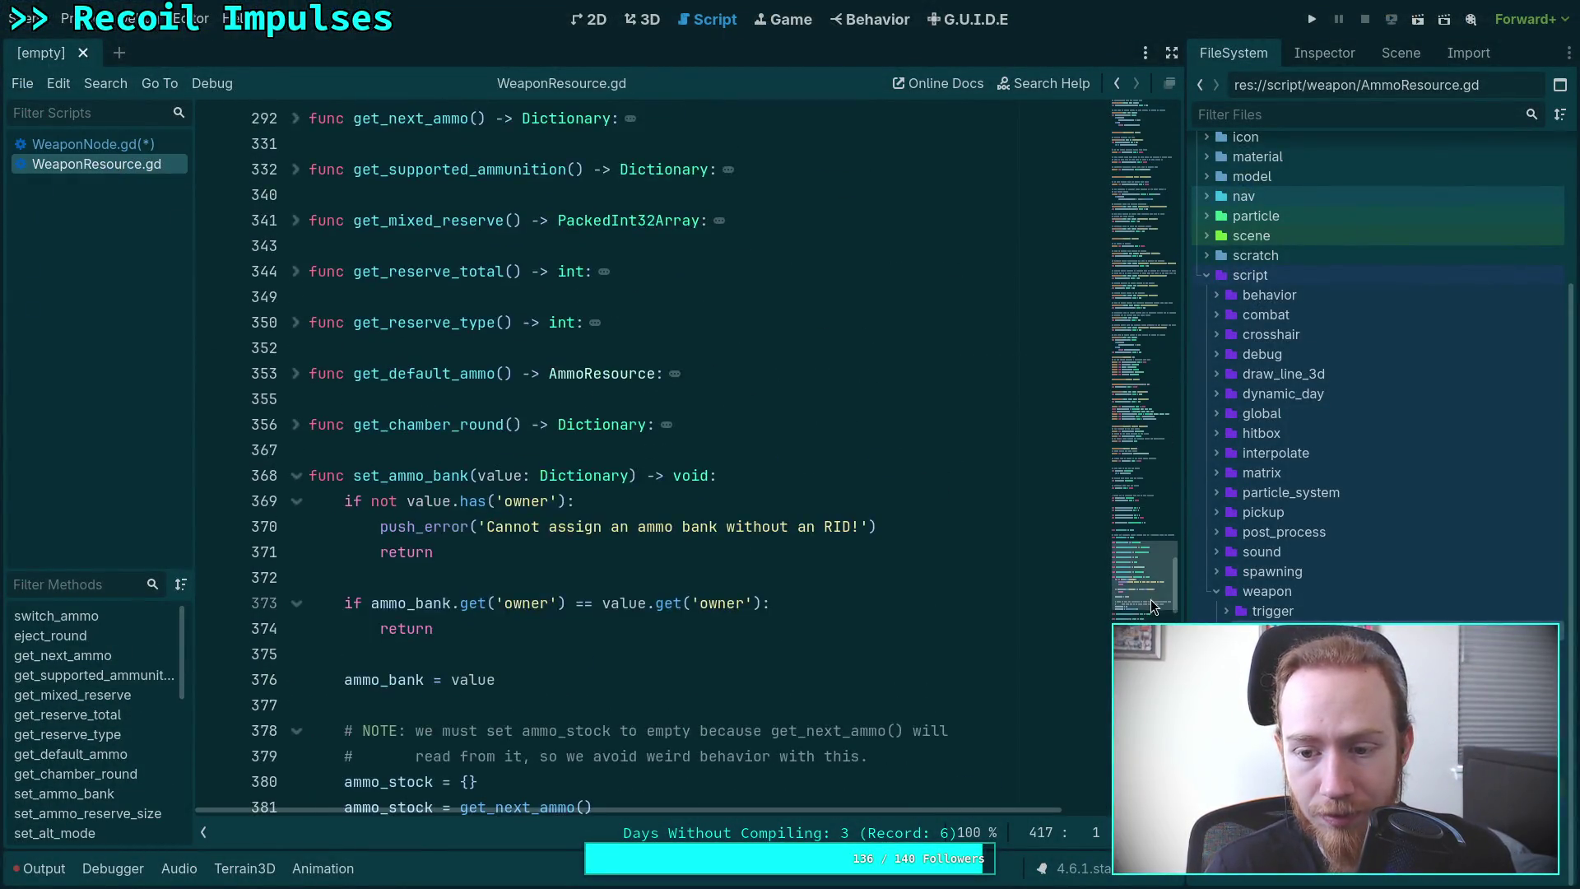
double_click(1317, 671)
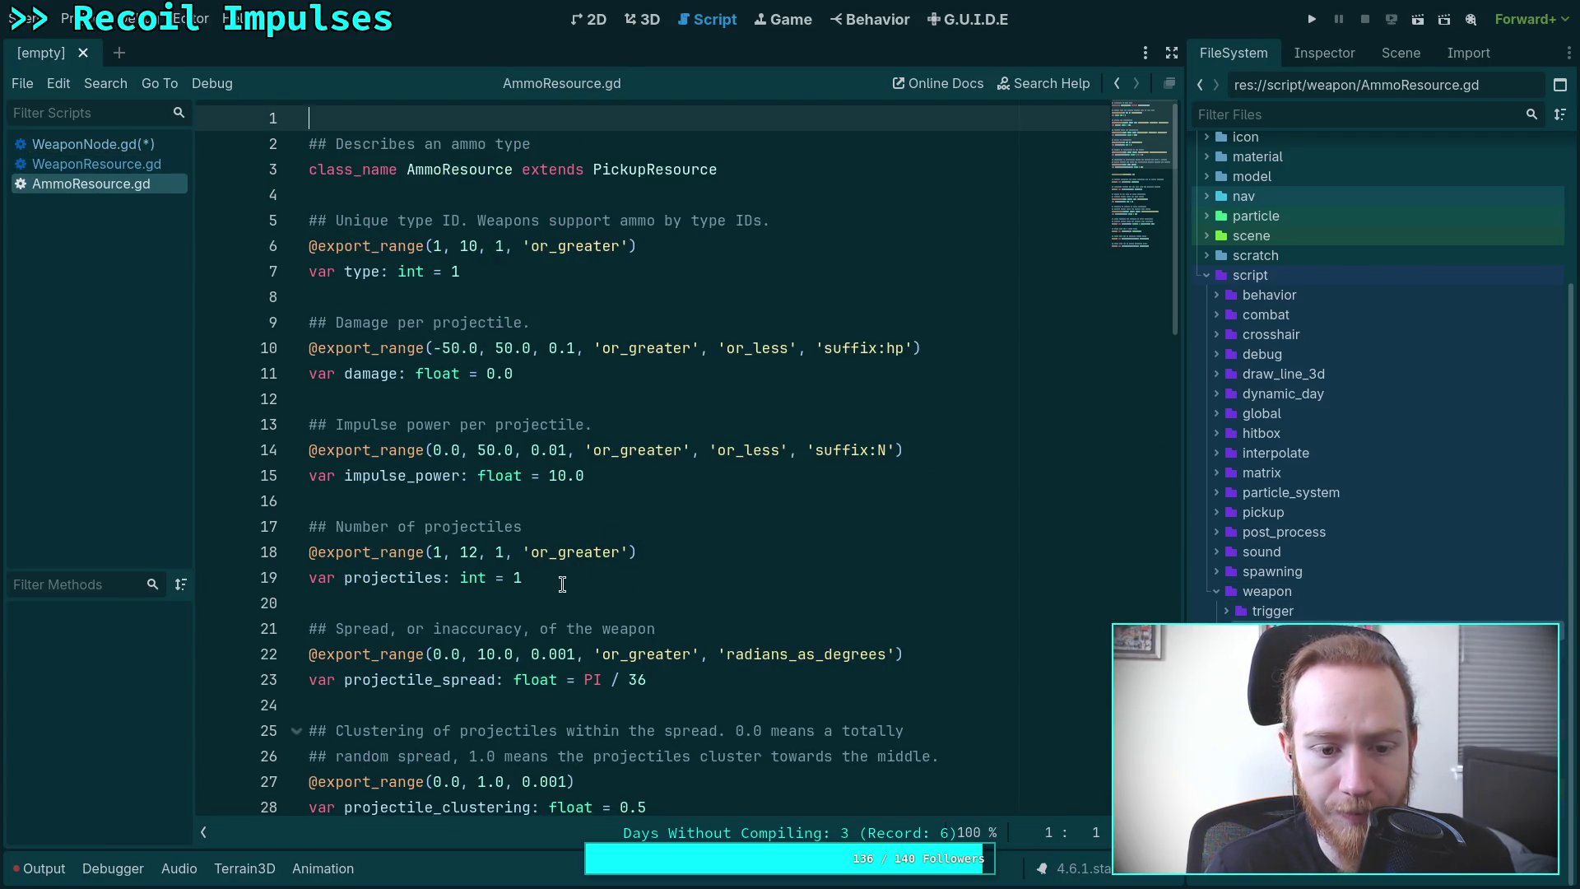
scroll(523, 592, down, 1)
scroll(523, 592, down, 1)
scroll(805, 354, up, 1)
Step: Check the N unit suffix on AmmoResource's impulse_power export before returning to the Recoil article
click(881, 373)
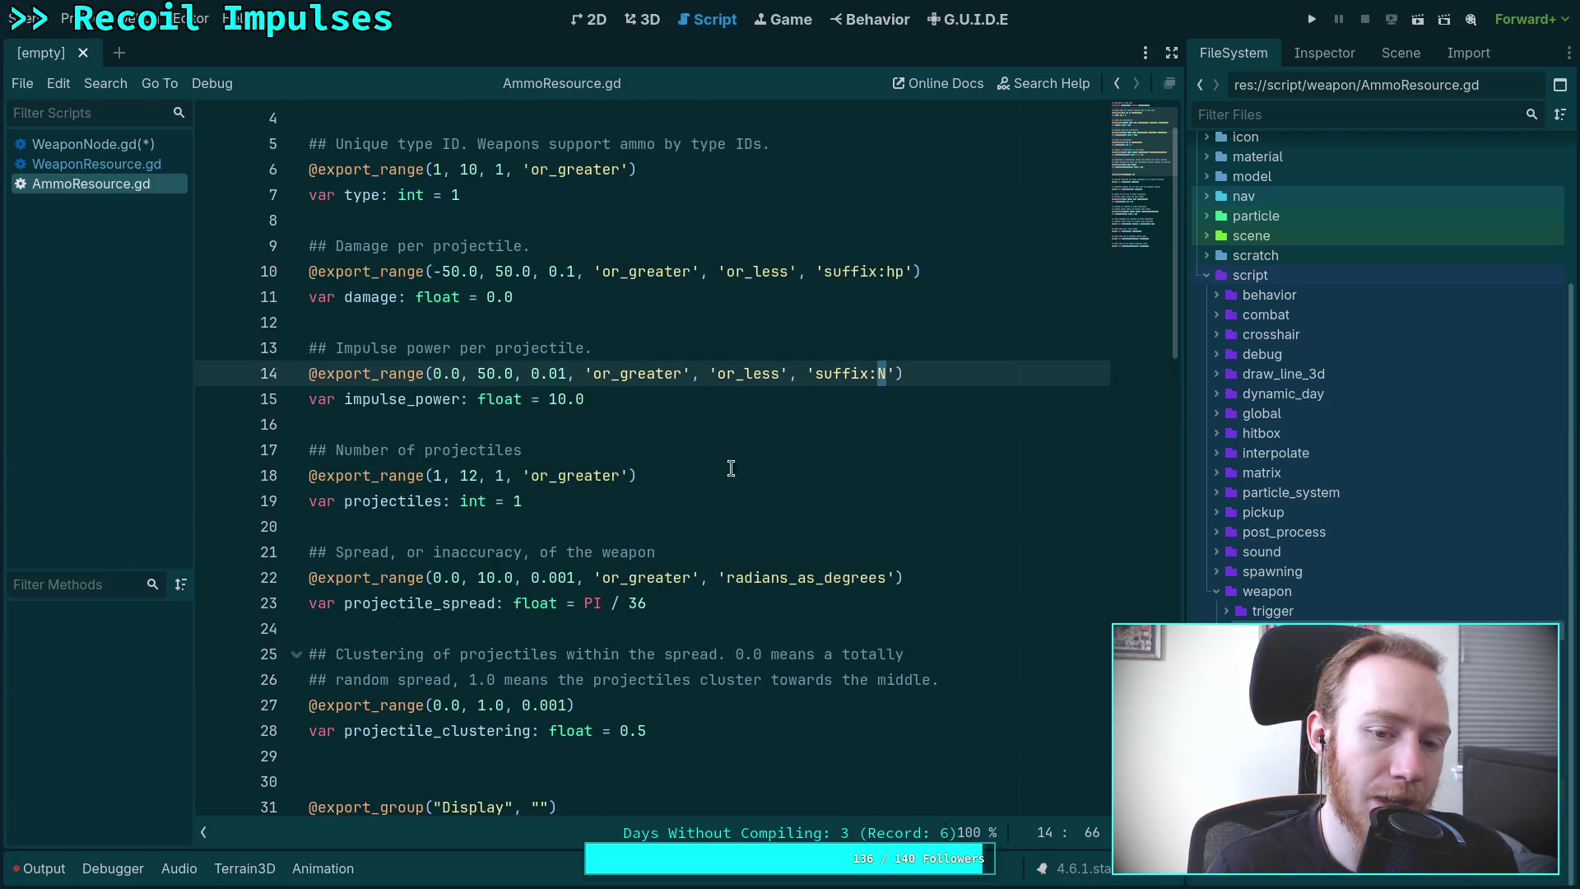
click(572, 427)
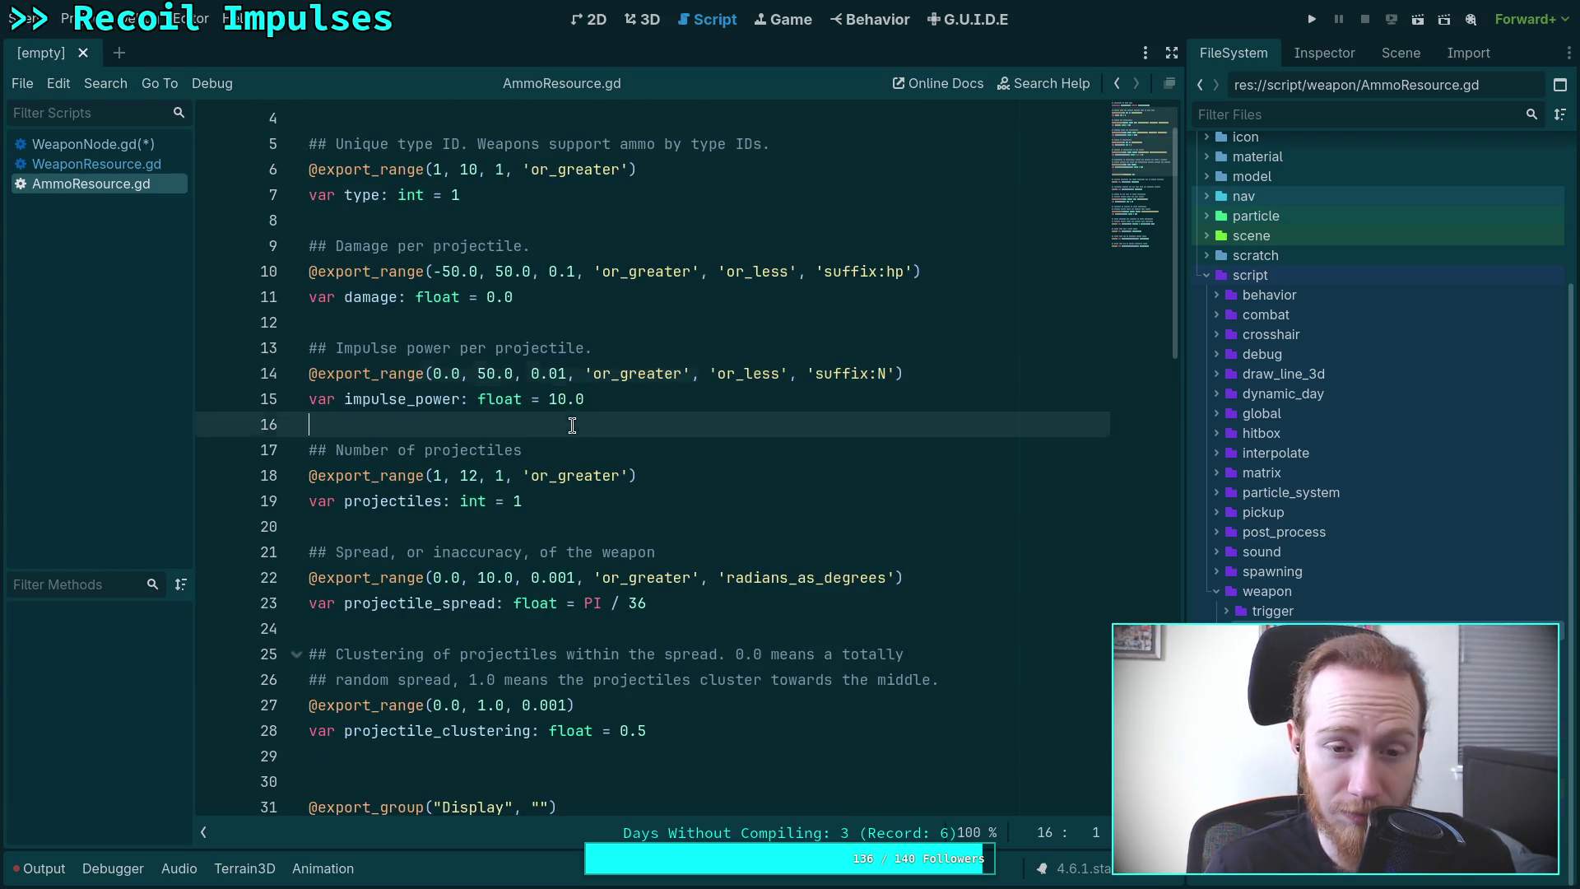
click(885, 372)
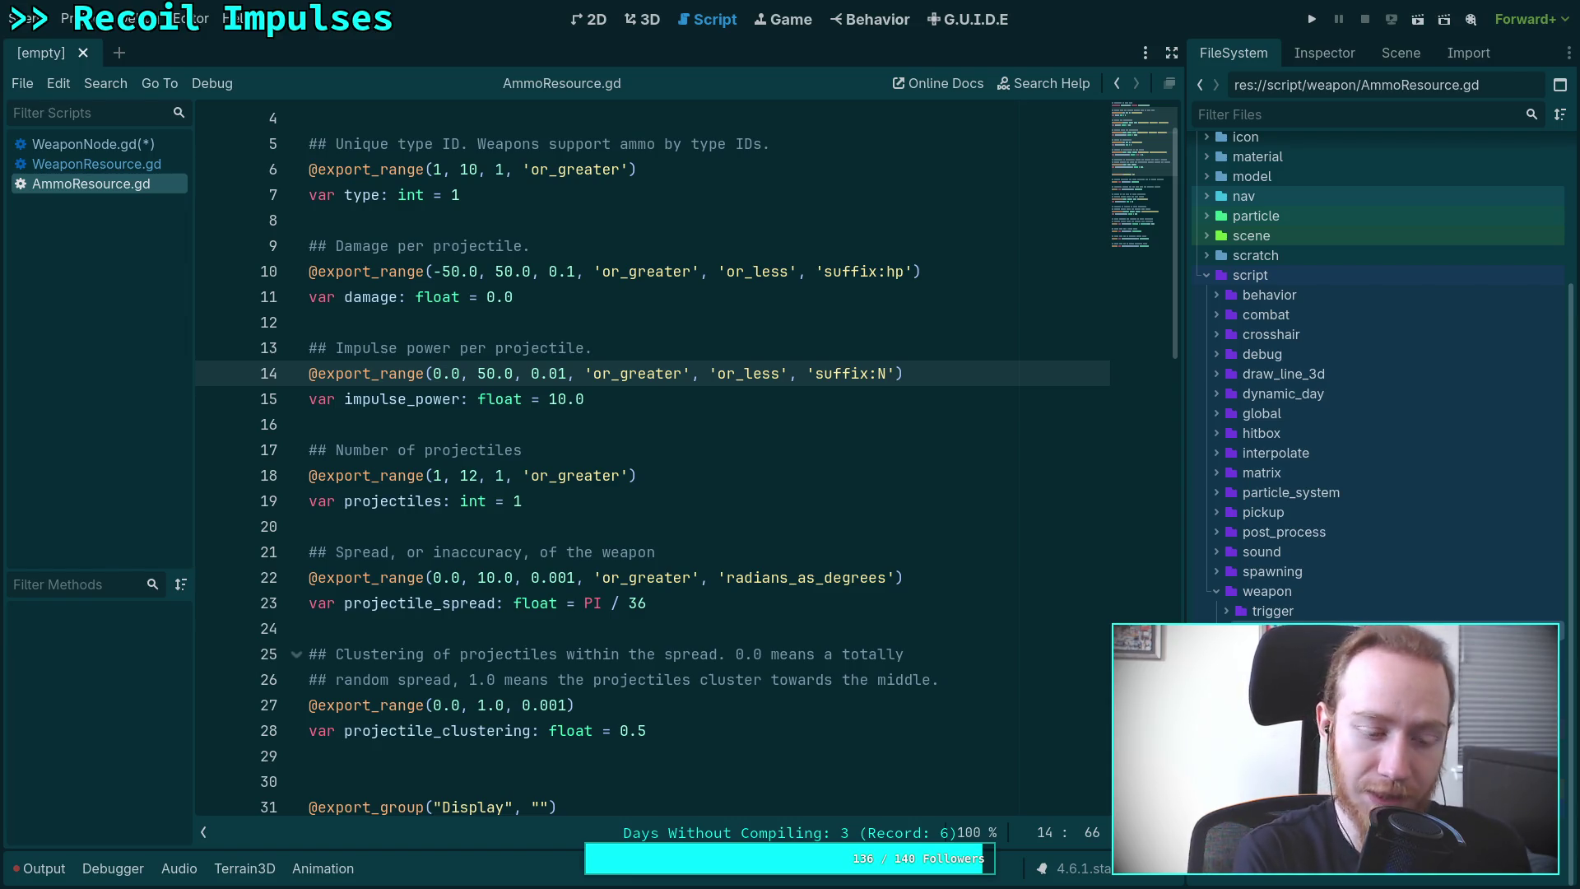
key(alt+Tab)
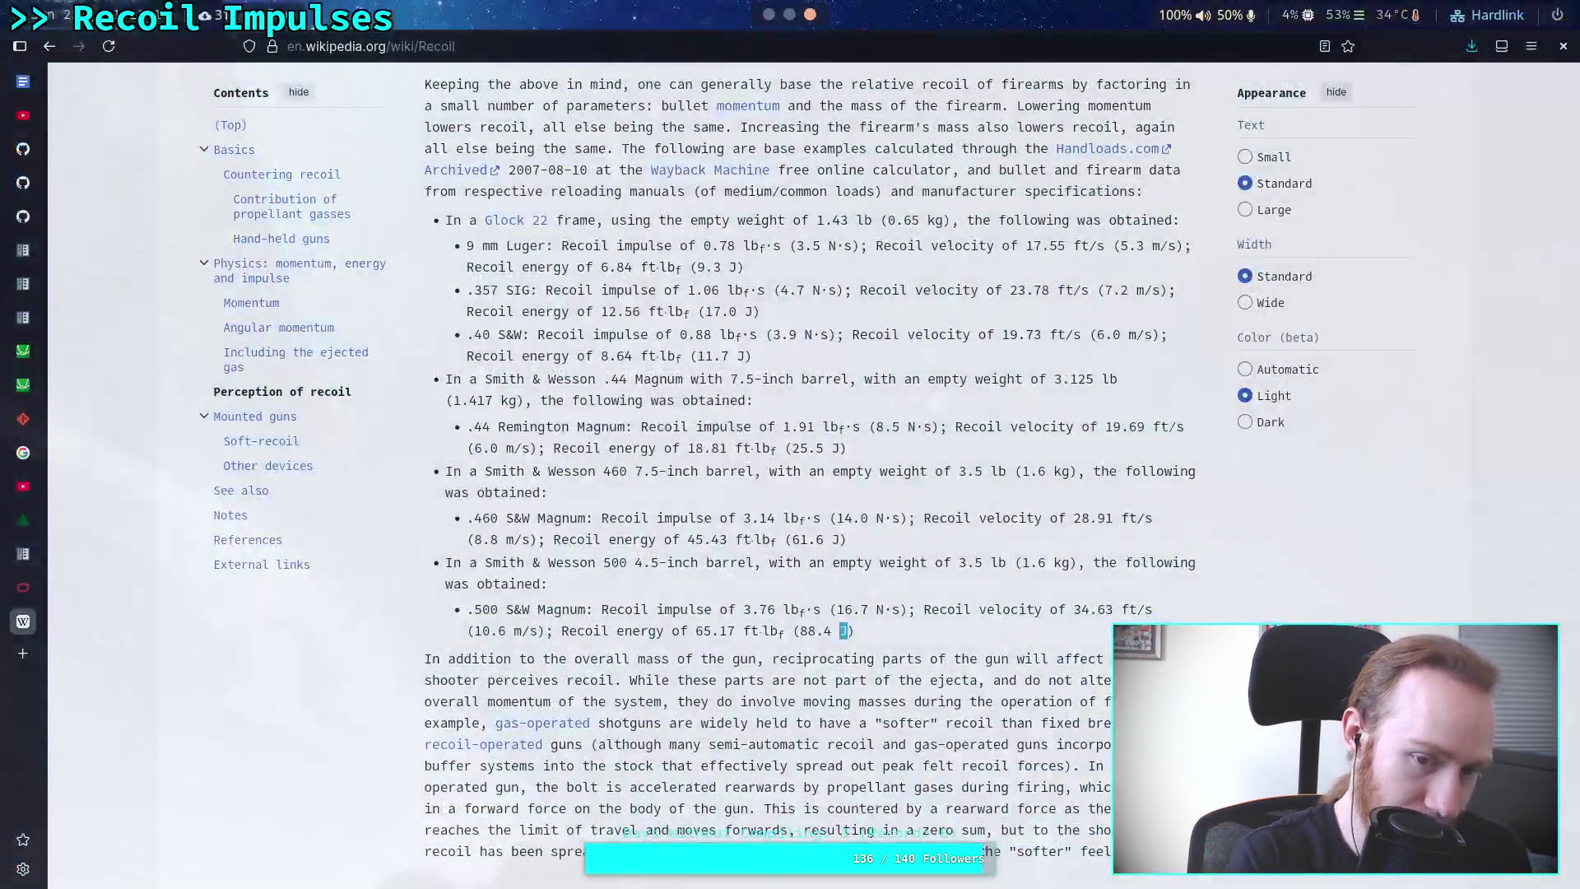
Step: Scroll the Recoil article down to See also and follow the Muzzle rise link
scroll(883, 628, down, 7)
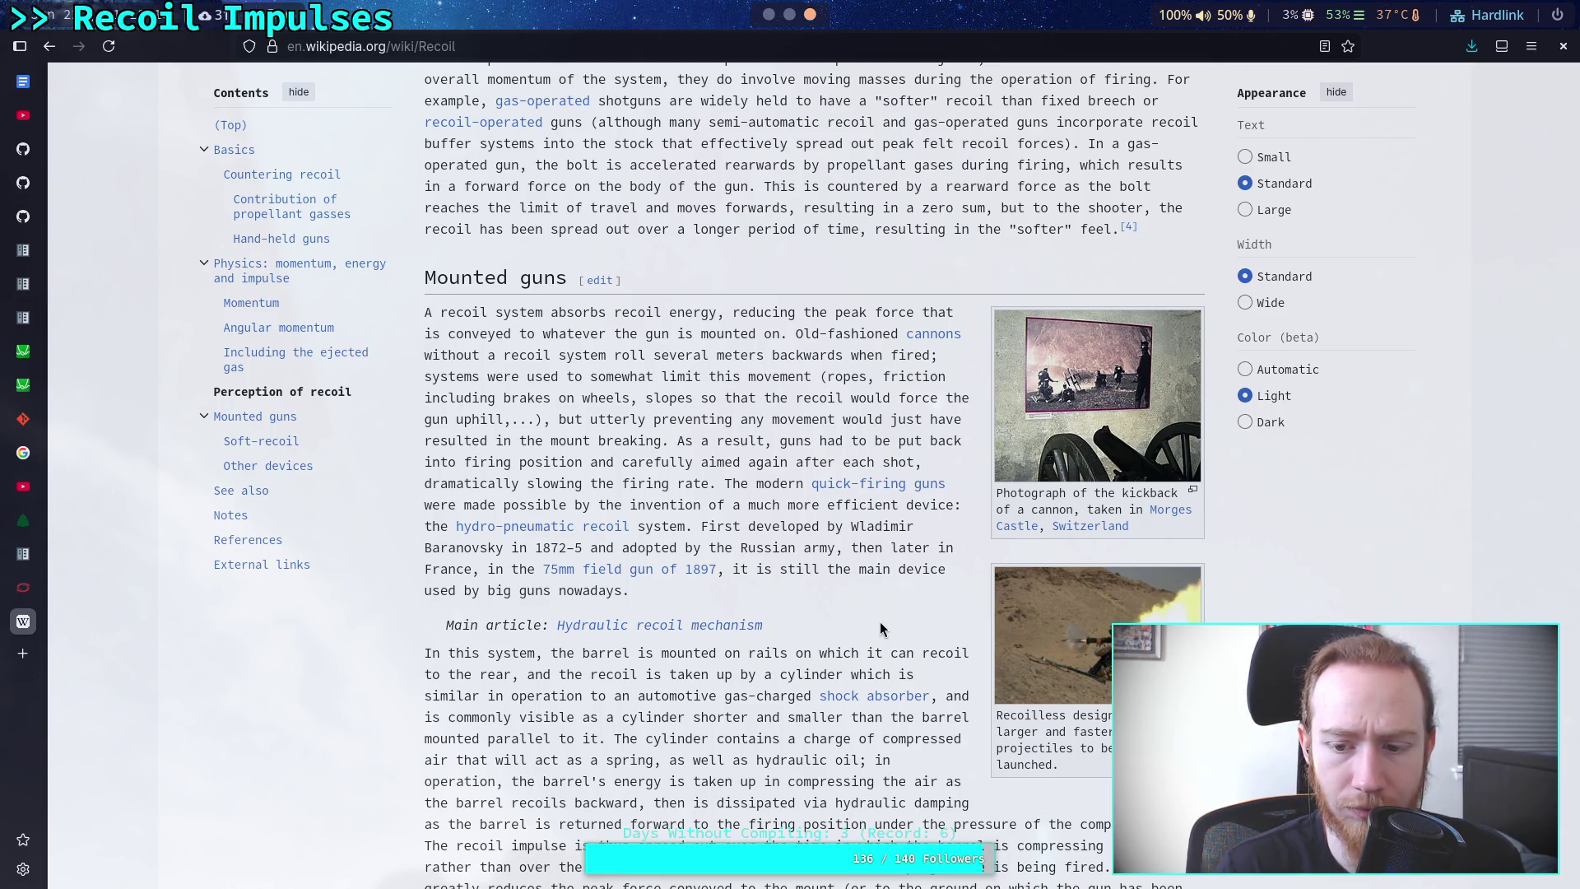
scroll(881, 629, down, 4)
scroll(881, 629, down, 3)
scroll(881, 629, down, 3)
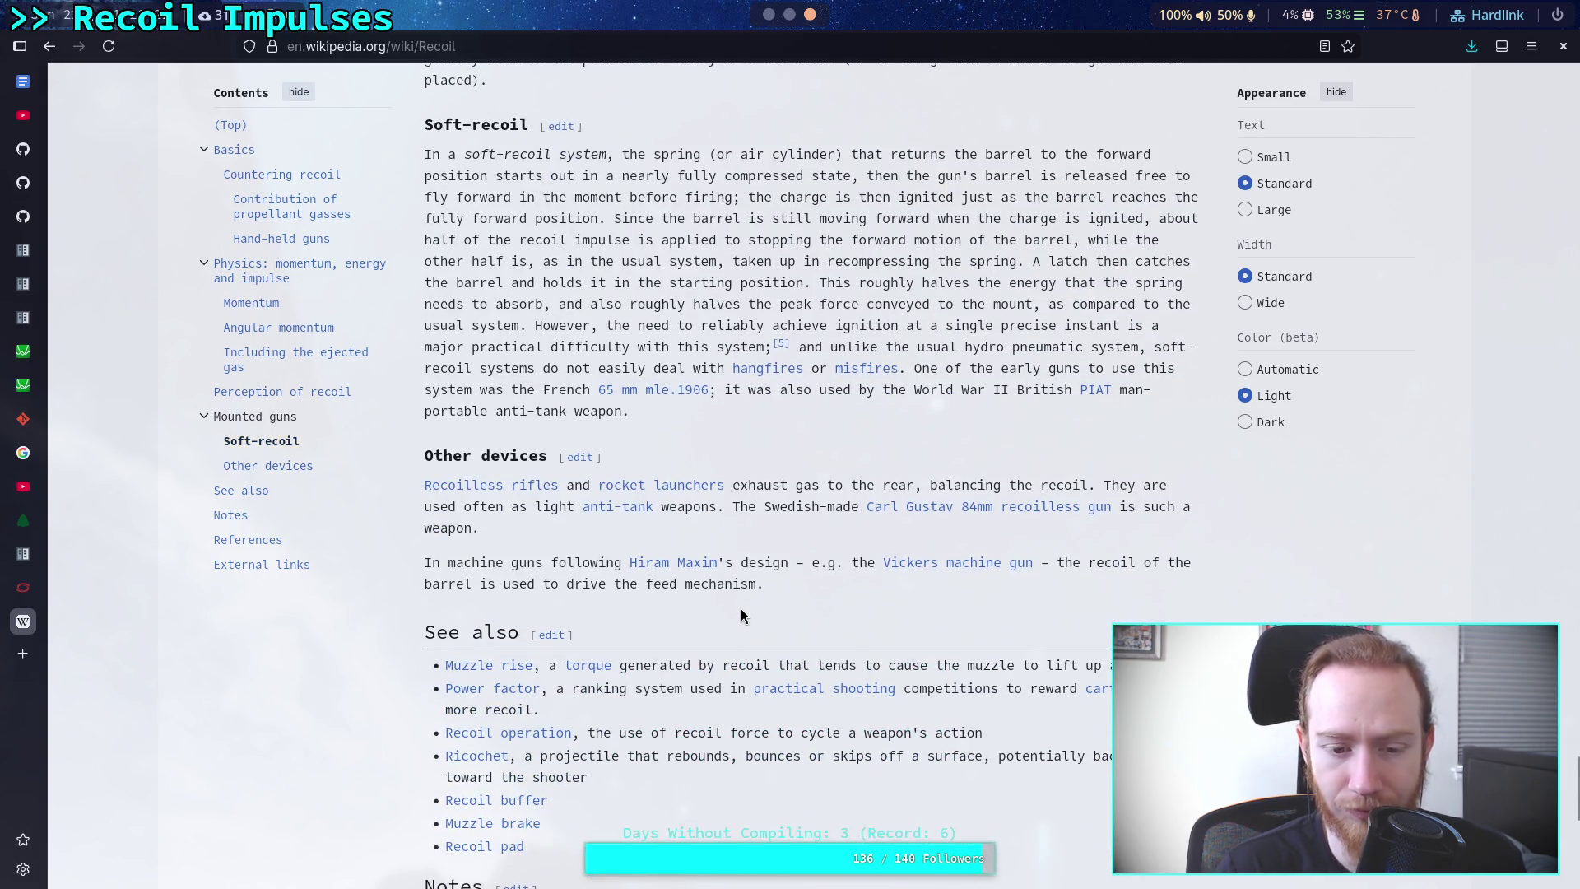
scroll(740, 616, down, 1)
mouse_move(508, 572)
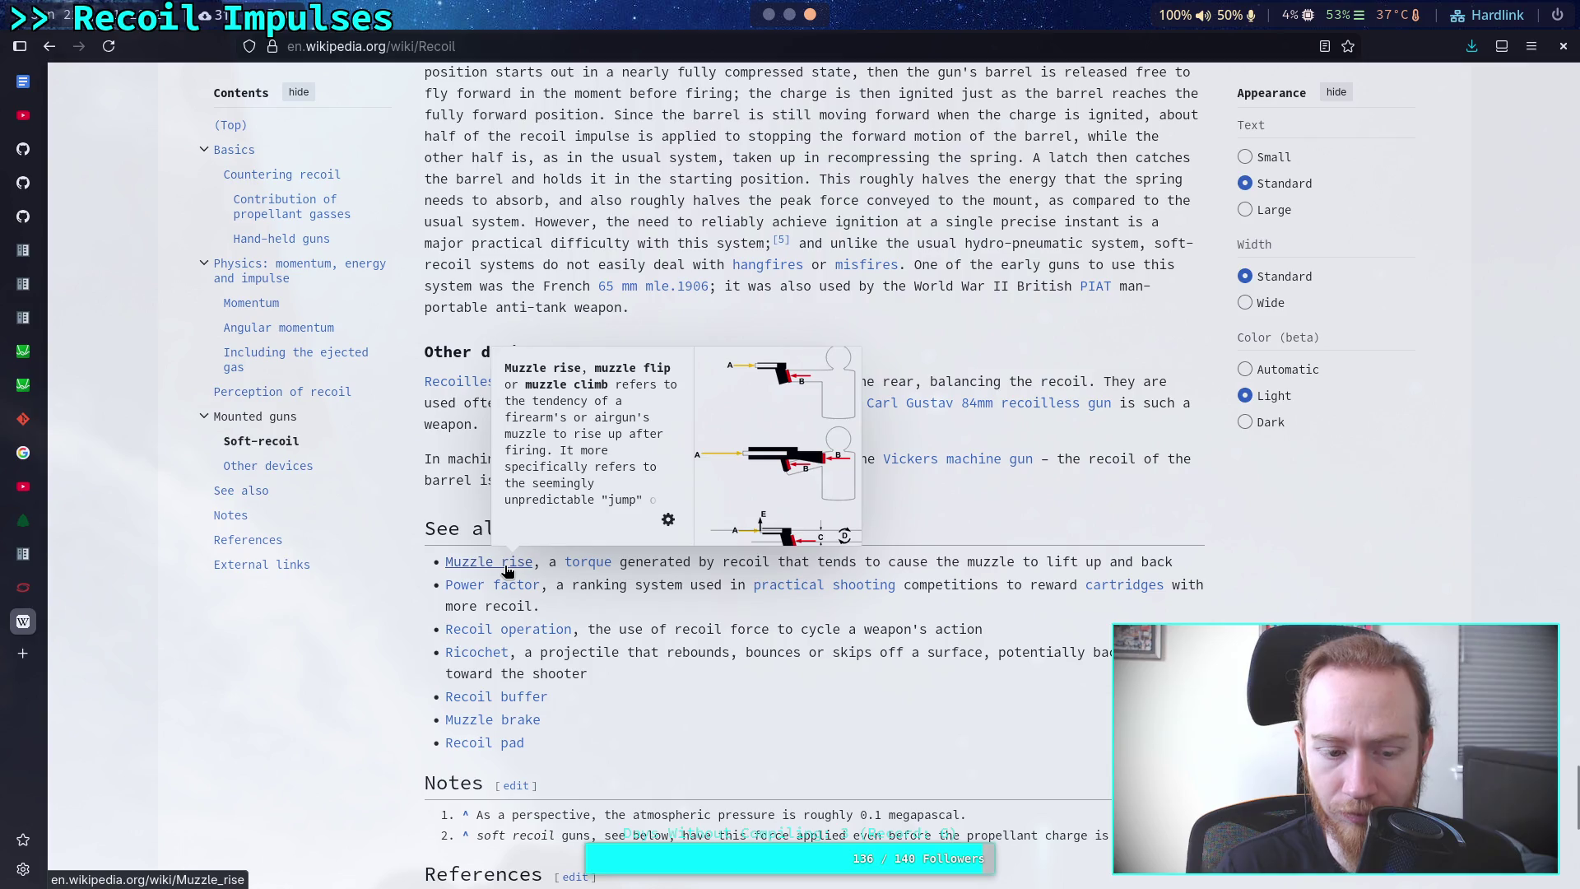
click(508, 571)
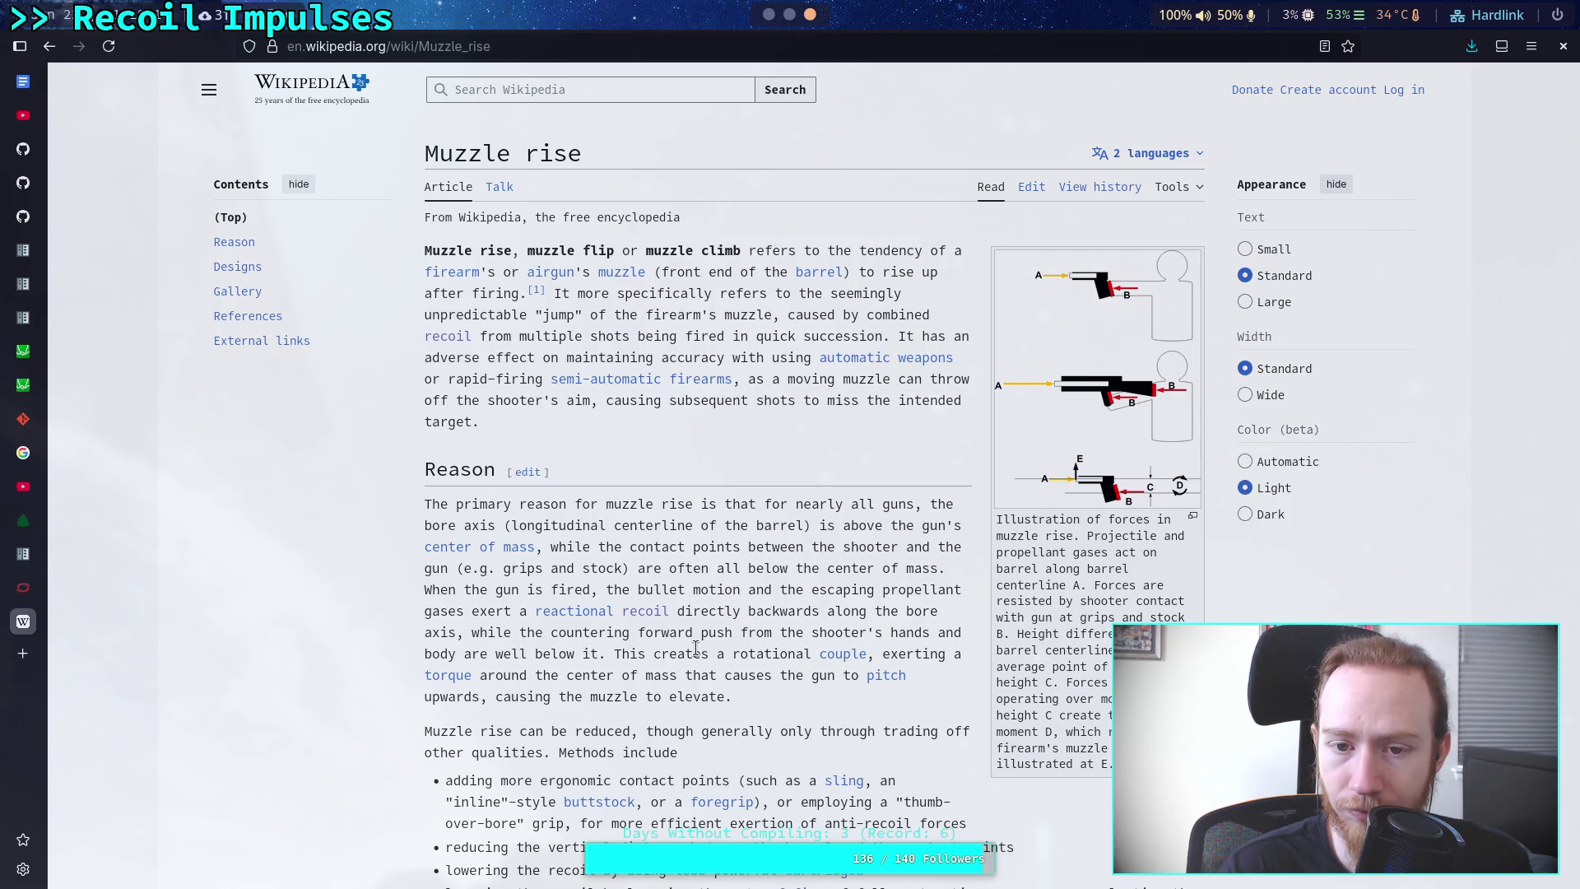
Step: Scroll Muzzle rise to its list of reduction methods and right-click the muzzle brakes link
scroll(695, 647, down, 5)
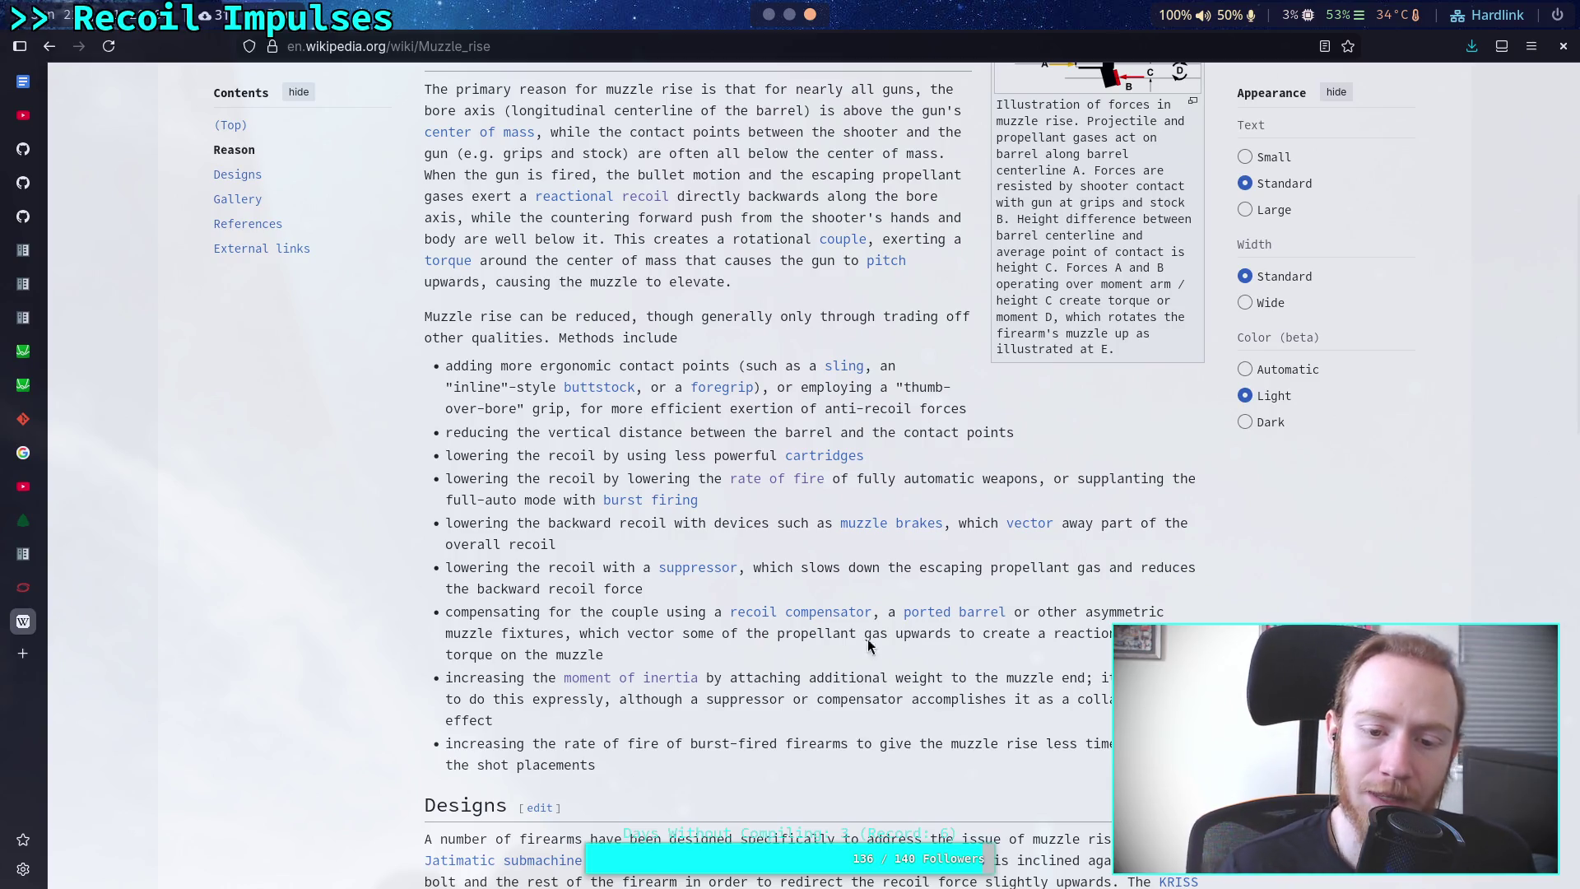
right_click(921, 526)
Step: Open Muzzle brake in a new tab and skim to its Rationale in firearms section
click(937, 537)
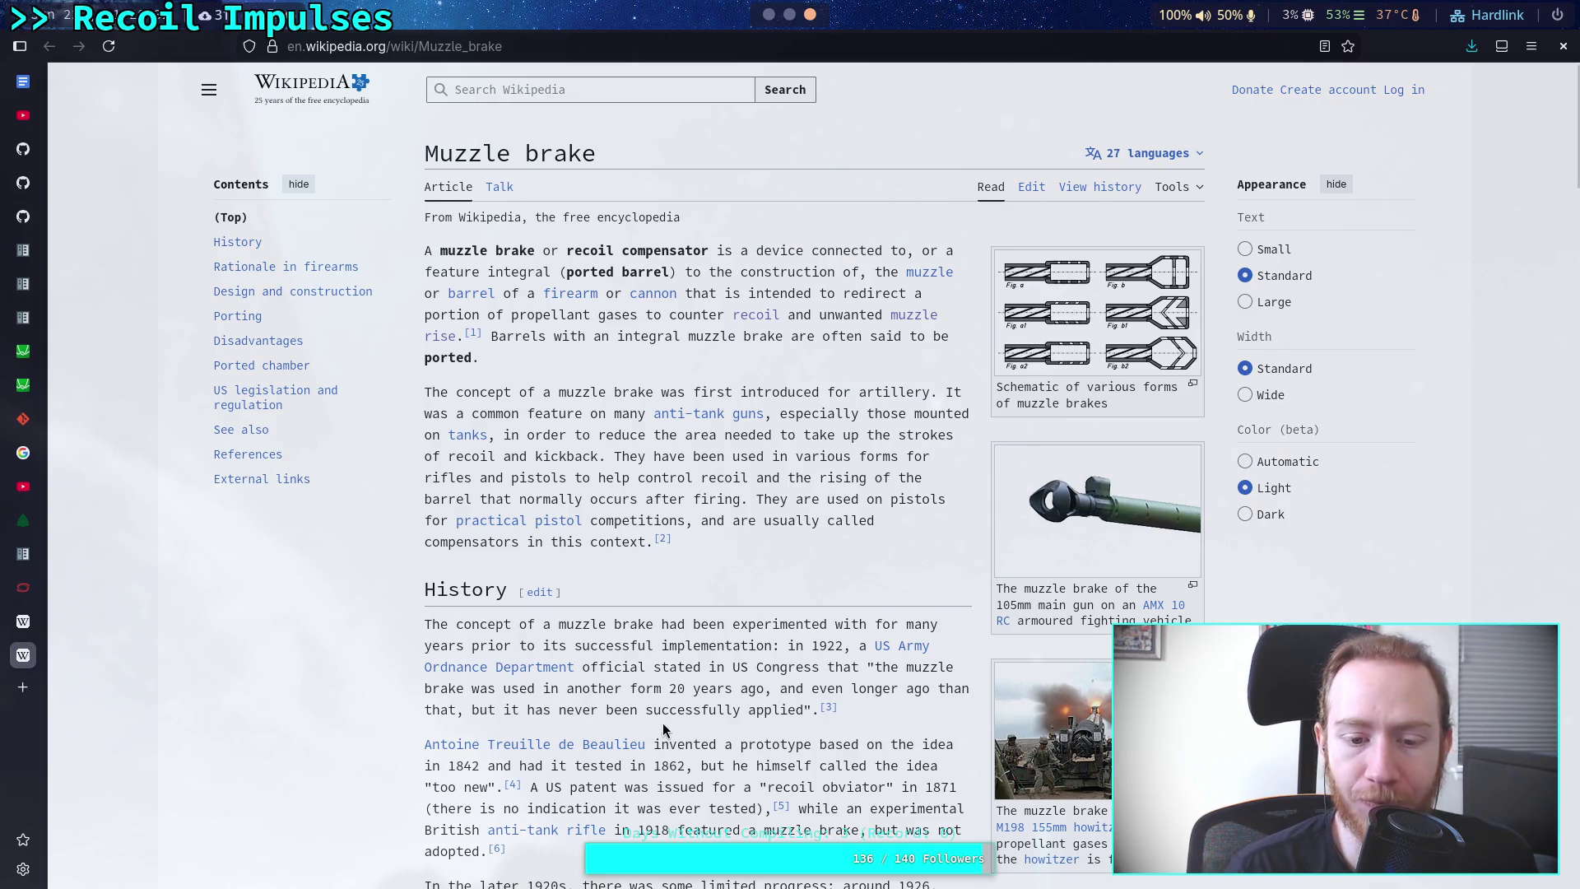
scroll(665, 729, down, 3)
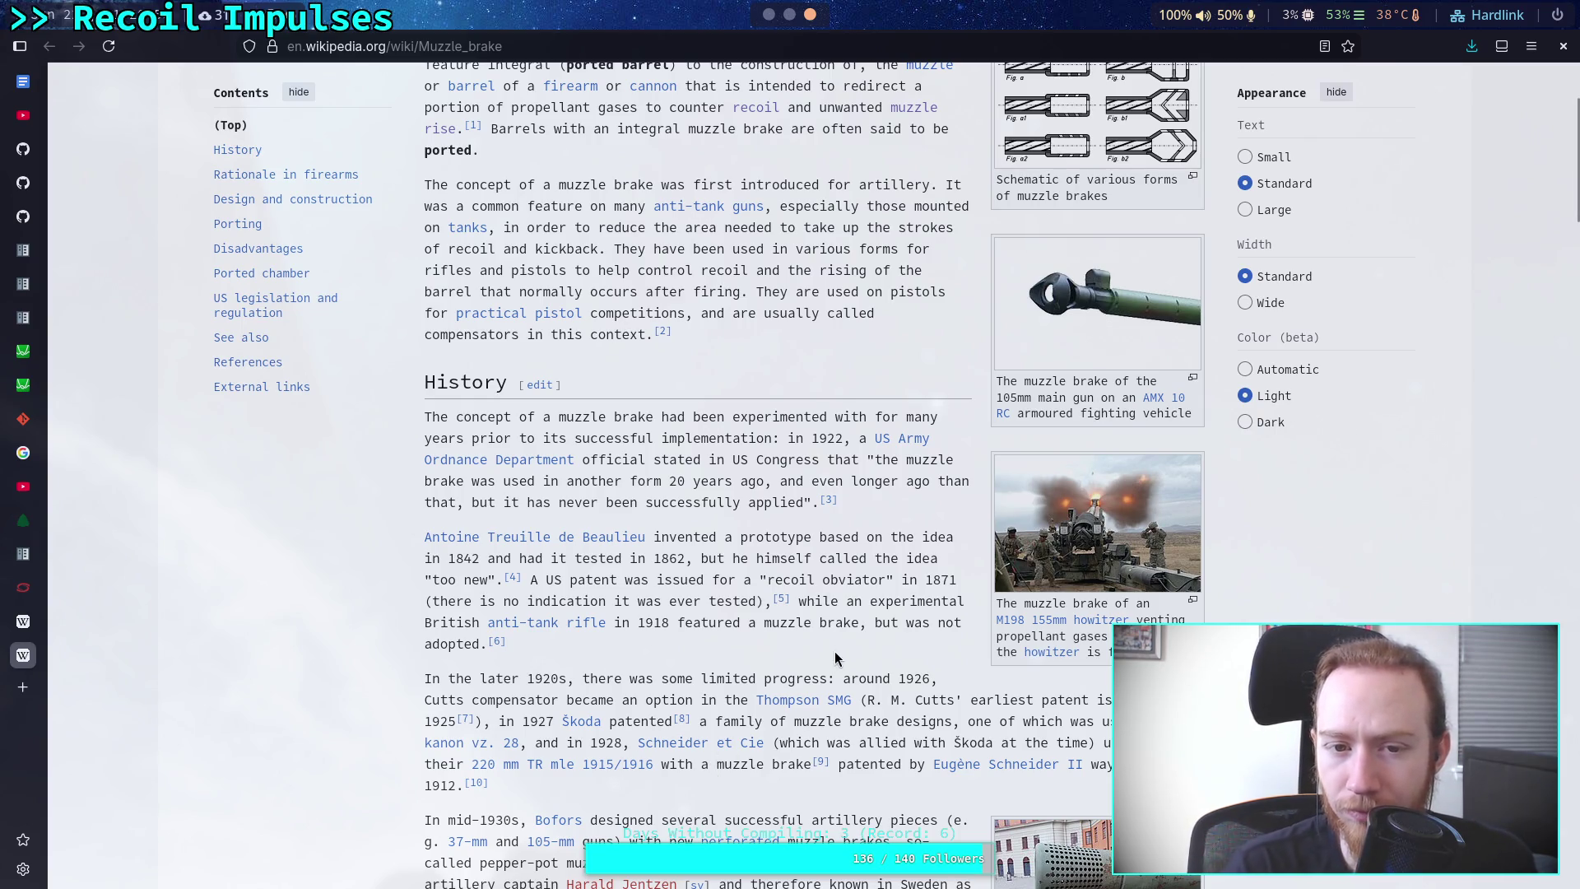
scroll(832, 663, up, 3)
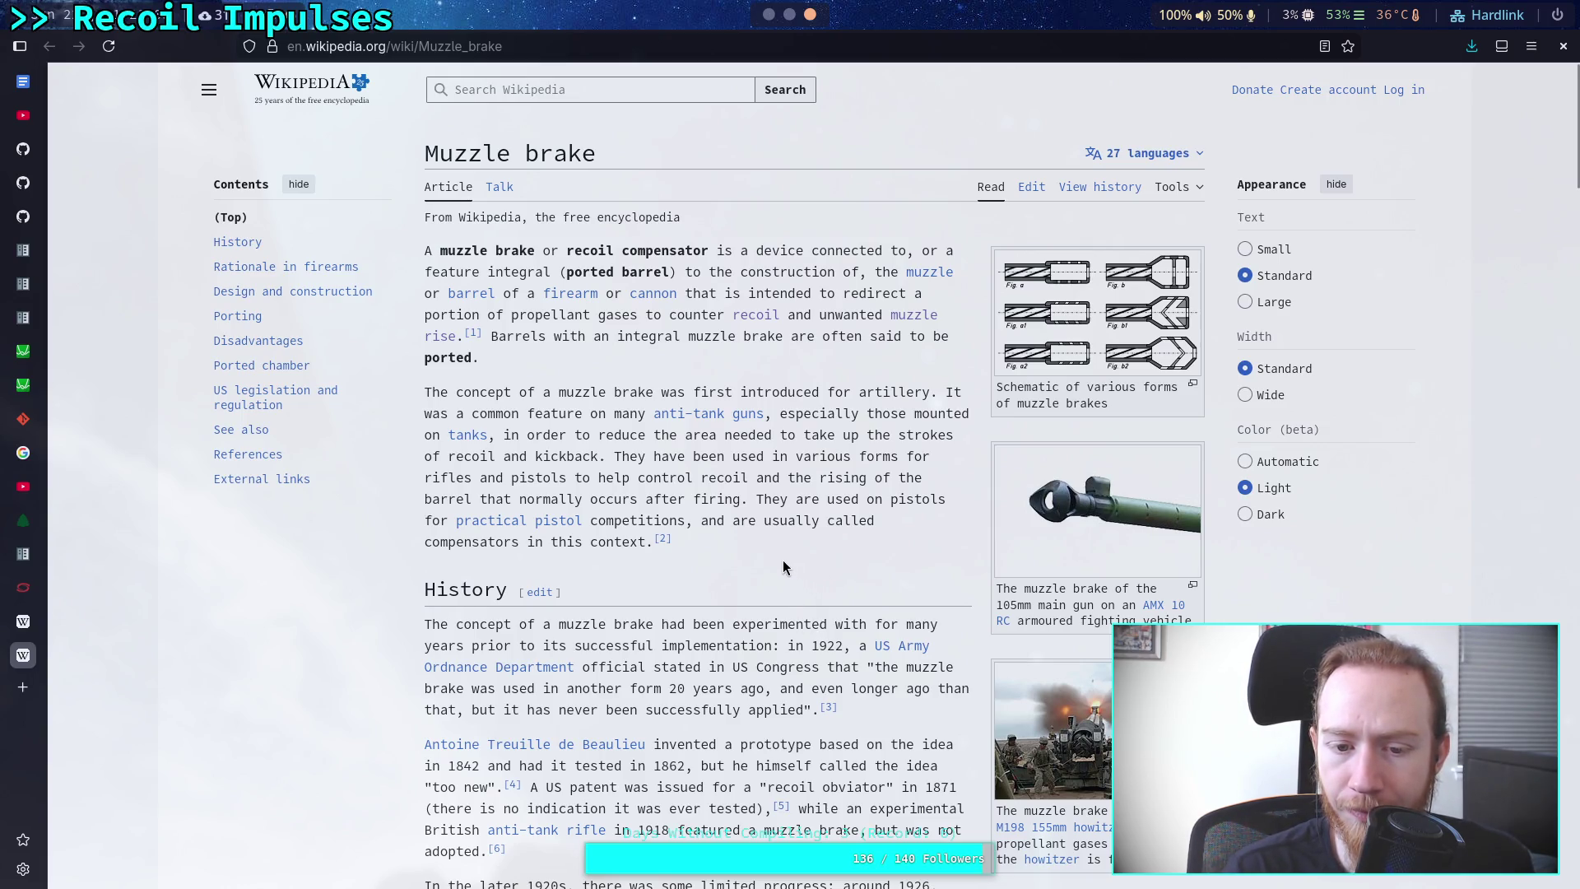
scroll(782, 549, down, 10)
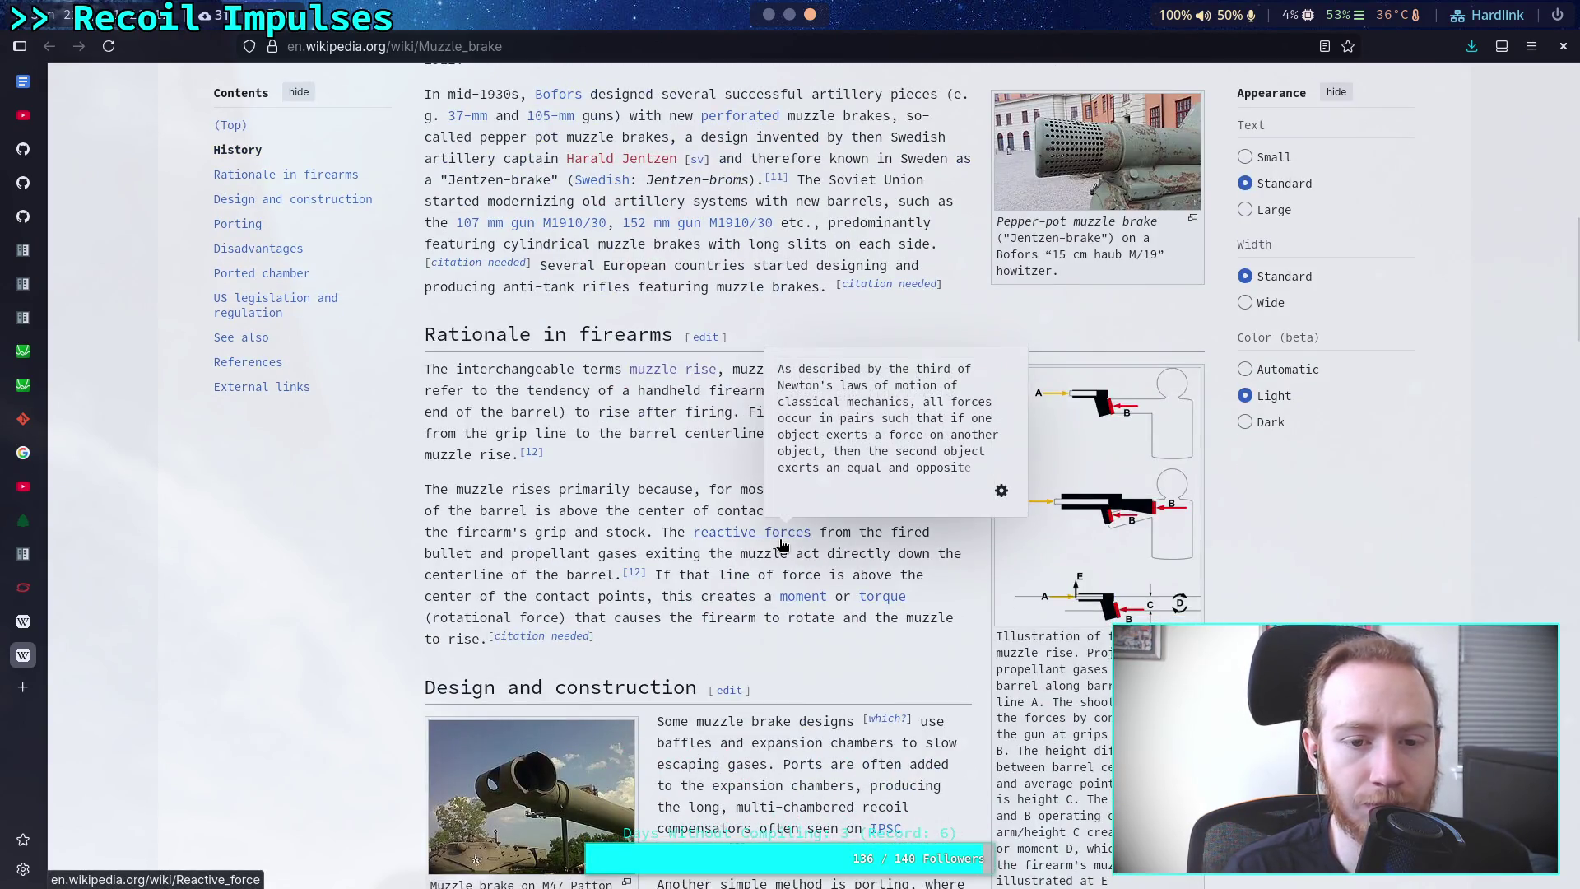
Step: Read down the Muzzle brake article past Design and construction to Porting and Disadvantages
scroll(784, 543, down, 1)
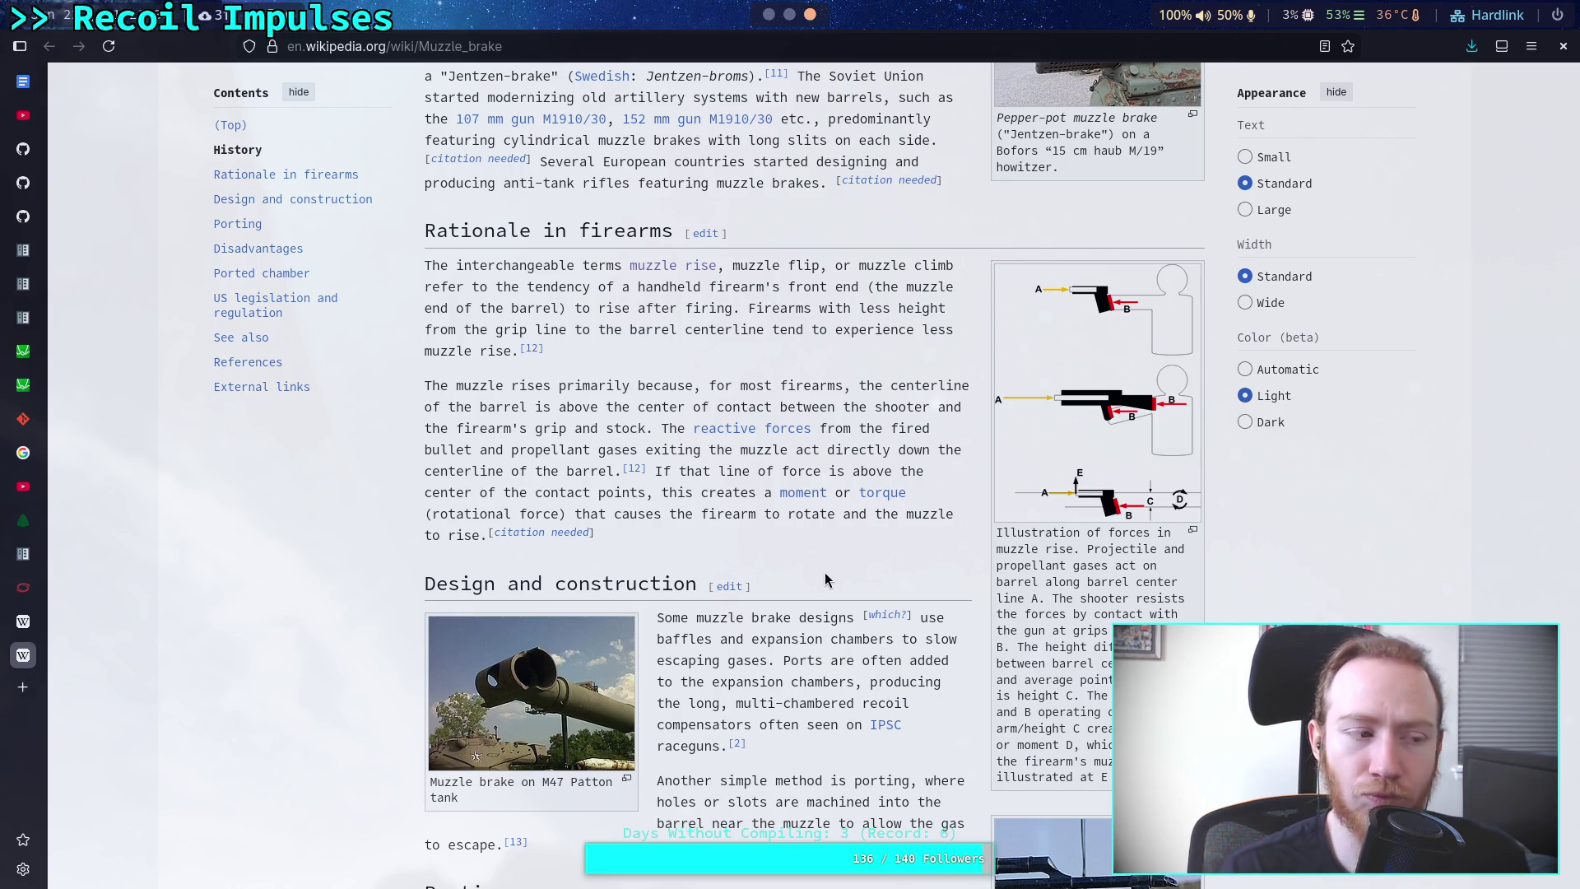
scroll(826, 580, down, 5)
scroll(834, 597, down, 2)
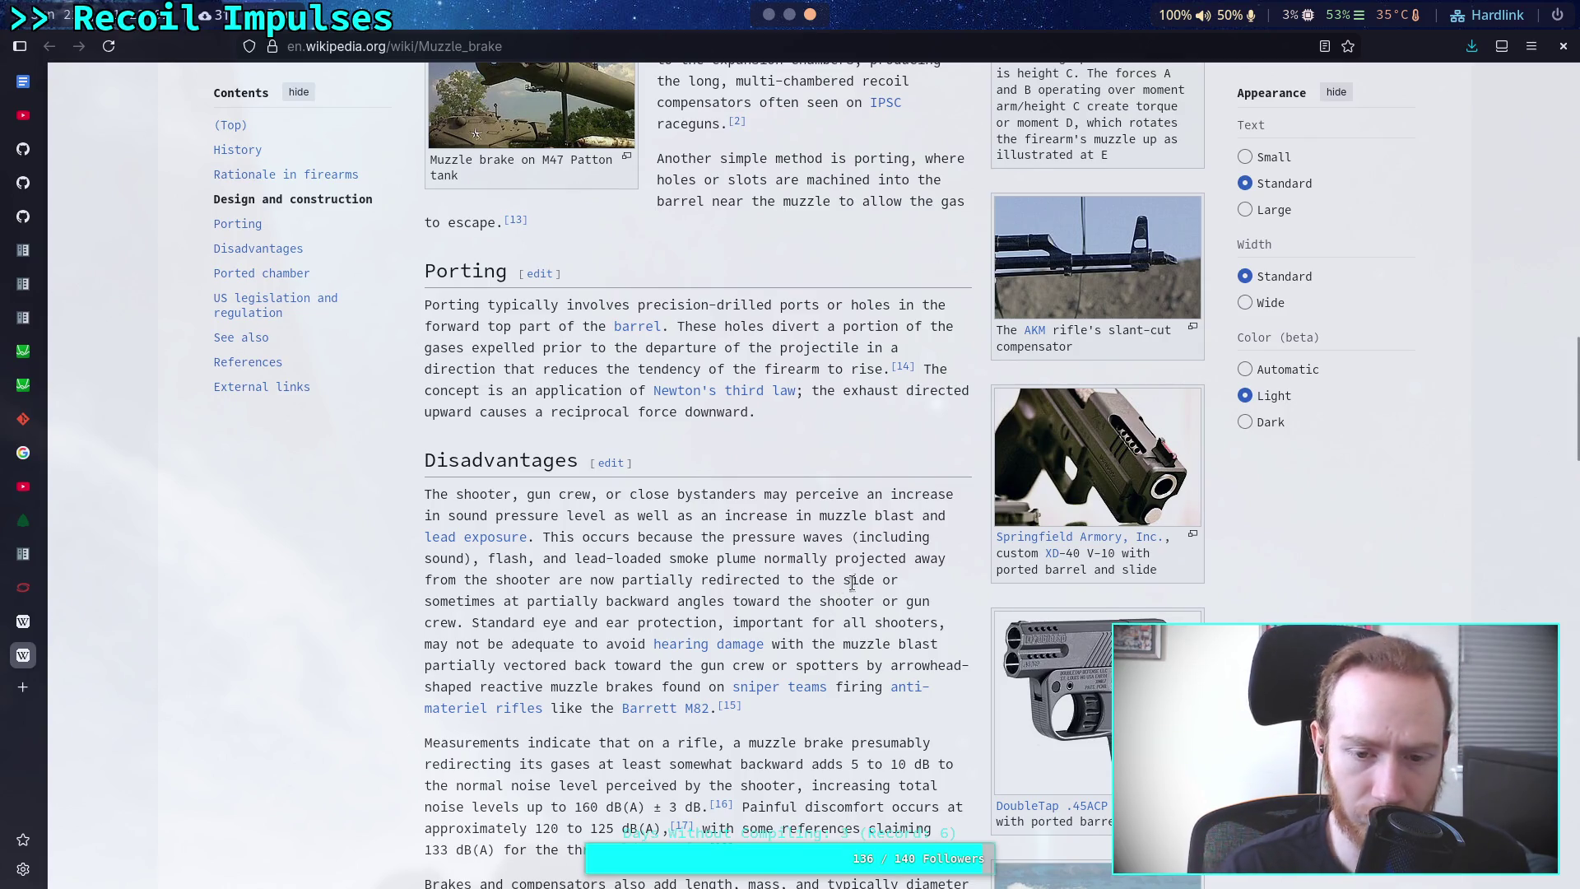
Step: Scroll the Muzzle brake article and highlight the official's quote in its History paragraph
scroll(875, 635, down, 3)
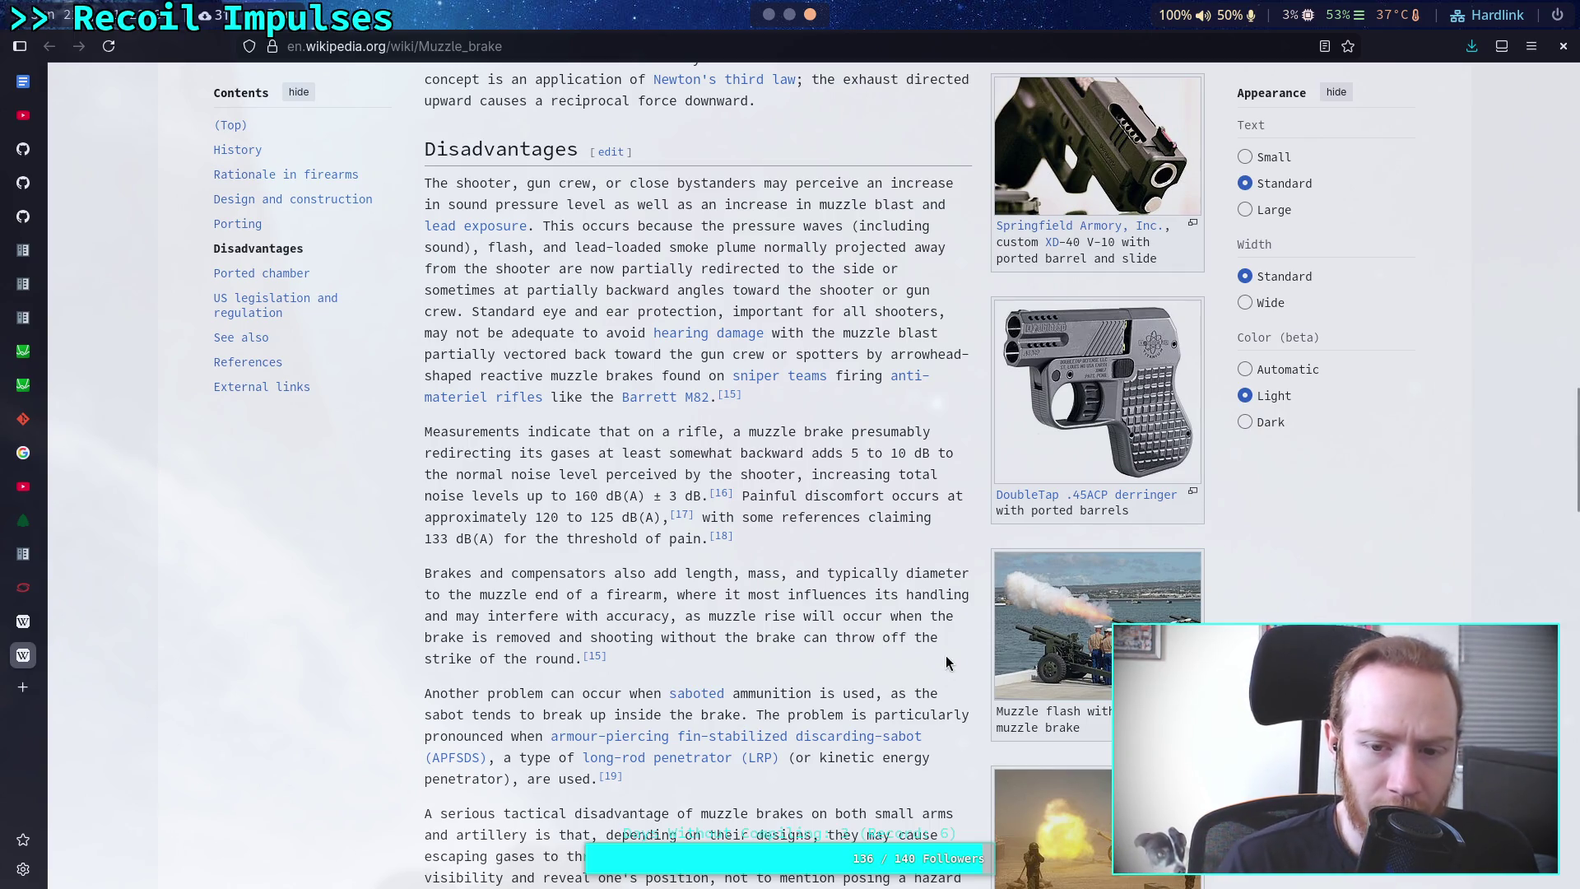
scroll(947, 662, down, 10)
scroll(932, 632, up, 6)
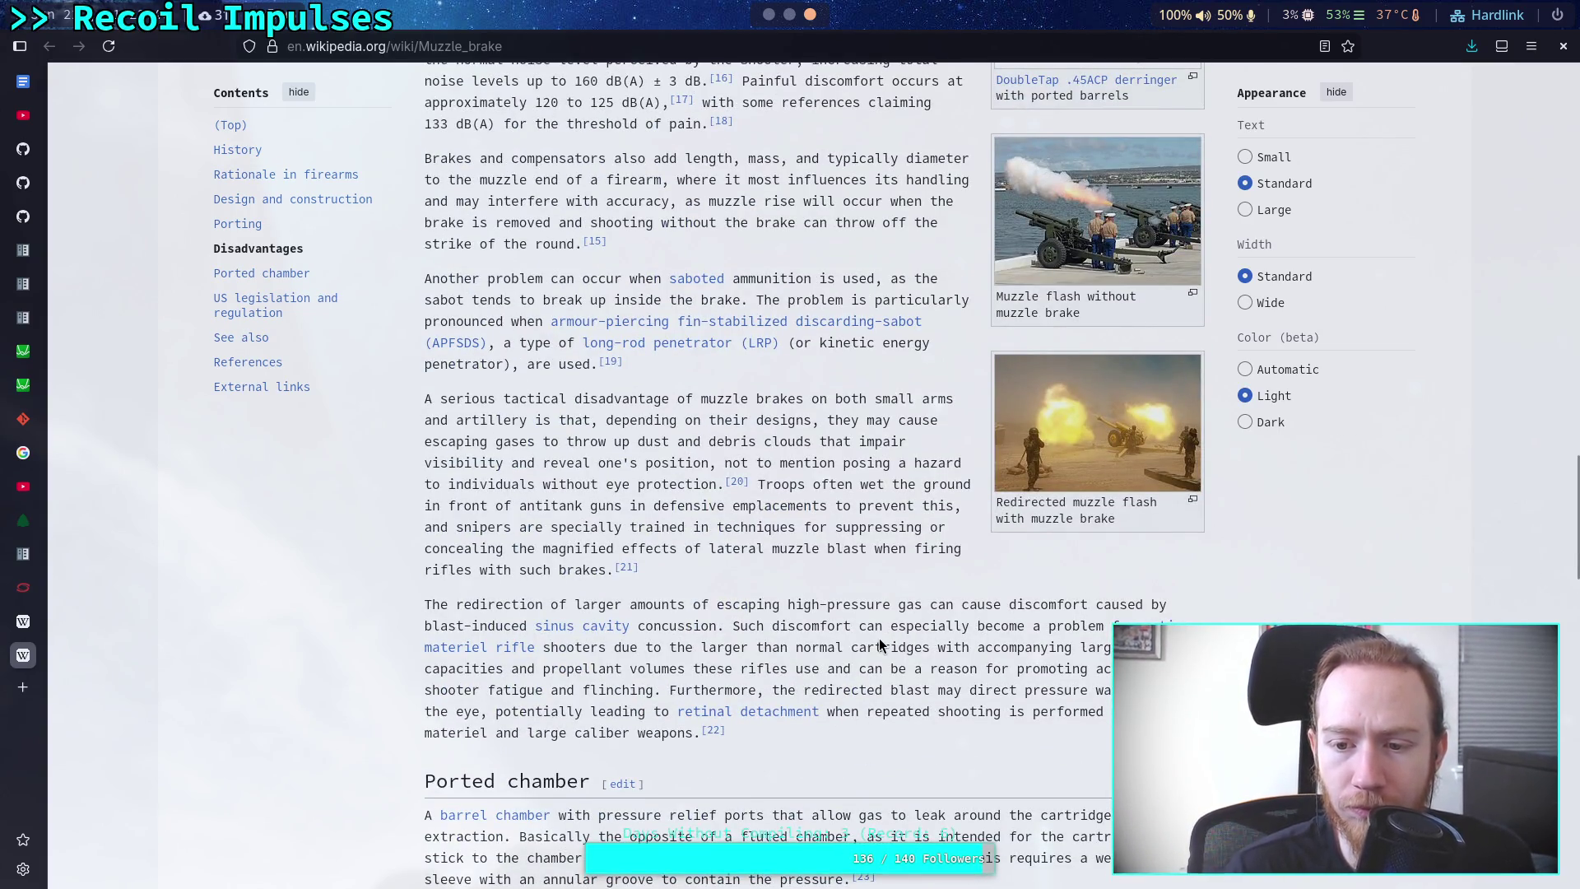
scroll(879, 639, up, 5)
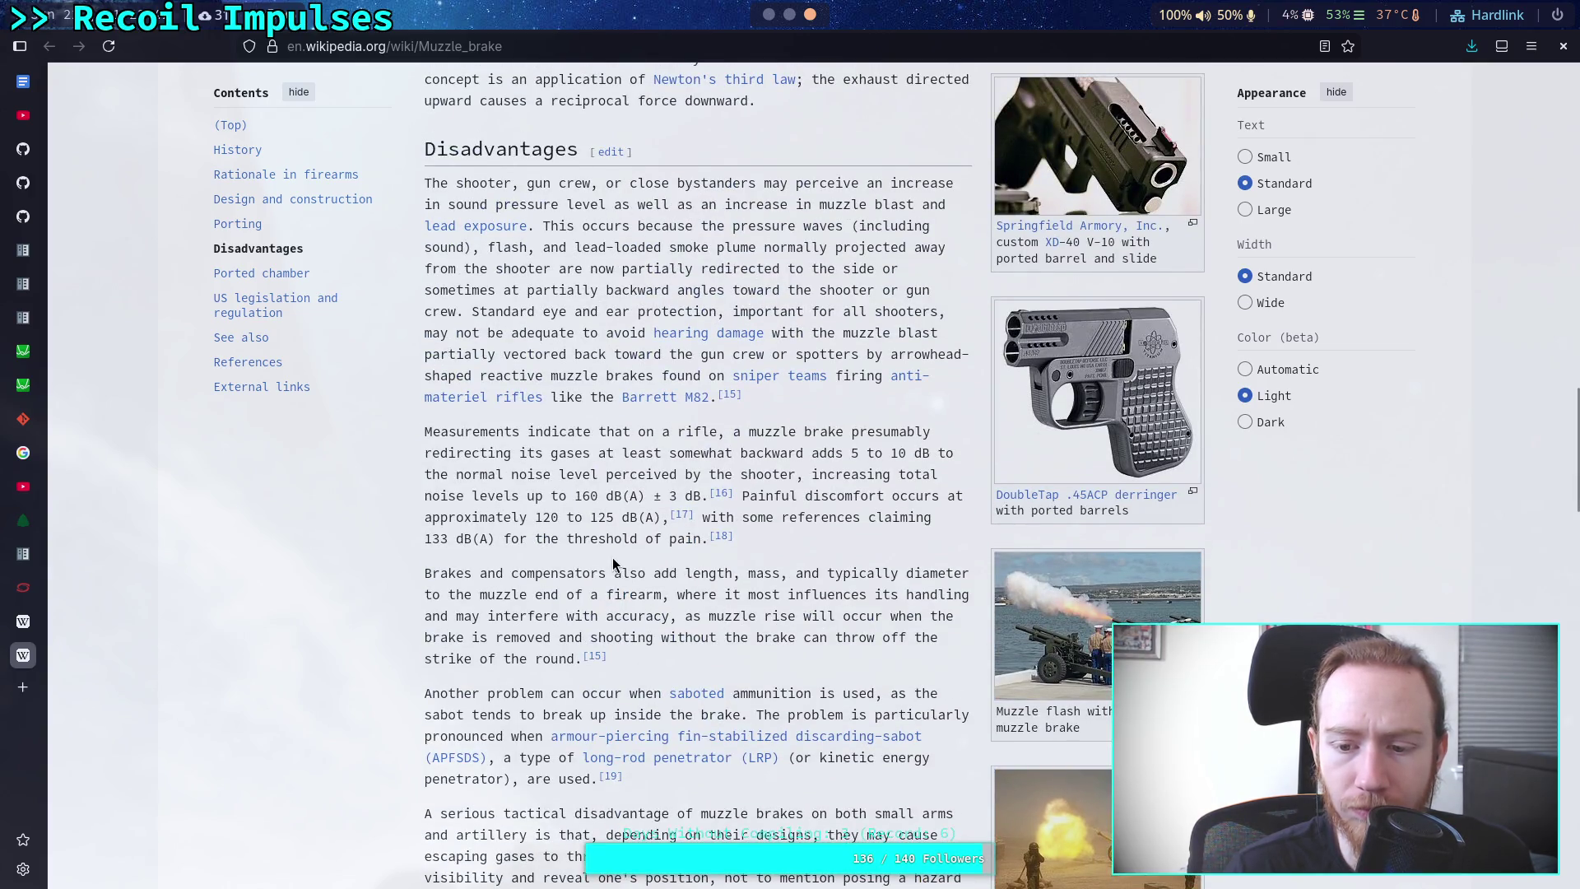
scroll(614, 563, down, 3)
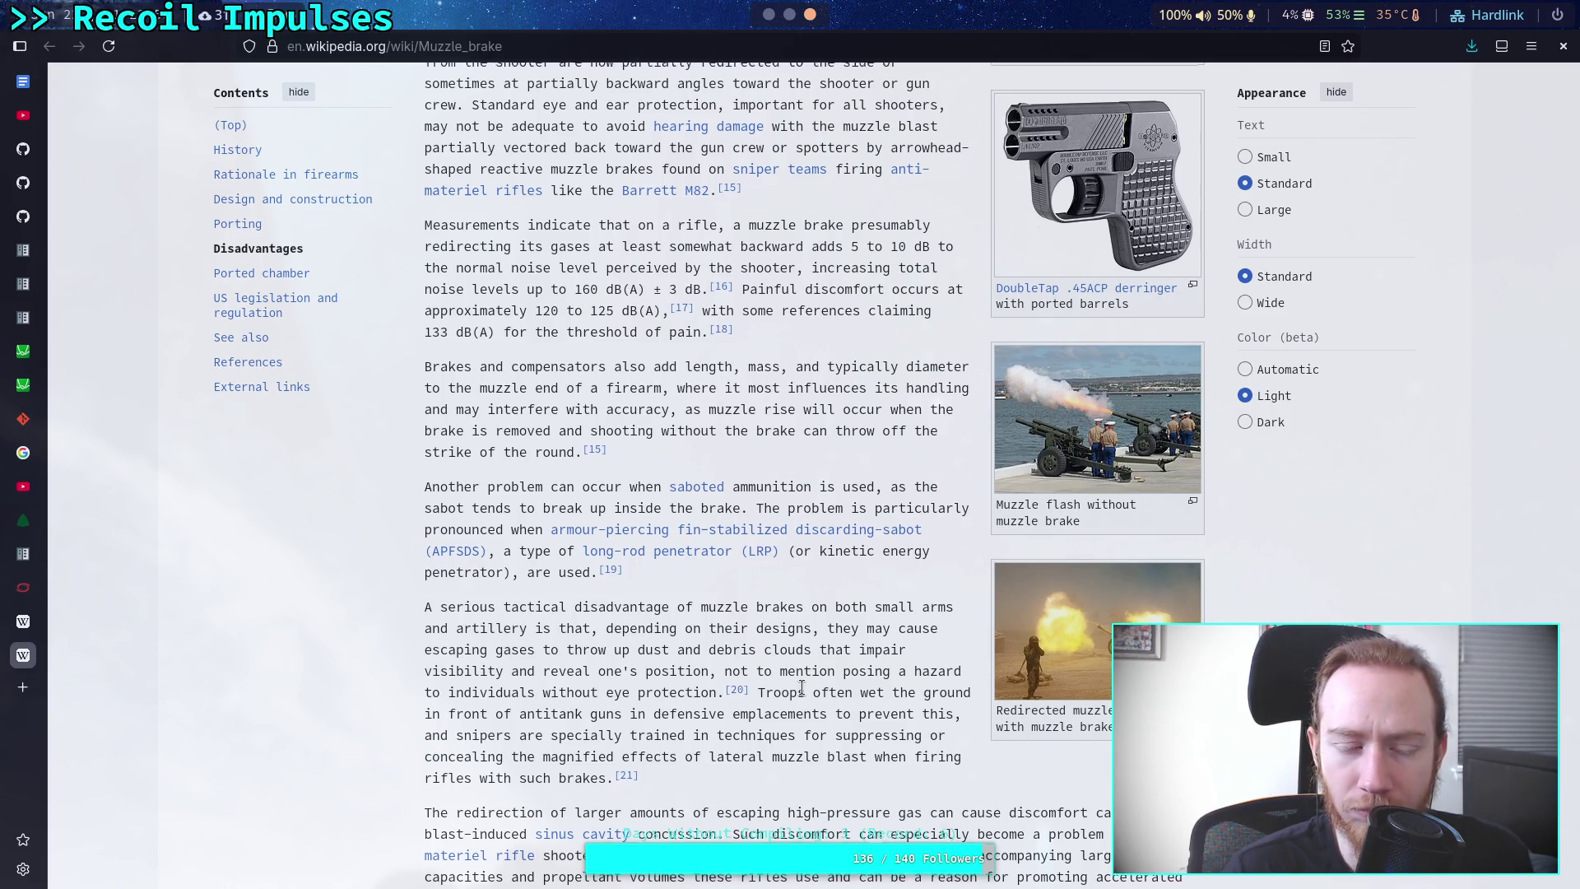
scroll(802, 687, up, 10)
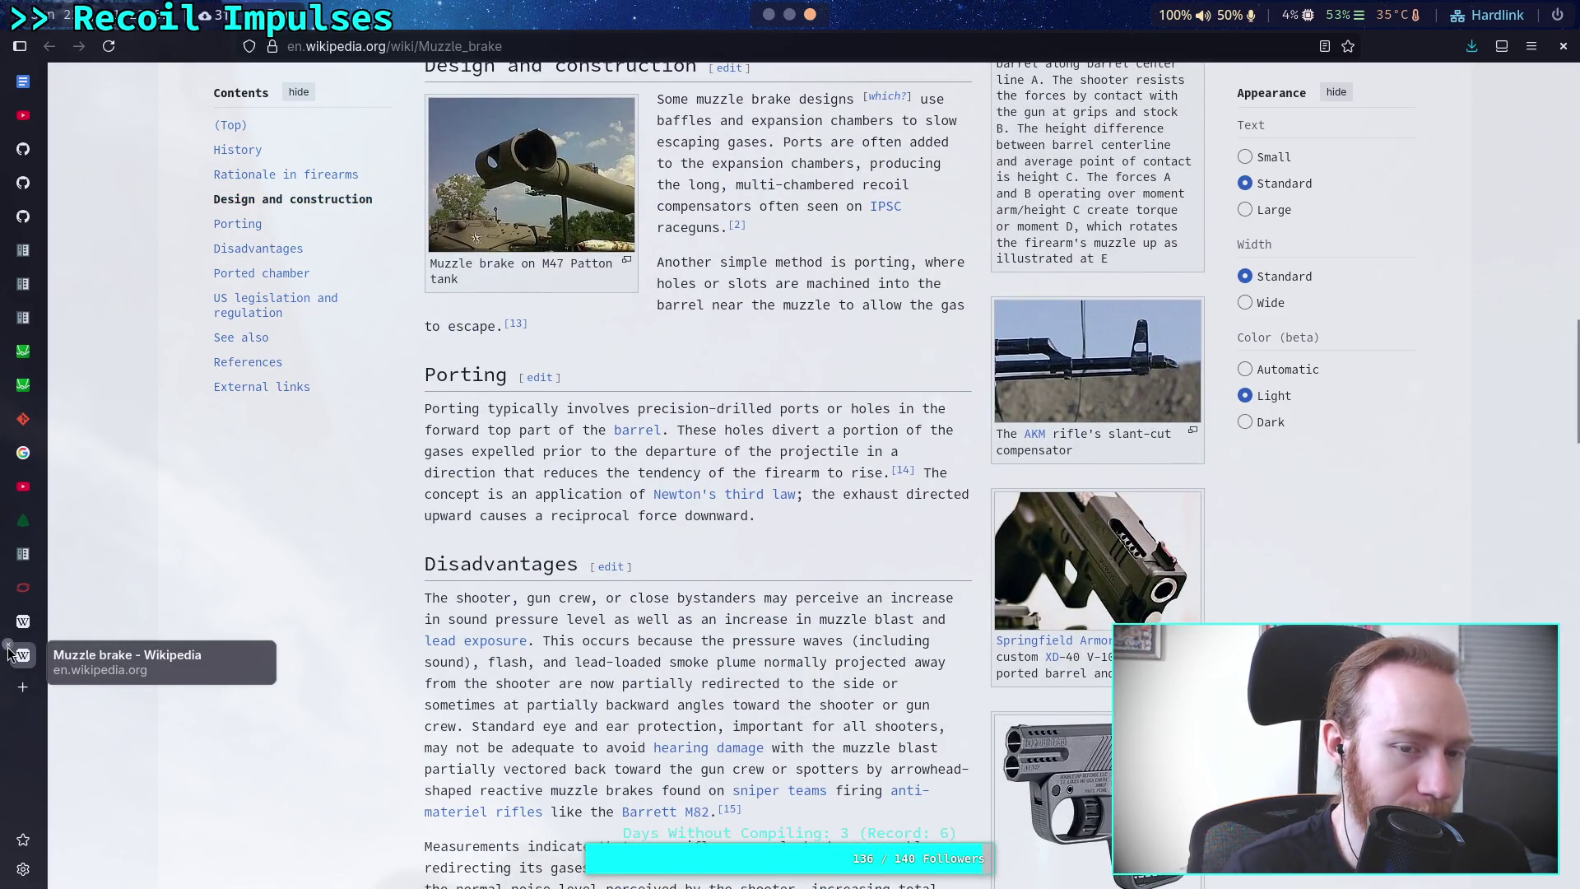
scroll(587, 565, up, 10)
scroll(586, 564, up, 7)
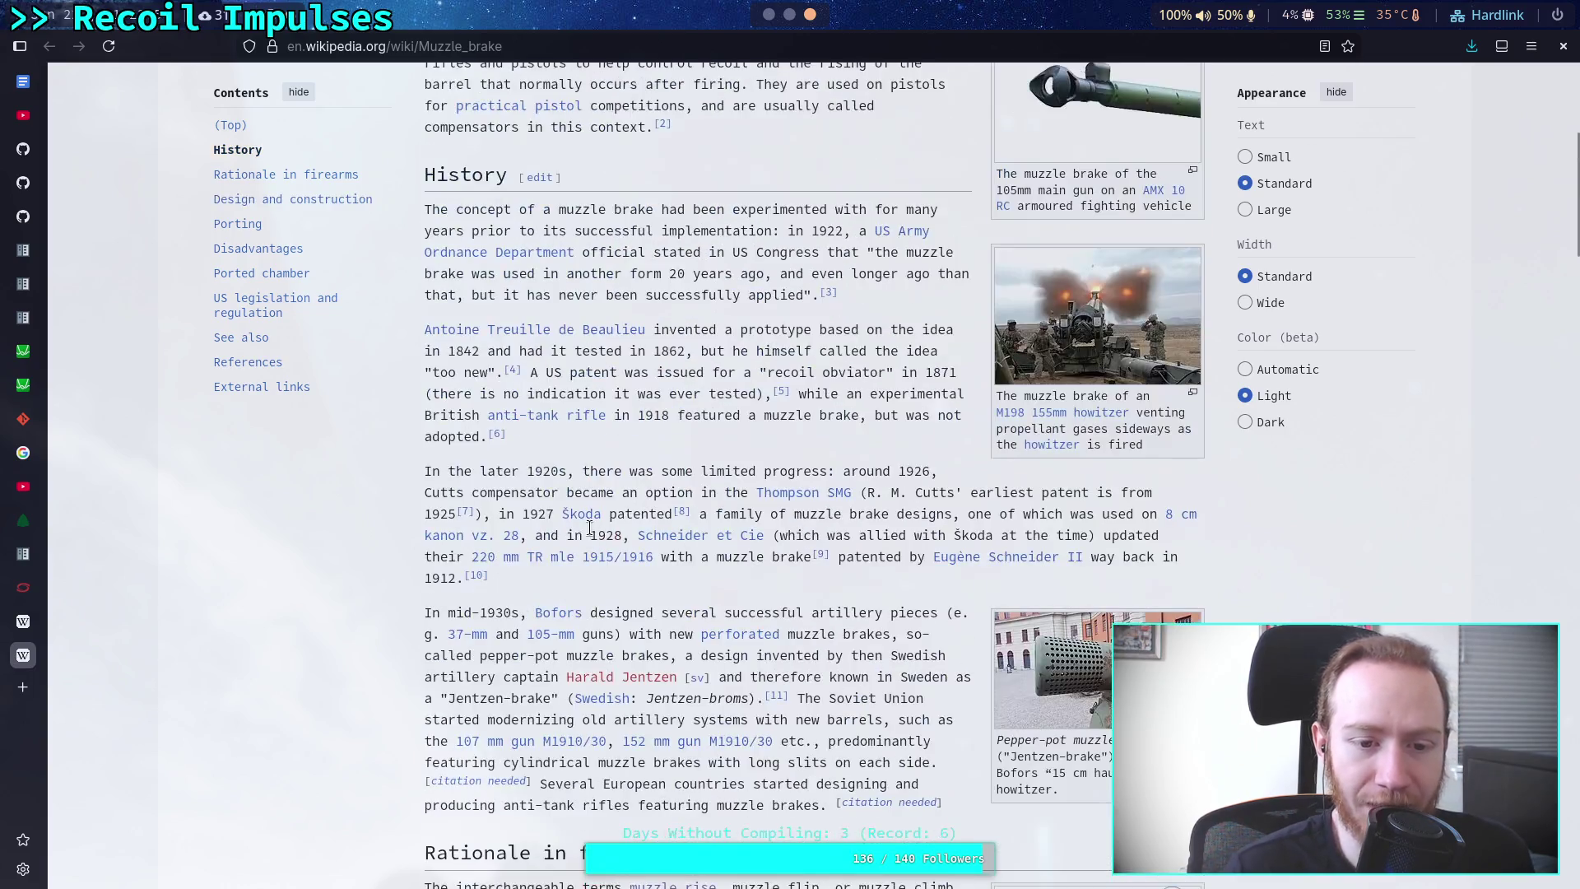
mouse_move(867, 355)
mouse_down()
mouse_move(634, 379)
mouse_move(804, 401)
mouse_up()
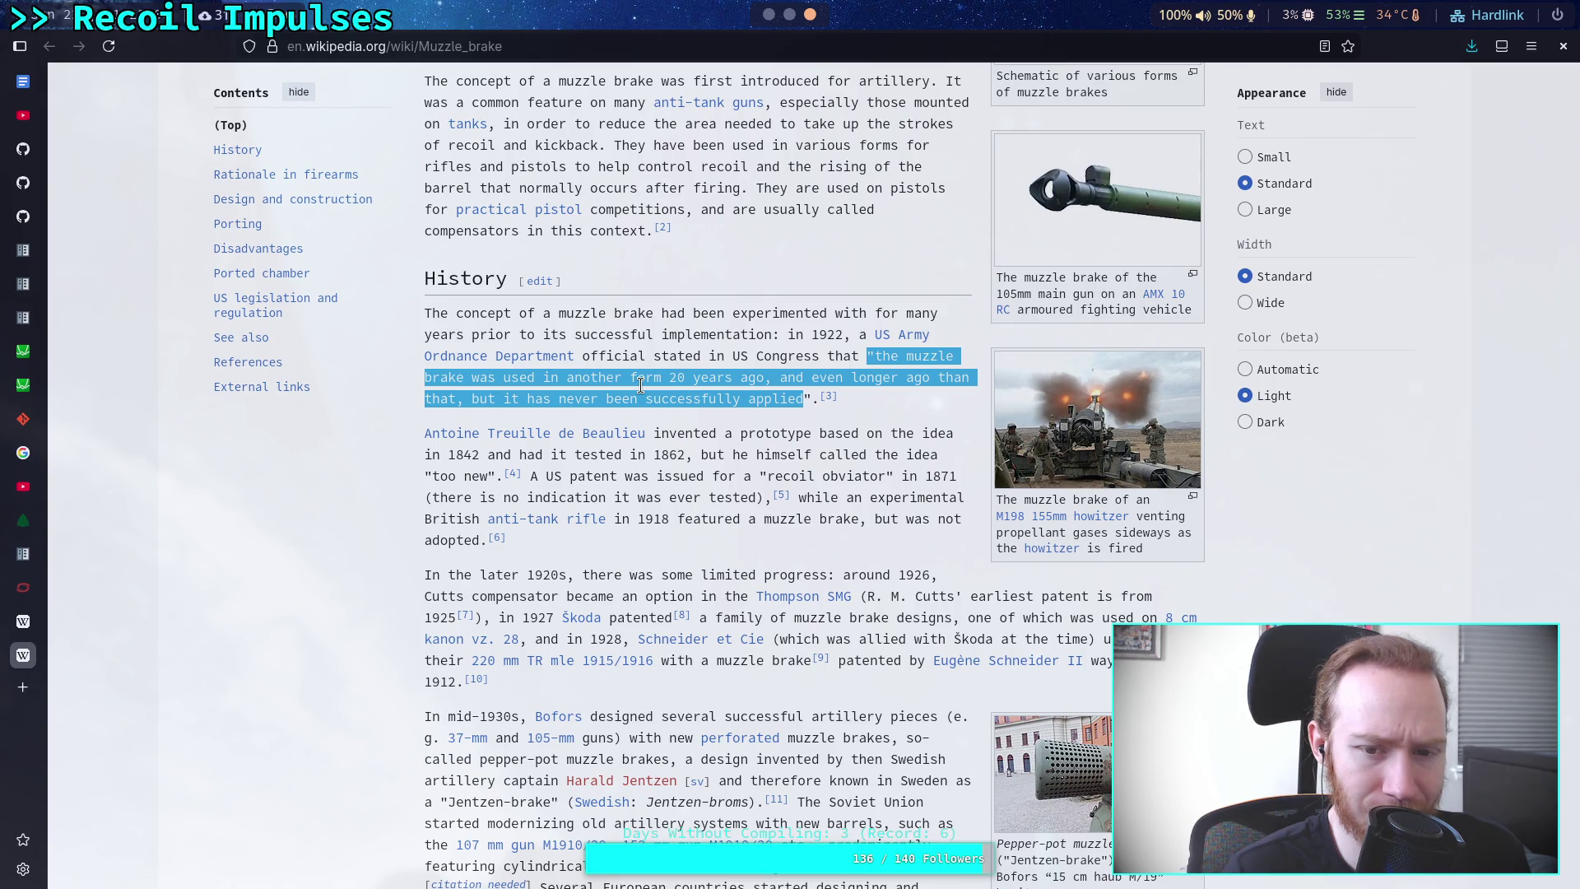
mouse_move(788, 335)
mouse_down()
mouse_move(447, 327)
mouse_move(515, 313)
mouse_up()
drag(791, 398, 646, 356)
click(689, 362)
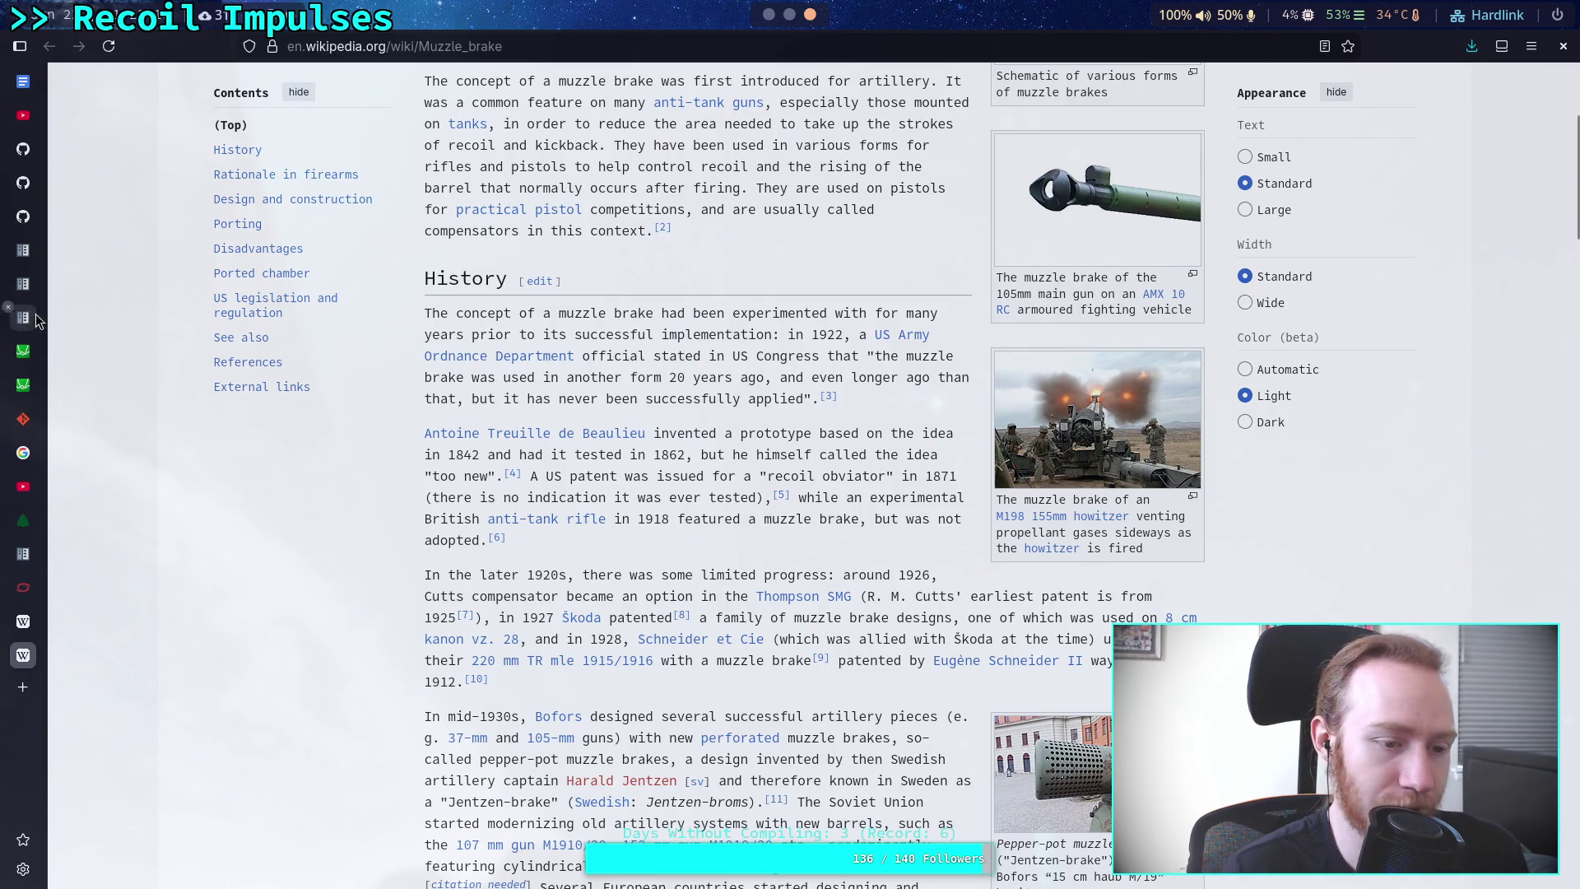
Step: Close the Muzzle brake tab and switch to the zombie-game terminal workspace
middle_click(23, 654)
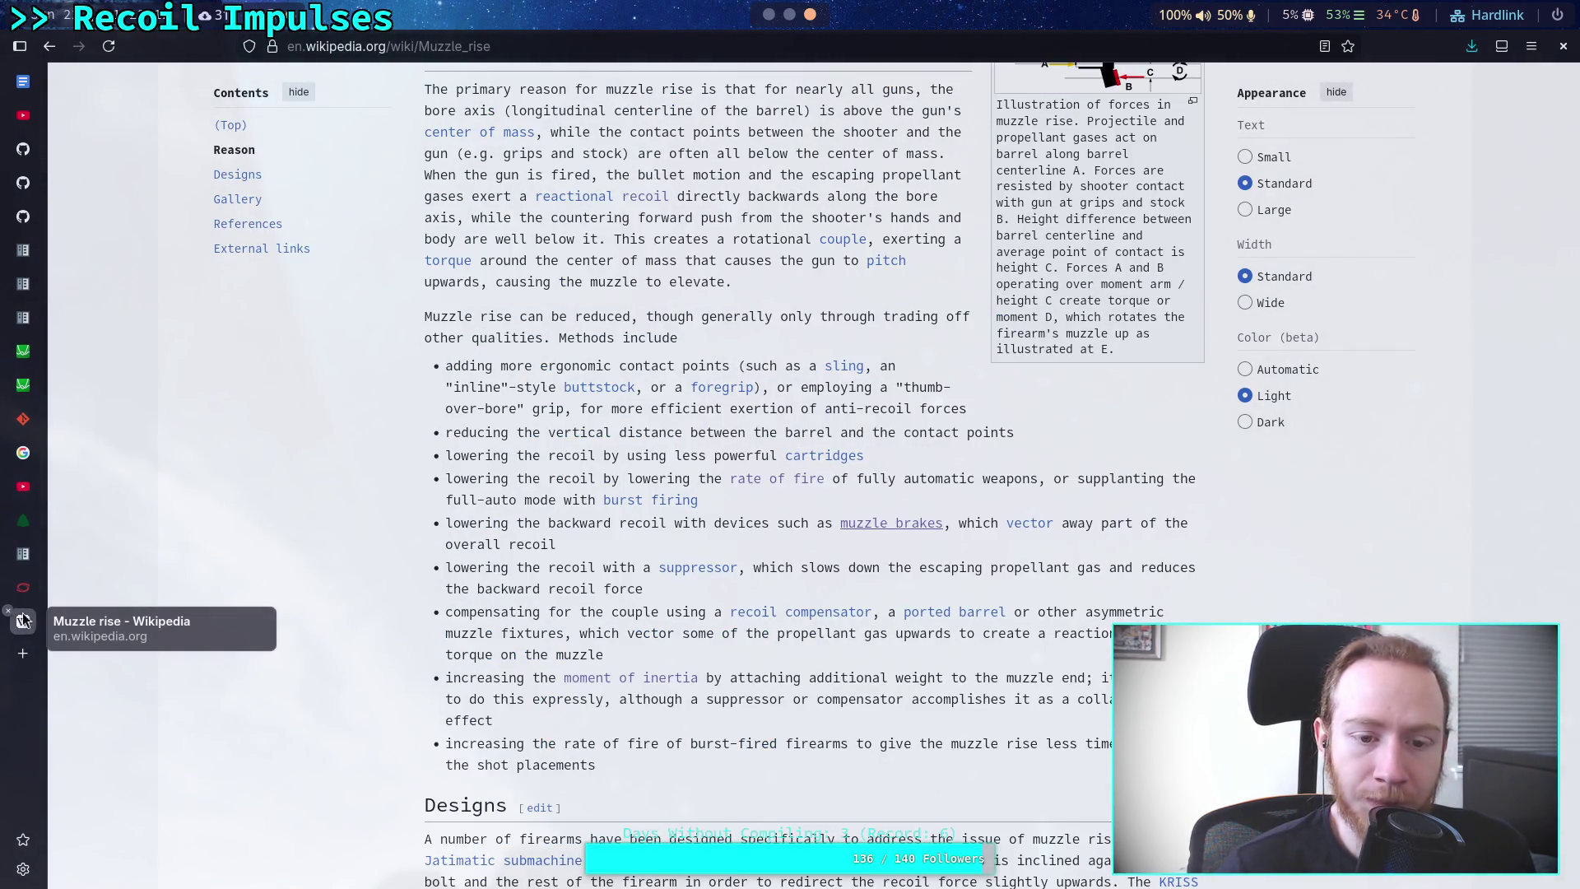
key(super+2)
key(super+1)
Step: Clear the terminal, live-grep the project for impulse_power in Neovim, and open WeaponResource.gd's line 680 match
text(clear)
key(Return)
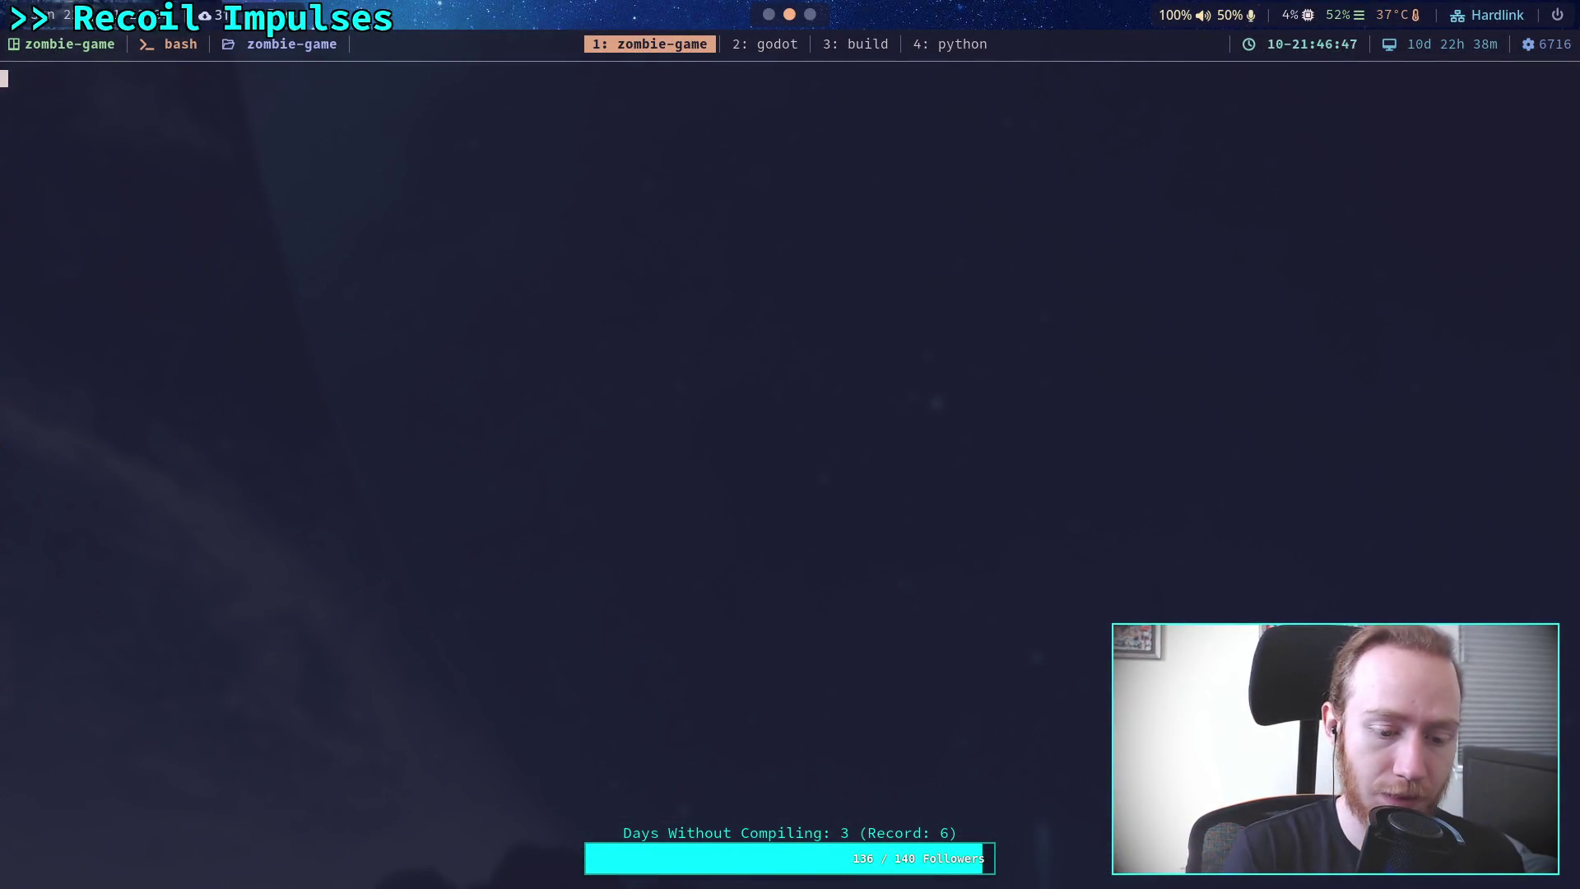
key(space)
text(sg)
text(impulse_)
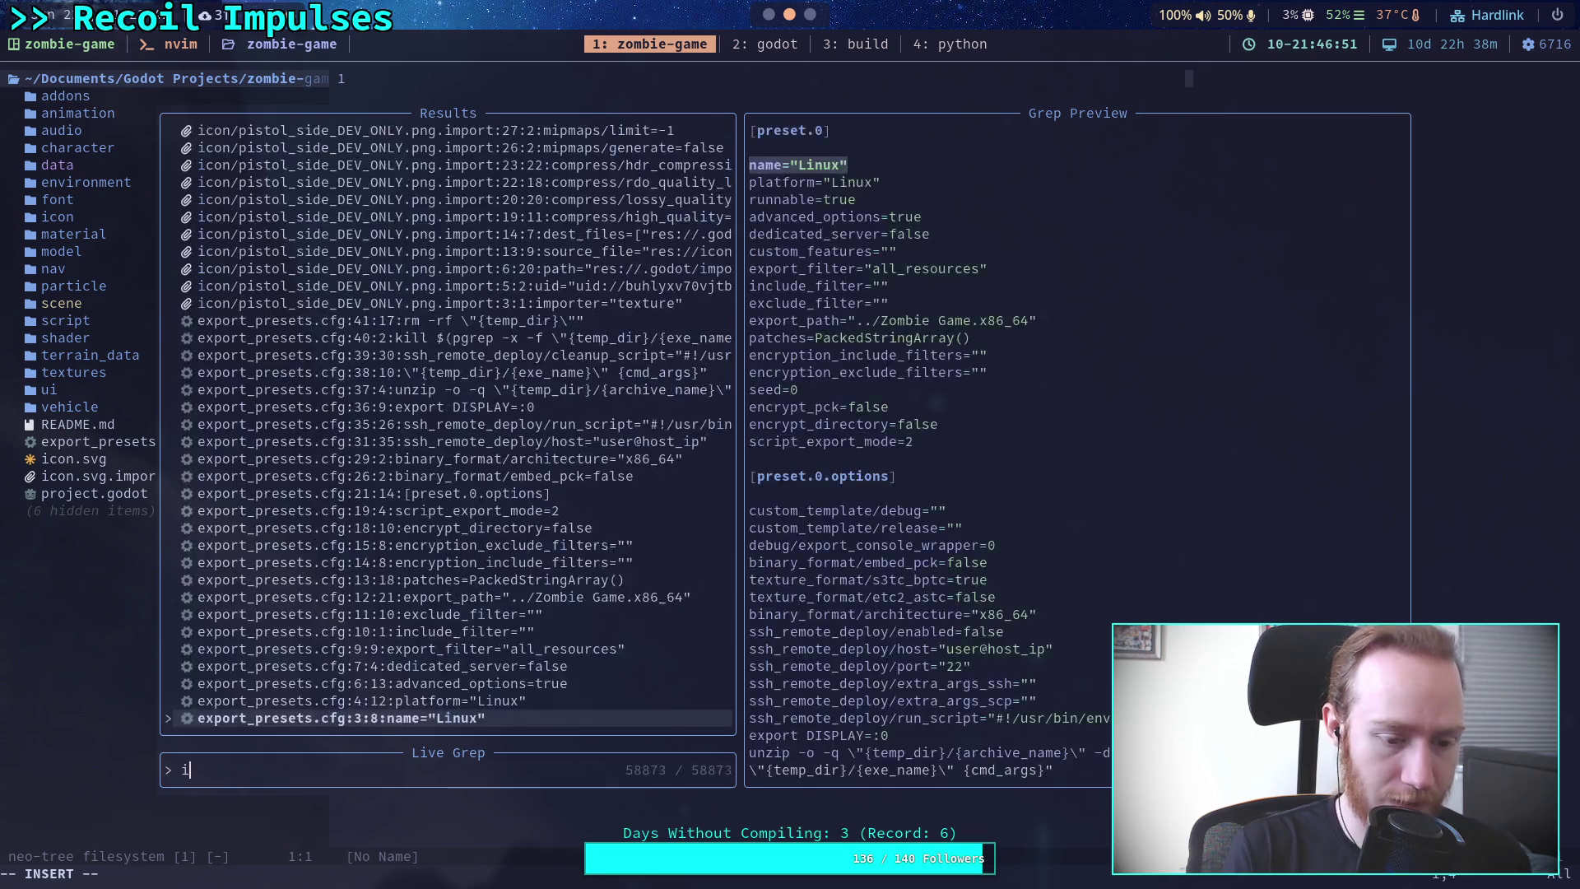
text(pow)
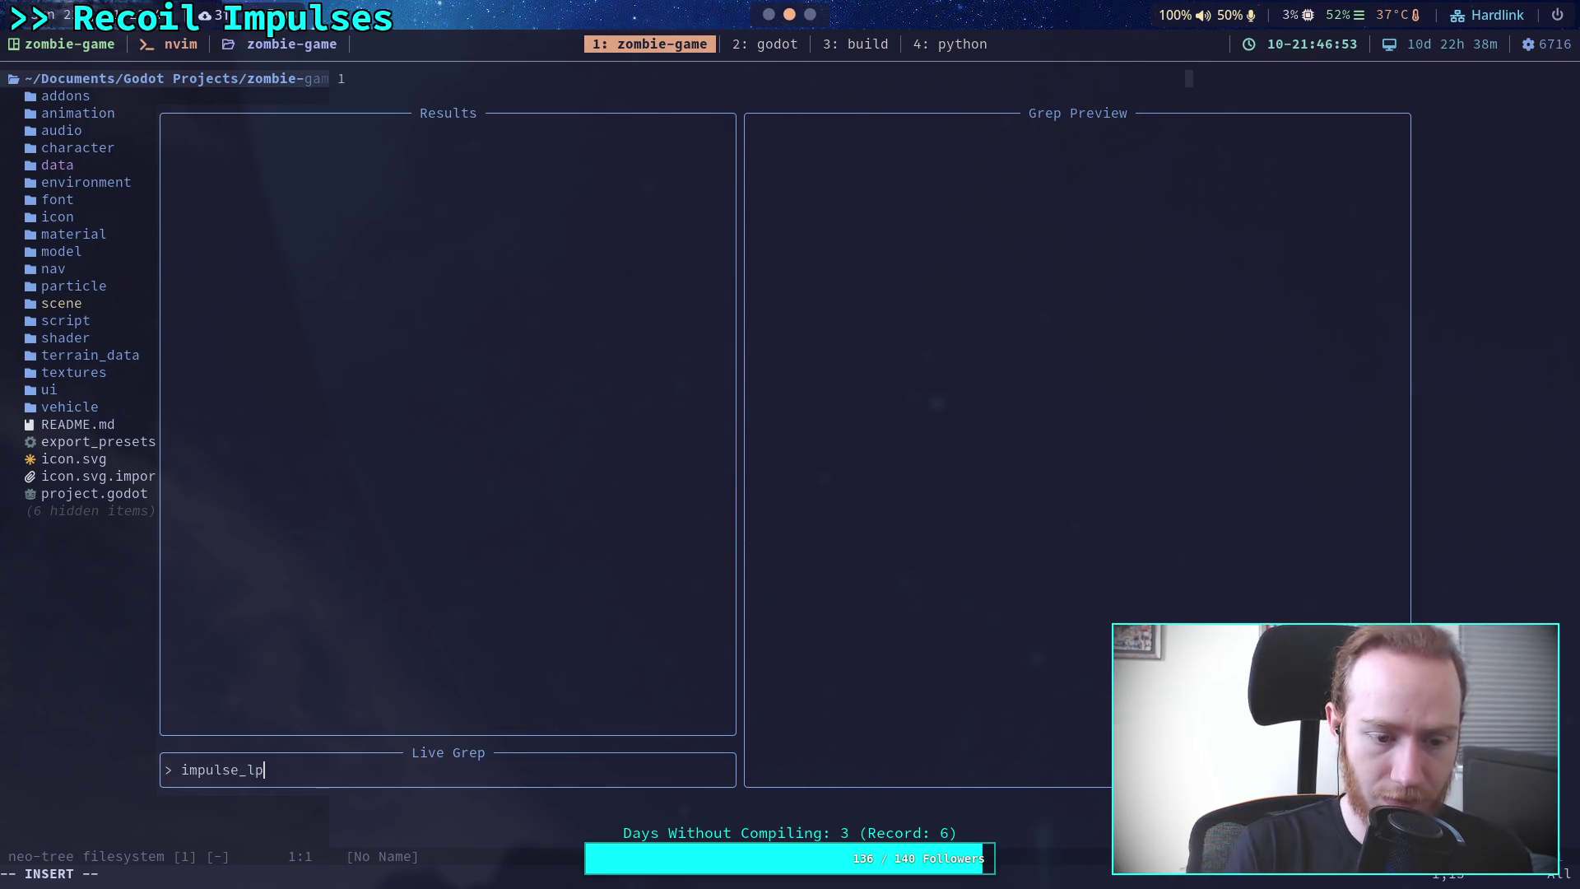
text(er)
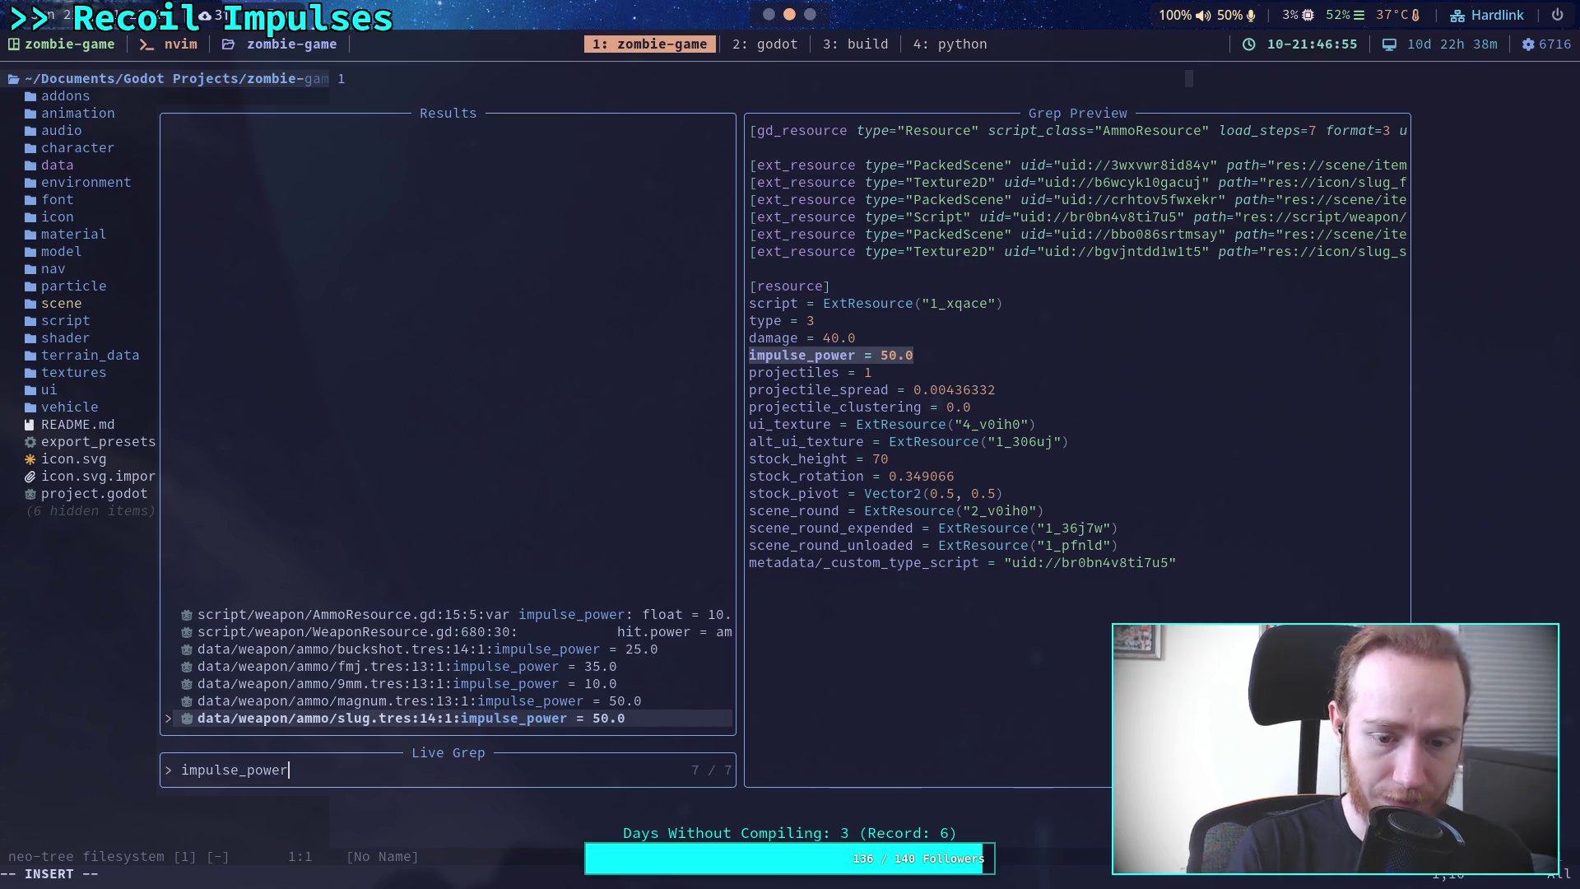
key(Up)
key(Up)
key(Up)
key(Up)
key(Up)
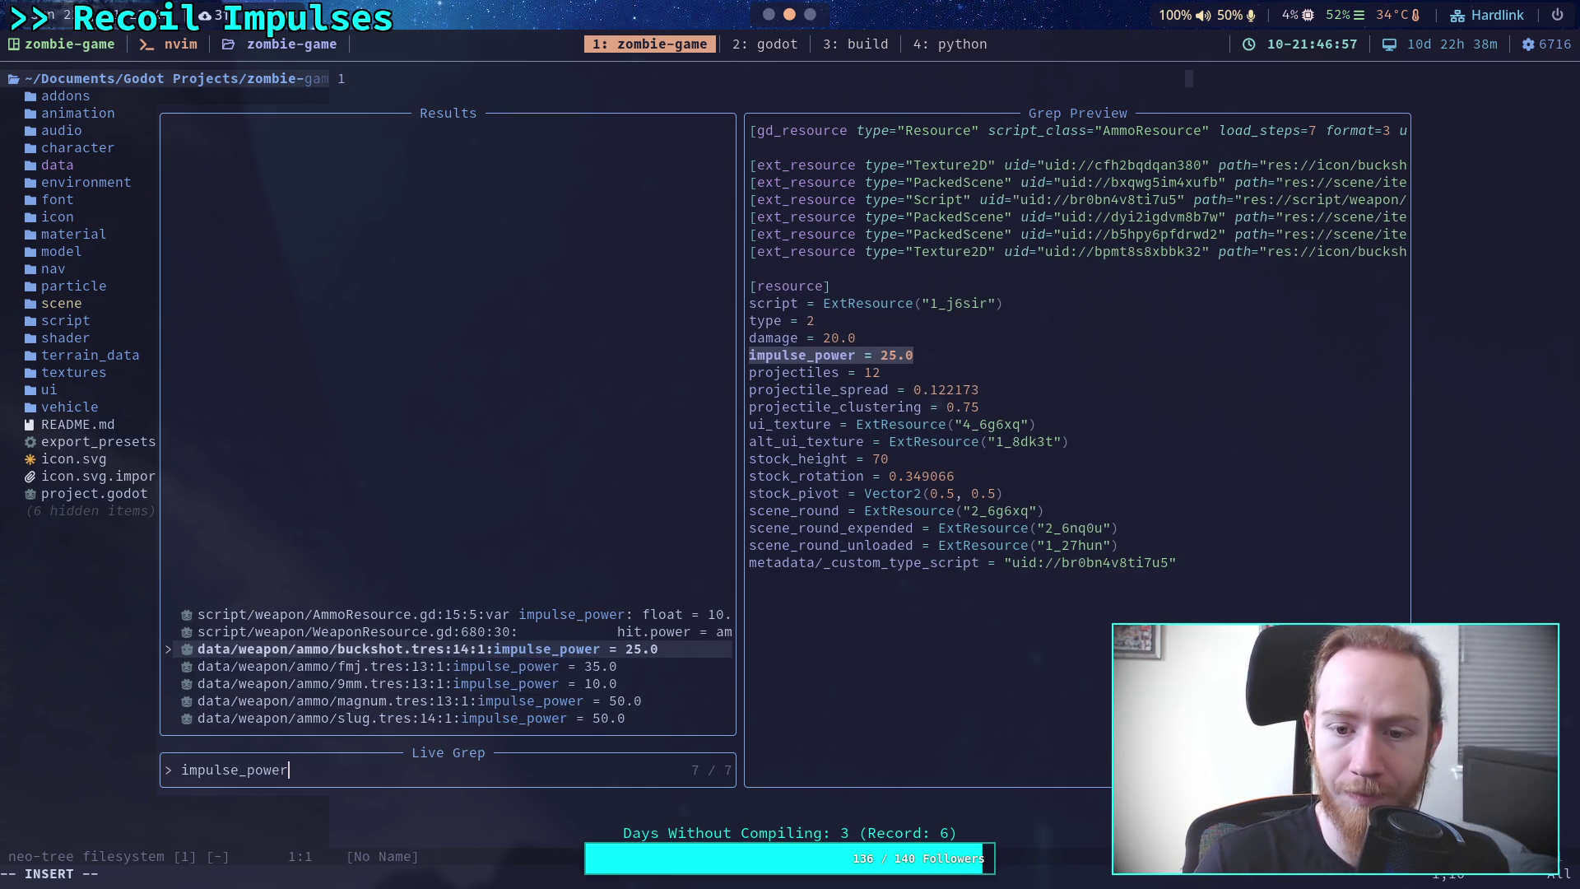
key(Up)
key(Down)
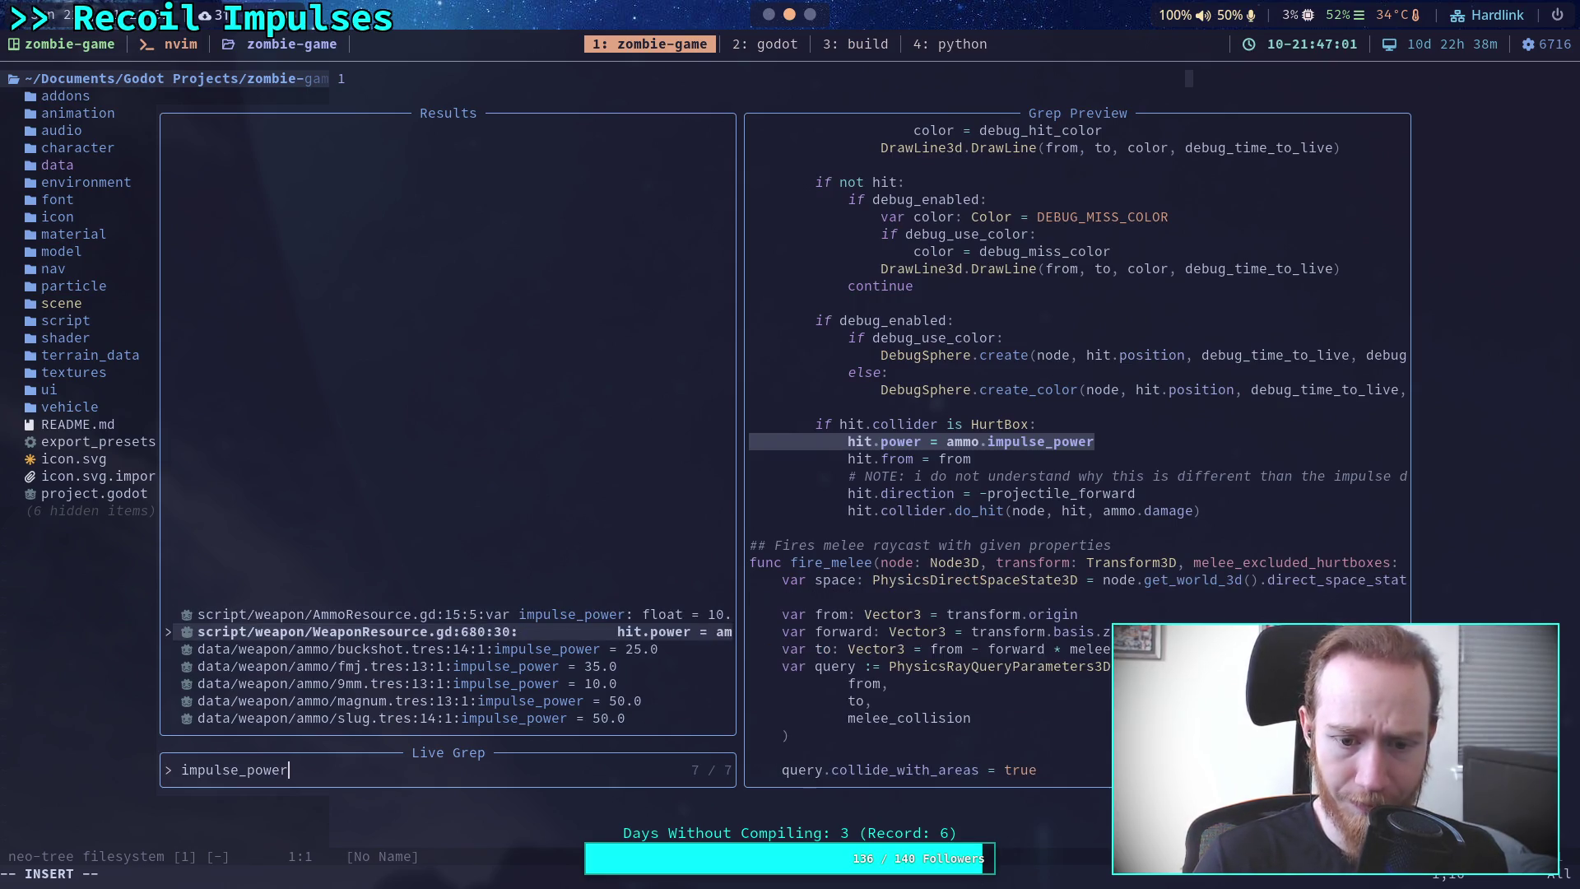
key(Return)
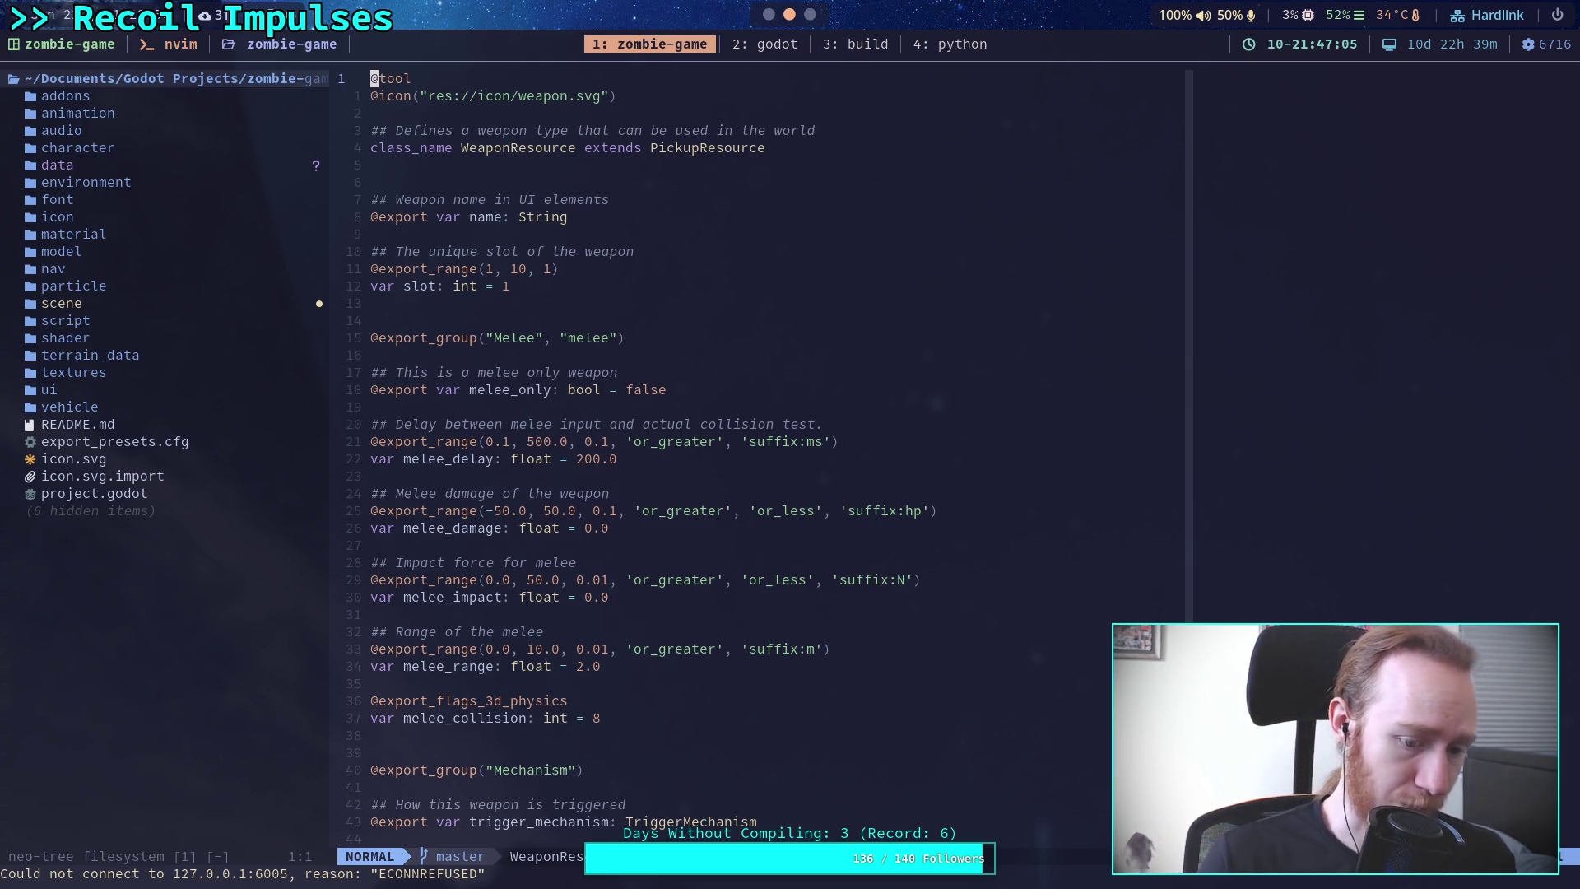
Step: Quit Neovim and bring up WeaponResource.gd in Godot's script editor
key(colon)
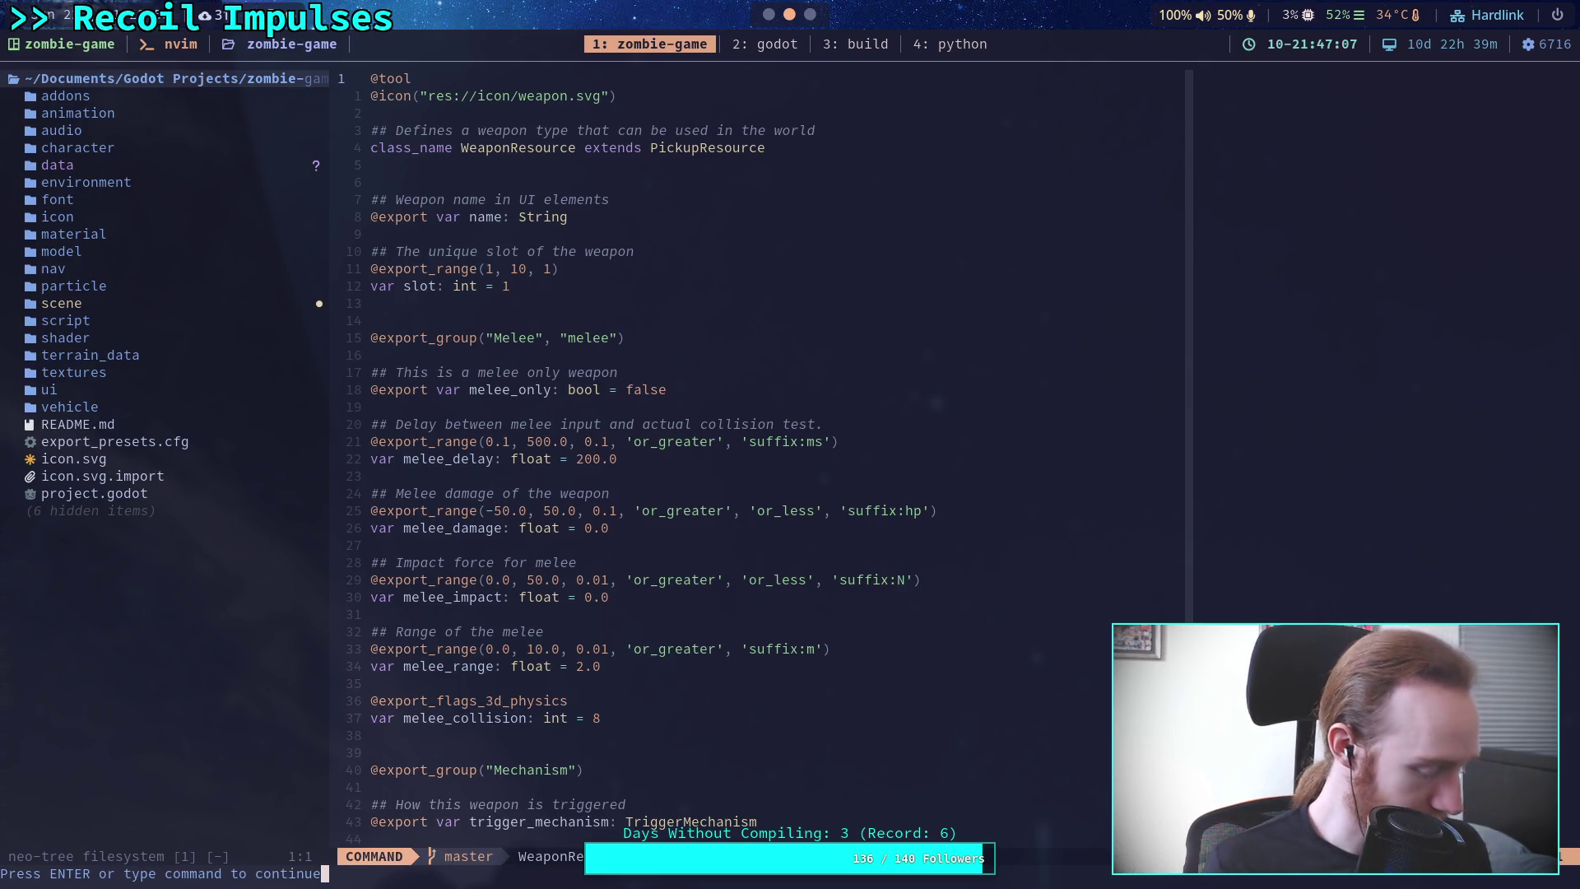
key(Return)
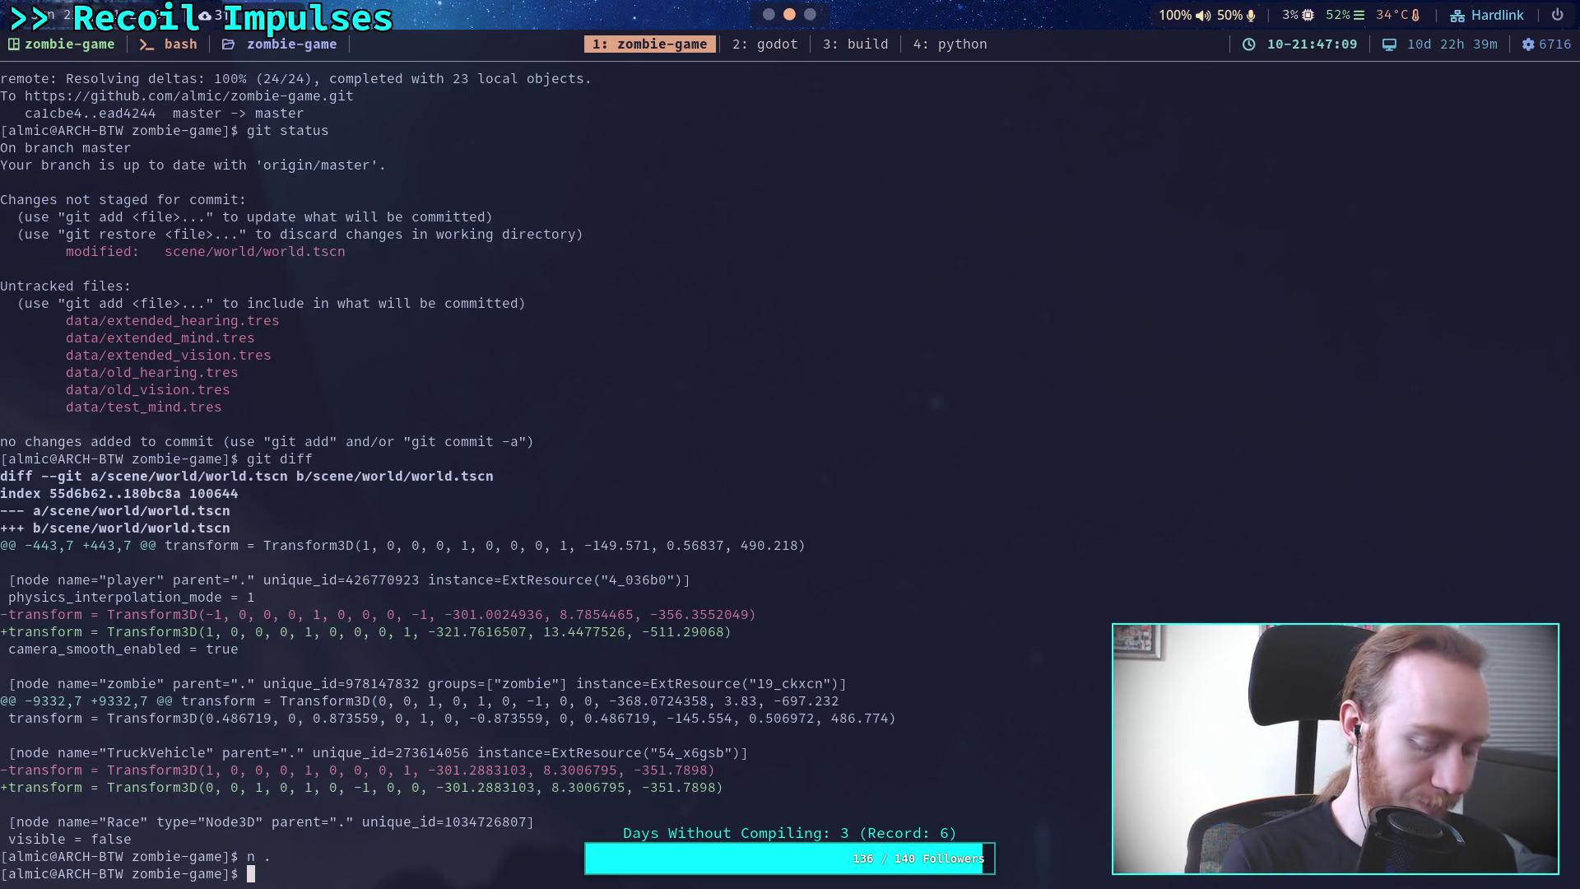
key(super+2)
click(140, 165)
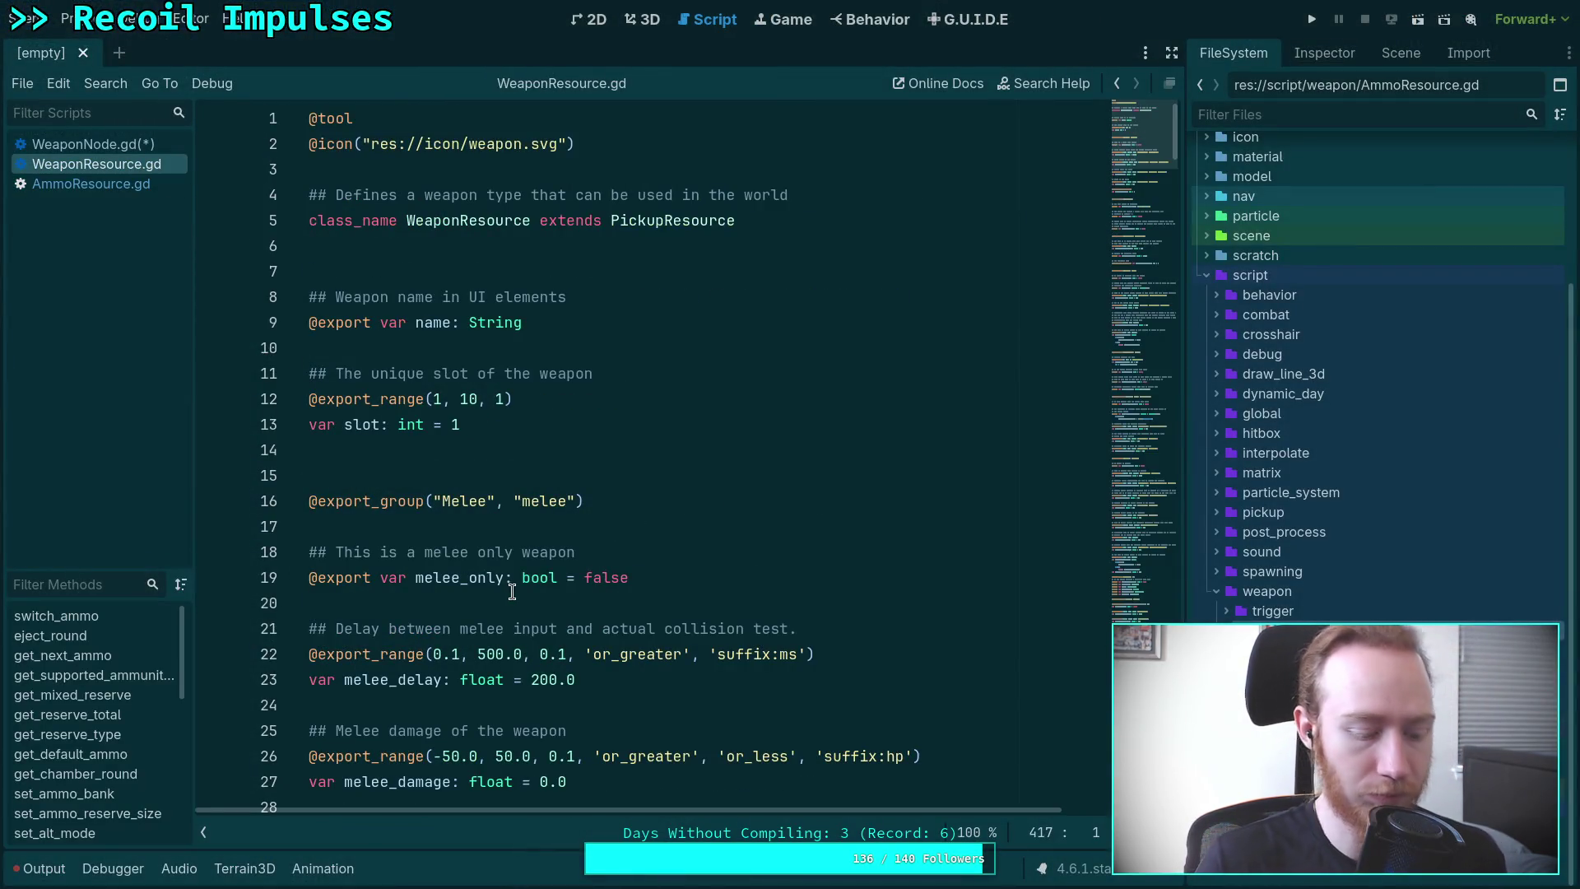
Step: Rename impulse_power to impact_power on WeaponResource.gd line 680 and save the script
key(ctrl+f)
text(impulse)
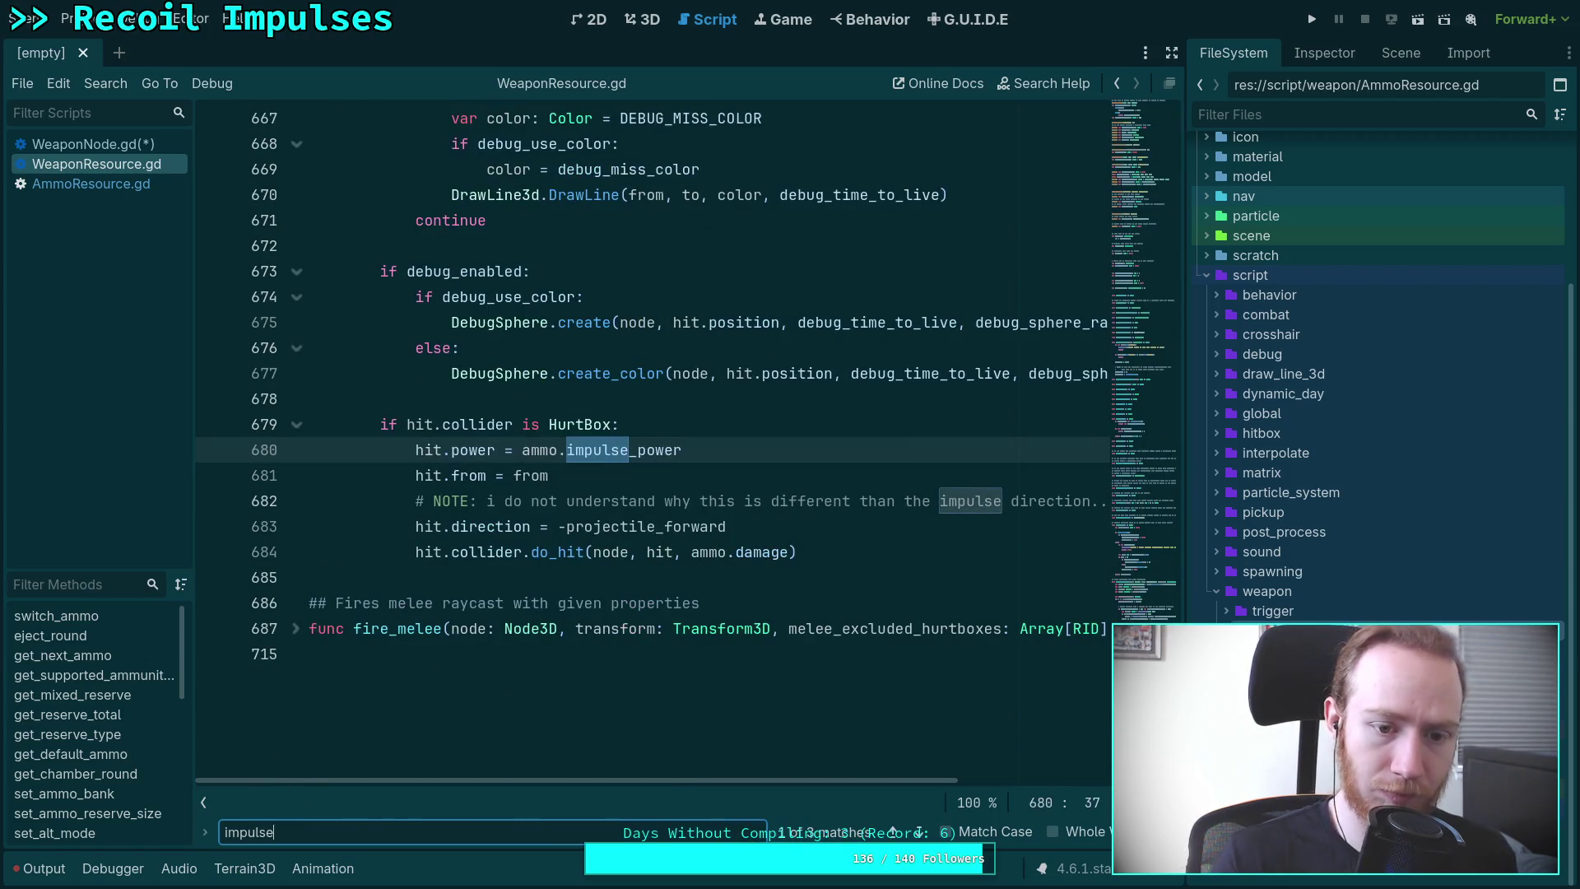
click(667, 471)
click(627, 450)
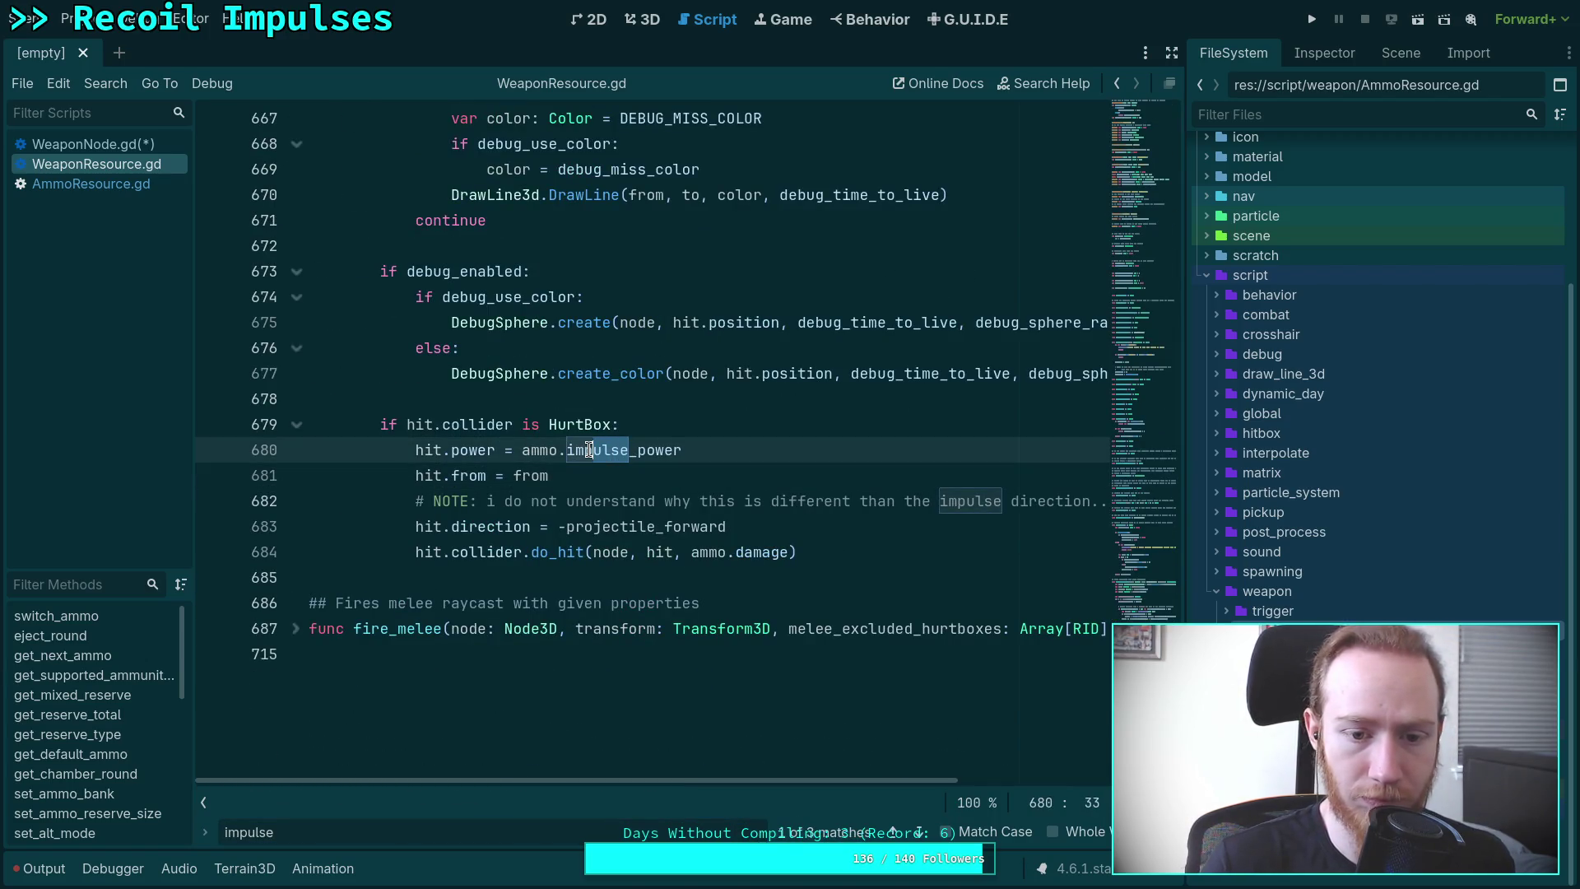
key(BackSpace)
key(BackSpace)
key(BackSpace)
text(act)
click(758, 458)
key(ctrl+s)
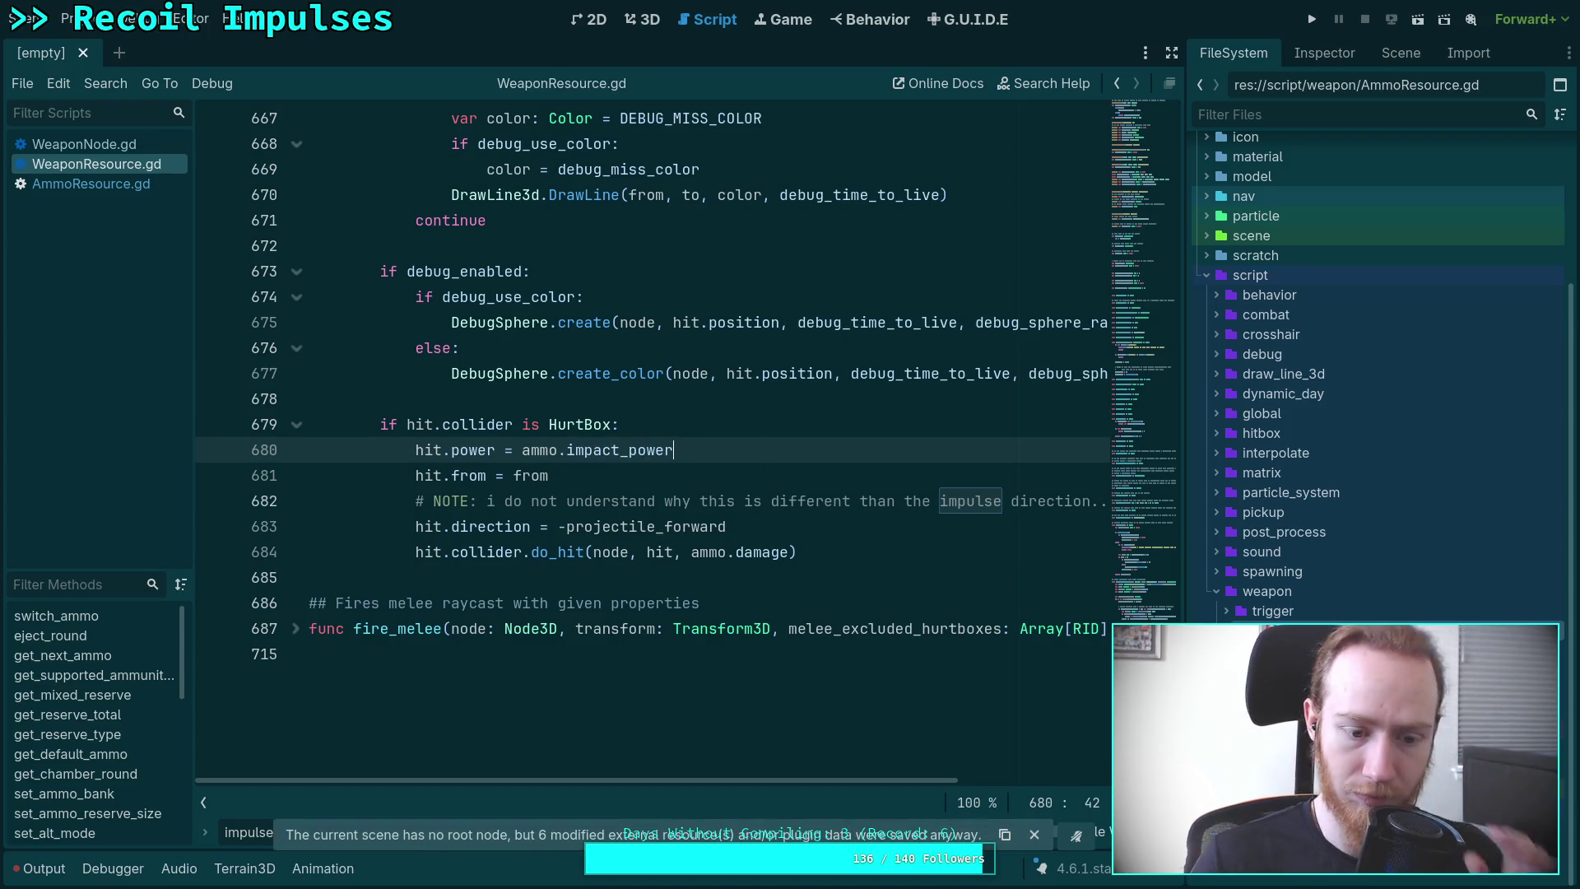
click(93, 191)
Step: Correct the variable name to impact_power and change the comment's Impulse to Impact
text(impace_power: float = 10.0)
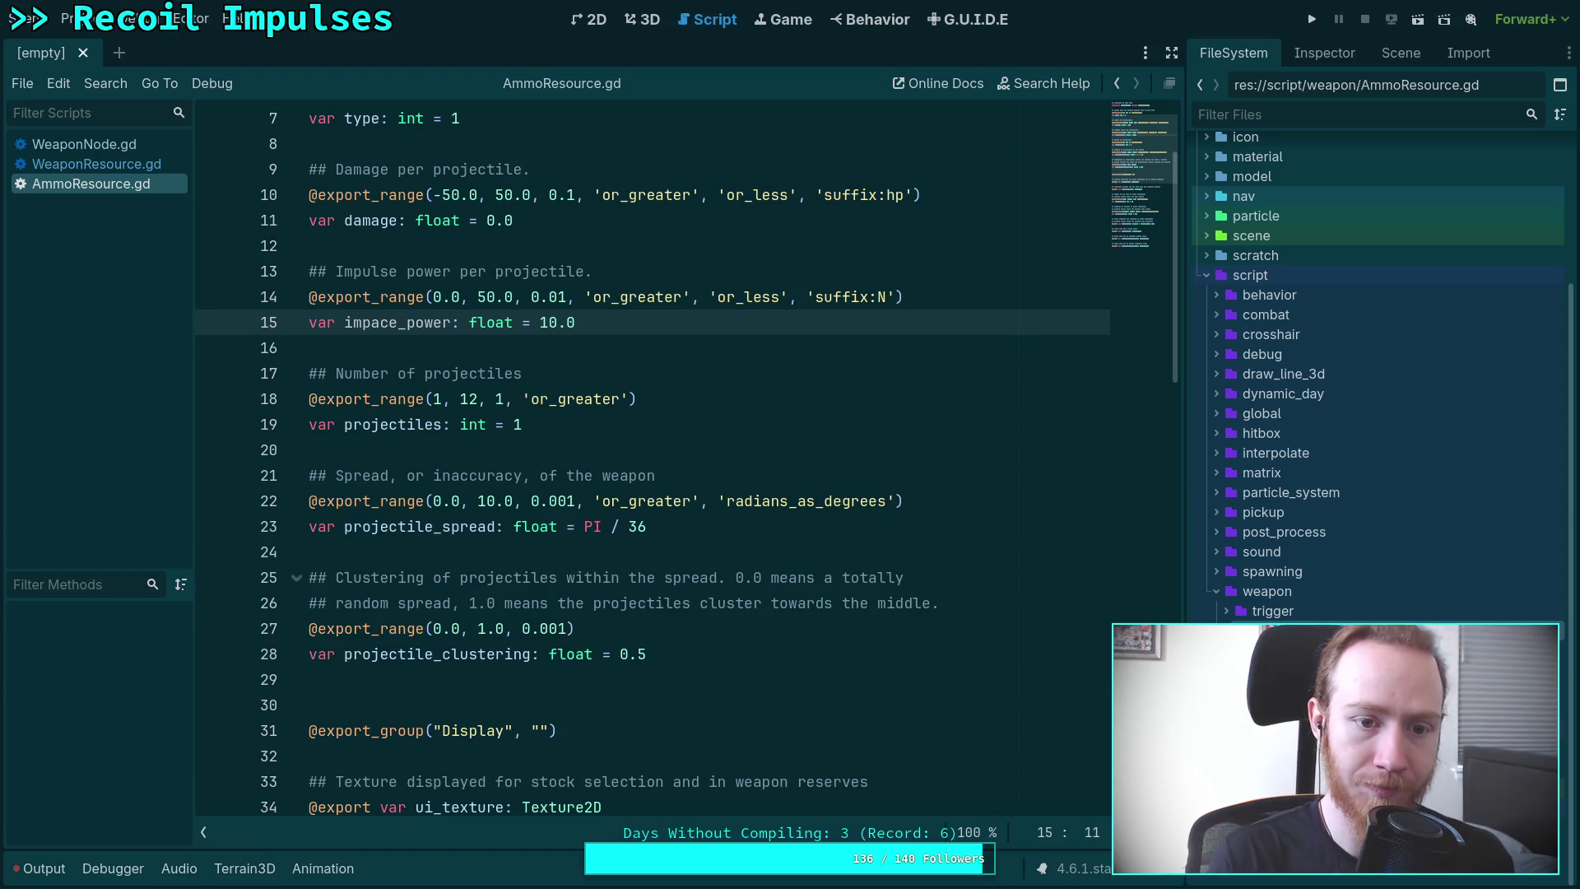
key(BackSpace)
text(t)
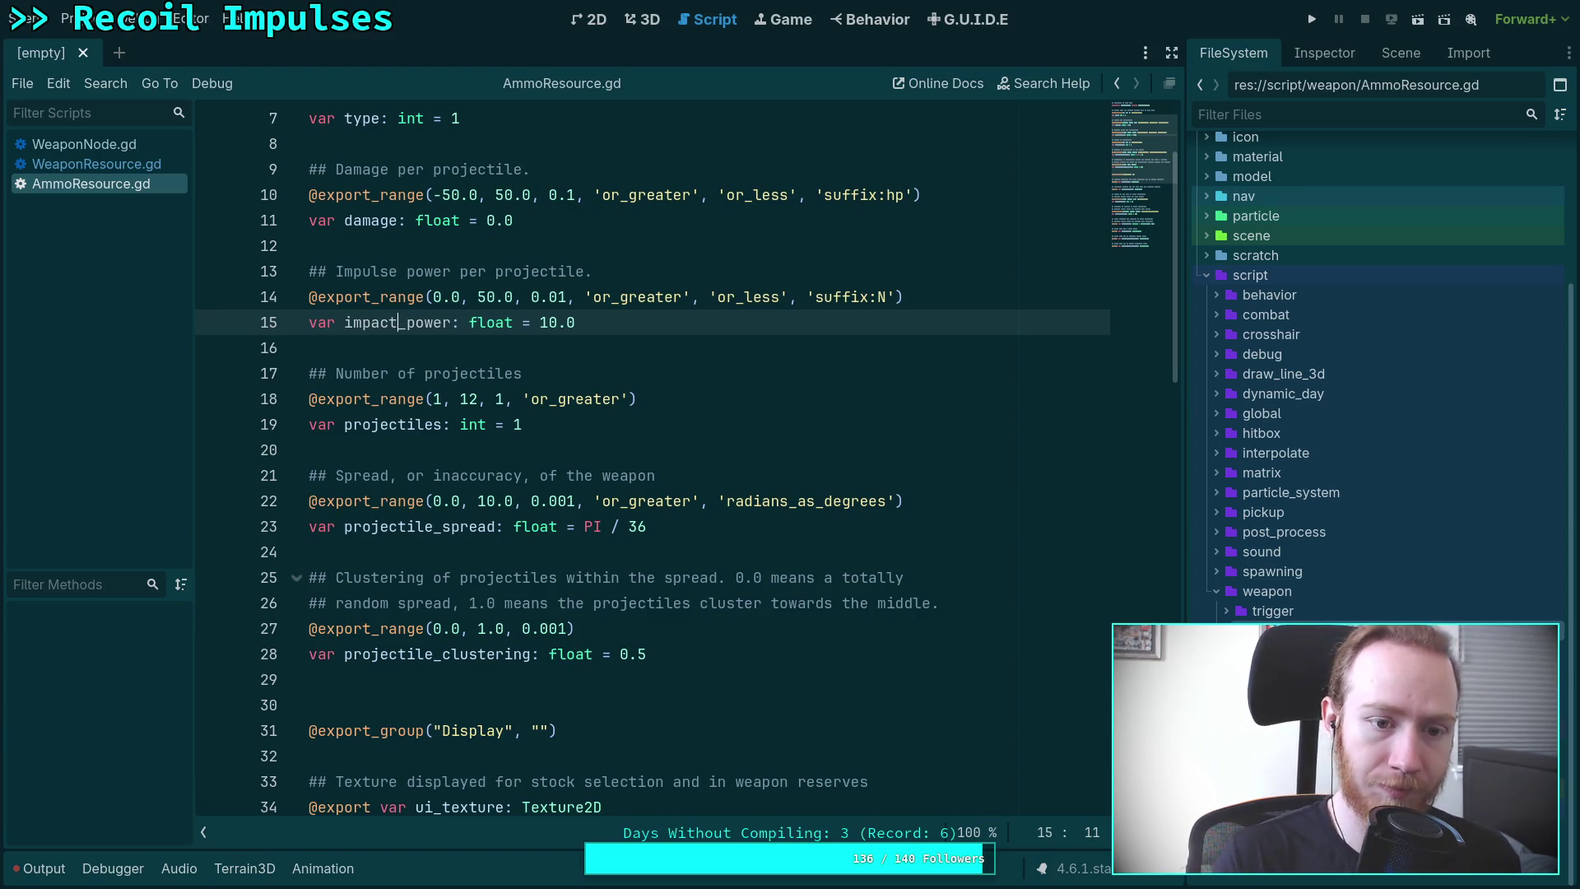
mouse_move(400, 272)
mouse_down()
mouse_move(341, 273)
mouse_move(363, 272)
mouse_up()
text(act force)
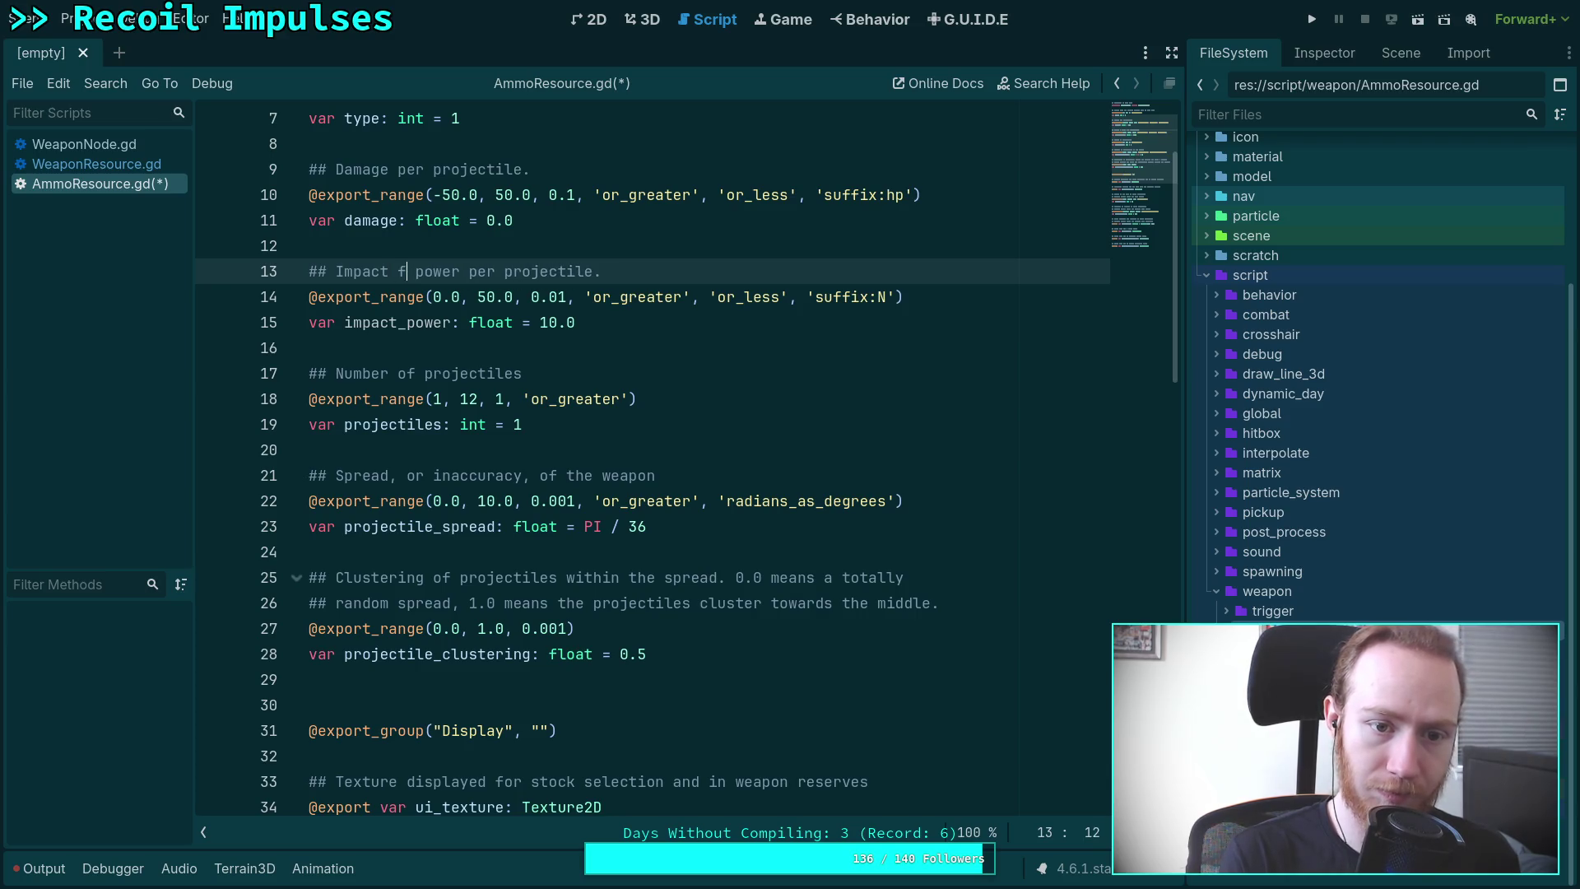
key(Delete)
key(Delete)
key(Delete)
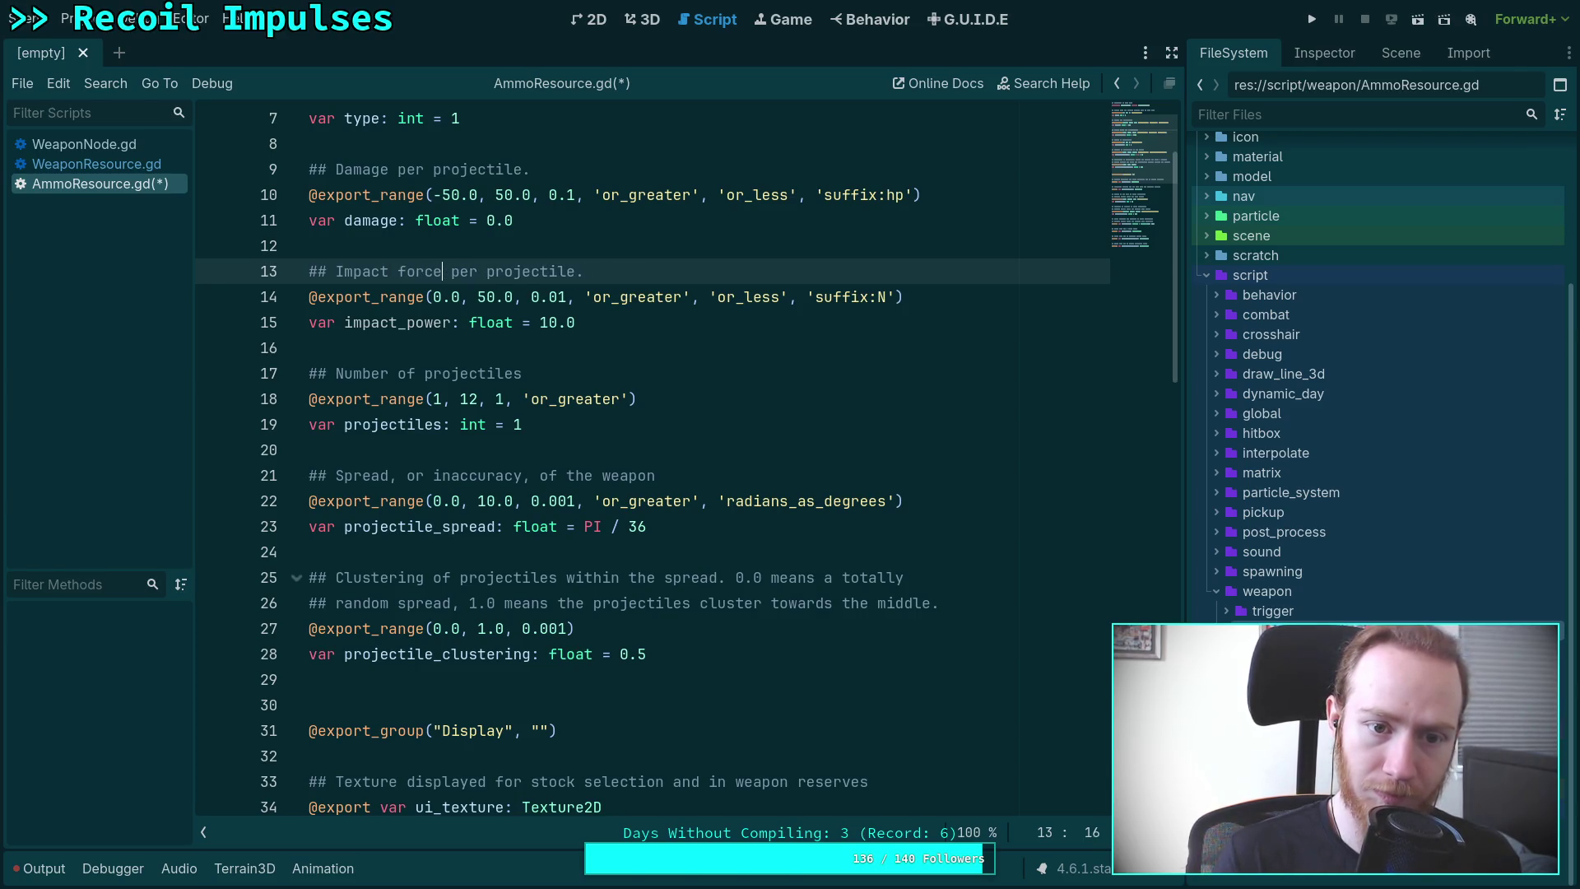
key(ctrl+z)
key(ctrl+z)
key(ctrl+z)
key(ctrl+y)
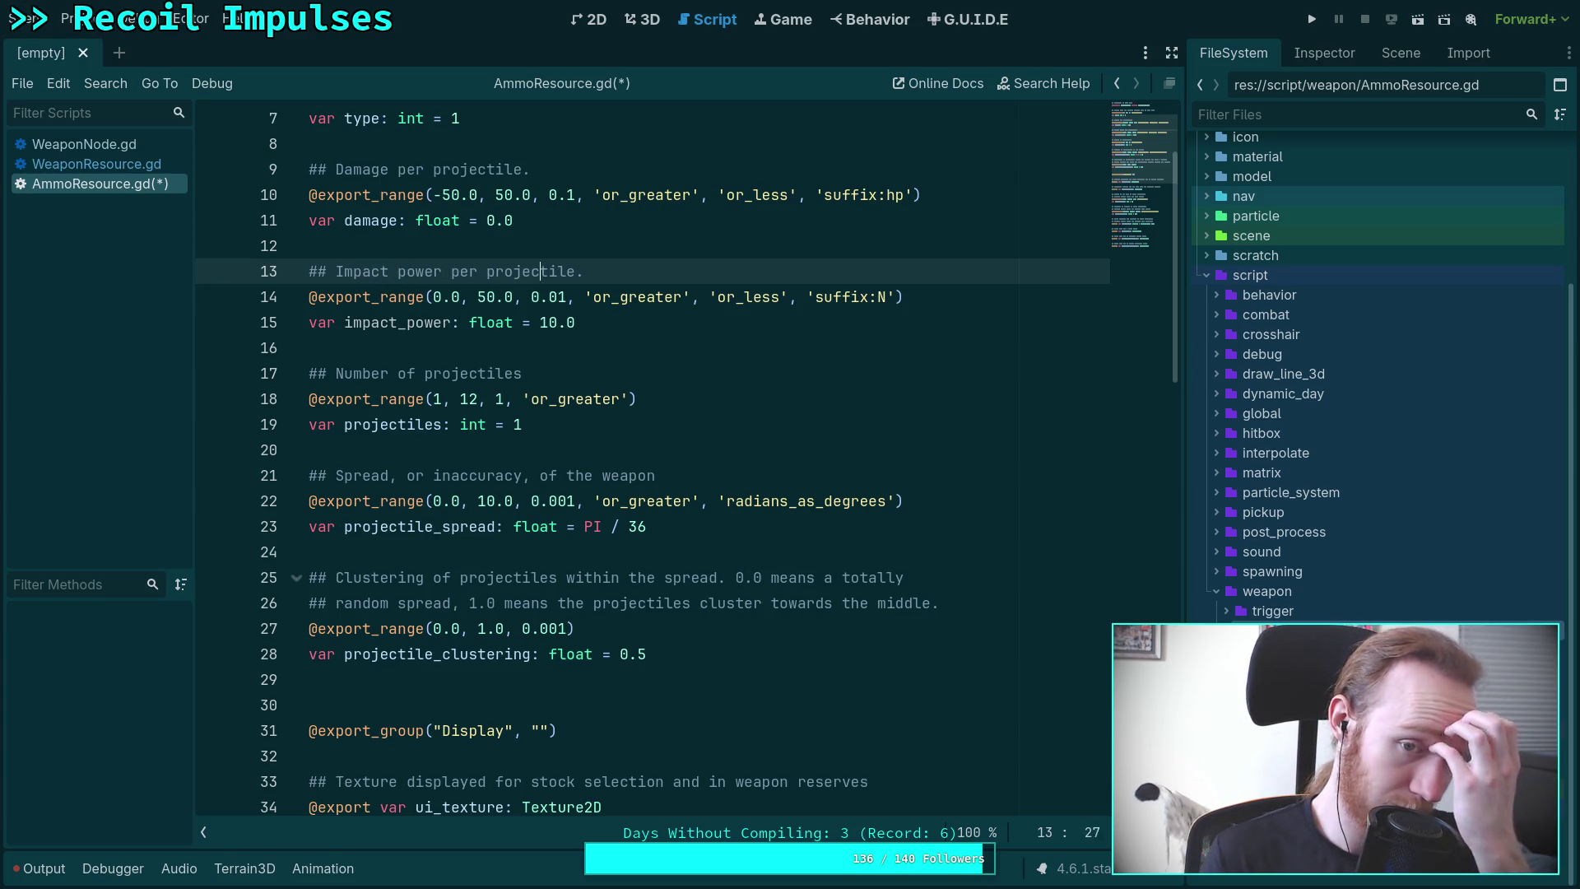
Step: Extend the comment to 'Impact power per projectile, applied to physics bodies.' and add lines below impact_power
click(576, 297)
click(576, 271)
text(, applied to rigid)
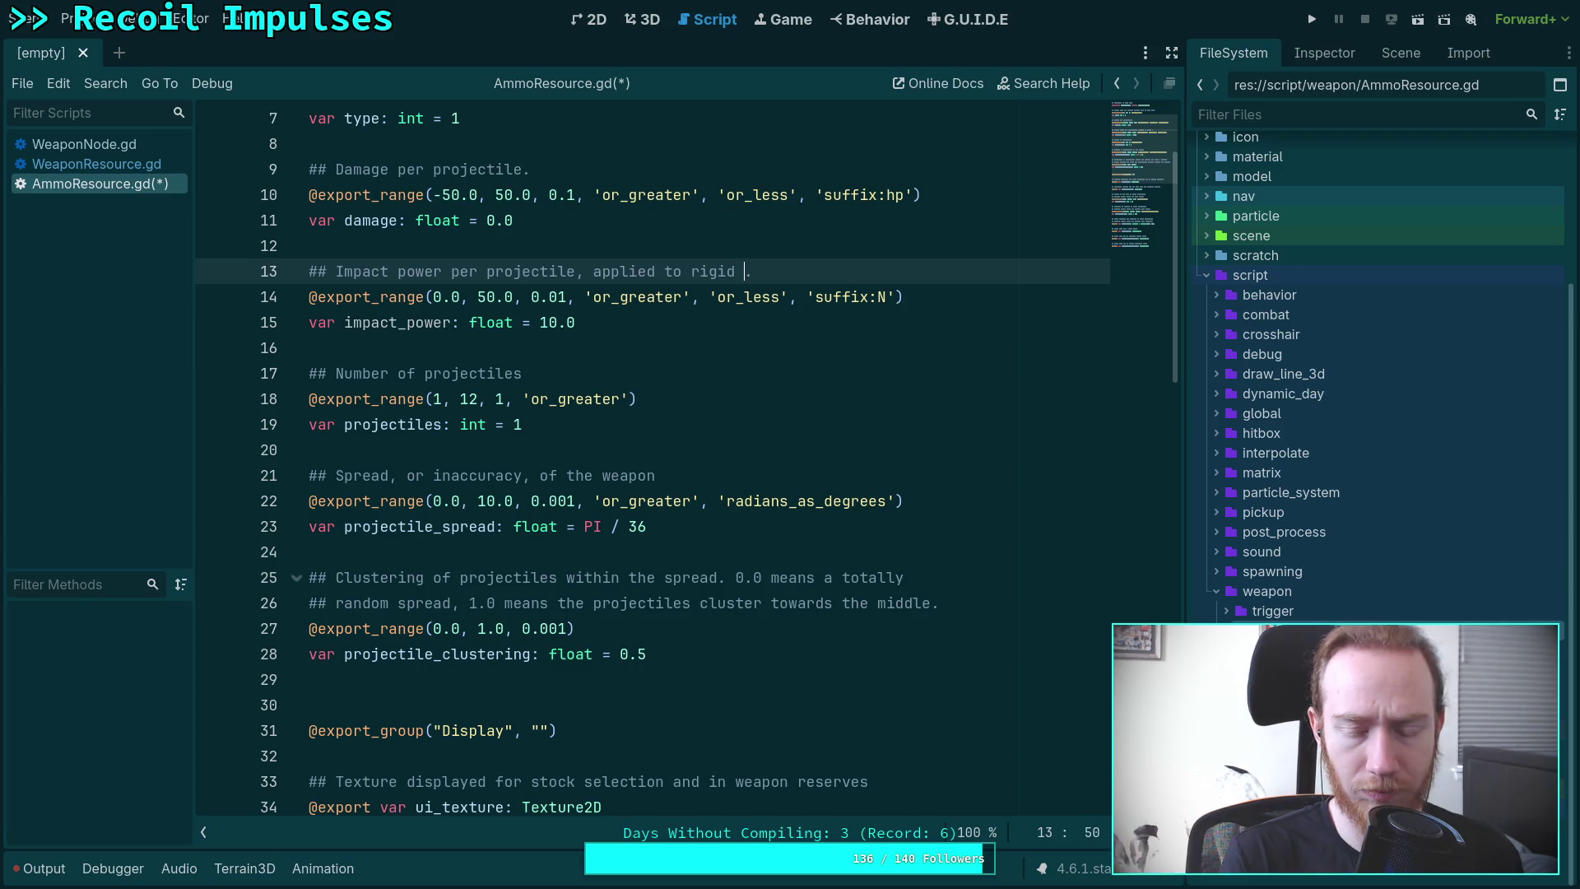
key(BackSpace)
key(BackSpace)
key(BackSpace)
text(physi)
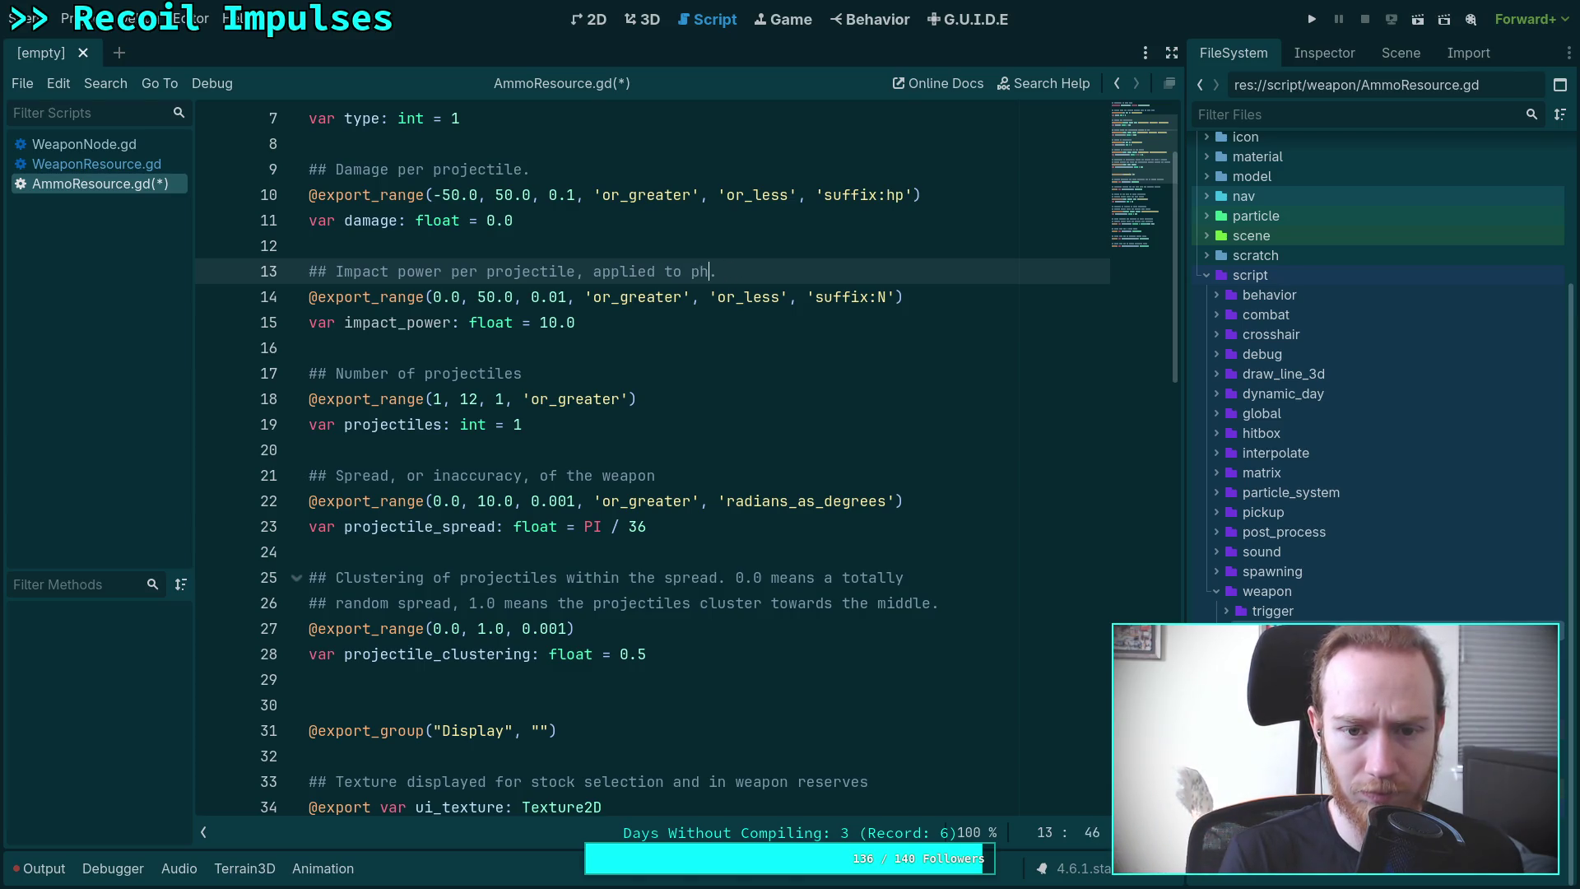
text(cs bodies)
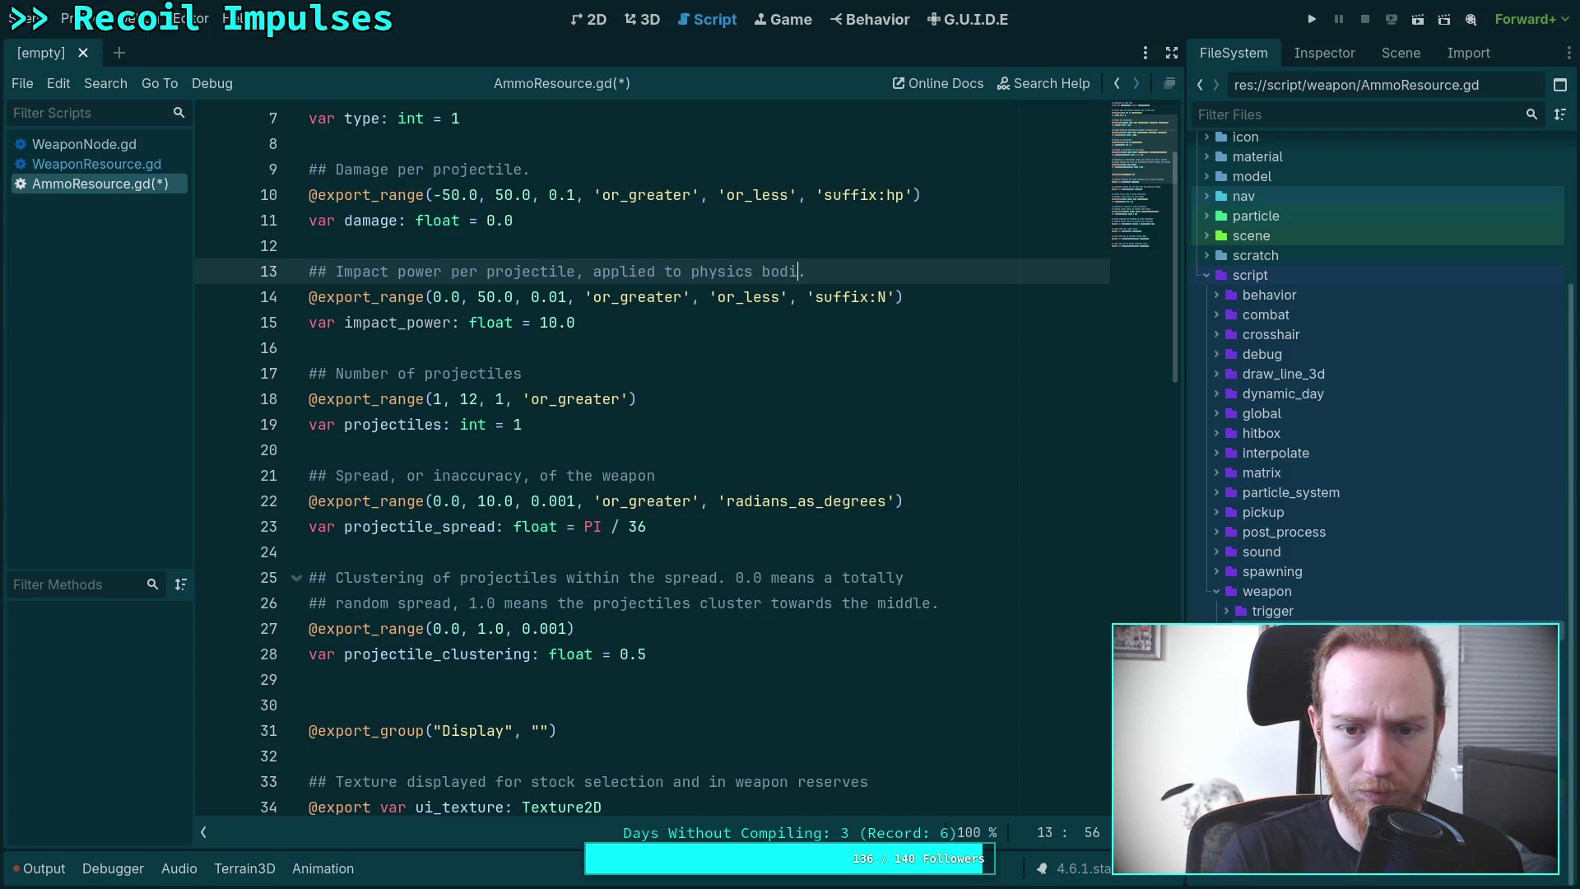
click(600, 346)
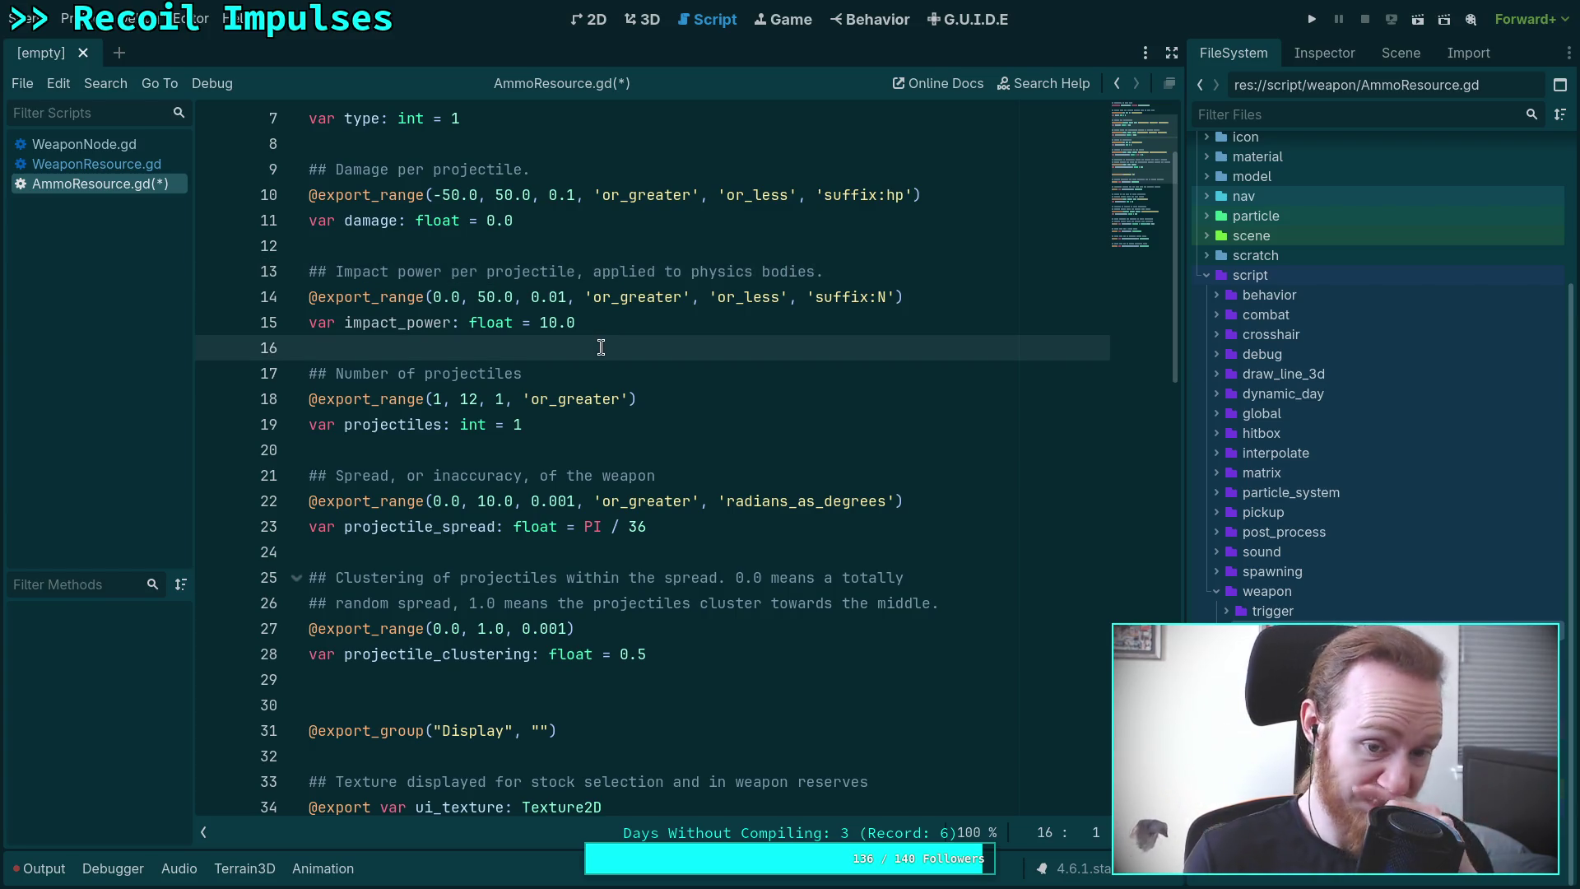
scroll(606, 363, up, 1)
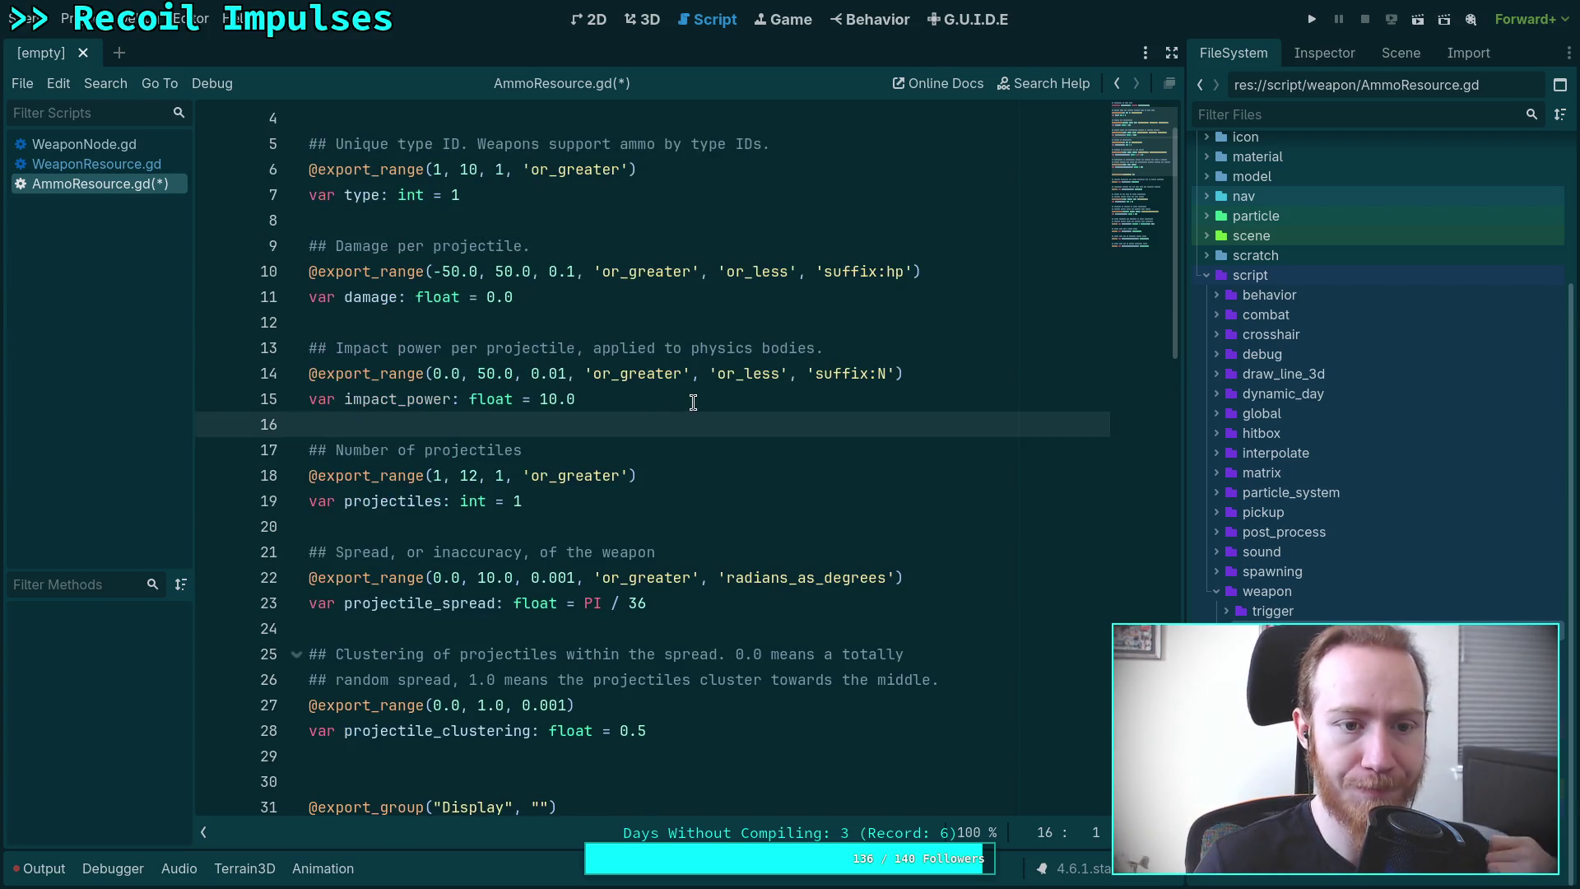
scroll(695, 398, up, 1)
click(694, 470)
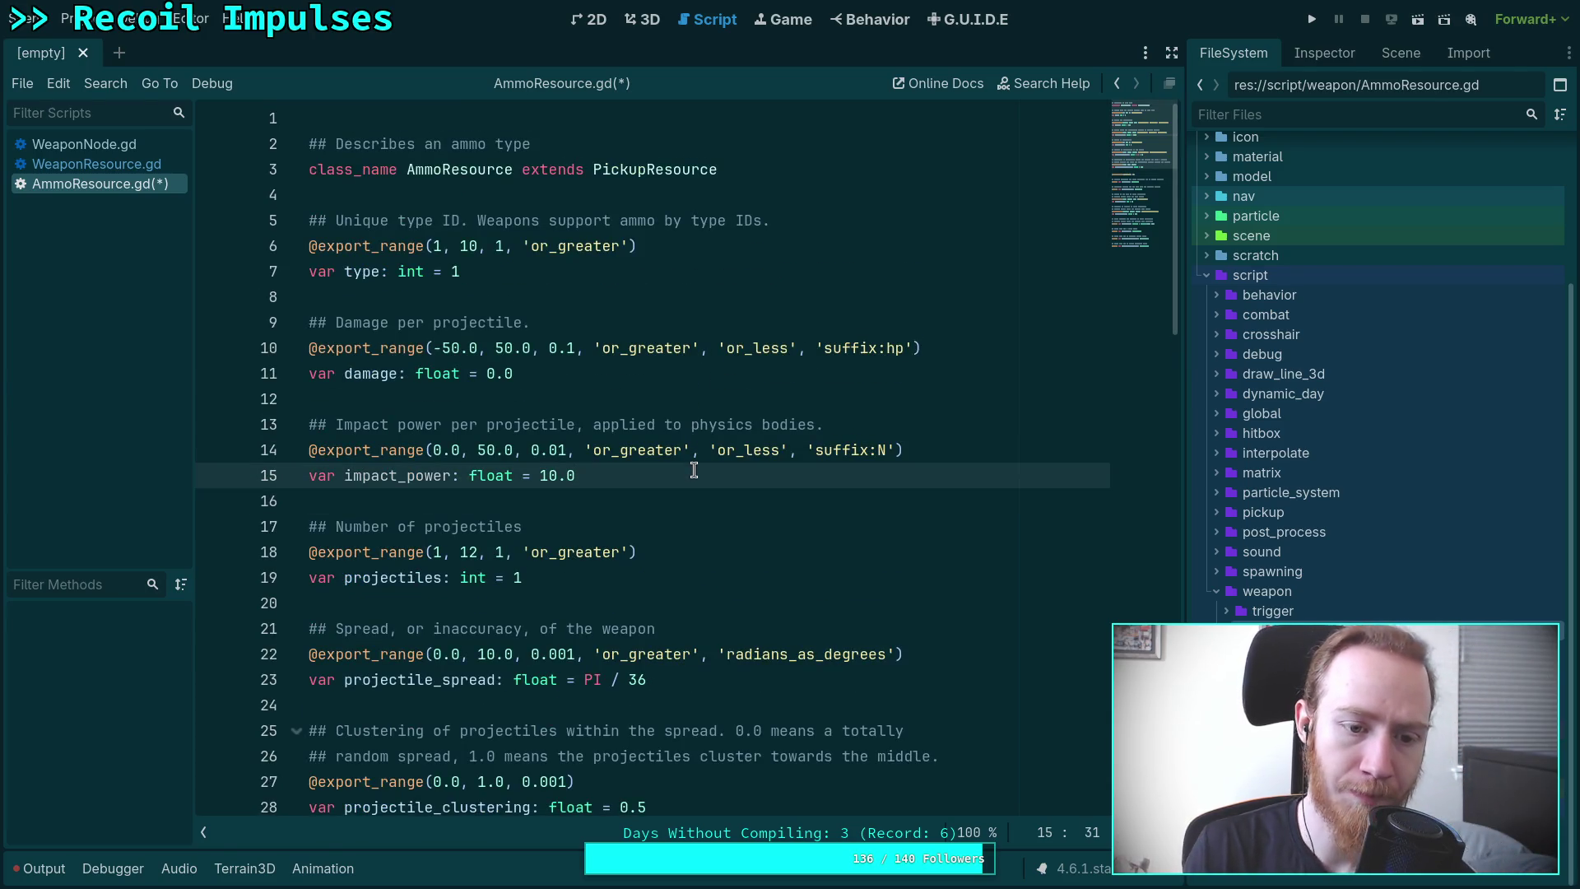
key(Return)
key(Return)
text(@expo)
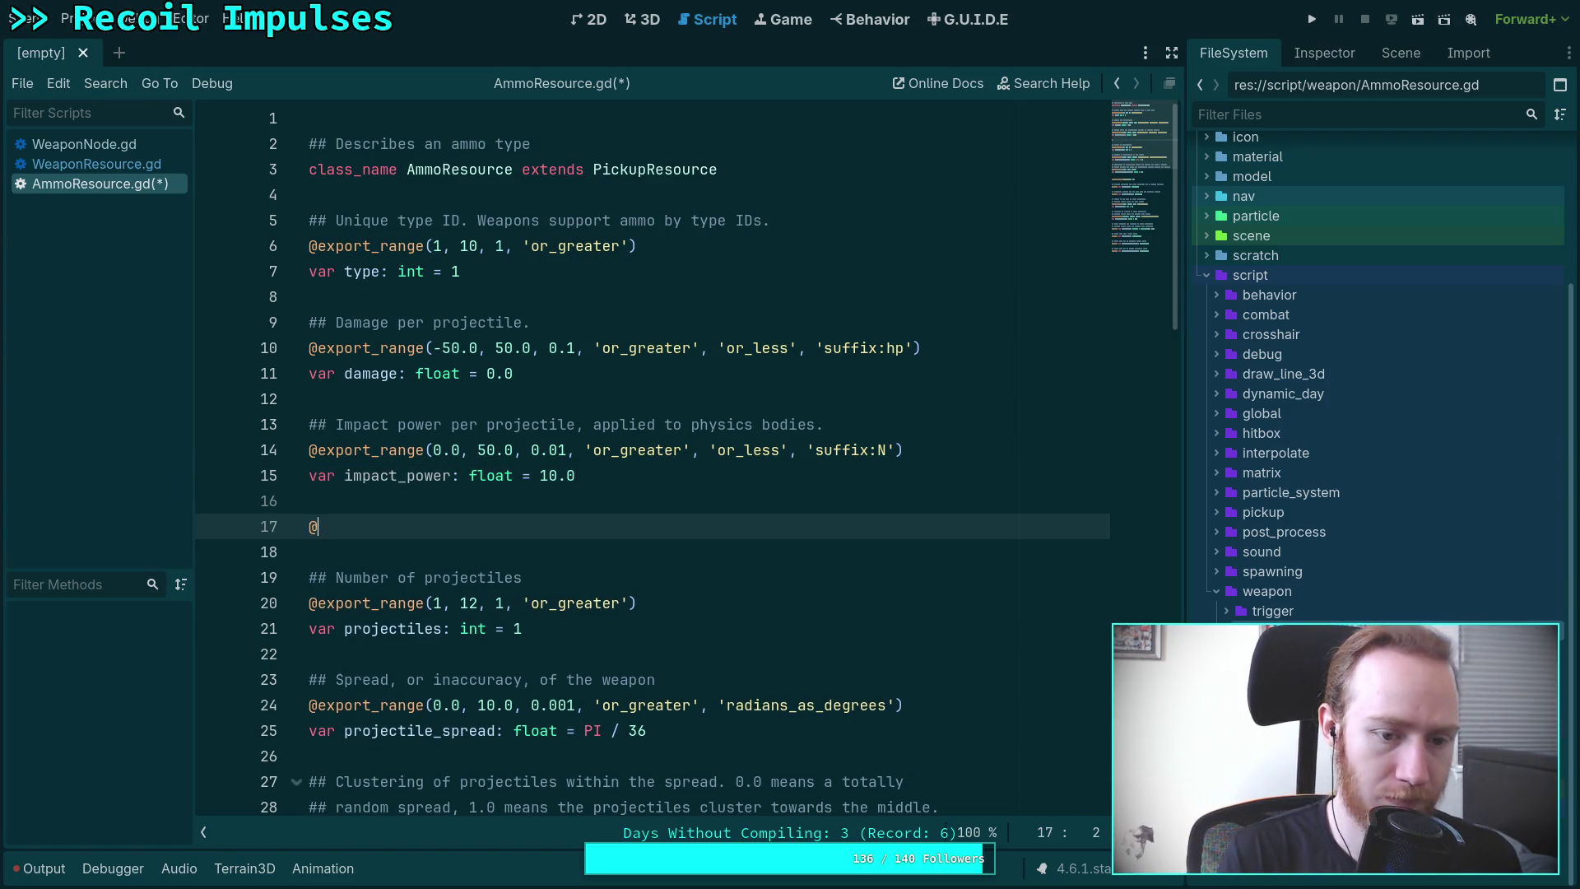
text(rt_ra)
key(Return)
text(0,0)
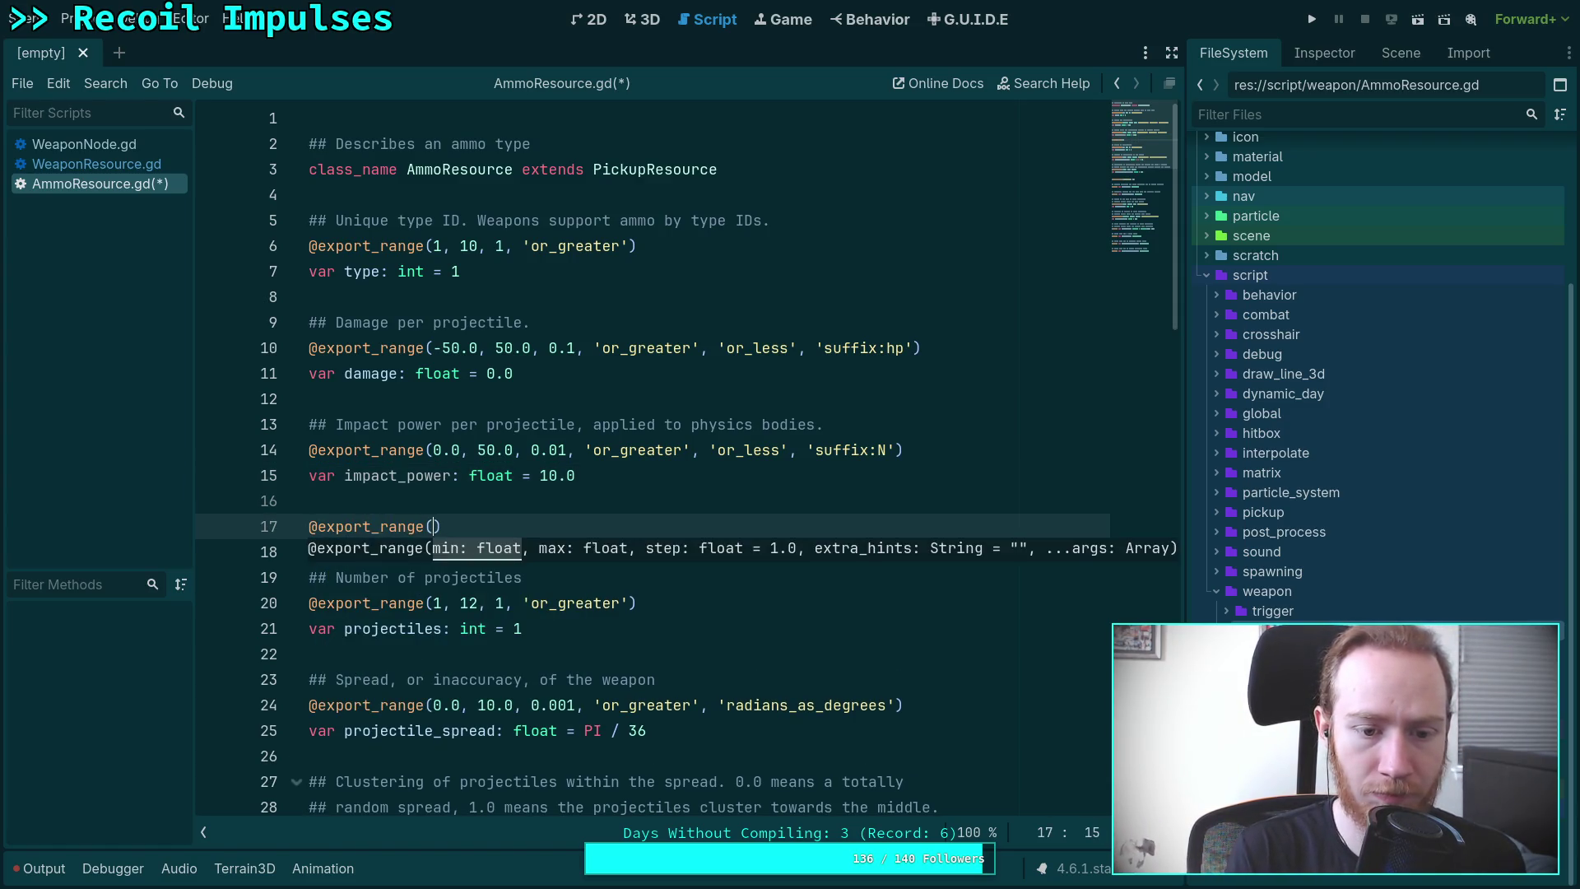
text(,)
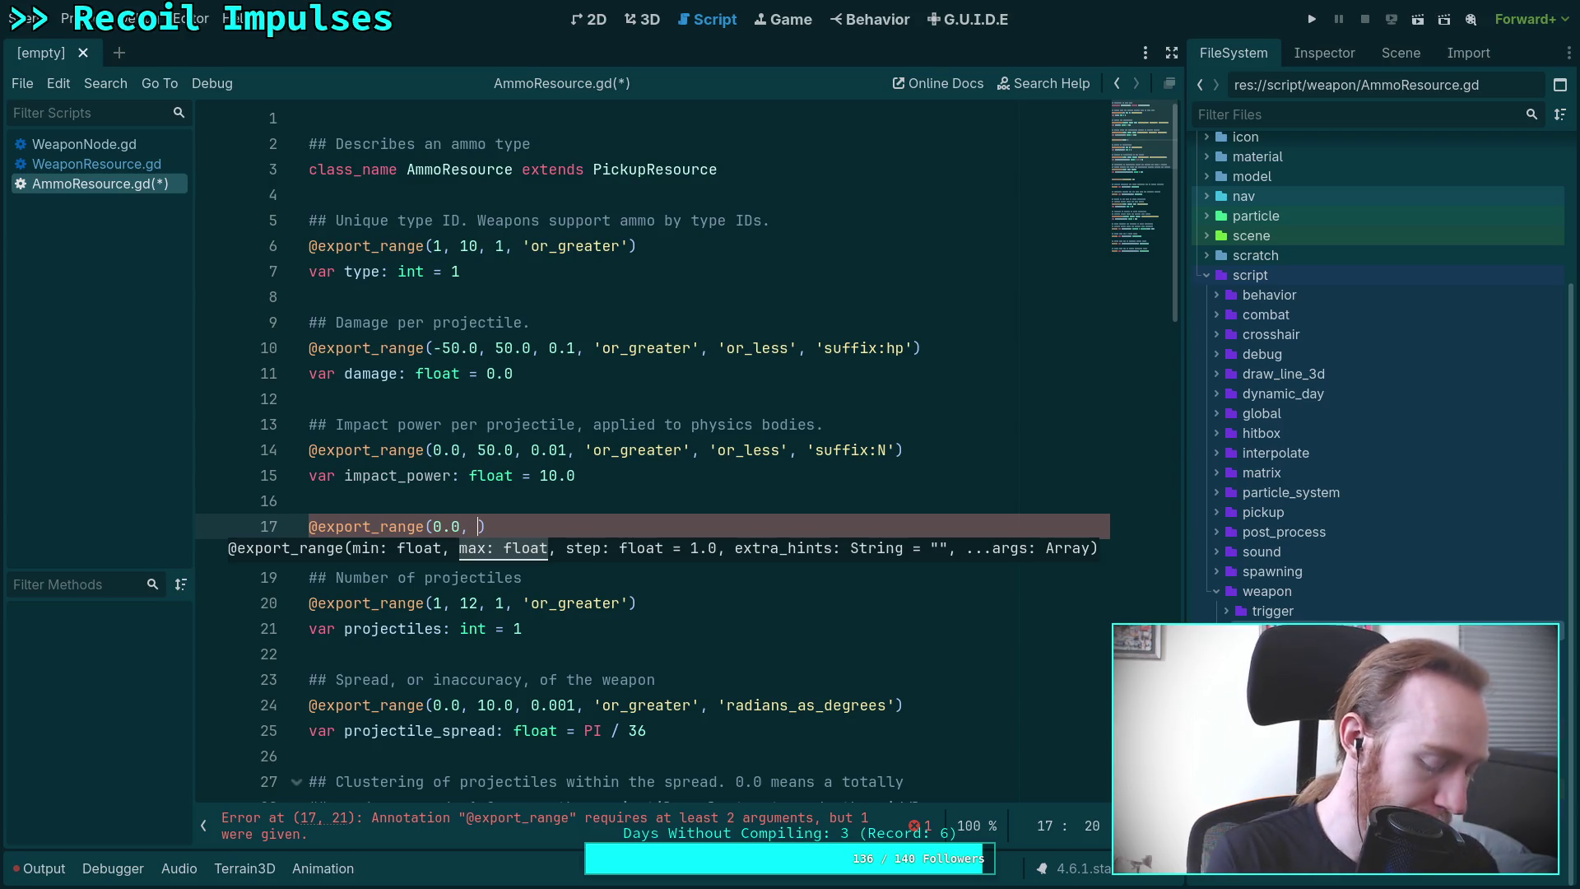
key(super+2)
click(31, 618)
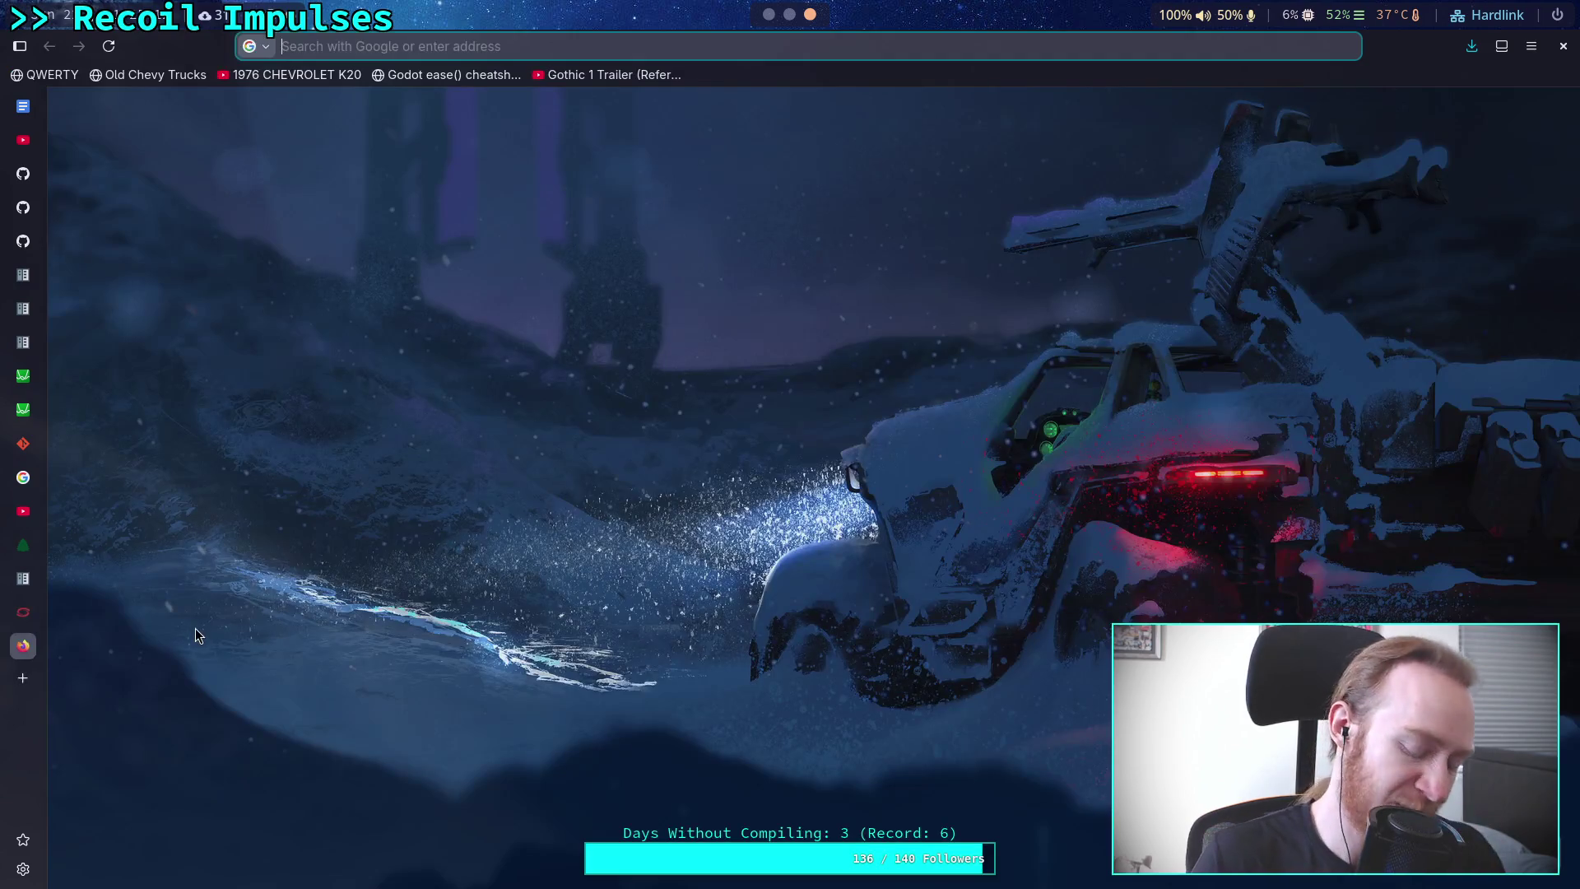
Step: Google 'how to use newton seconds in calculation', decline AI Mode, and scroll the results
text(how t)
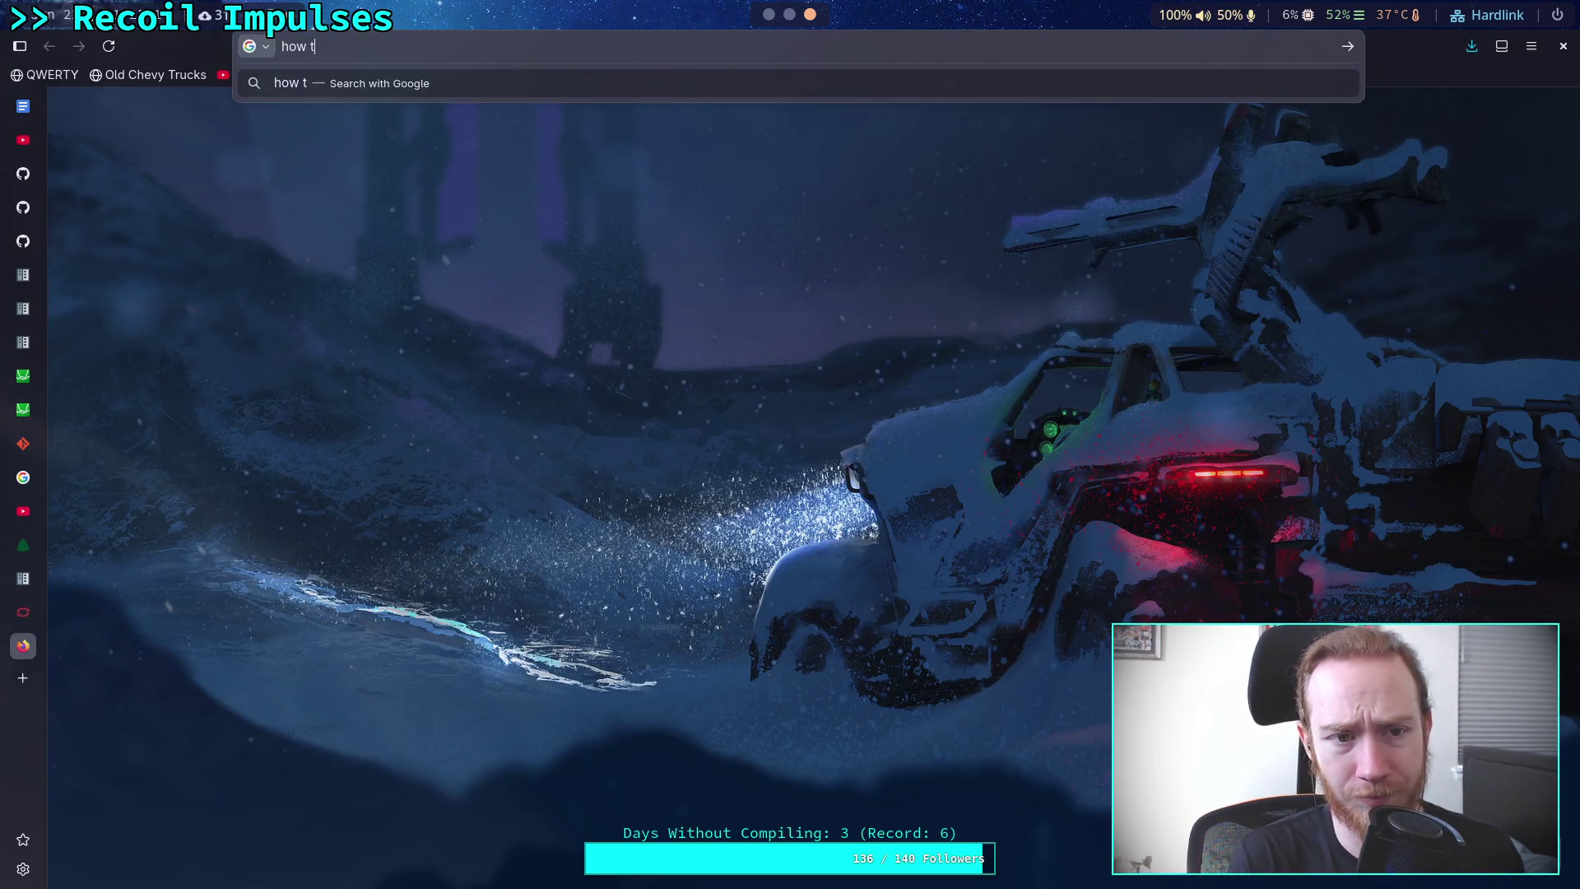
text(o use newton)
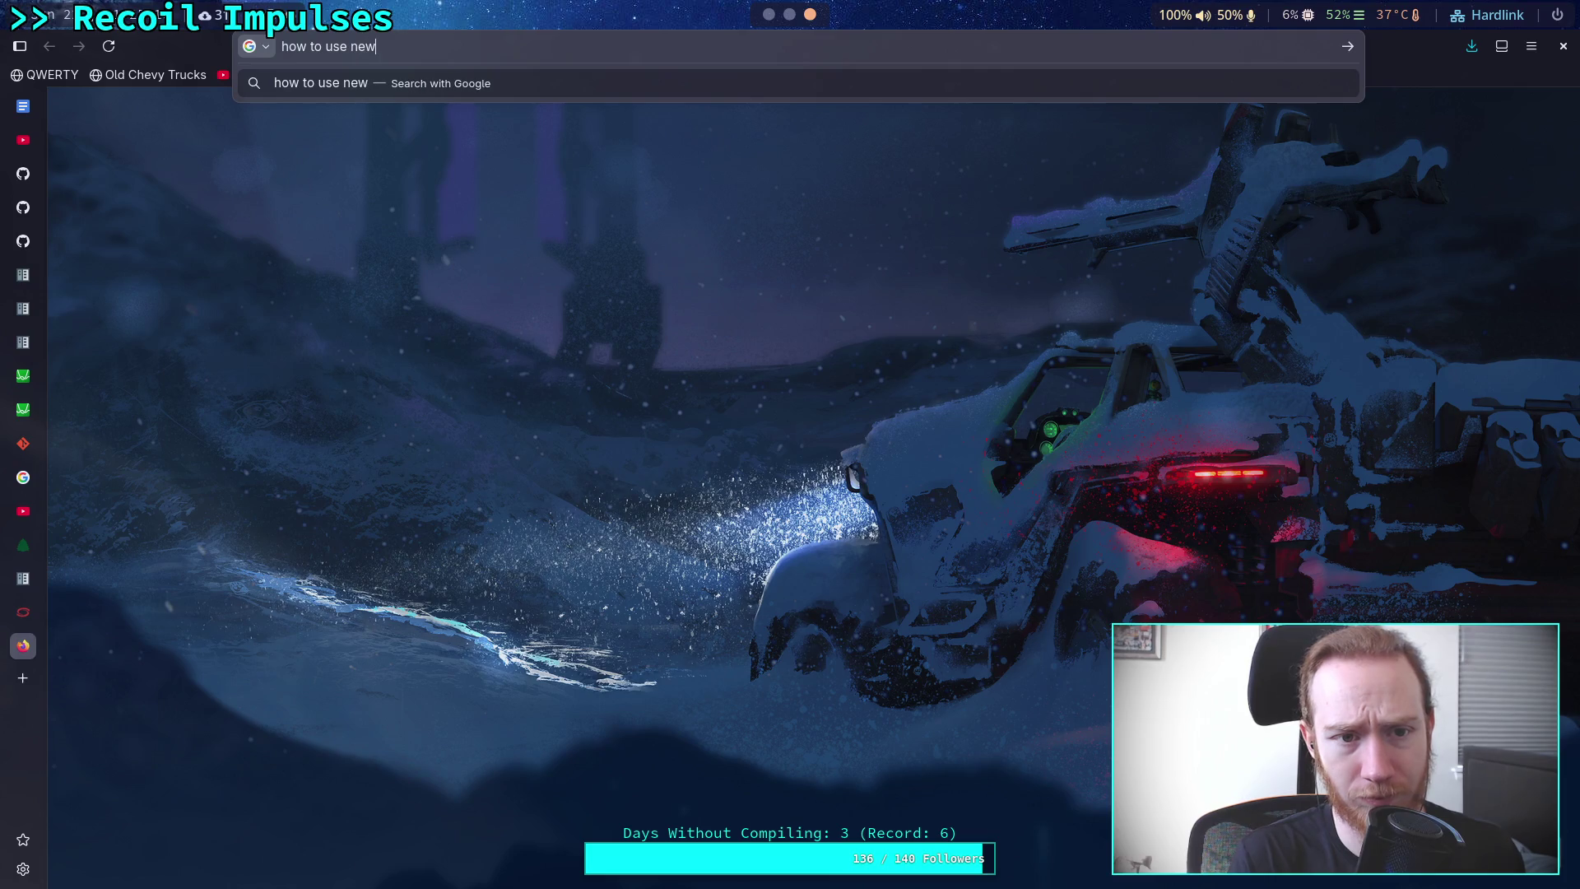
text( seconds)
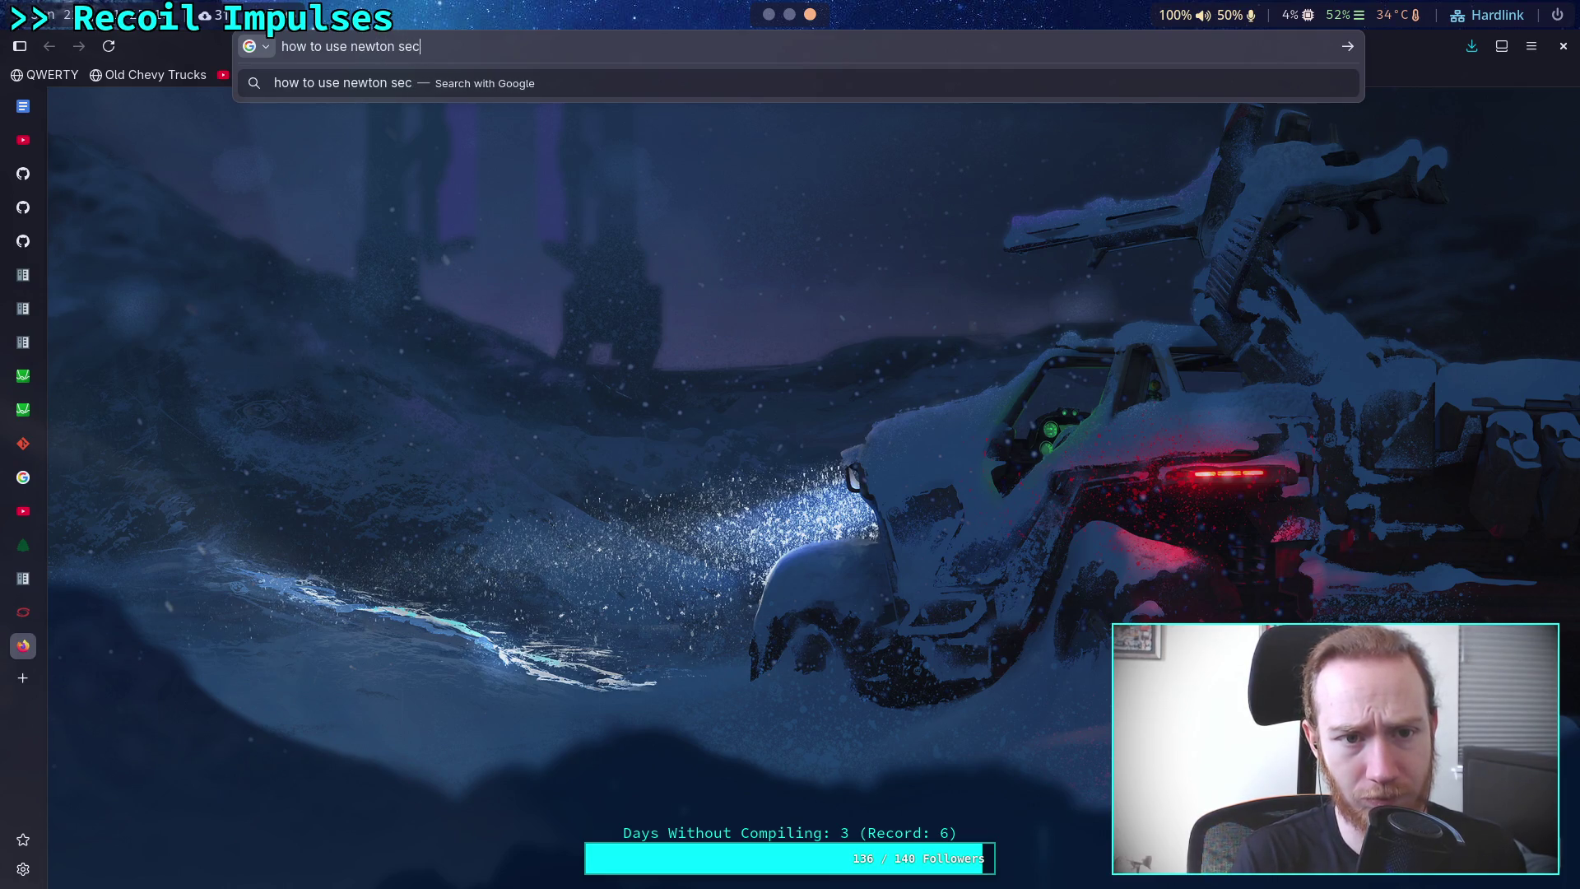
text( in calcula)
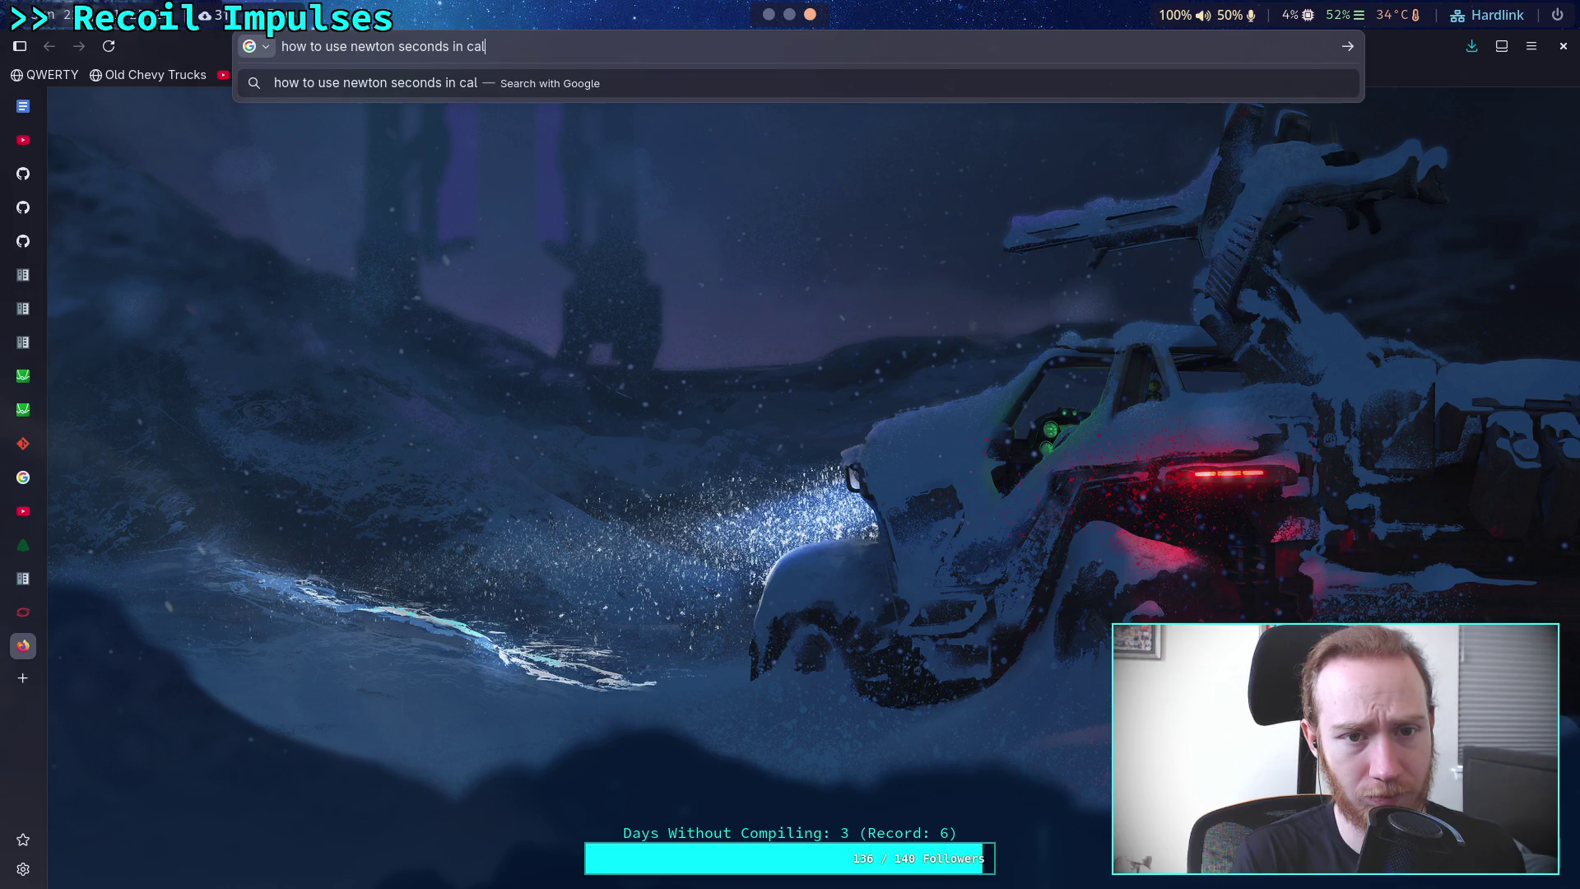
text(tion)
key(Return)
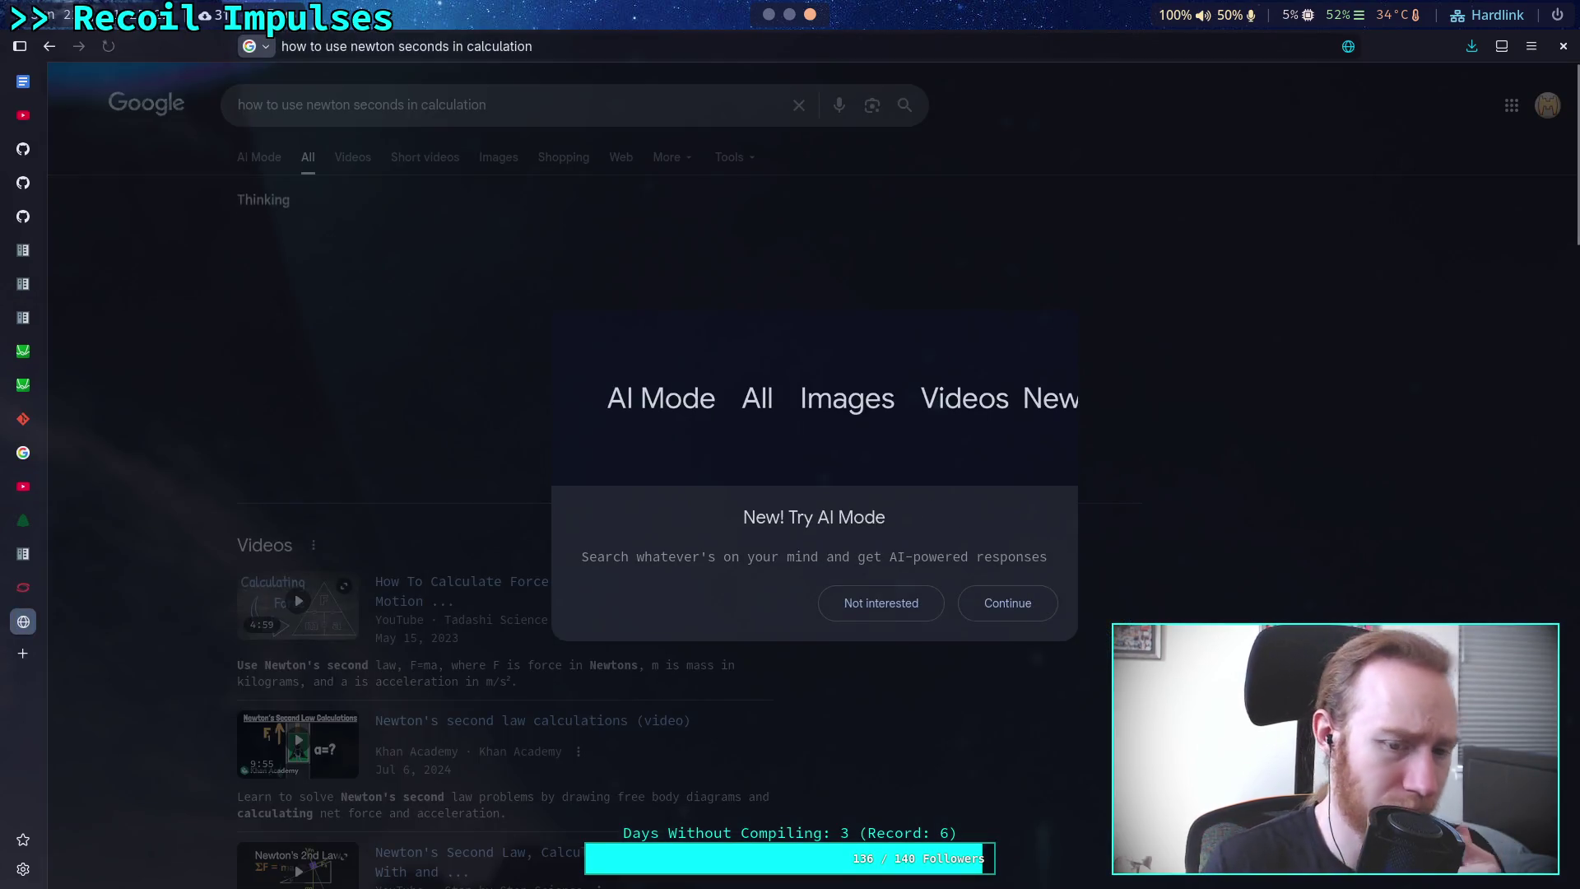
click(882, 604)
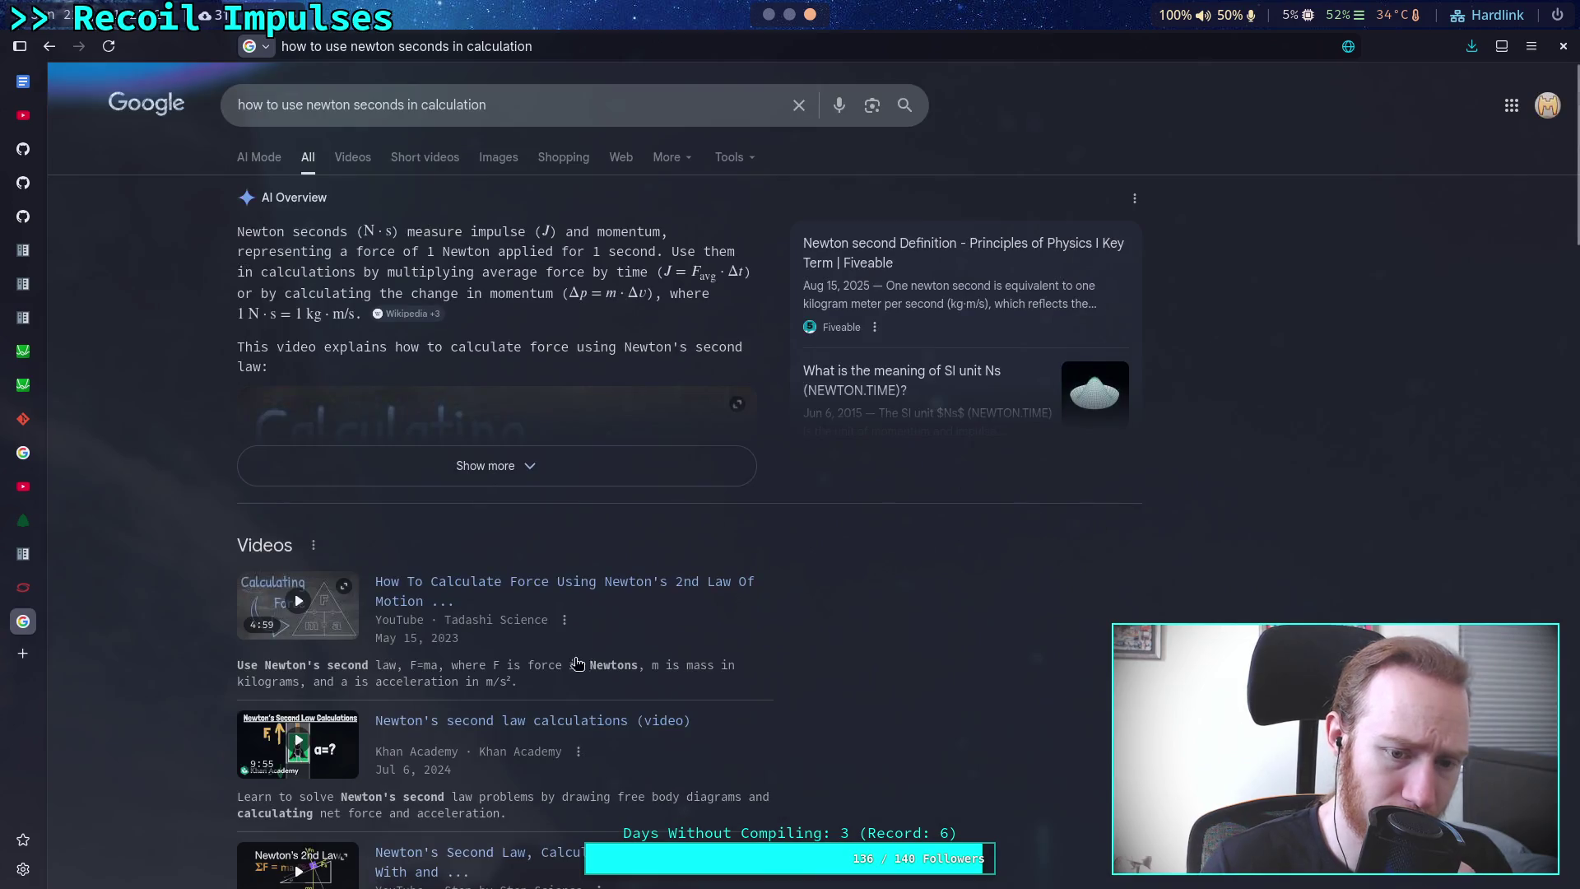
scroll(560, 625, down, 2)
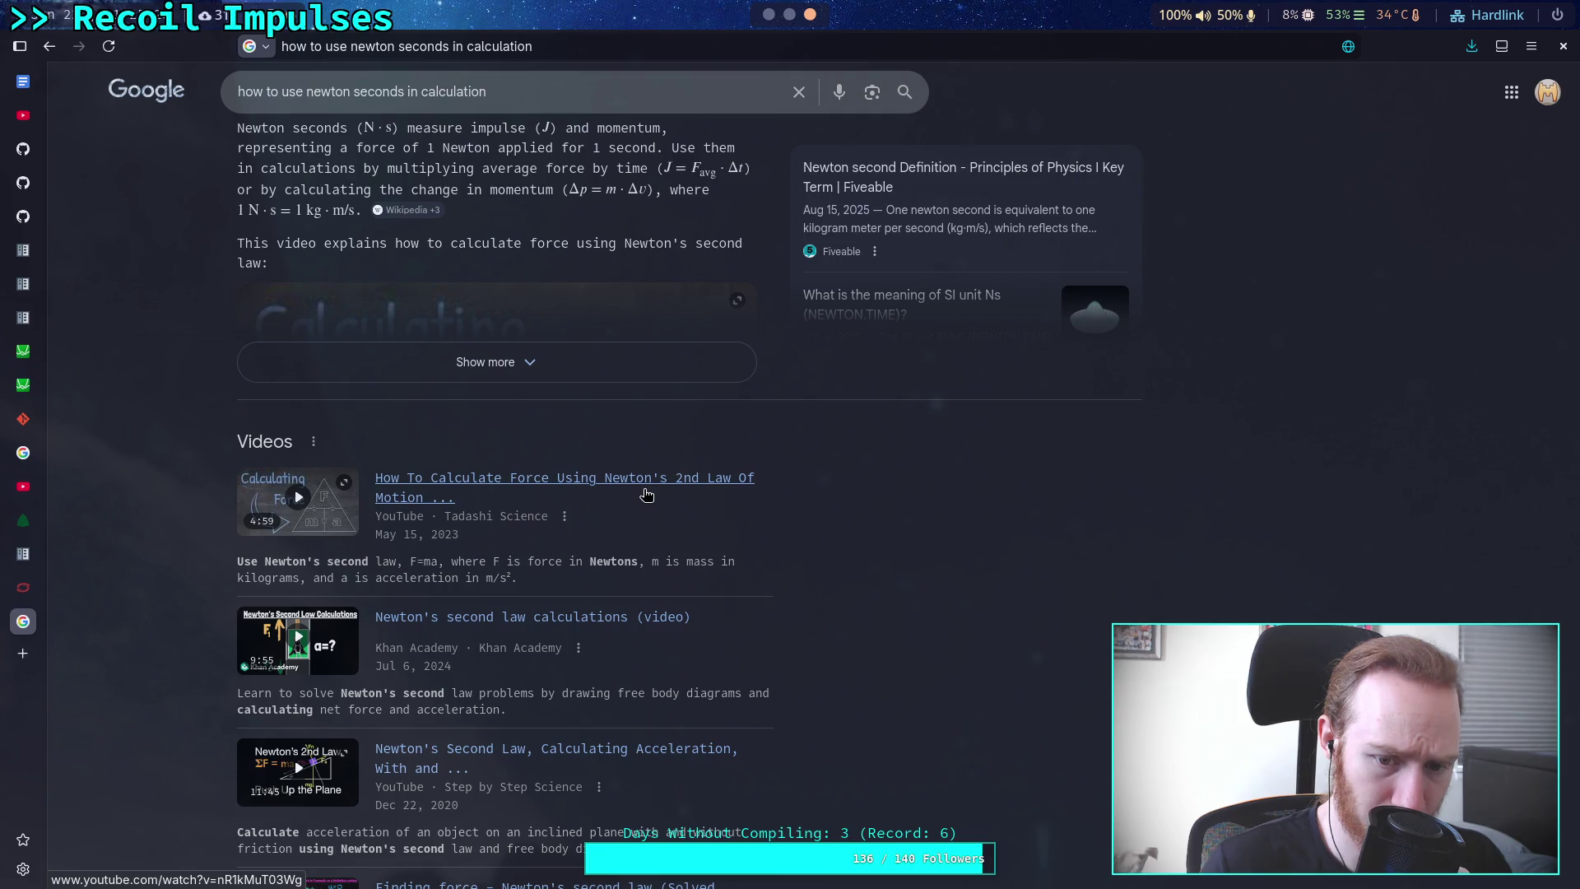
scroll(646, 493, down, 10)
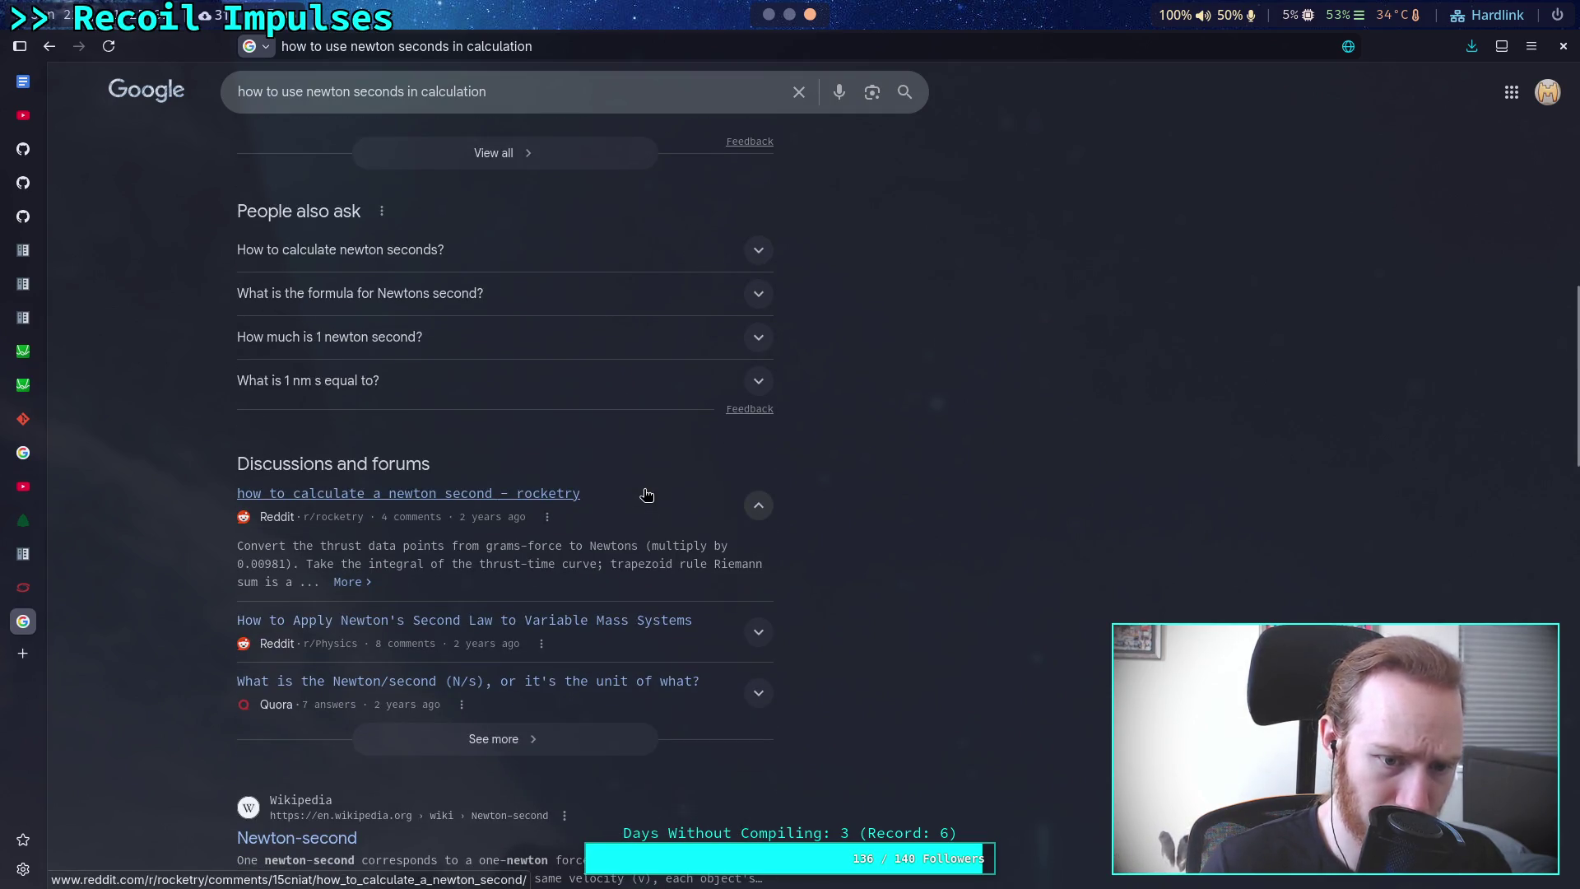
scroll(646, 498, down, 3)
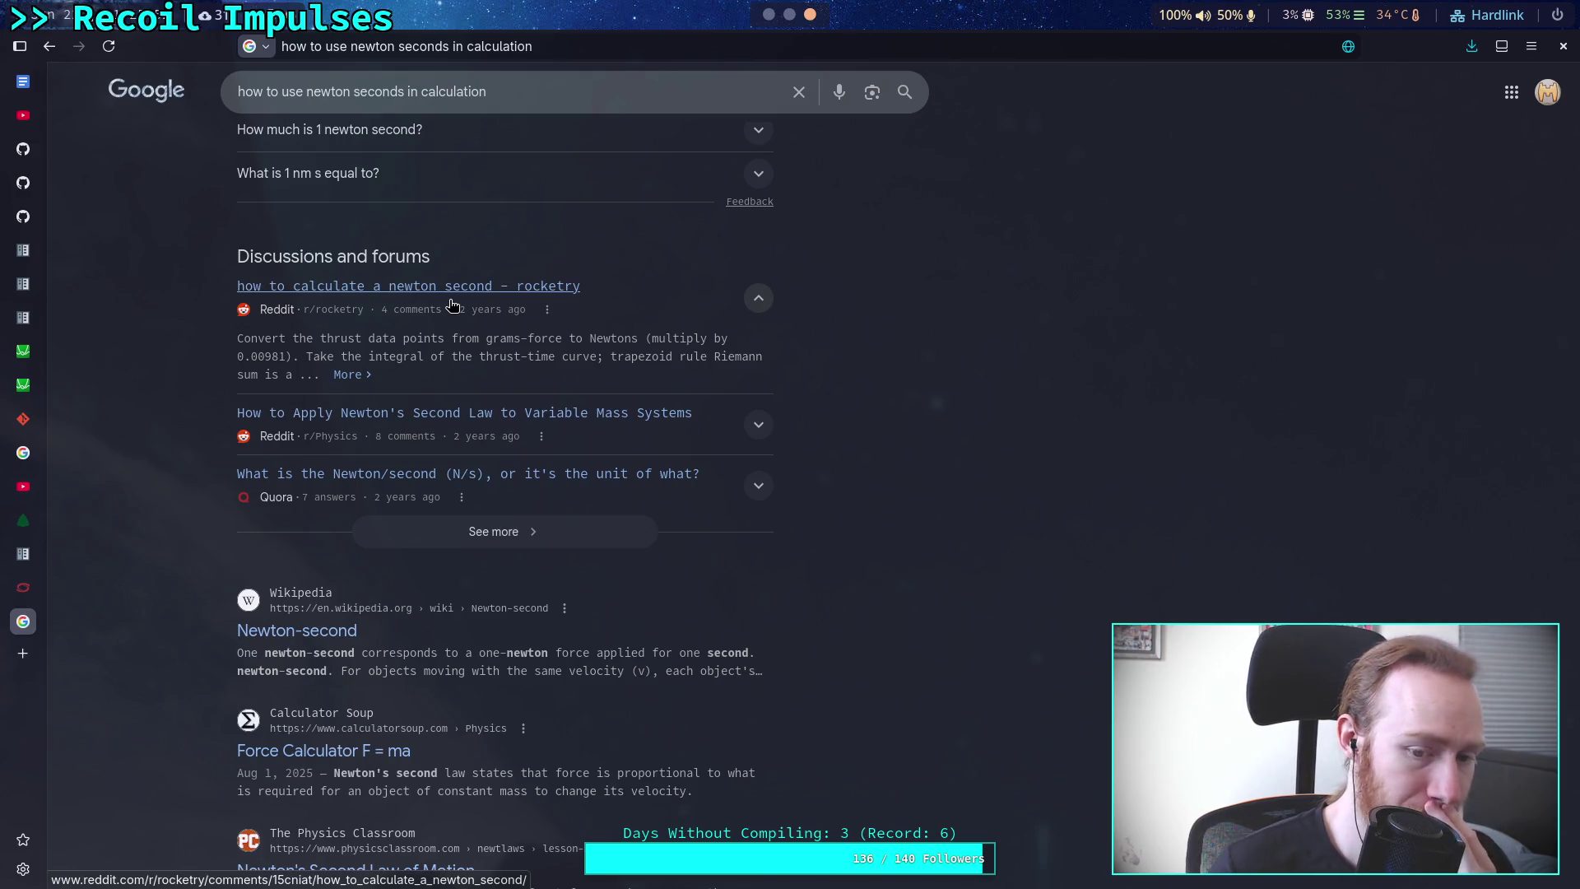
Step: Open Wikipedia's Newton-second article and scroll through its Definition and Examples momenta table
click(316, 629)
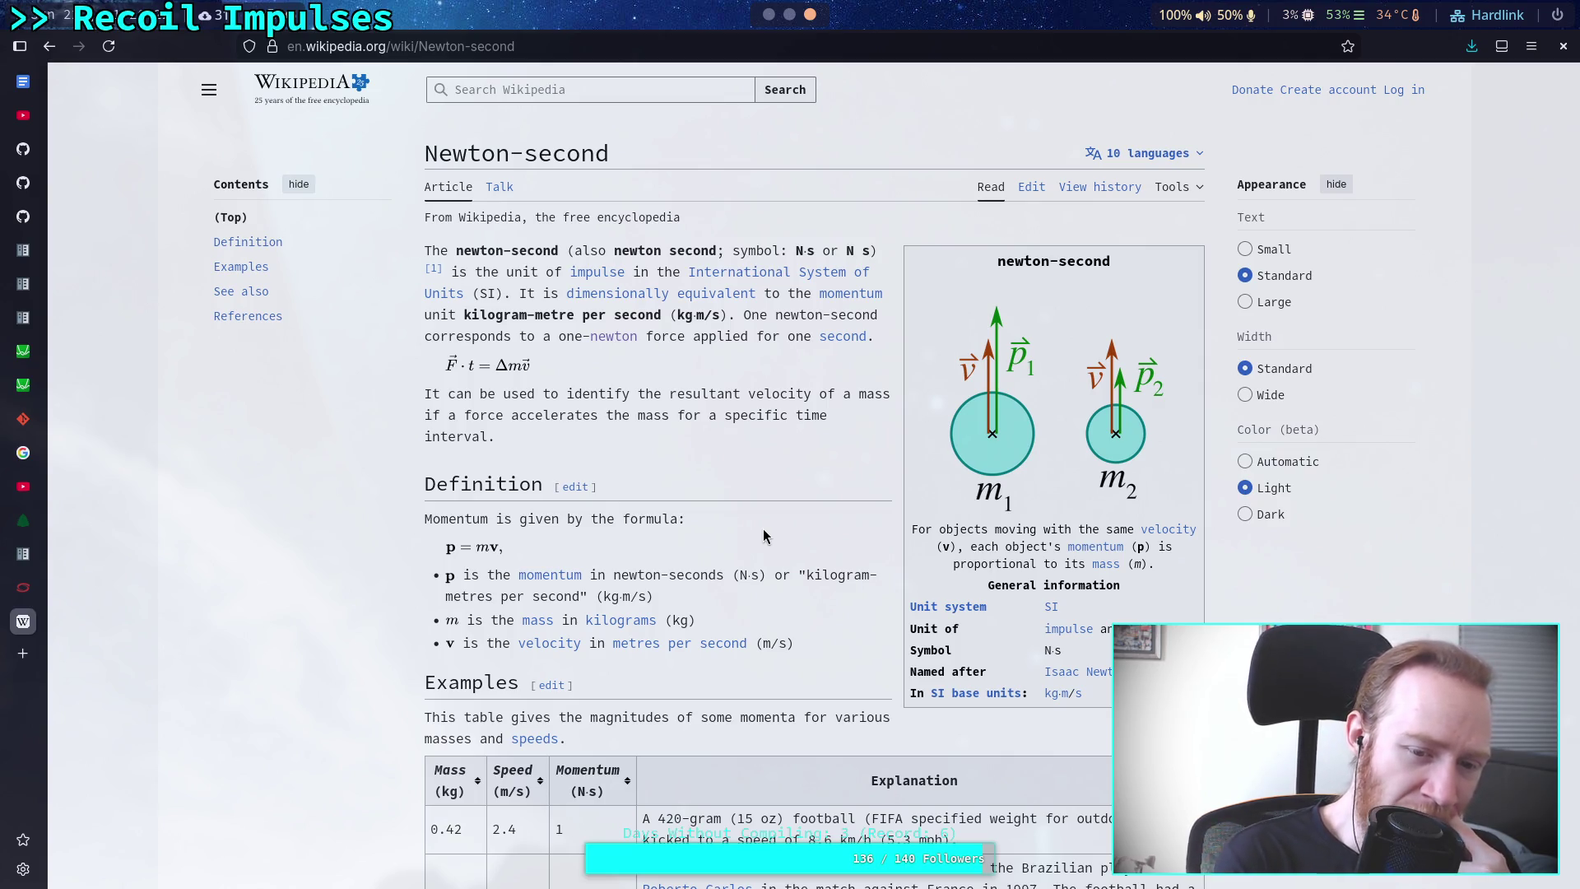
scroll(783, 530, down, 3)
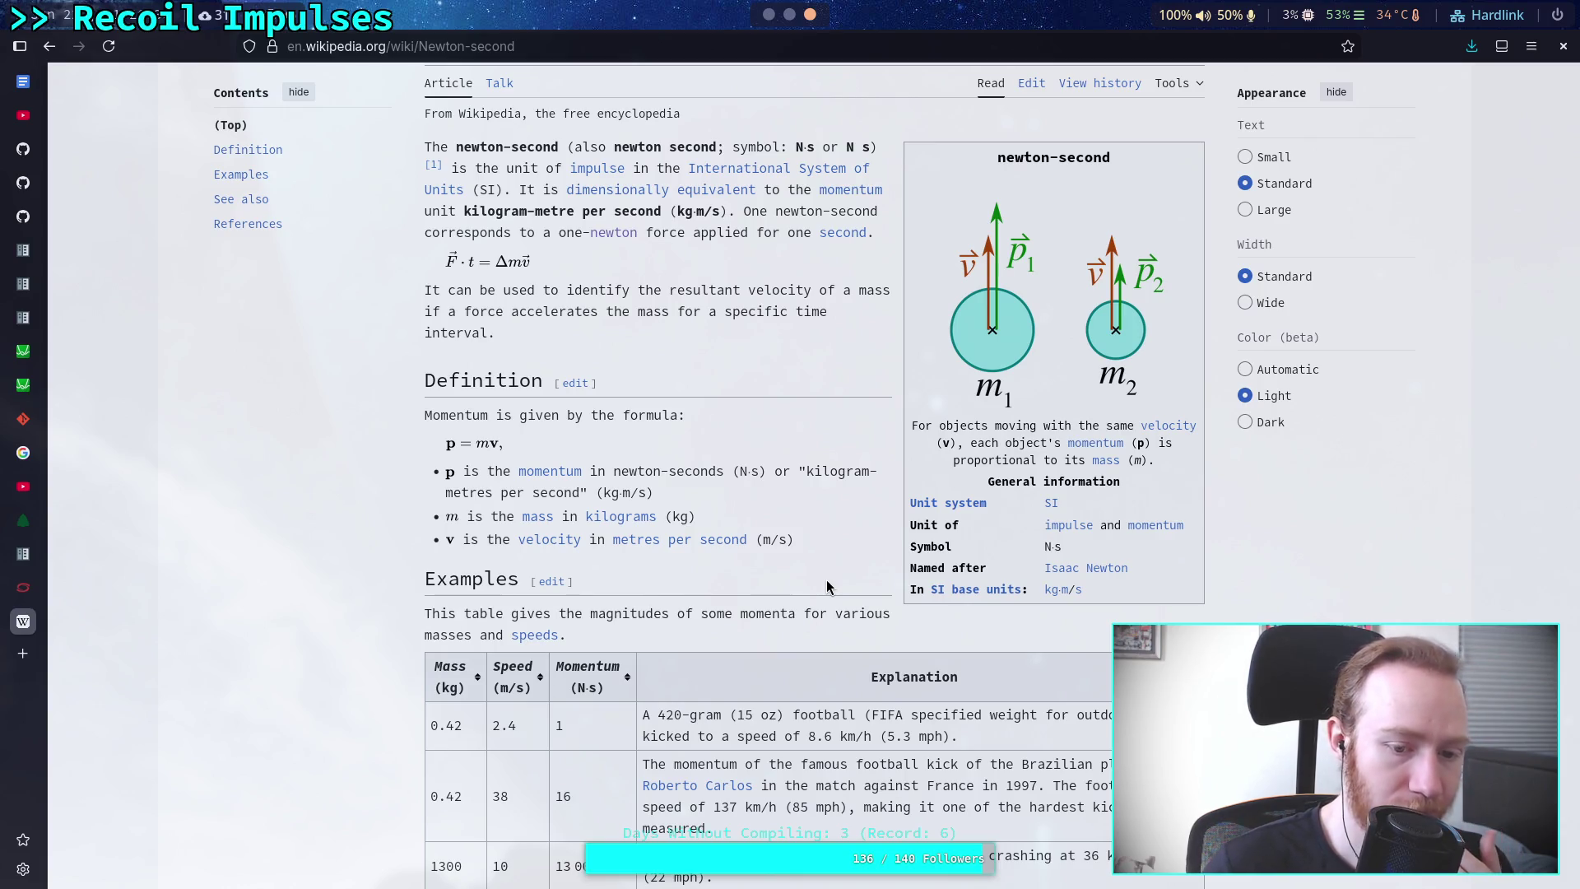
scroll(827, 583, down, 3)
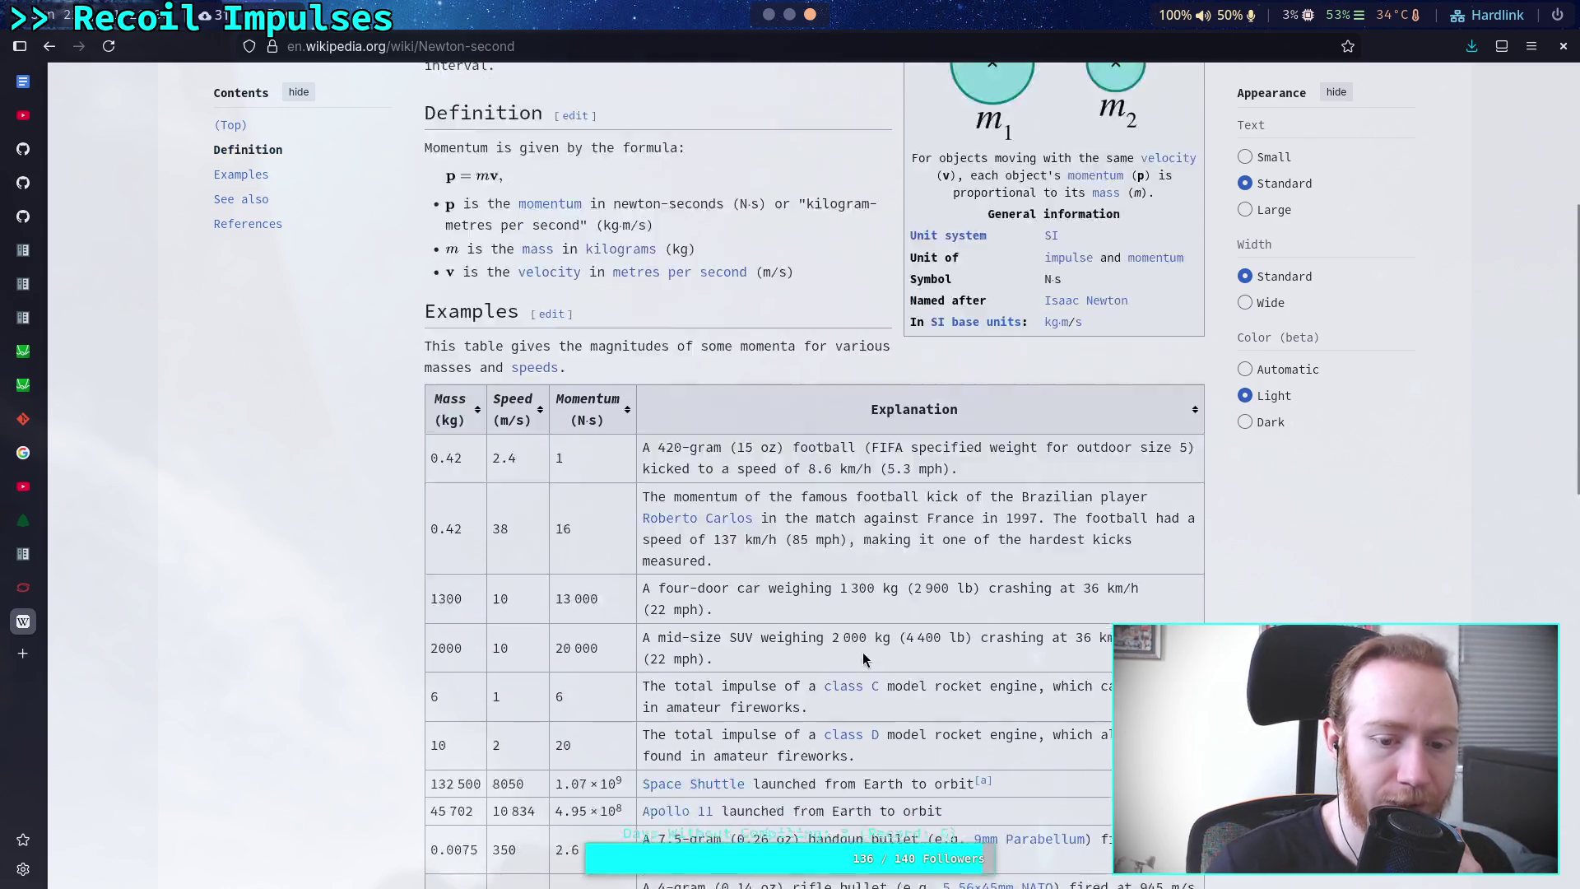
scroll(863, 658, down, 2)
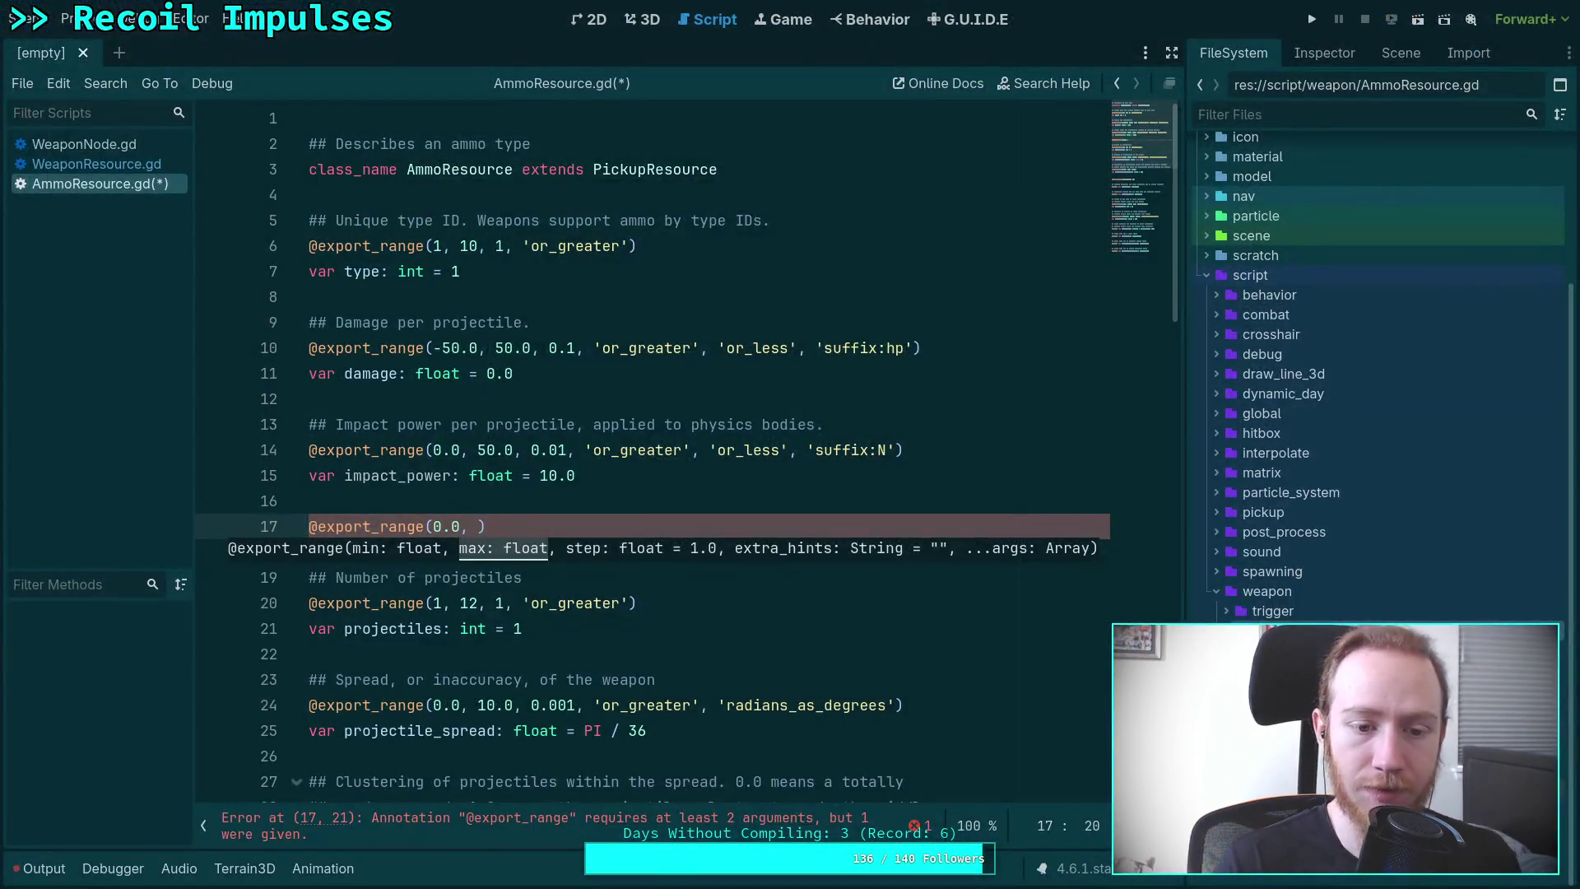
Step: Append 's' to the N unit suffix in the line 17 annotation
click(887, 451)
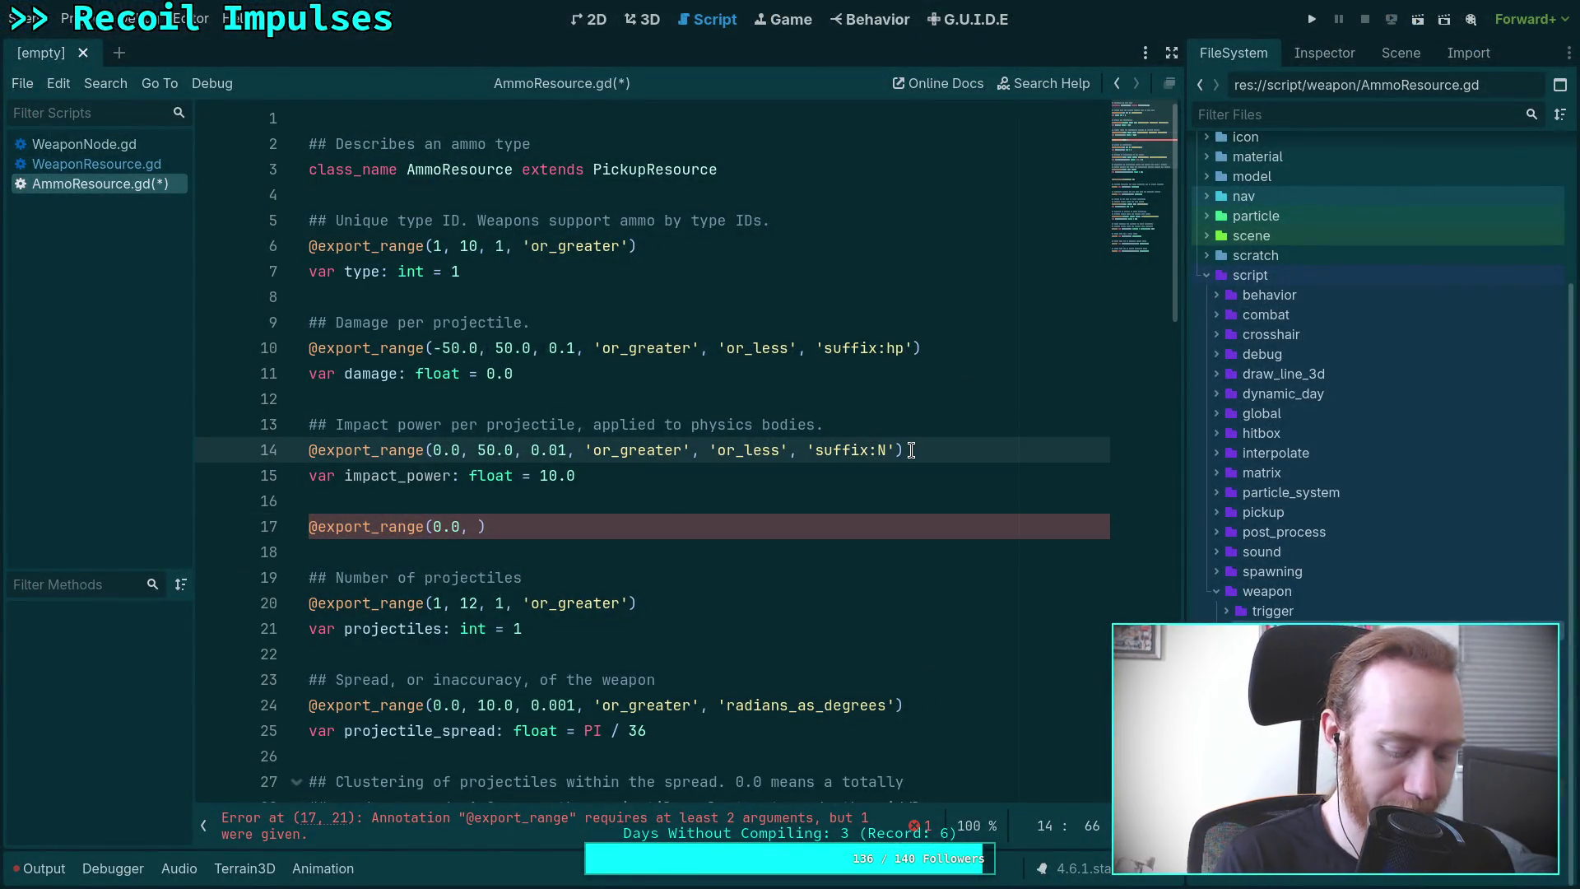
text(s)
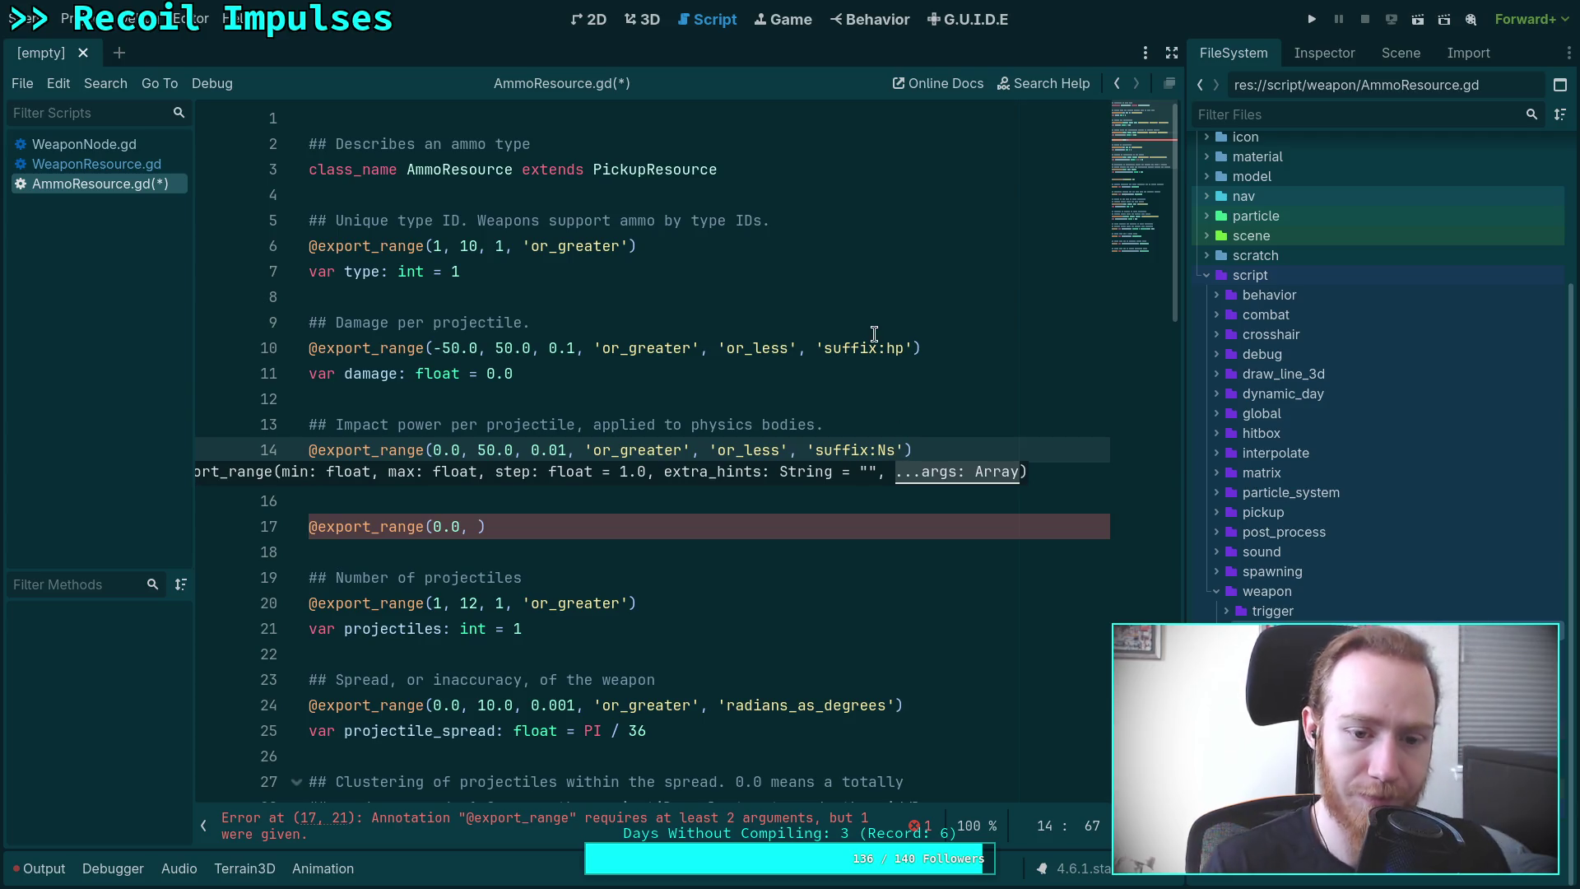
click(874, 333)
Step: Inspect WeaponResource.gd line 680, where hit.power takes ammo.impact_power, and the do_hit call
click(114, 166)
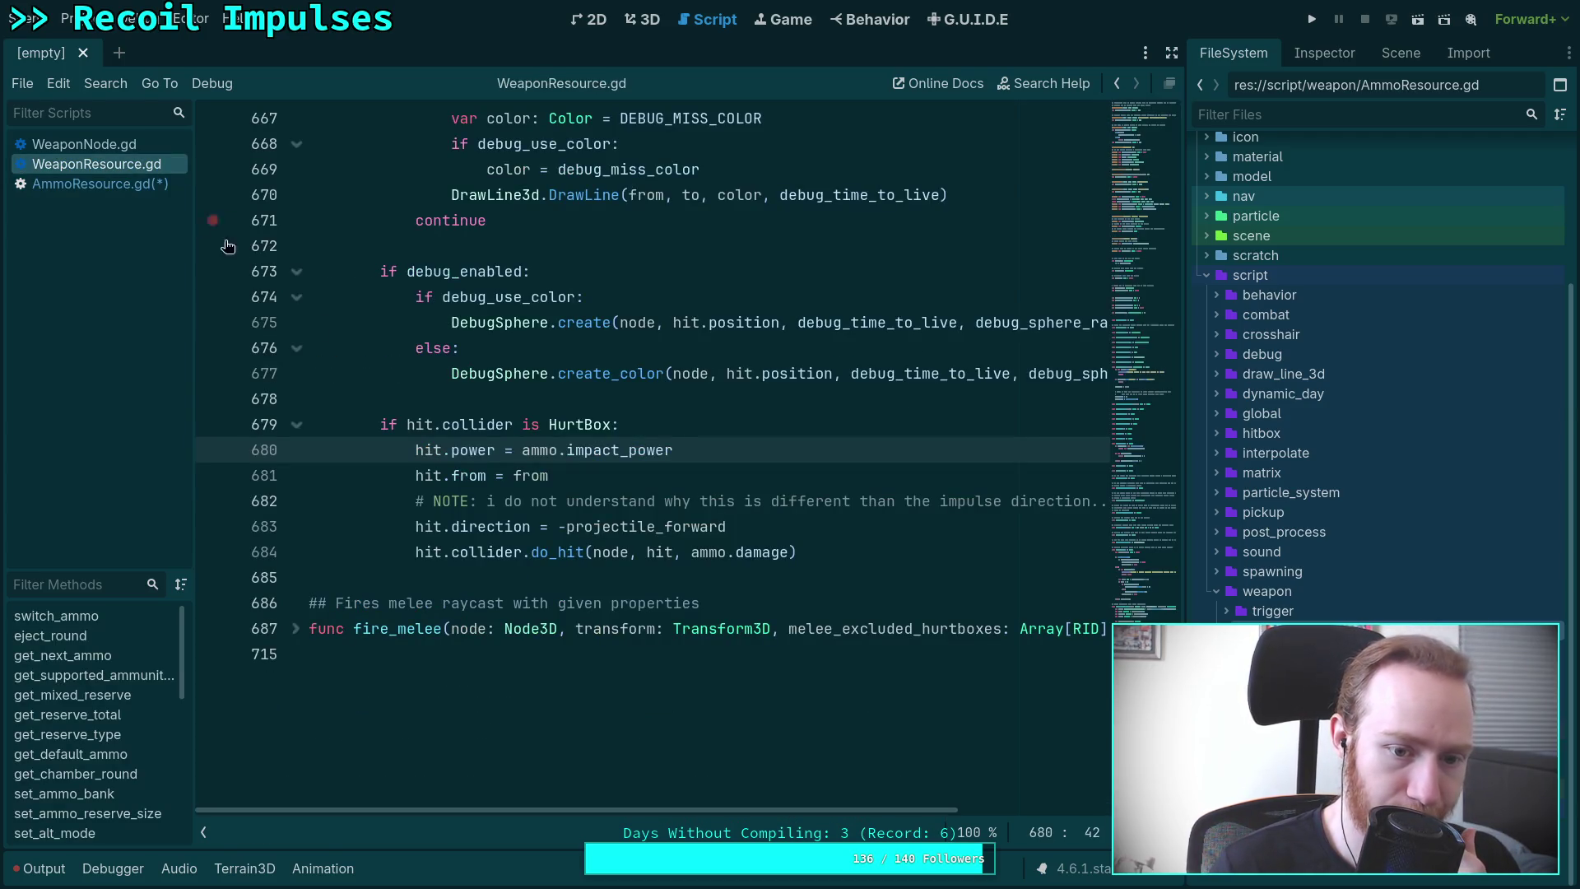
double_click(474, 451)
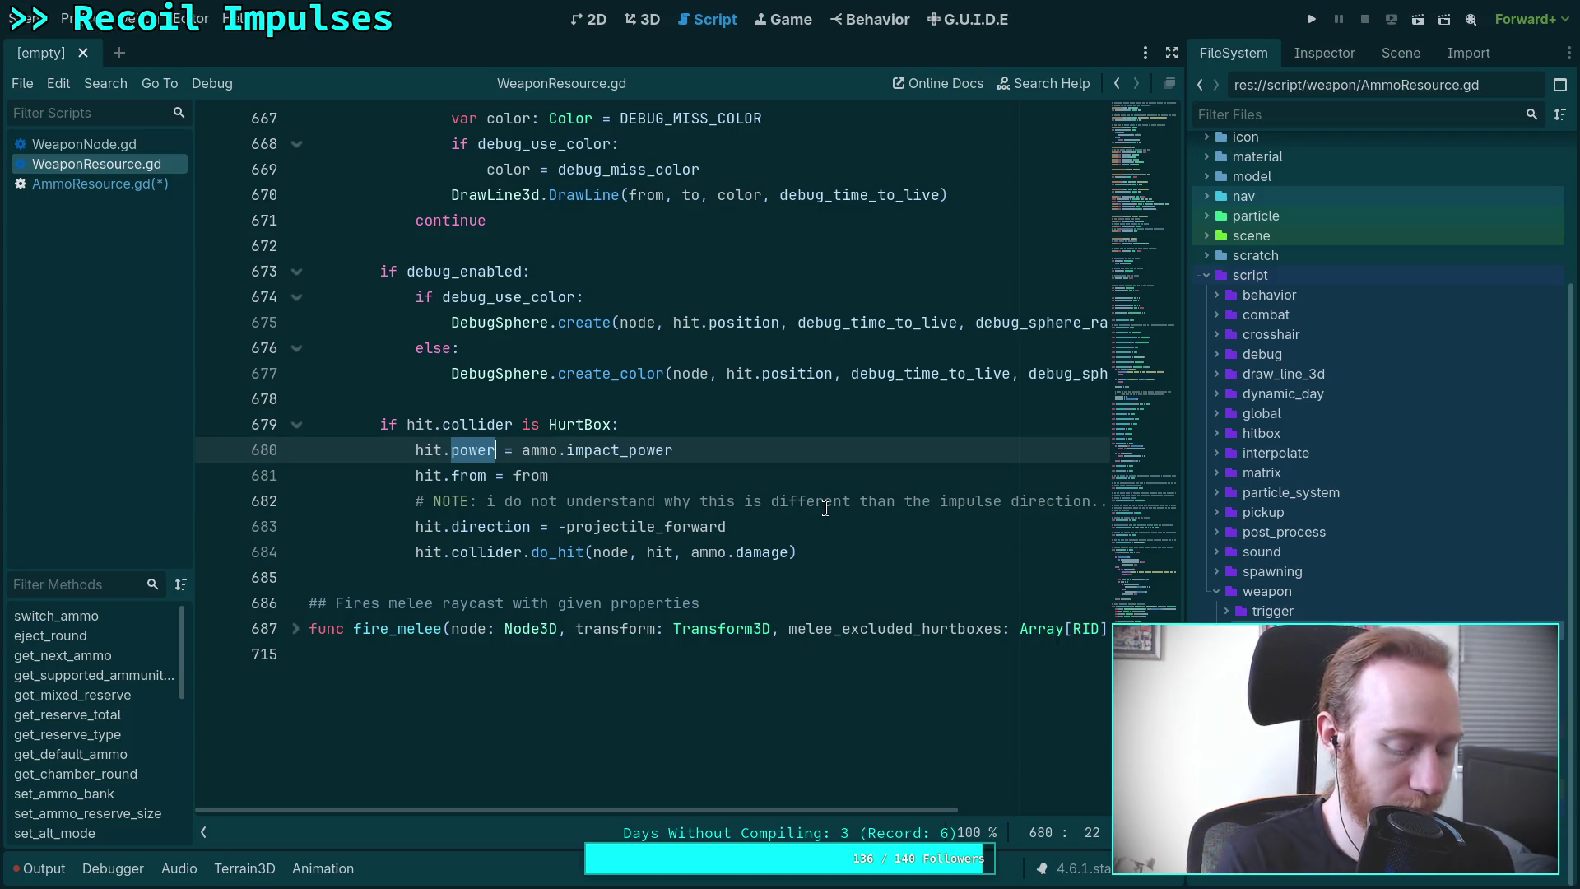
key(super+1)
key(super+2)
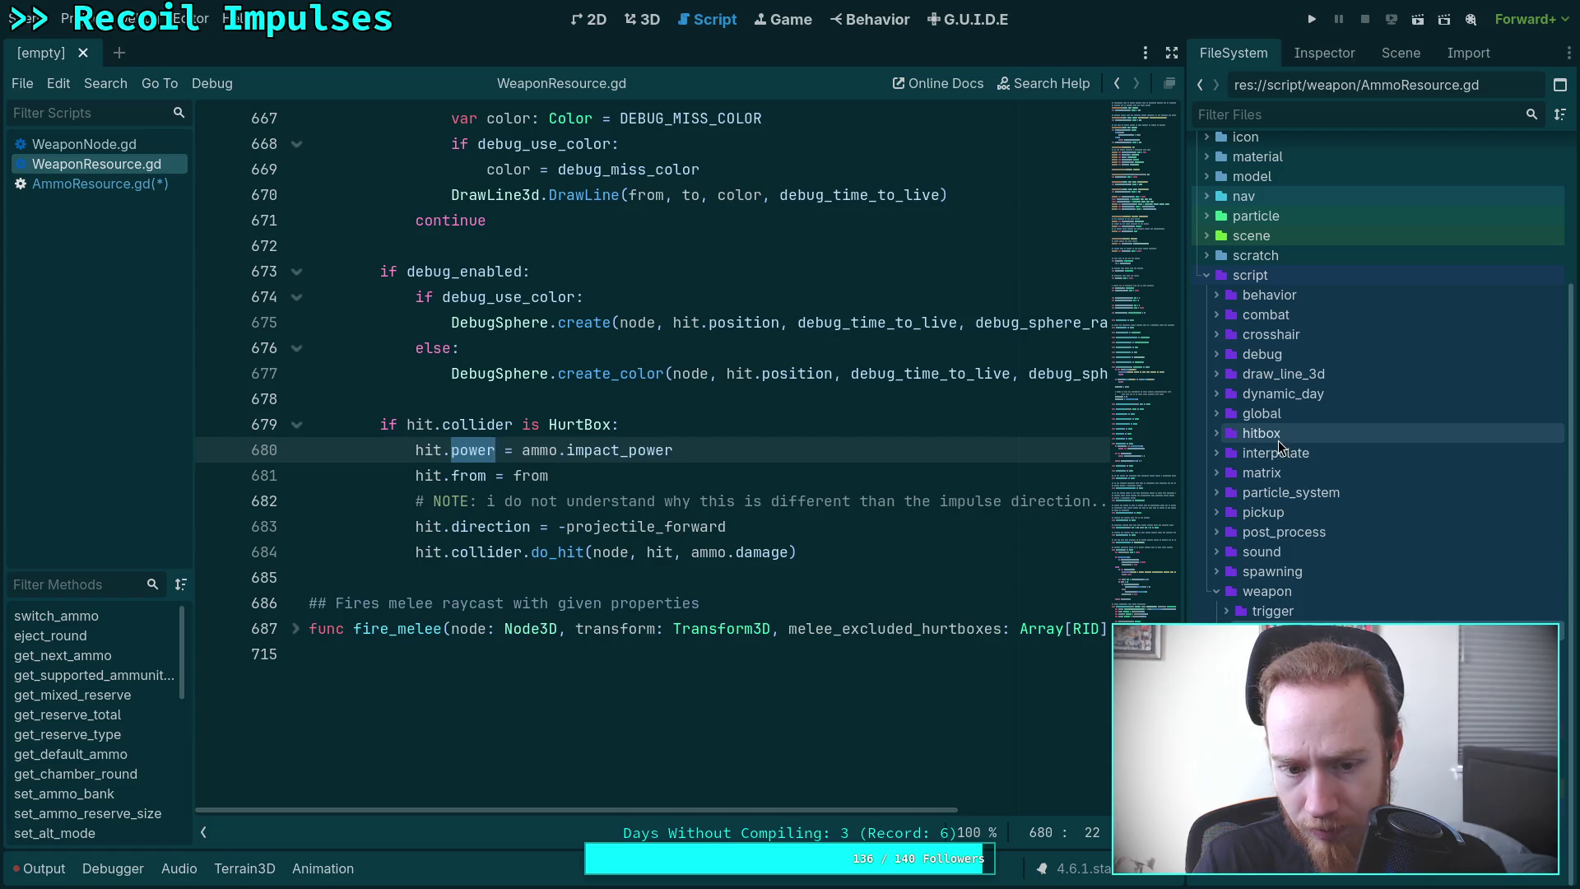
click(550, 553)
Step: Look up HurtBox, then on_hit, reaching the on_hit signal declaration in hurtbox.gd
right_click(550, 563)
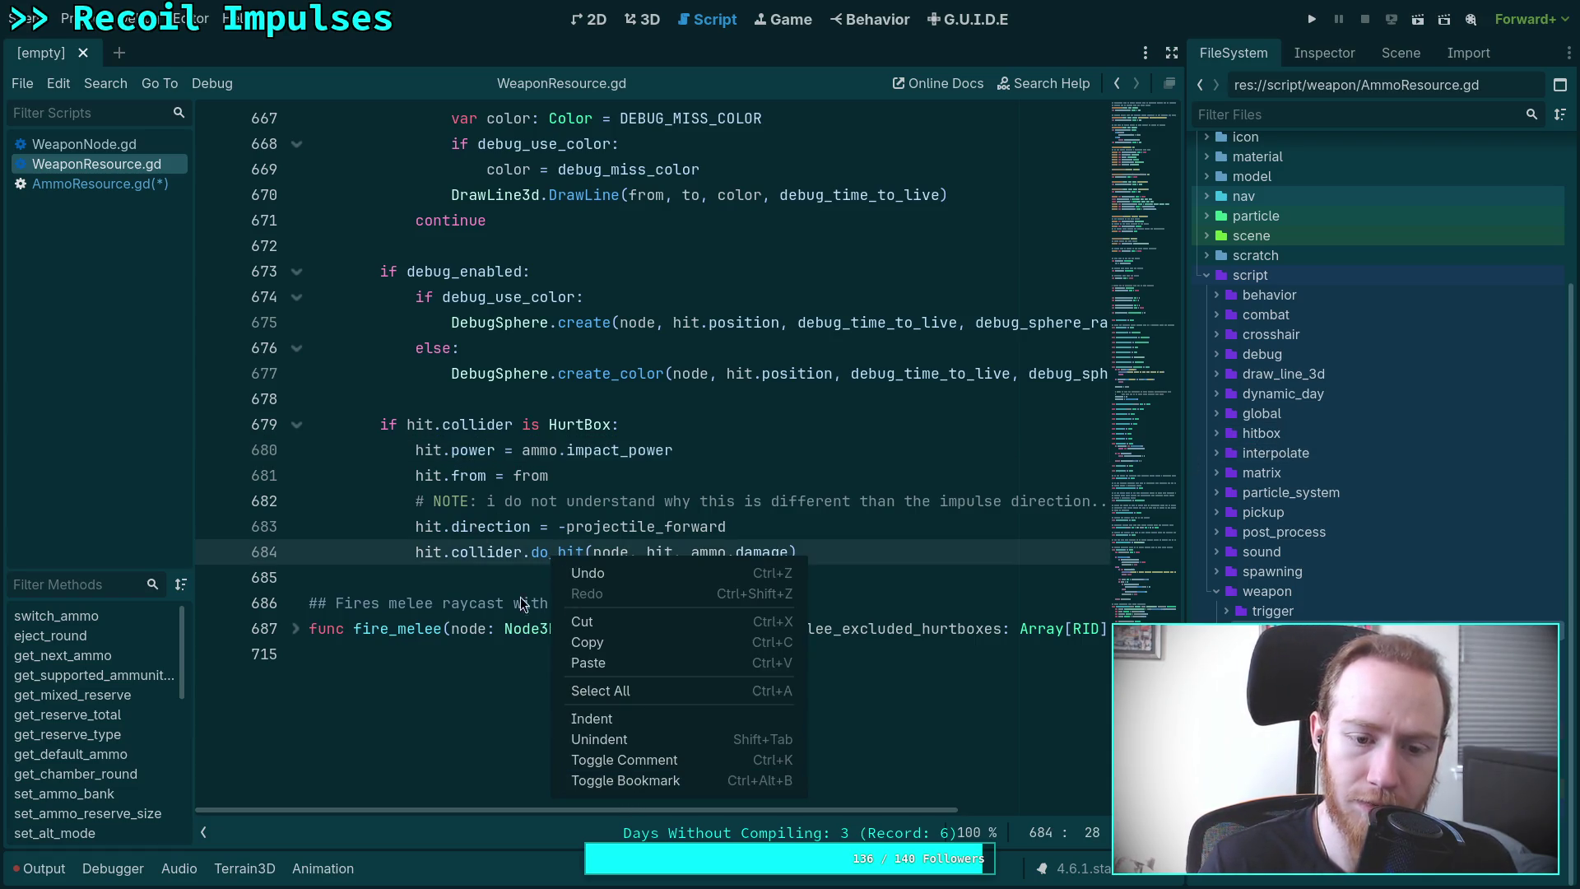
click(550, 565)
click(568, 425)
right_click(581, 424)
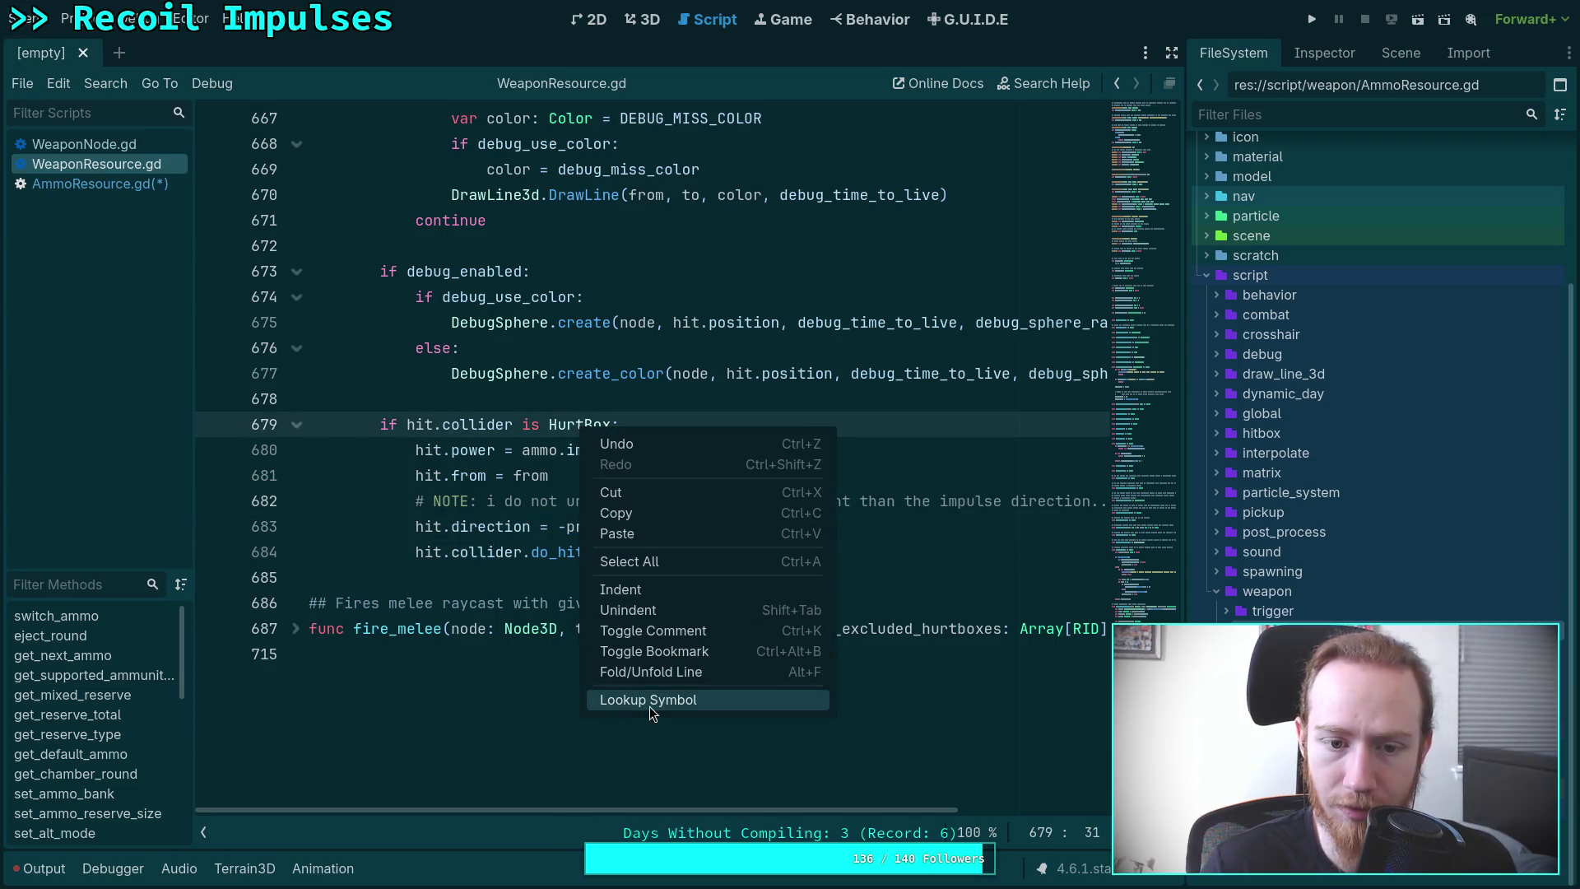
click(650, 706)
click(387, 579)
right_click(388, 579)
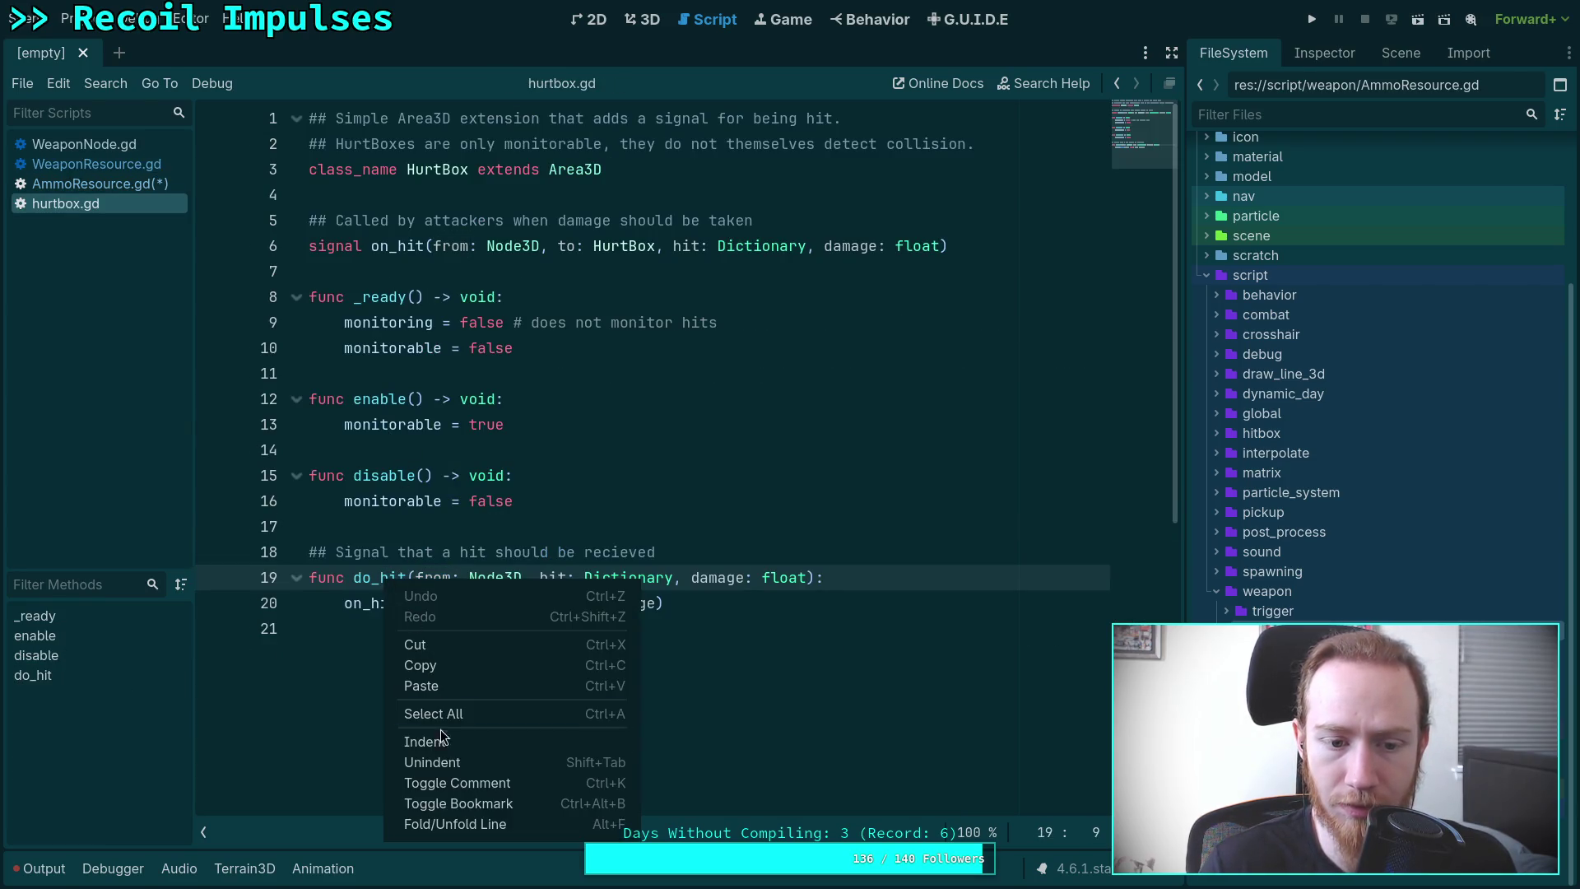
click(377, 603)
right_click(377, 603)
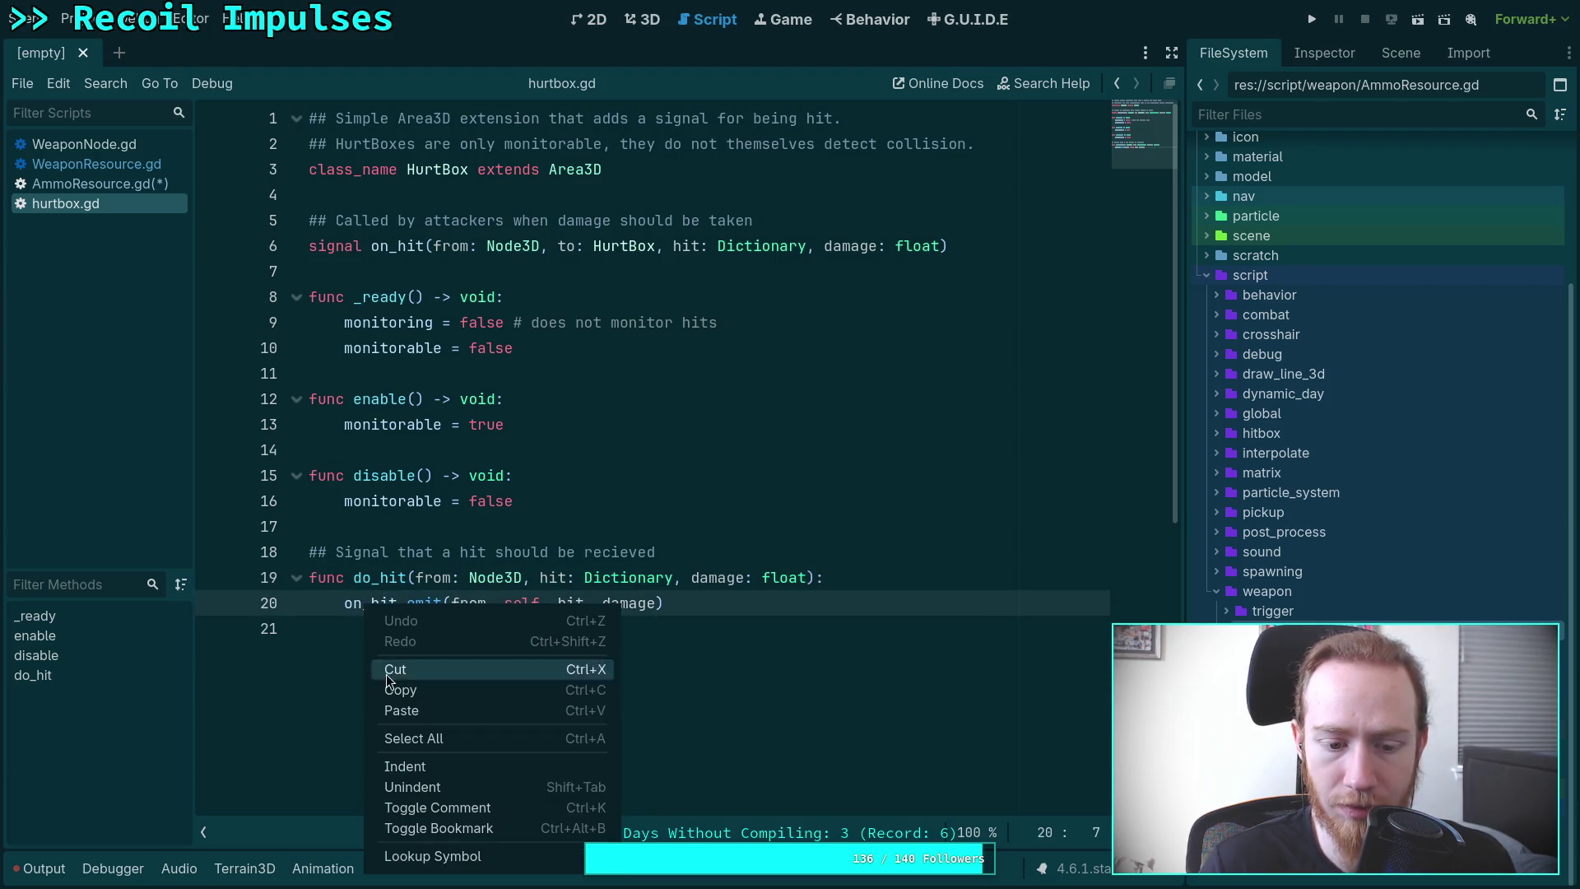
click(396, 858)
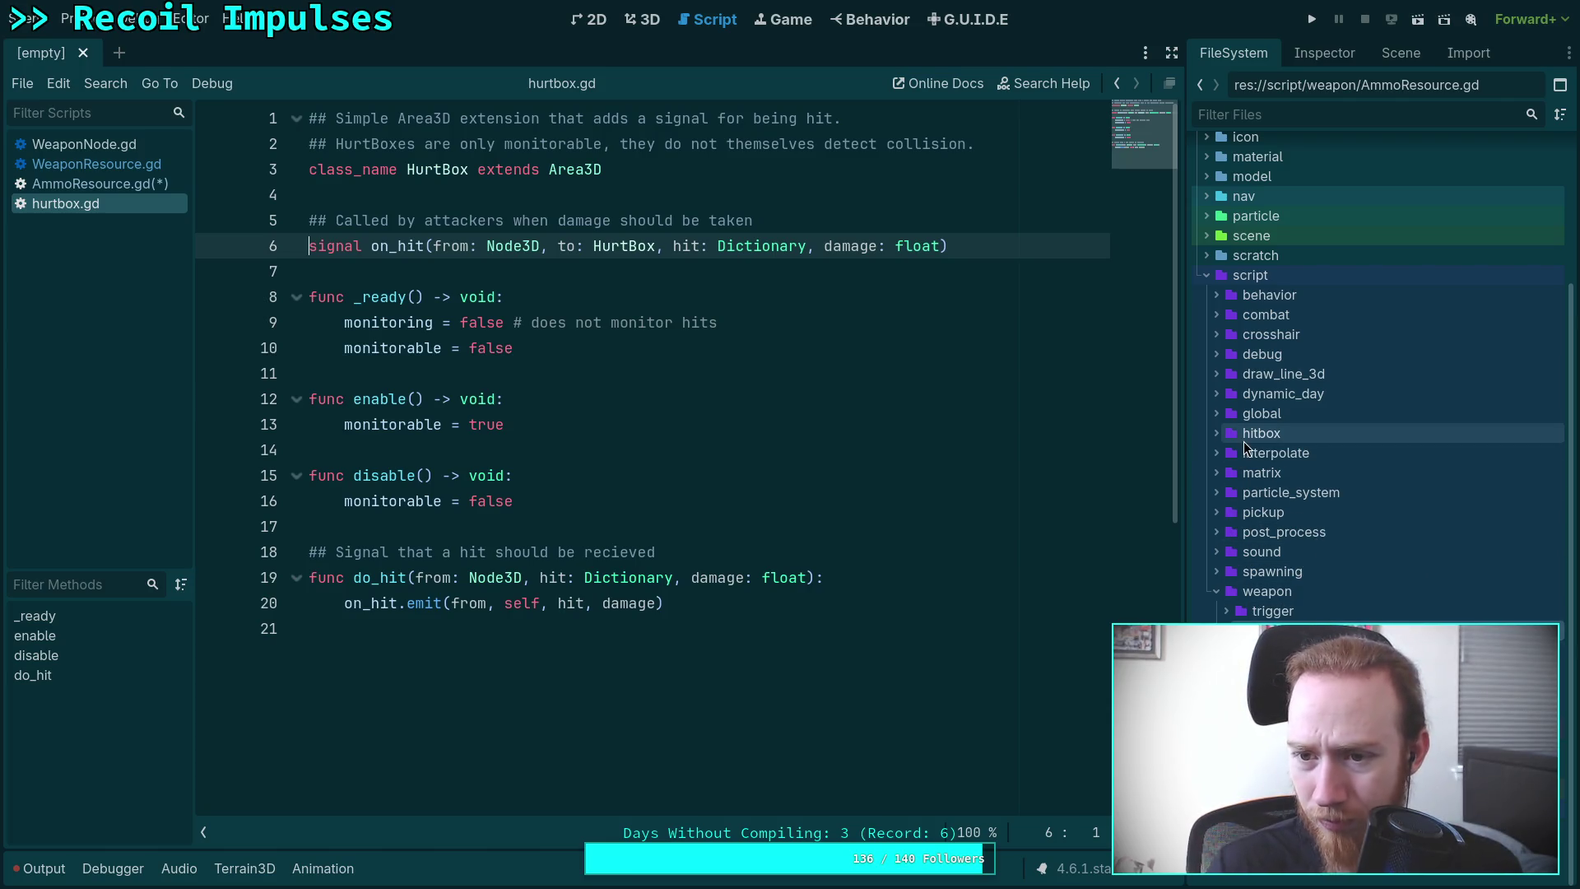
Step: Open zombie.gd from the character/zombie folder in the FileSystem dock
scroll(1243, 441, up, 5)
click(1217, 287)
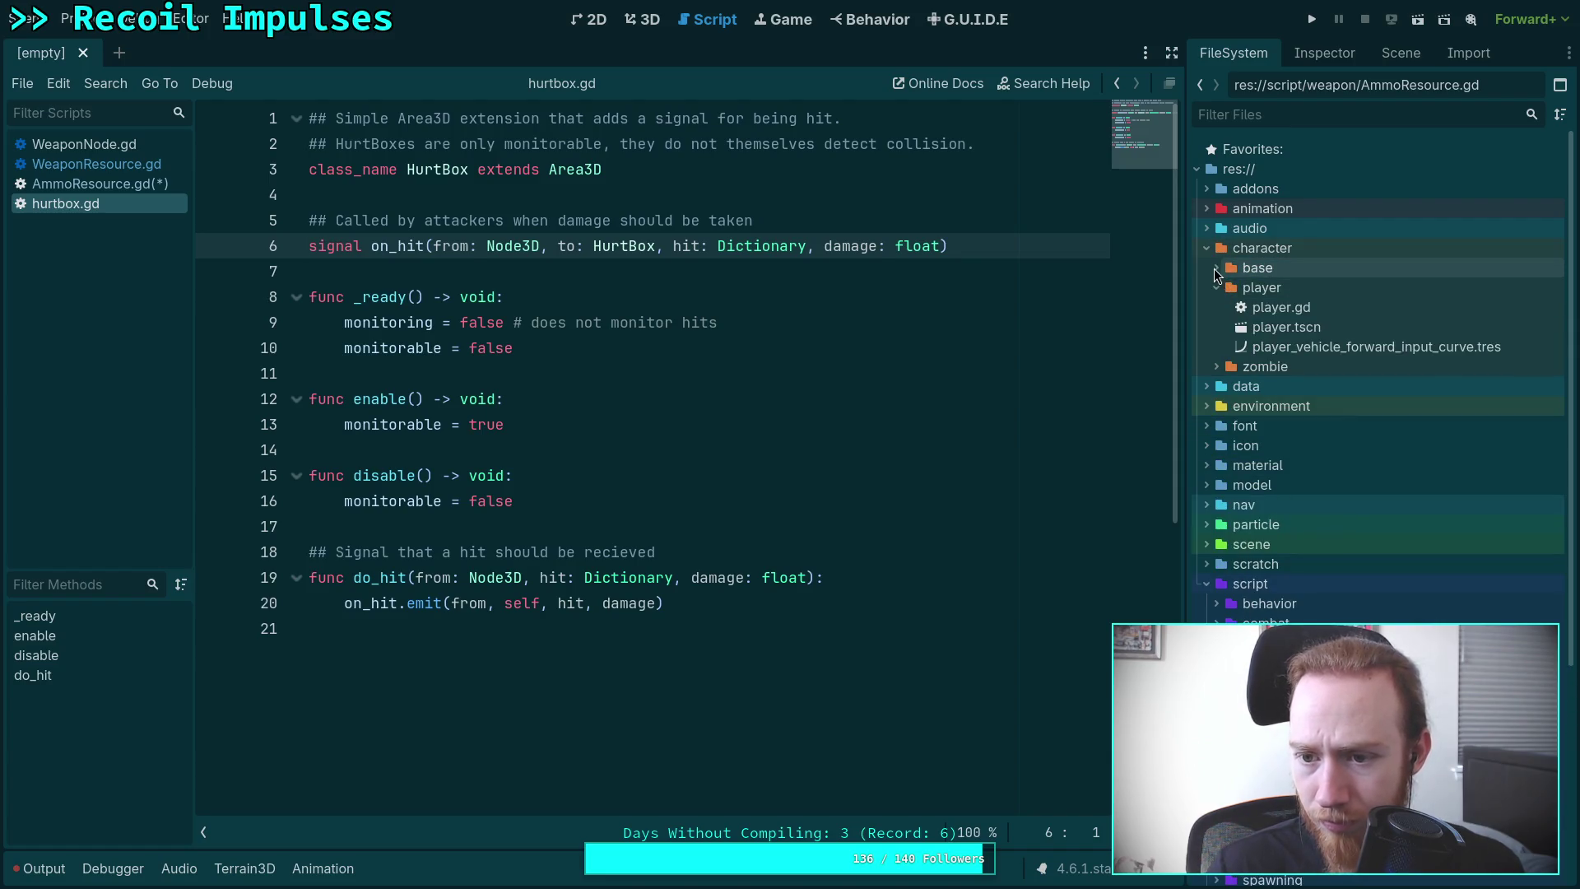
click(1216, 287)
click(1217, 308)
double_click(1261, 331)
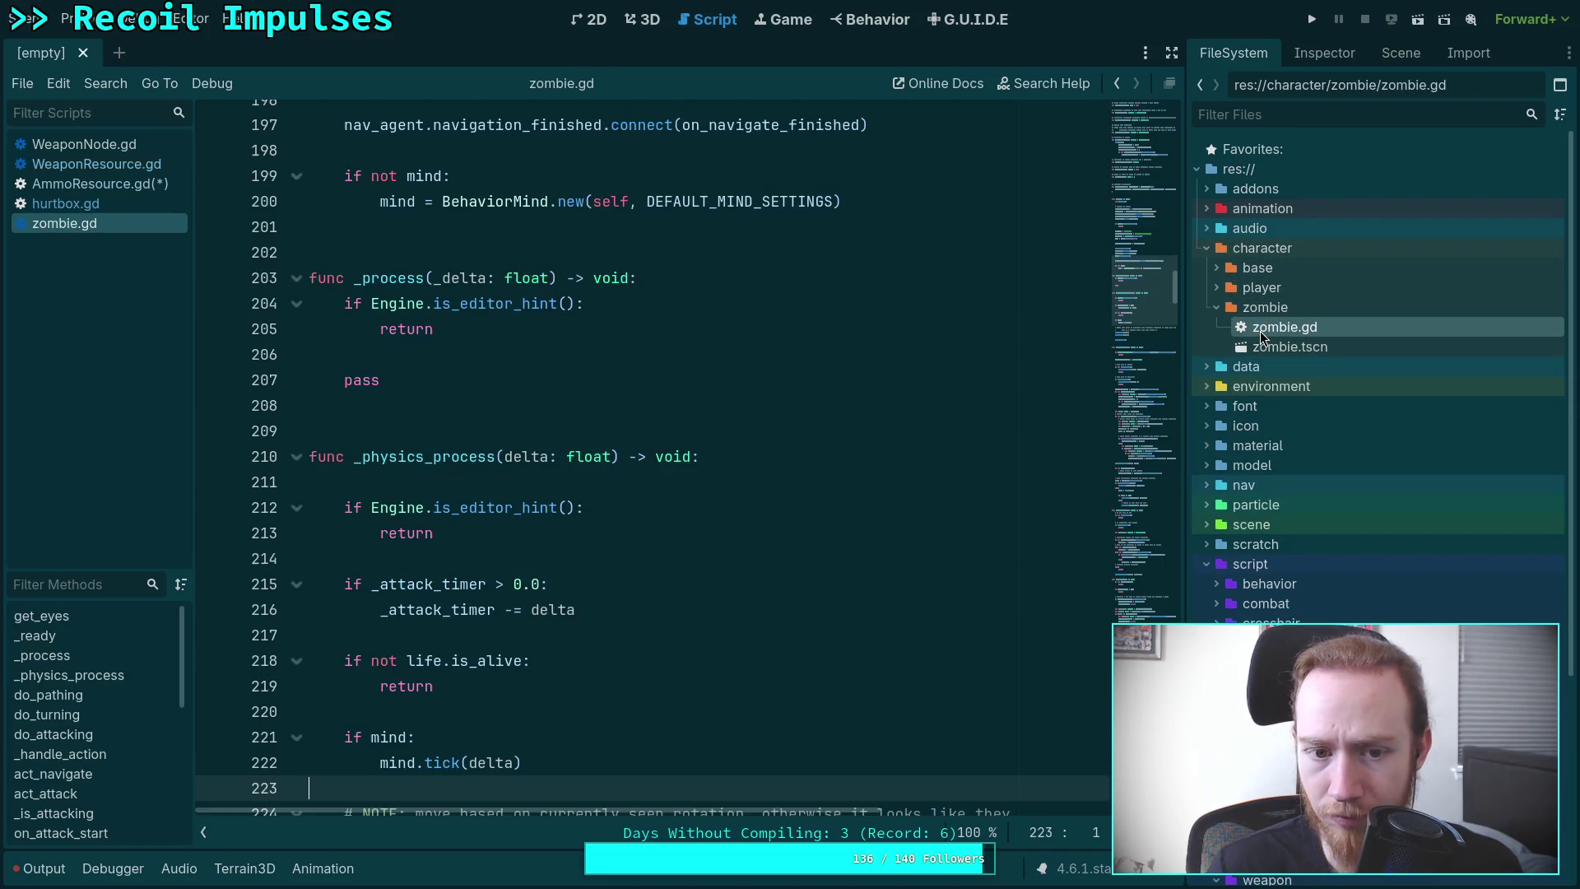
Step: Search zombie.gd for the on_hurt function
click(928, 381)
key(ctrl+f)
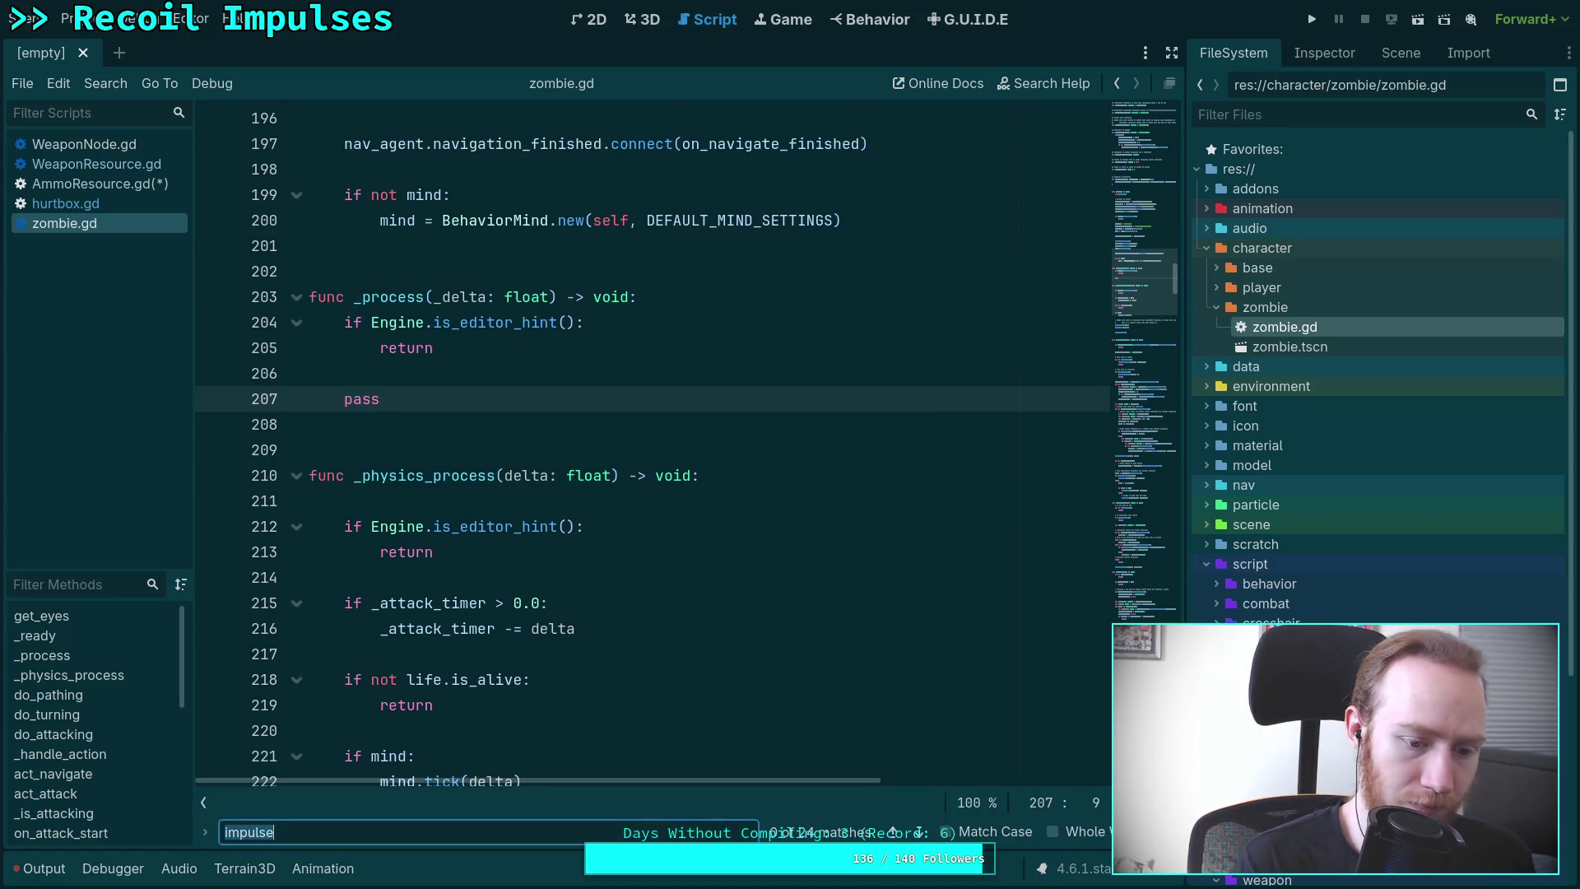
click(107, 206)
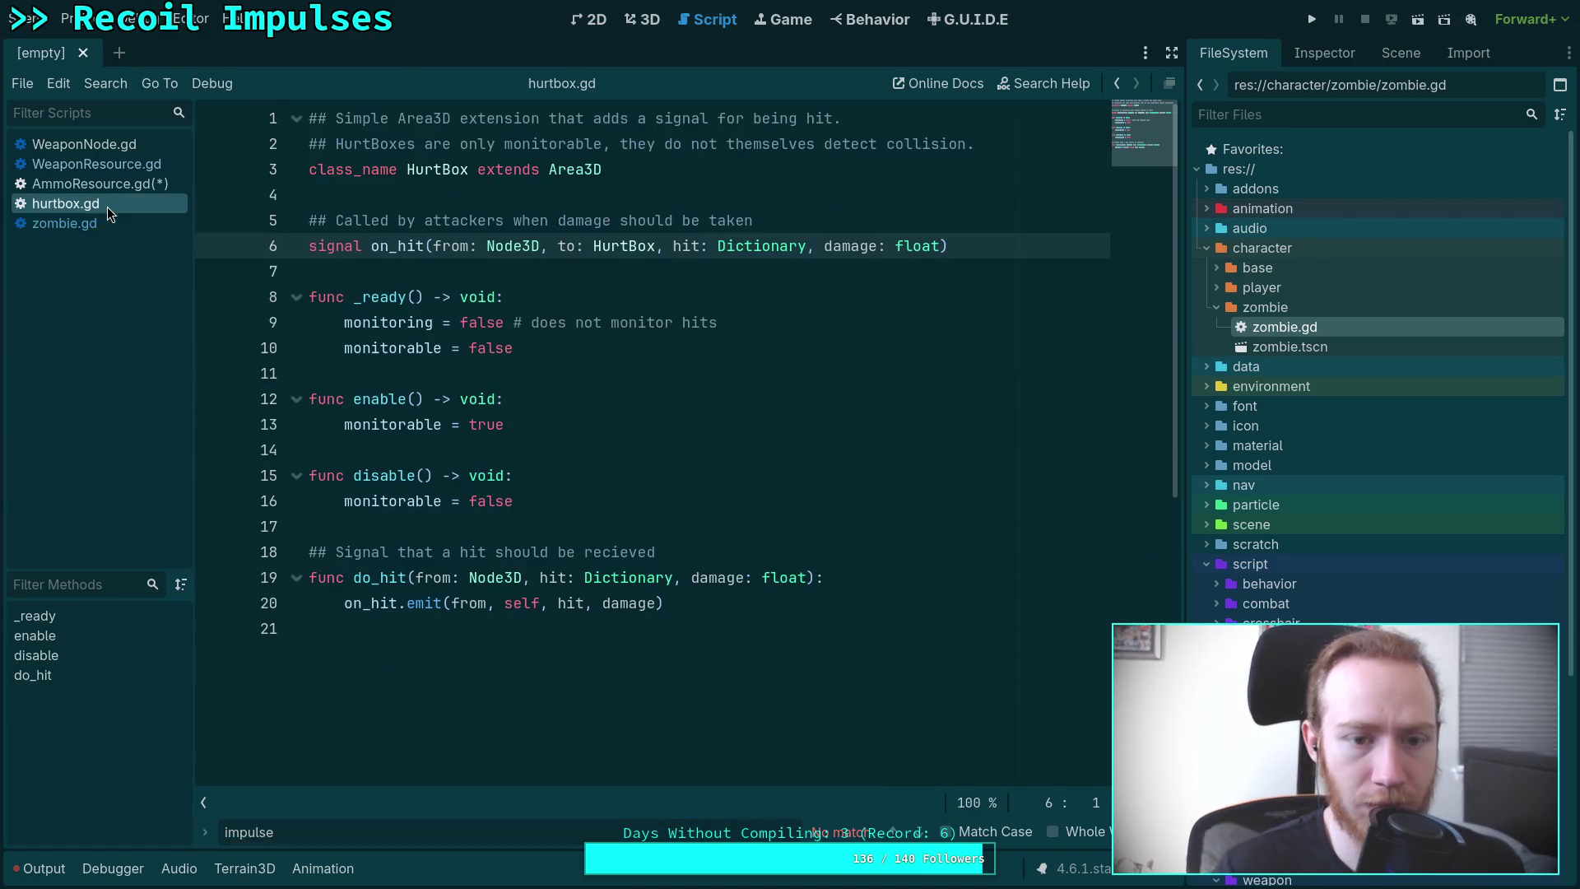
click(96, 227)
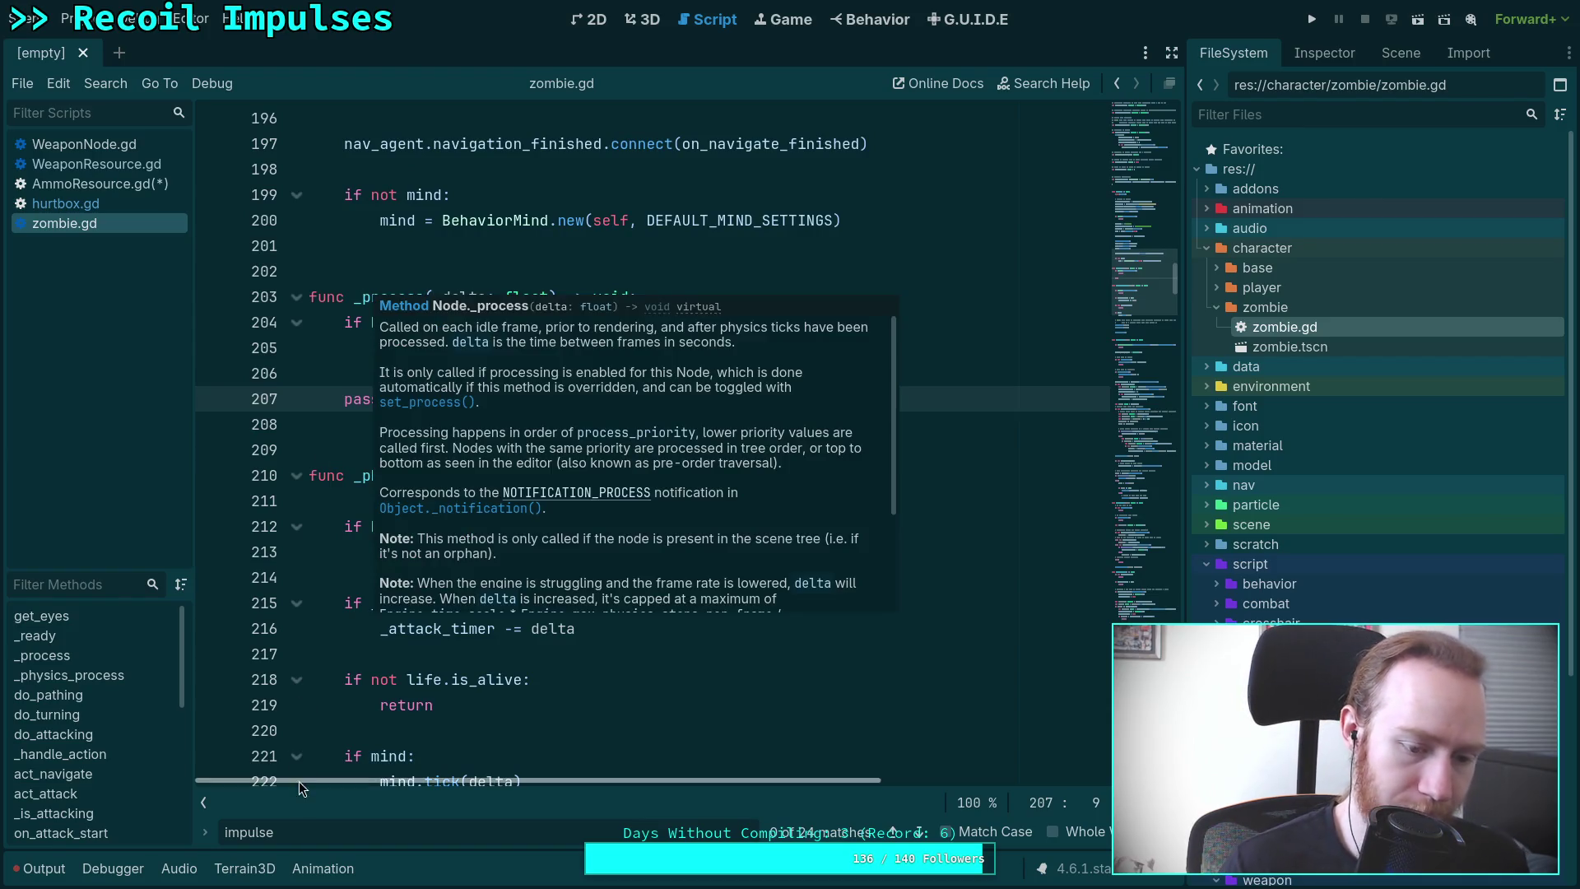
double_click(365, 830)
text(os)
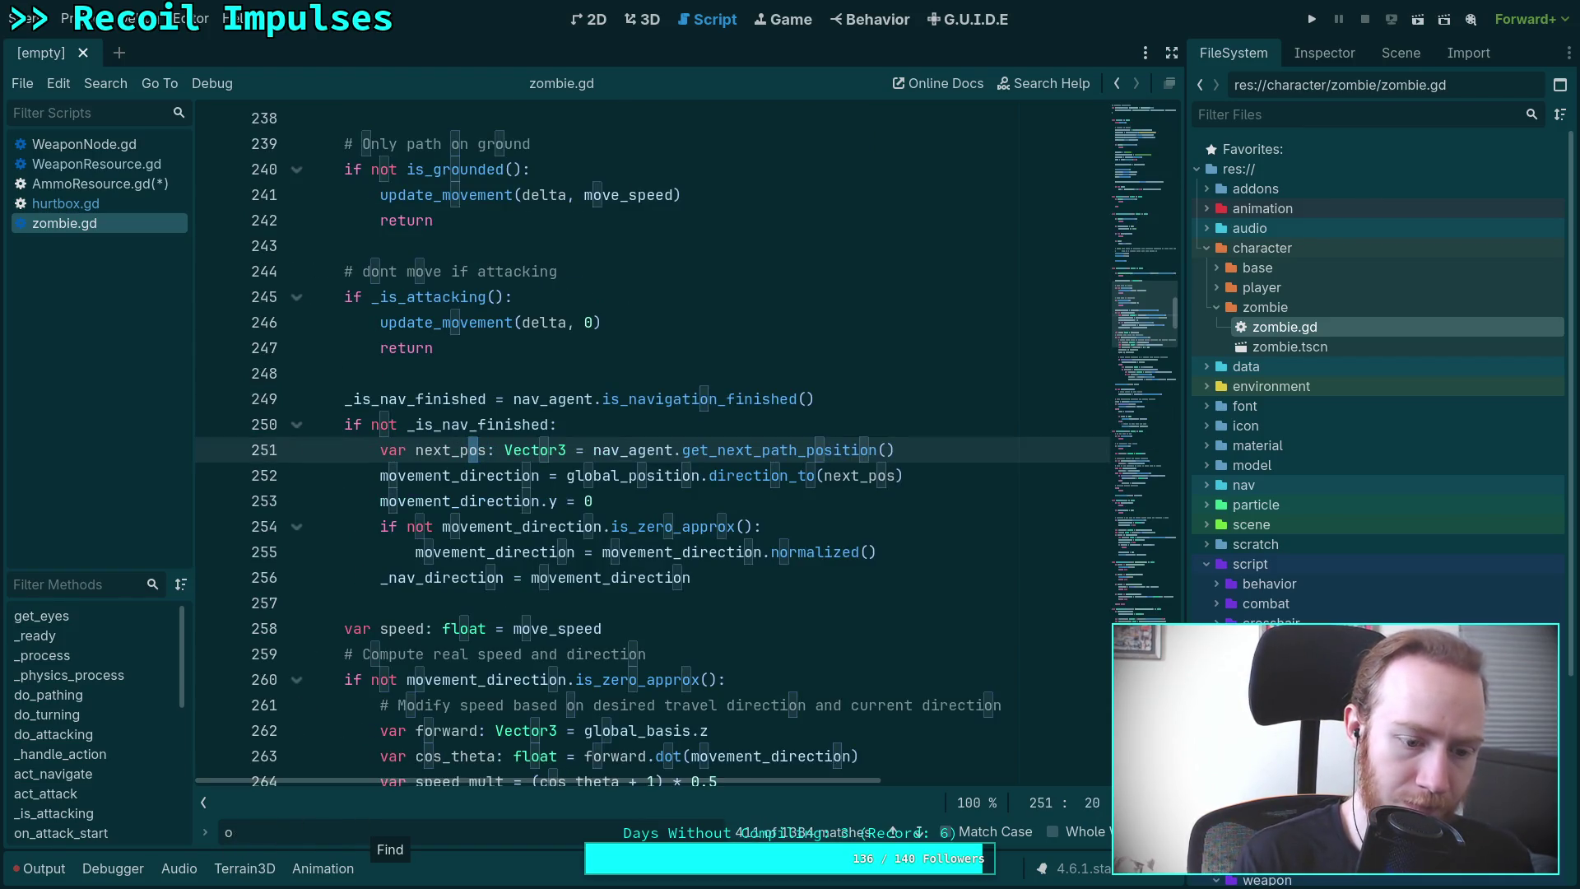
key(BackSpace)
text(n_h)
text(dt)
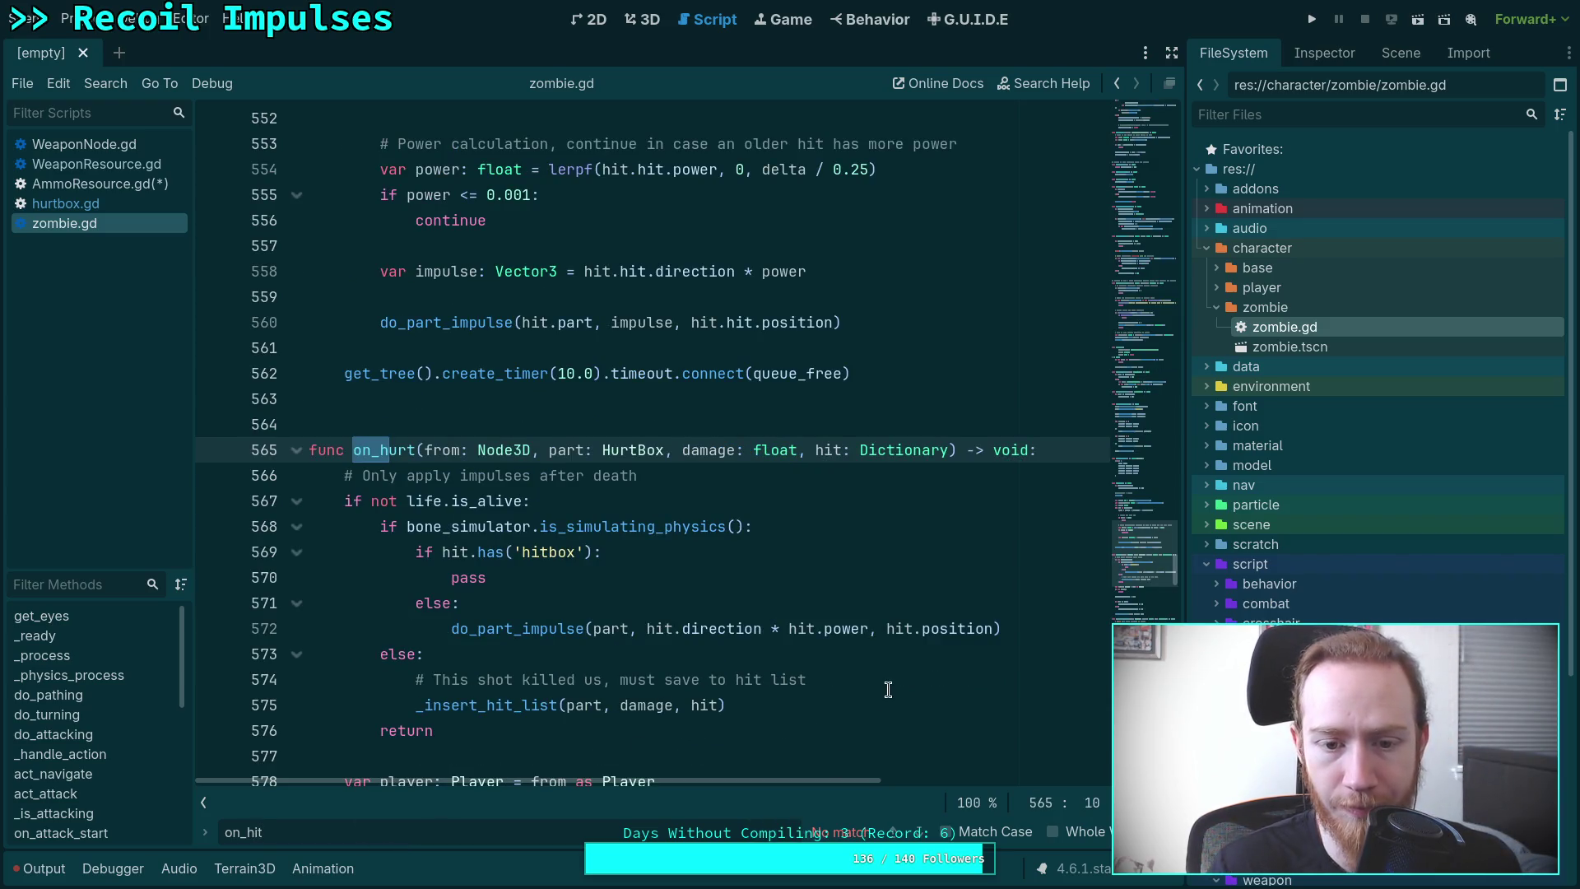
Step: Read on_hurt's _insert_hit_list call and do_part_impulse, then fold on_hurt at line 565
click(685, 603)
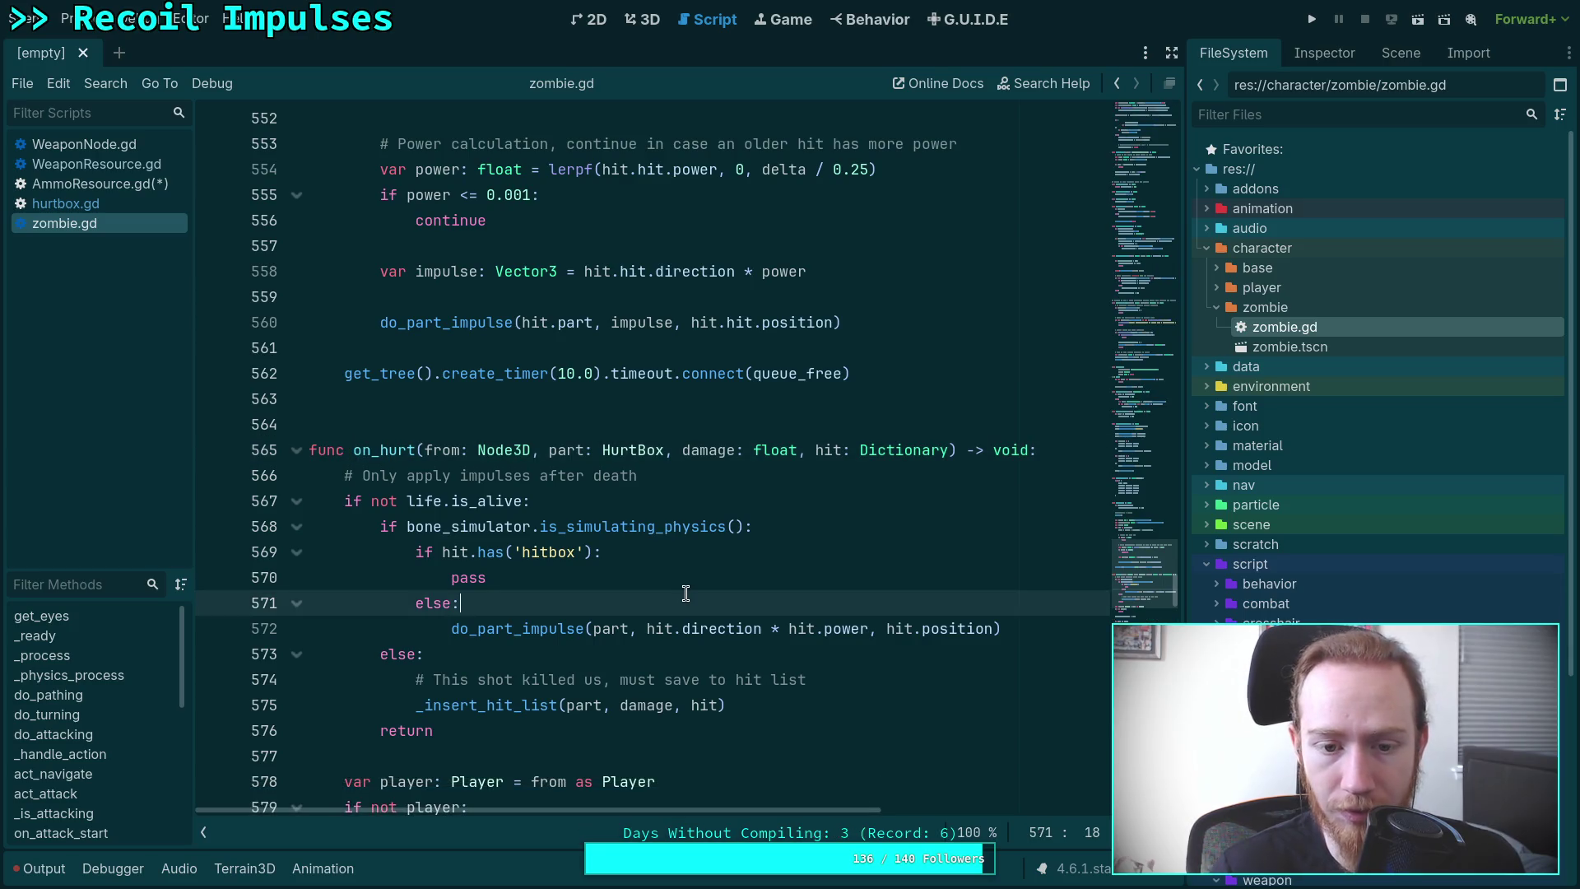
scroll(685, 601, down, 6)
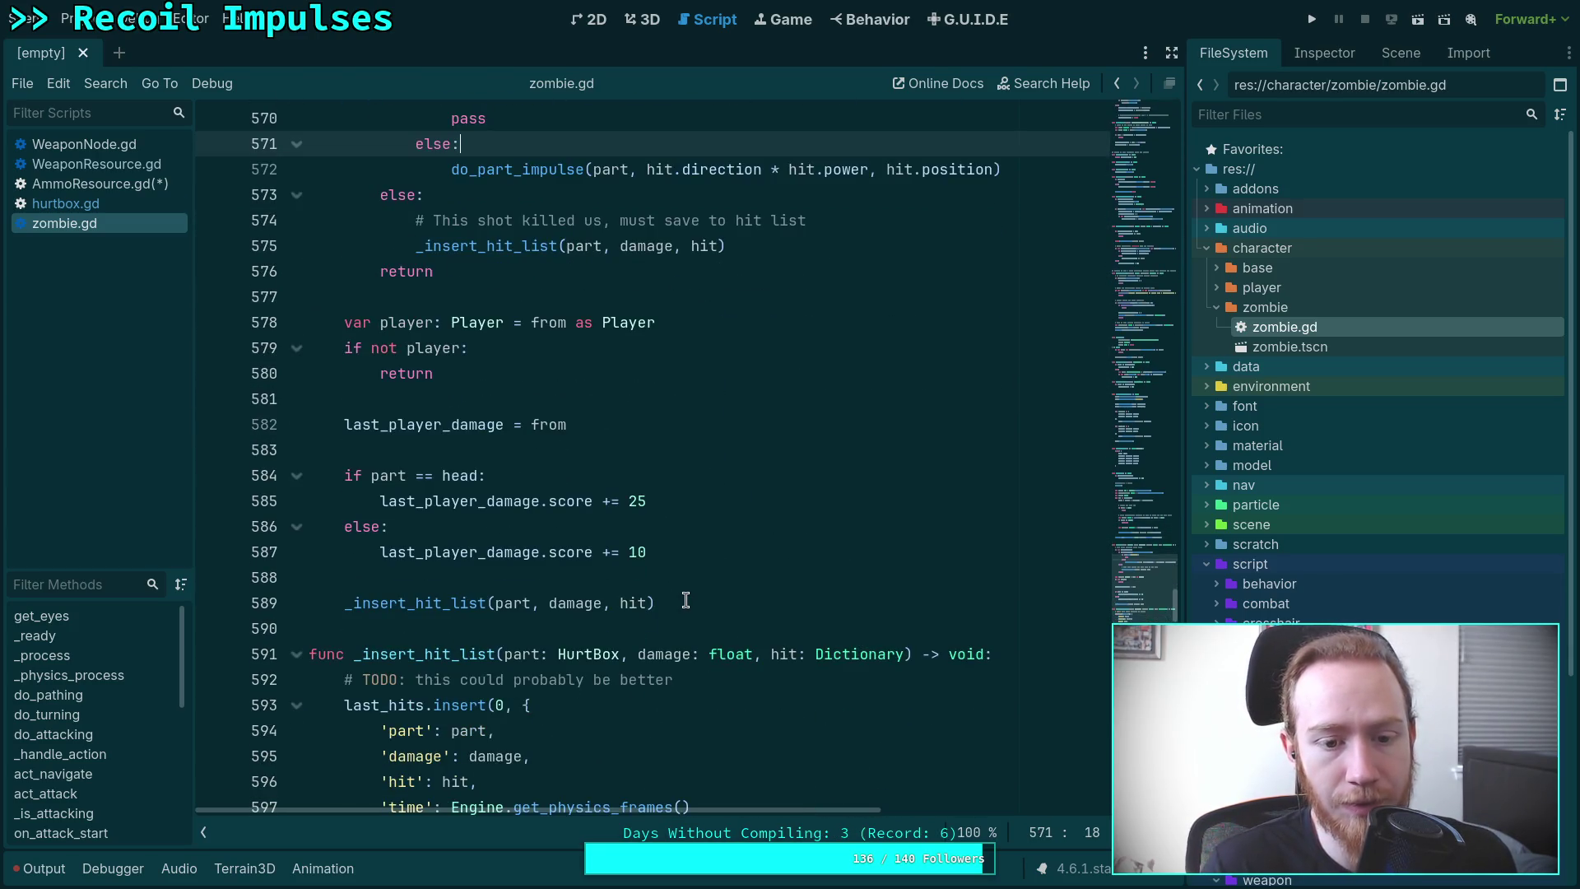
double_click(428, 603)
scroll(748, 621, down, 5)
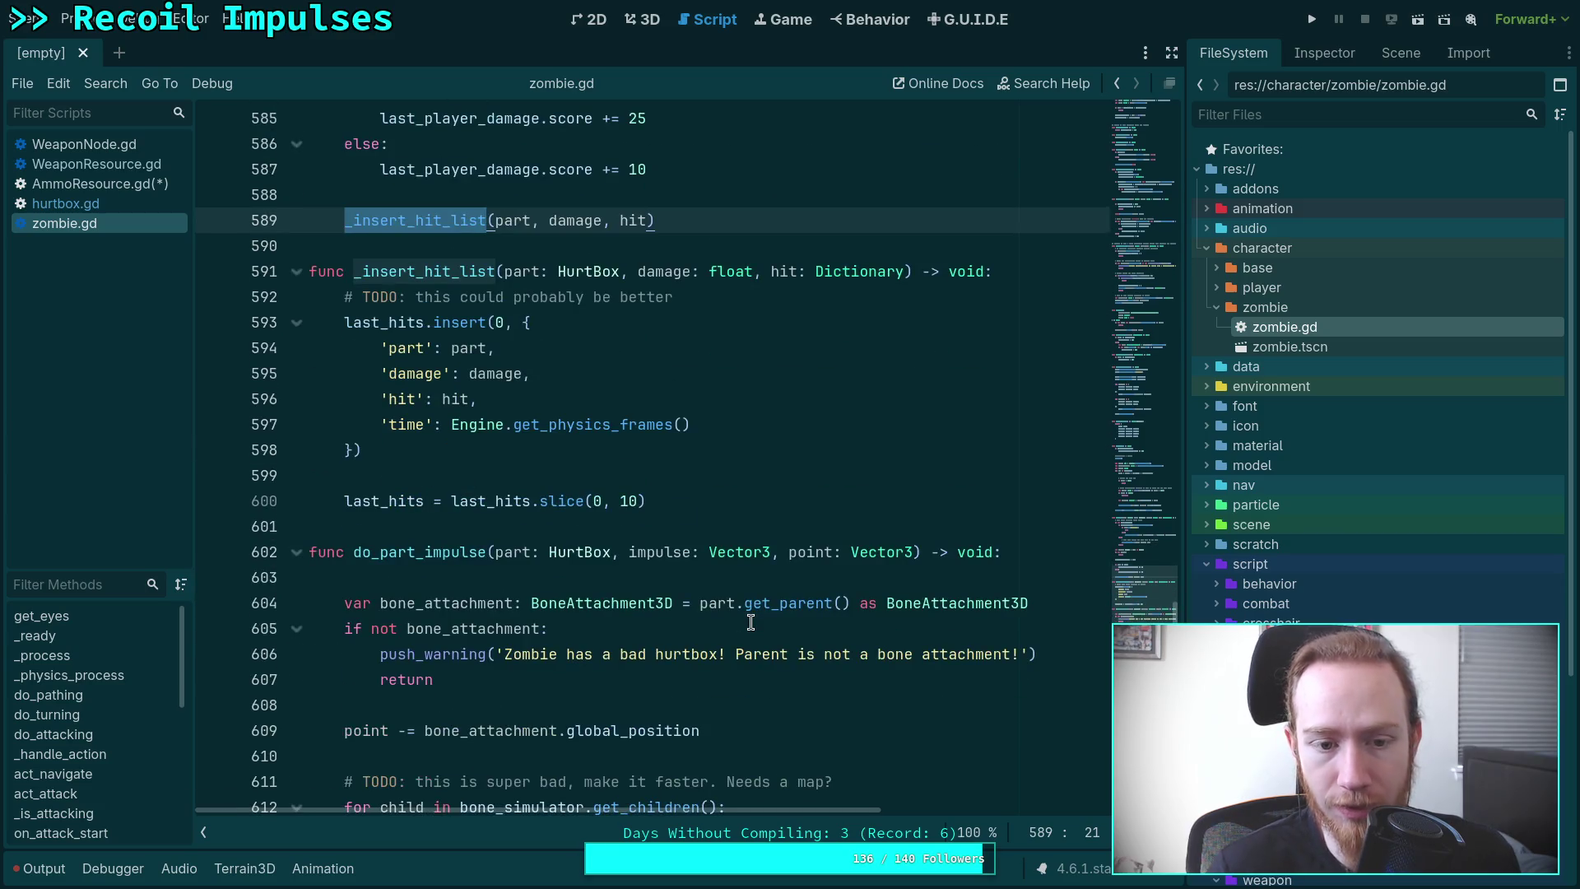
scroll(725, 611, down, 3)
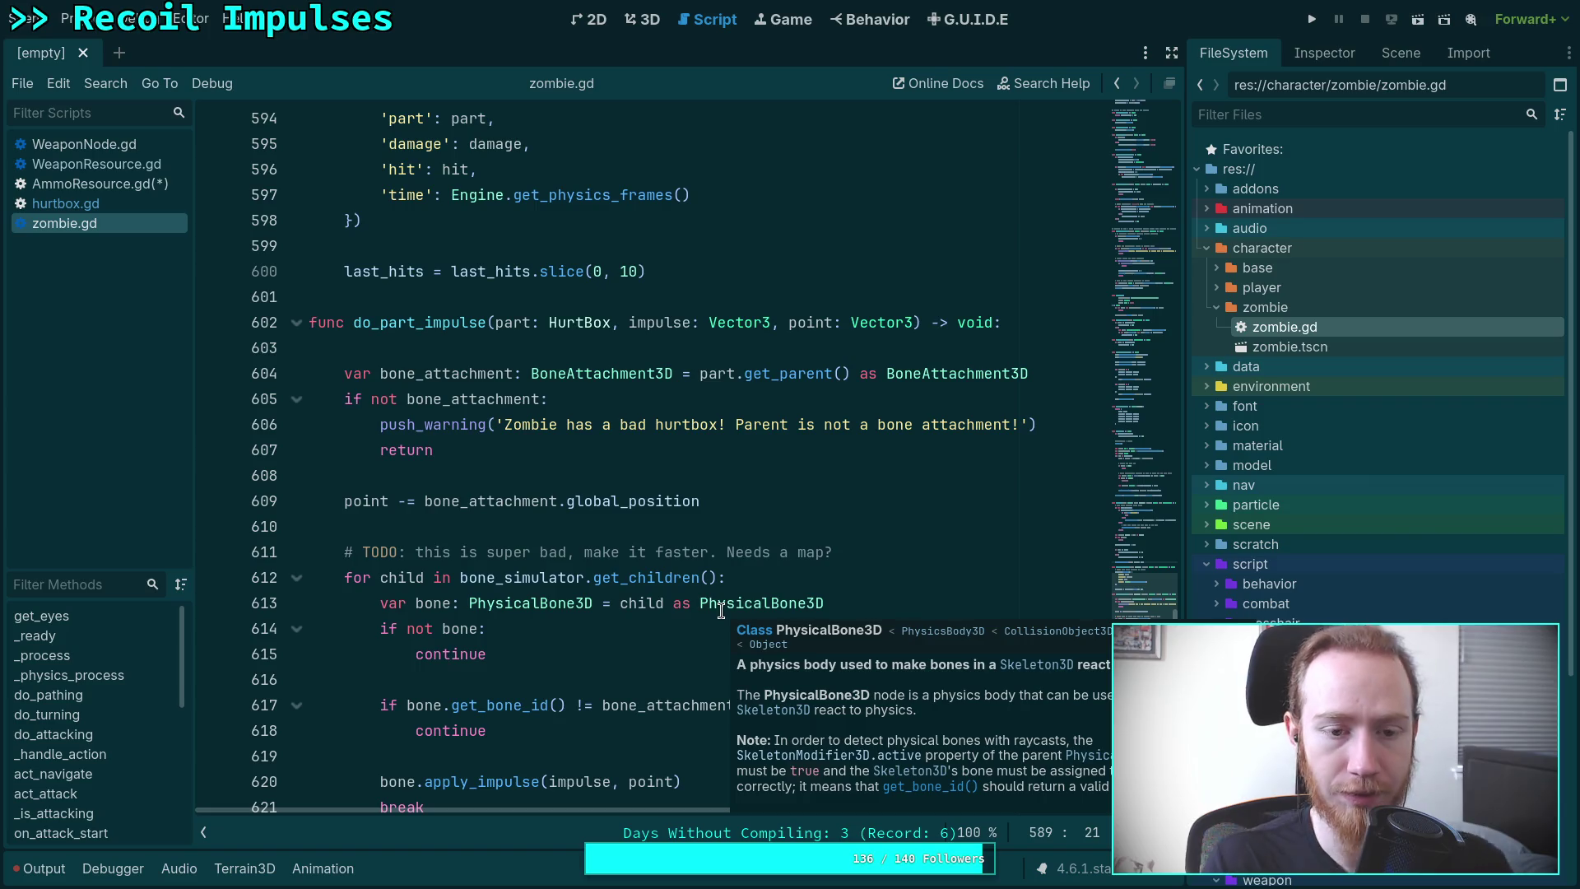
double_click(459, 322)
scroll(543, 543, up, 5)
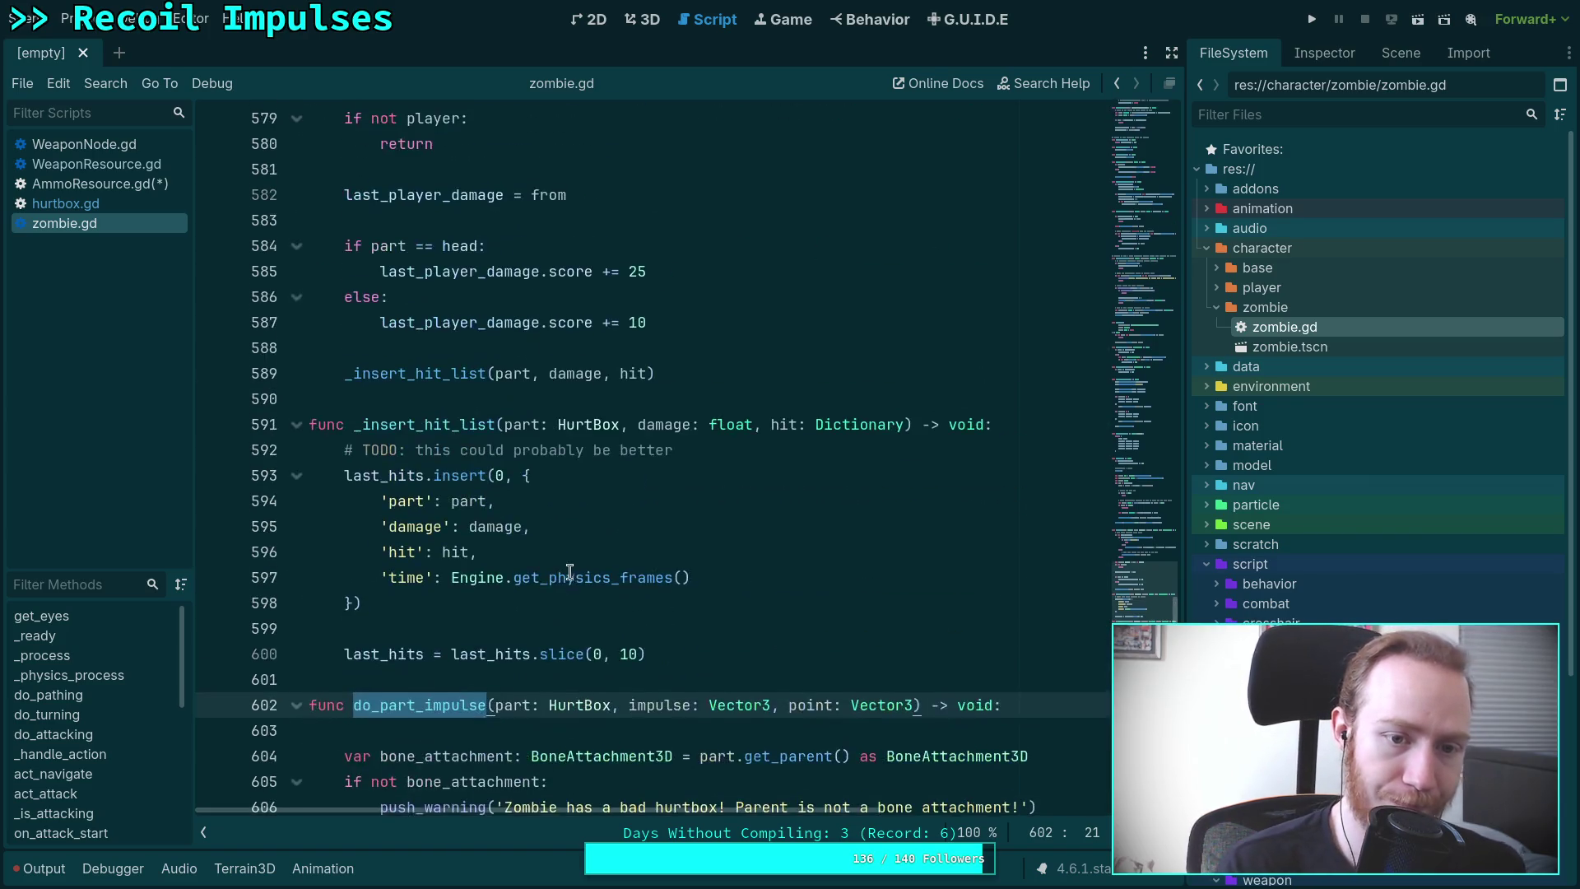
scroll(449, 607, up, 10)
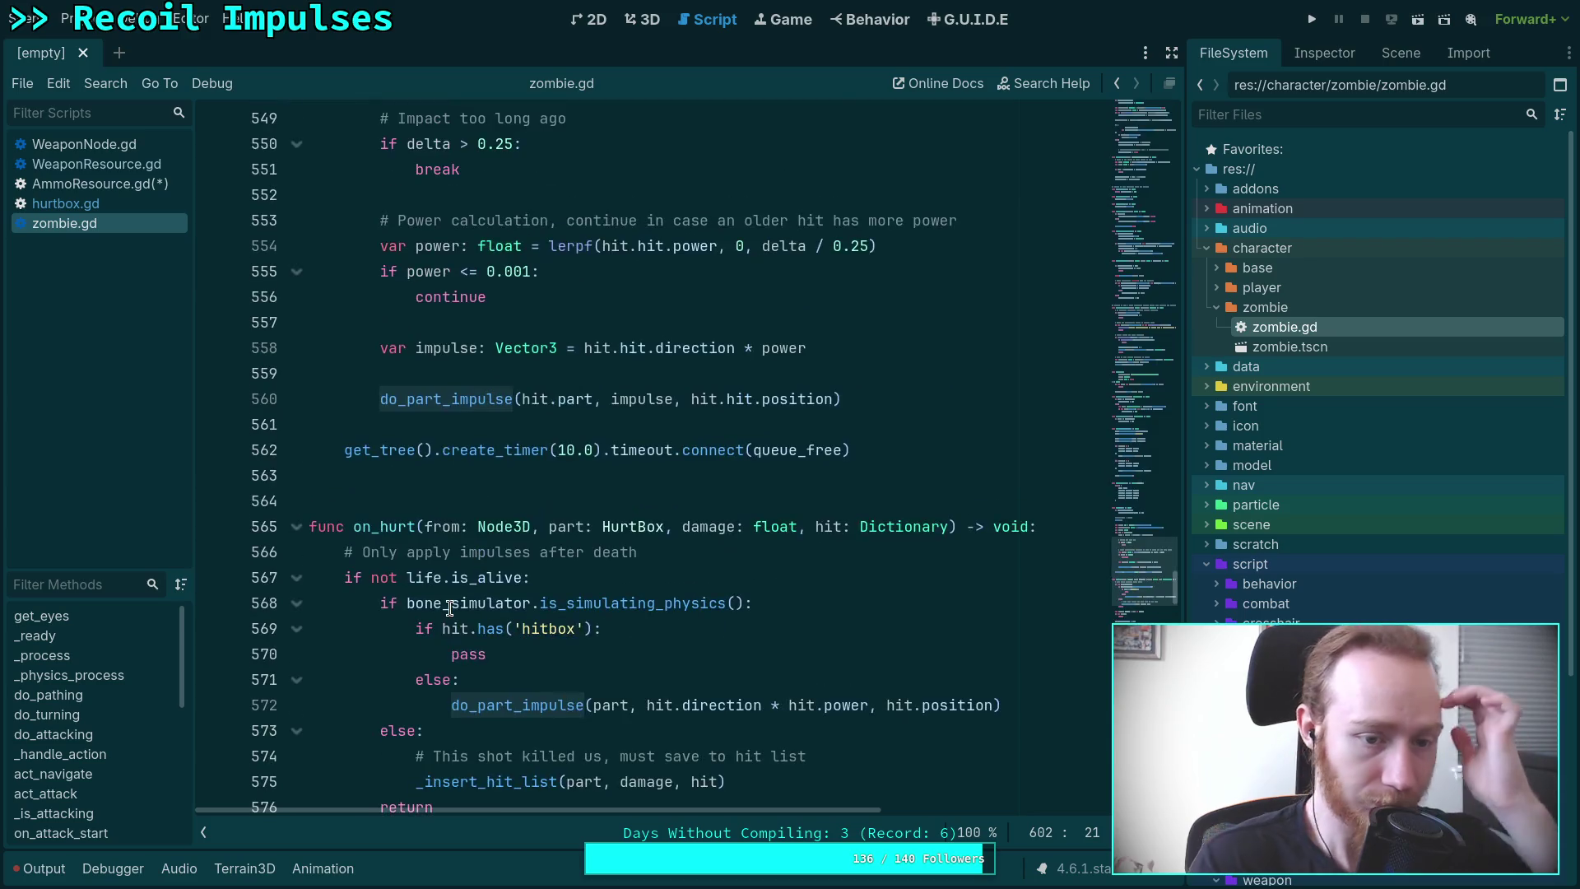
click(298, 526)
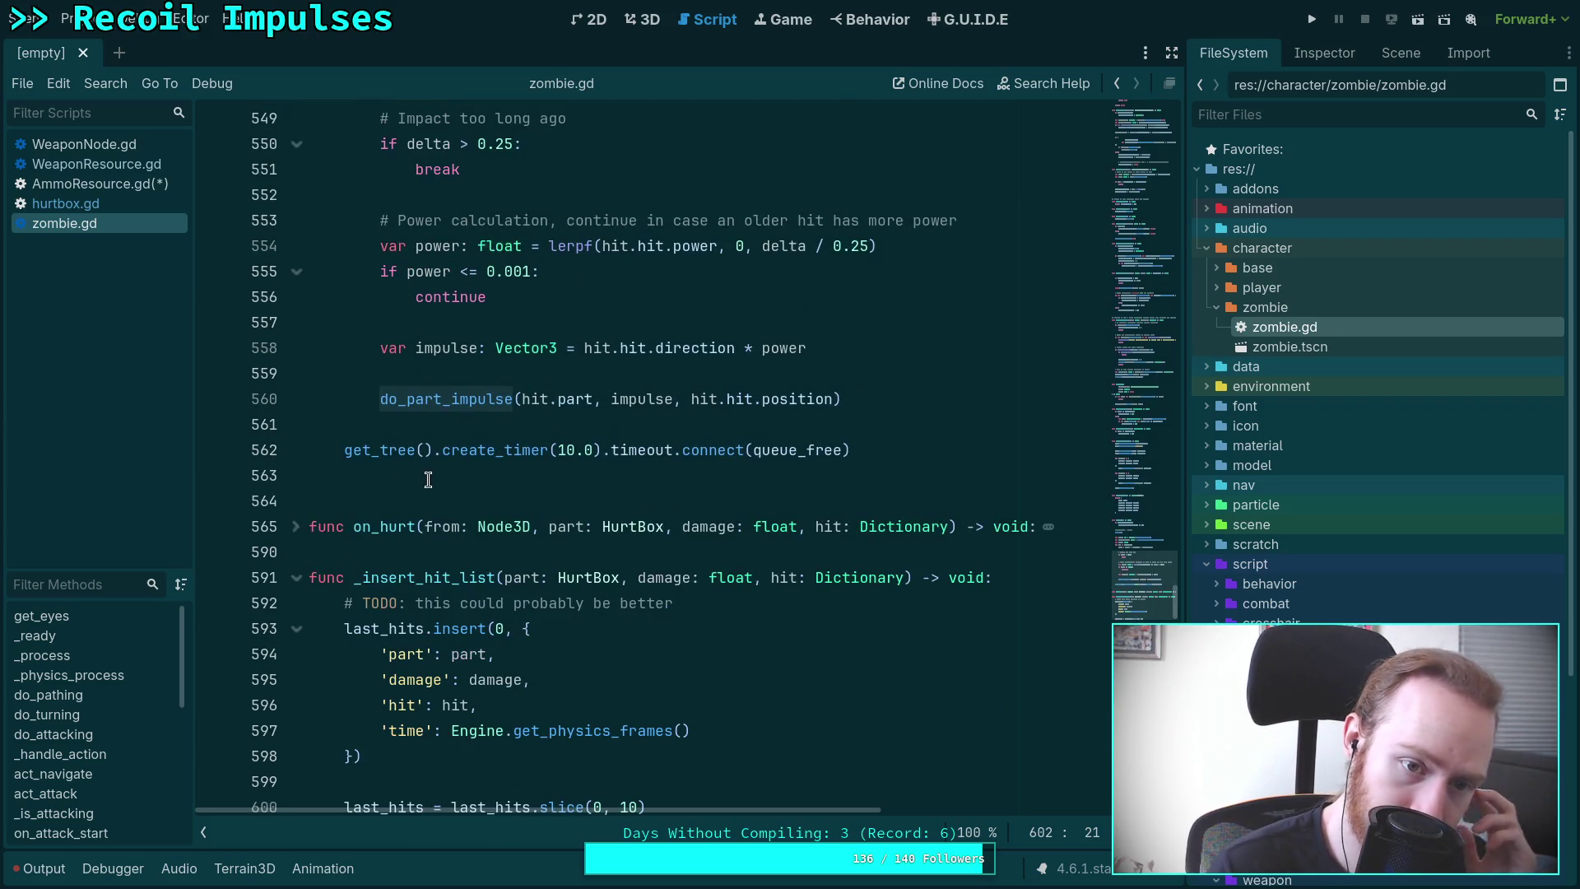
scroll(435, 481, up, 6)
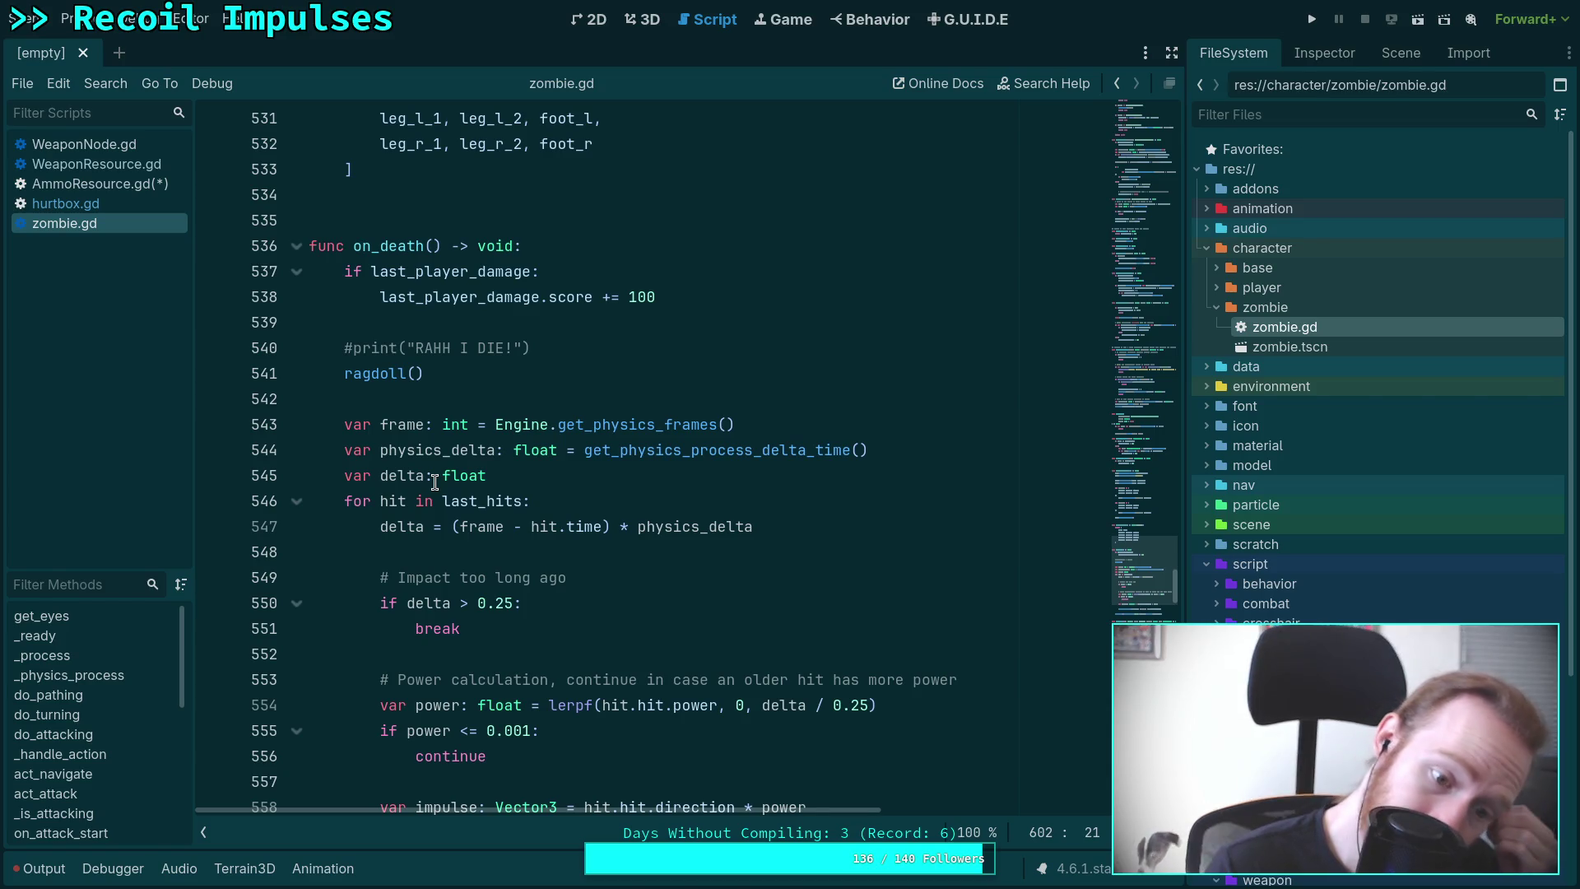
scroll(435, 481, down, 2)
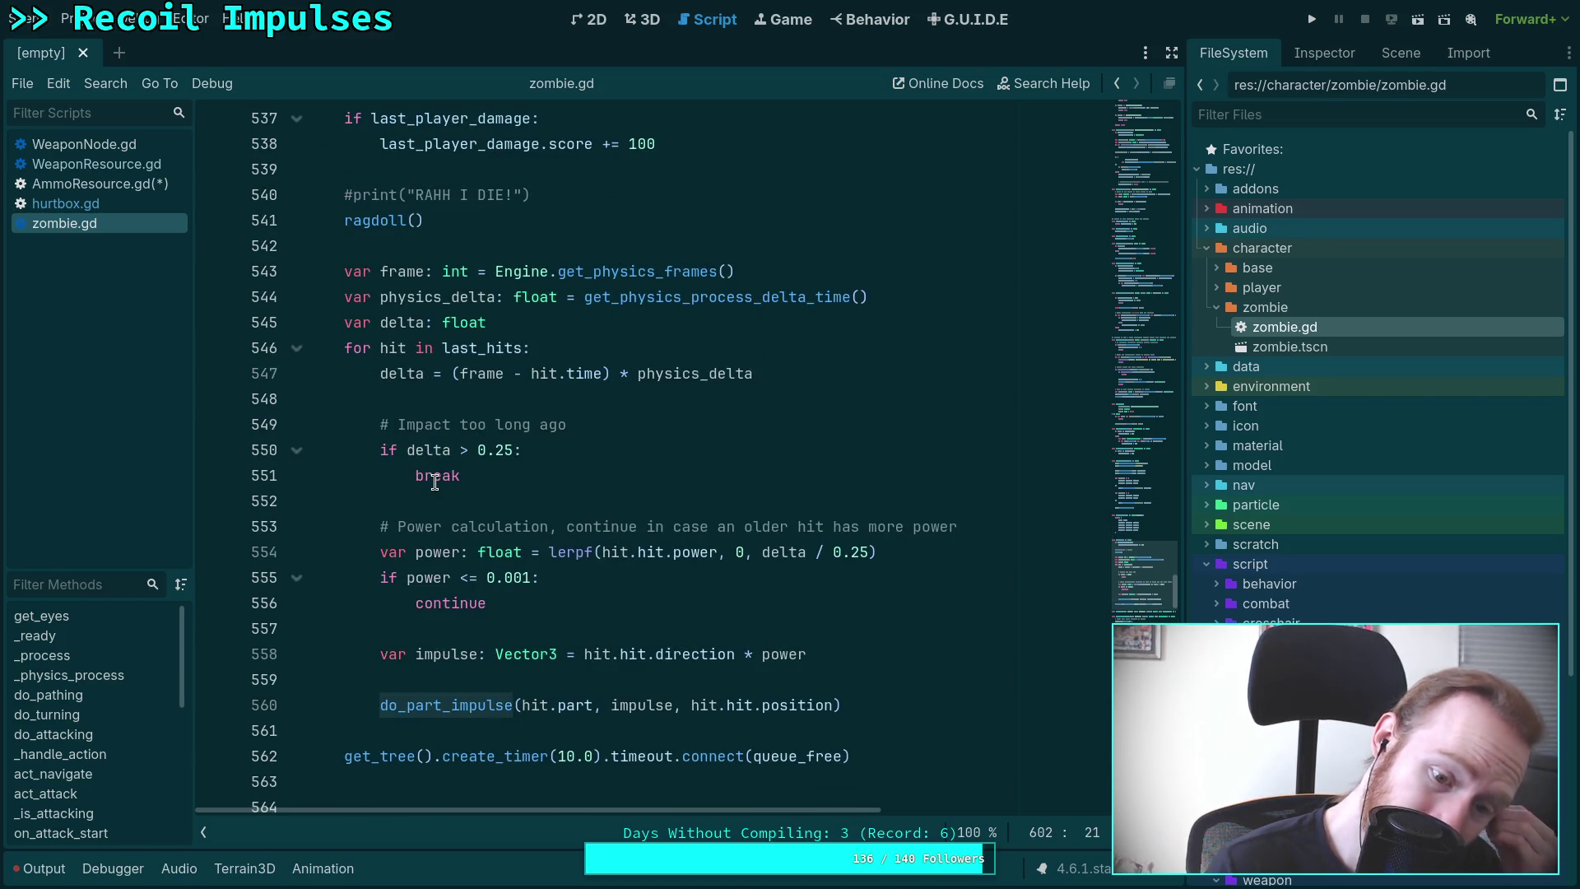
scroll(435, 481, down, 2)
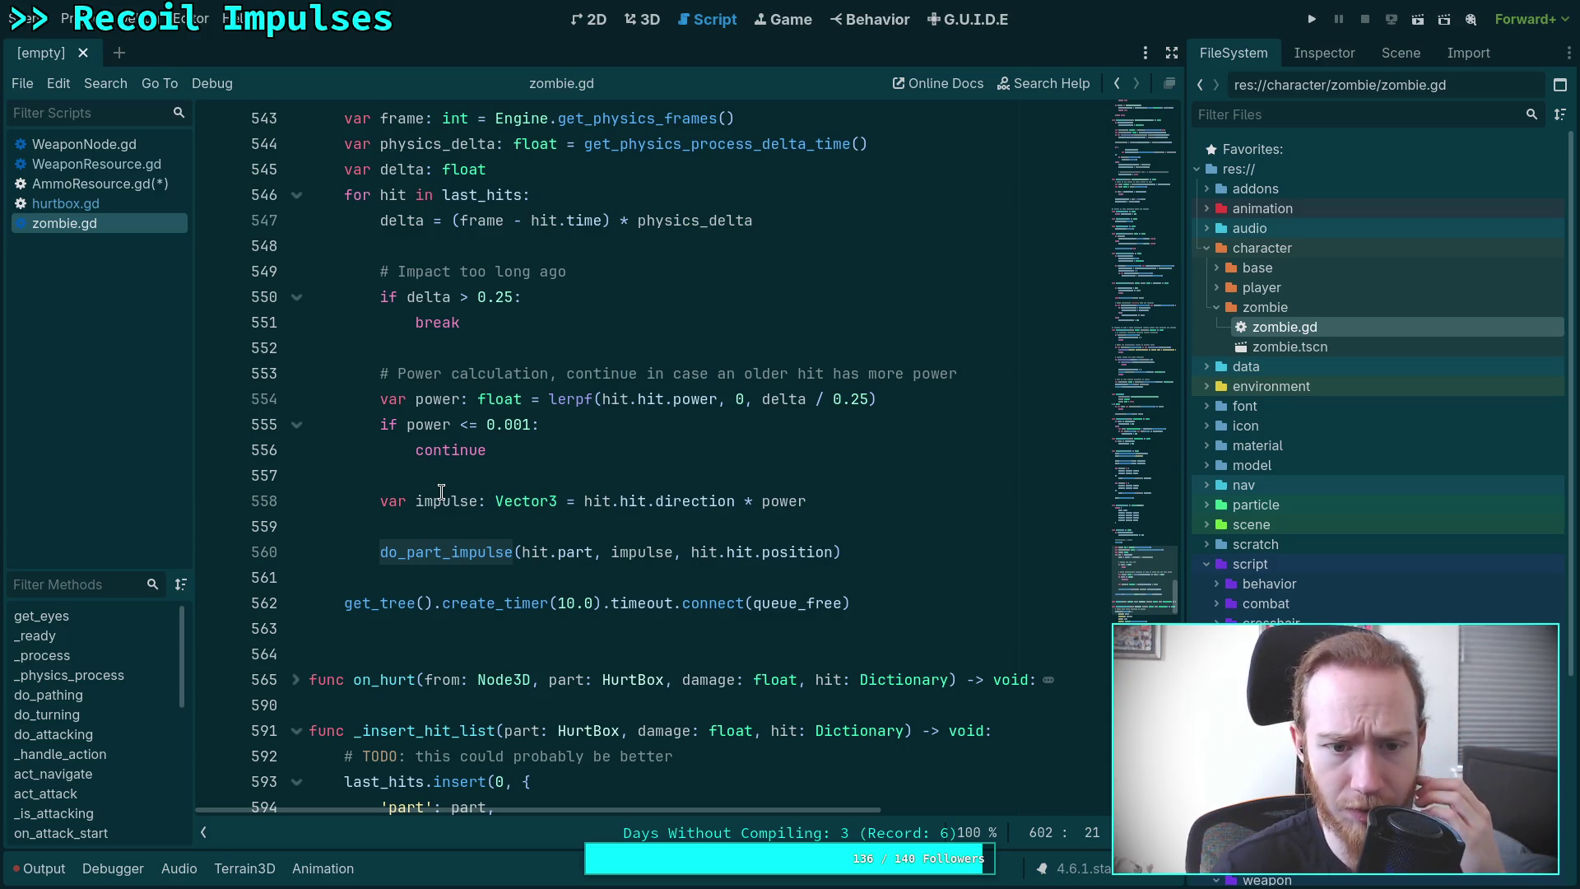
scroll(442, 492, up, 1)
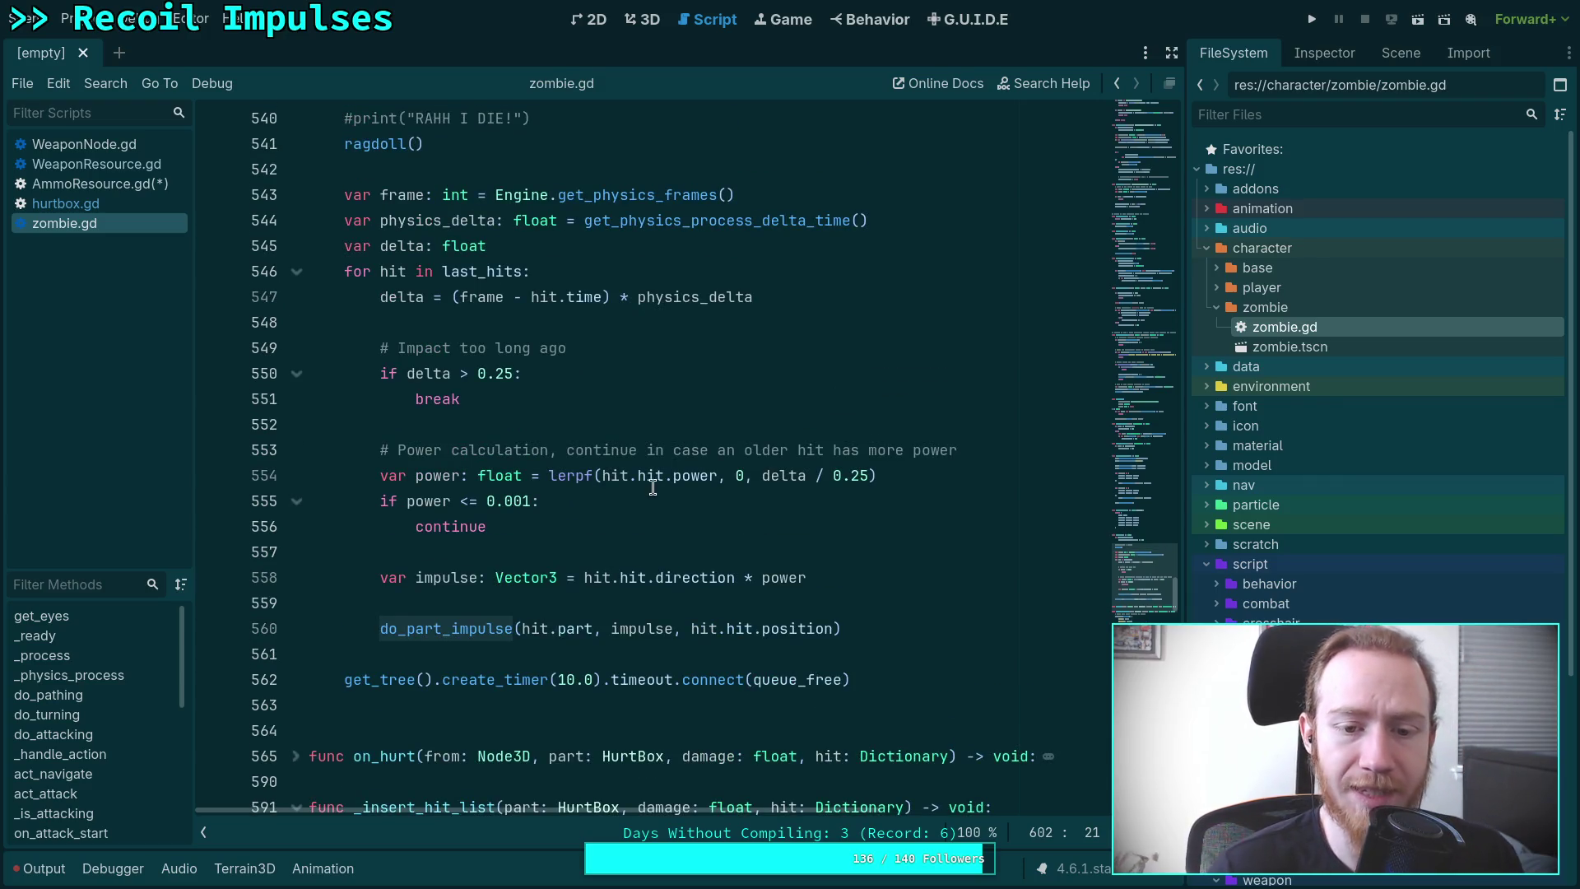
drag(762, 475, 817, 475)
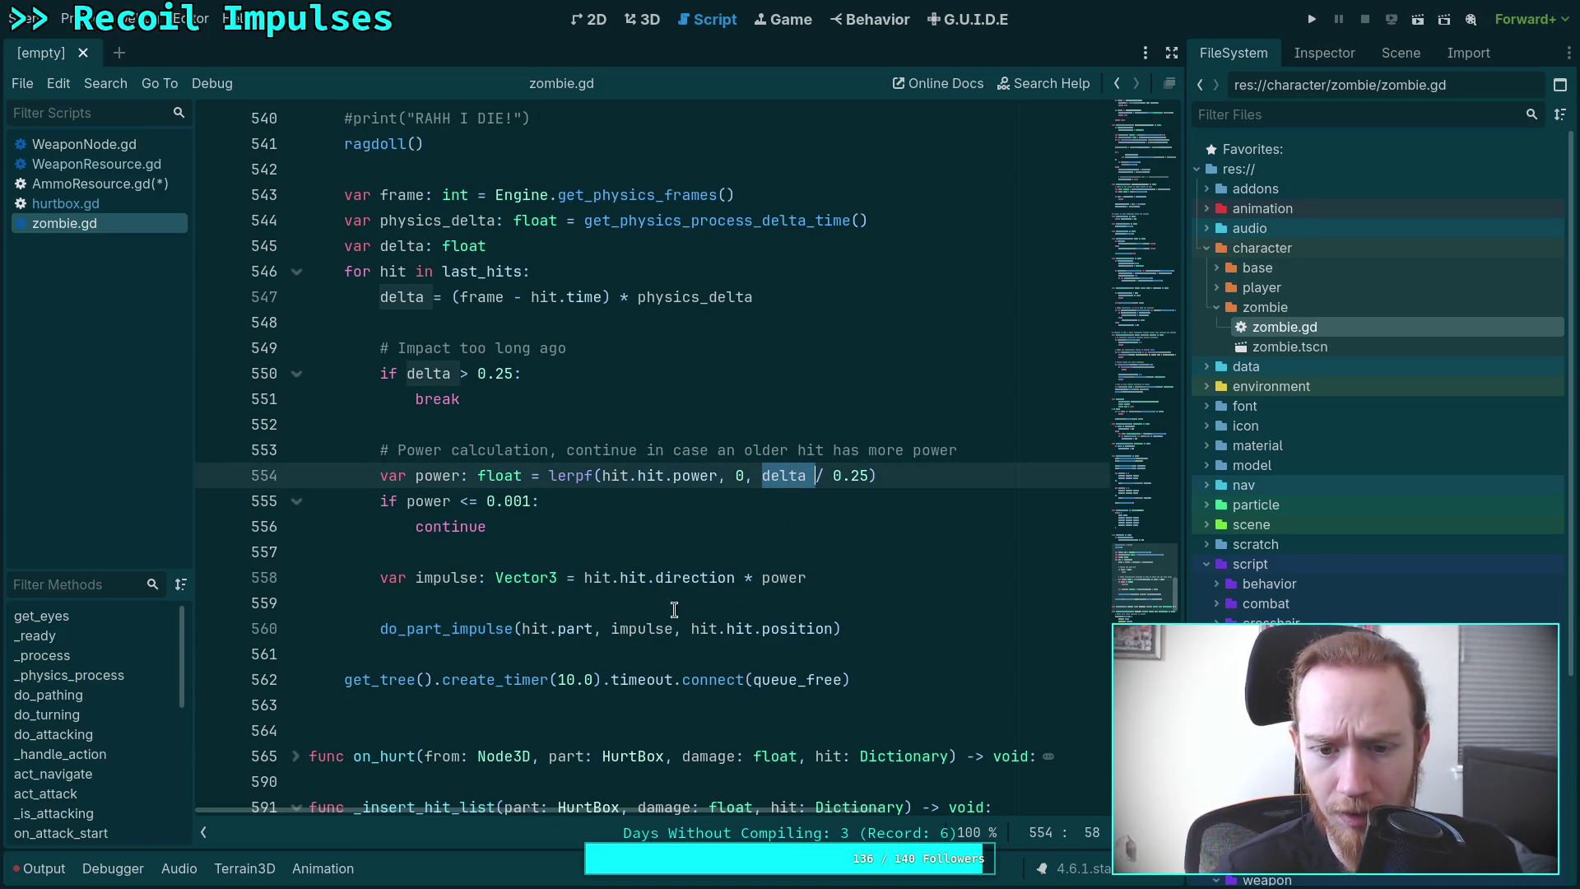
click(768, 477)
drag(764, 477, 854, 477)
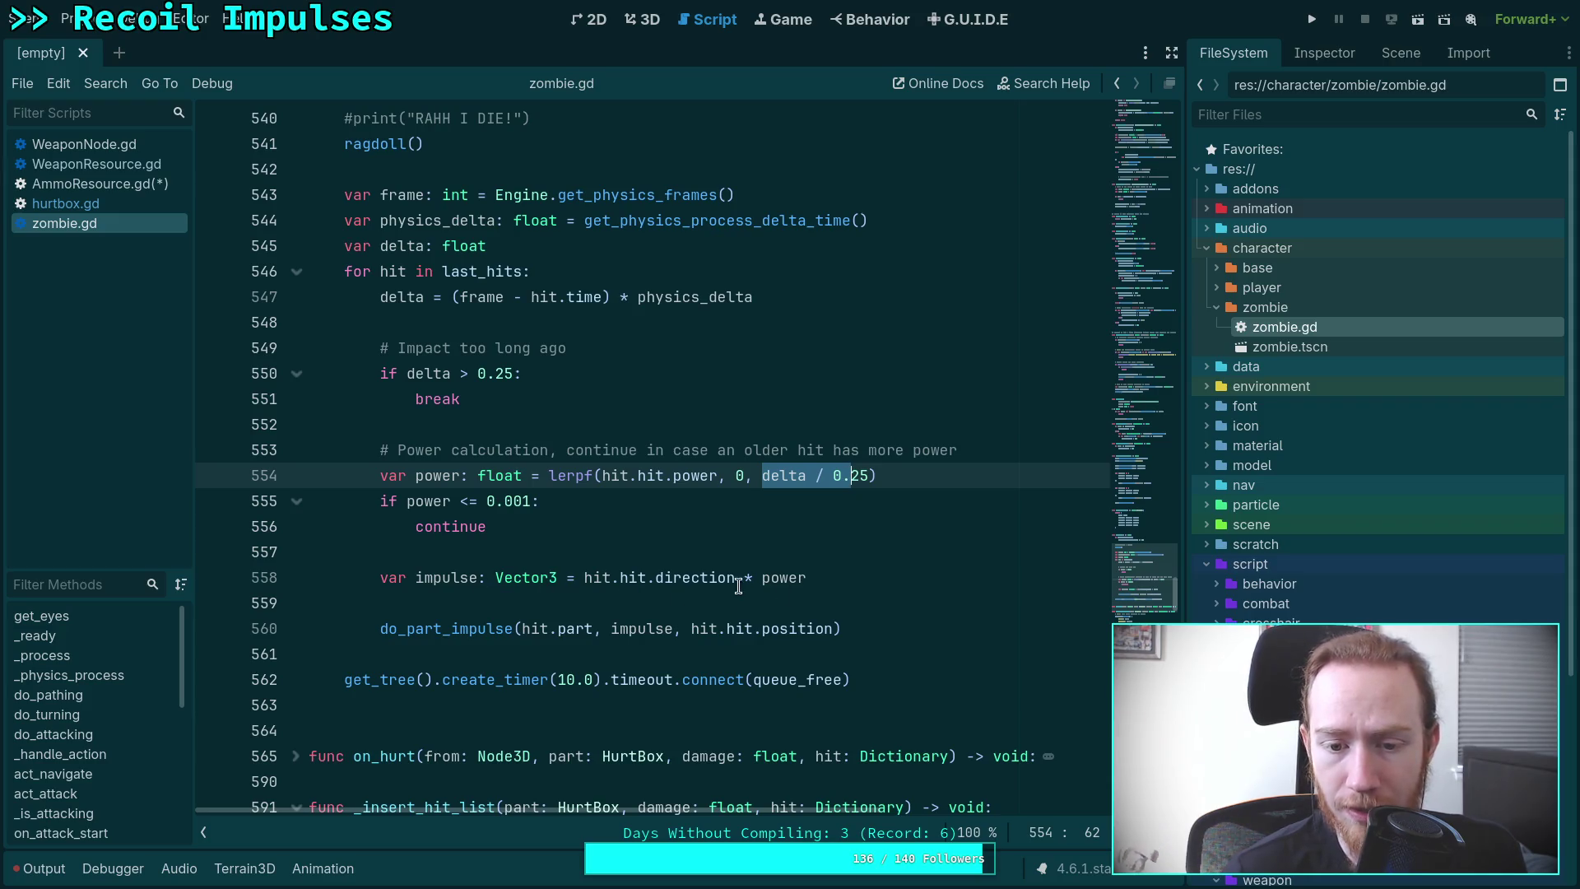
double_click(683, 580)
double_click(785, 581)
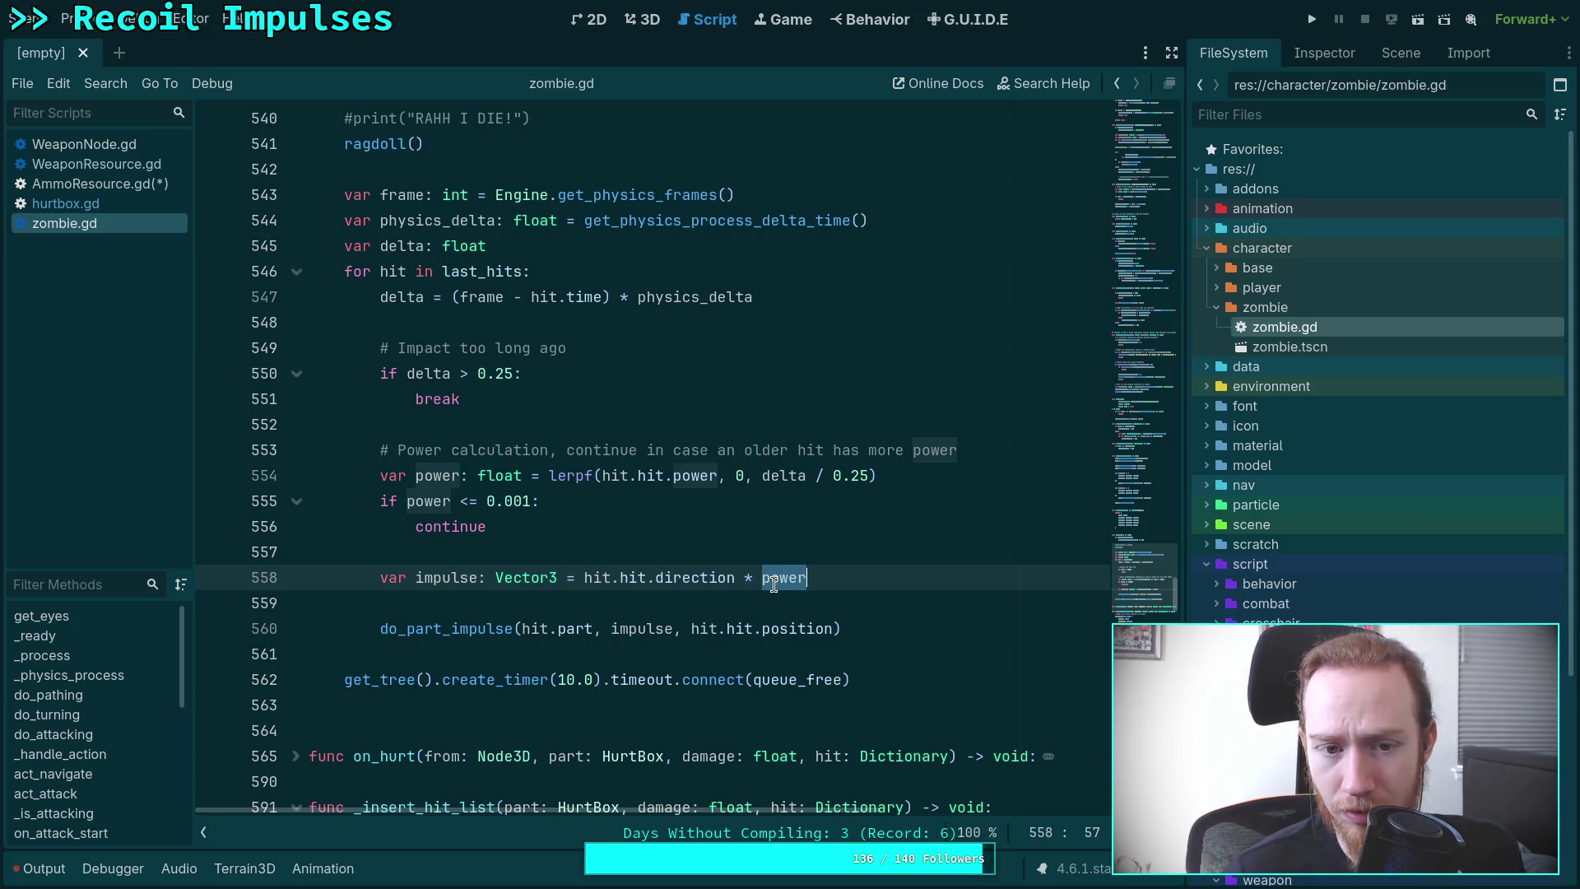
mouse_move(769, 585)
click(655, 612)
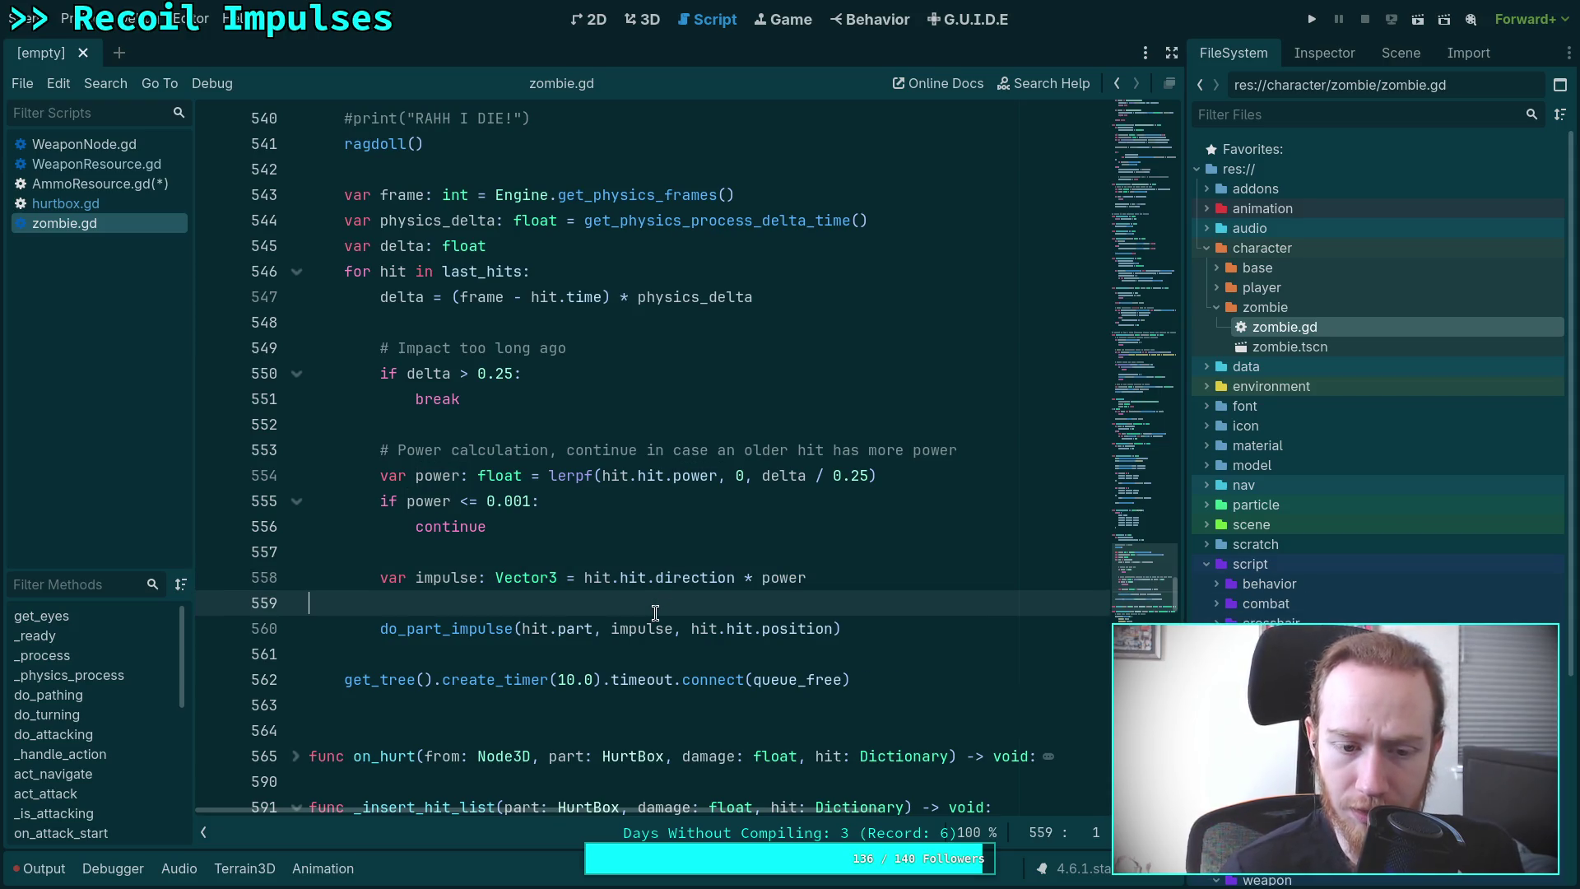
double_click(433, 630)
scroll(494, 625, down, 15)
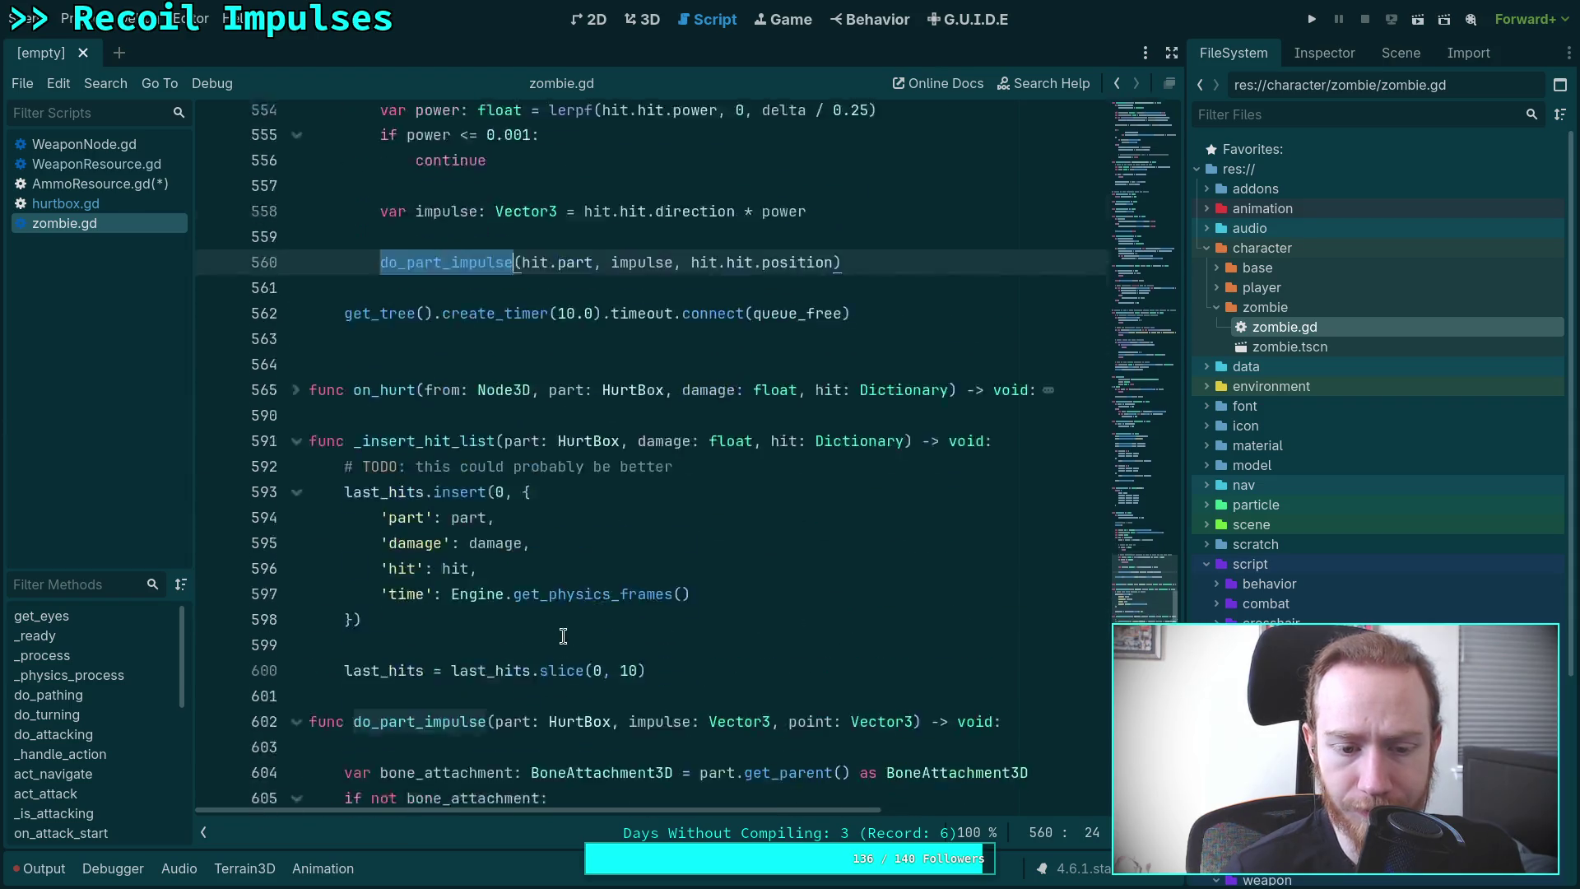
scroll(494, 609, up, 2)
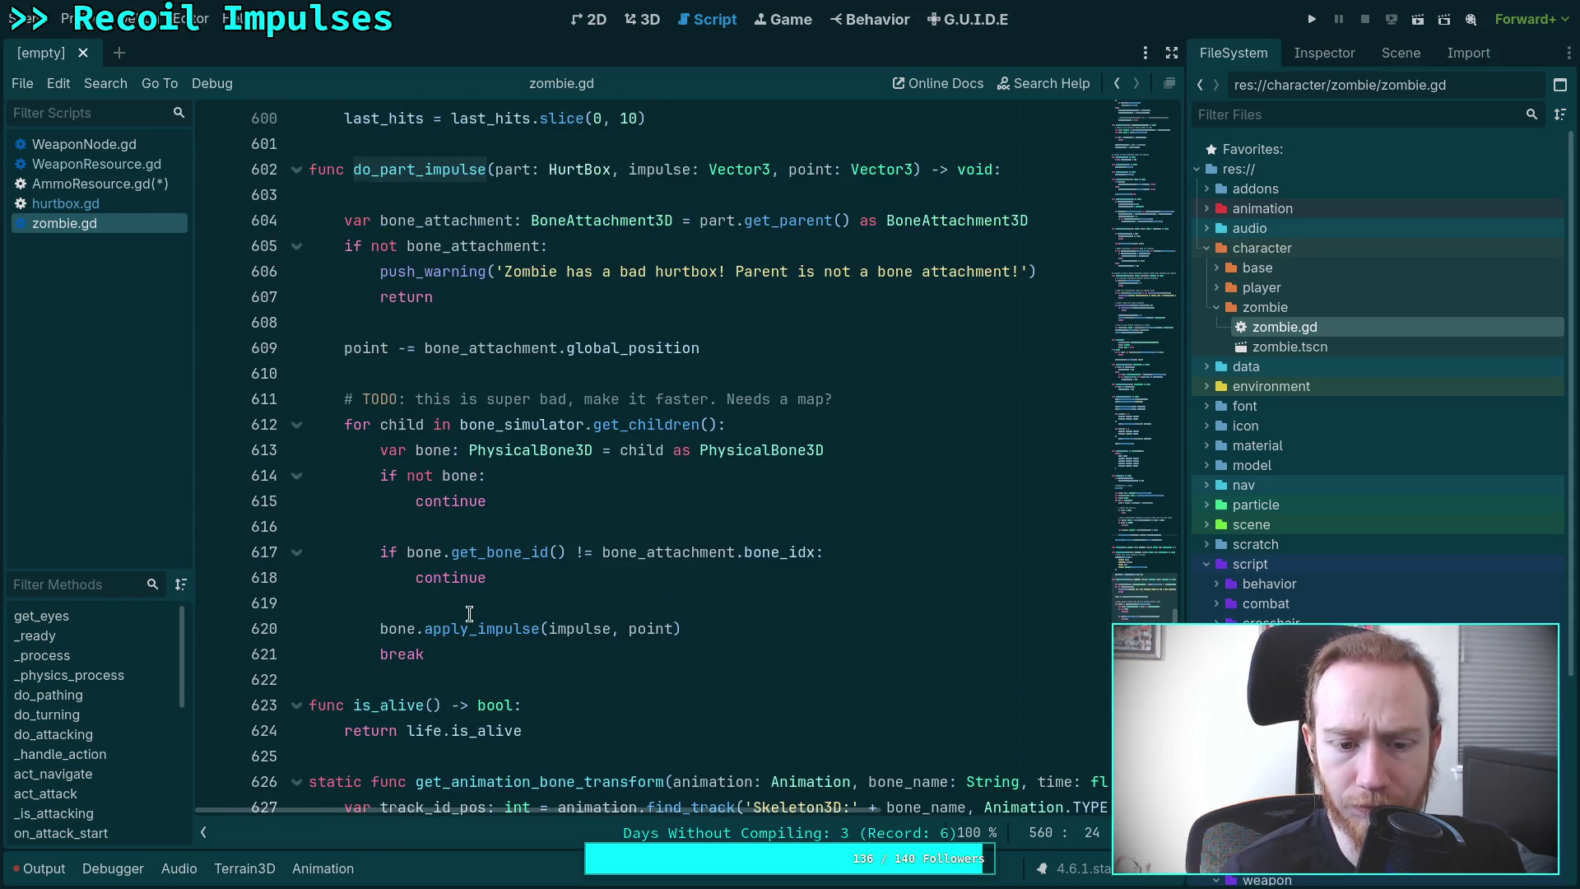
mouse_move(473, 628)
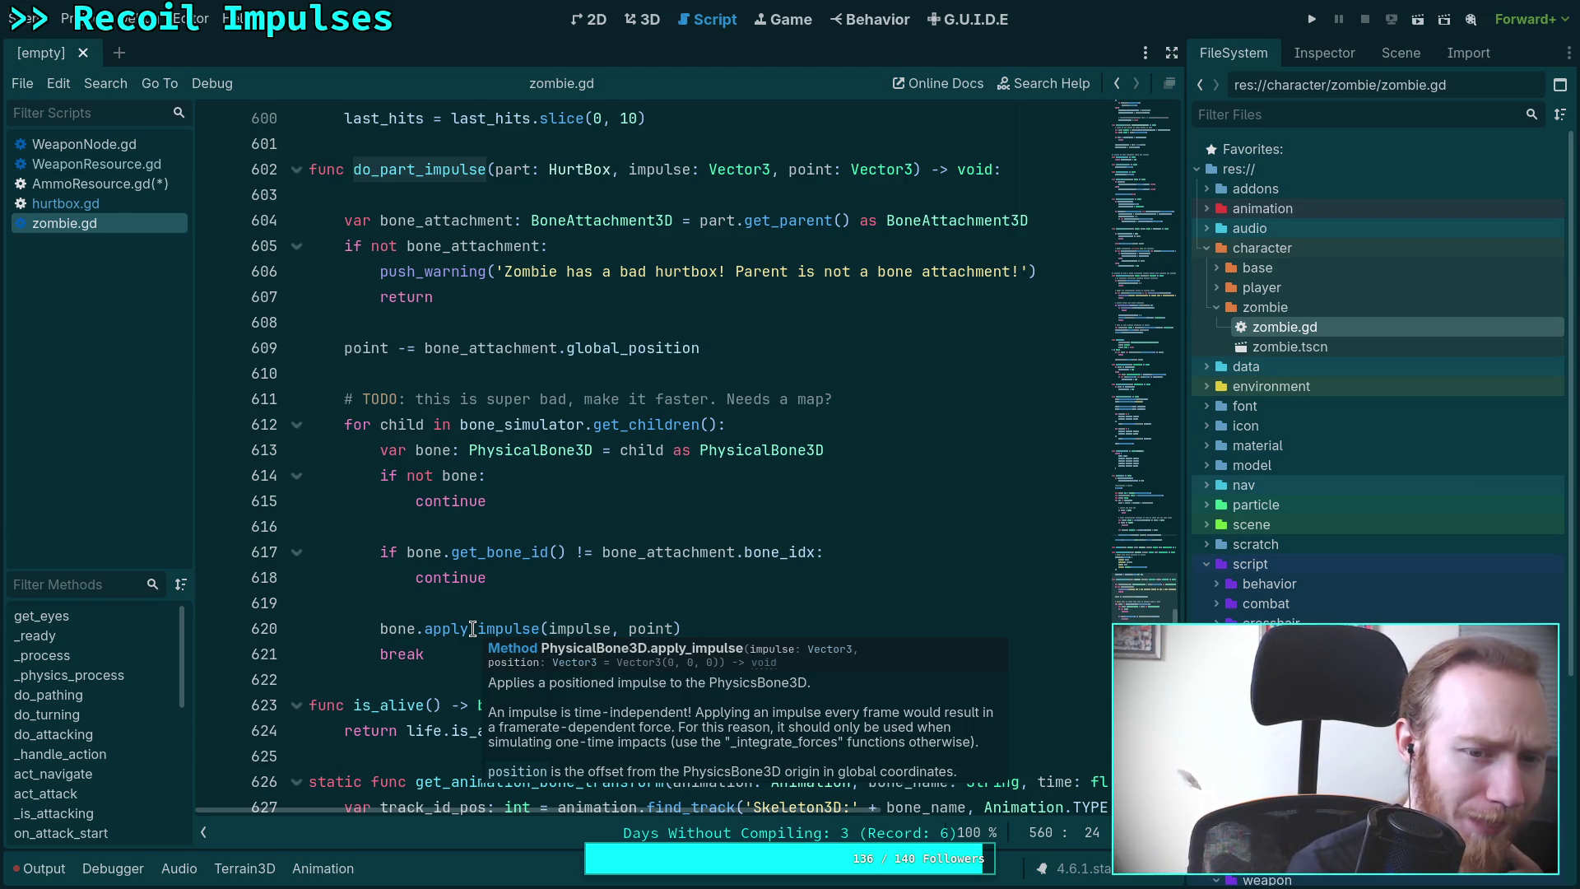
mouse_move(326, 398)
mouse_down()
mouse_move(826, 426)
mouse_move(826, 451)
mouse_up()
click(920, 482)
click(92, 181)
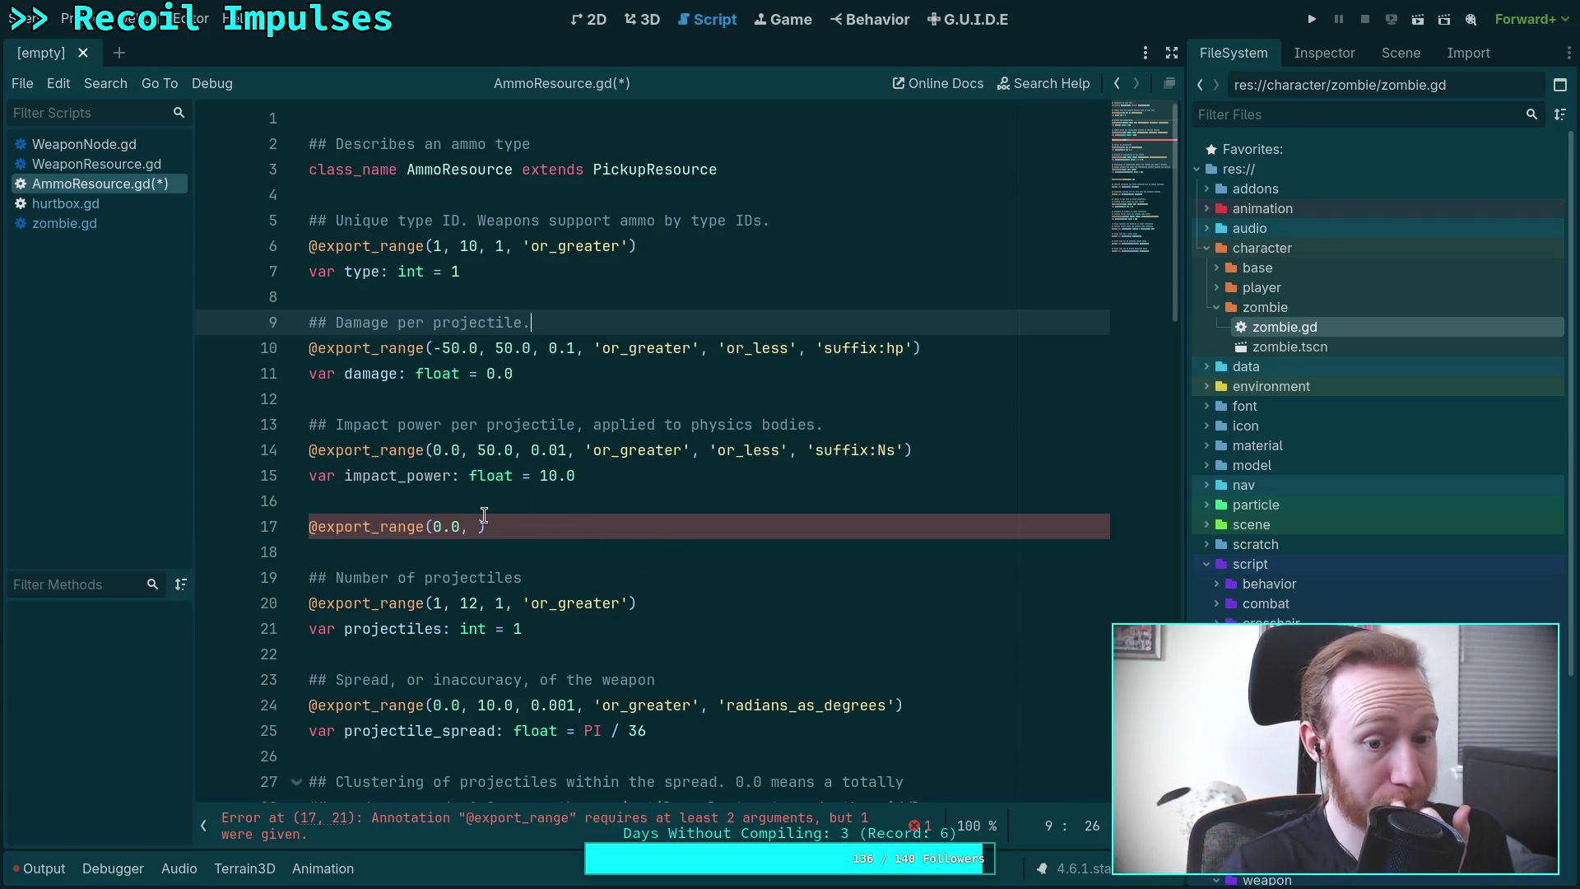
click(476, 525)
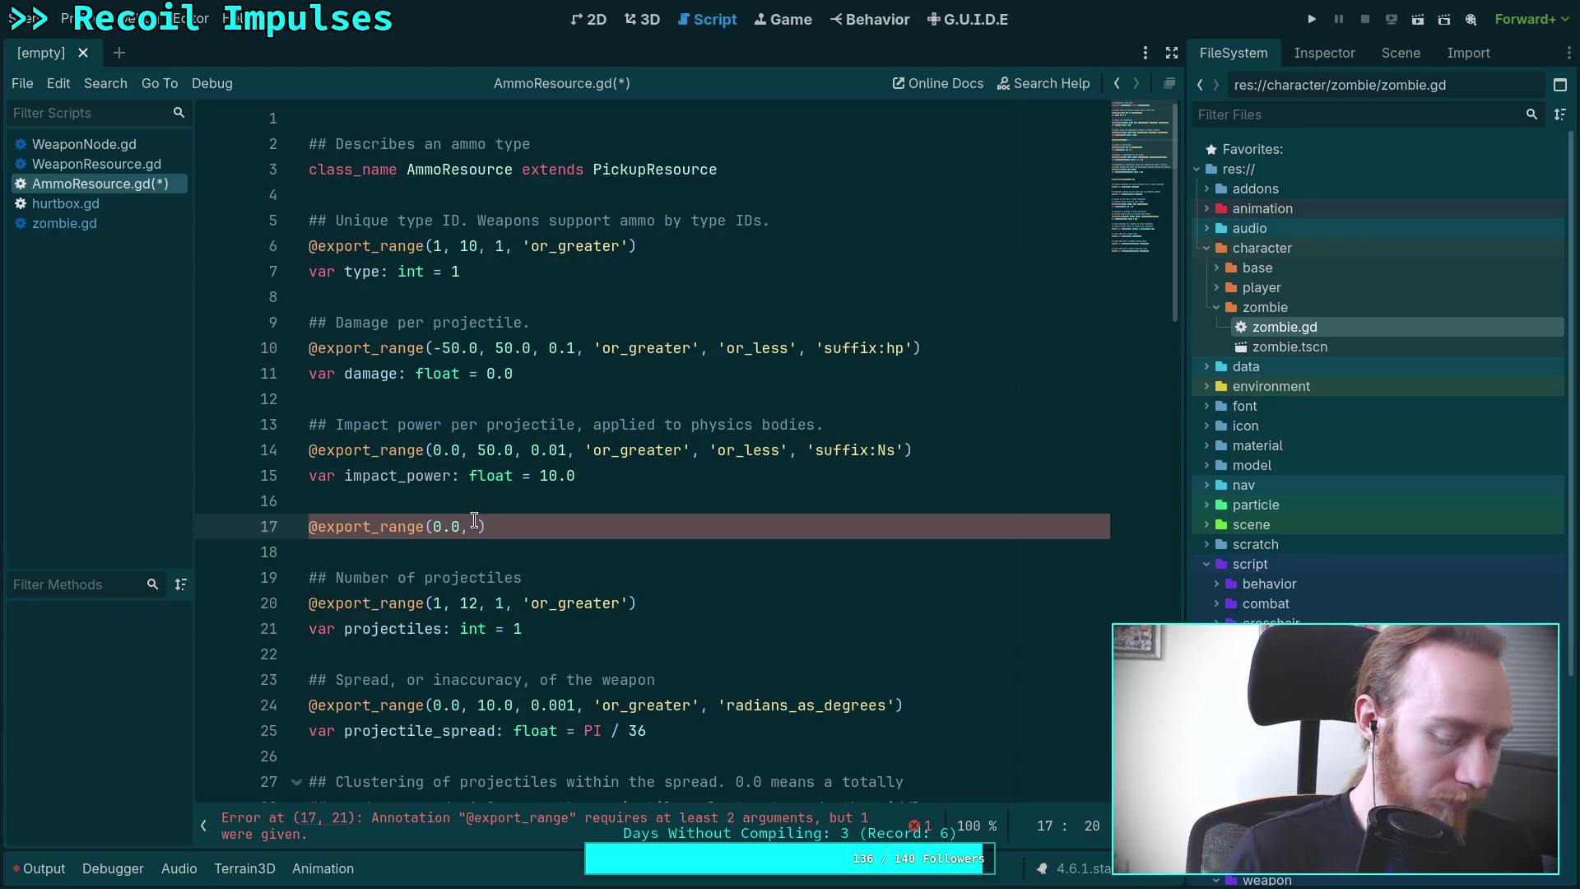
key(alt+Tab)
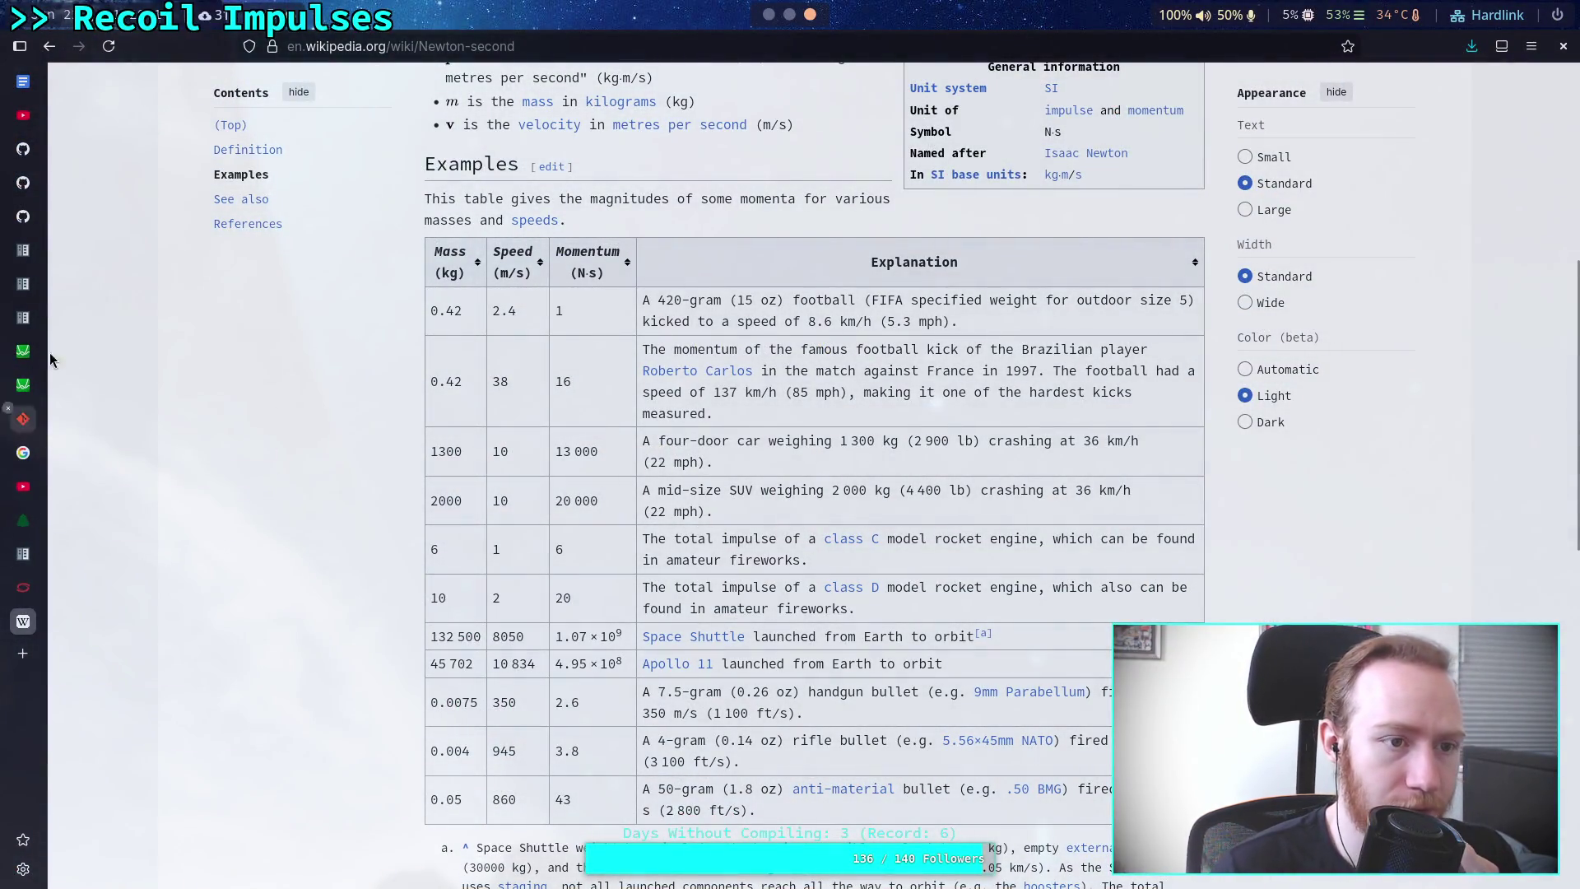
Step: Search Google for 'recoil rise' and open the Wikipedia Muzzle rise article
scroll(495, 447, up, 5)
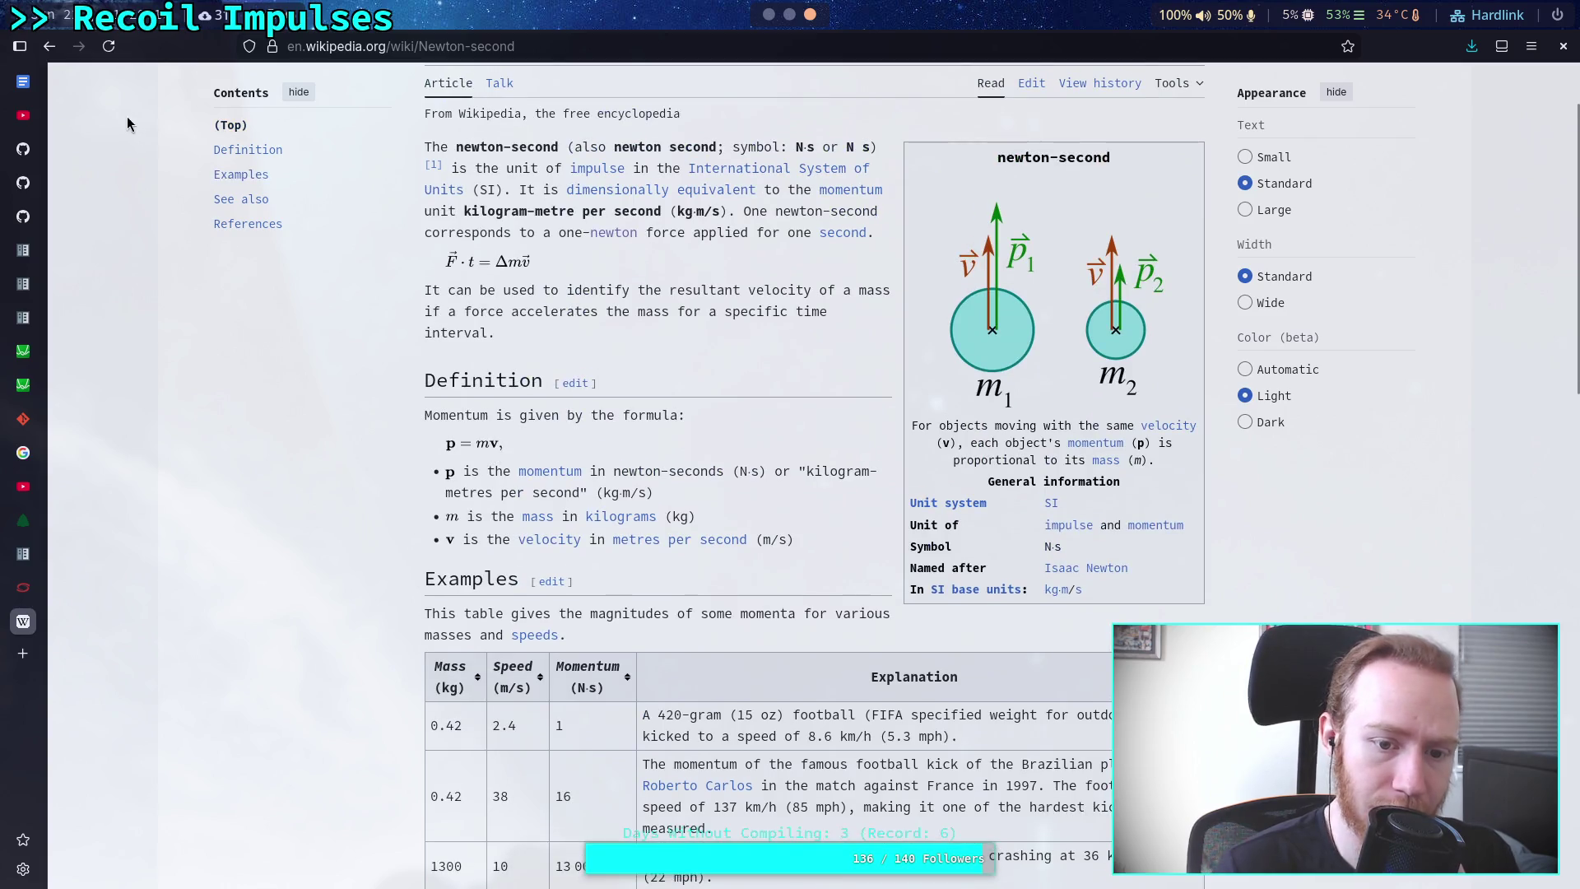
click(46, 44)
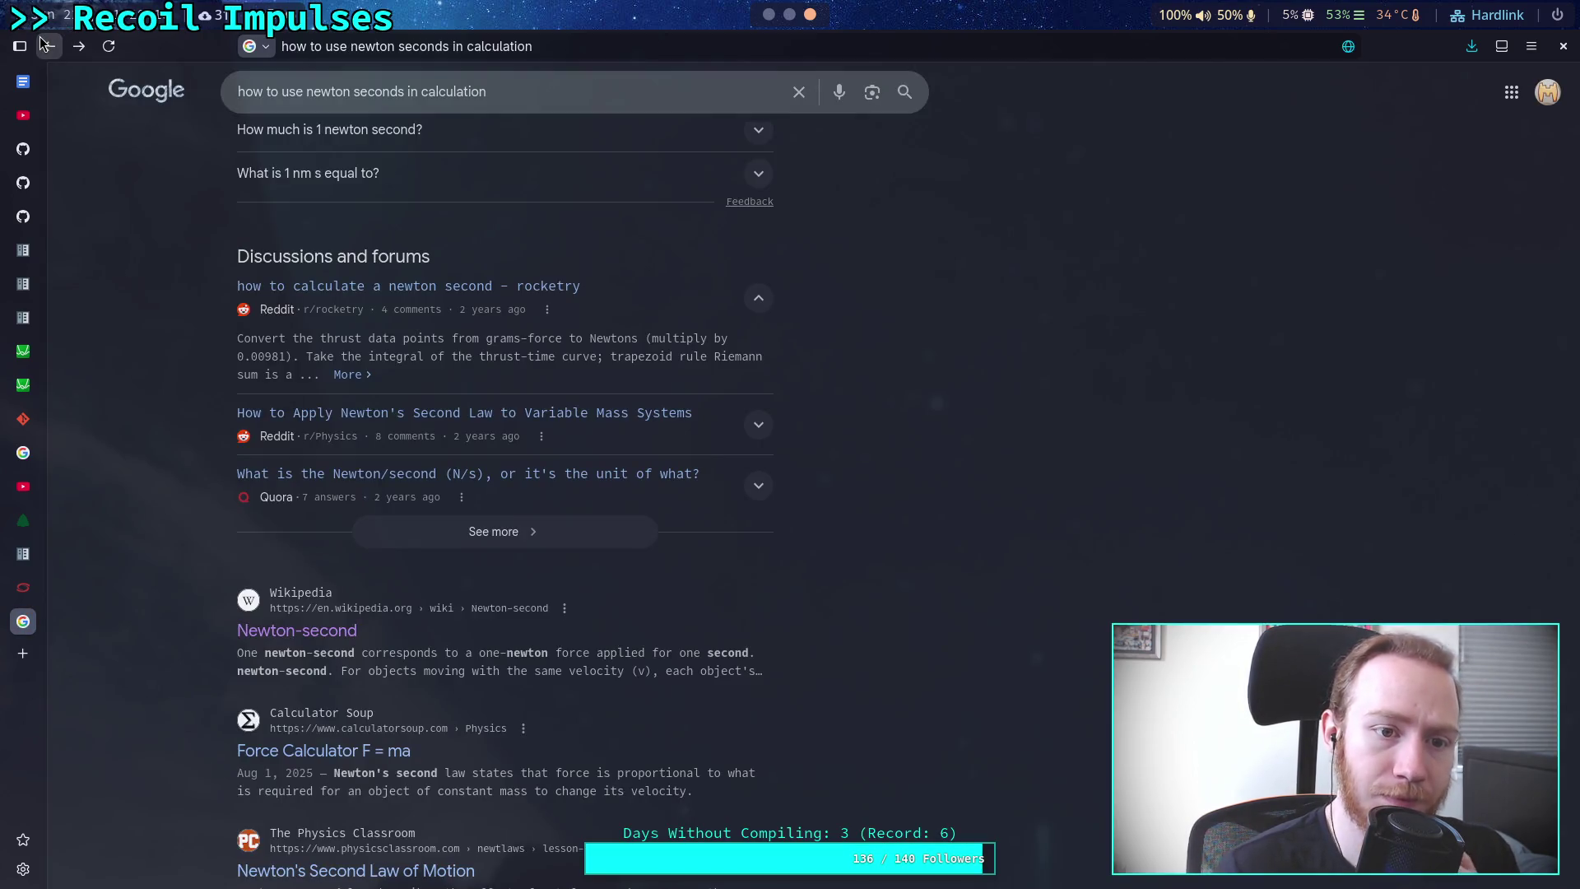
click(530, 91)
click(437, 45)
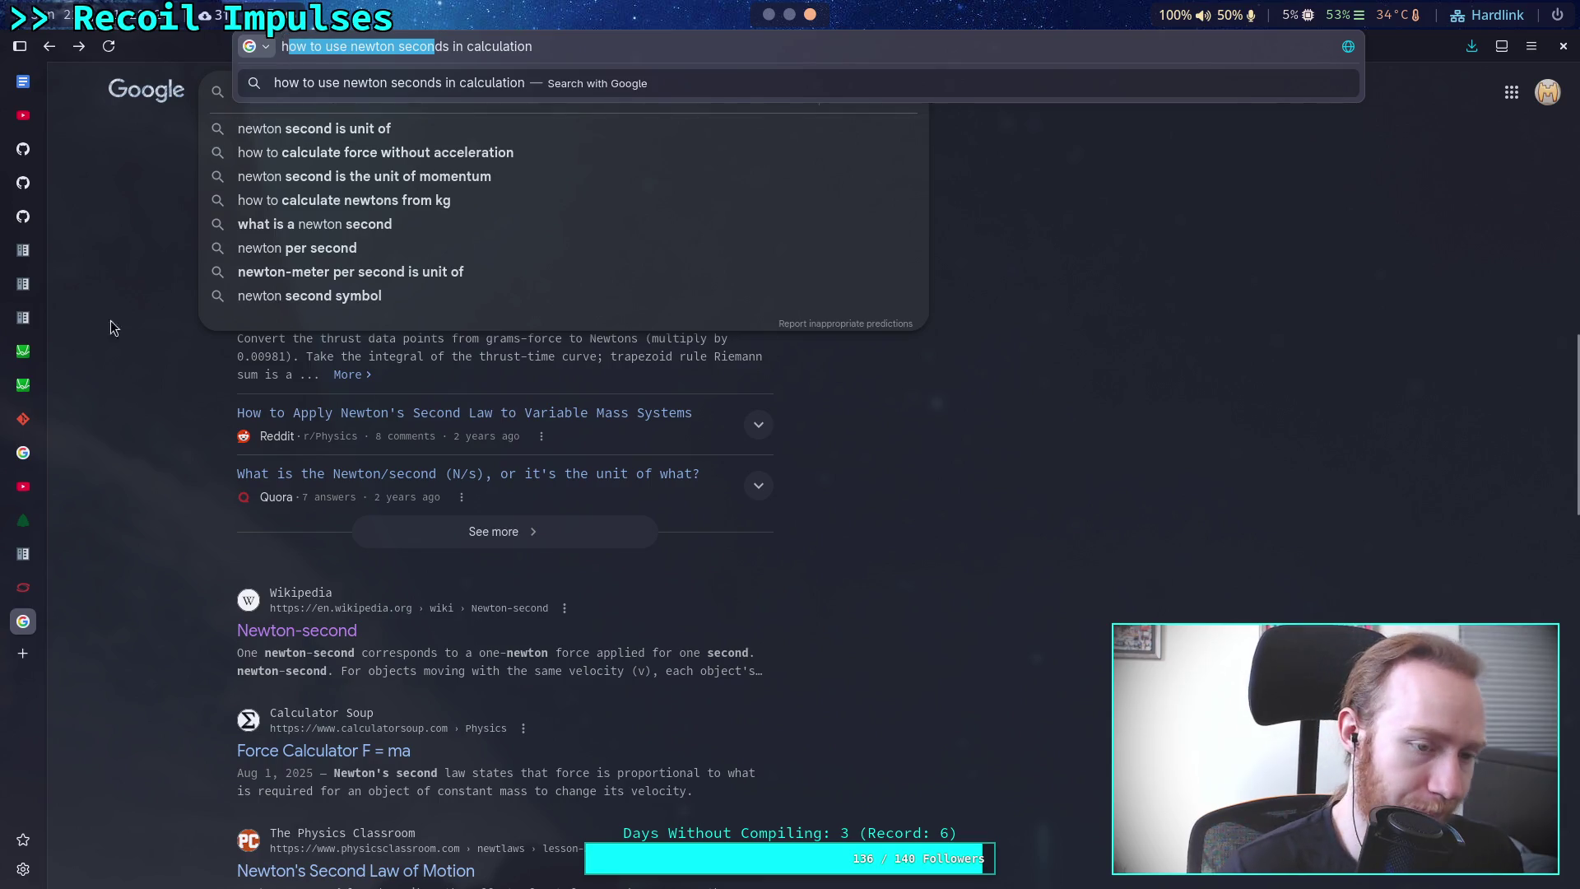
key(Escape)
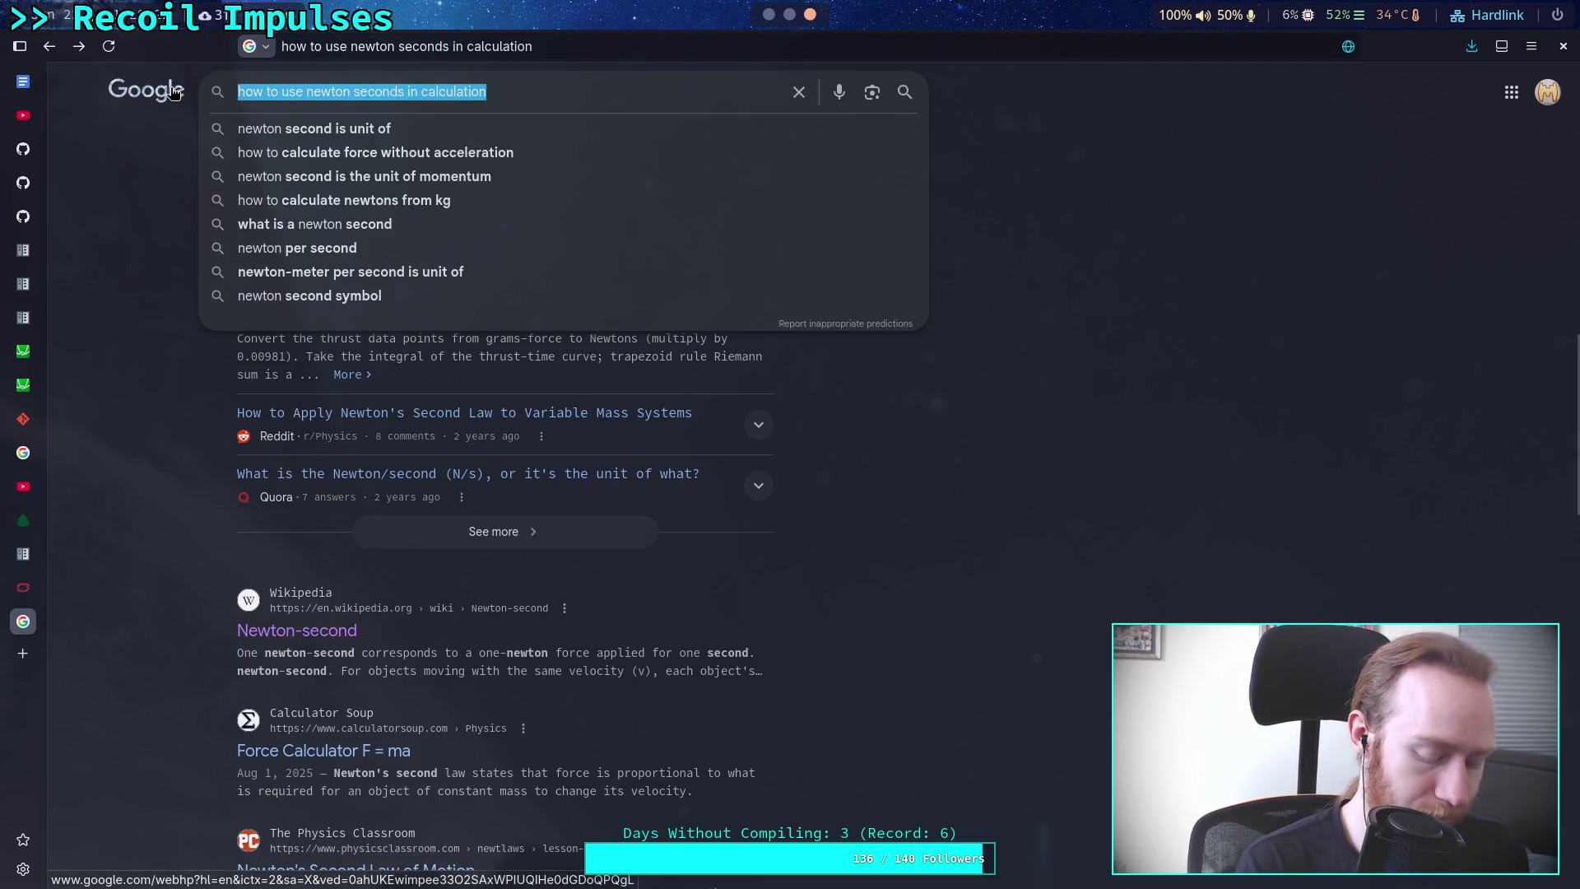
text(recoil rise)
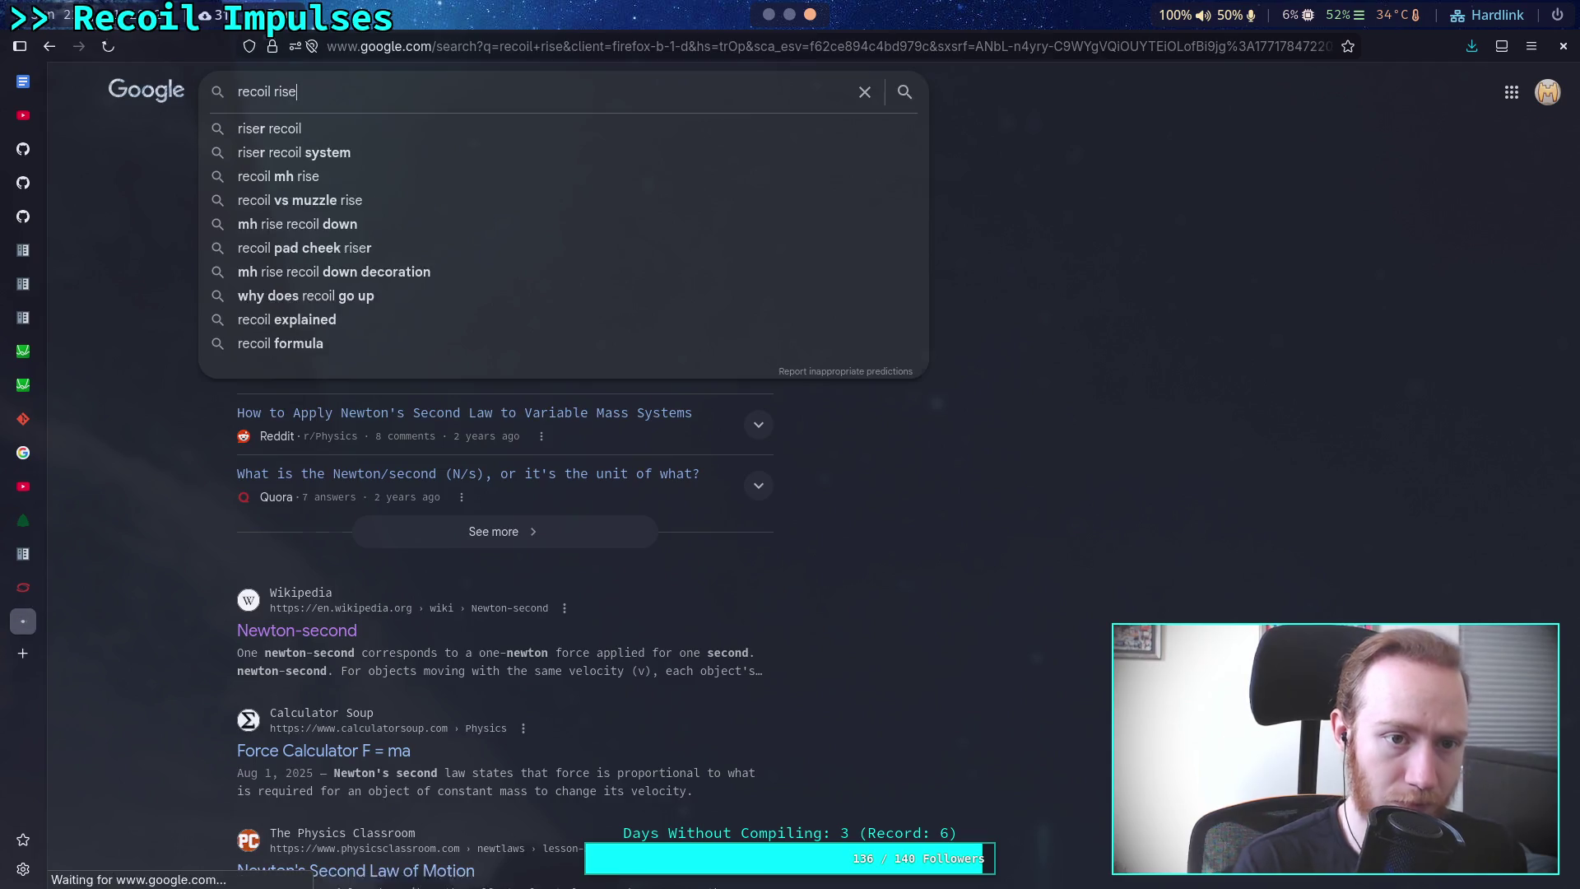
key(Return)
click(290, 586)
scroll(290, 586, down, 15)
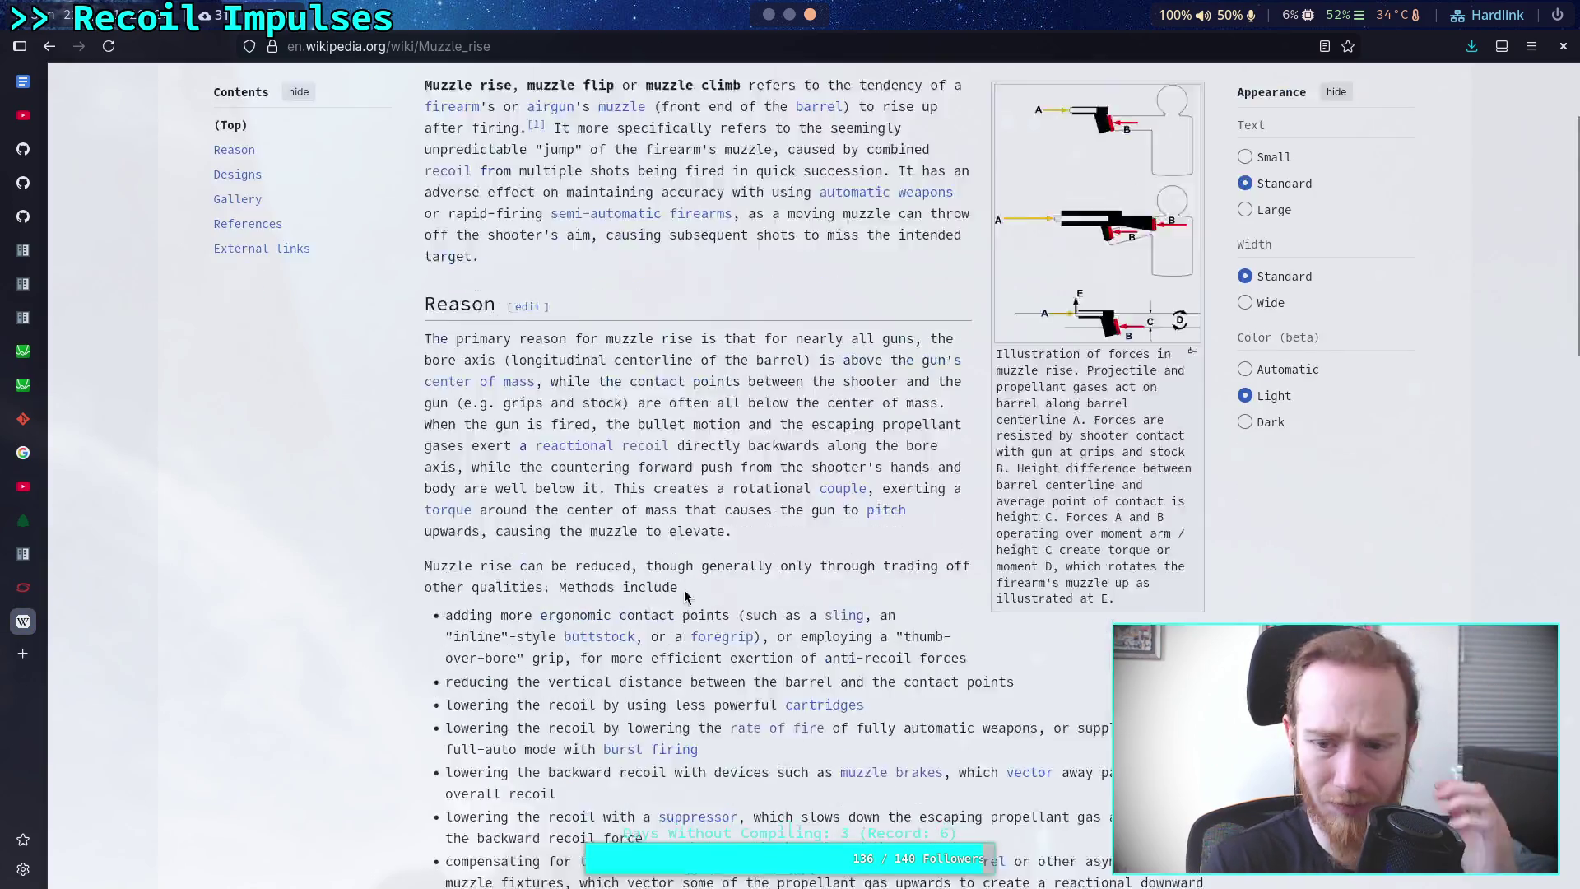
scroll(689, 586, up, 15)
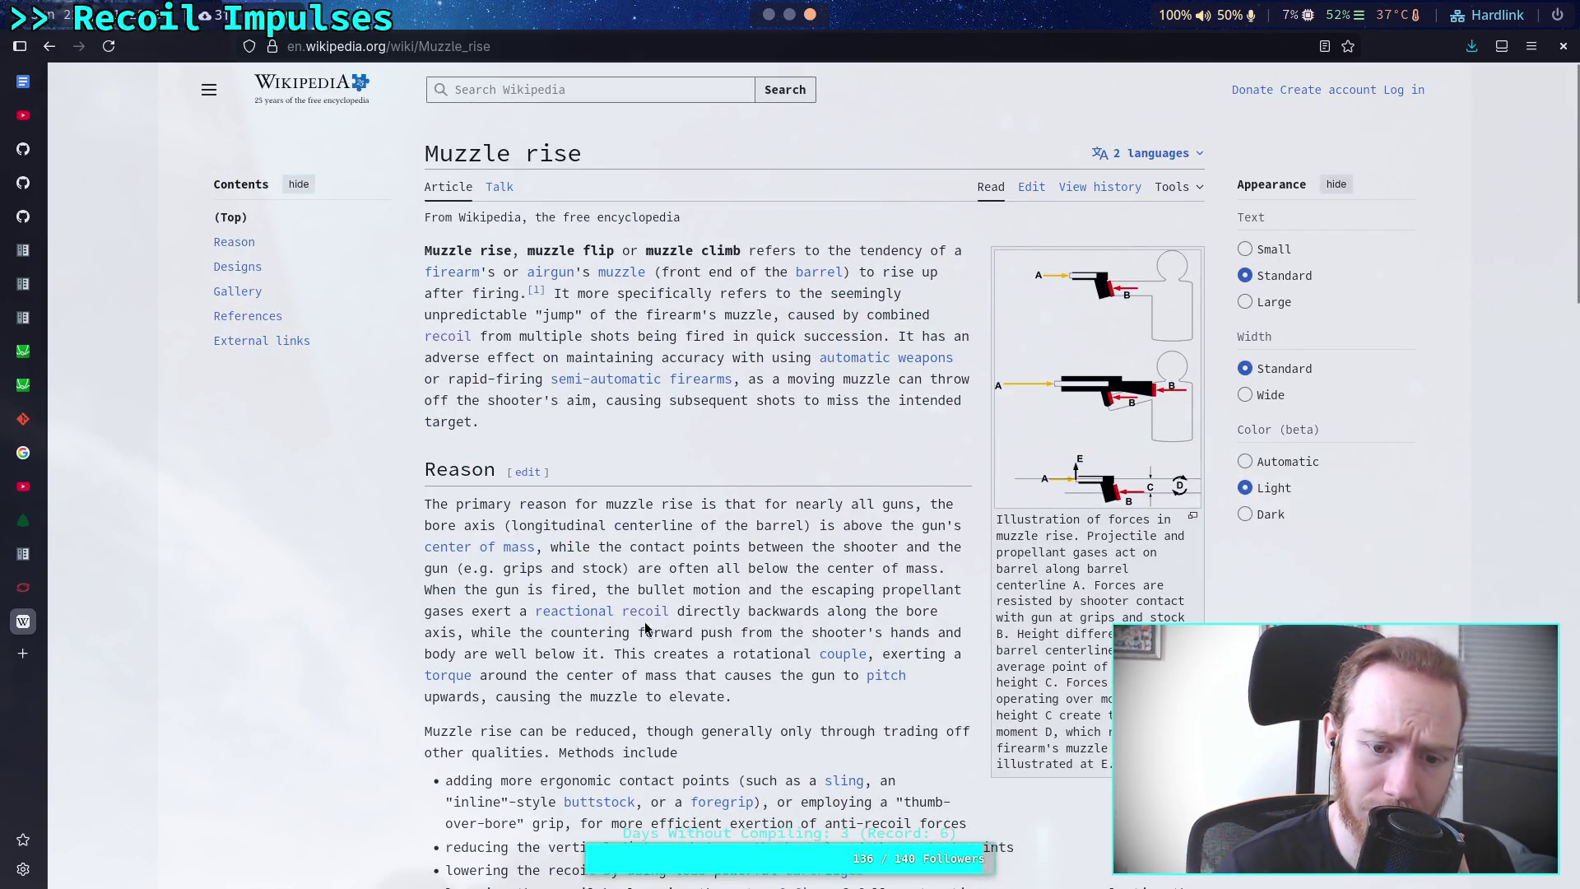
Step: In the Recoil article, highlight the .357 SIG's 4.7 N·s and .500 S&W Magnum's 16.7 N·s impulses
click(646, 615)
scroll(767, 609, down, 10)
scroll(767, 612, down, 20)
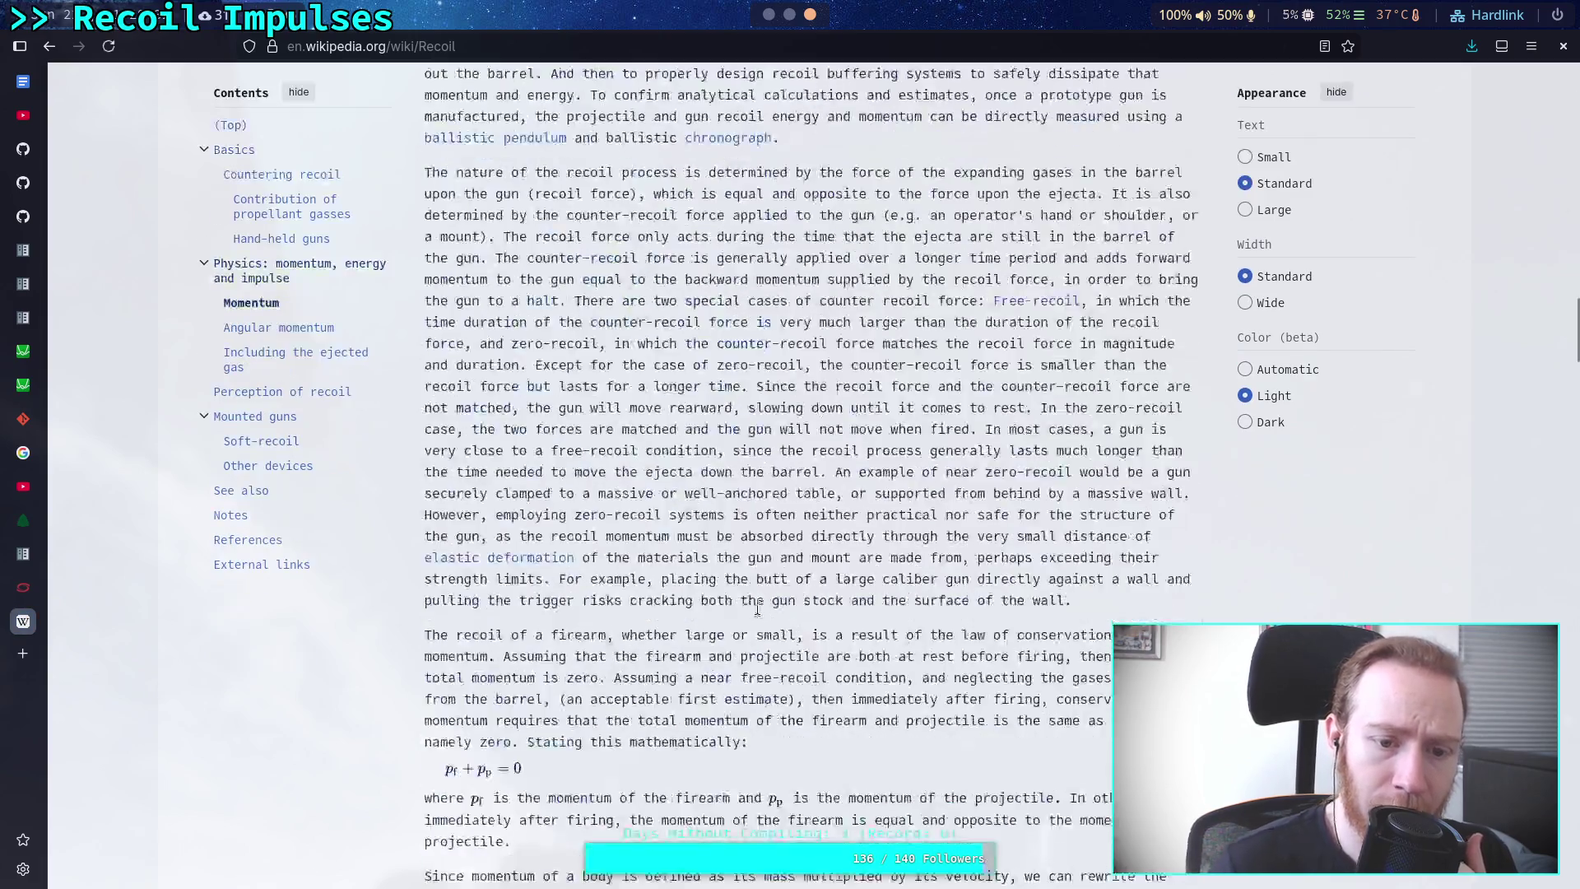
scroll(723, 561, down, 20)
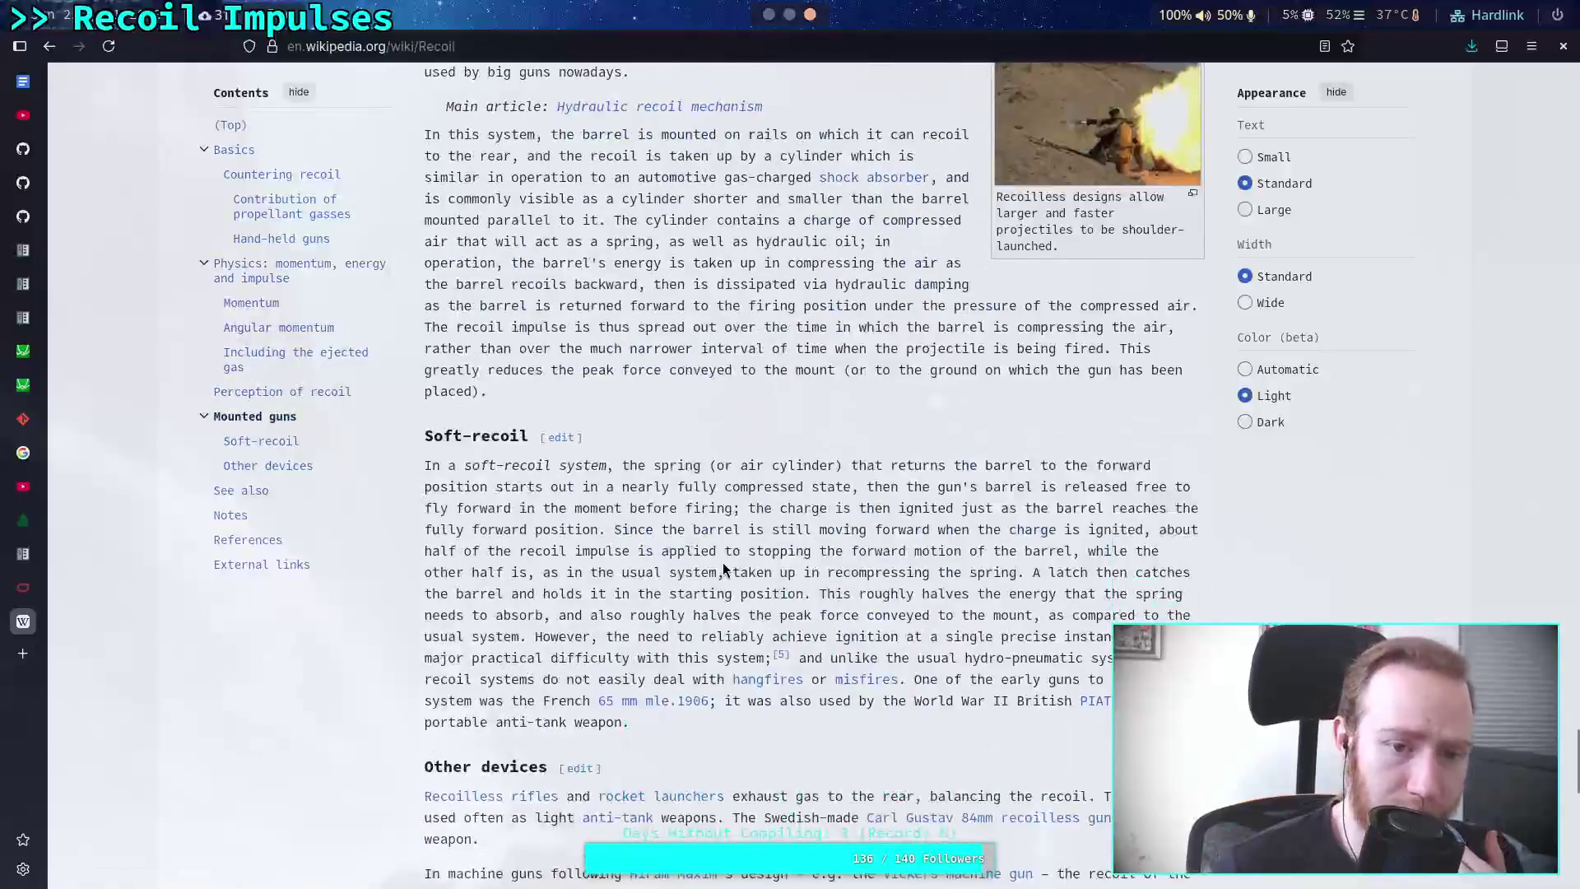
scroll(722, 561, up, 12)
scroll(723, 568, up, 15)
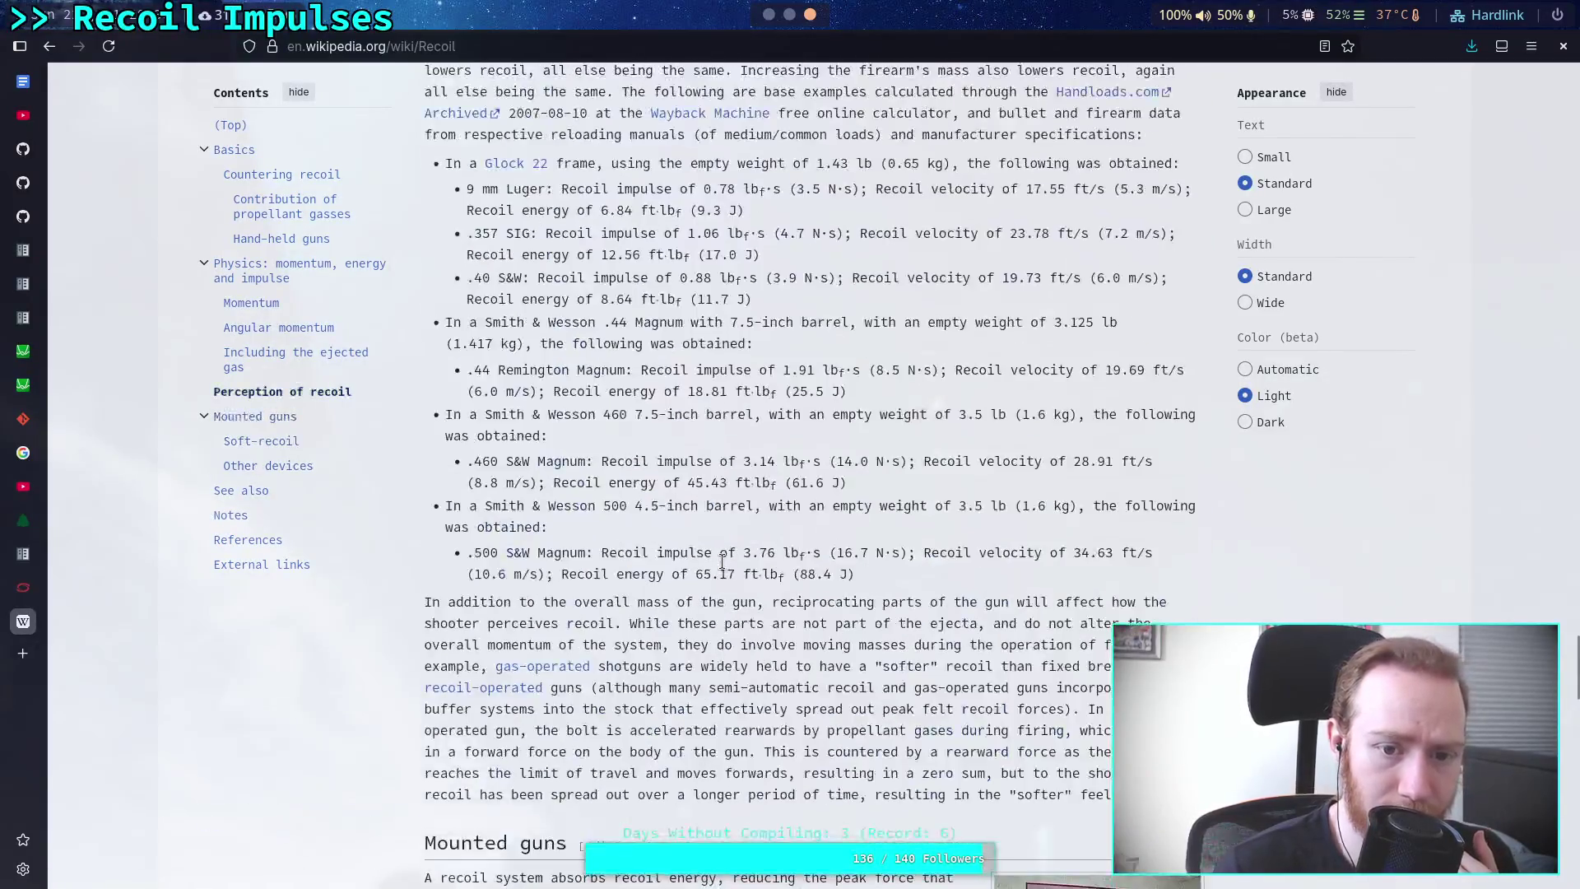
scroll(722, 564, down, 6)
scroll(723, 562, up, 1)
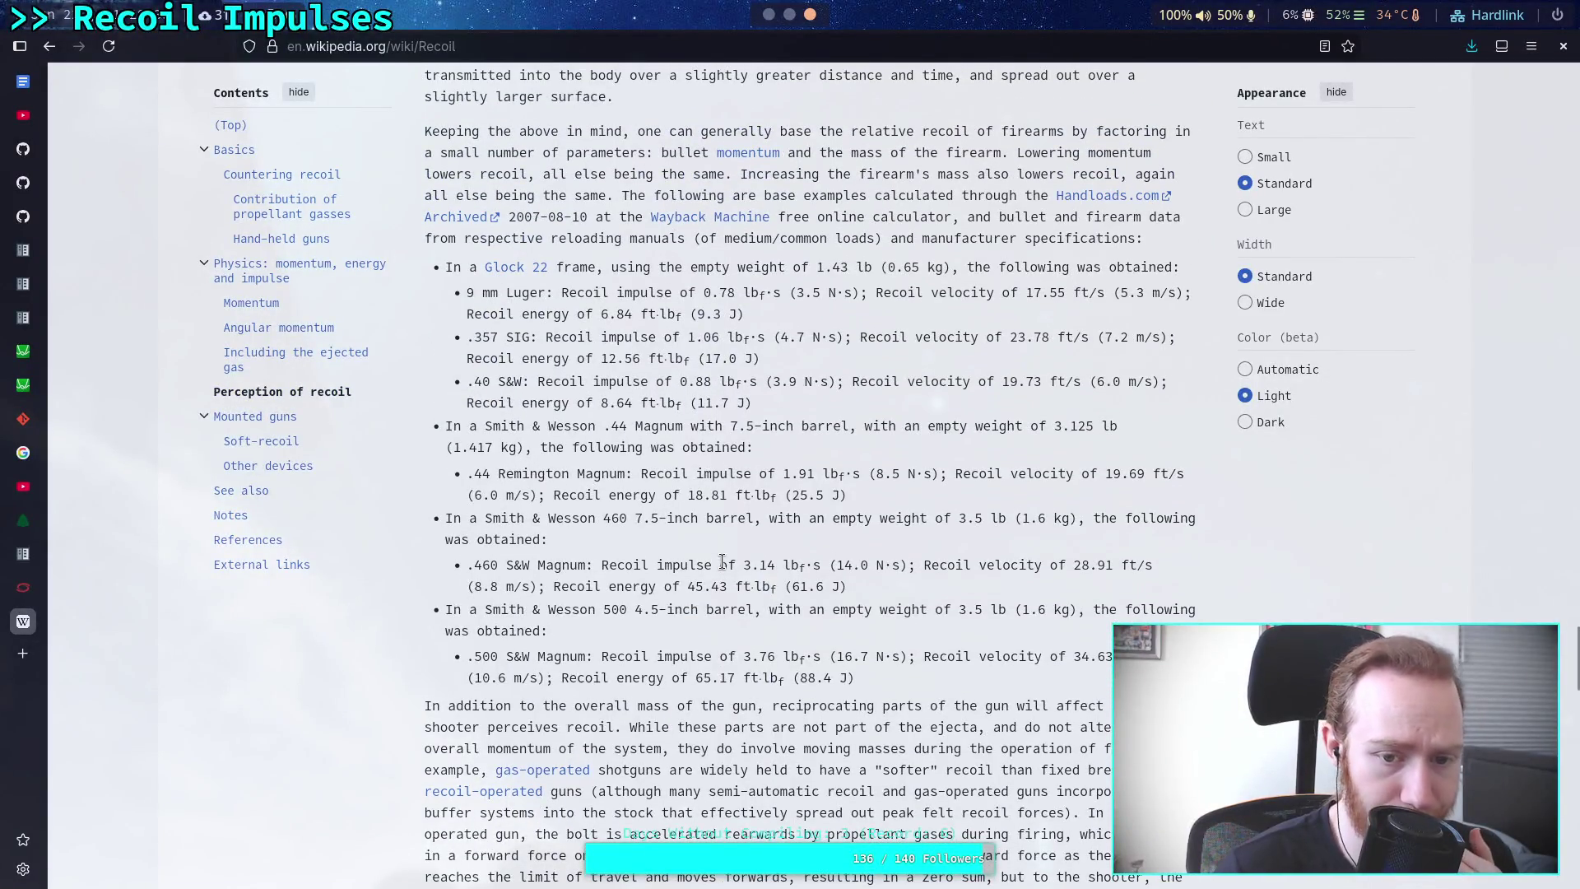
drag(781, 337, 838, 337)
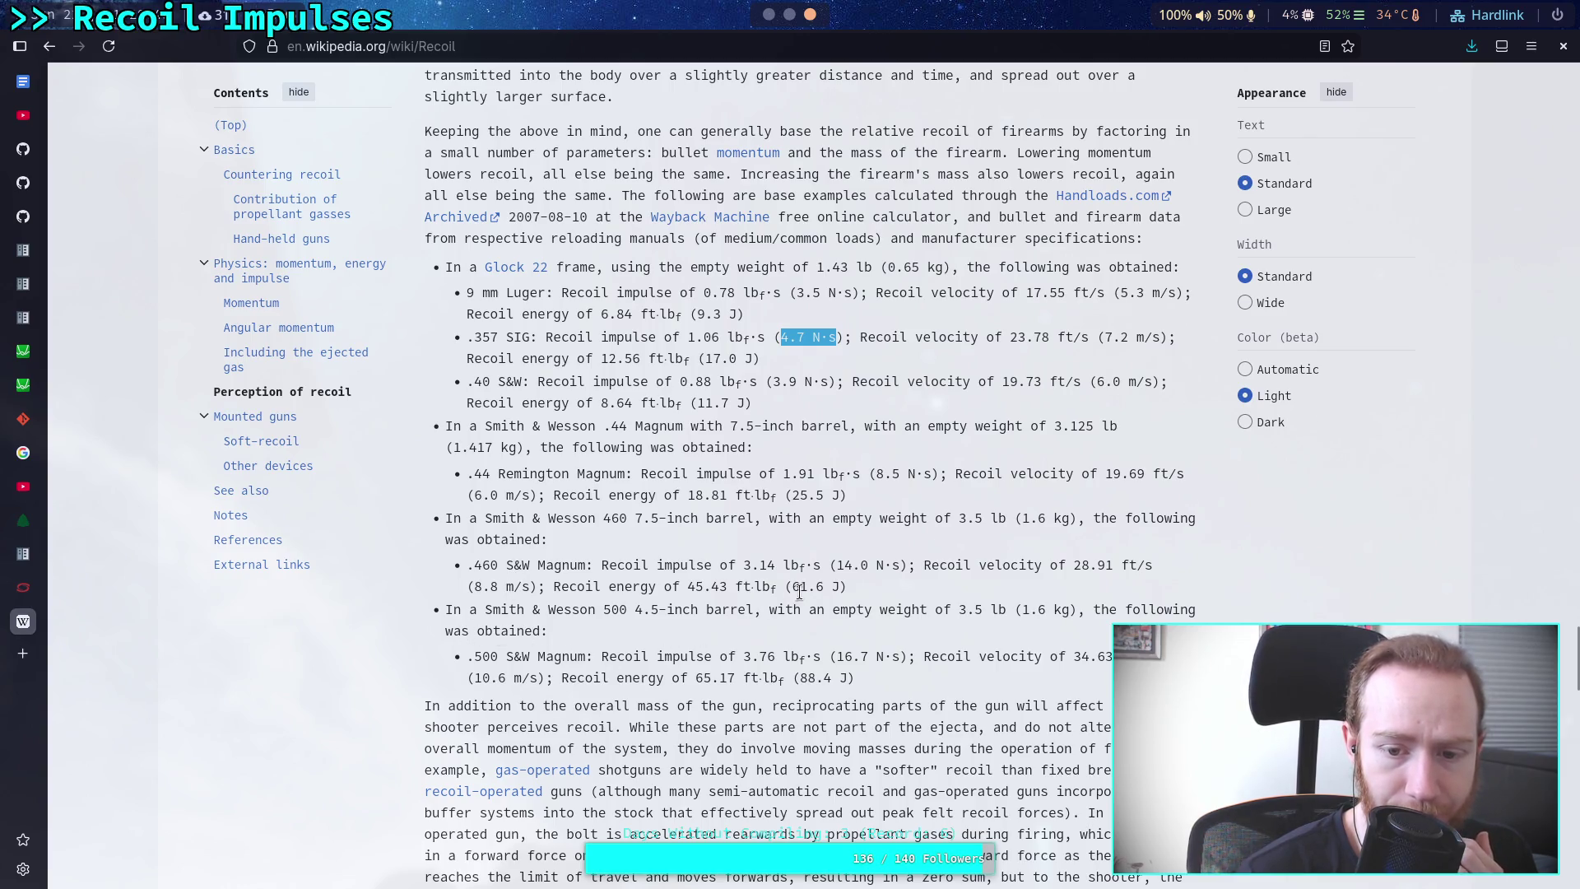
drag(837, 656, 902, 656)
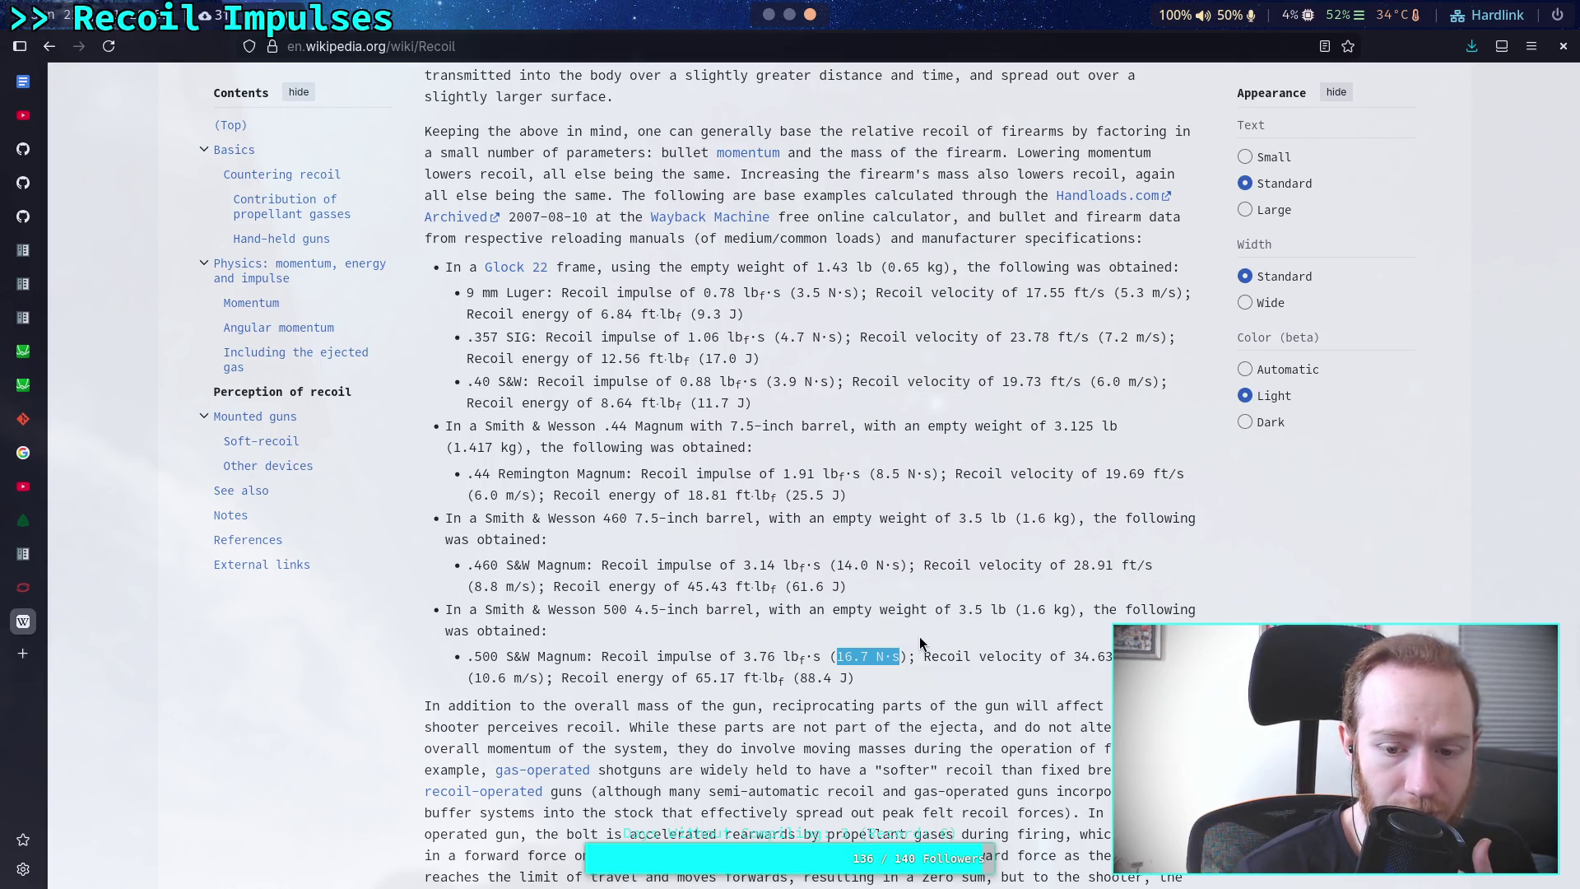
click(667, 47)
Step: Search 'recoil impulse of rifles' and open Backfire's Rifle Recoil Table page
text(recoil impul)
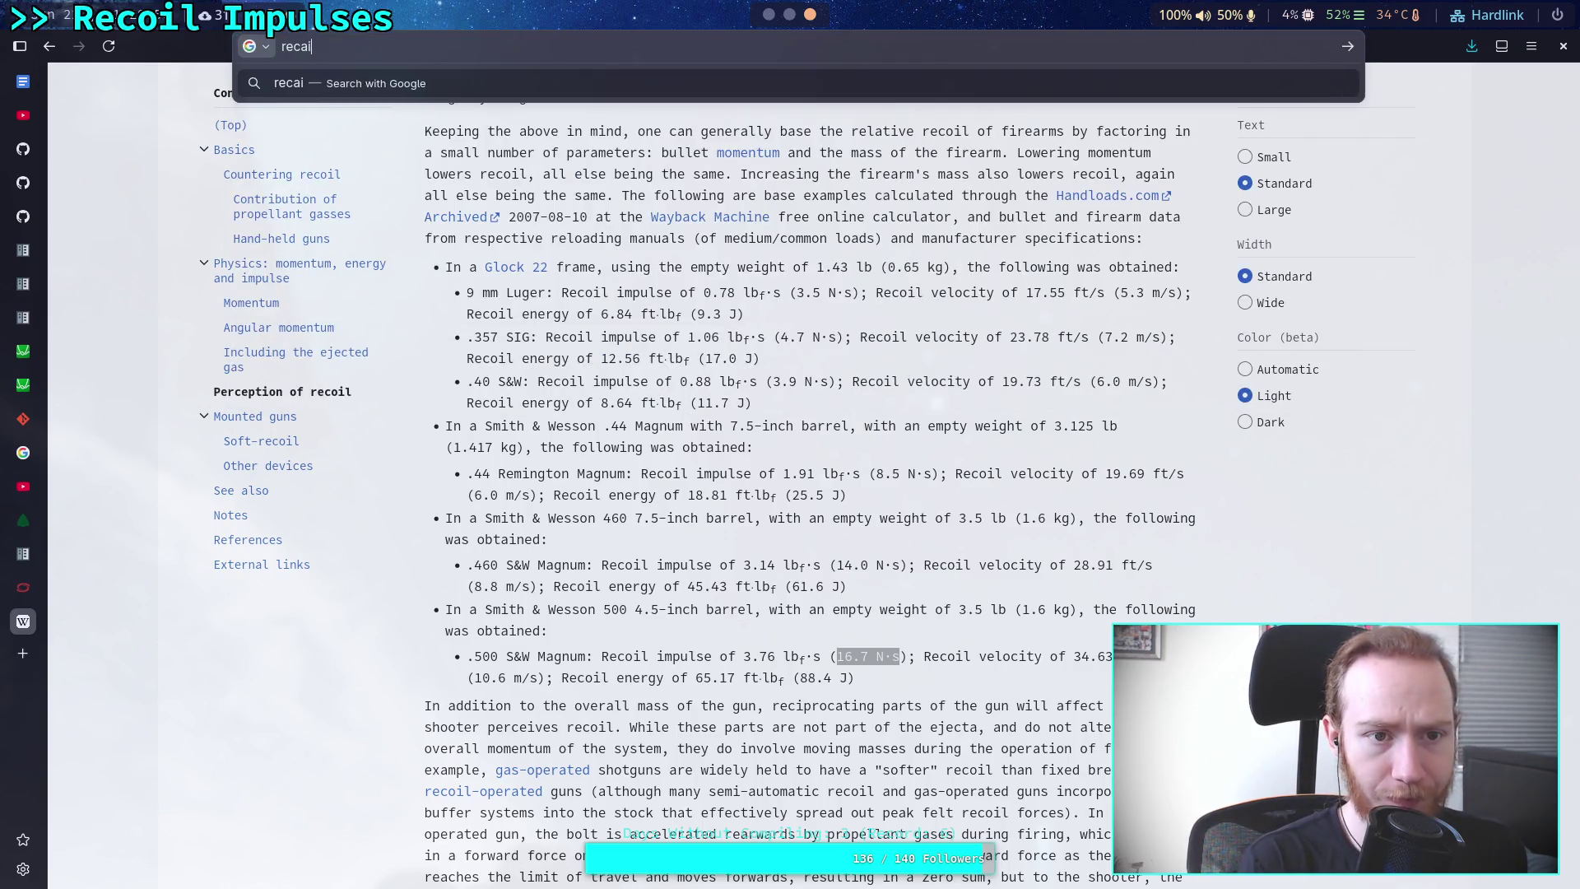
text(se of r)
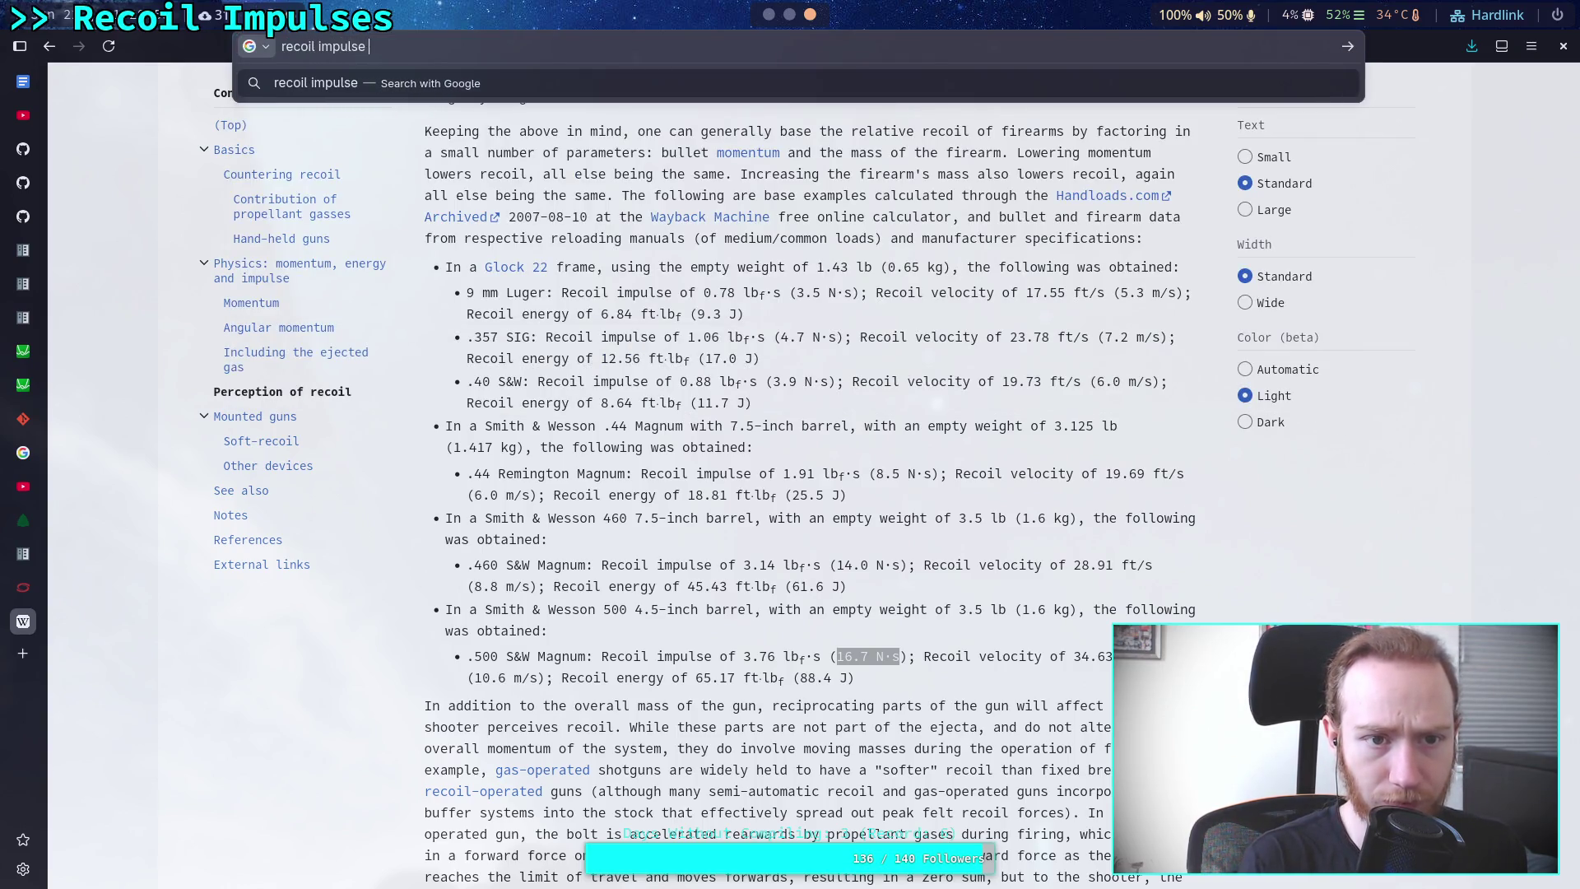
text(ifles)
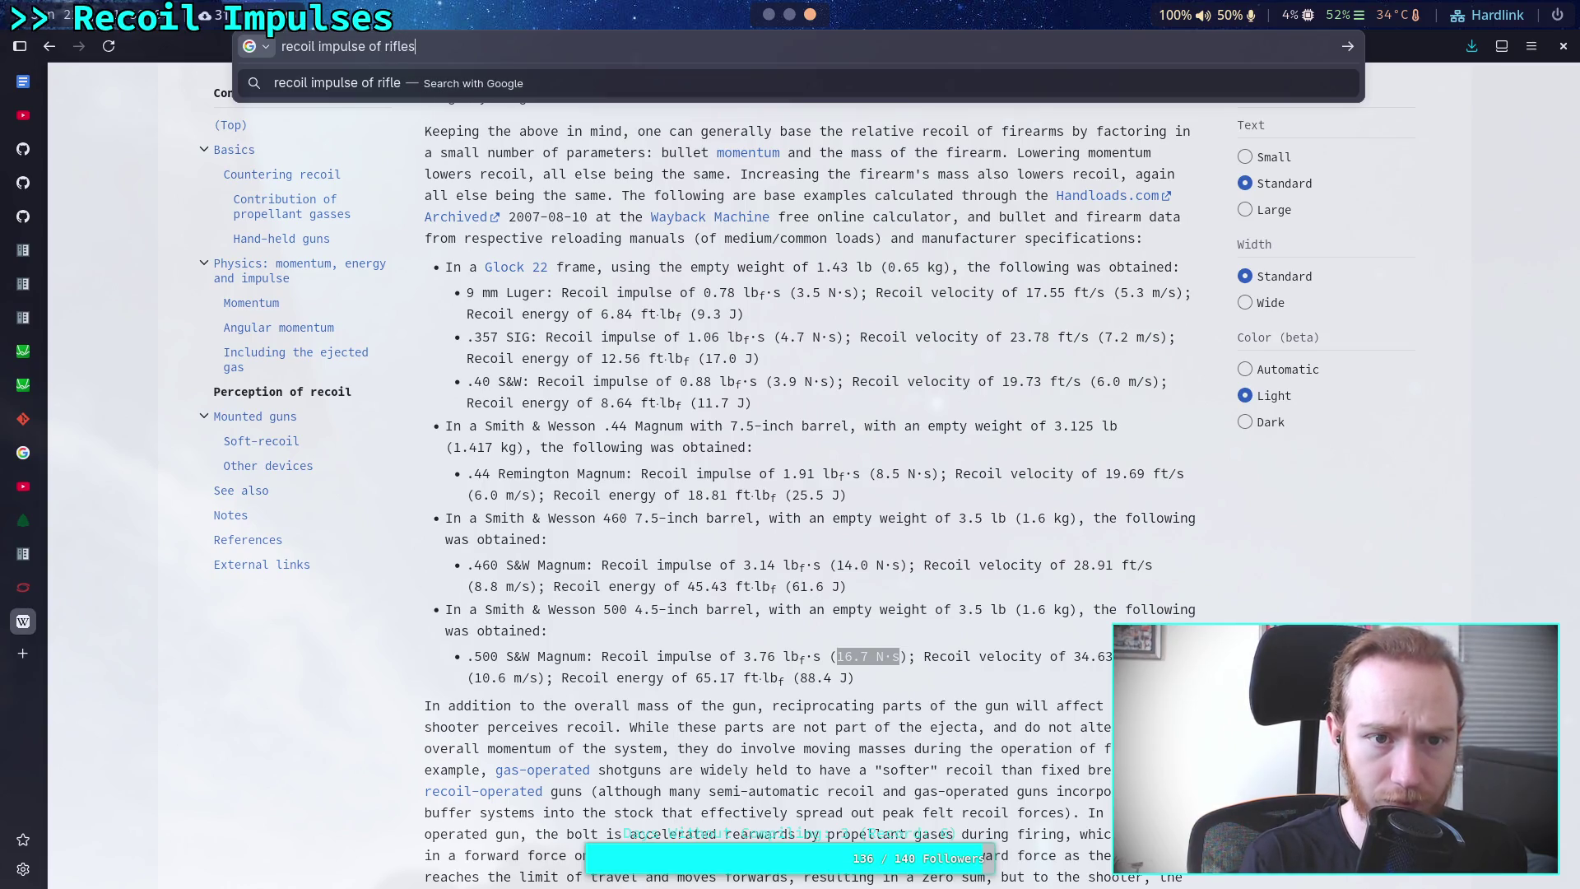
key(Return)
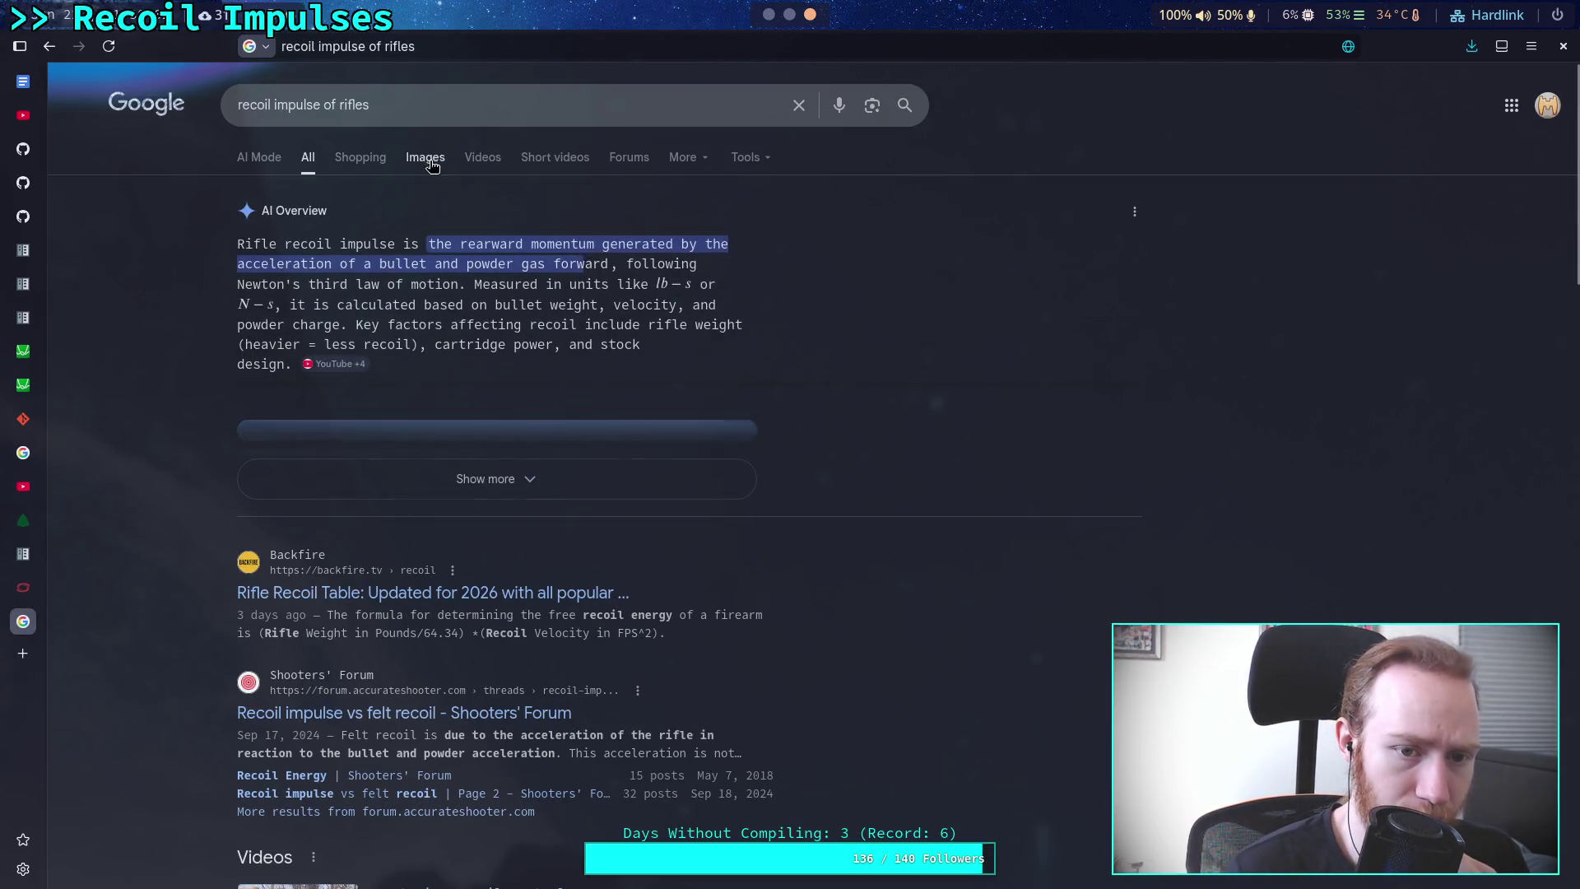
scroll(161, 516, down, 5)
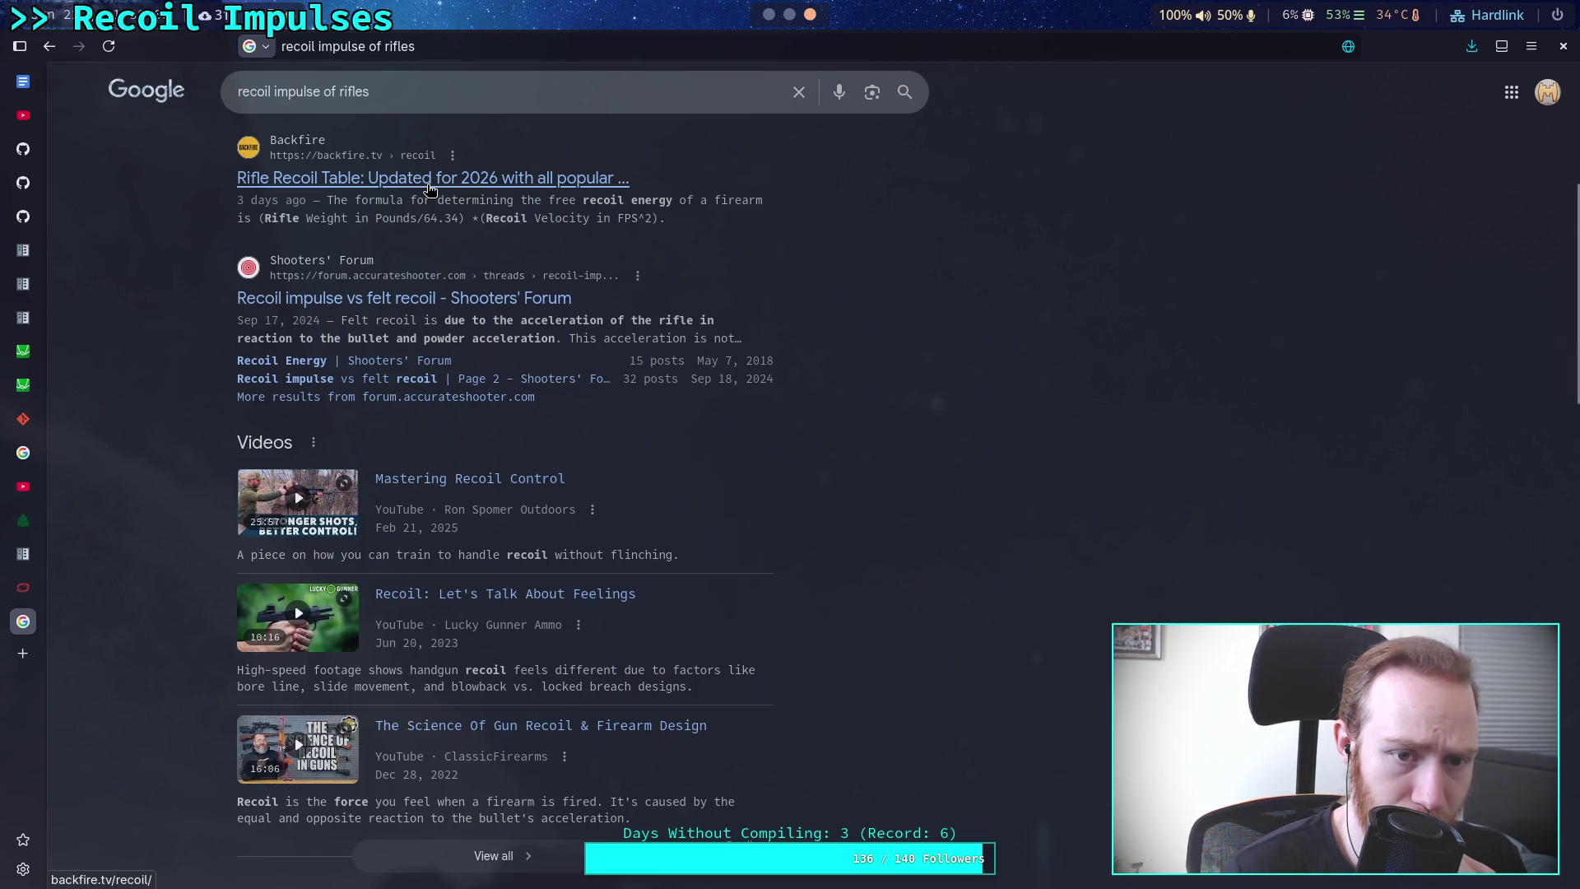
click(429, 189)
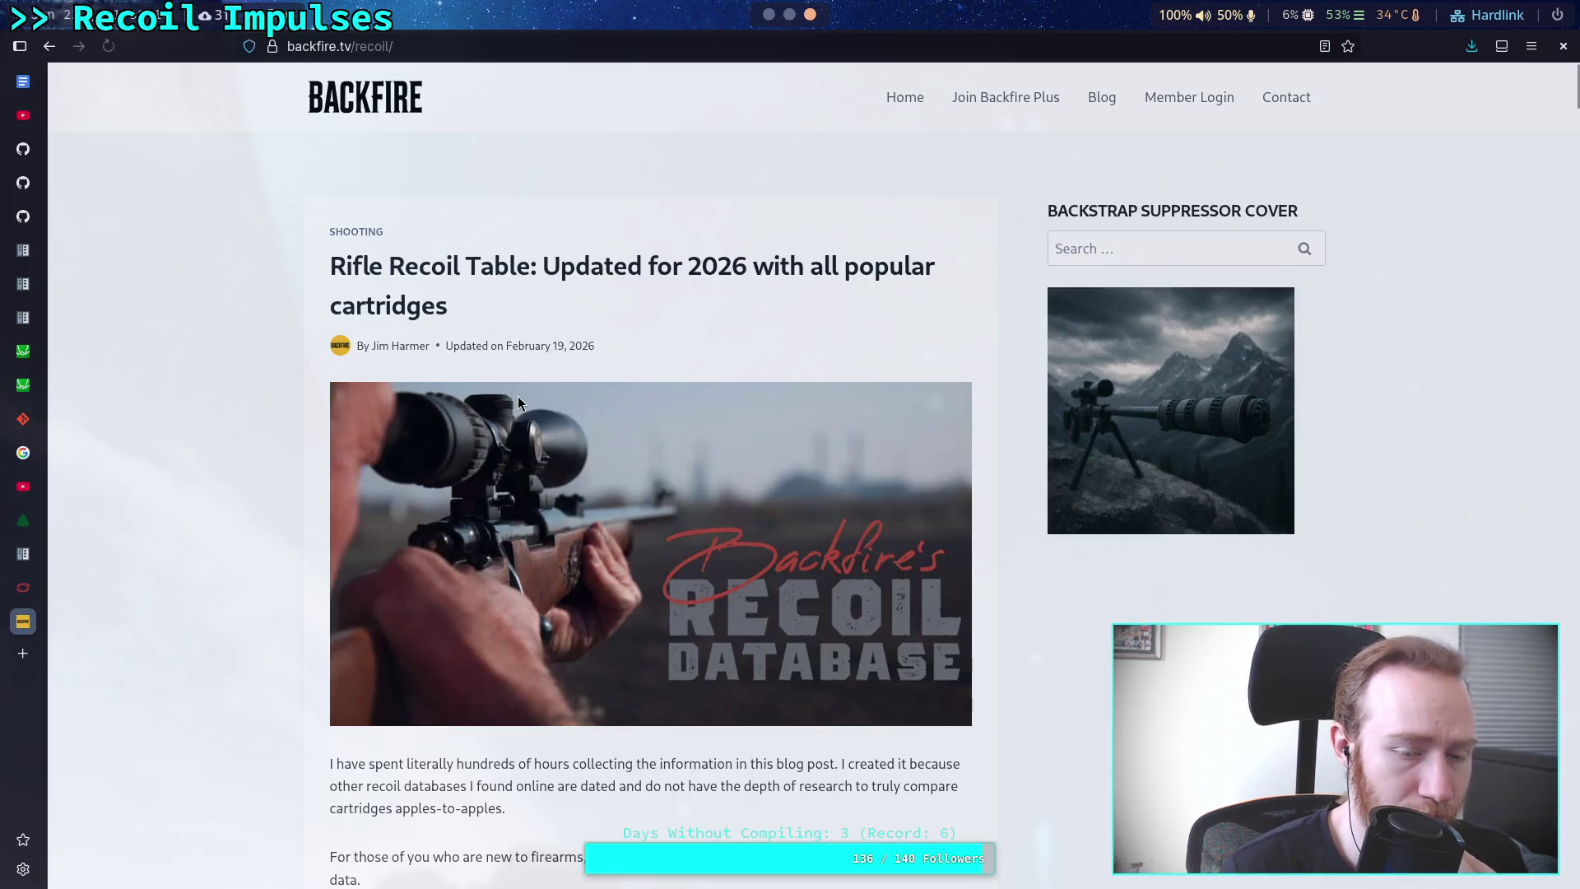
Step: Scroll down the Rifle Recoil Table and mark the .222 Remington cartridge row
scroll(181, 440, down, 8)
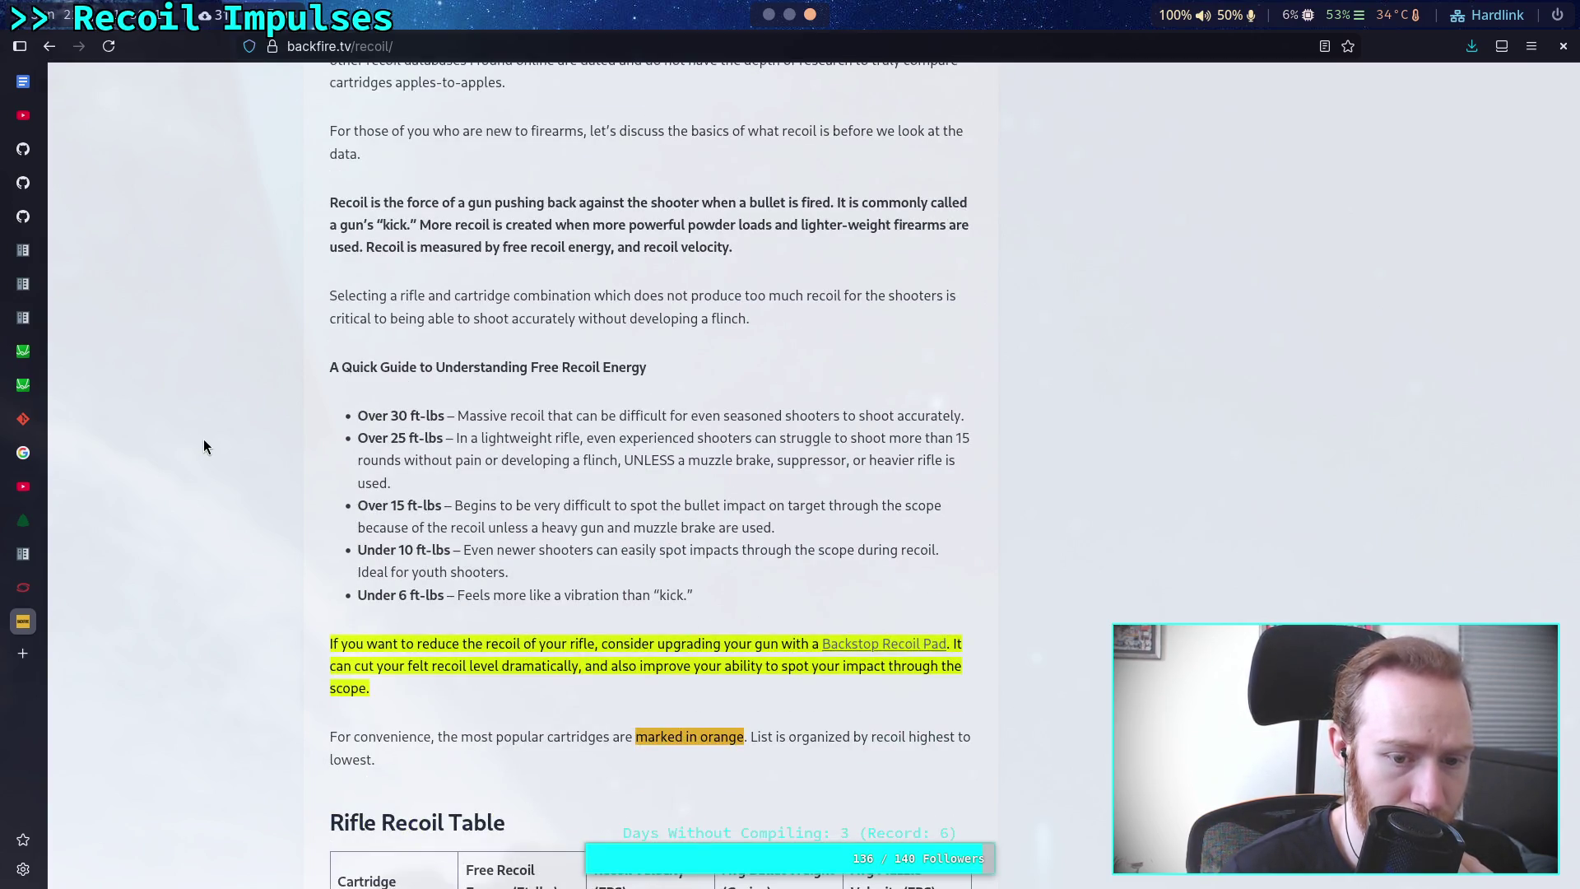
scroll(204, 441, down, 7)
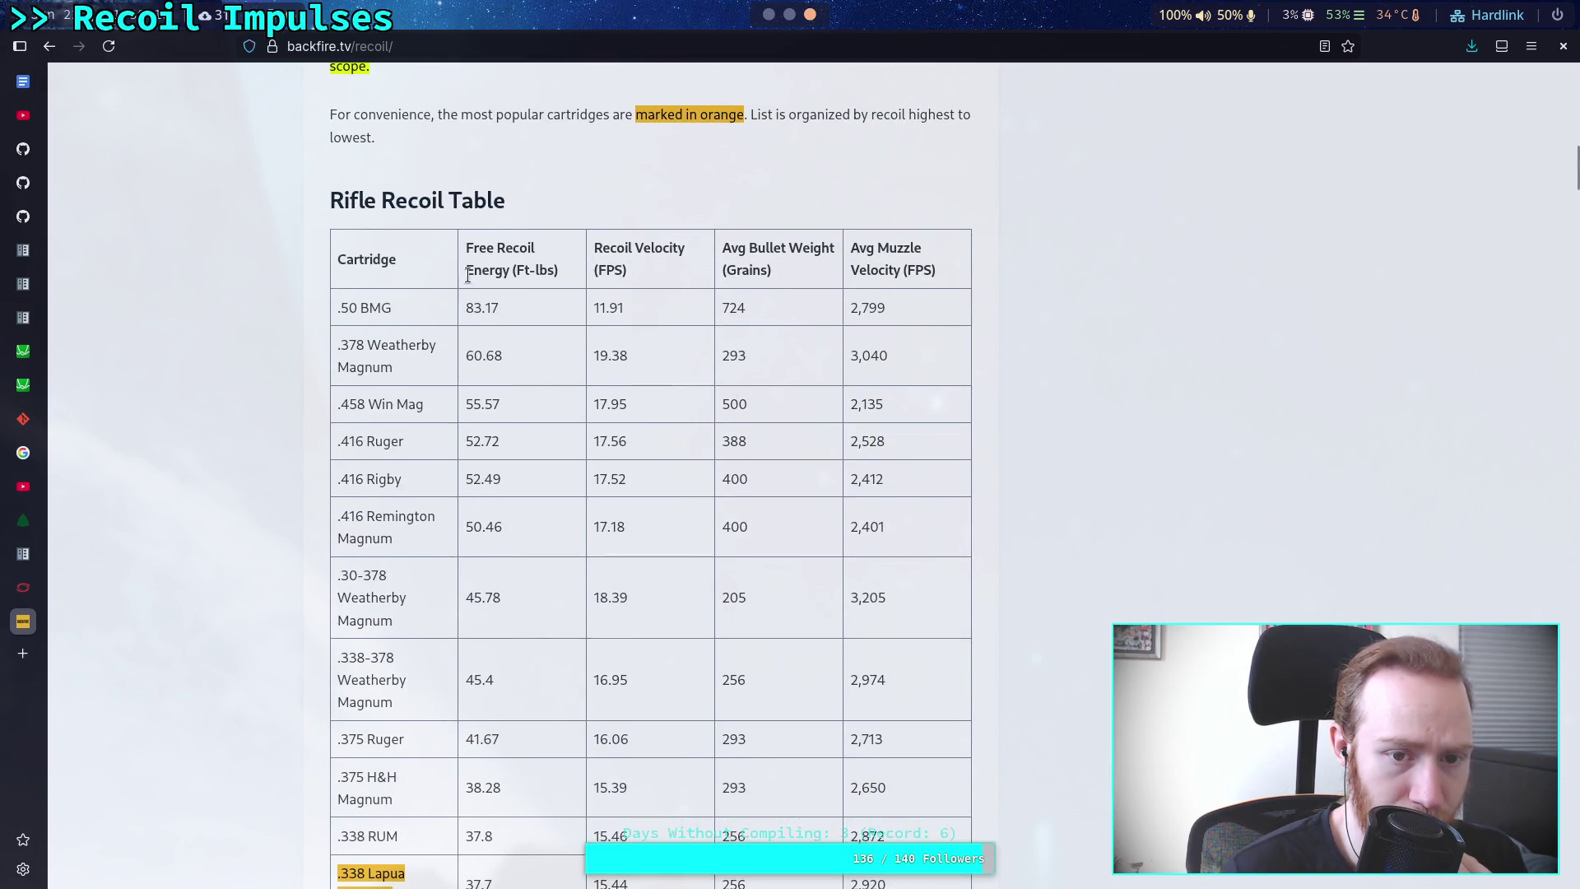
scroll(468, 323, down, 1)
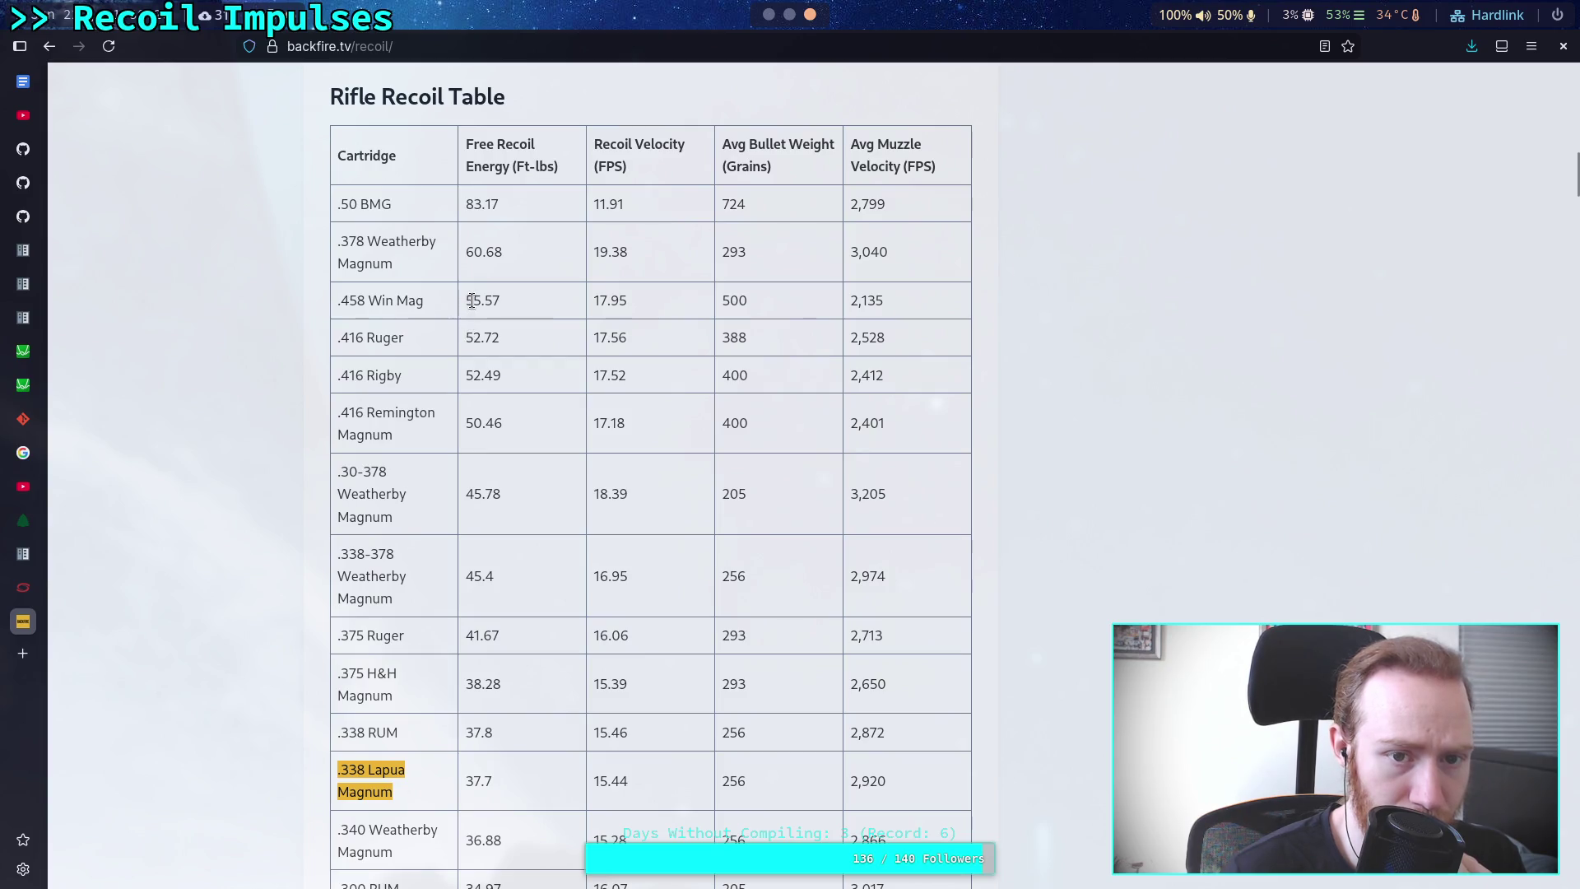
scroll(473, 305, down, 4)
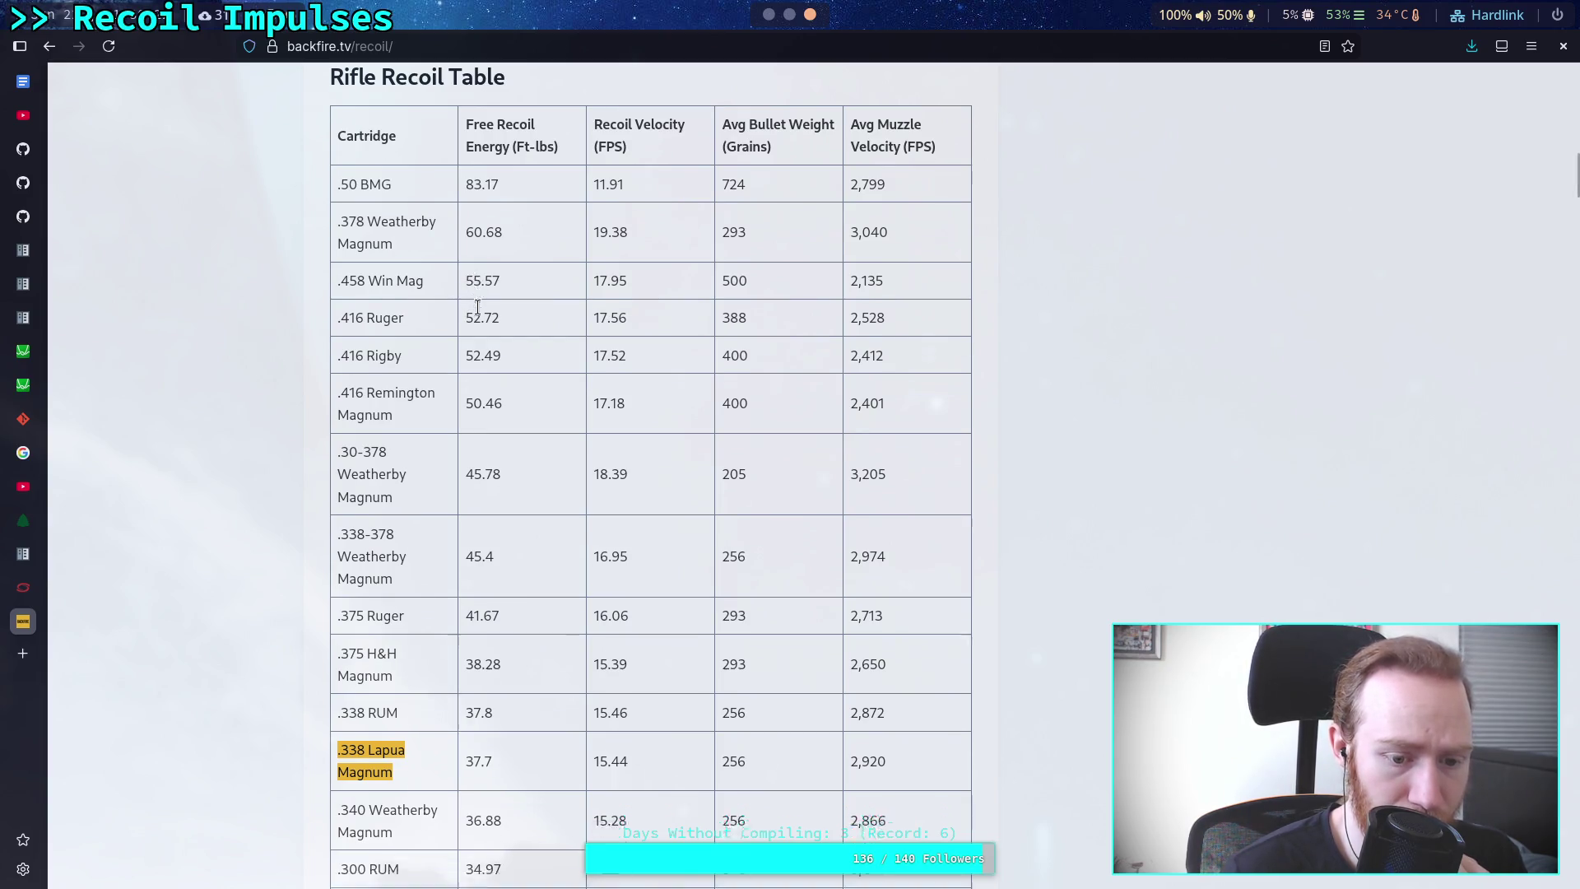
scroll(479, 315, down, 20)
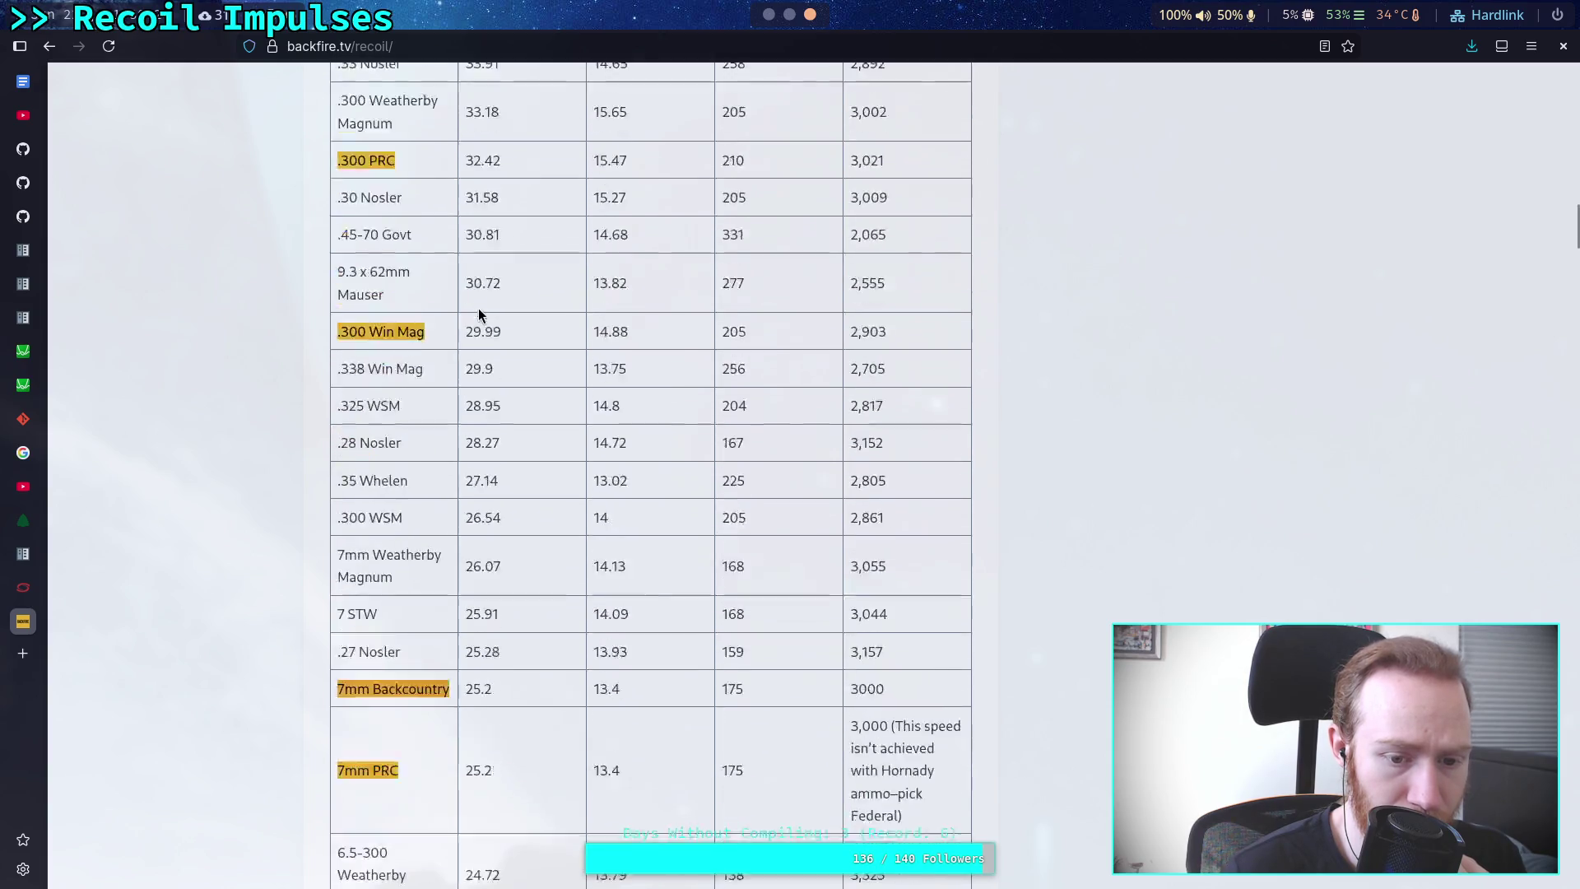
scroll(479, 308, up, 8)
scroll(478, 307, down, 8)
scroll(479, 308, up, 6)
scroll(477, 308, down, 8)
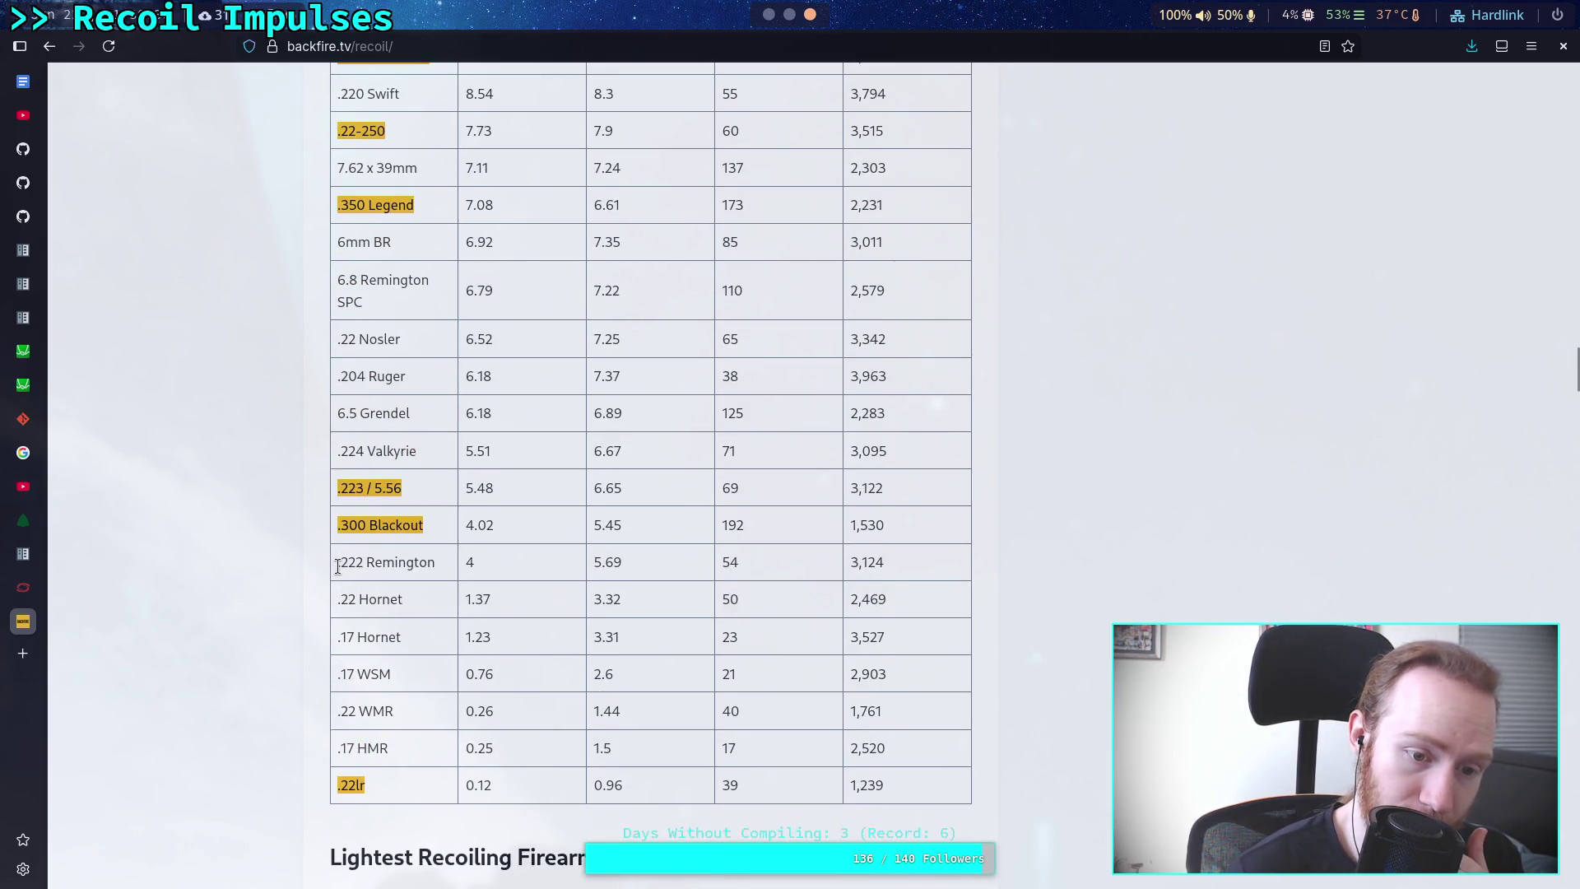
drag(336, 563, 448, 570)
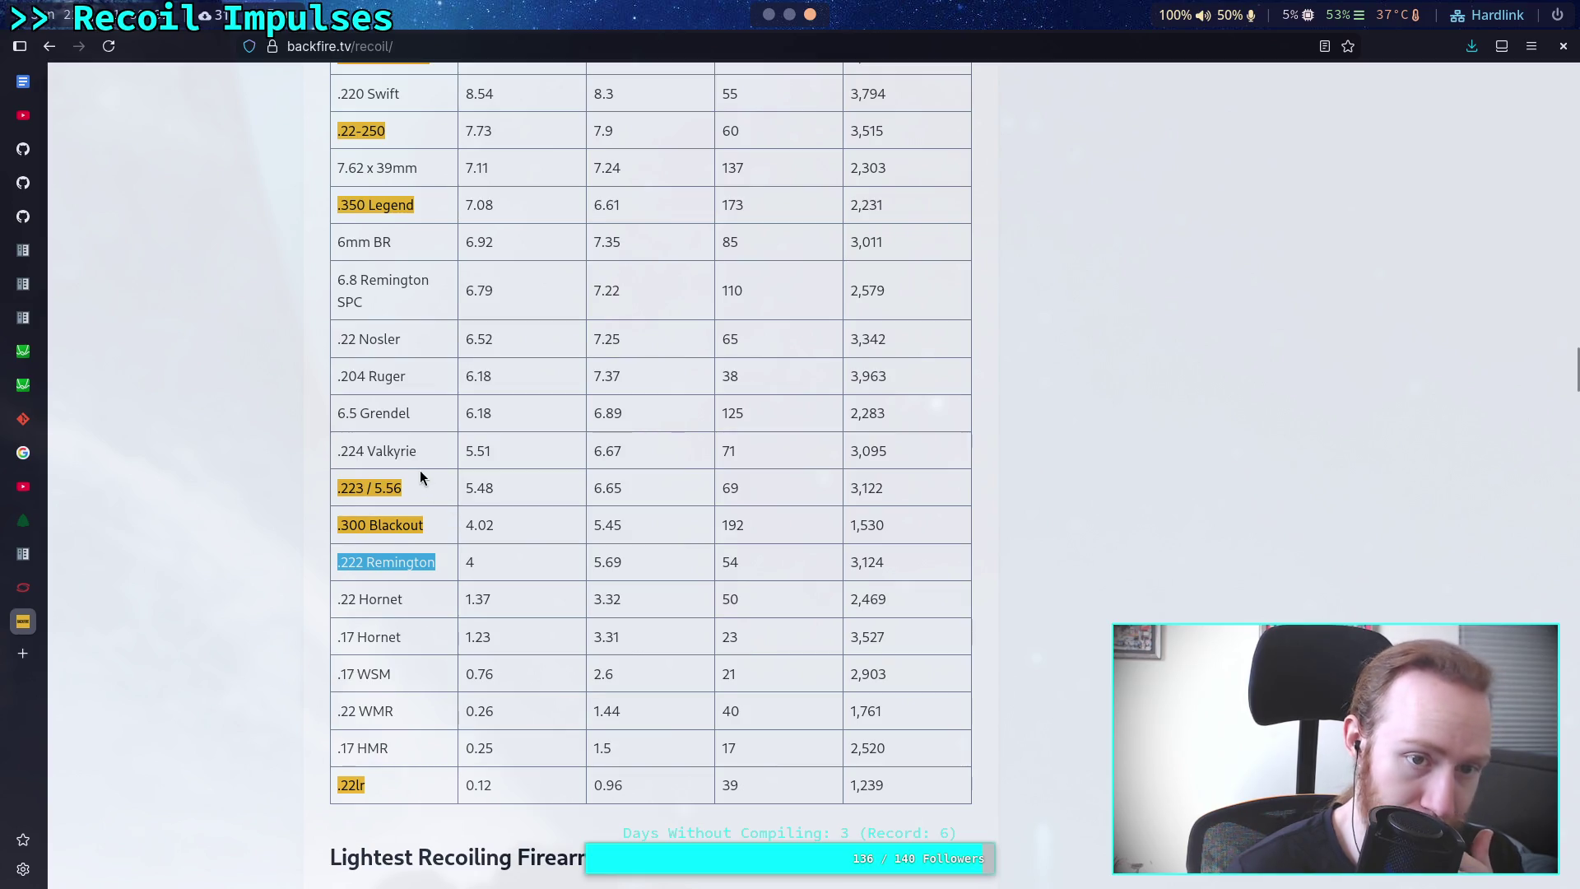
Step: Scroll back up the table comparing .300 Win Mag and other magnums, up to .50 BMG's 83.17 ft-lbs
scroll(421, 478, up, 3)
scroll(420, 479, up, 6)
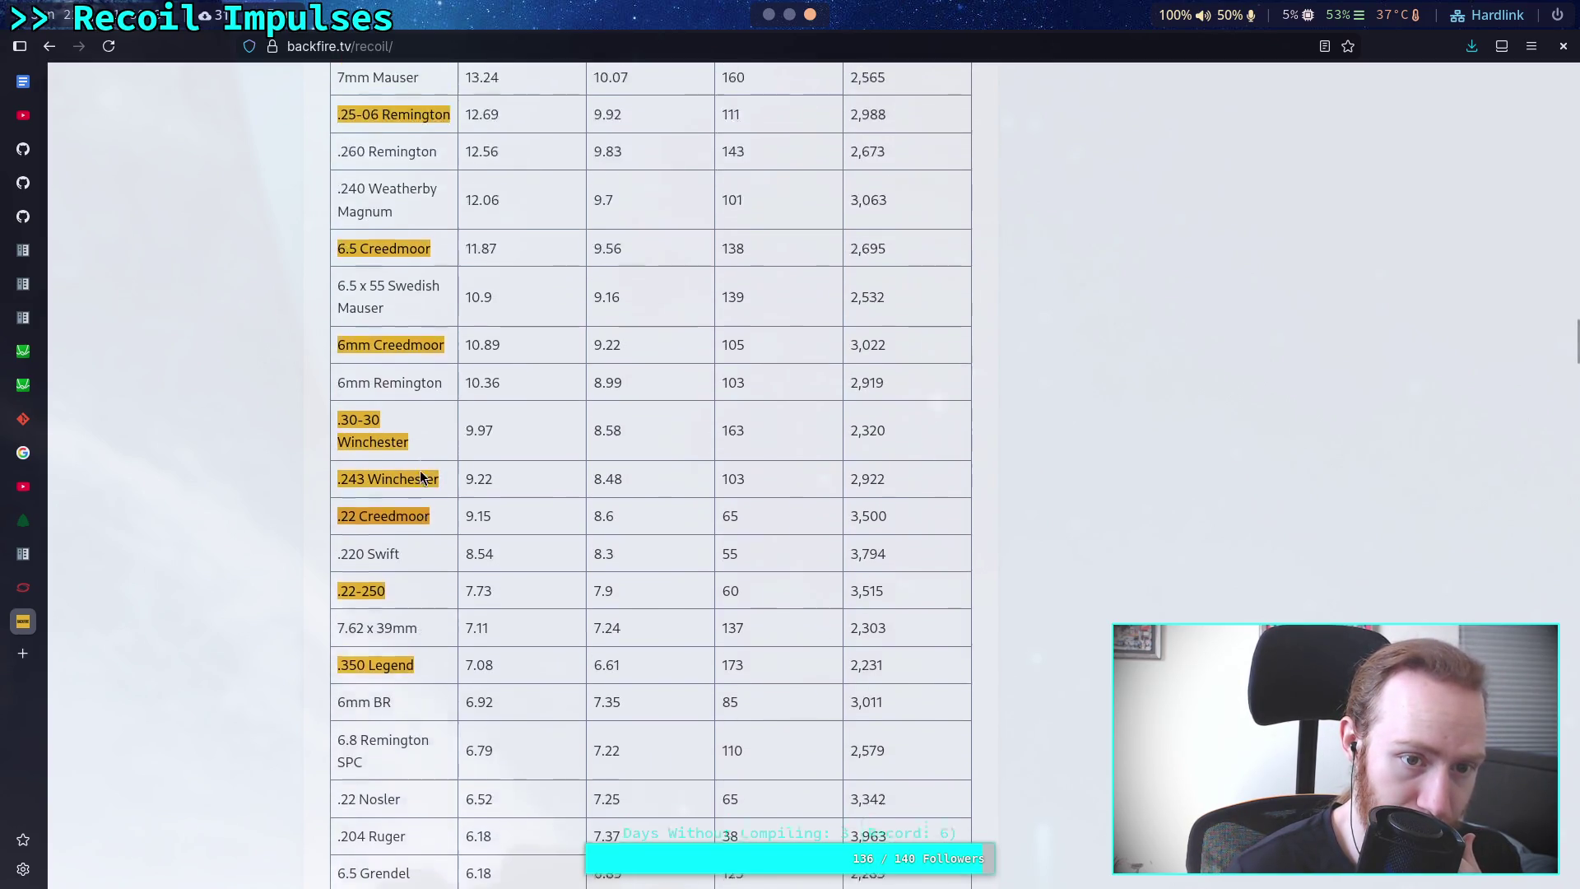
scroll(421, 478, up, 5)
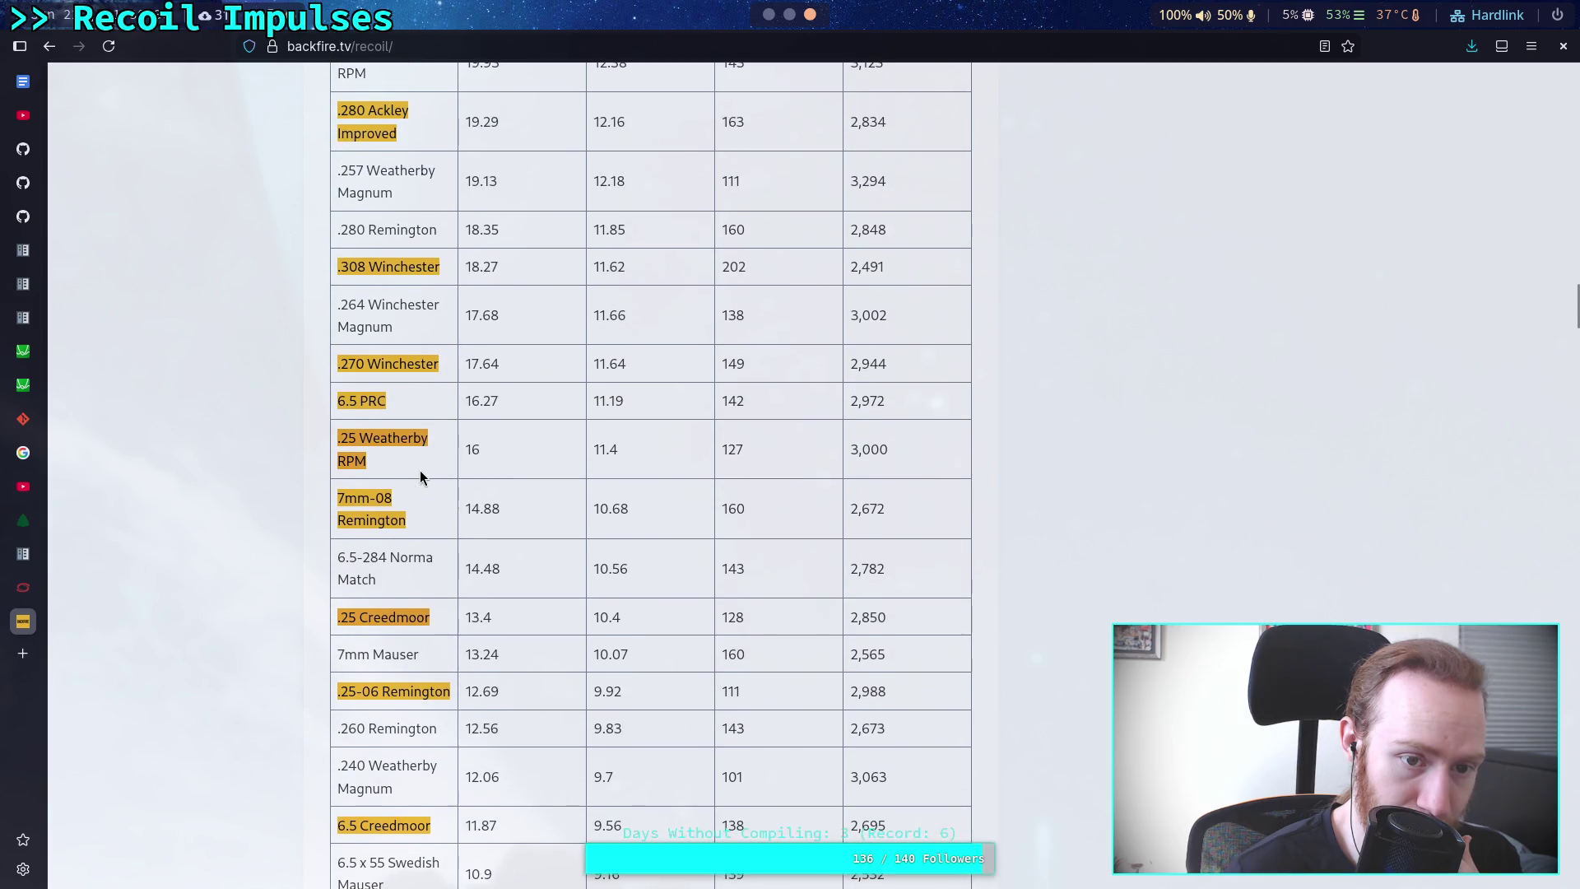
scroll(419, 473, up, 7)
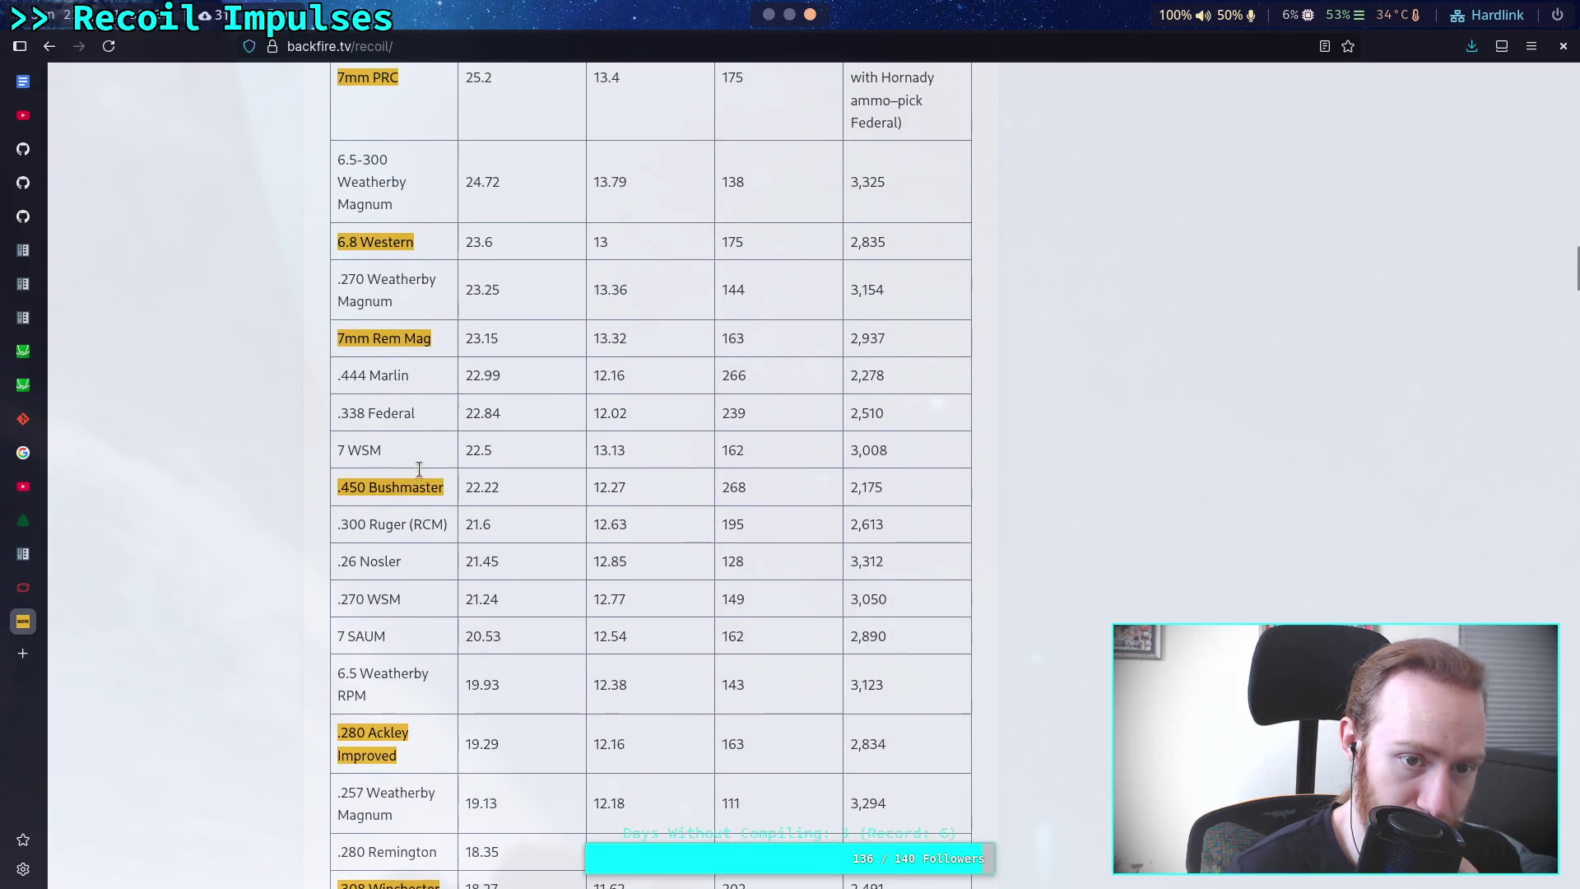
scroll(419, 476, up, 4)
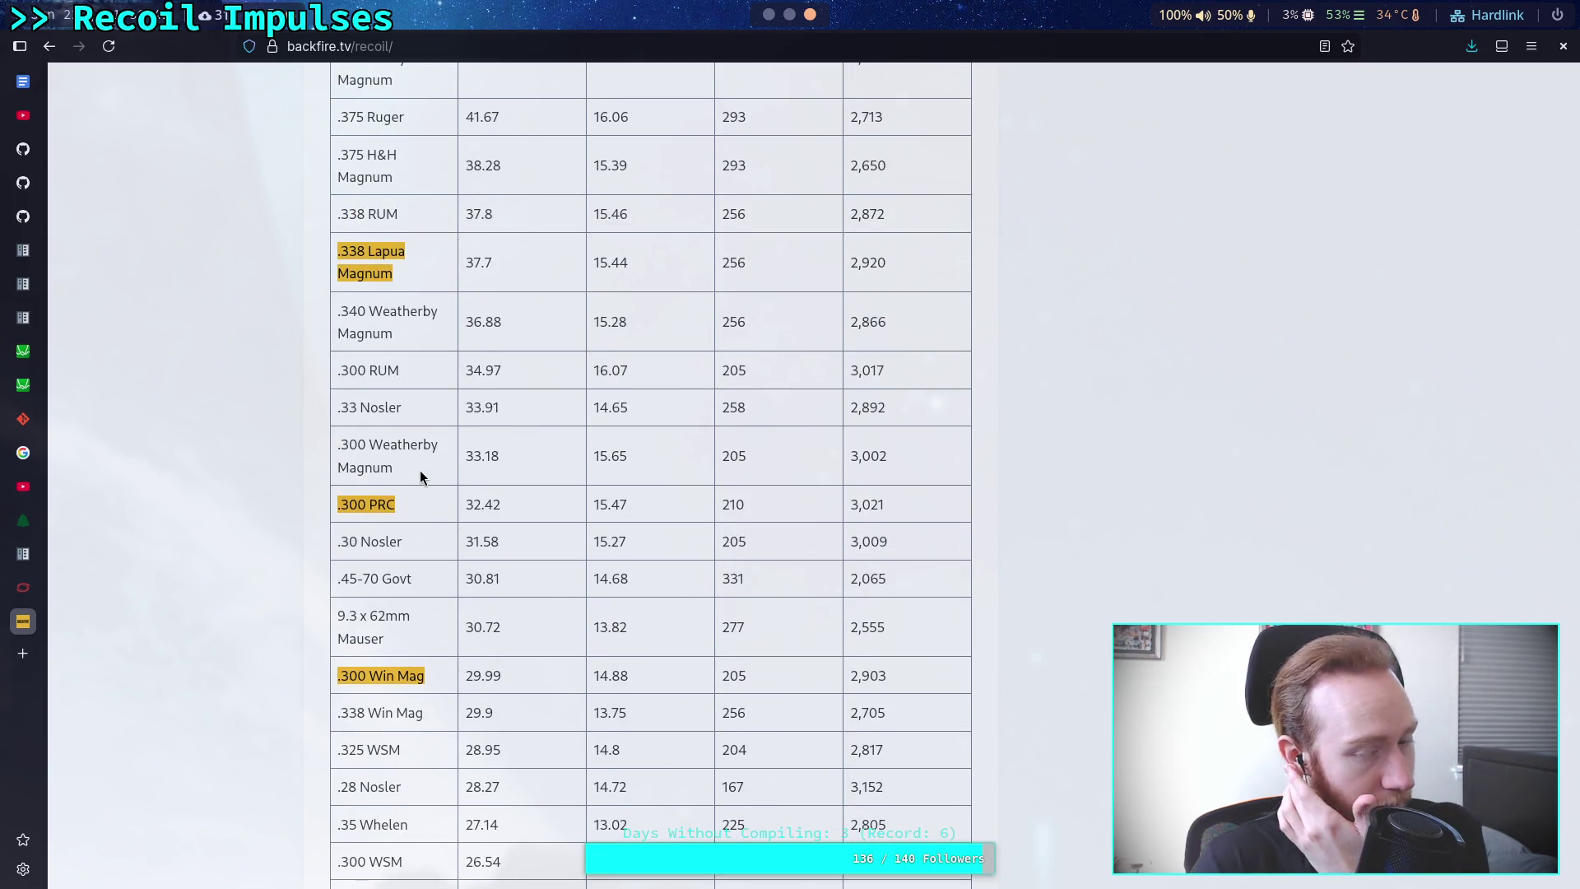
scroll(494, 543, up, 5)
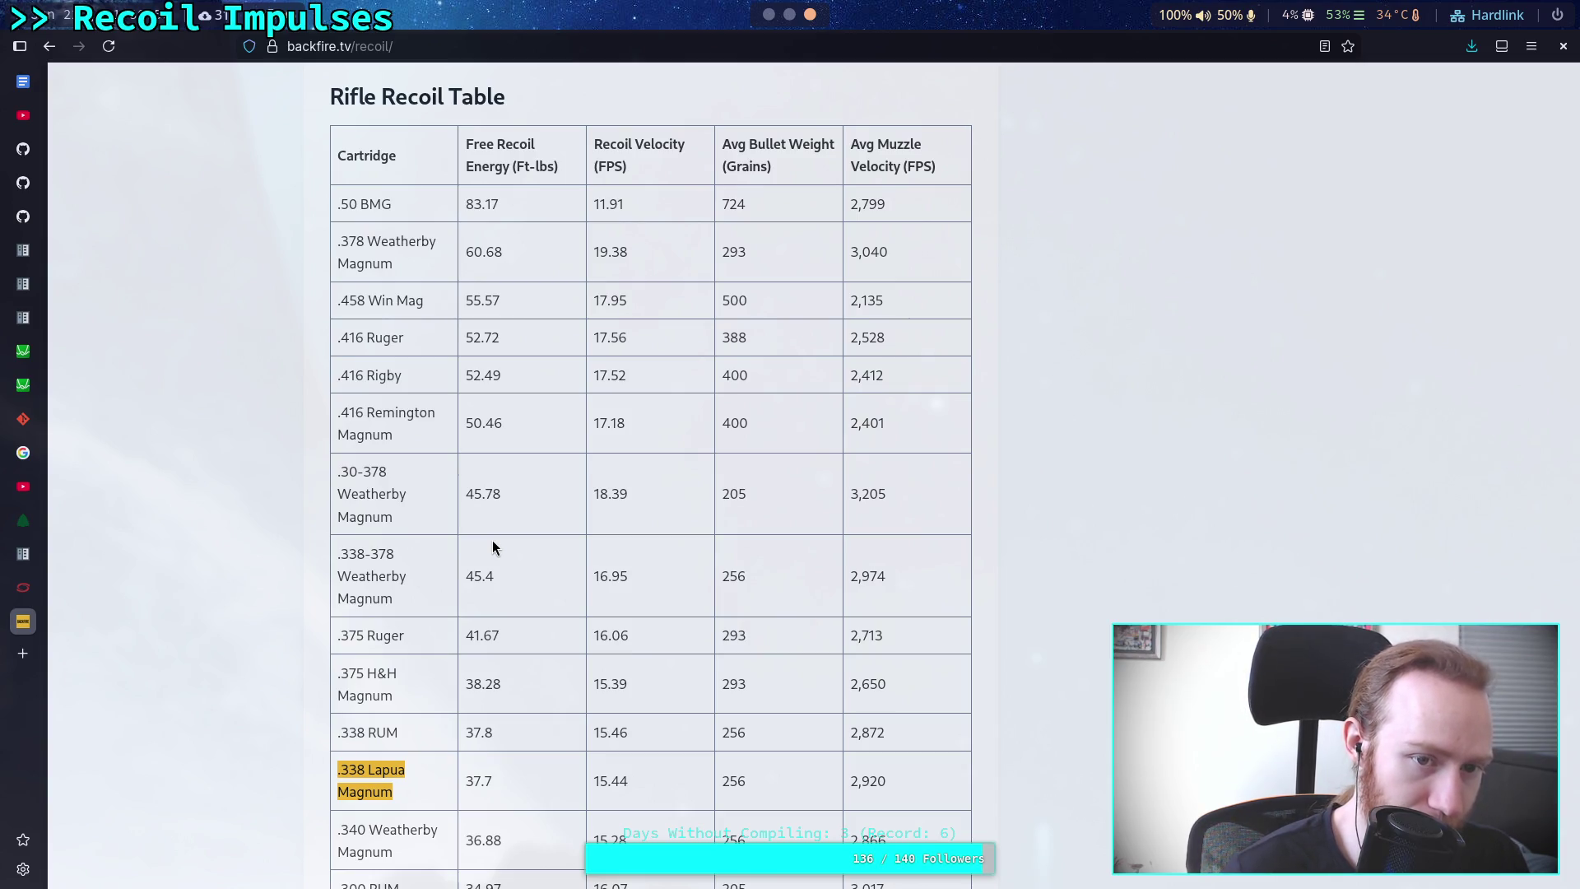
scroll(494, 548, down, 6)
scroll(497, 556, up, 7)
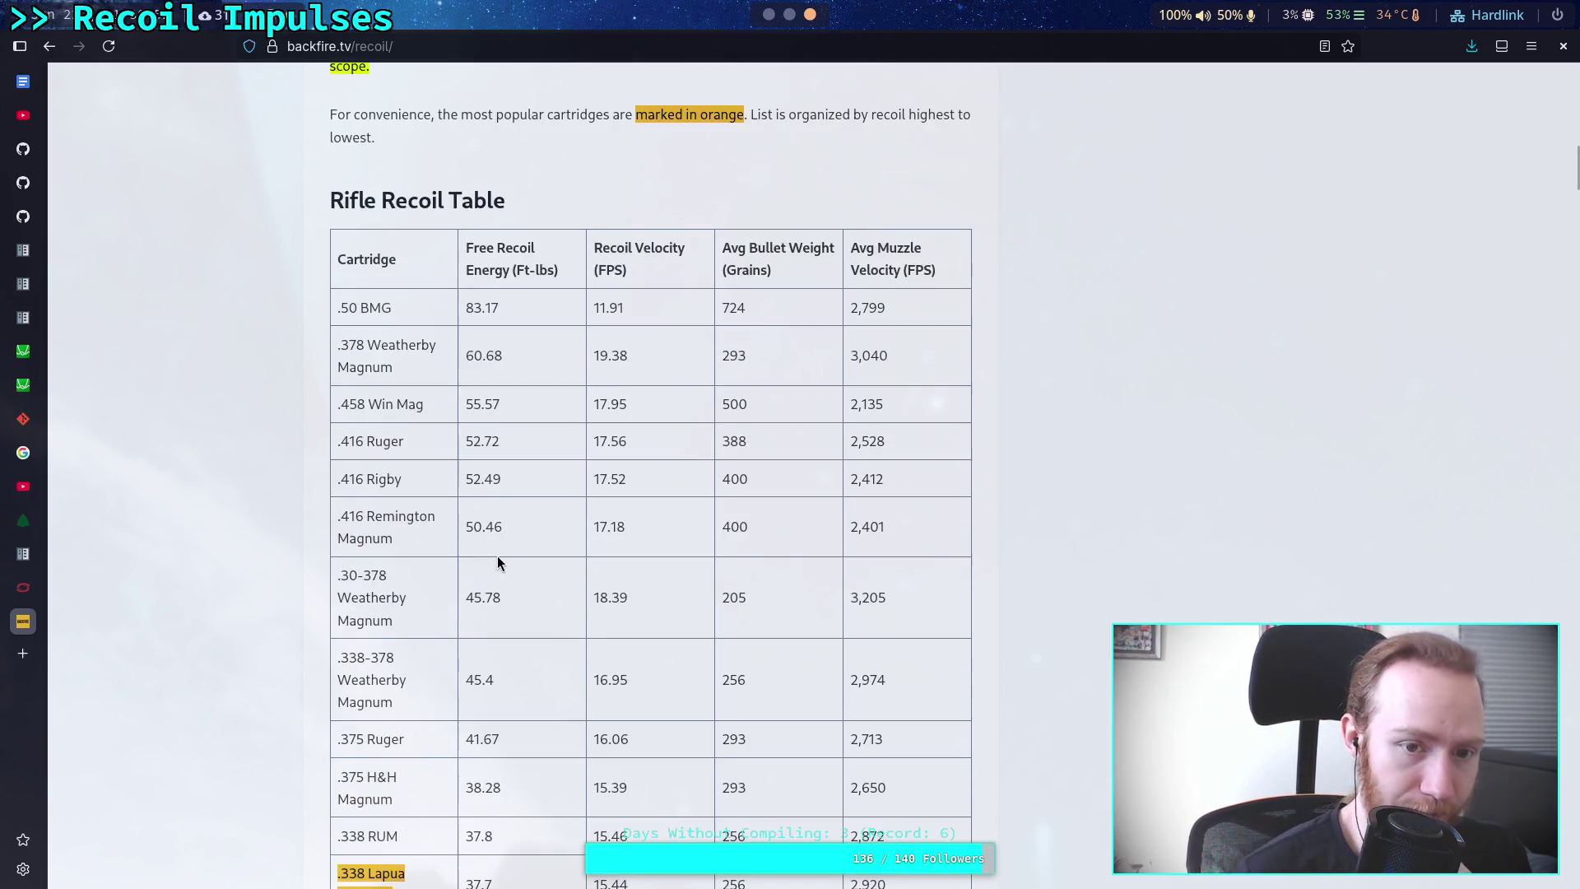
scroll(469, 436, down, 2)
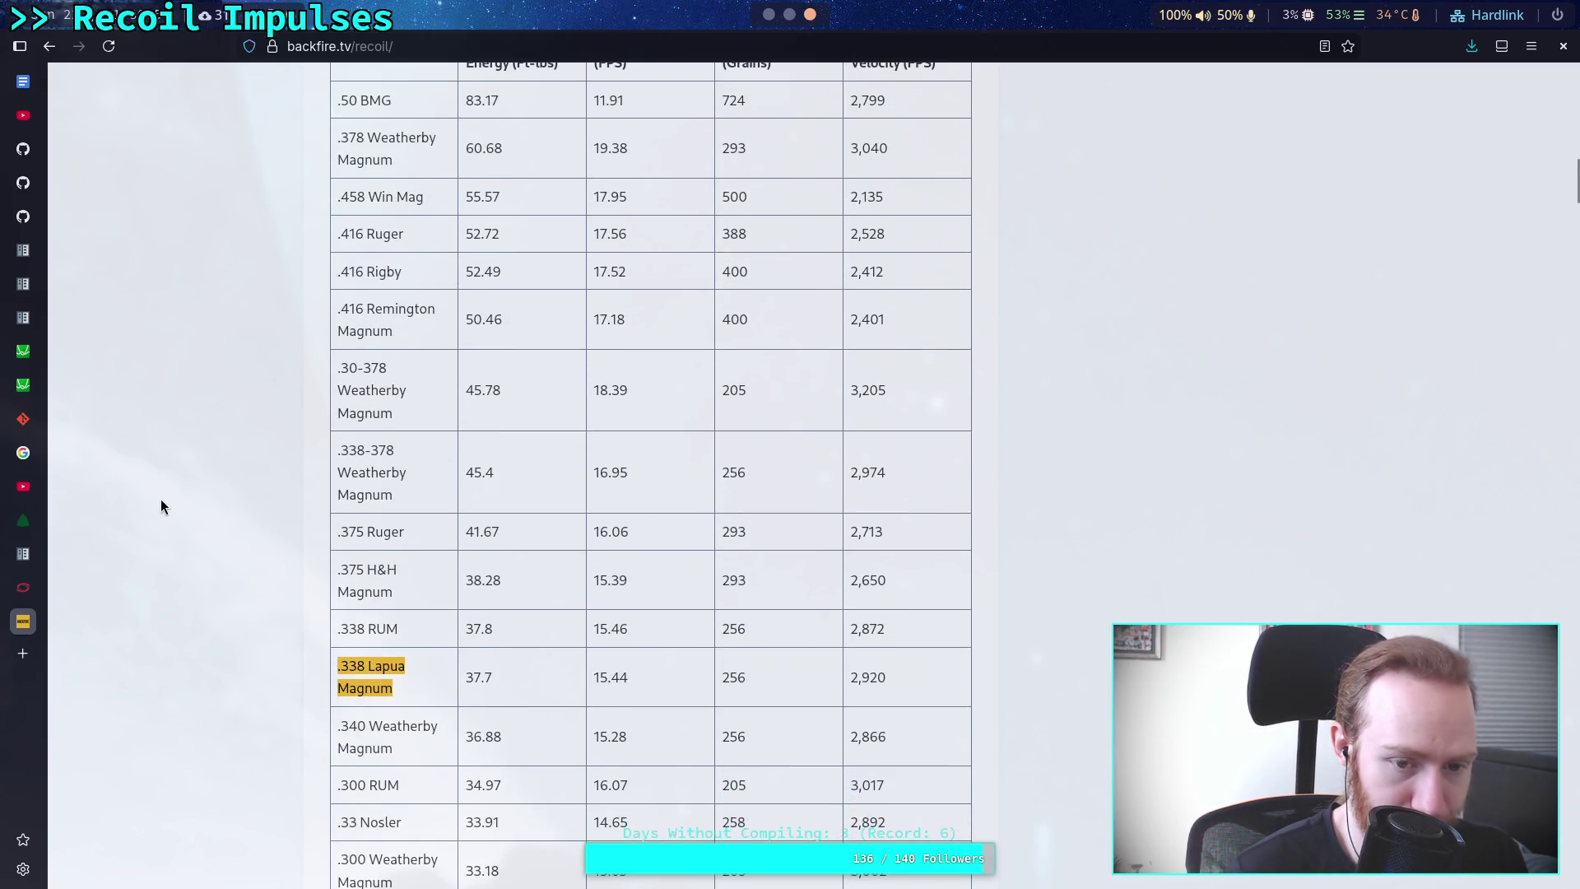
scroll(425, 525, up, 4)
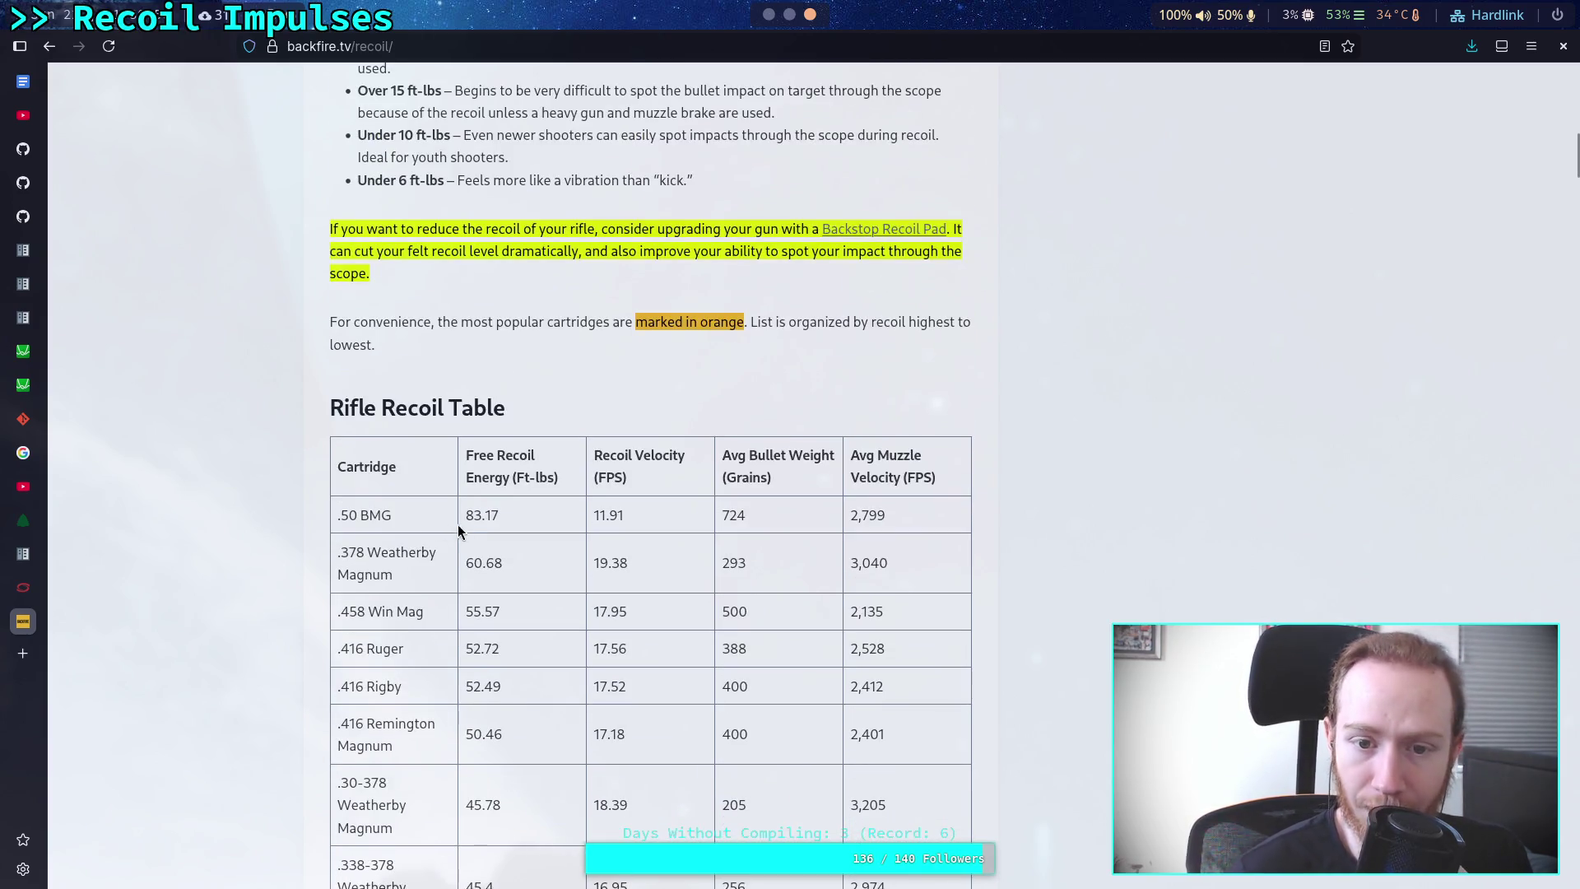
scroll(466, 536, down, 15)
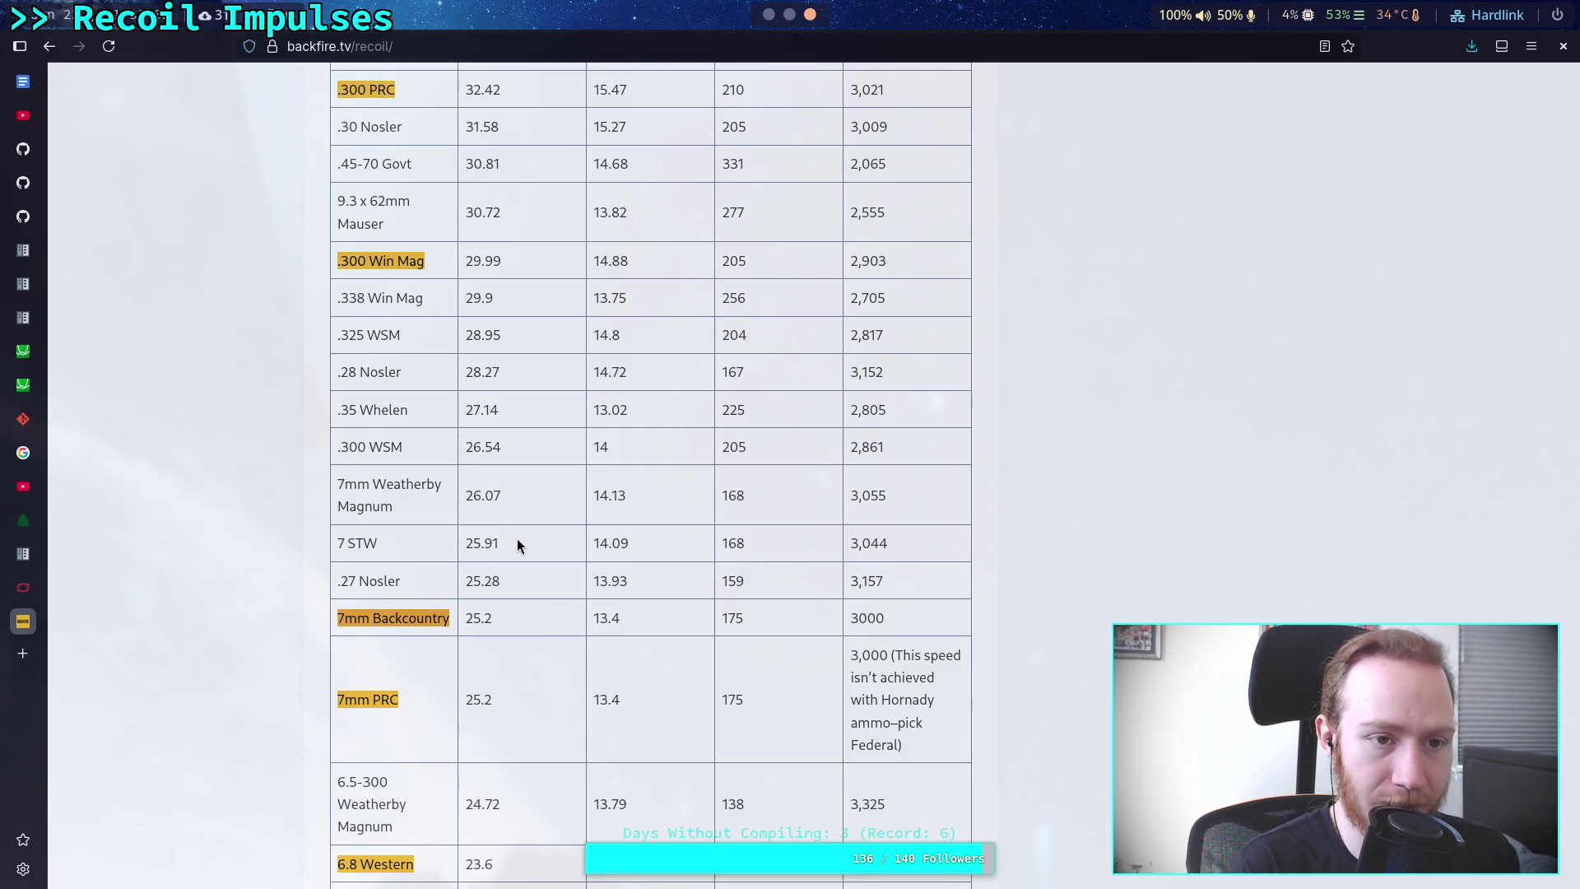
click(23, 82)
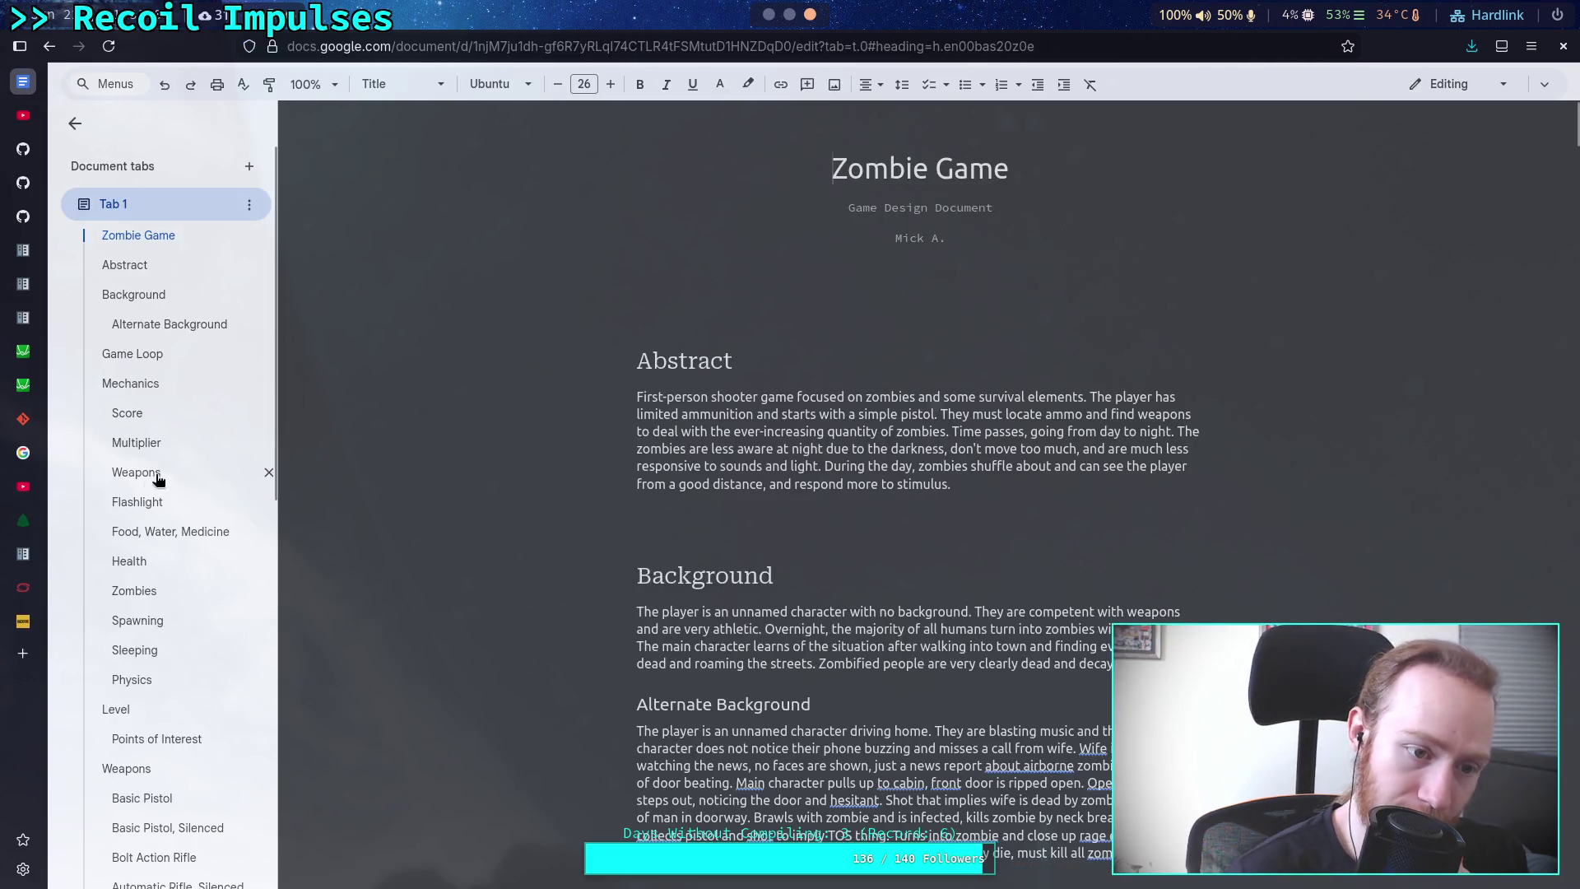
scroll(168, 502, down, 6)
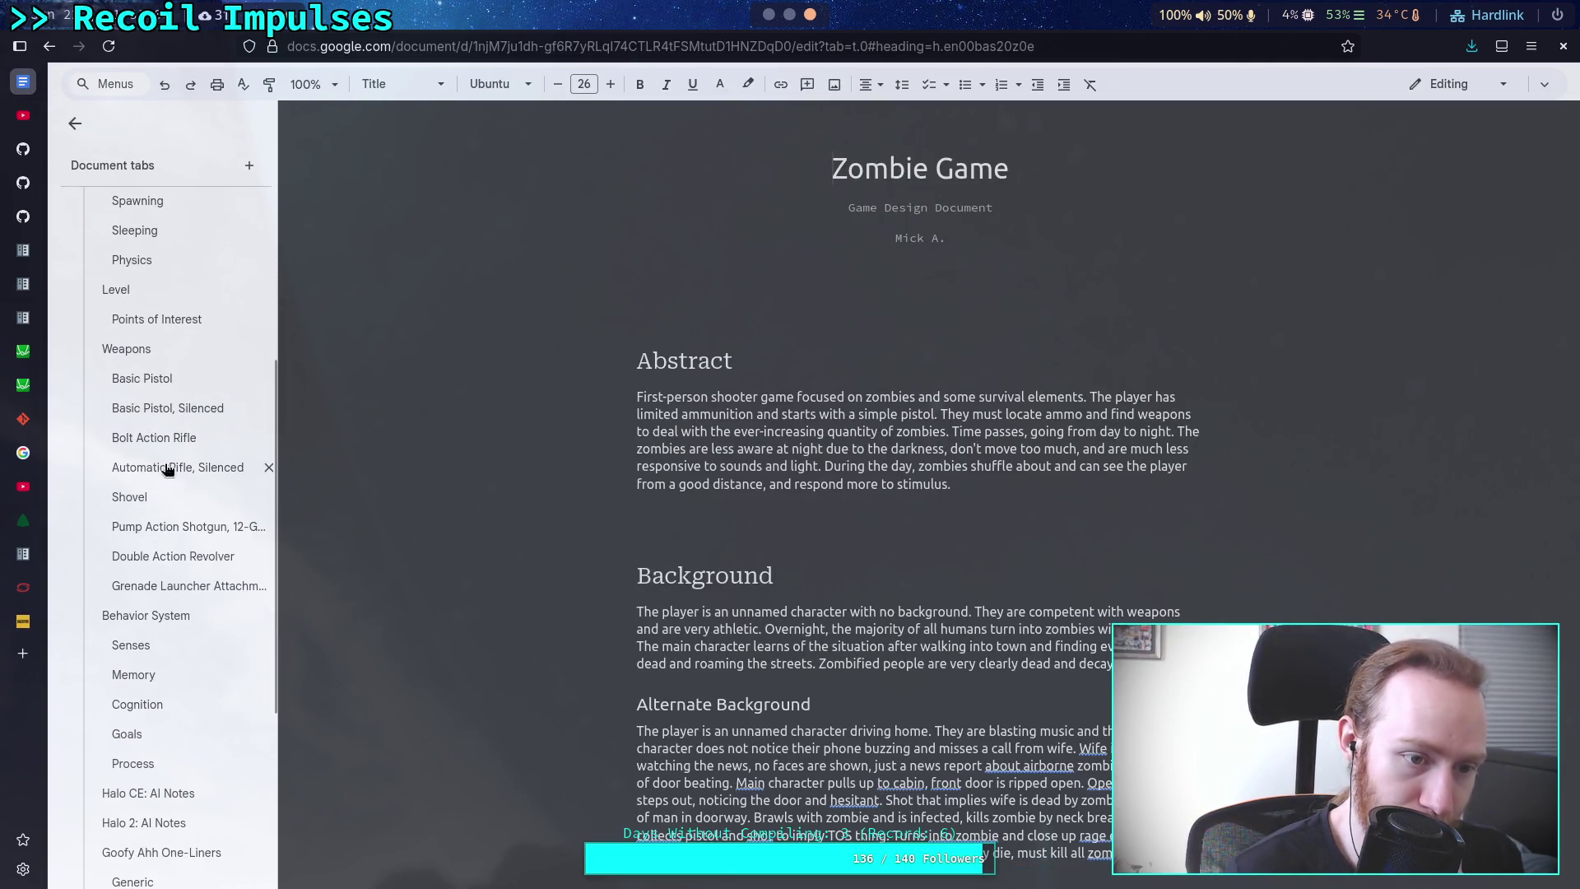
scroll(182, 594, down, 3)
scroll(182, 593, up, 4)
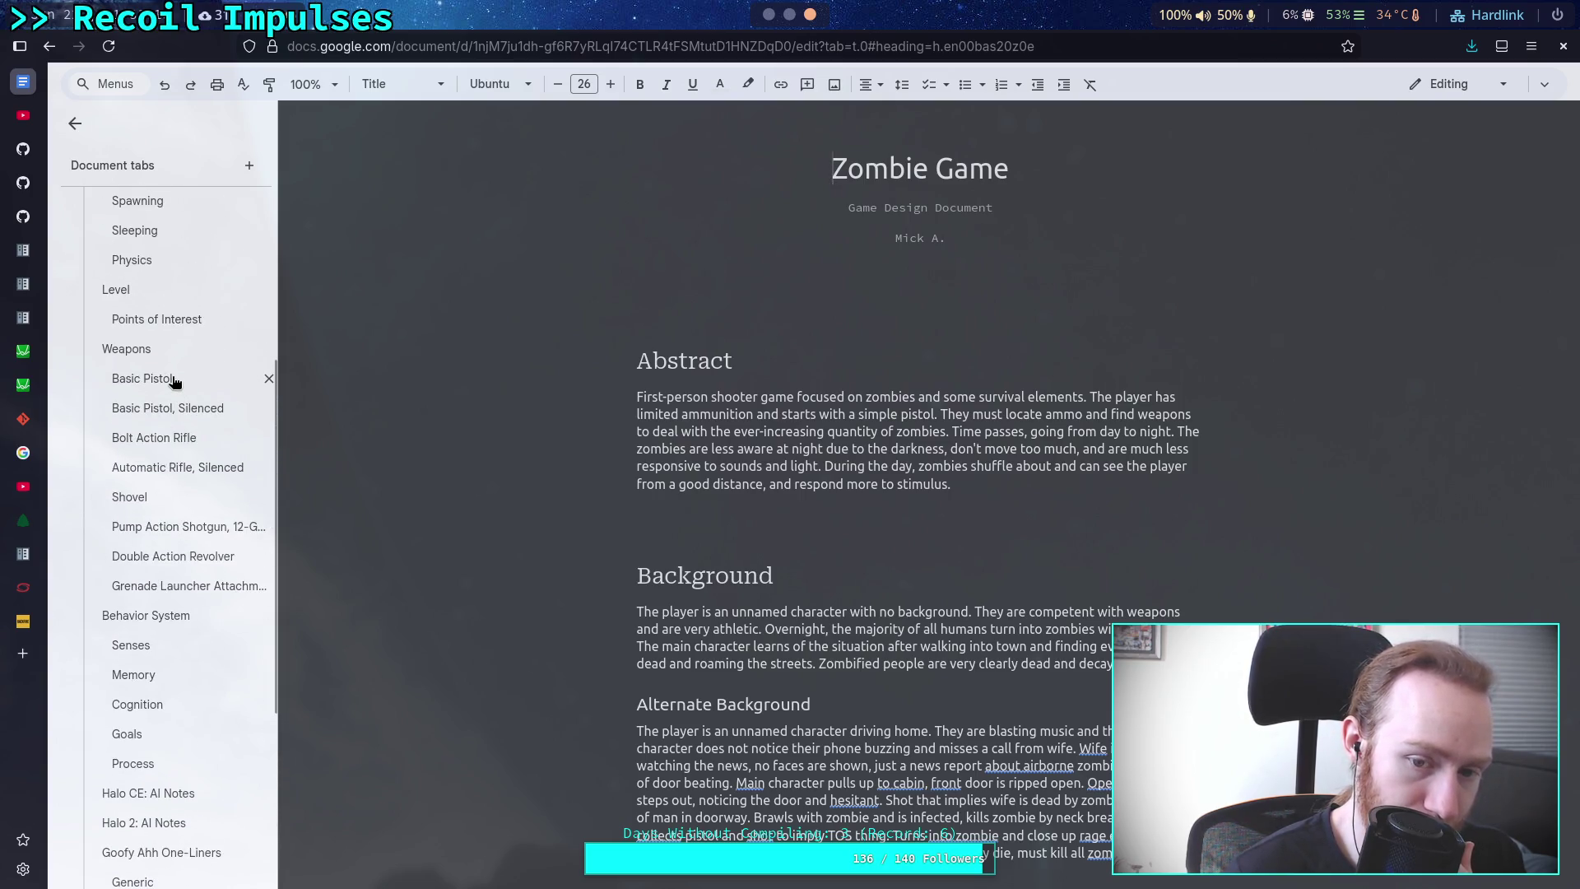
click(174, 381)
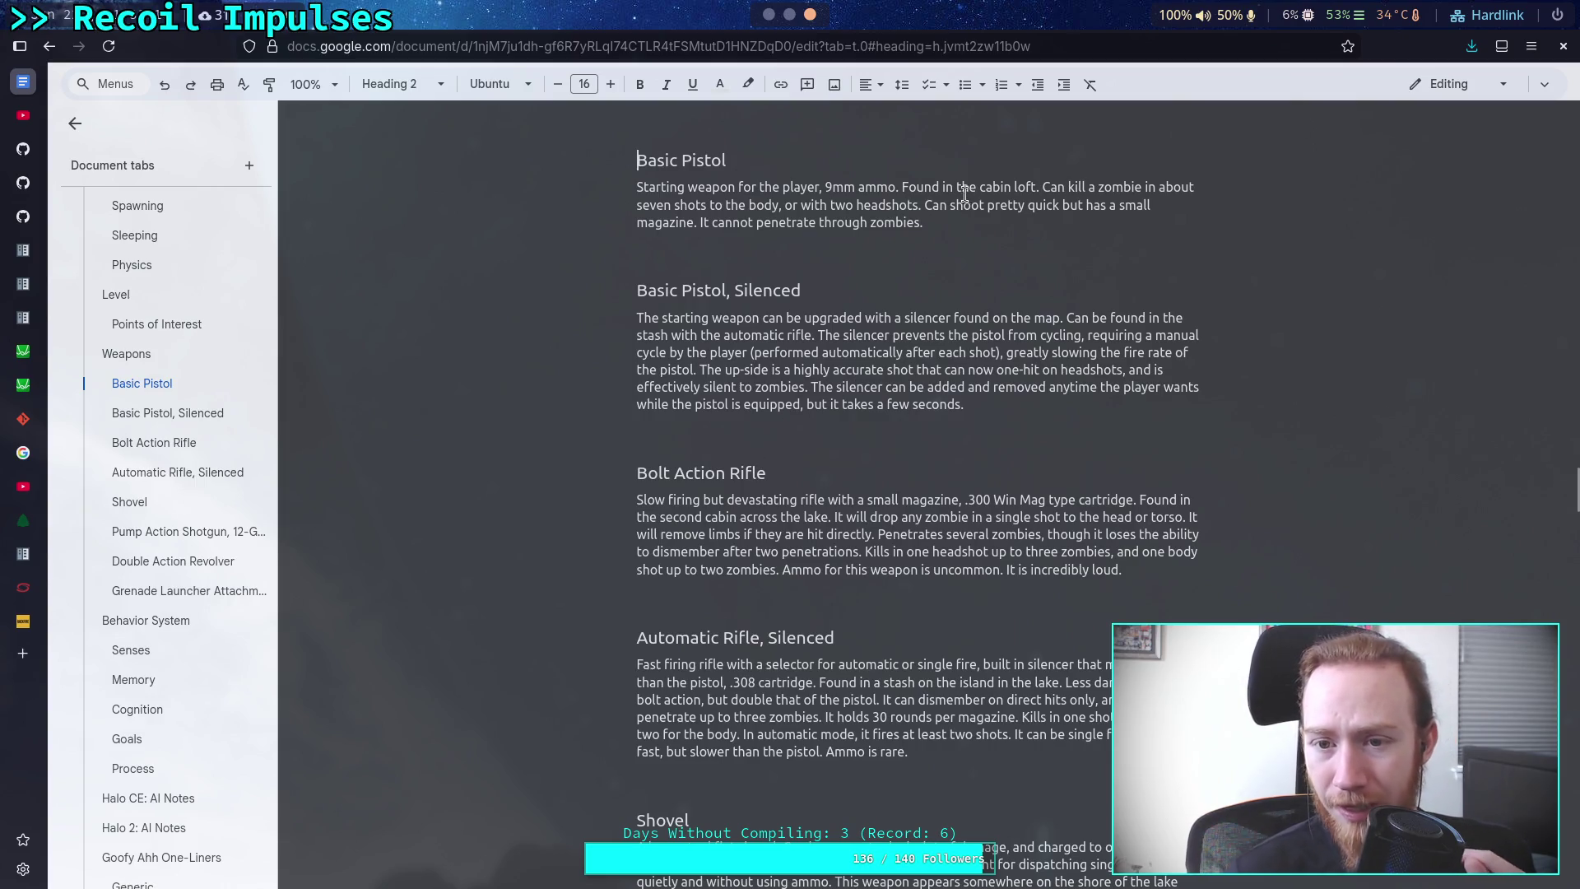
drag(967, 500, 1126, 500)
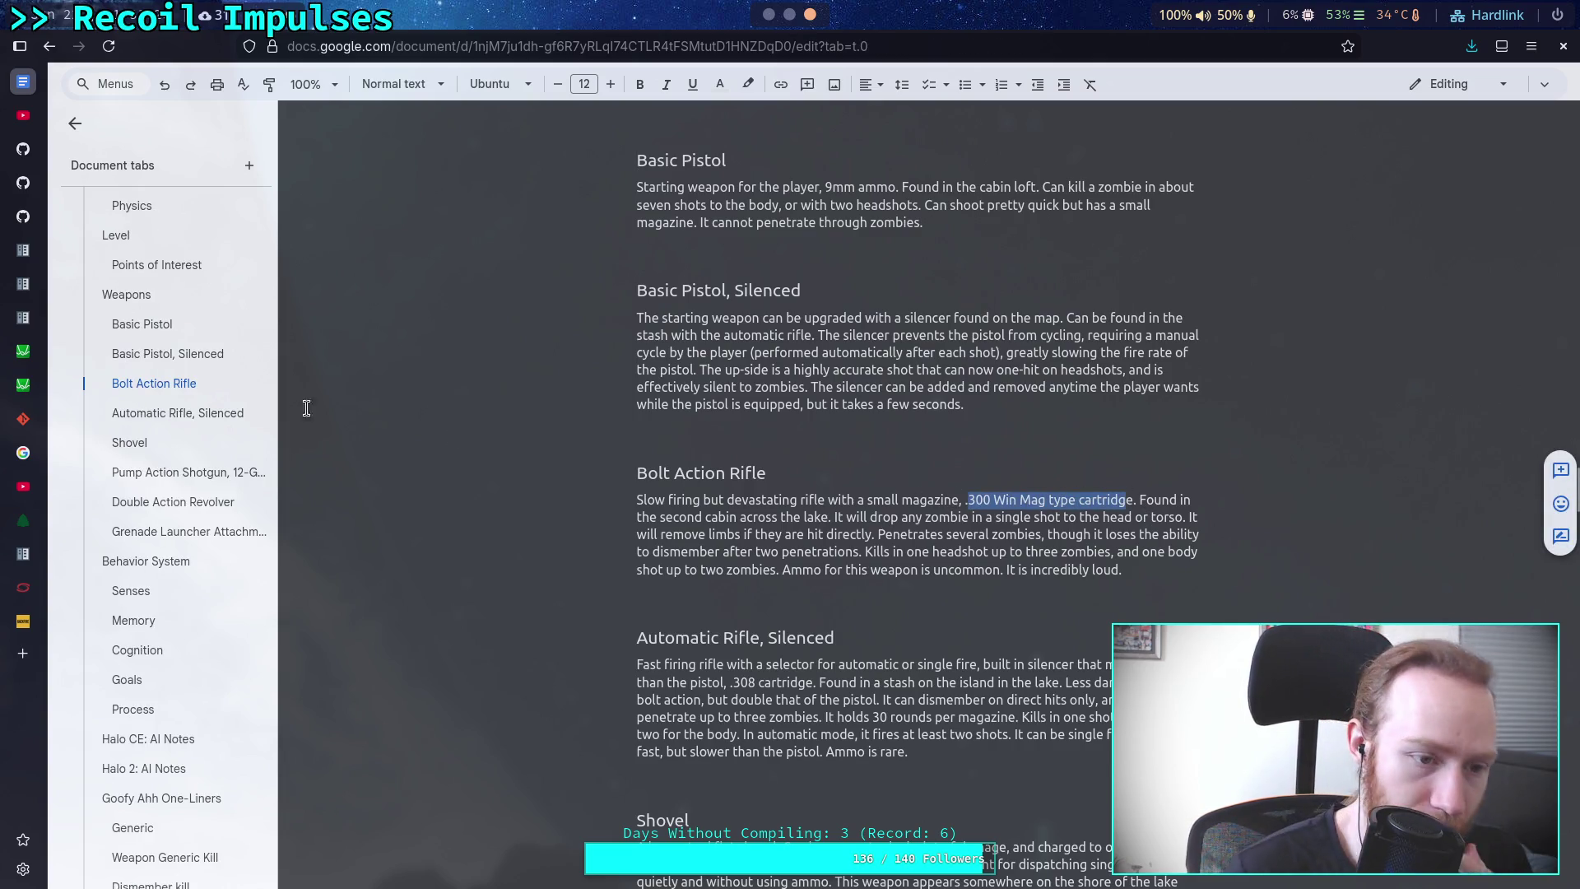
click(23, 626)
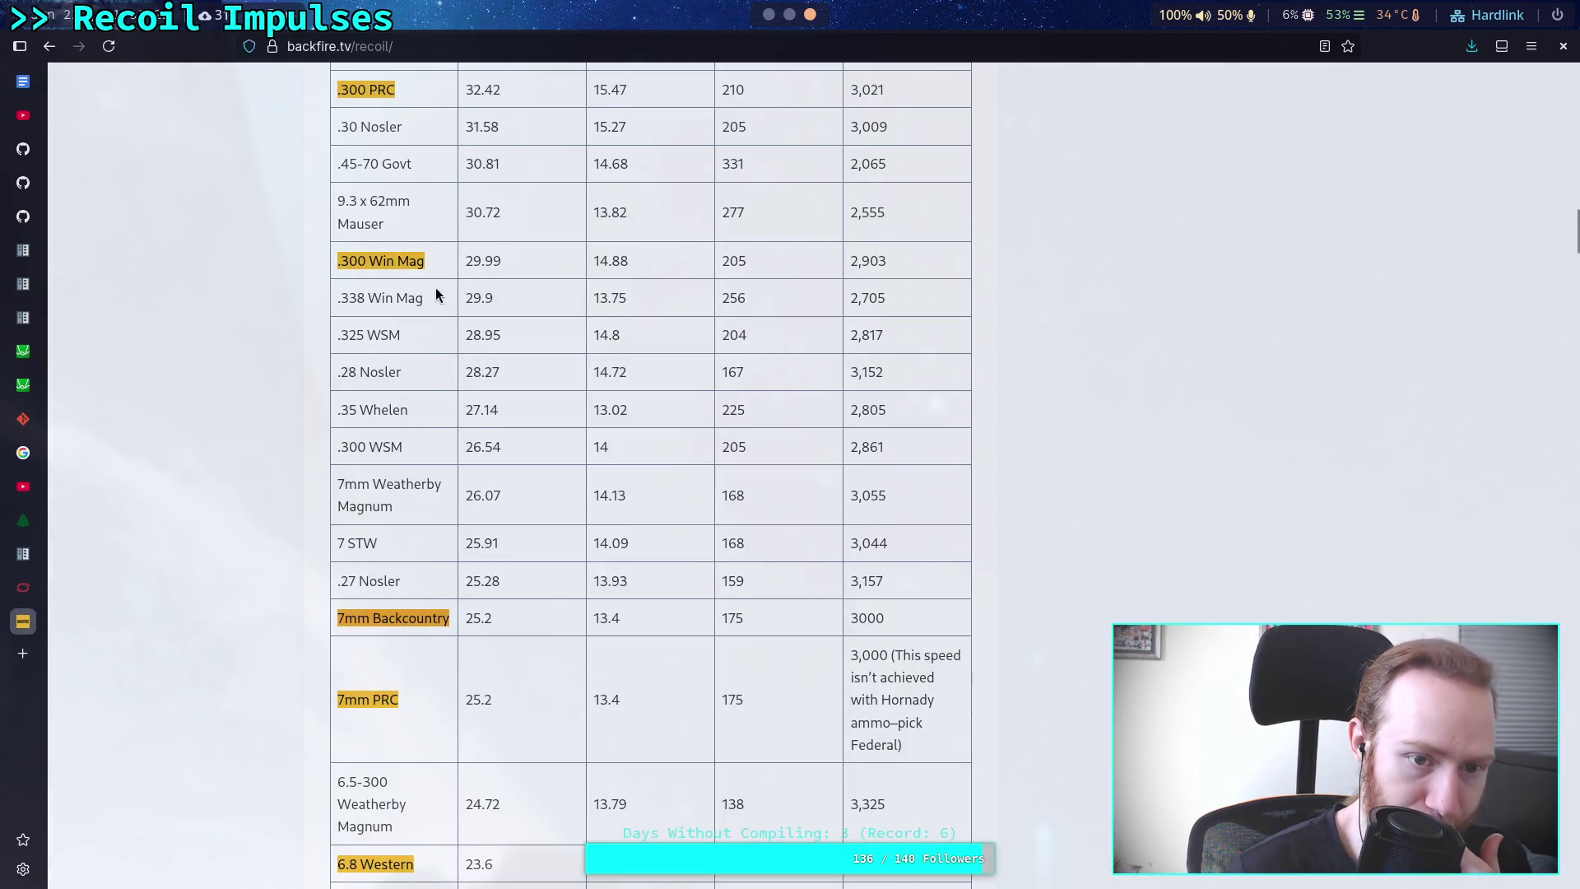
Step: Search 'ft lbs to newton second' in a new tab, learning they can't be directly converted
scroll(437, 294, up, 2)
drag(464, 360, 563, 367)
scroll(563, 367, up, 10)
scroll(583, 455, up, 3)
scroll(582, 455, down, 5)
click(20, 653)
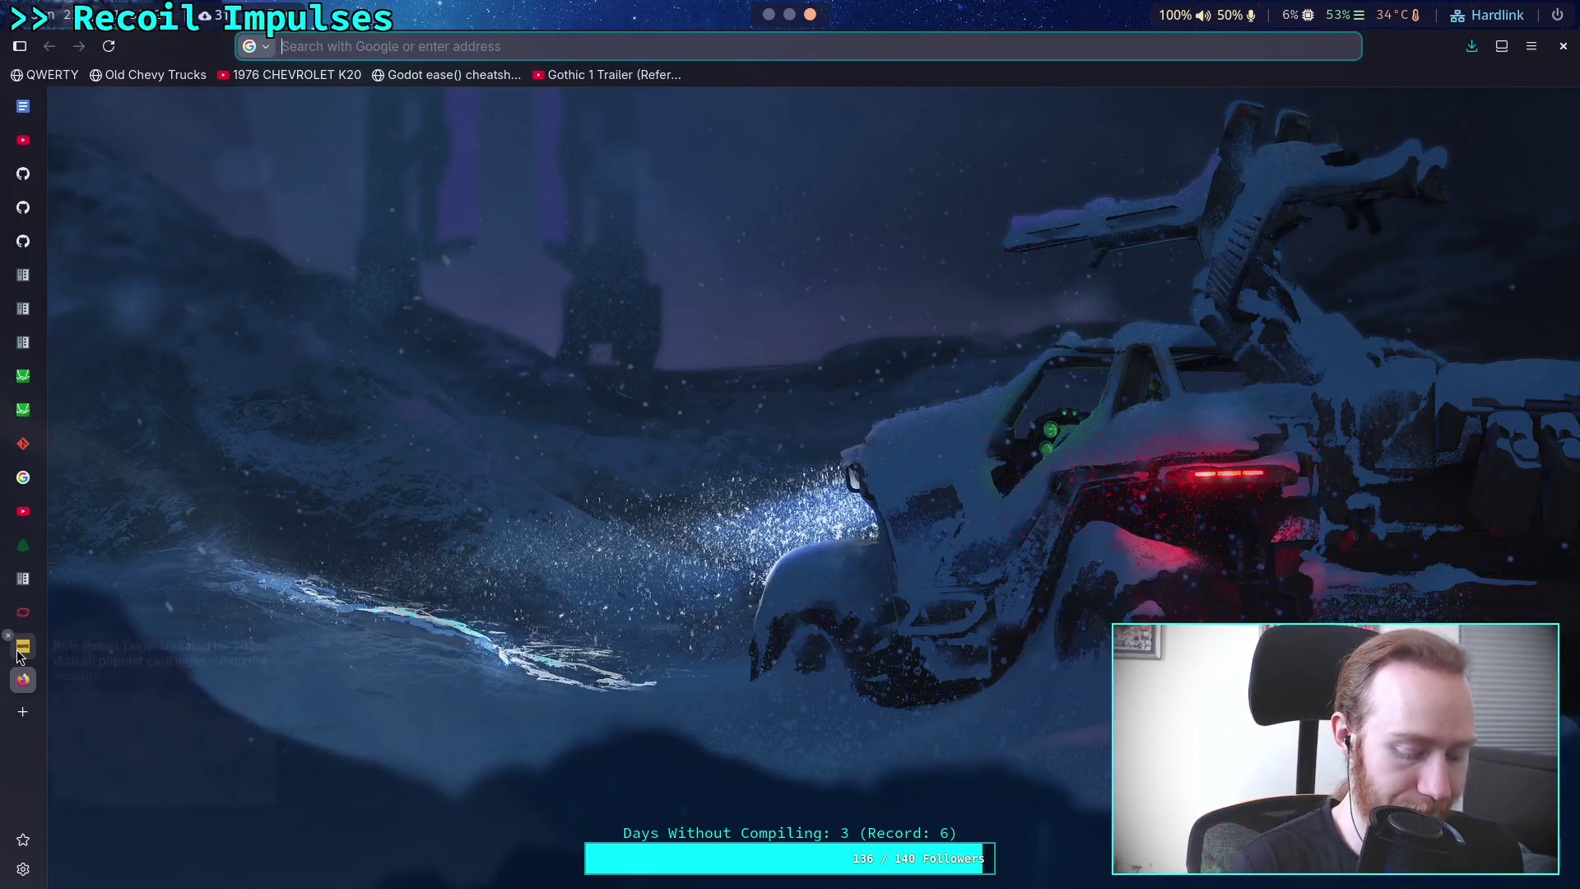
text(ft lbst)
key(BackSpace)
text(to newton)
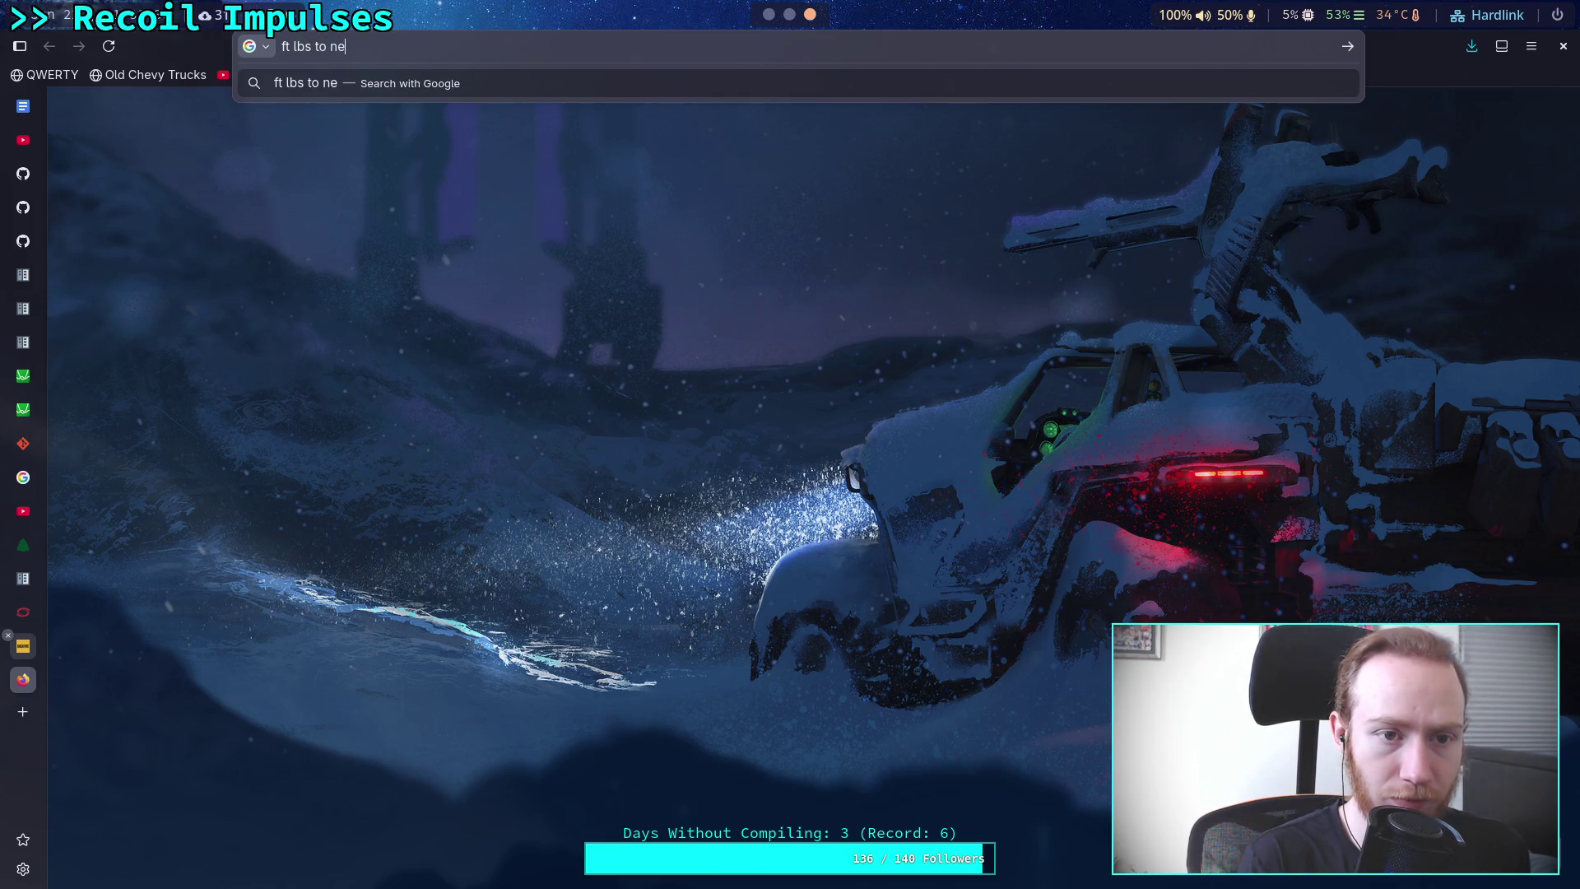
text( second)
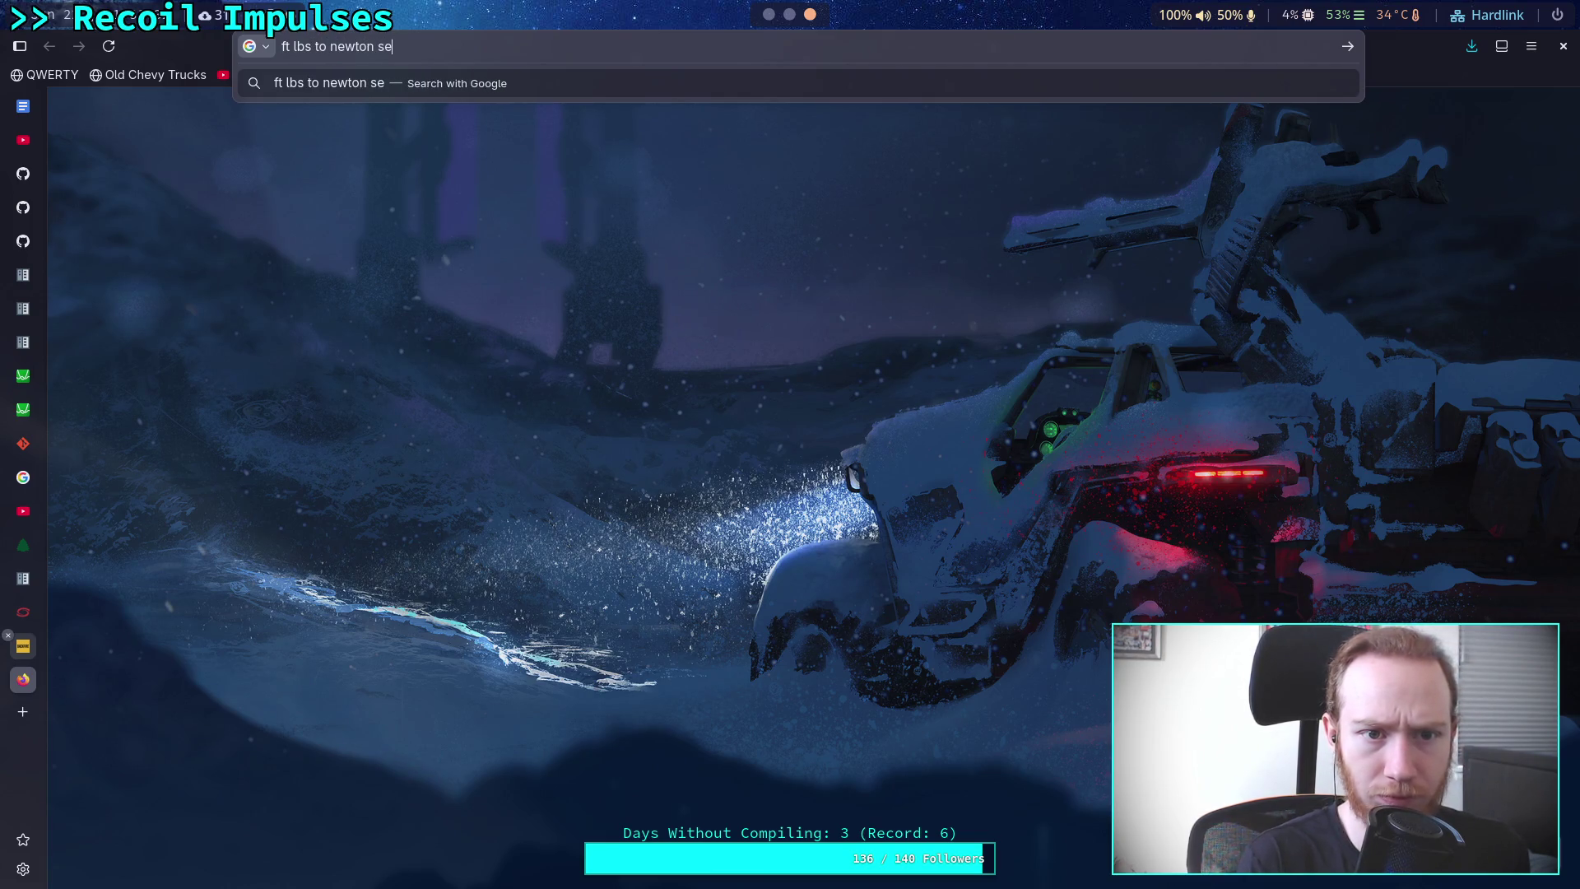
key(Return)
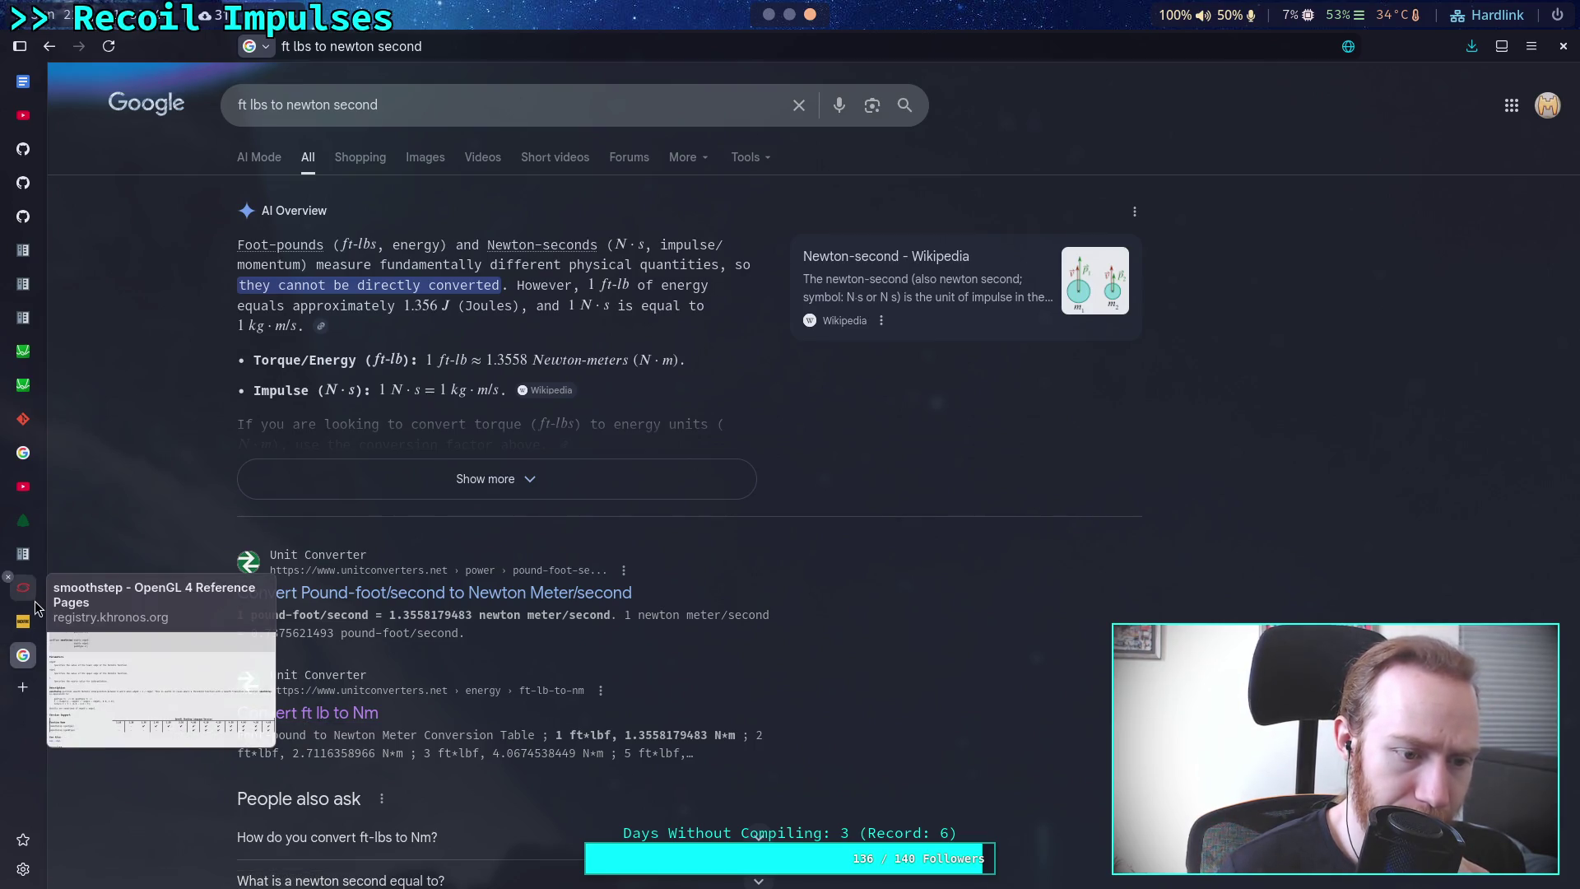
click(49, 46)
click(373, 48)
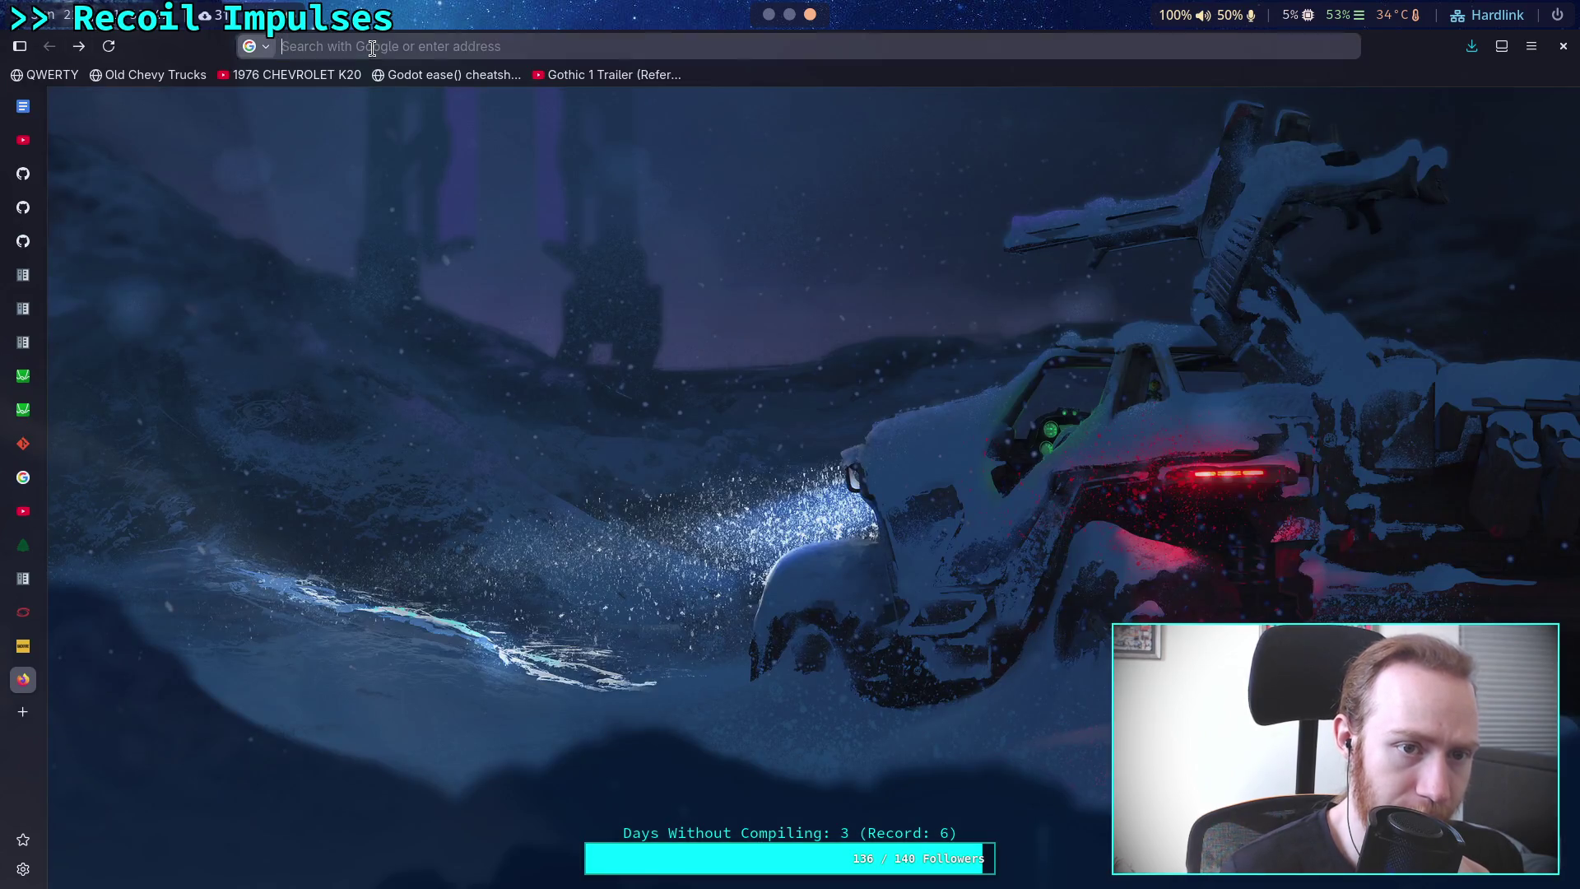
Step: Search 'muzzle rise' and skim the Wikipedia Muzzle rise article
text(muz)
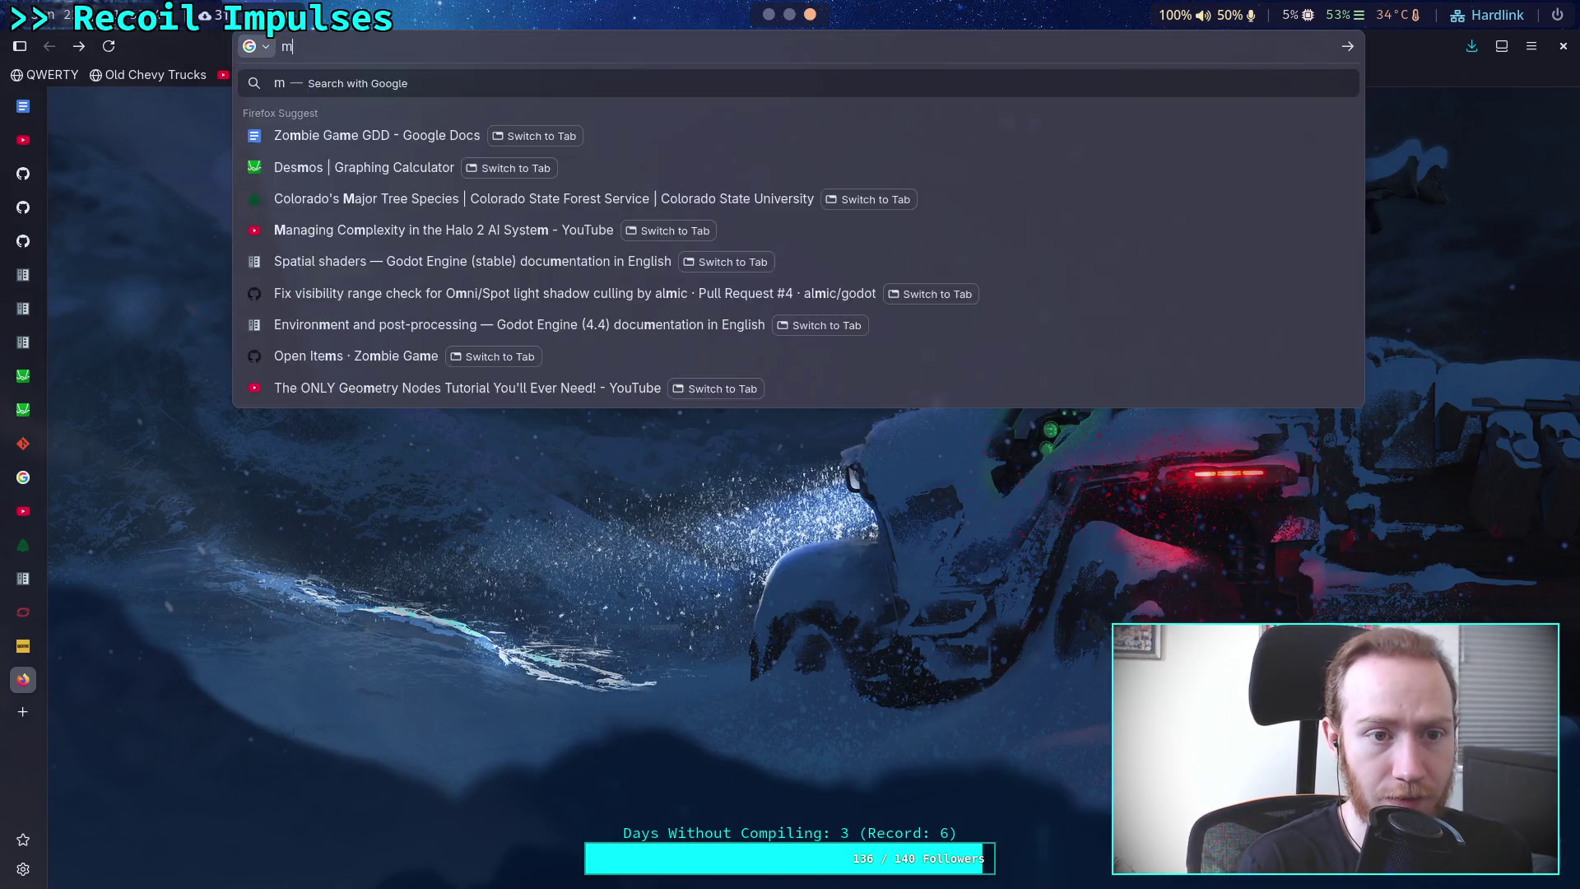
text(zle rise)
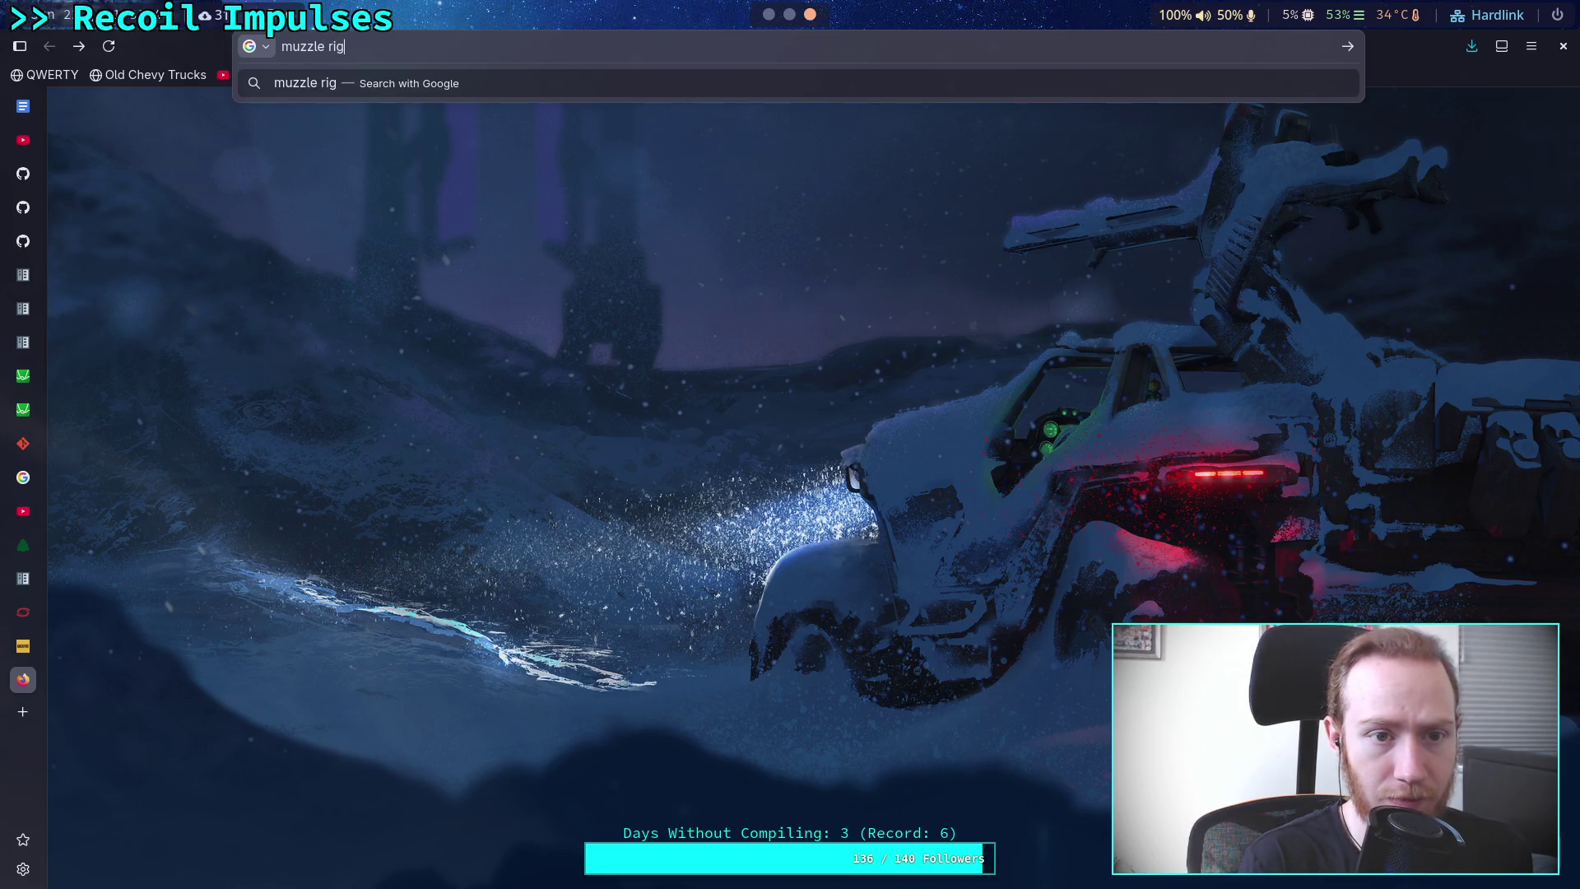
key(Return)
click(277, 304)
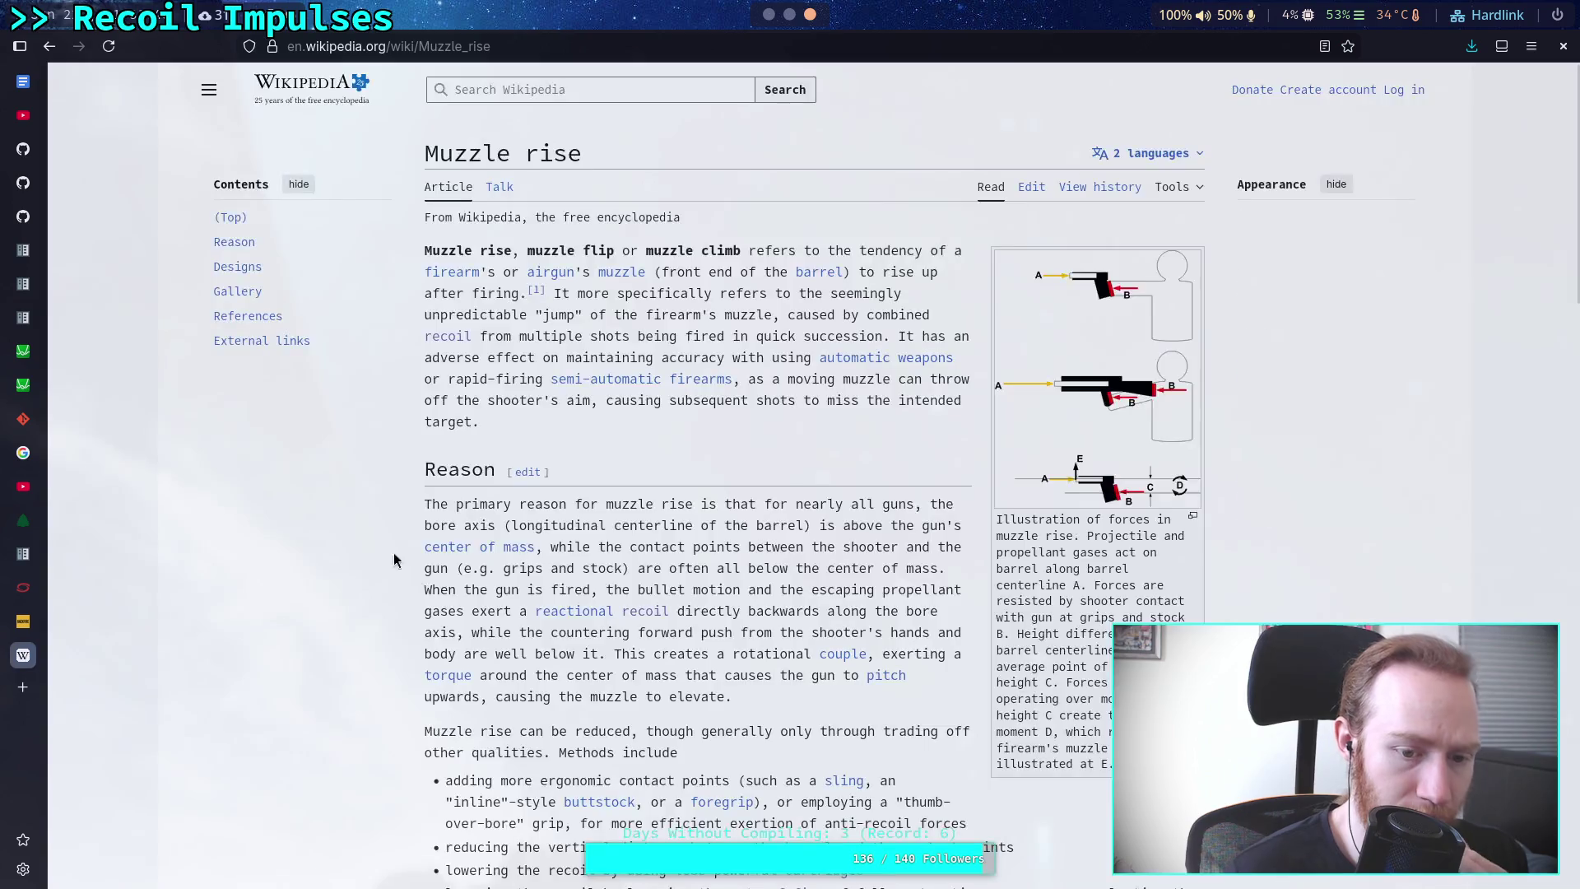
scroll(498, 527, down, 5)
scroll(498, 527, up, 15)
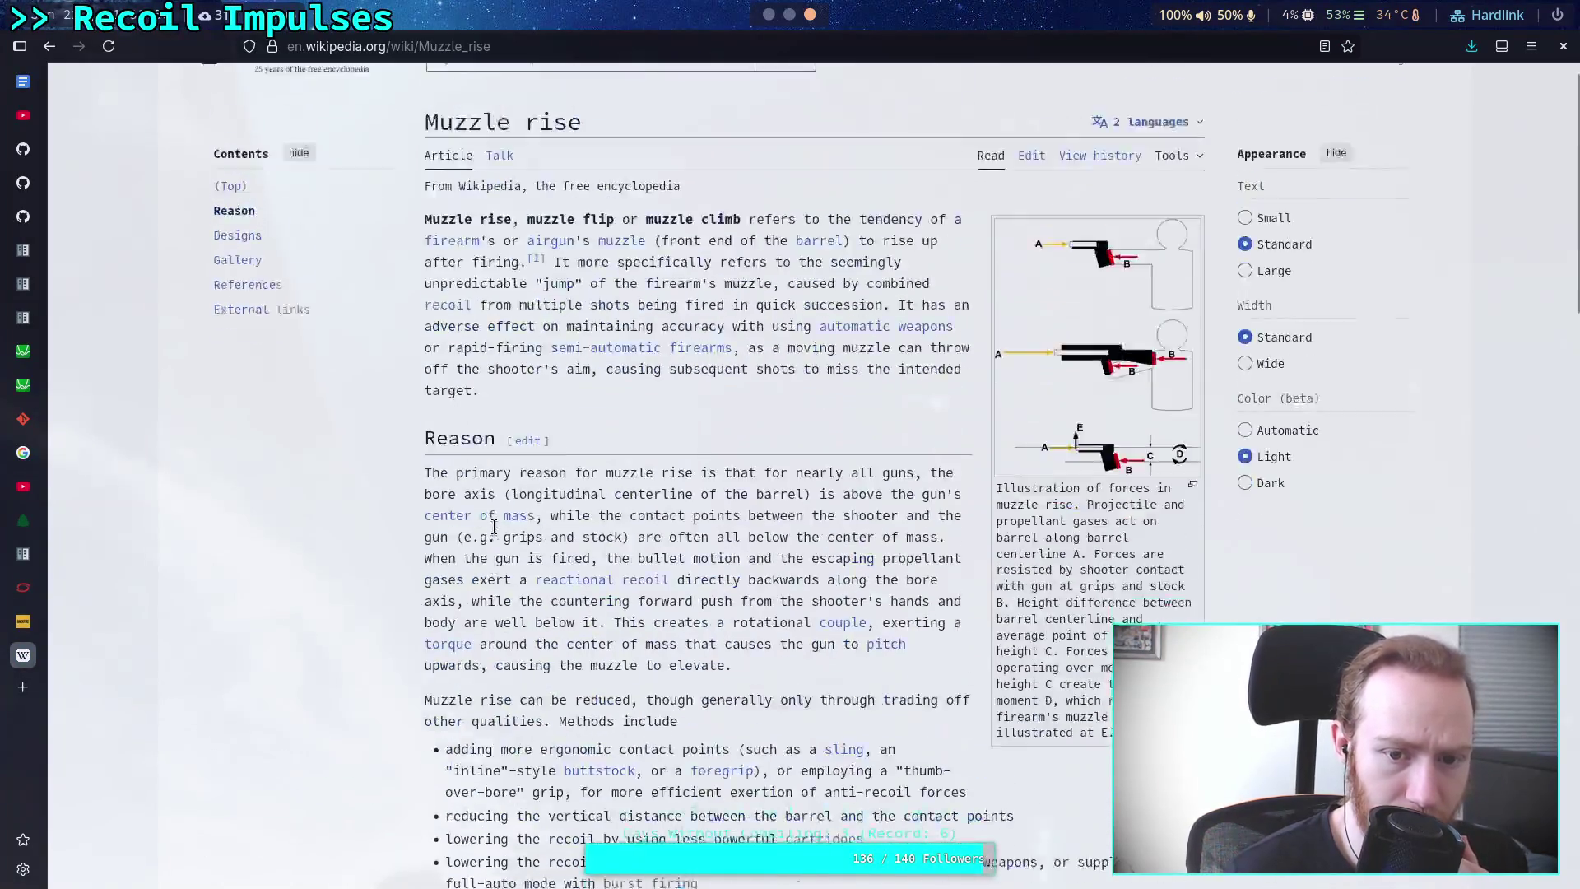
scroll(531, 531, down, 3)
scroll(531, 531, down, 3)
scroll(710, 246, up, 5)
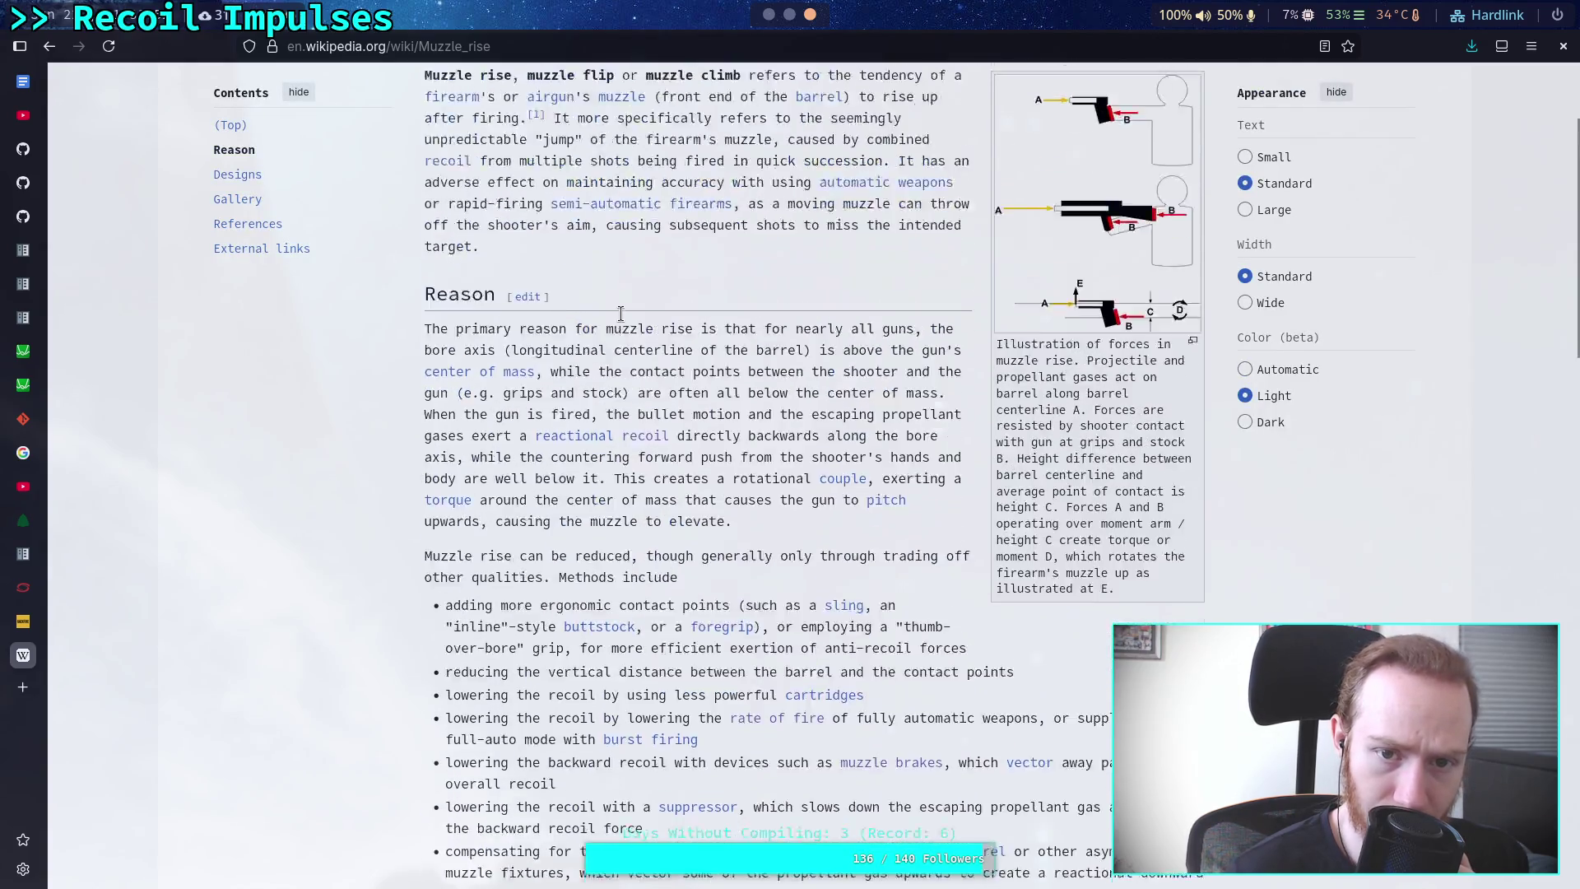
scroll(709, 245, down, 3)
scroll(700, 234, up, 5)
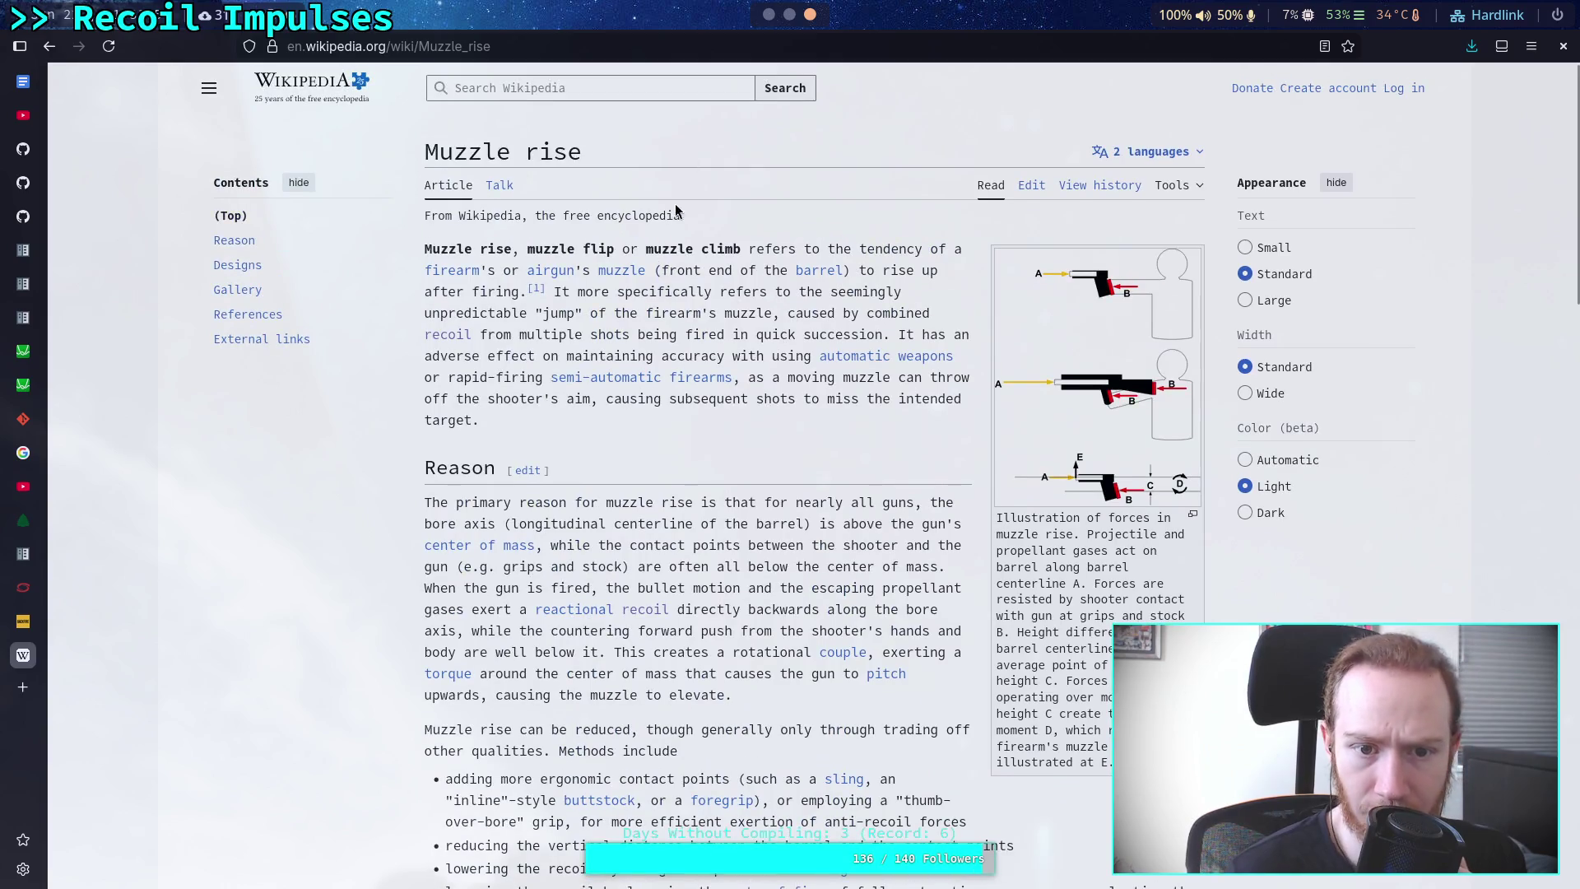
Step: In the Recoil article, mark the .460 S&W Magnum impulse and scroll up to the momentum equations
click(458, 336)
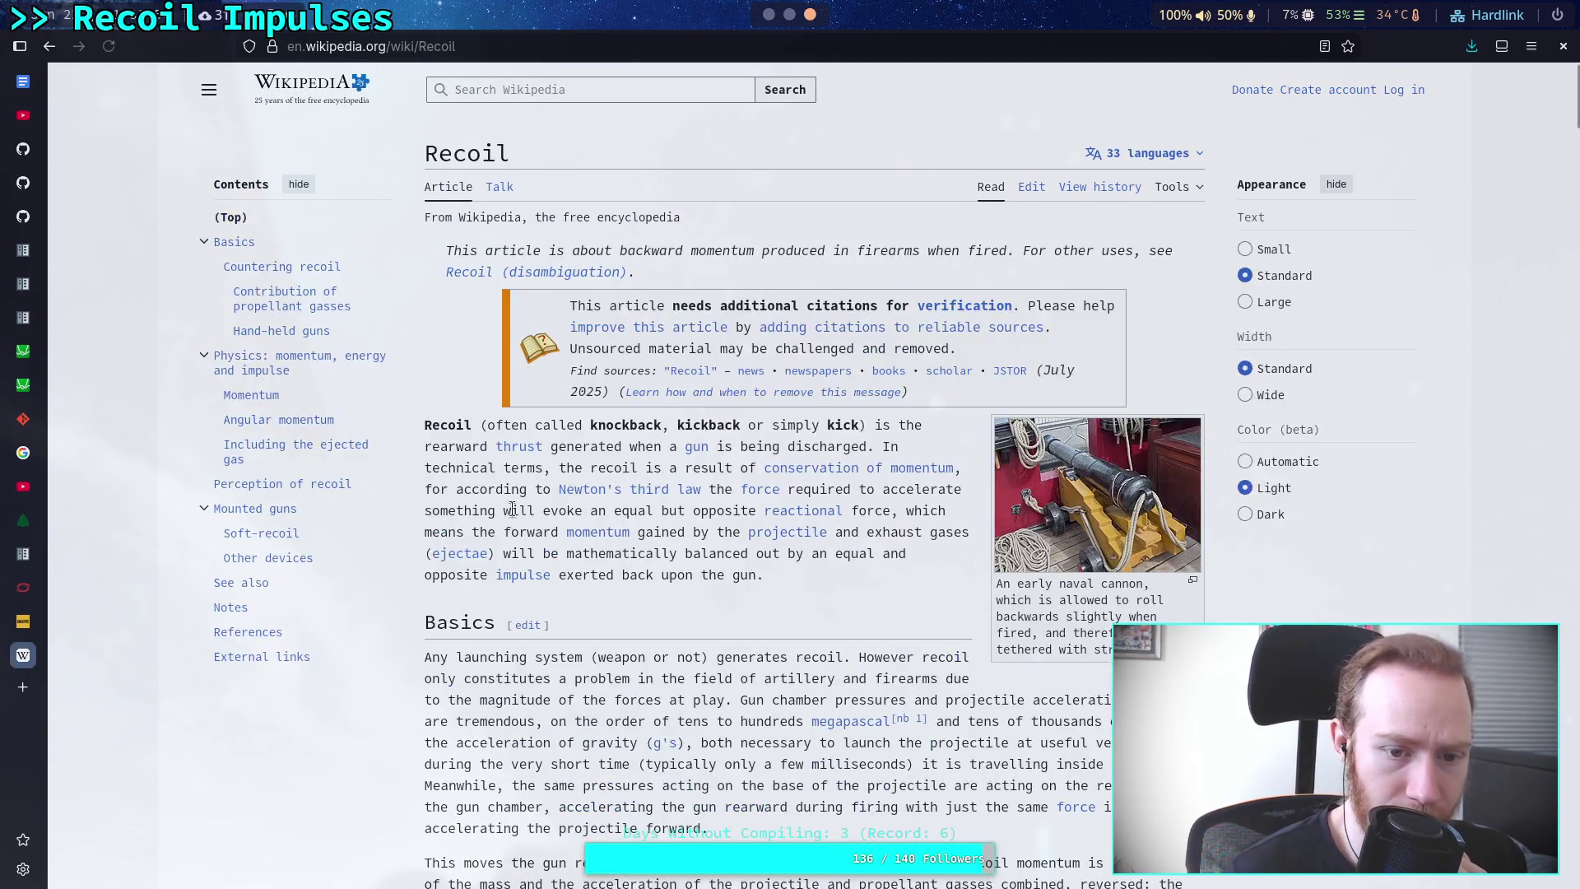
scroll(518, 537, down, 20)
scroll(518, 537, down, 15)
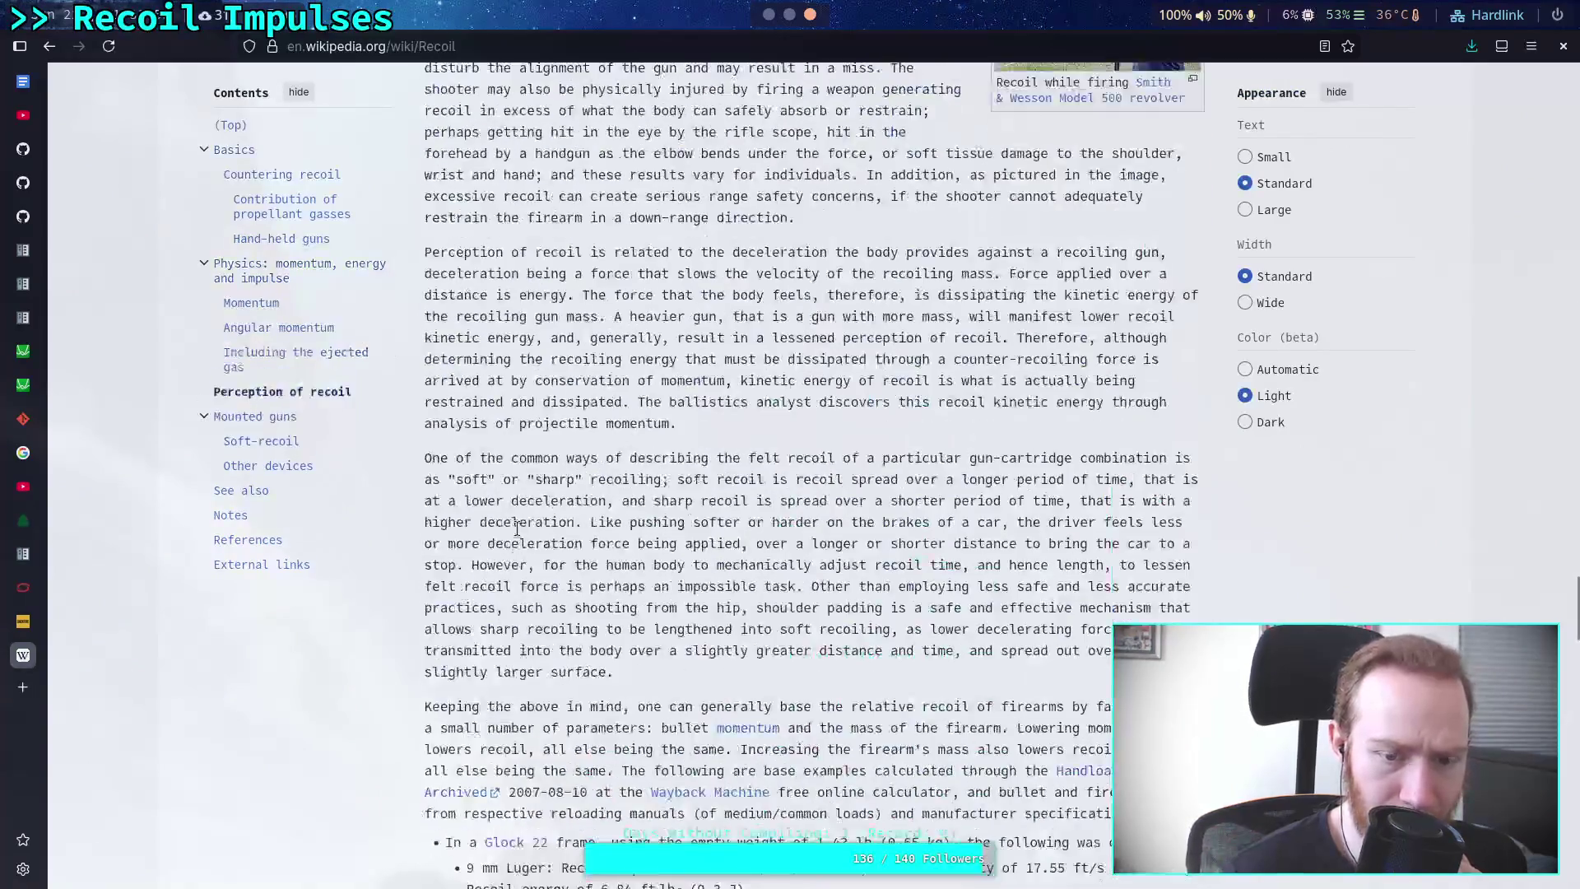
scroll(517, 527, up, 10)
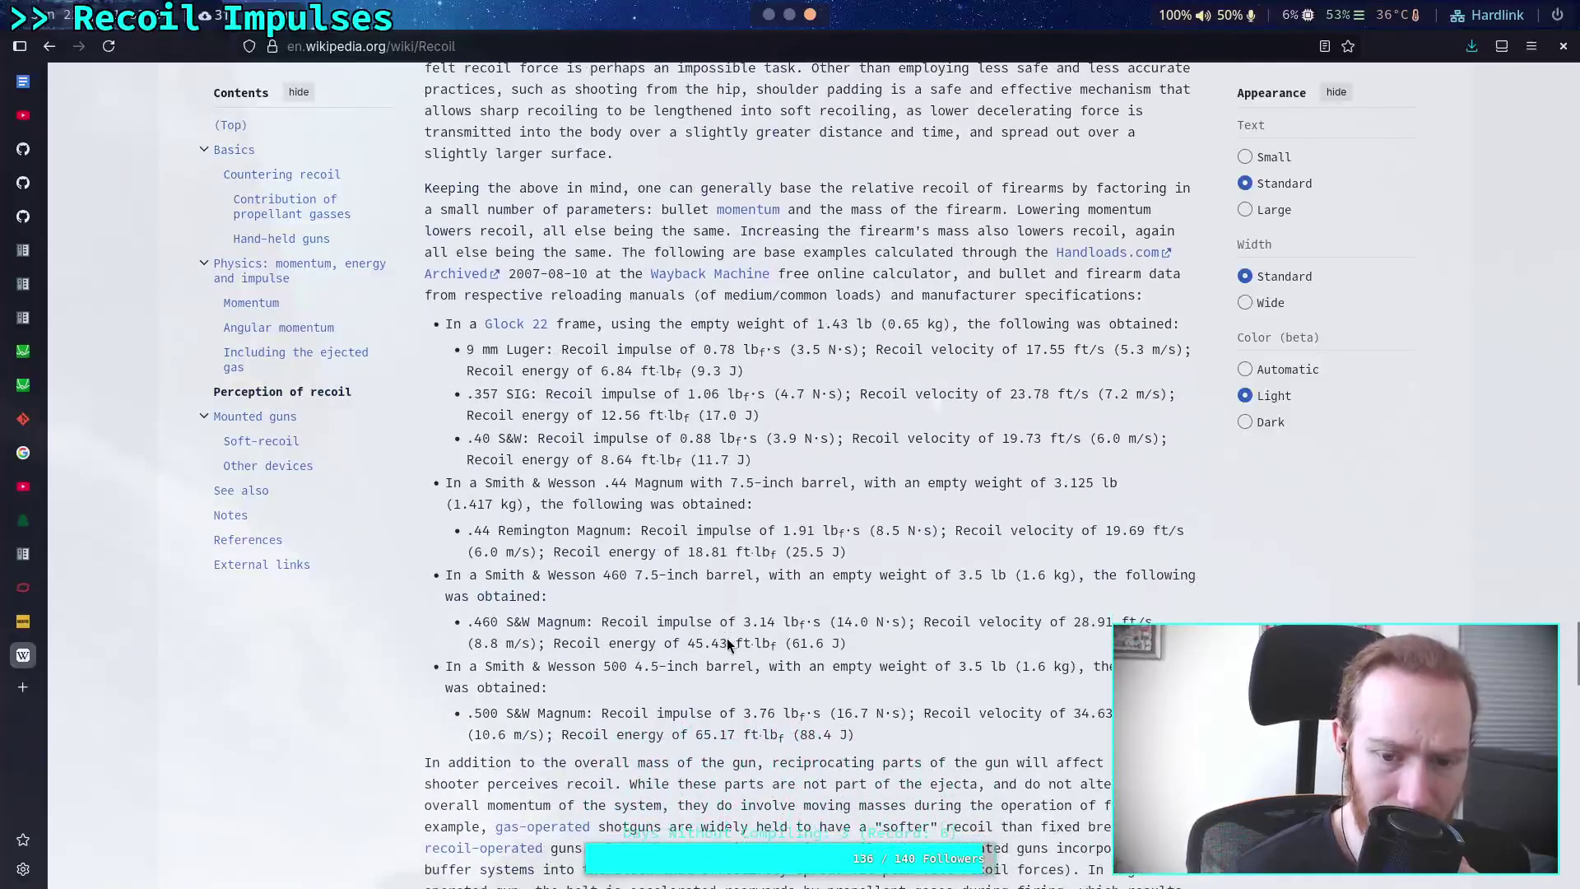
drag(744, 622, 903, 621)
scroll(932, 672, up, 15)
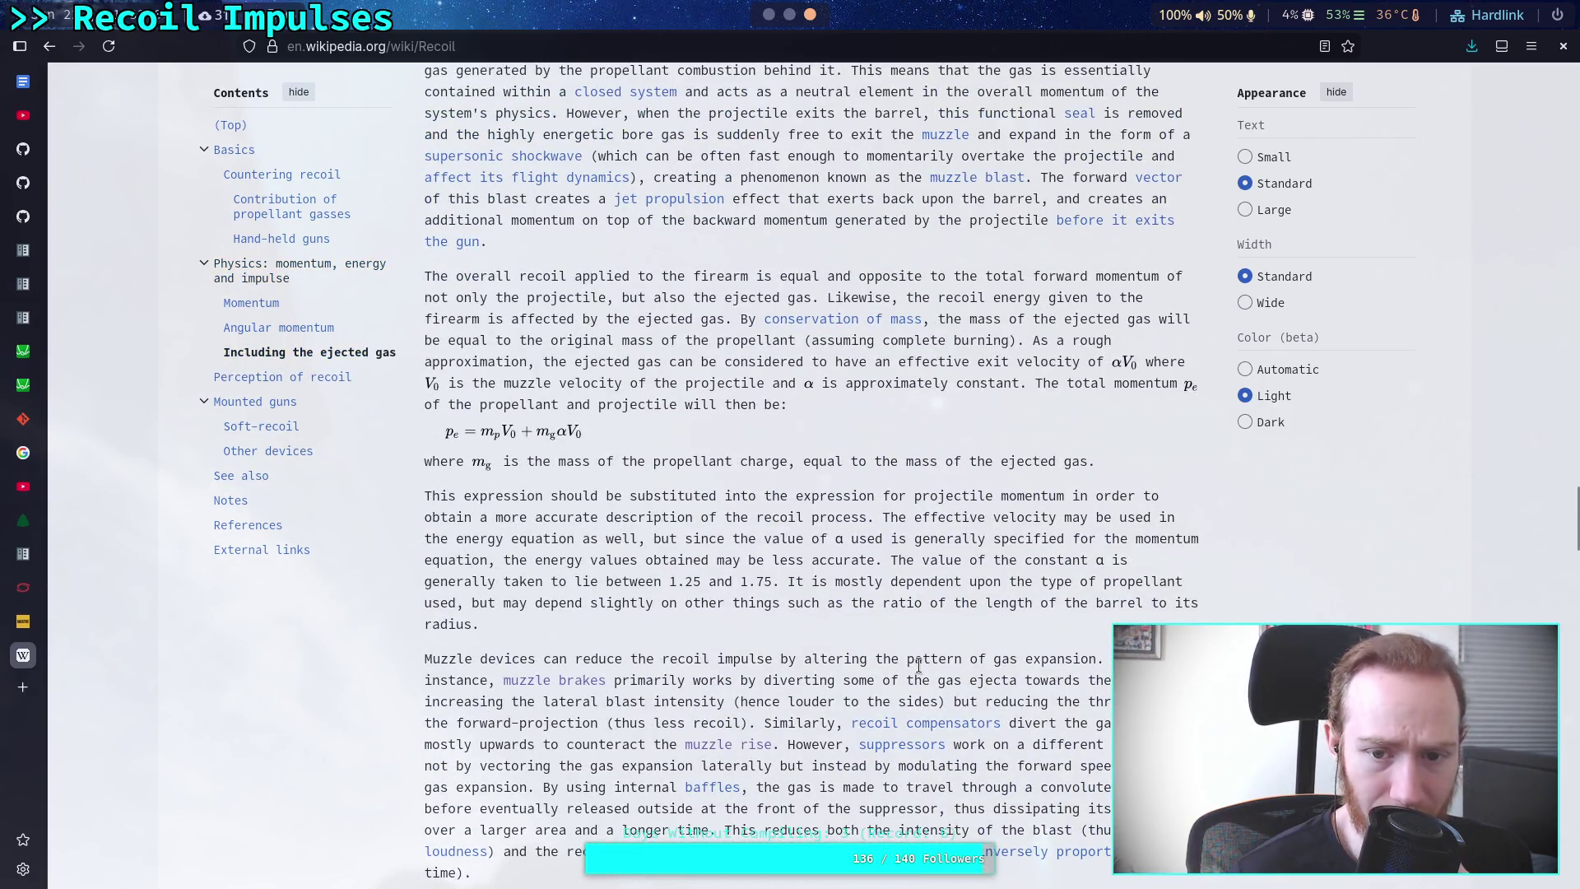
scroll(919, 666, up, 5)
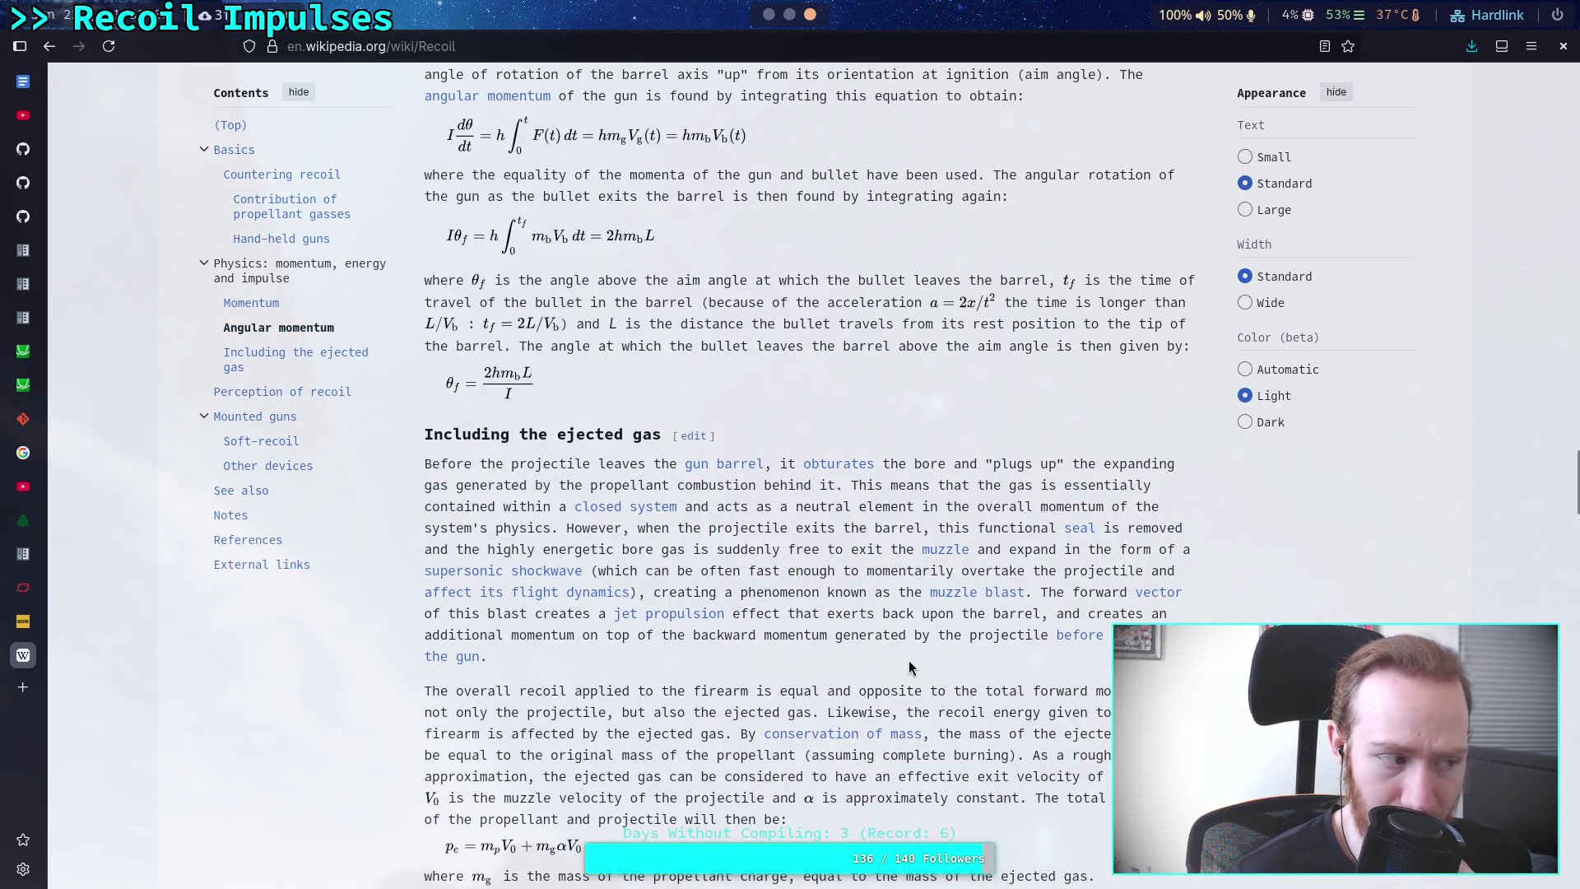
scroll(910, 666, up, 4)
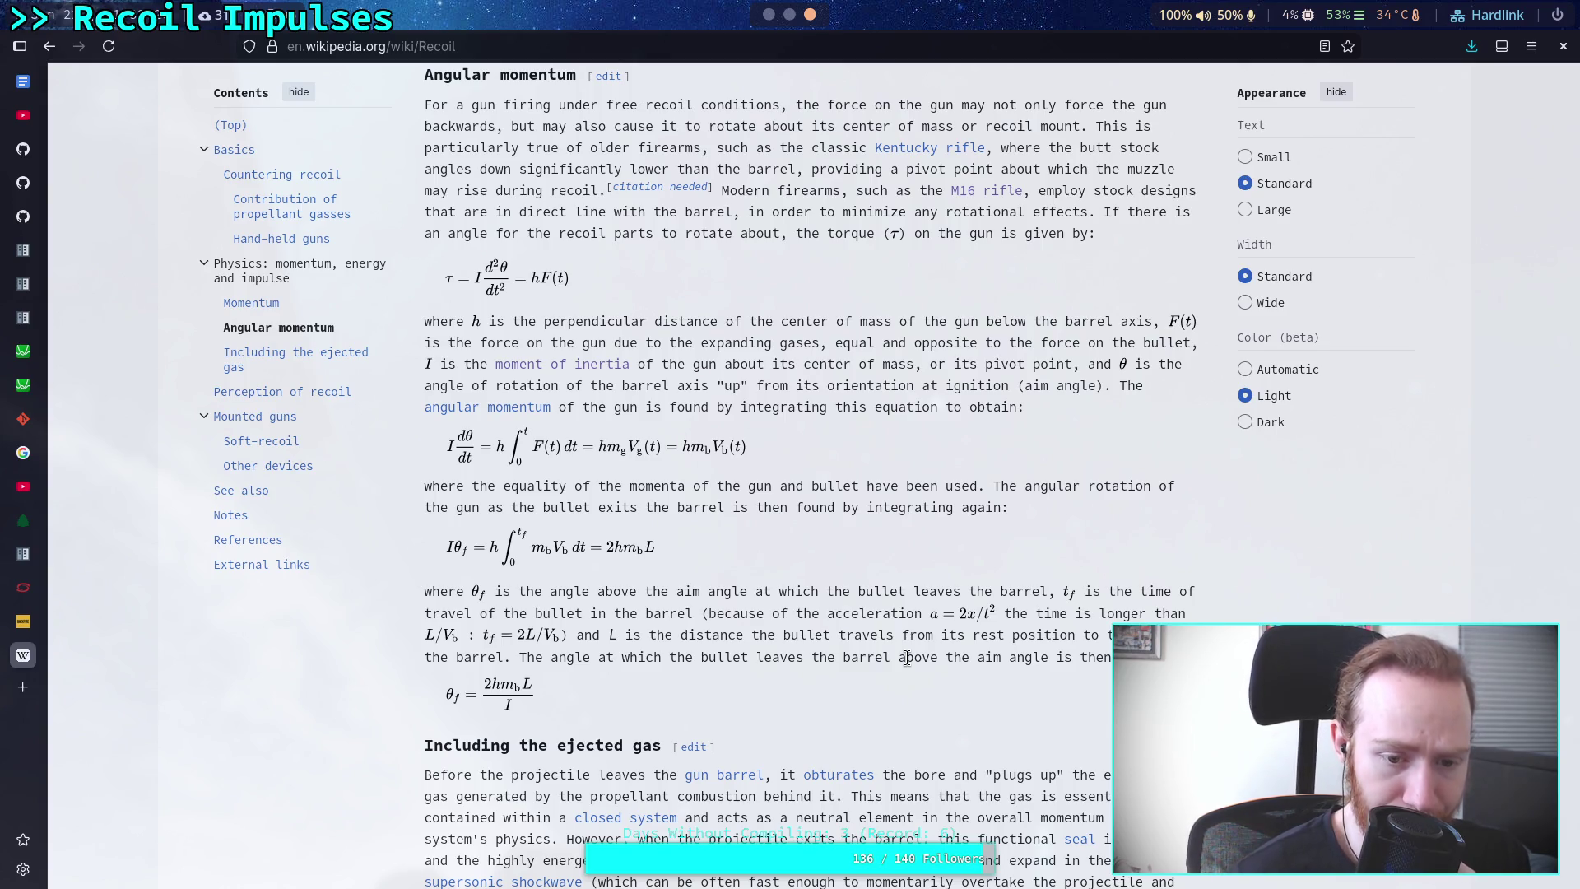
scroll(905, 658, up, 10)
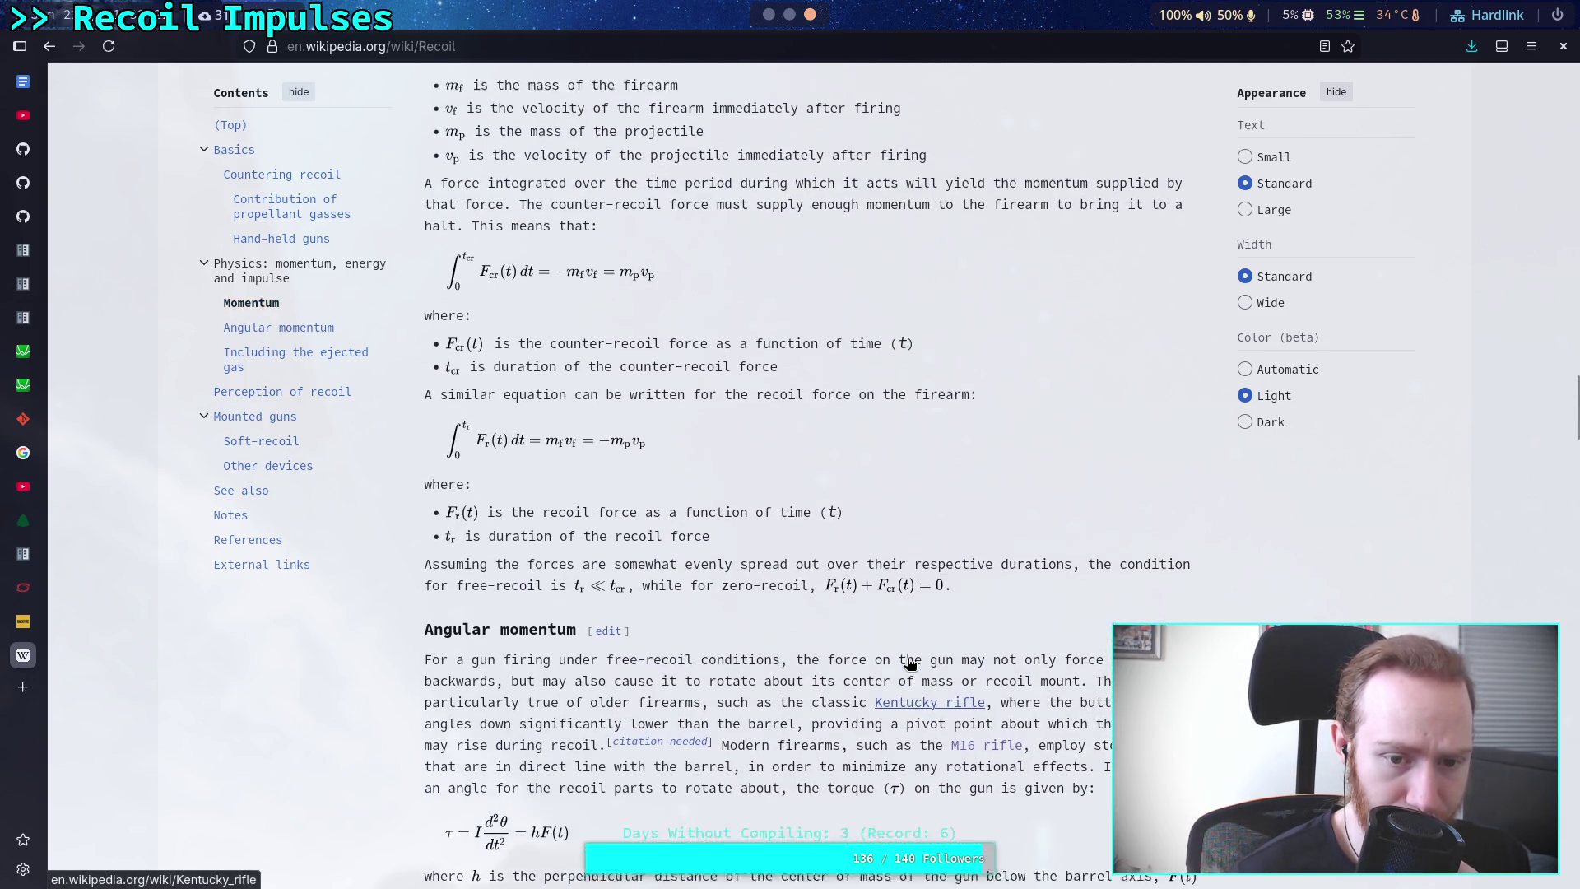
scroll(466, 581, up, 1)
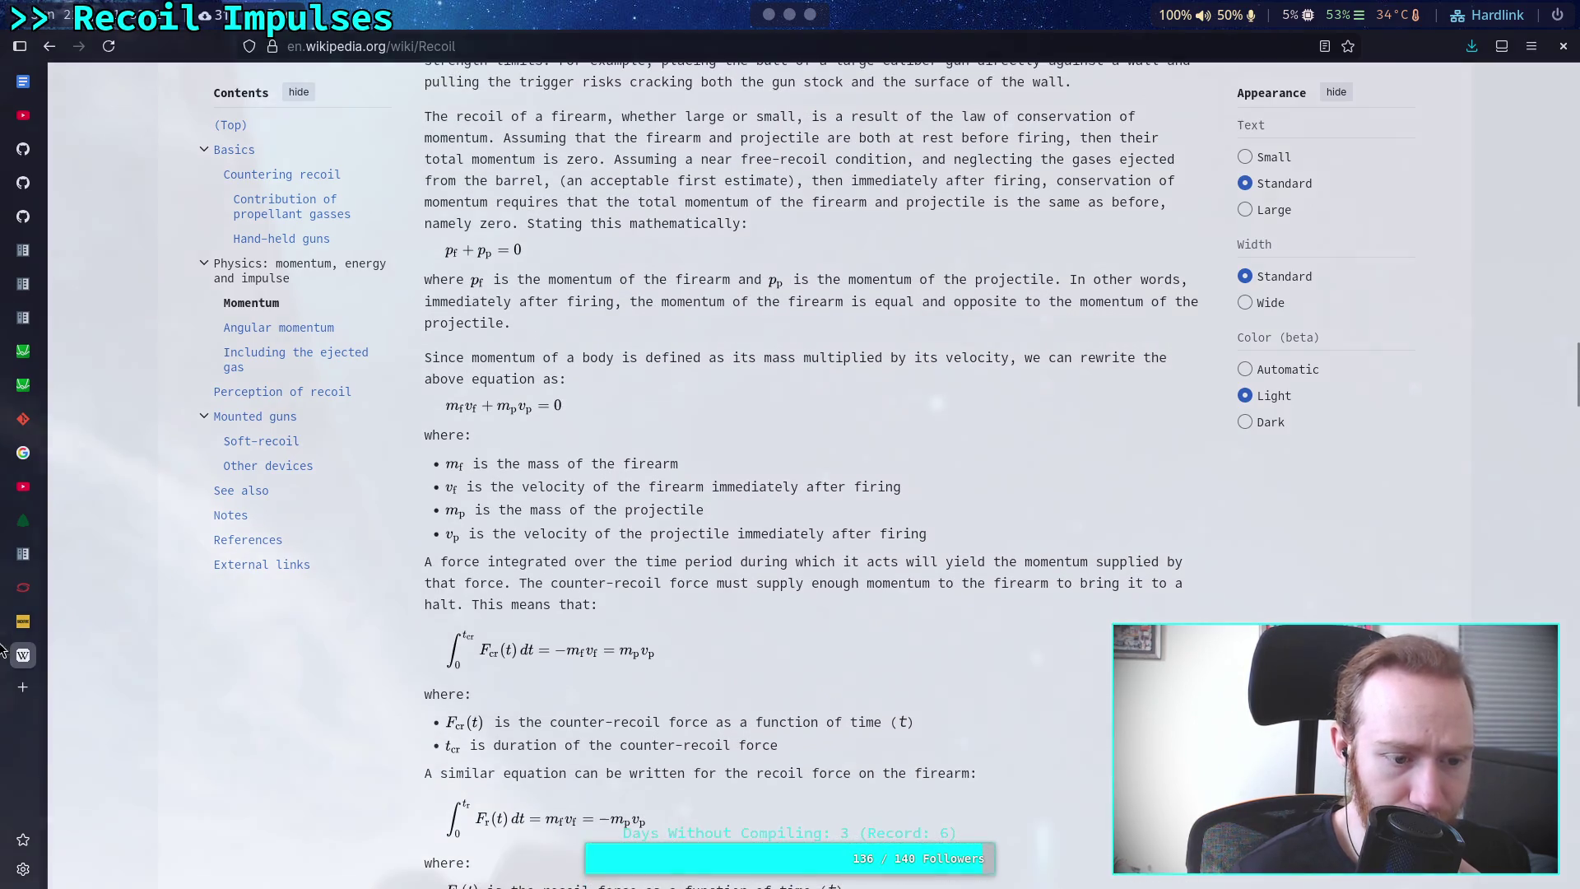
mouse_move(26, 636)
key(ctrl+t)
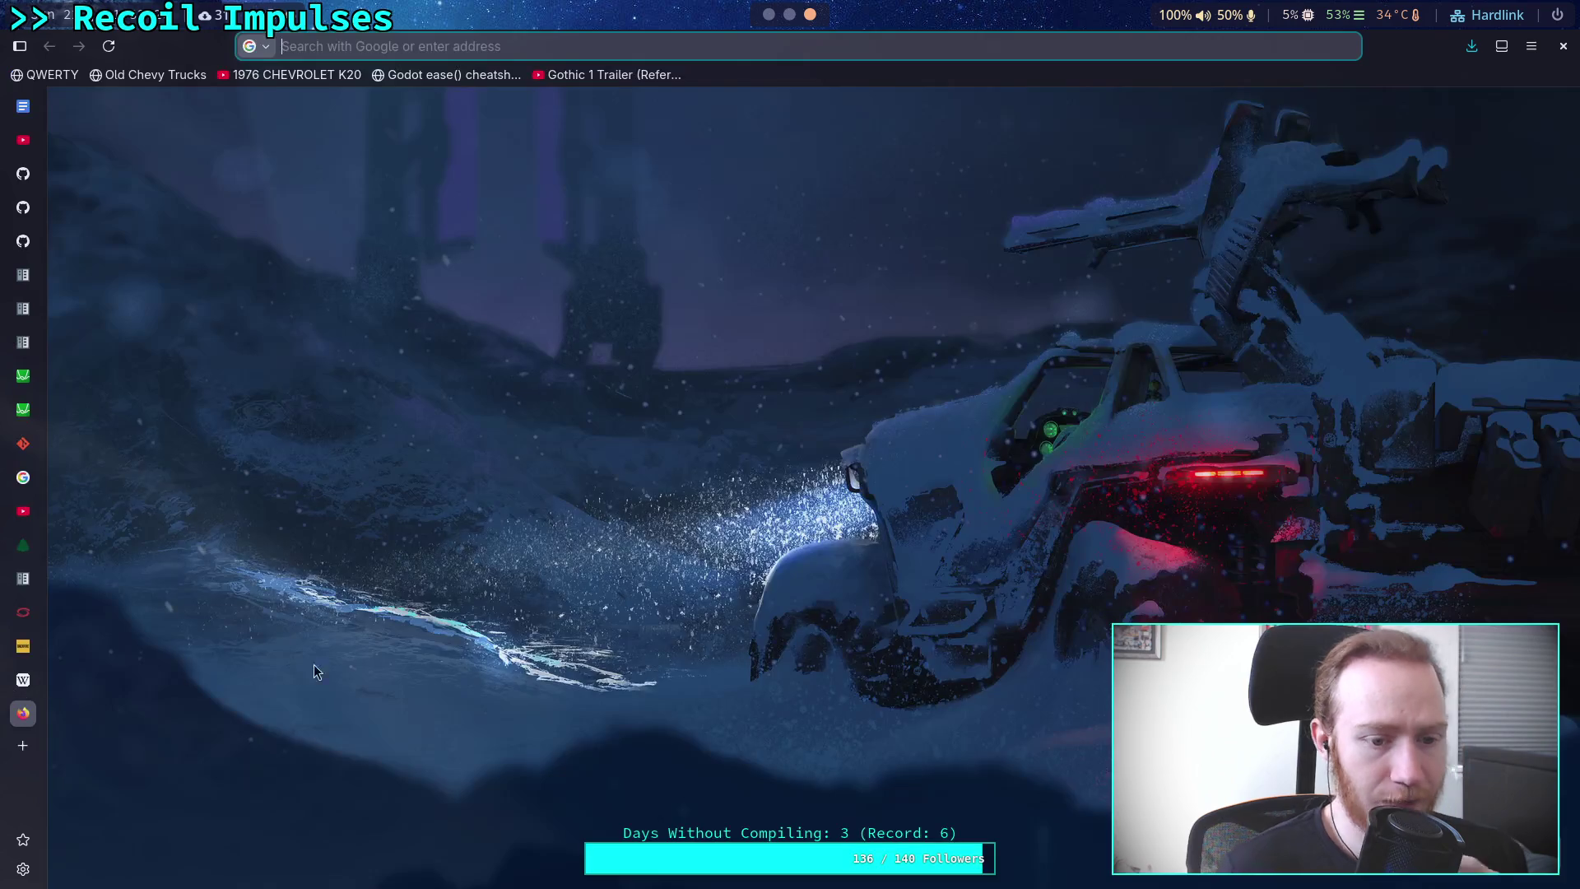
Step: Search 'how to convert ft lbs to newton seconds' and expand the full AI overview
text(how )
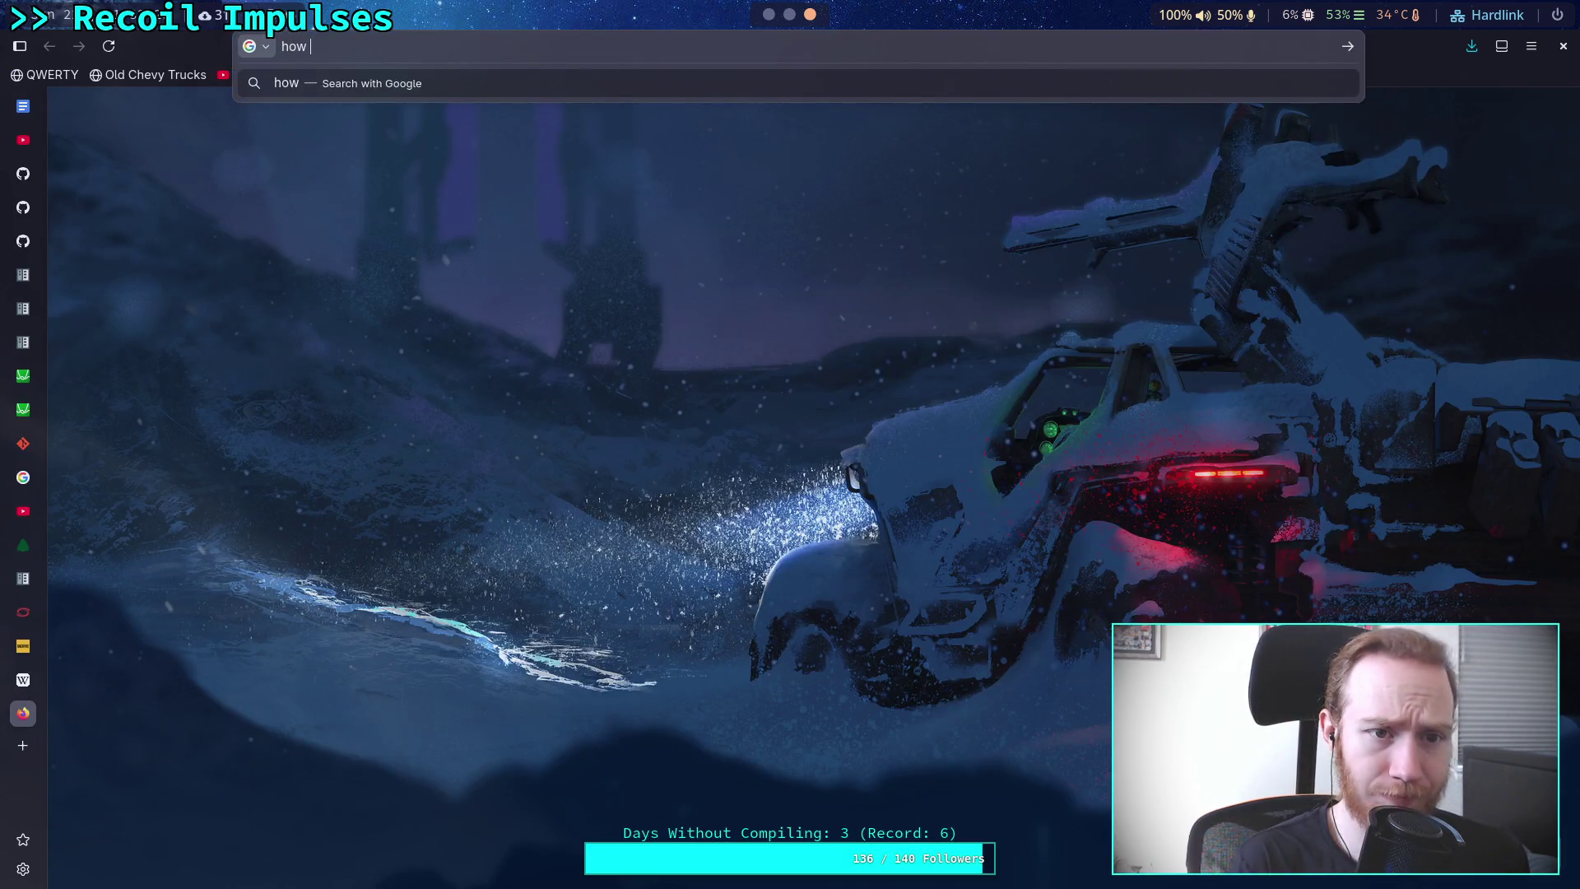
text(to convert ft )
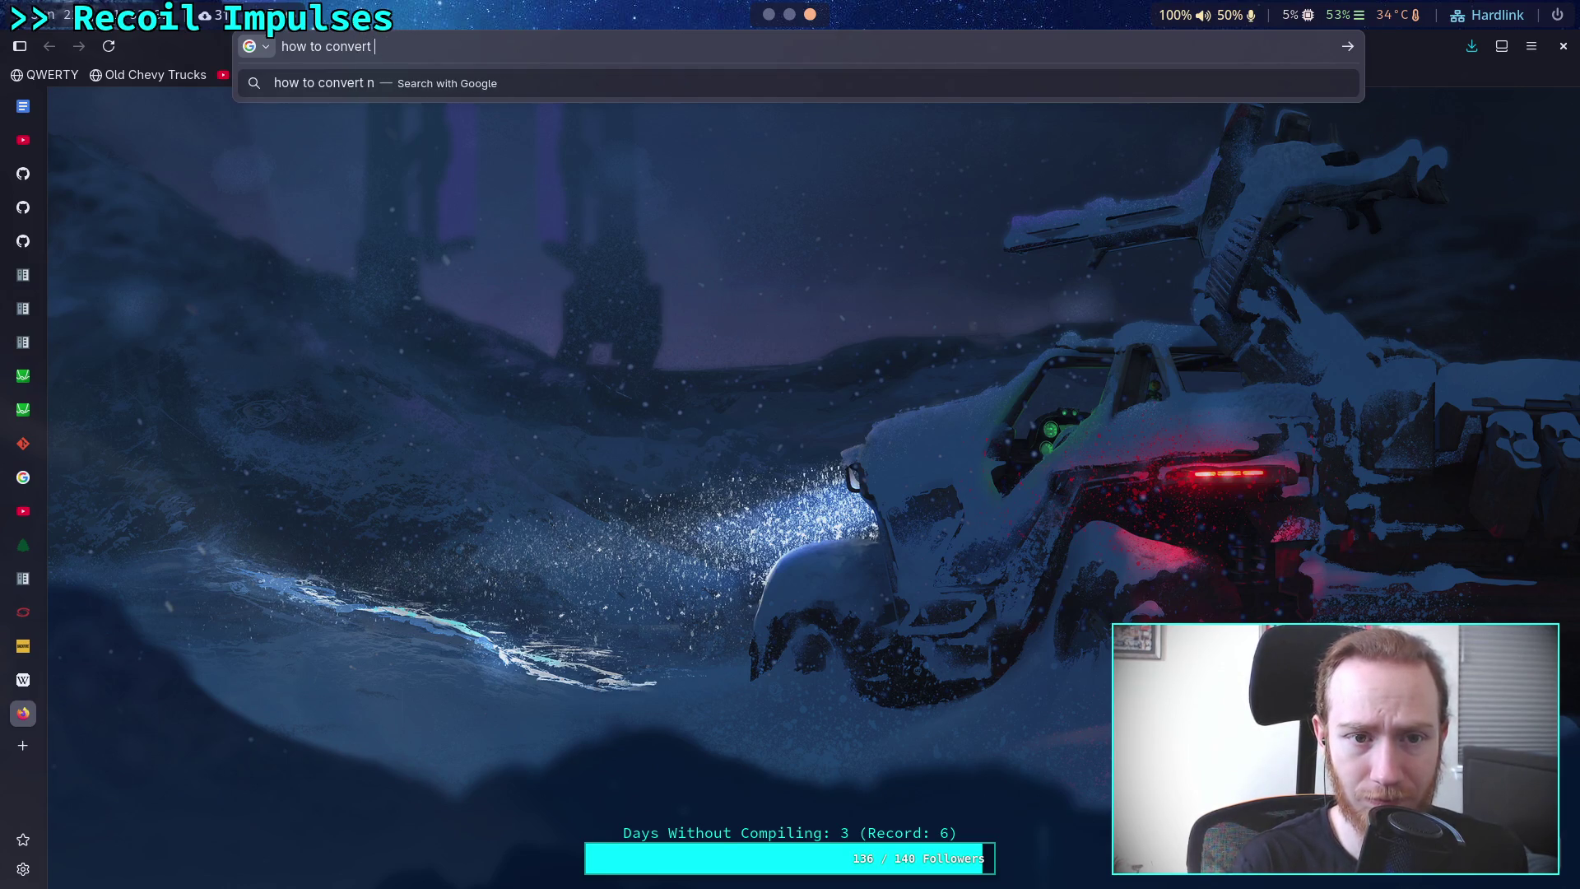
text(lbs to n)
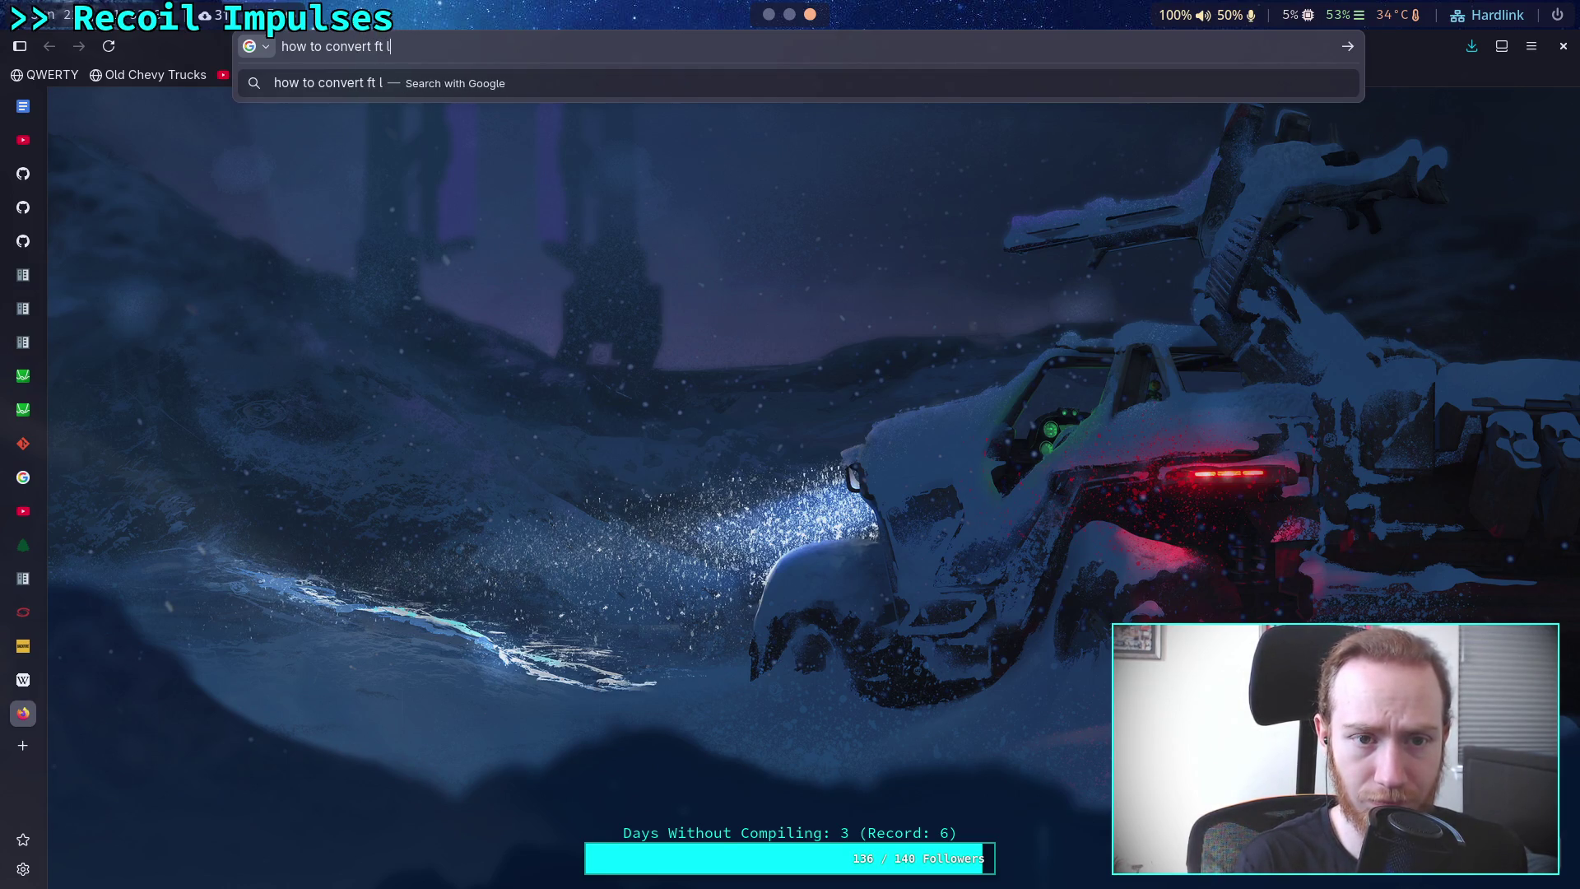
text(ewton secon)
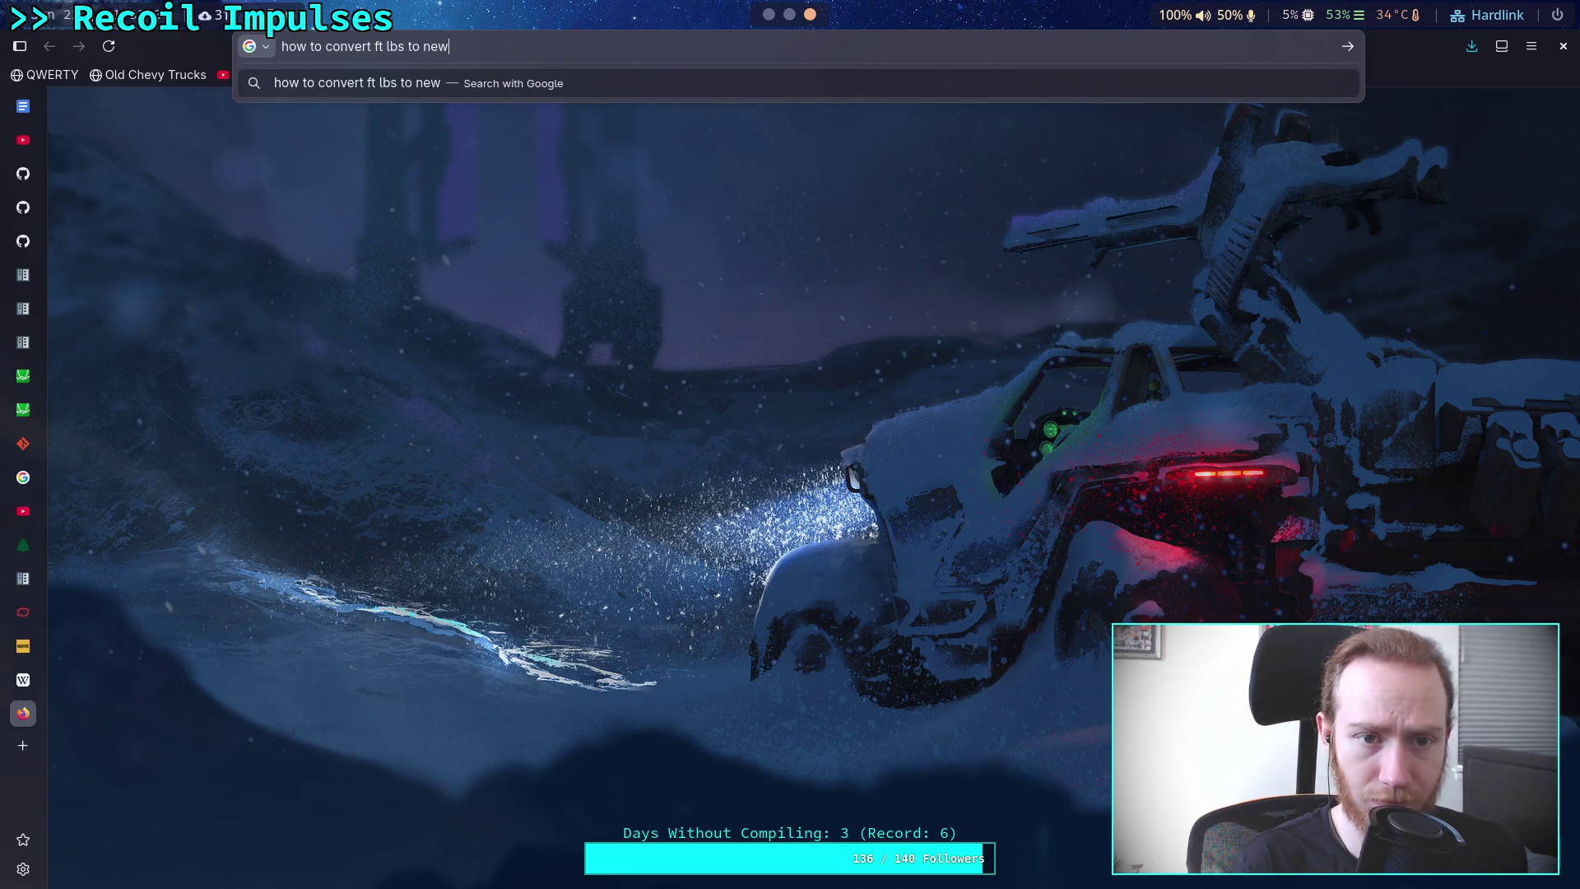
text(ds)
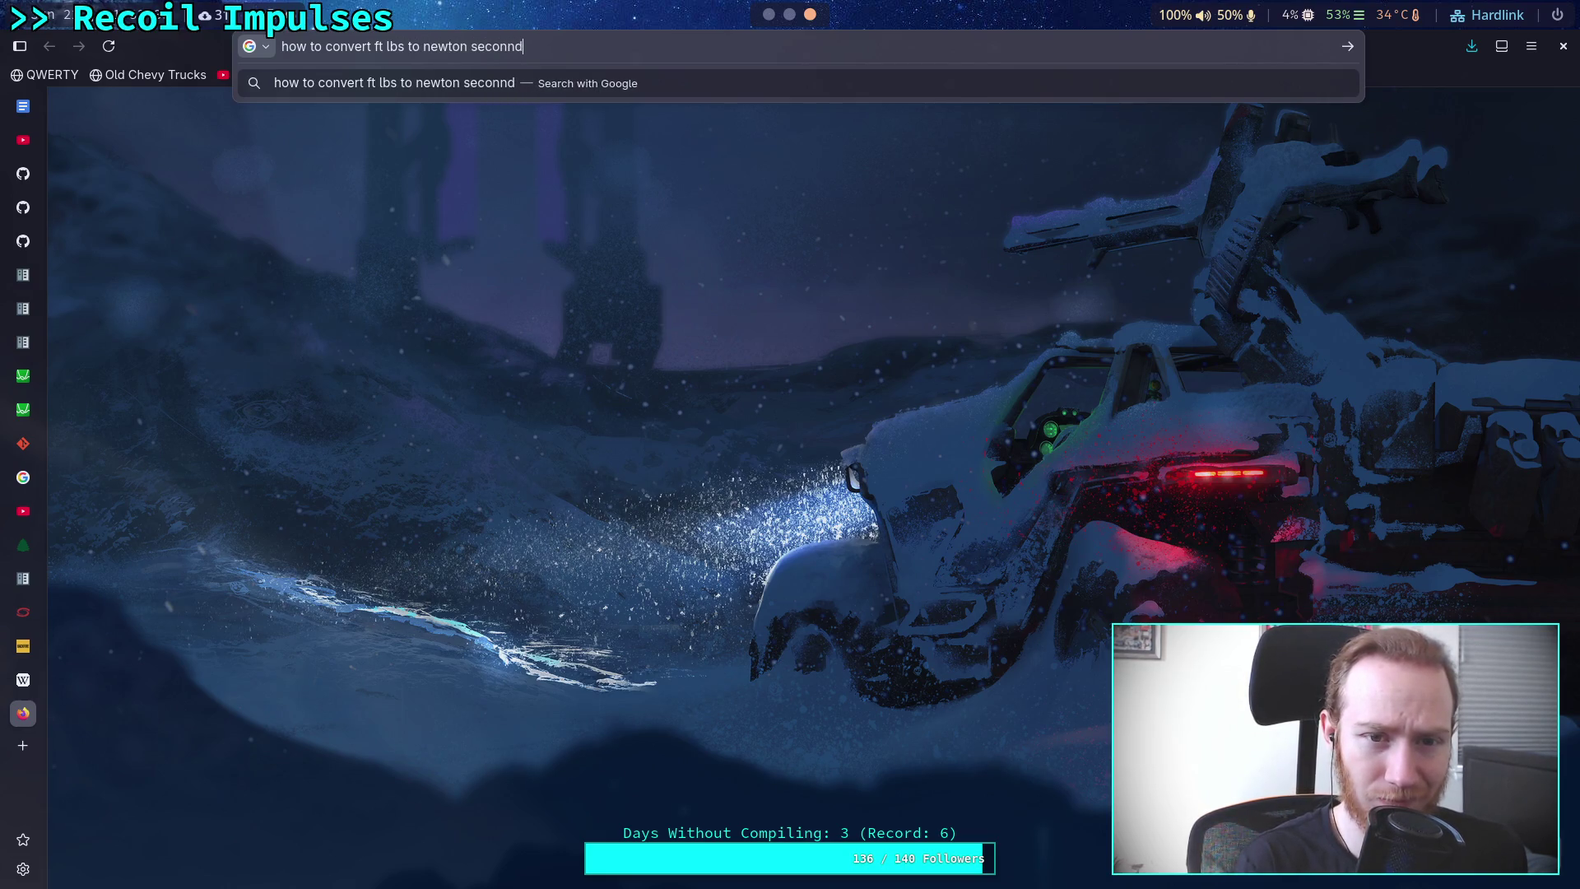
key(Return)
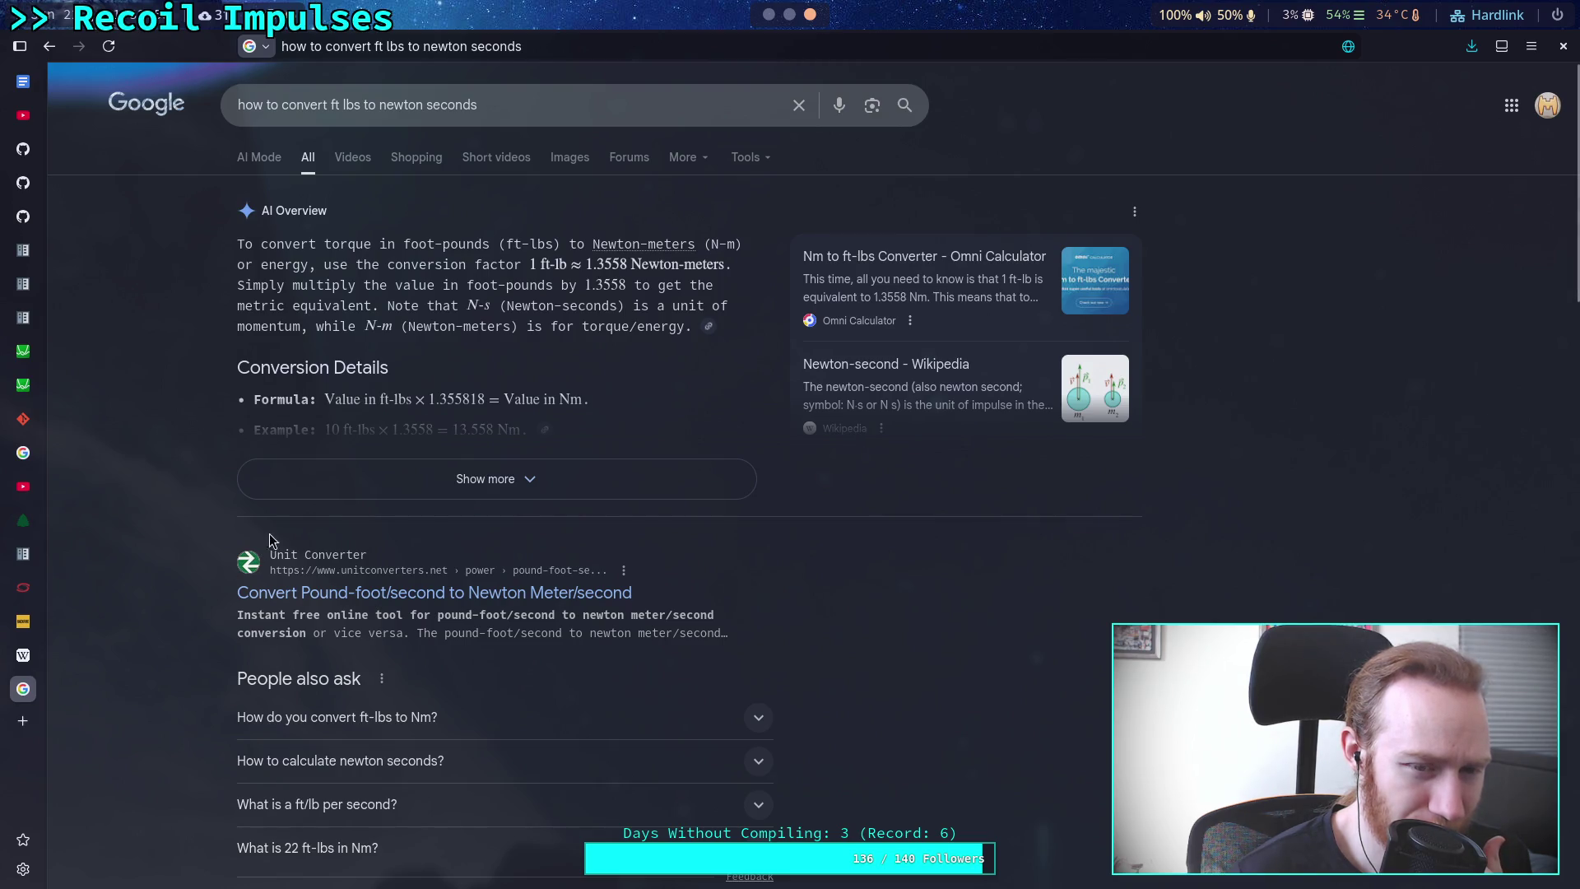
click(330, 482)
scroll(151, 555, down, 8)
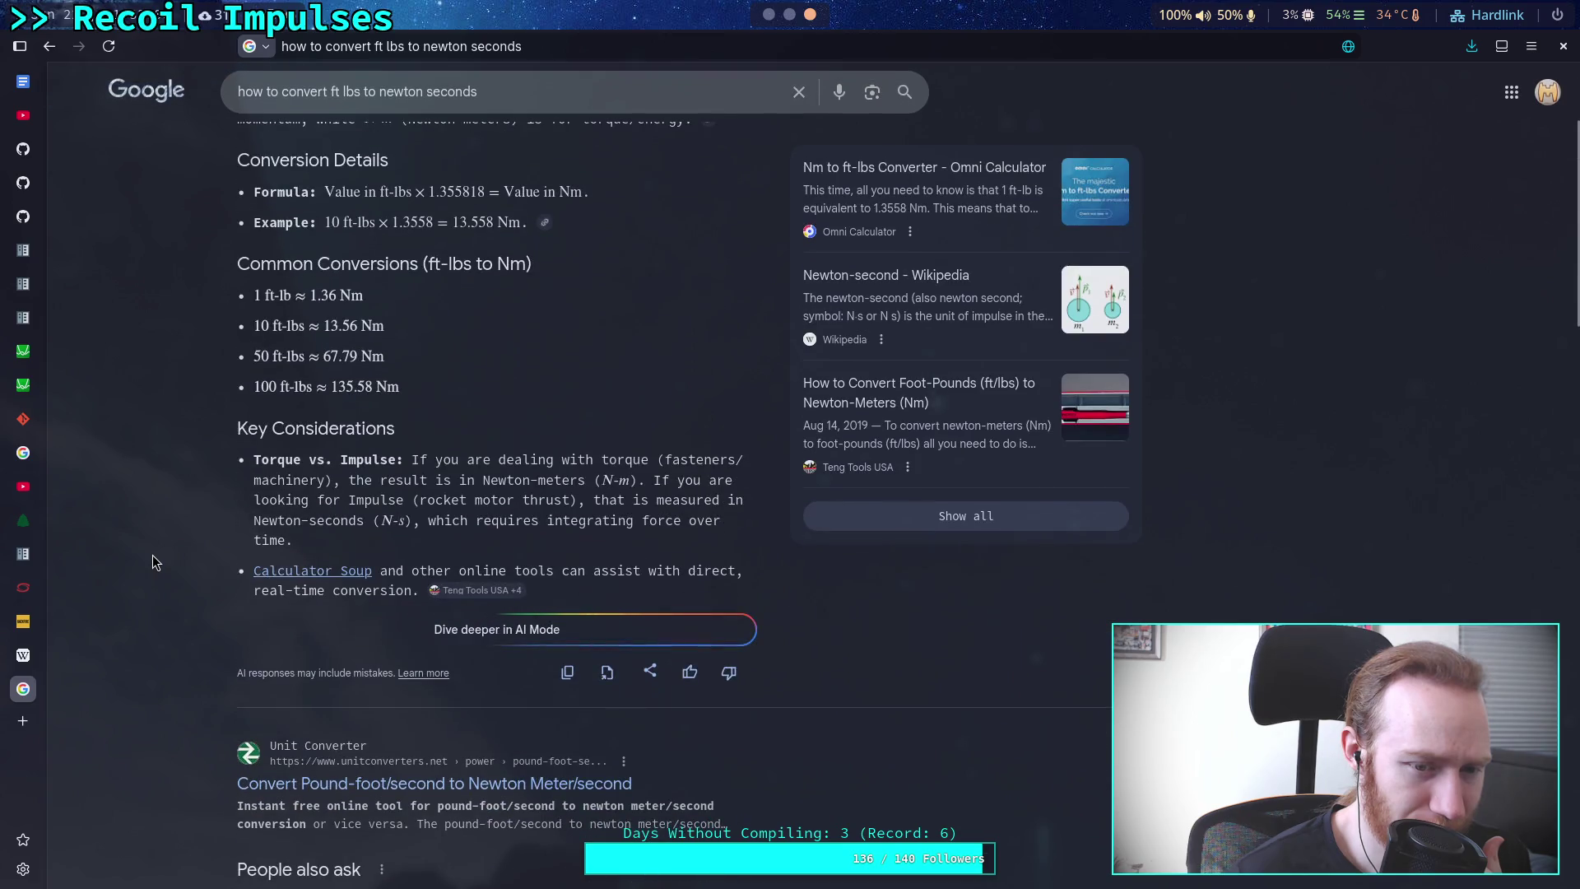
scroll(152, 558, down, 5)
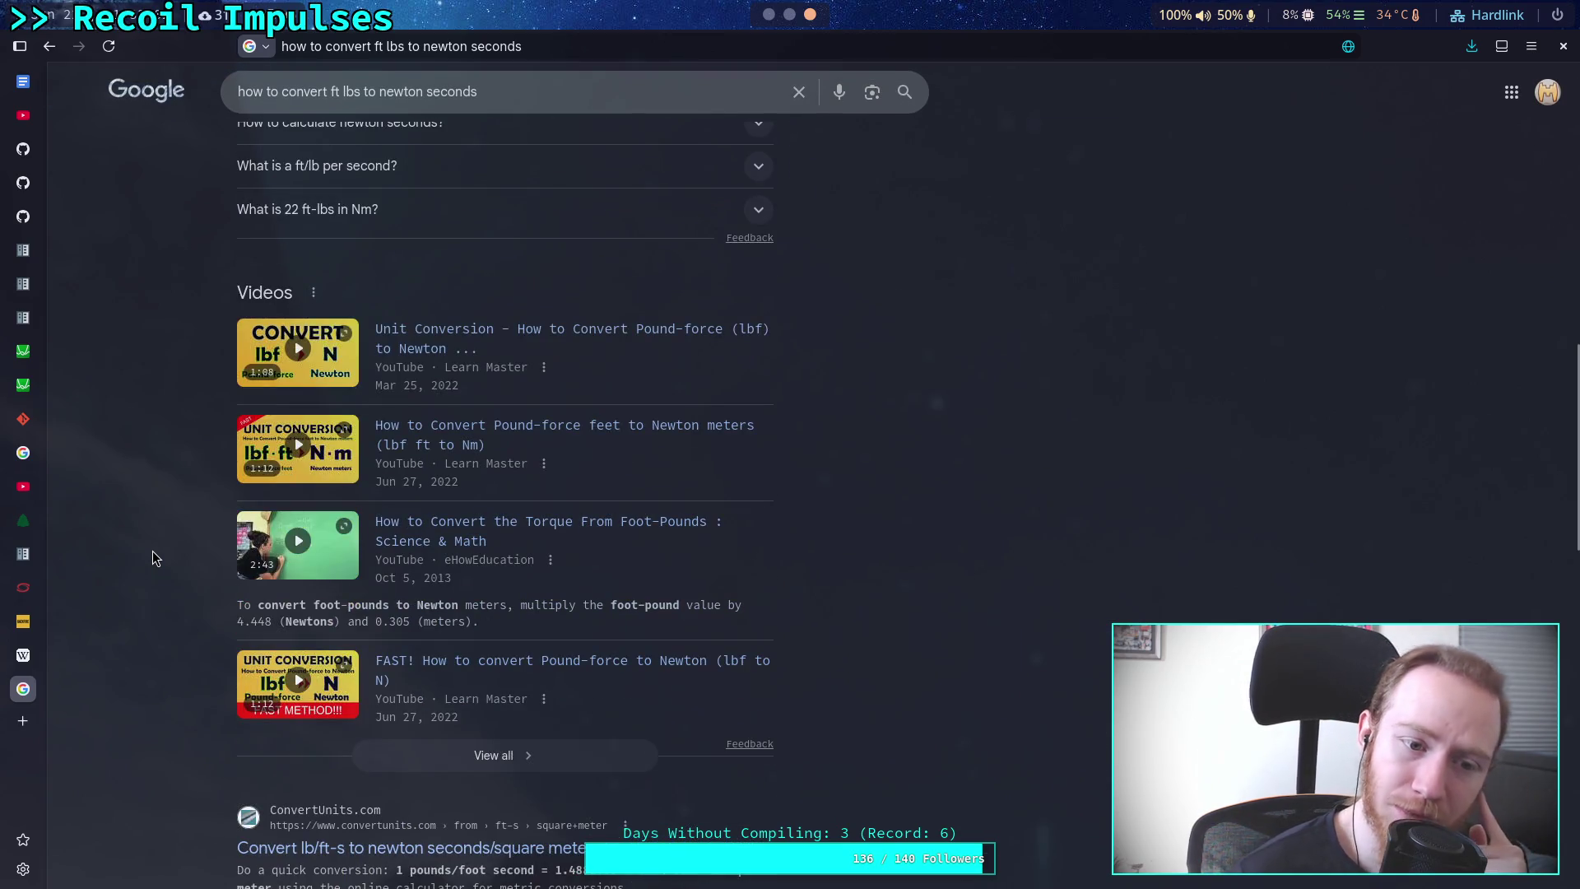
scroll(152, 557, down, 2)
scroll(151, 558, down, 4)
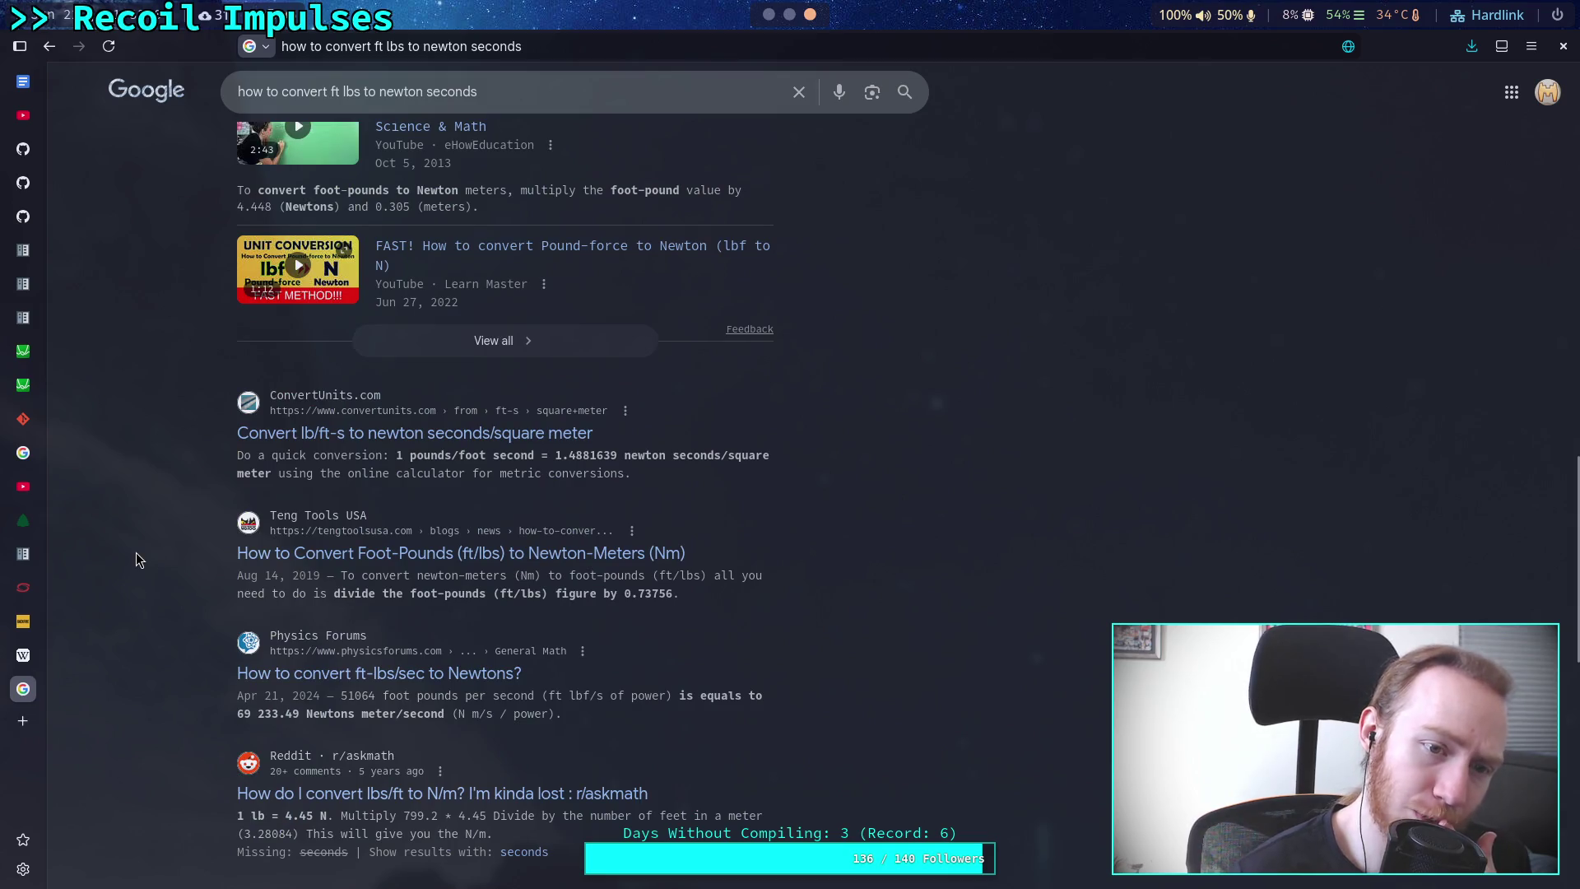
Step: Return to Backfire.tv's Rifle Recoil Table, showing .338 Lapua Magnum at 37.7 ft-lbs
click(23, 622)
scroll(607, 558, up, 8)
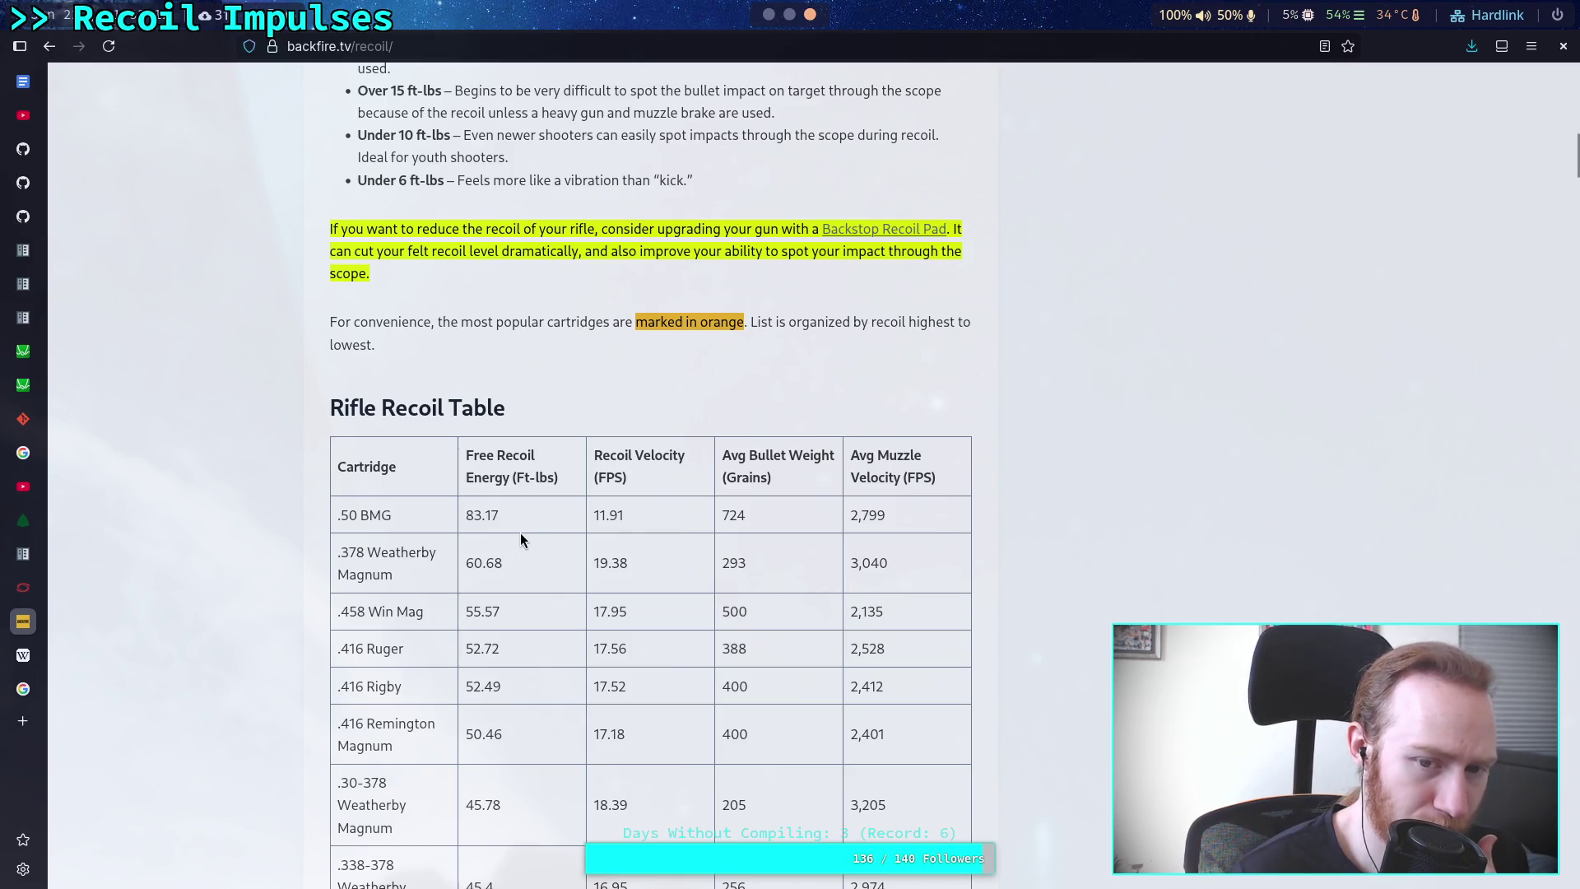
scroll(521, 539, up, 7)
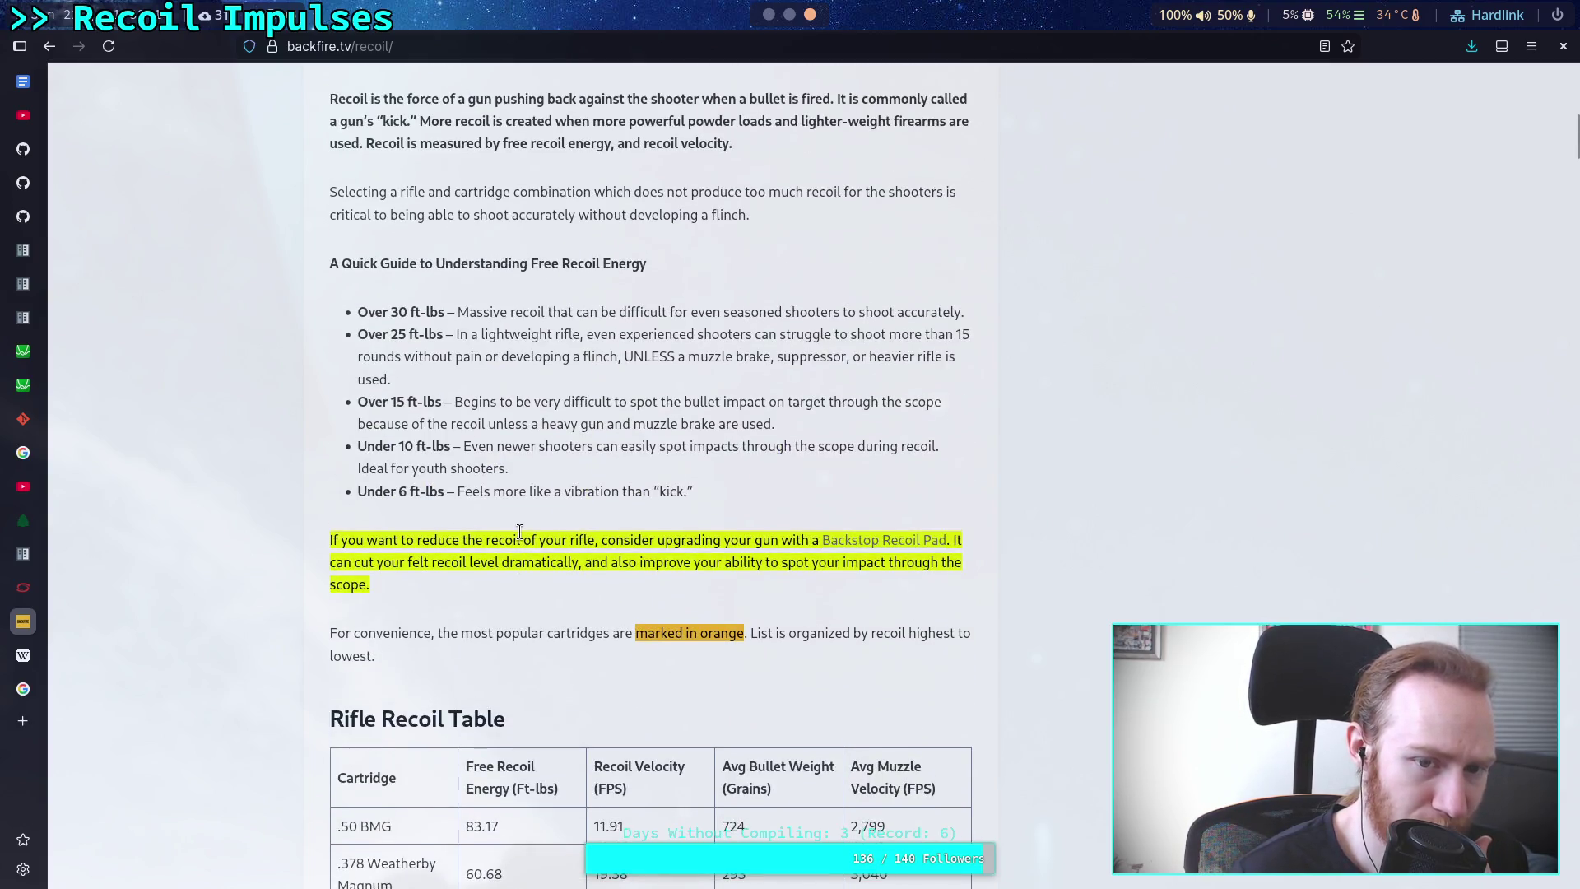
scroll(521, 540, down, 10)
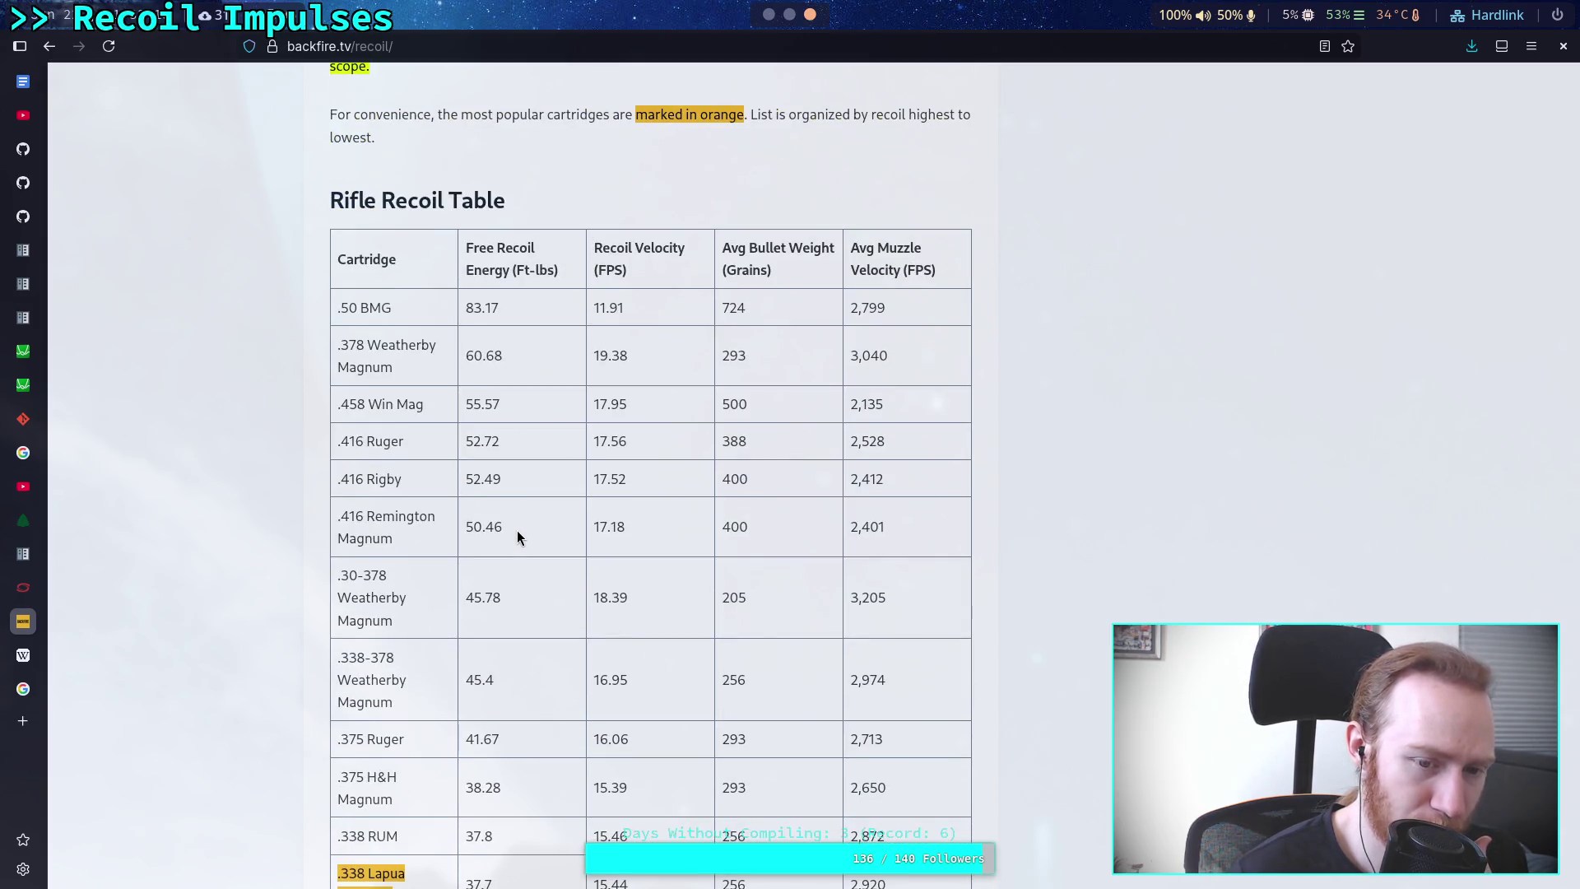
scroll(517, 538, down, 4)
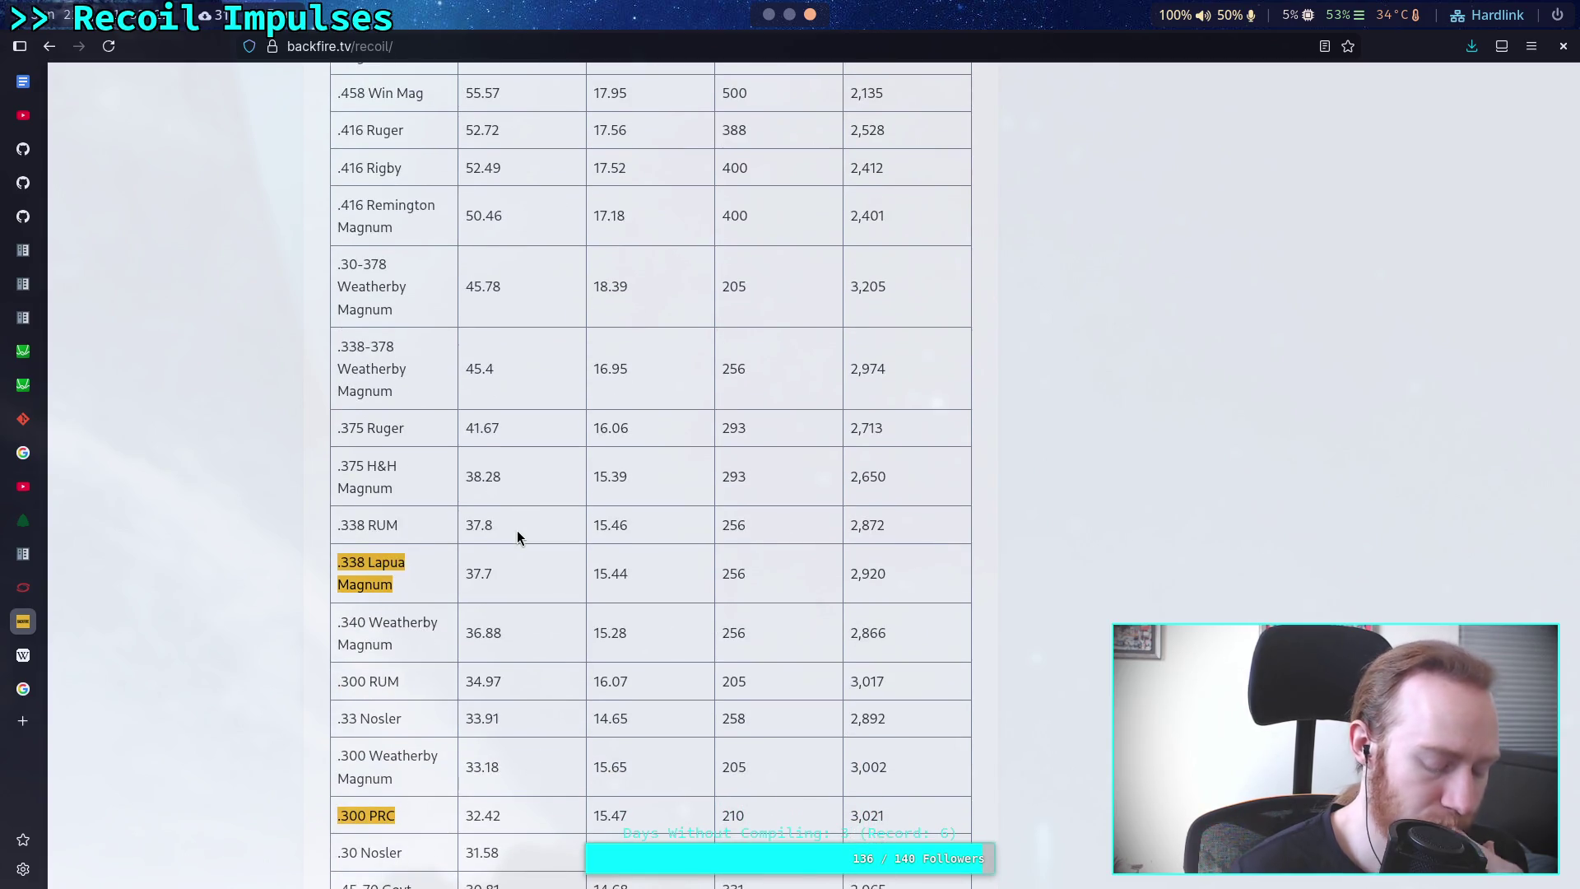
key(super+1)
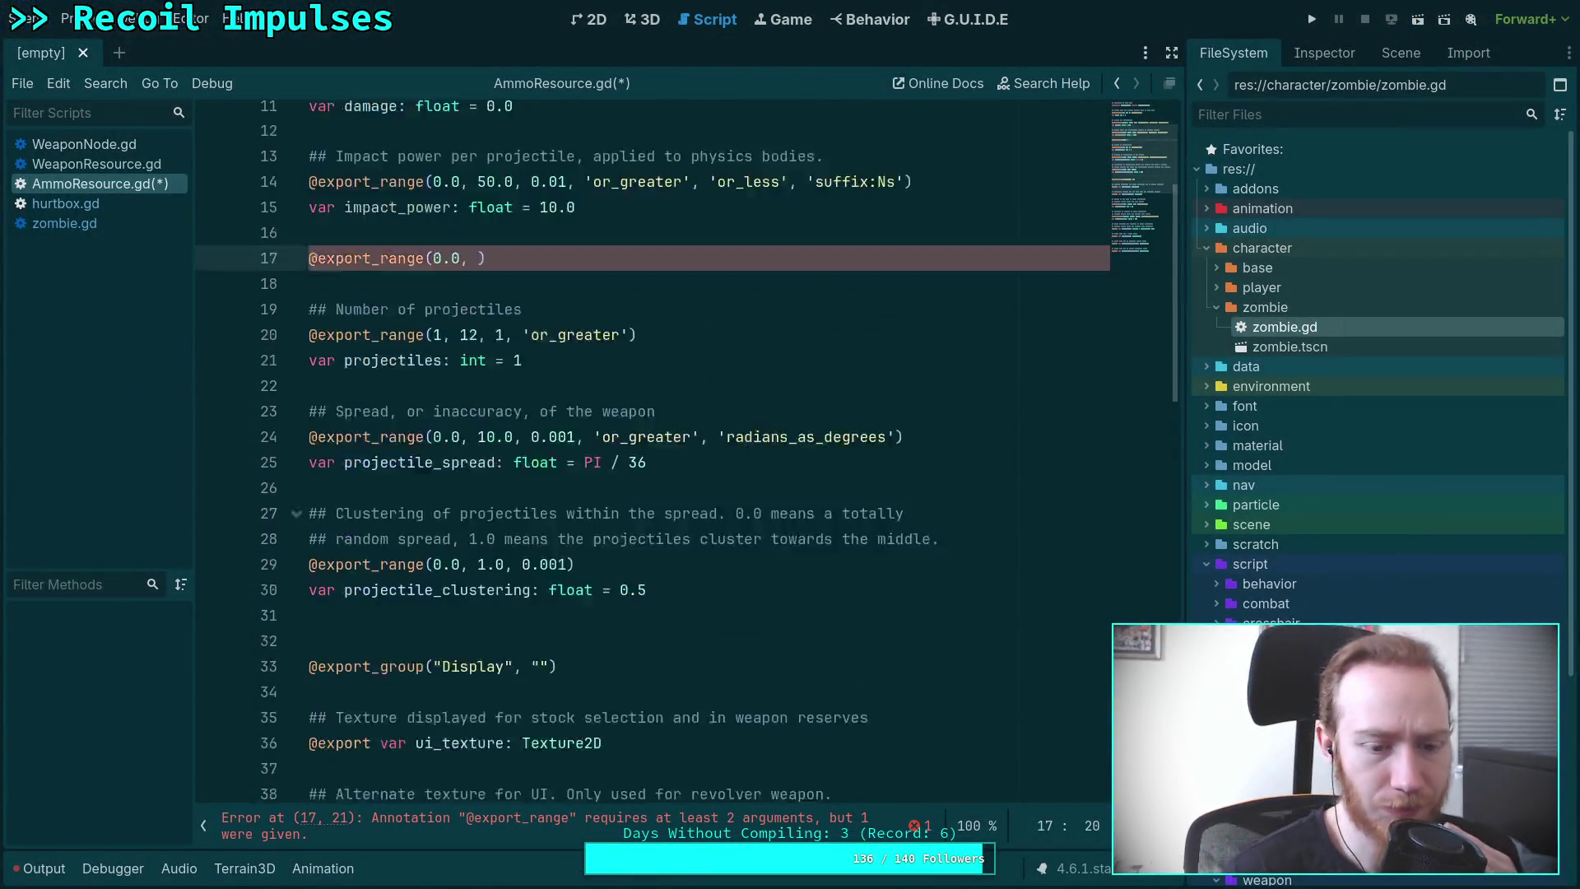
scroll(930, 547, down, 8)
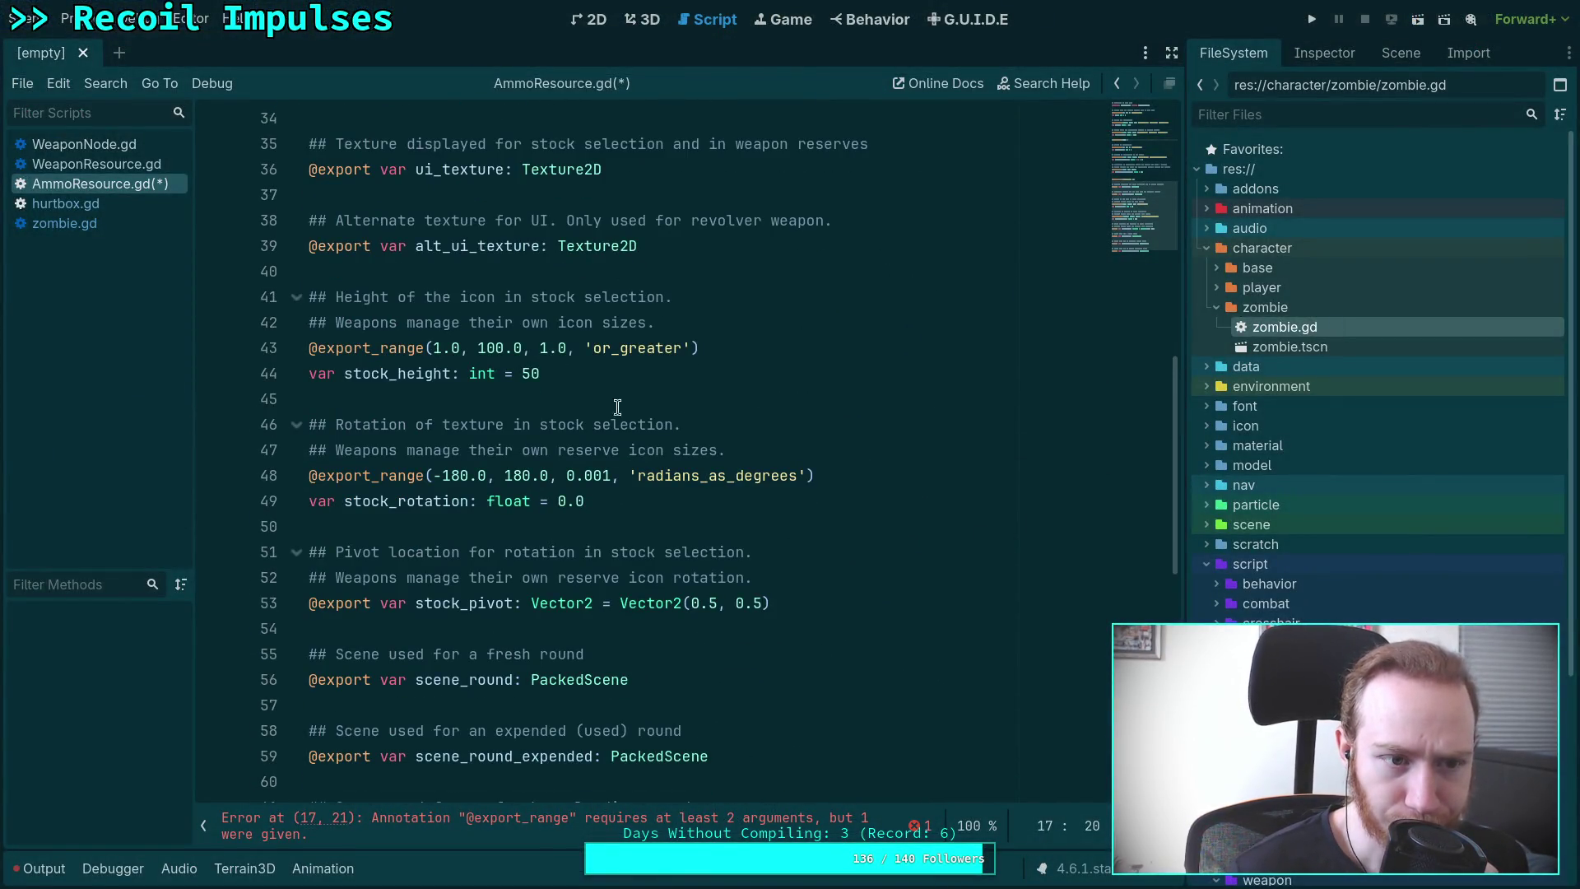
click(96, 164)
click(1148, 310)
scroll(1148, 309, up, 15)
scroll(645, 394, down, 8)
scroll(646, 381, down, 16)
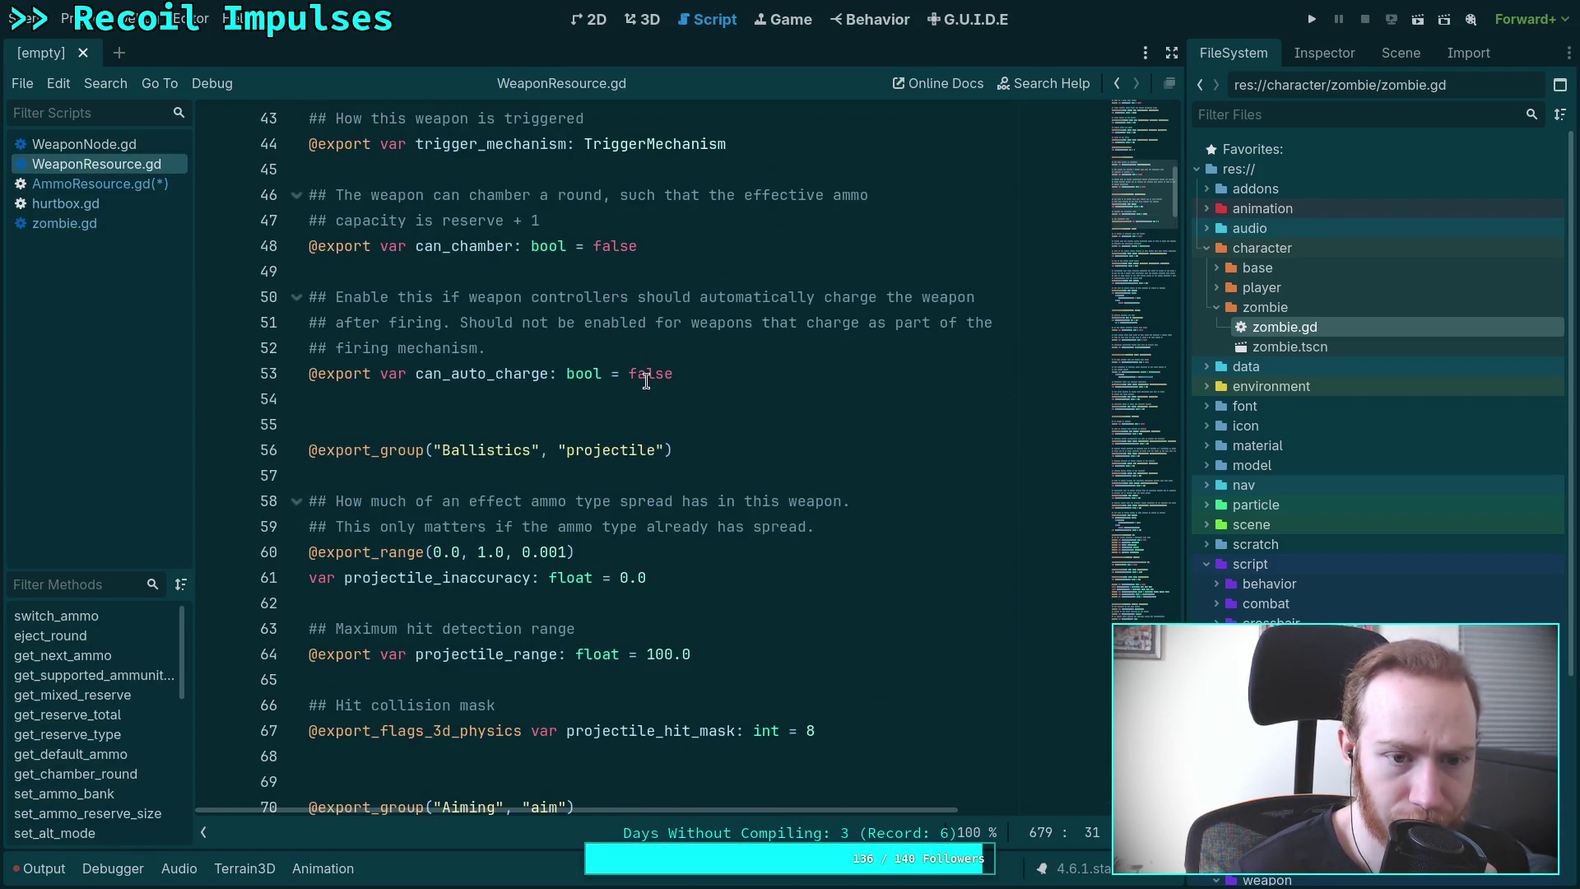
scroll(646, 381, down, 20)
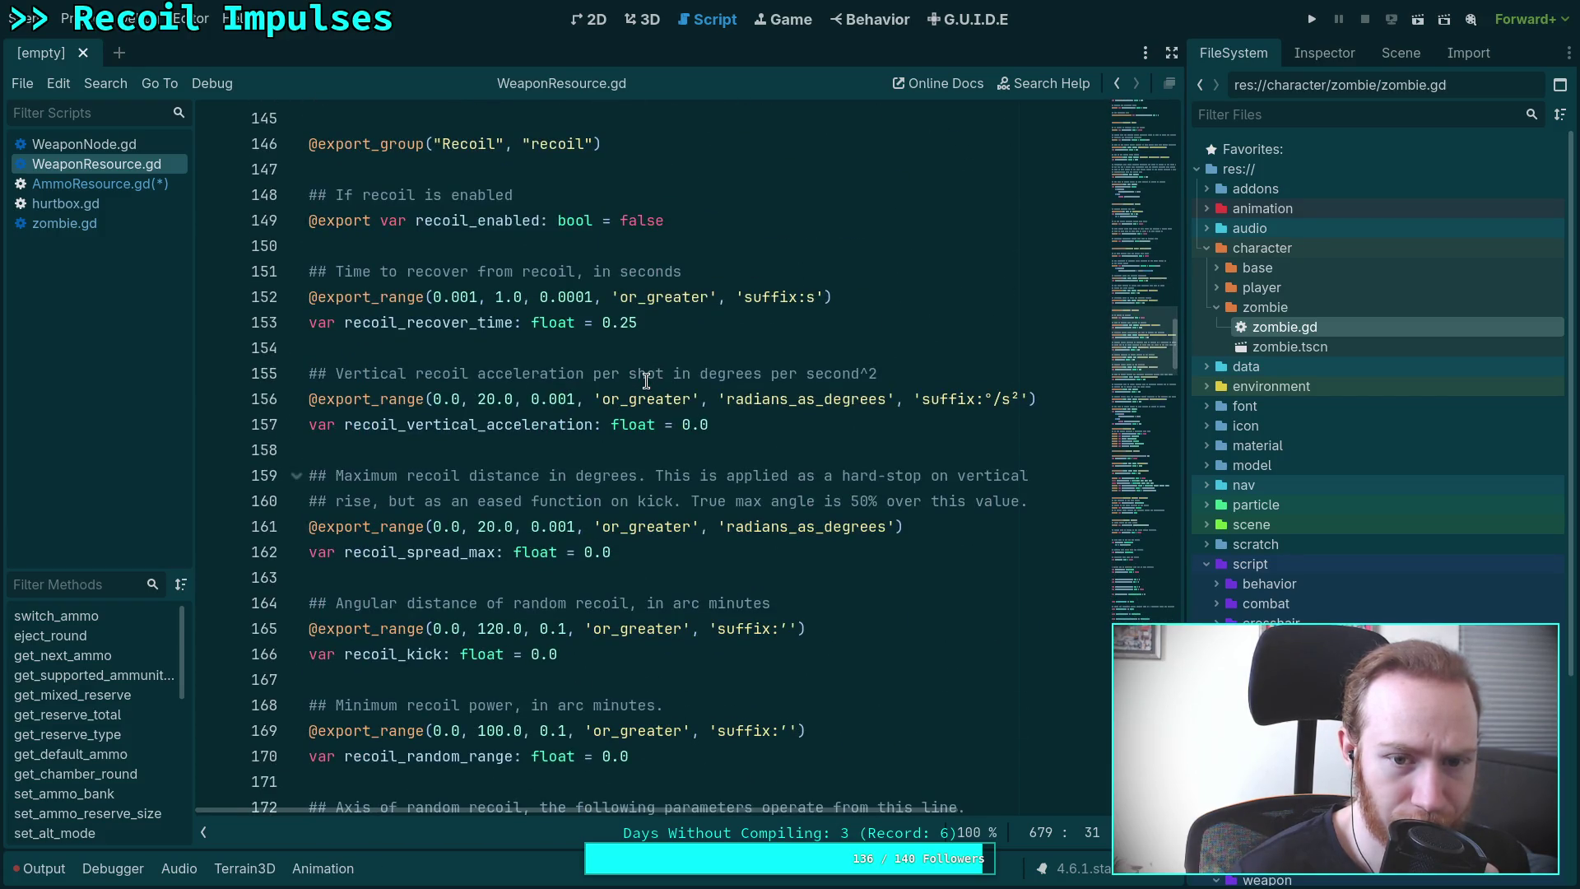
scroll(746, 393, down, 1)
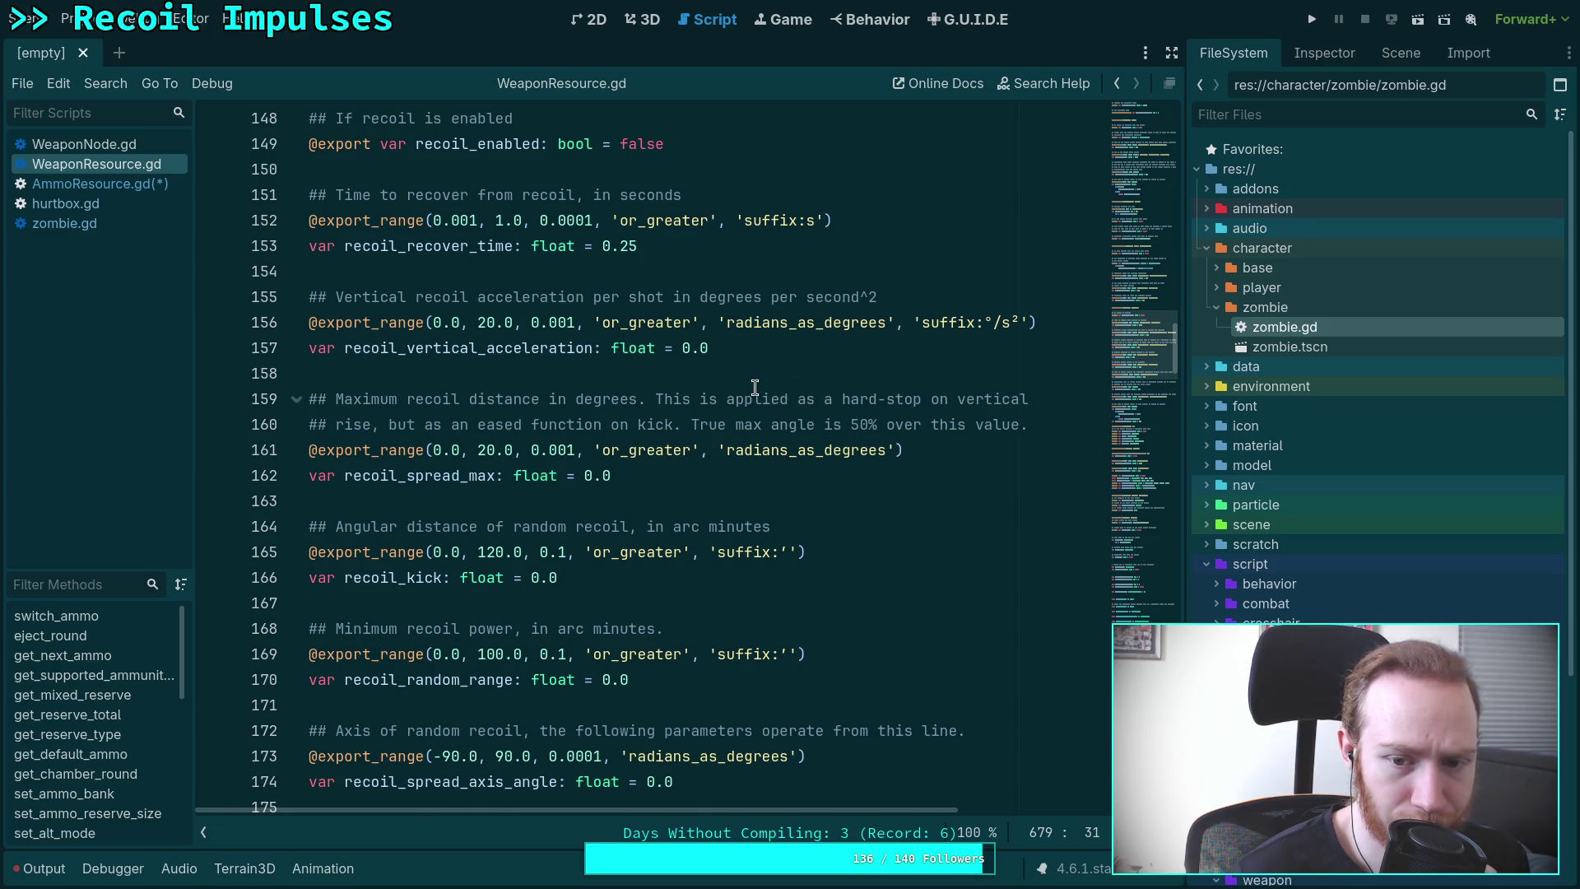
scroll(755, 386, down, 7)
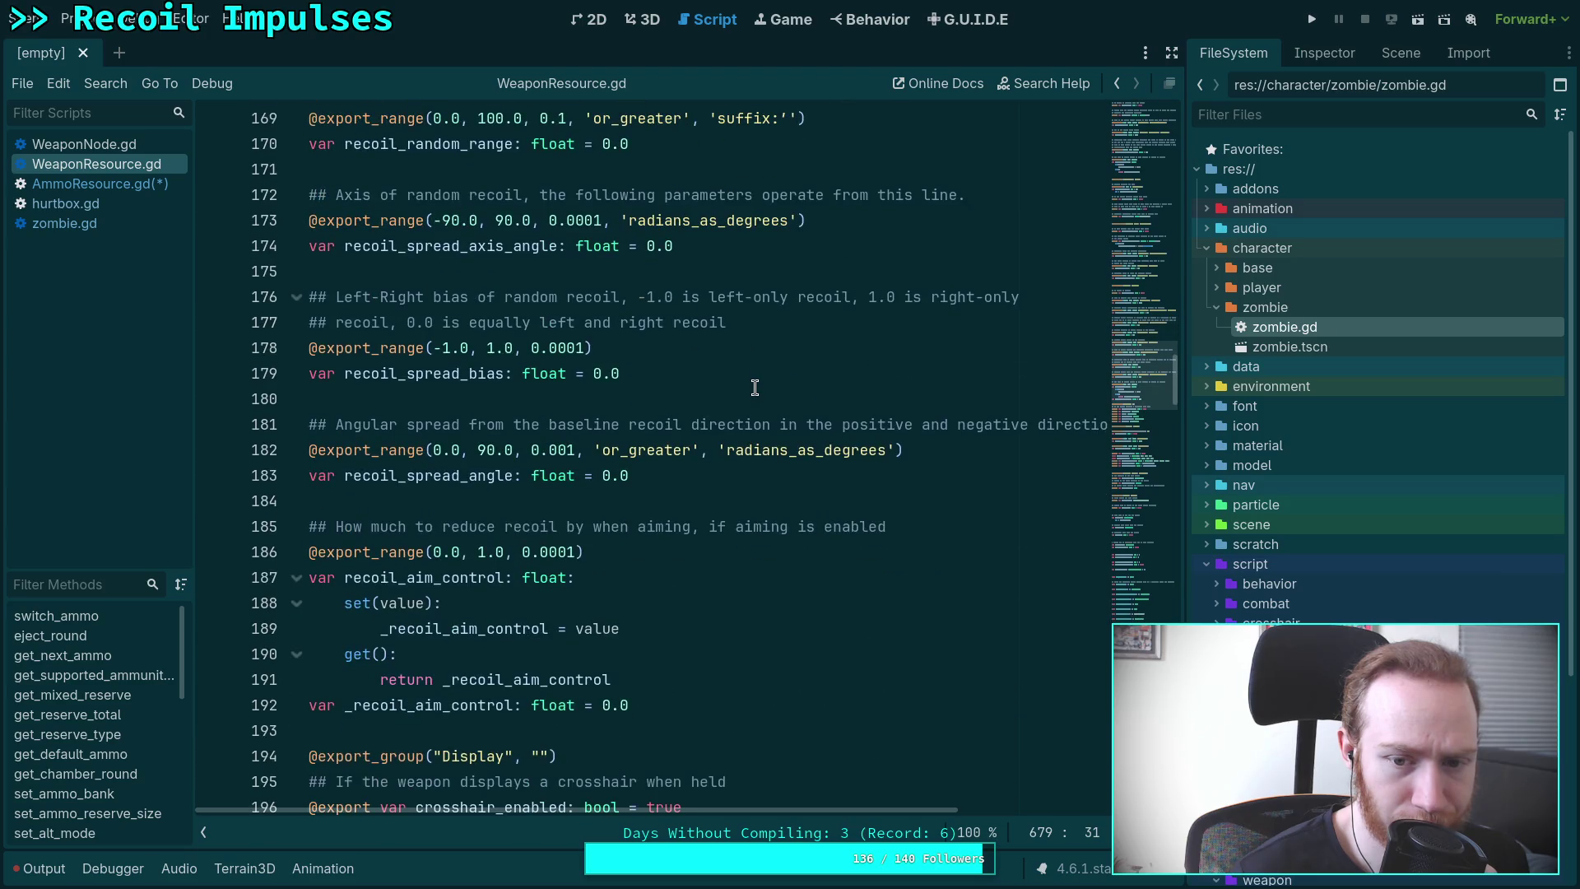
scroll(755, 386, up, 5)
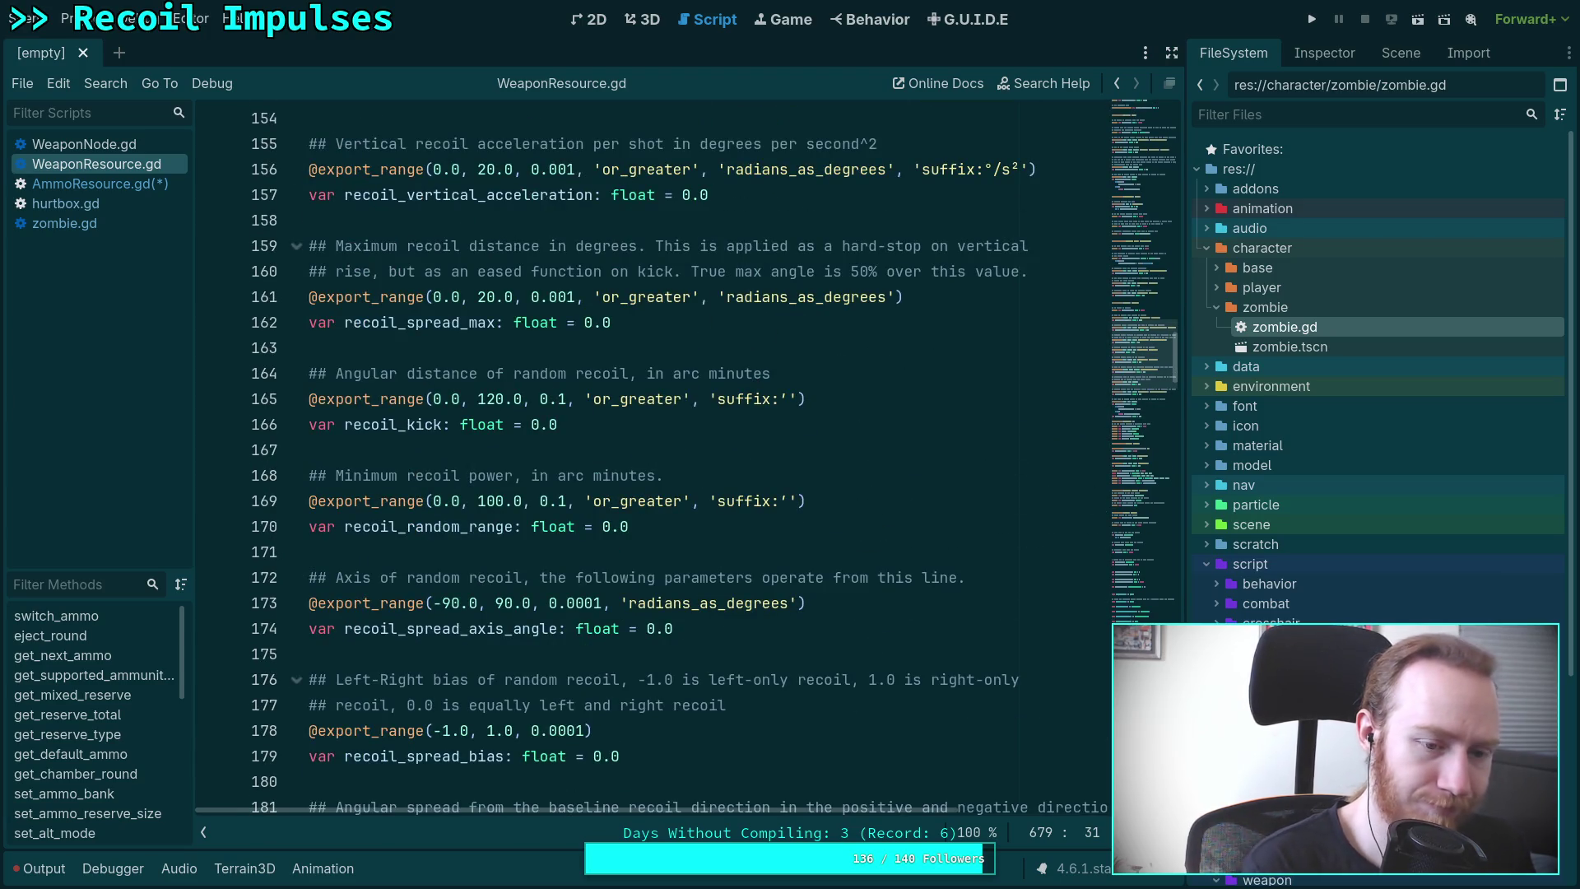
key(alt+Tab)
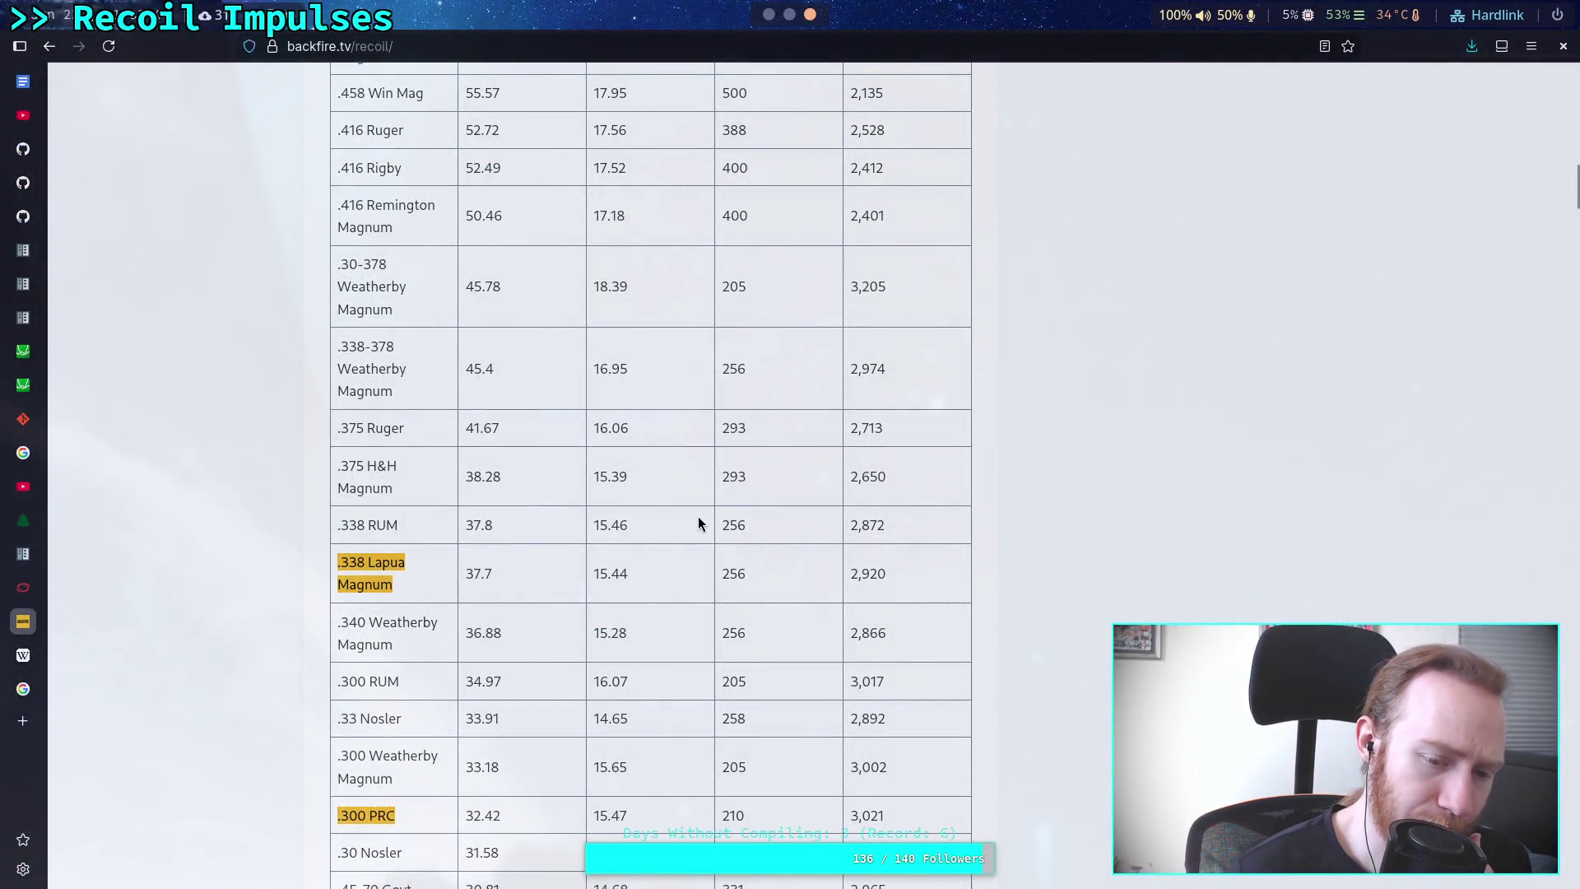
Step: Skim the backfire.tv recoil energy guide and Rifle Recoil Table, then start a blank tab
scroll(634, 519, up, 6)
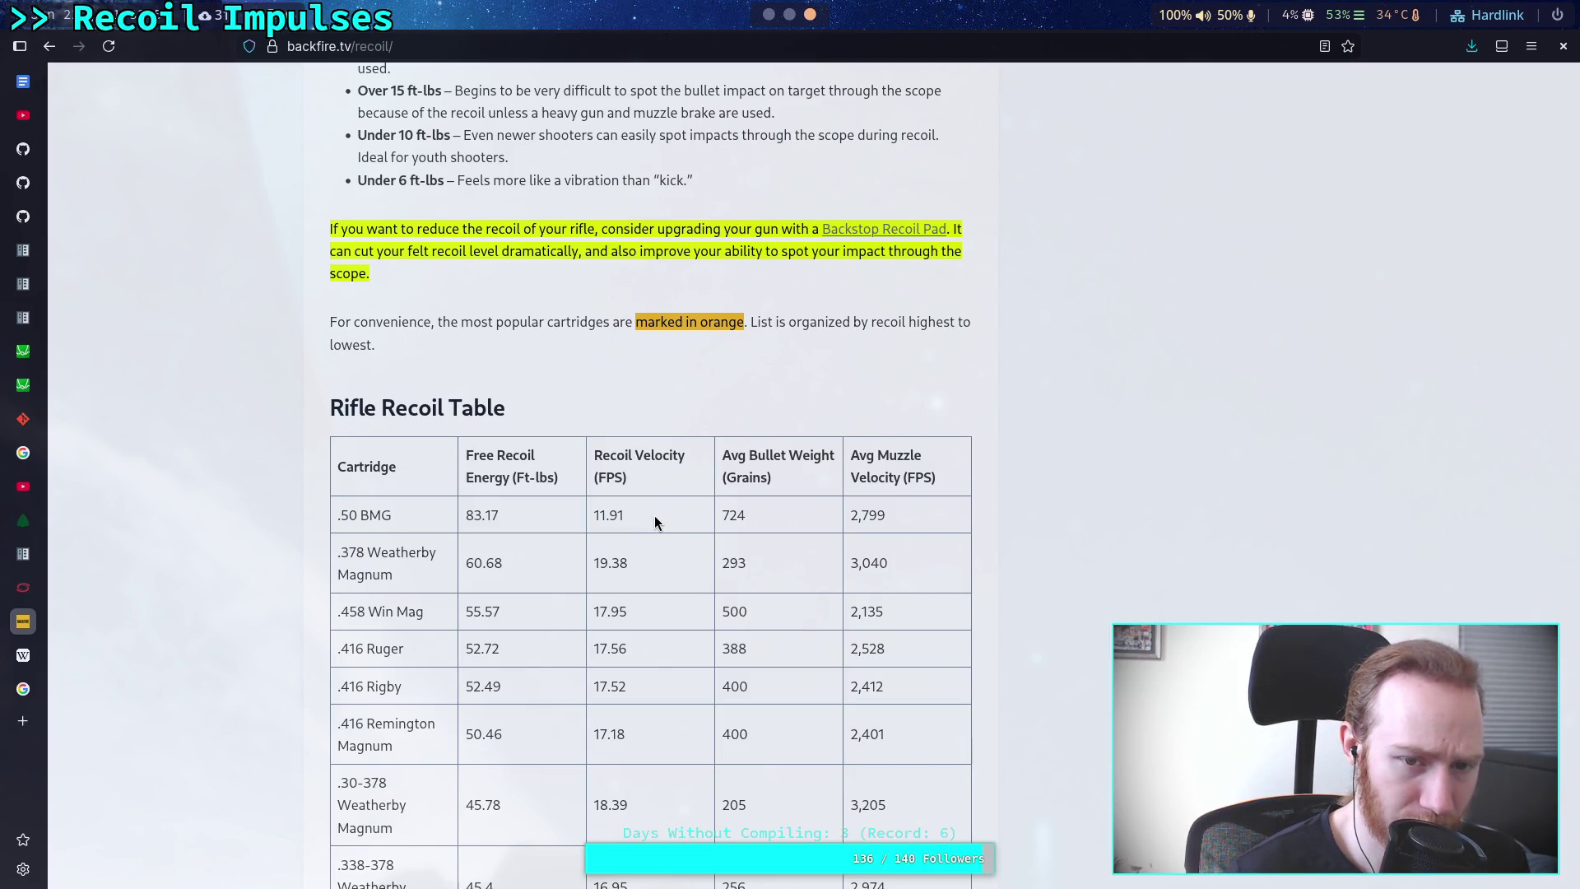
scroll(656, 523, up, 4)
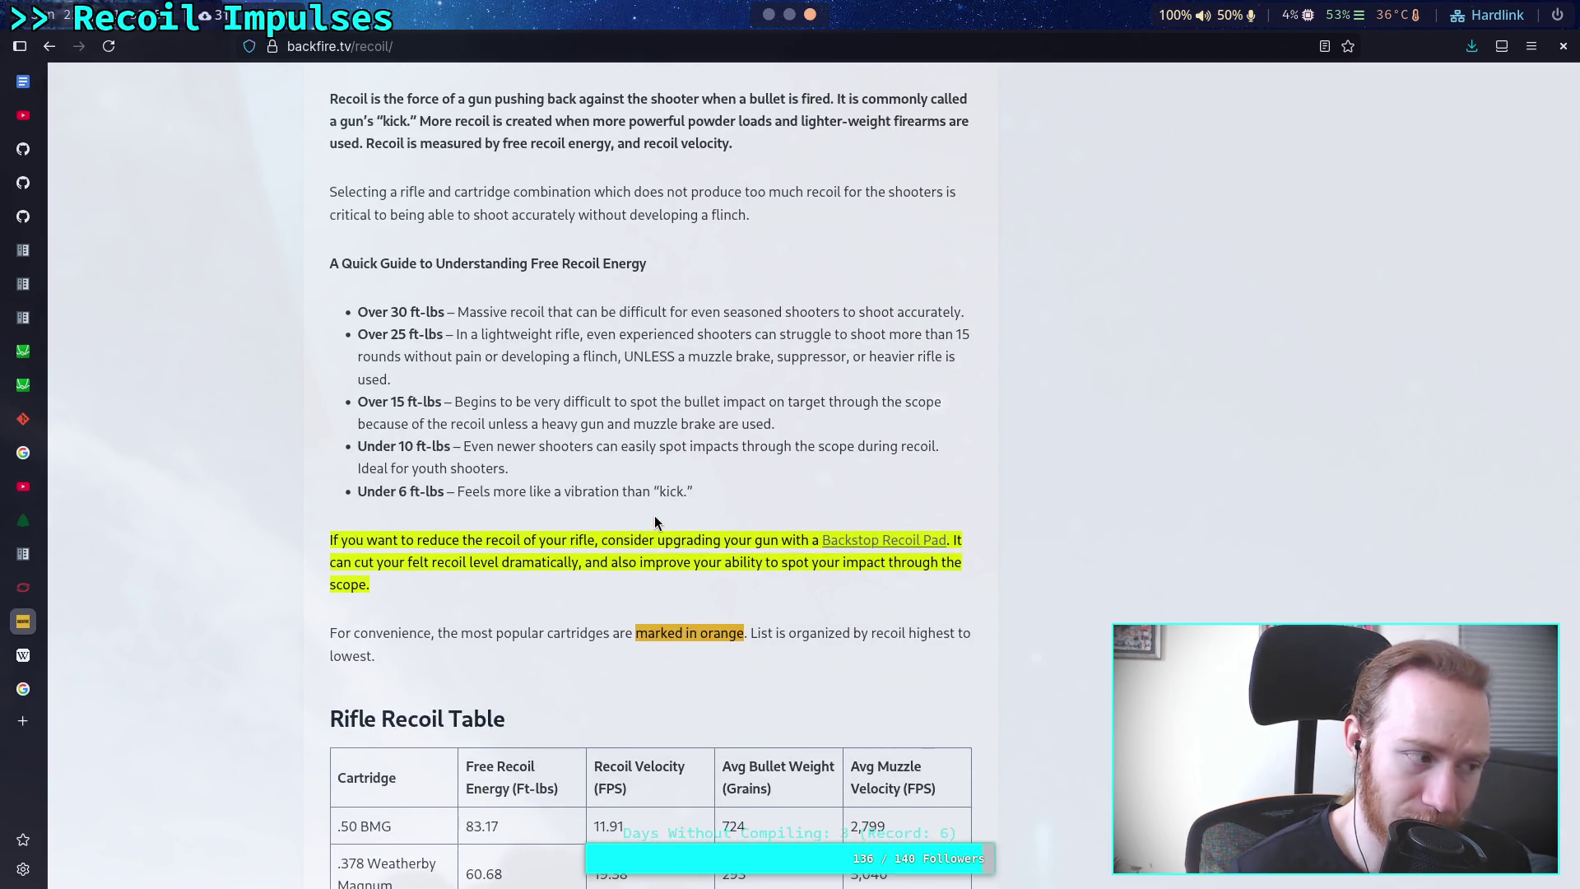
scroll(656, 522, down, 3)
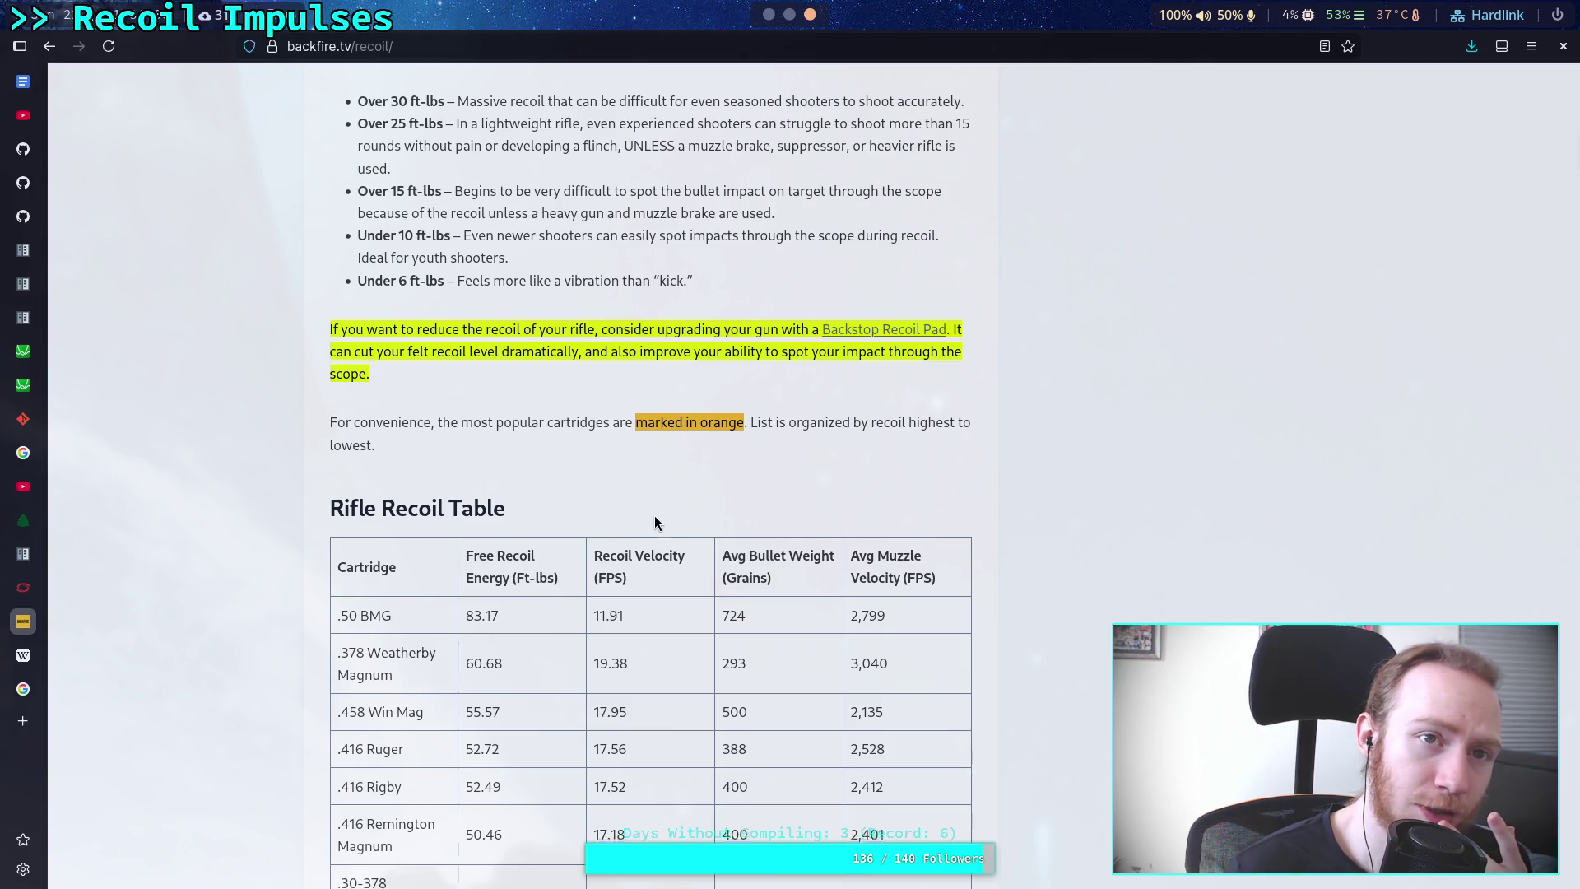
scroll(654, 515, down, 4)
click(22, 715)
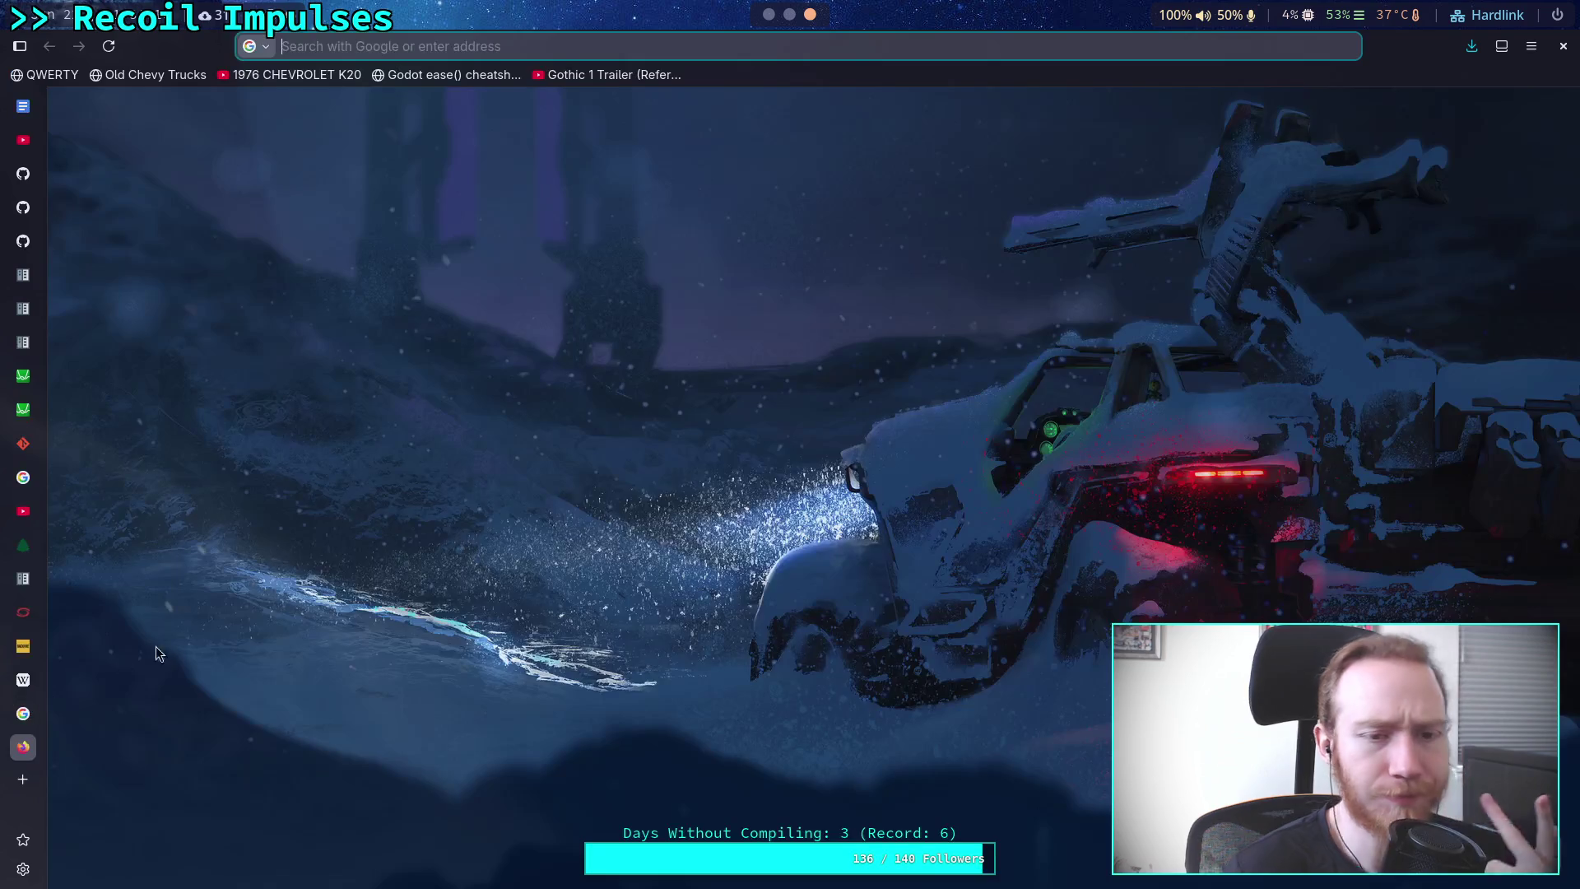
Step: Search 'newton meter', read Wikipedia's Newton-metre article, then return to the Recoil article
text(newton )
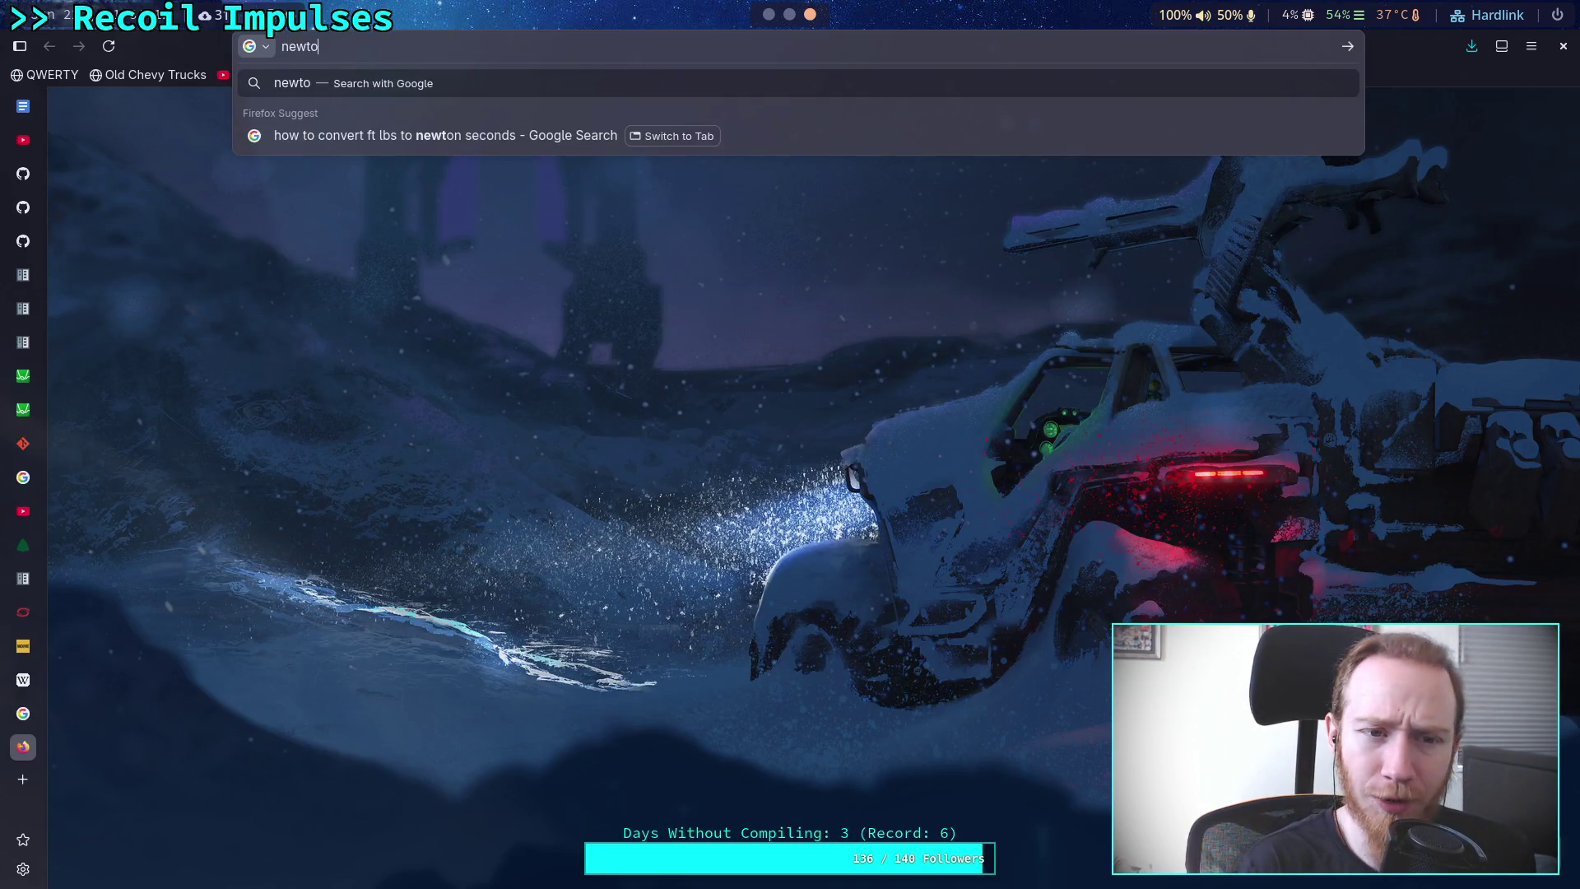
text(meter)
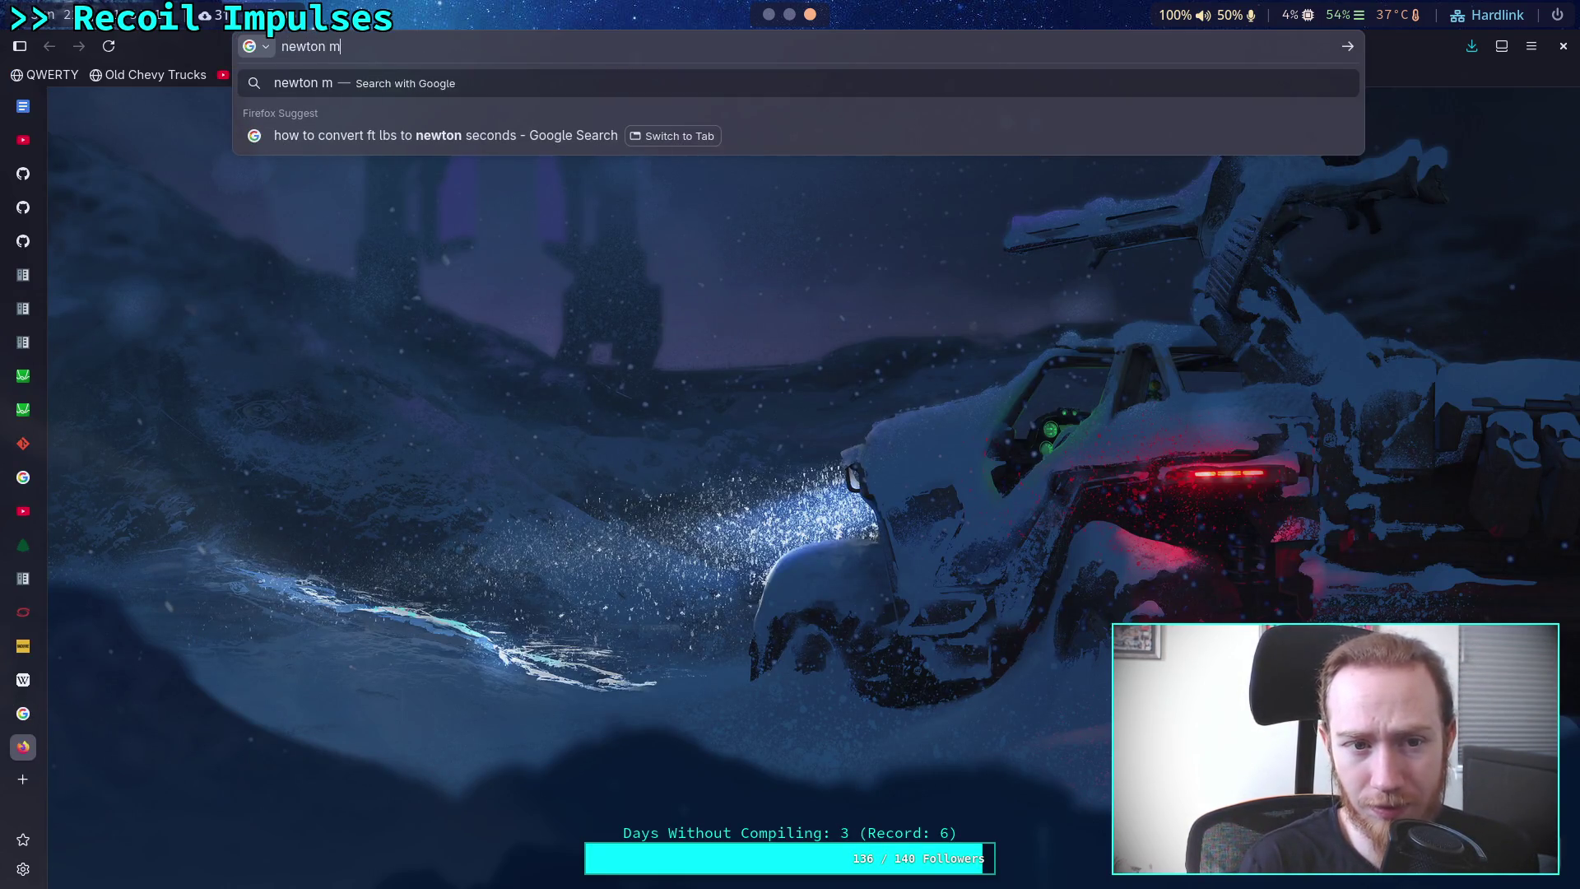
key(Return)
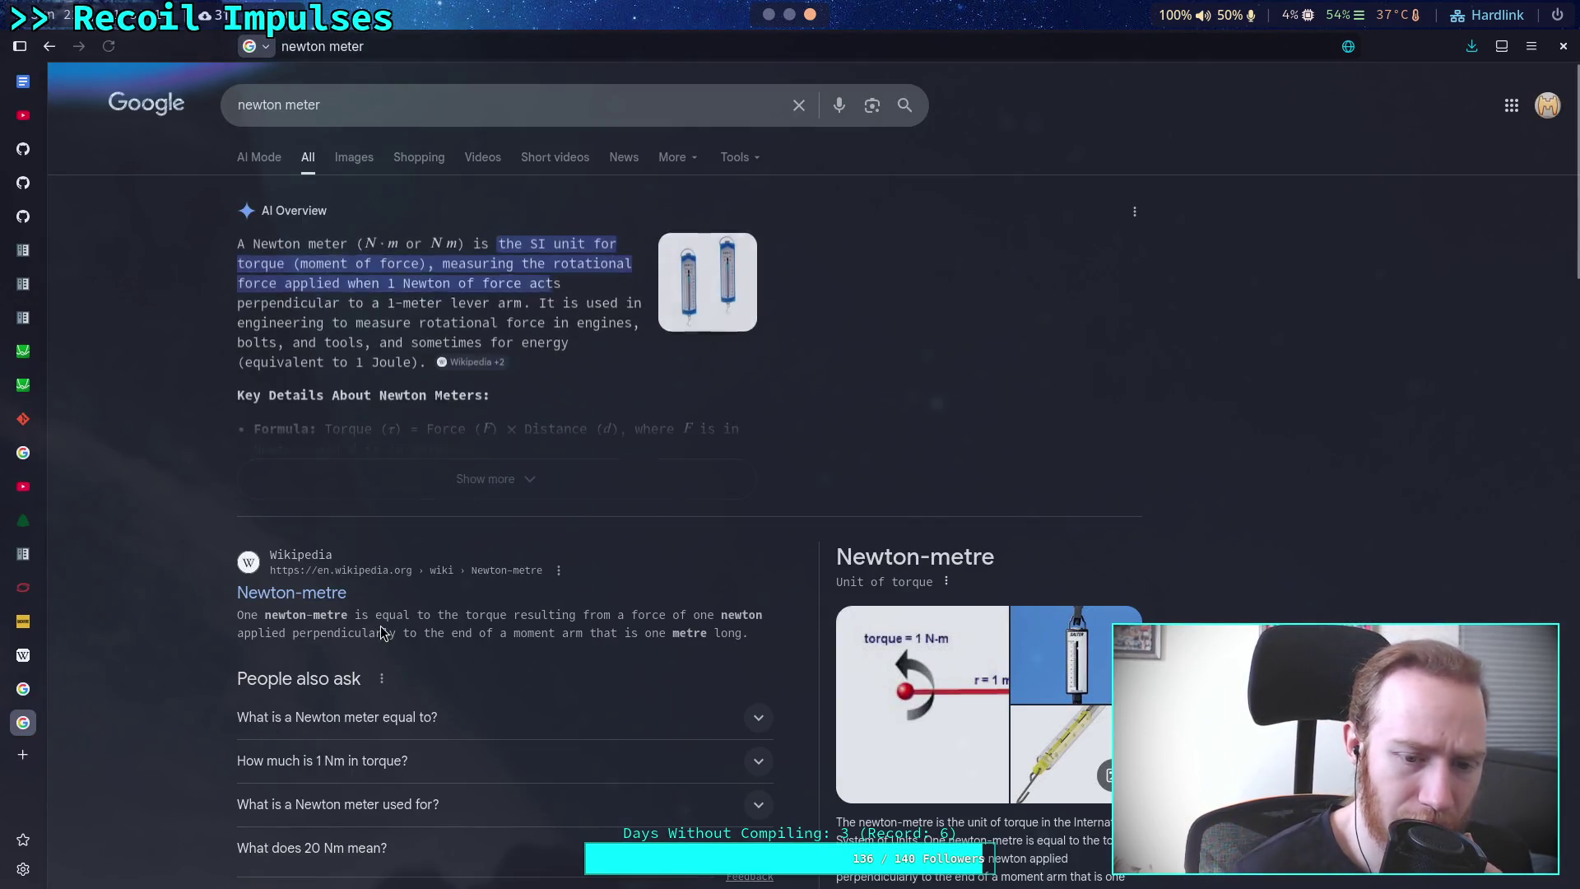
click(321, 596)
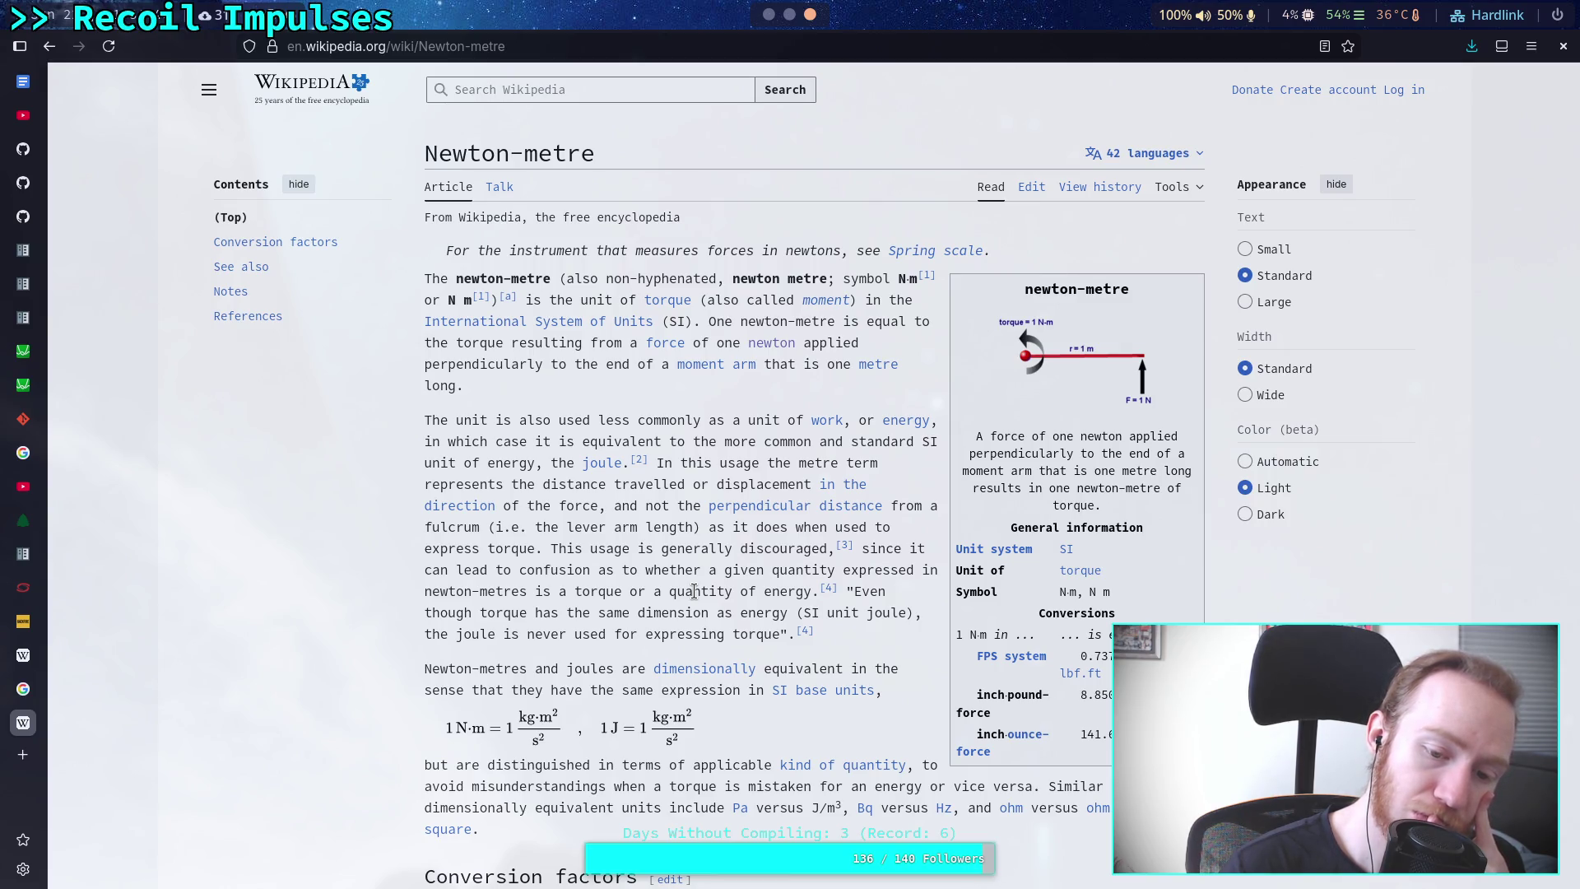
click(20, 662)
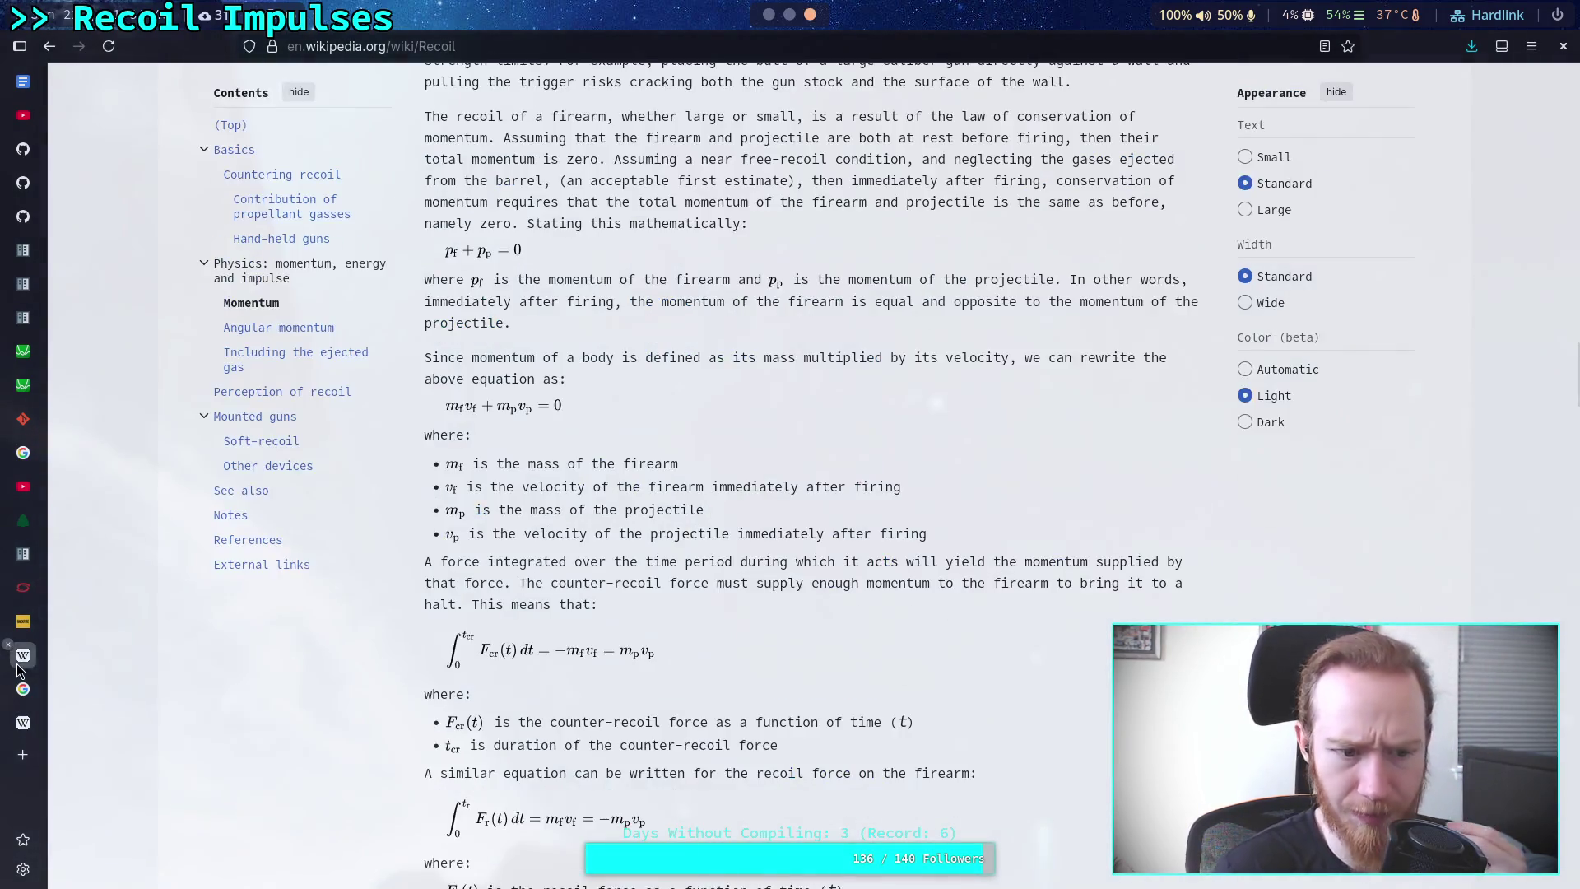
Step: Read down the Recoil article from the momentum equations toward Perception of recoil
scroll(751, 559, down, 10)
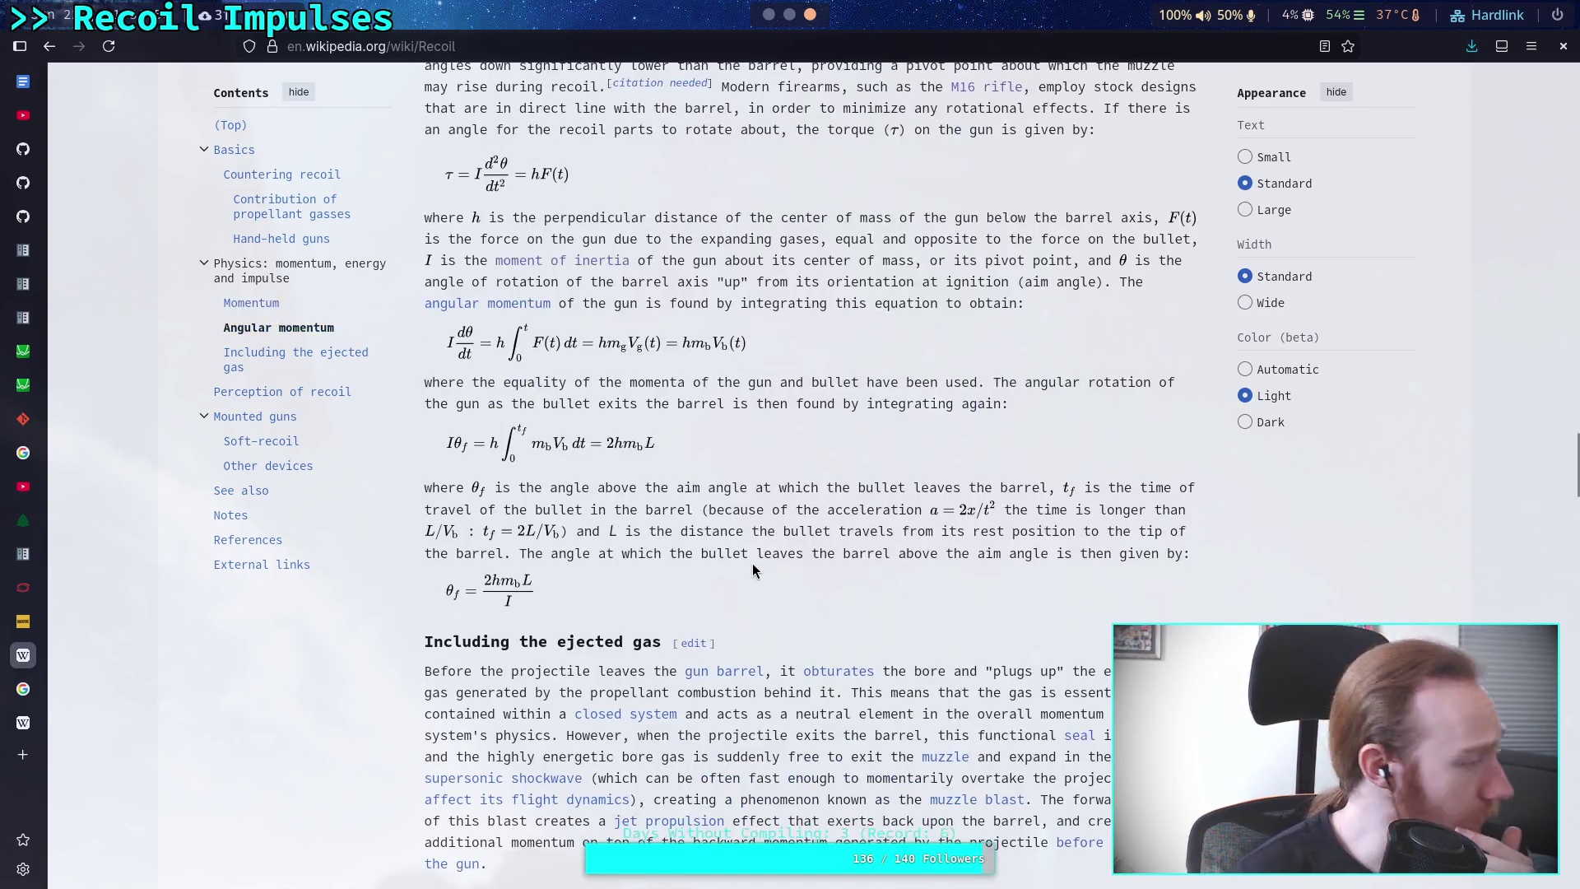
scroll(752, 563, down, 10)
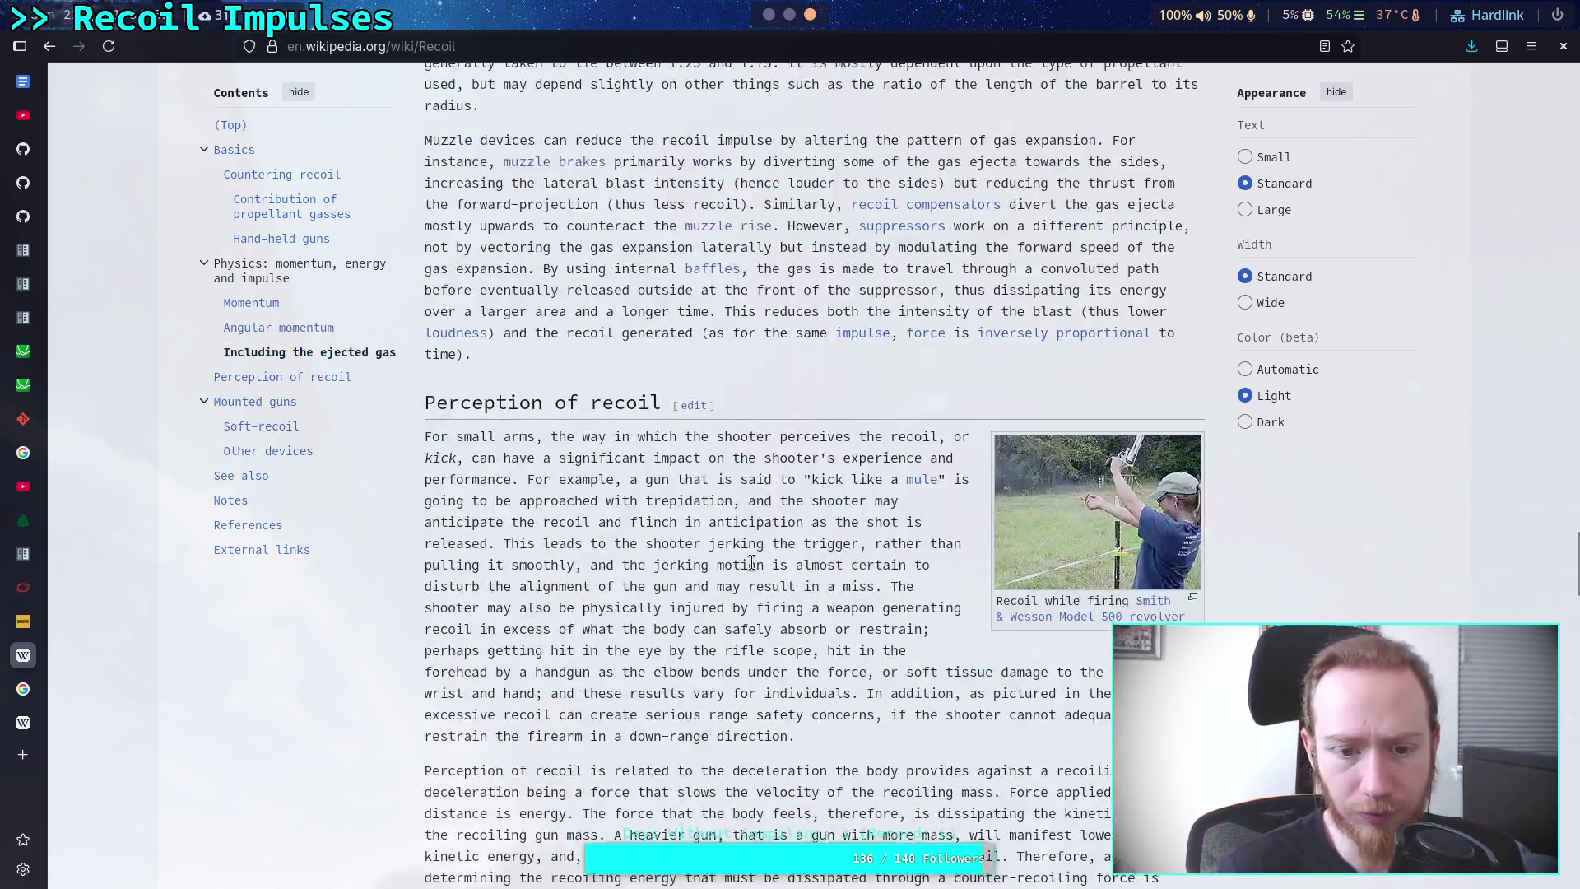
scroll(752, 563, down, 15)
scroll(752, 569, up, 15)
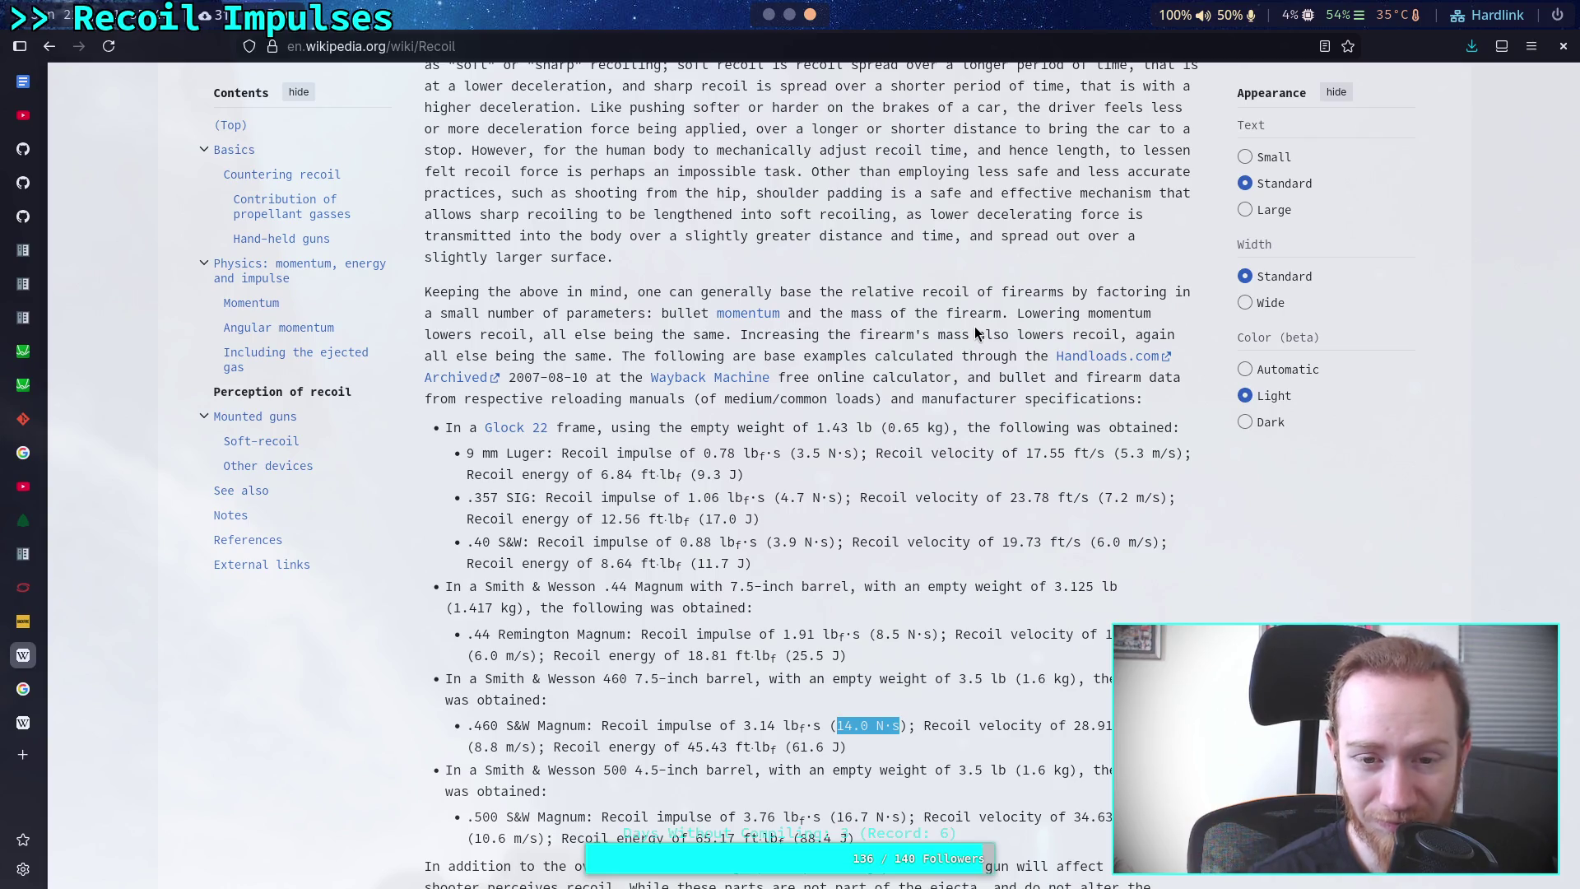
scroll(976, 332, up, 10)
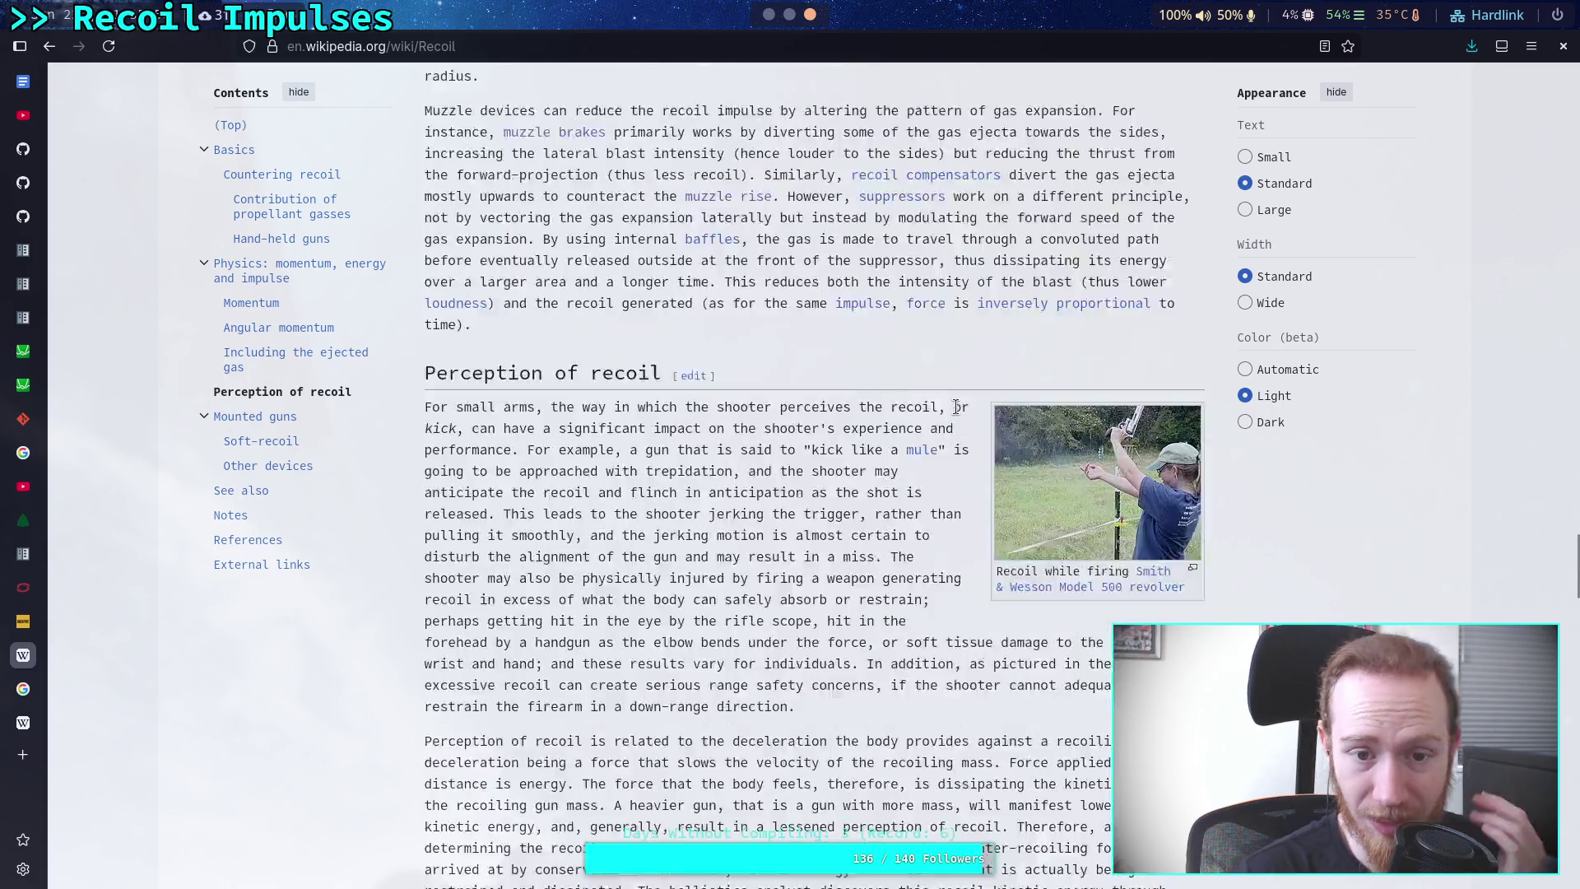
scroll(957, 409, up, 10)
scroll(959, 414, down, 6)
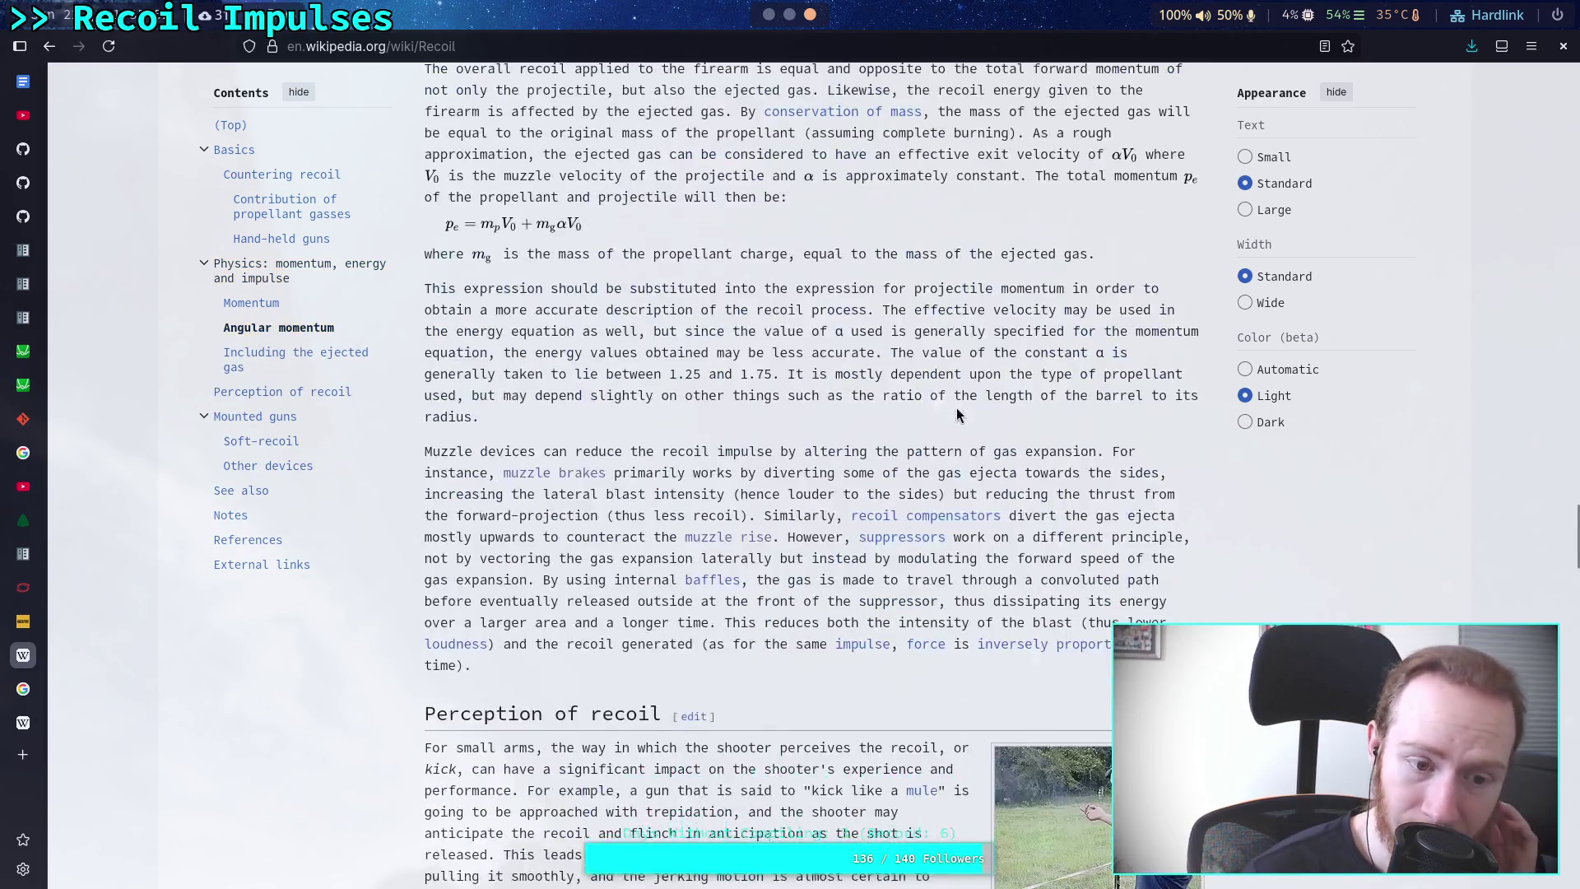
scroll(957, 415, down, 10)
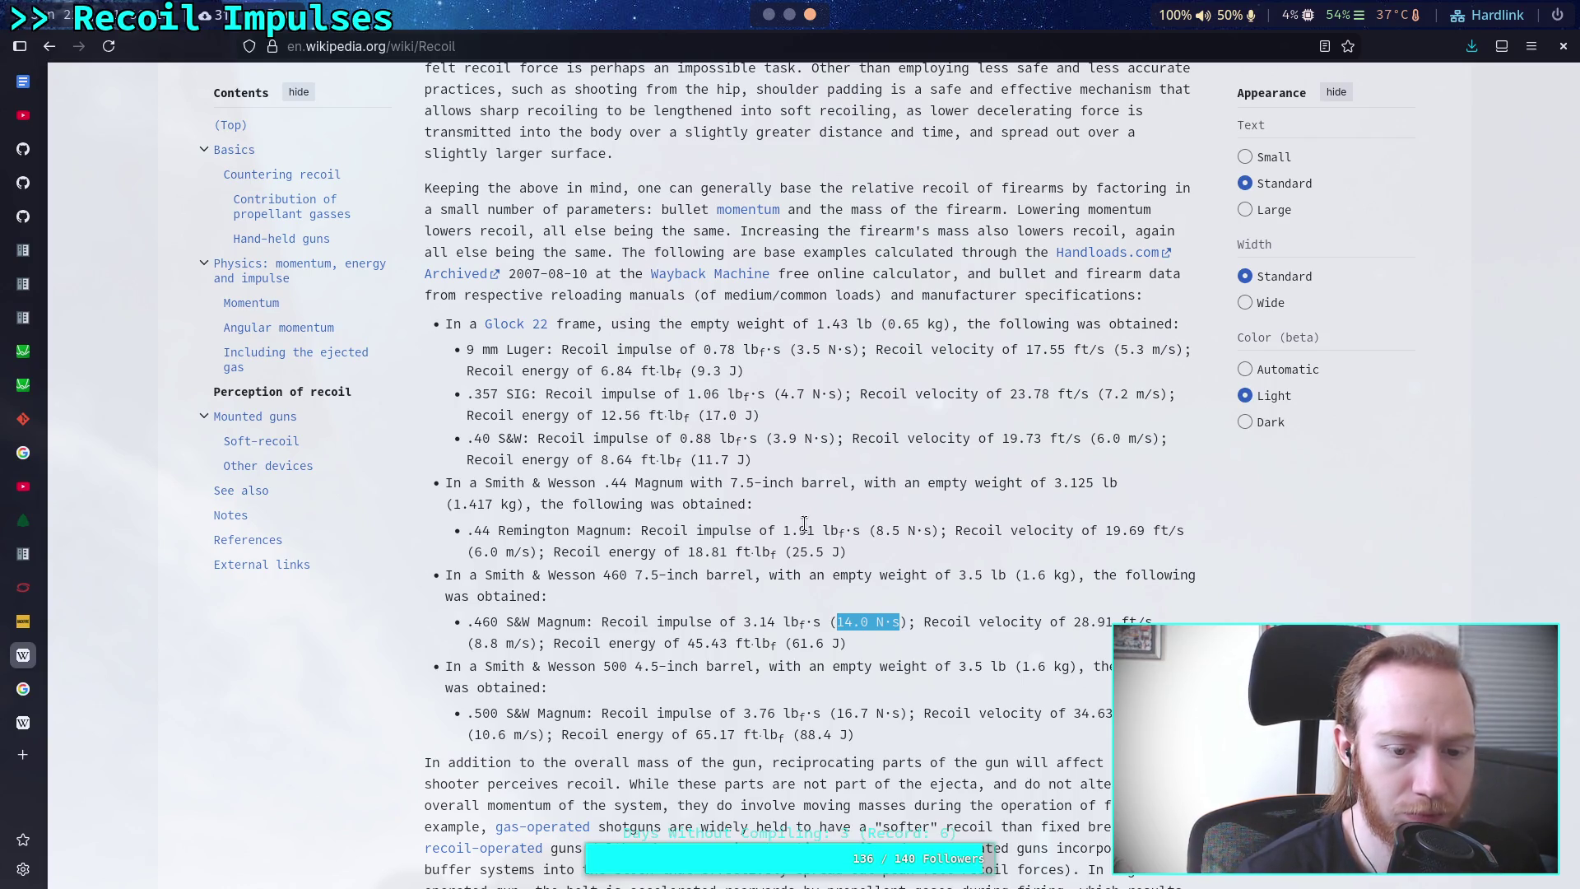
Step: Review the handgun examples, e.g. .460 S&W Magnum at 14.0 N·s, and open the Handloads.com link in a new tab
scroll(805, 524, down, 3)
scroll(804, 523, up, 20)
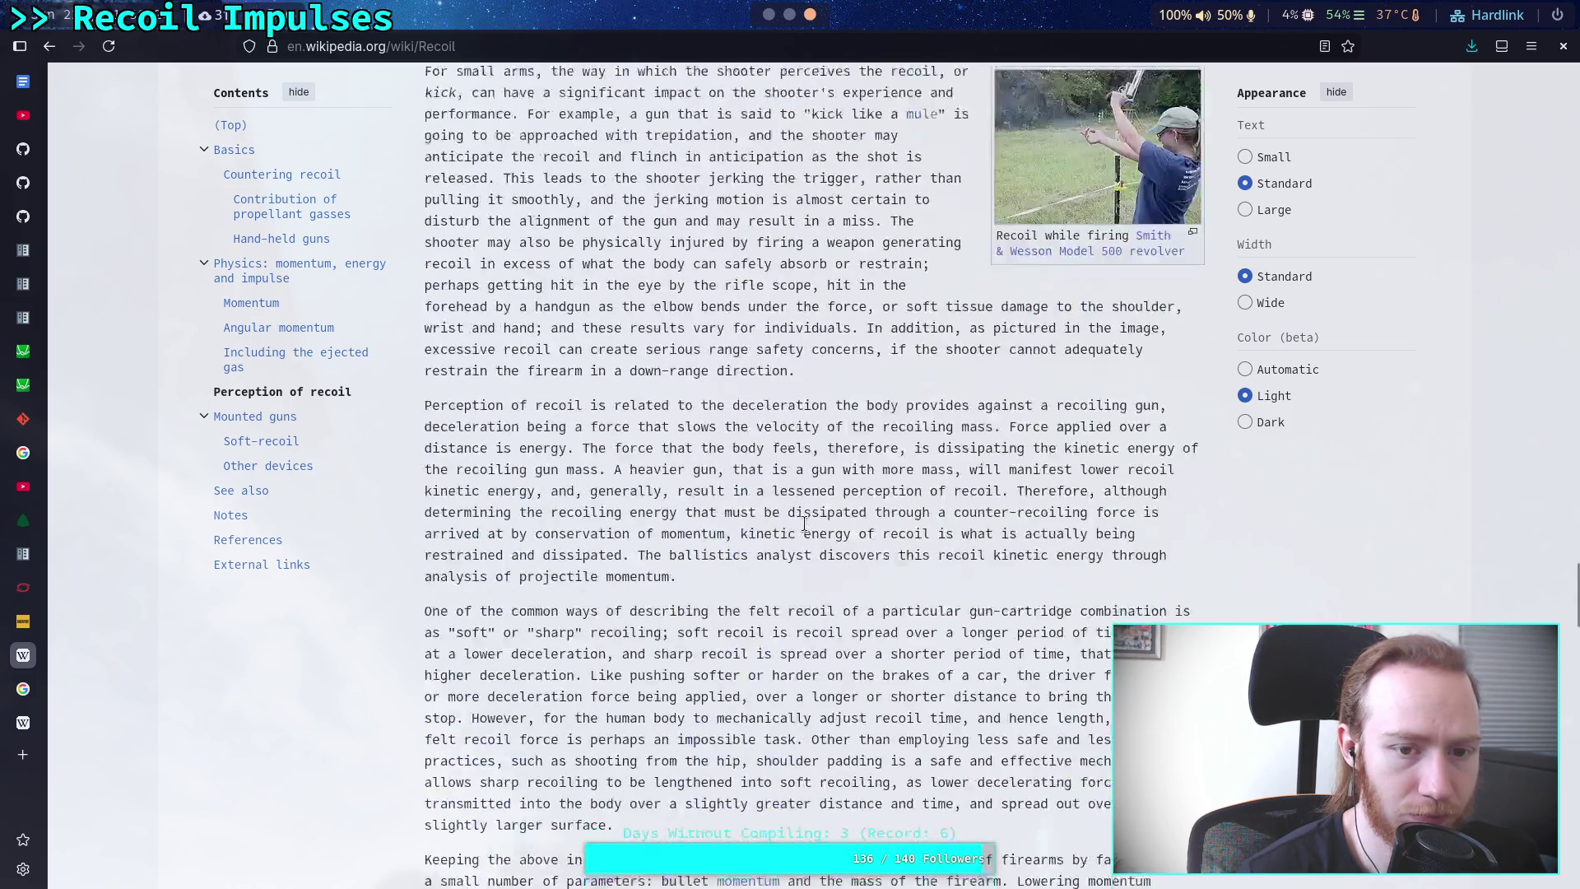
scroll(804, 524, down, 12)
scroll(804, 524, down, 7)
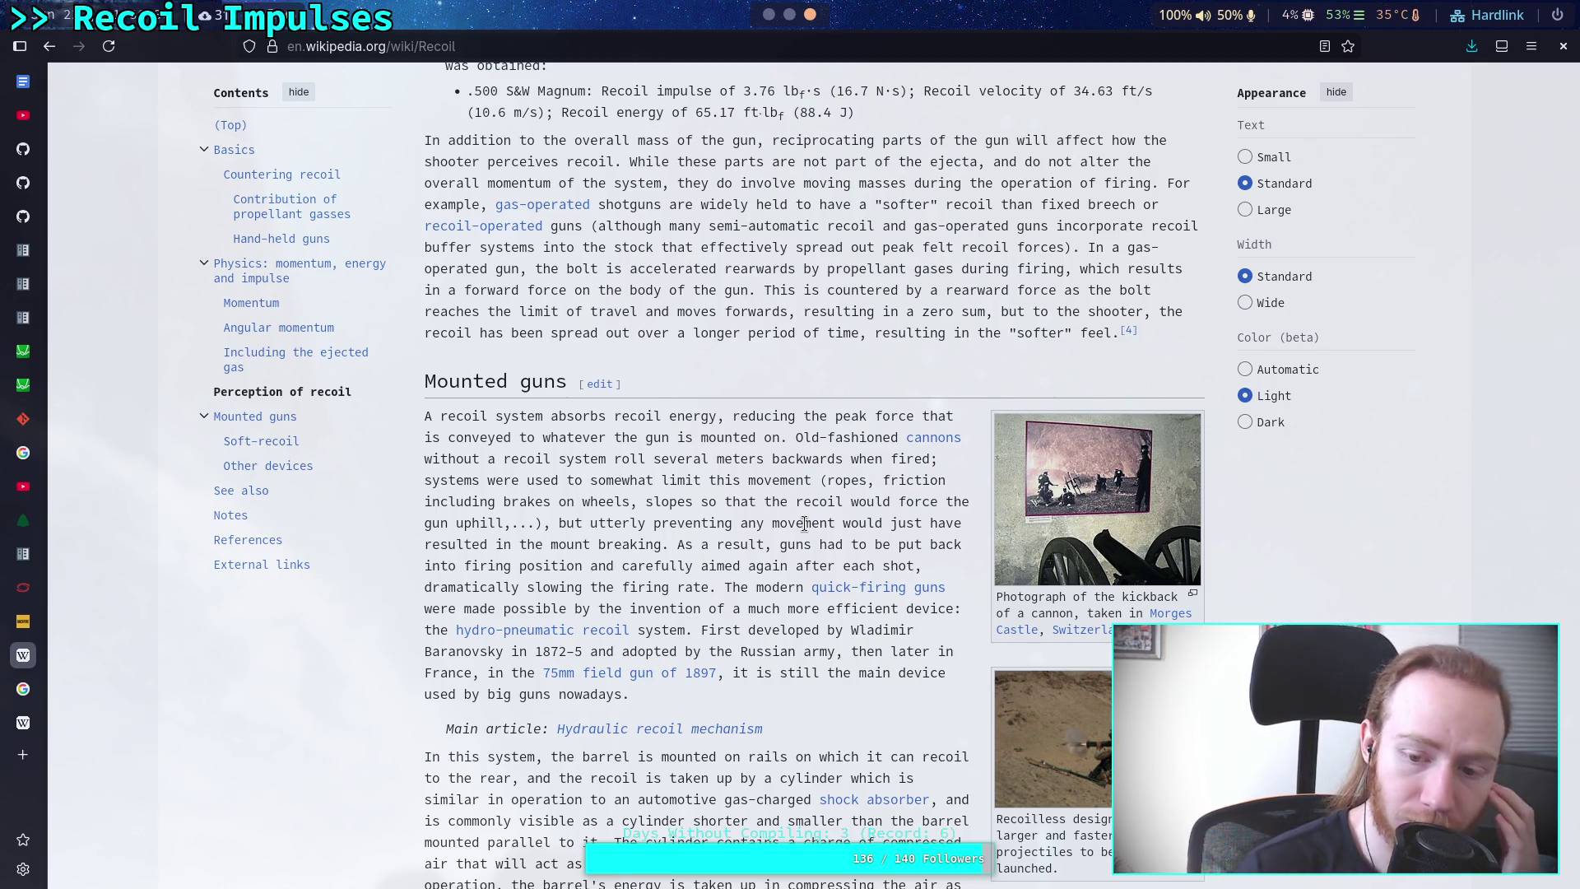
scroll(805, 524, up, 15)
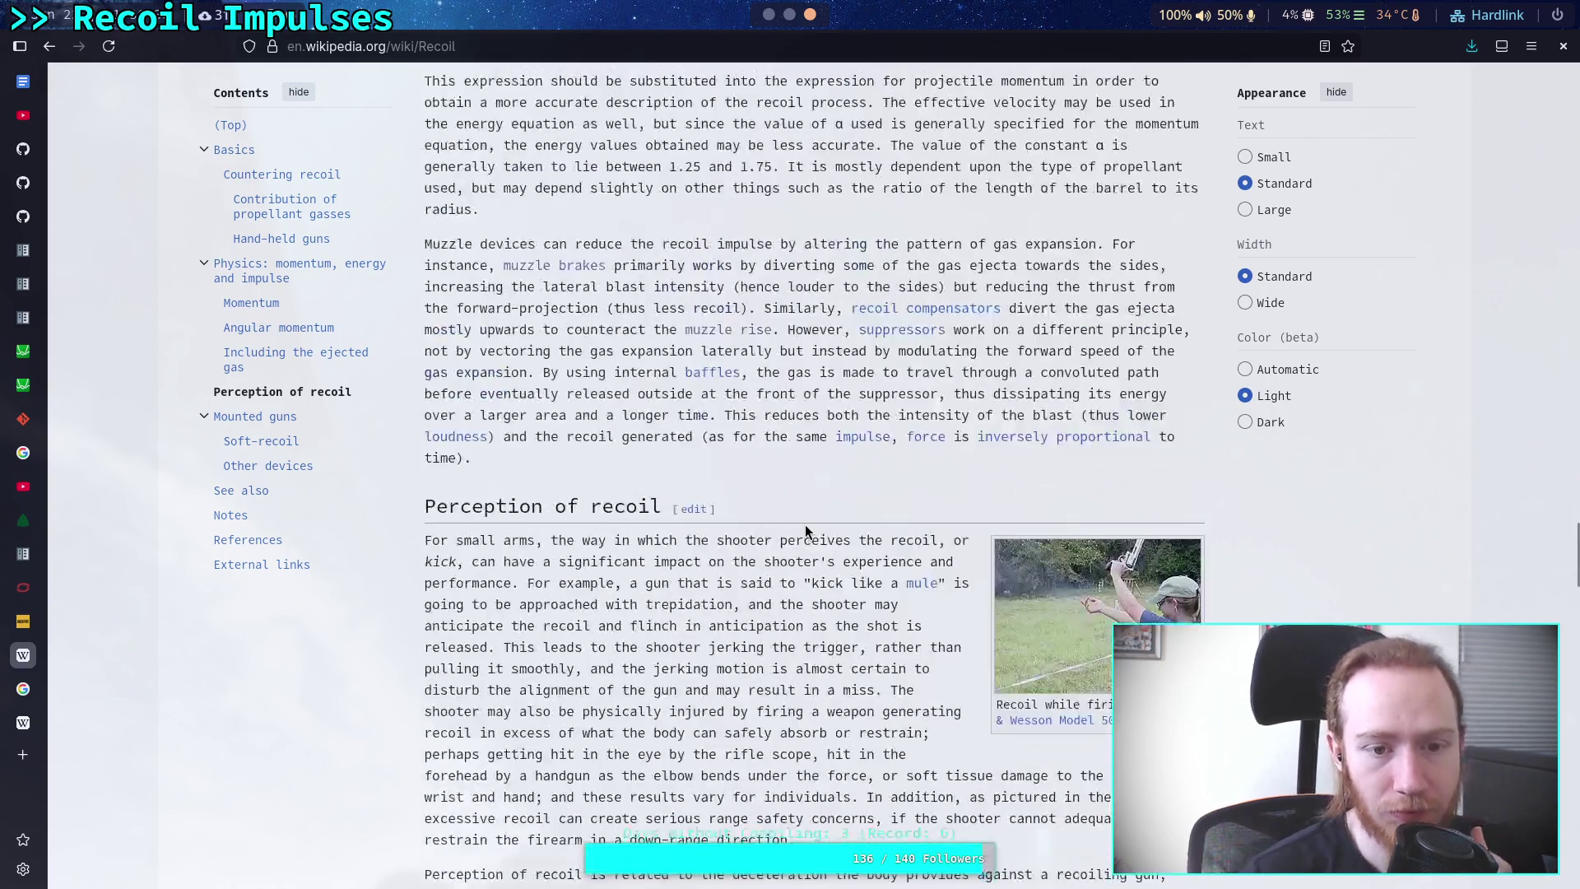
scroll(806, 517, down, 5)
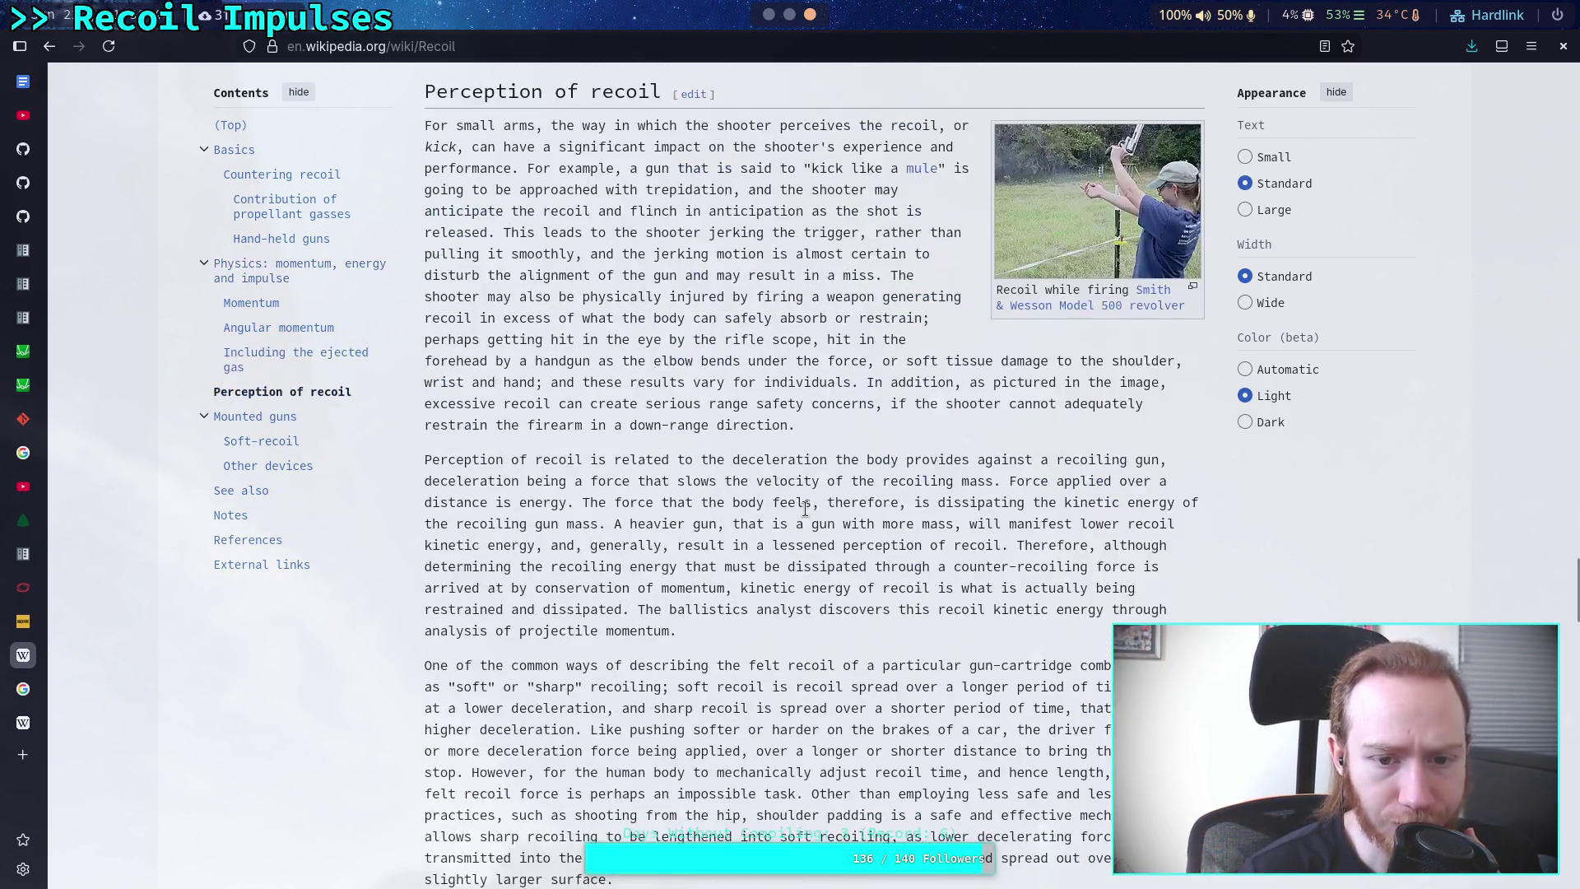
scroll(805, 509, down, 7)
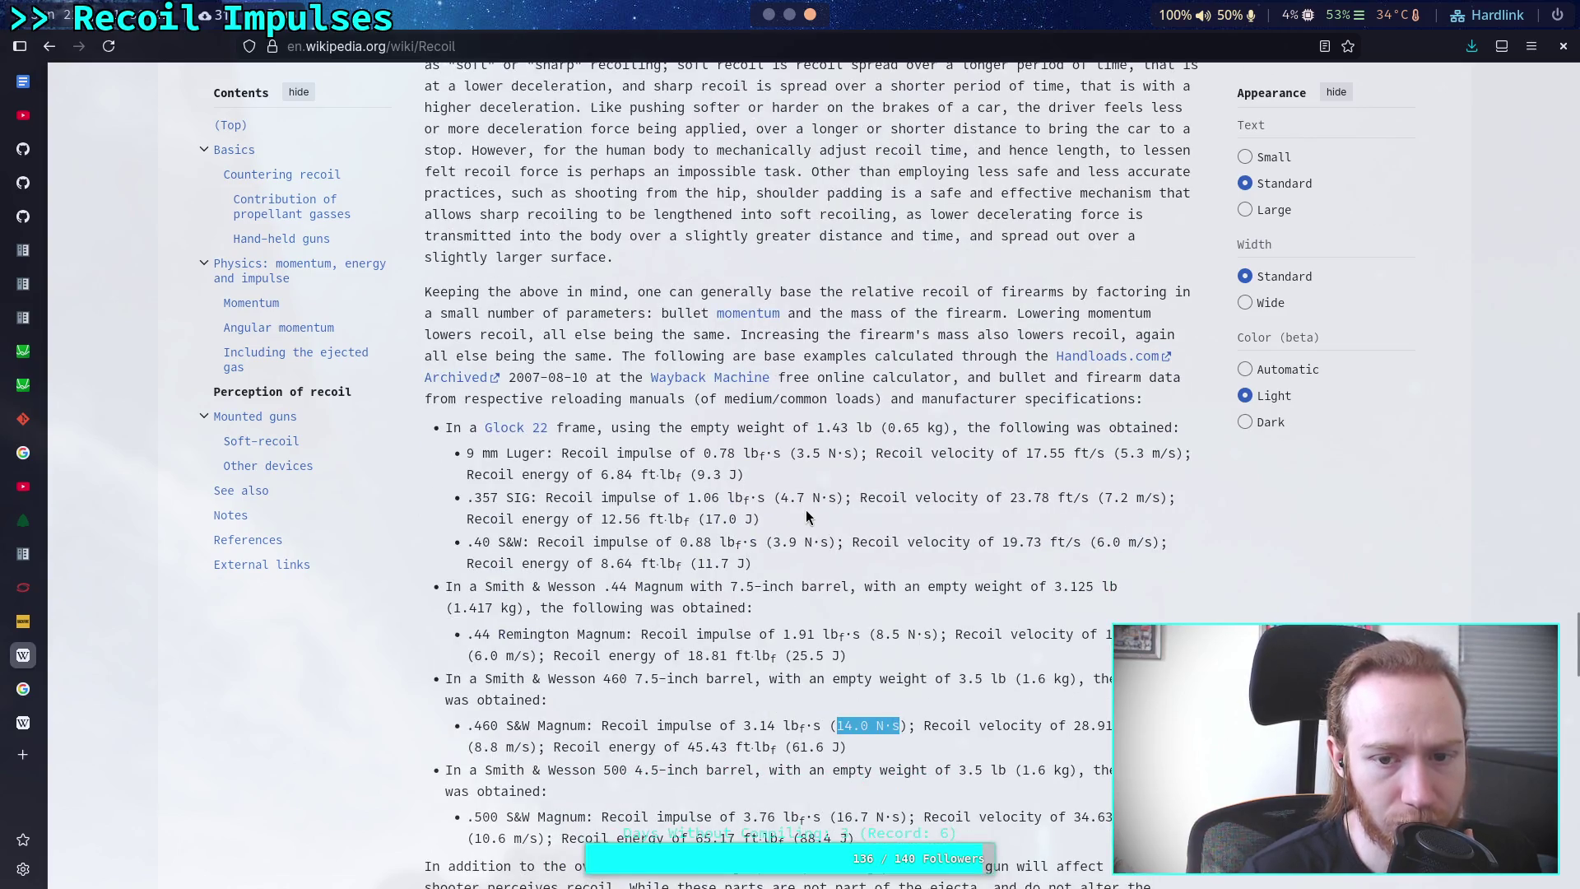
right_click(1100, 356)
click(1136, 363)
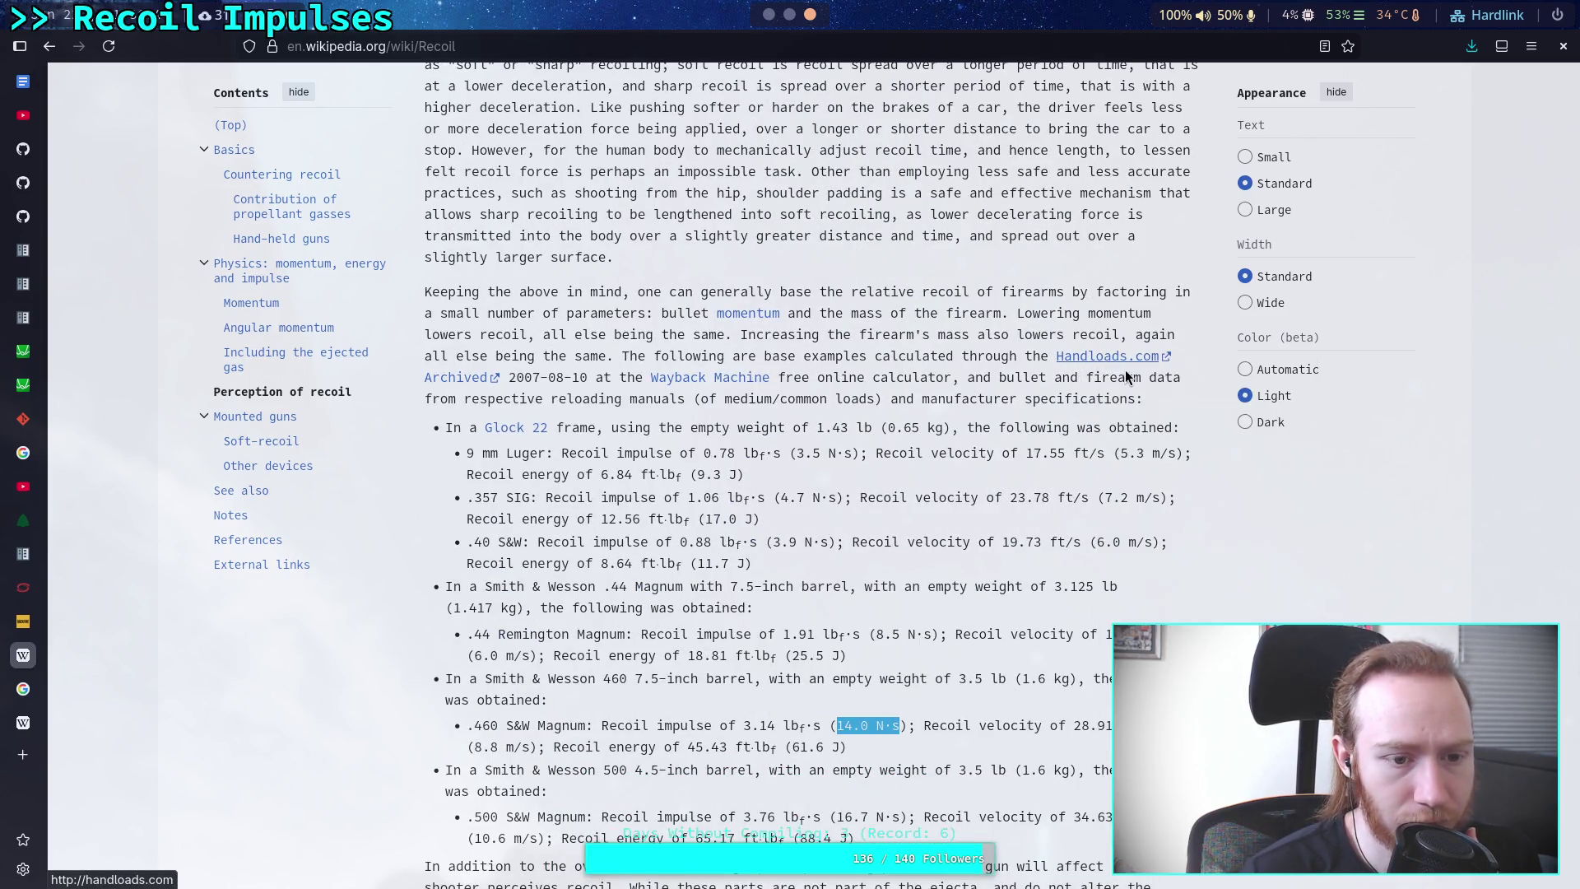
Step: Load the handloads.com root page, which turns out to be an expired-domain lander
click(33, 694)
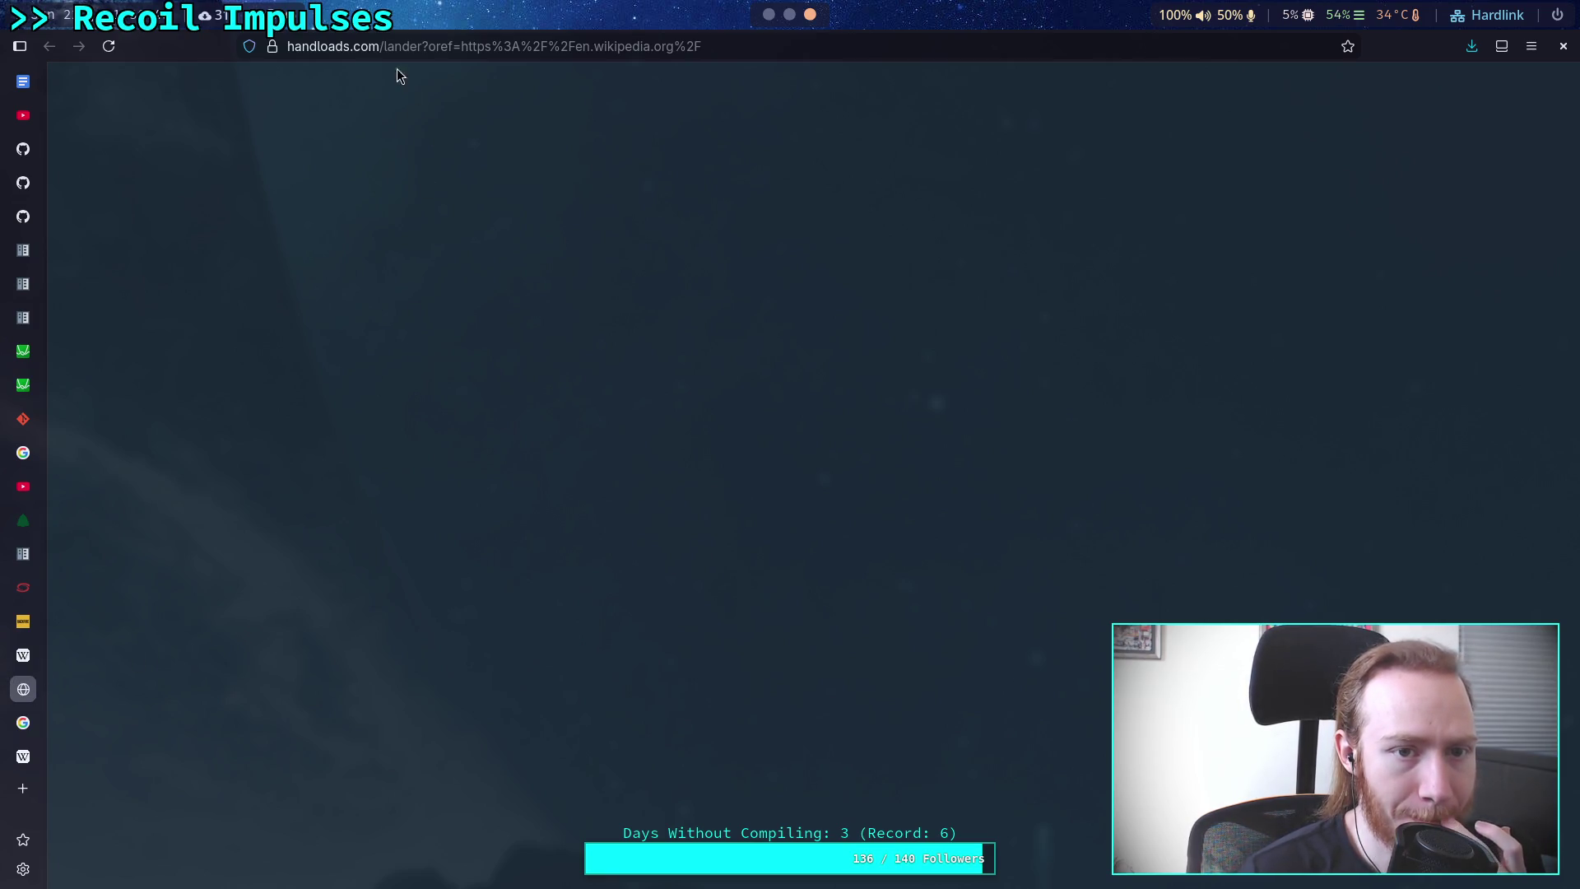
drag(382, 39, 1035, 49)
key(BackSpace)
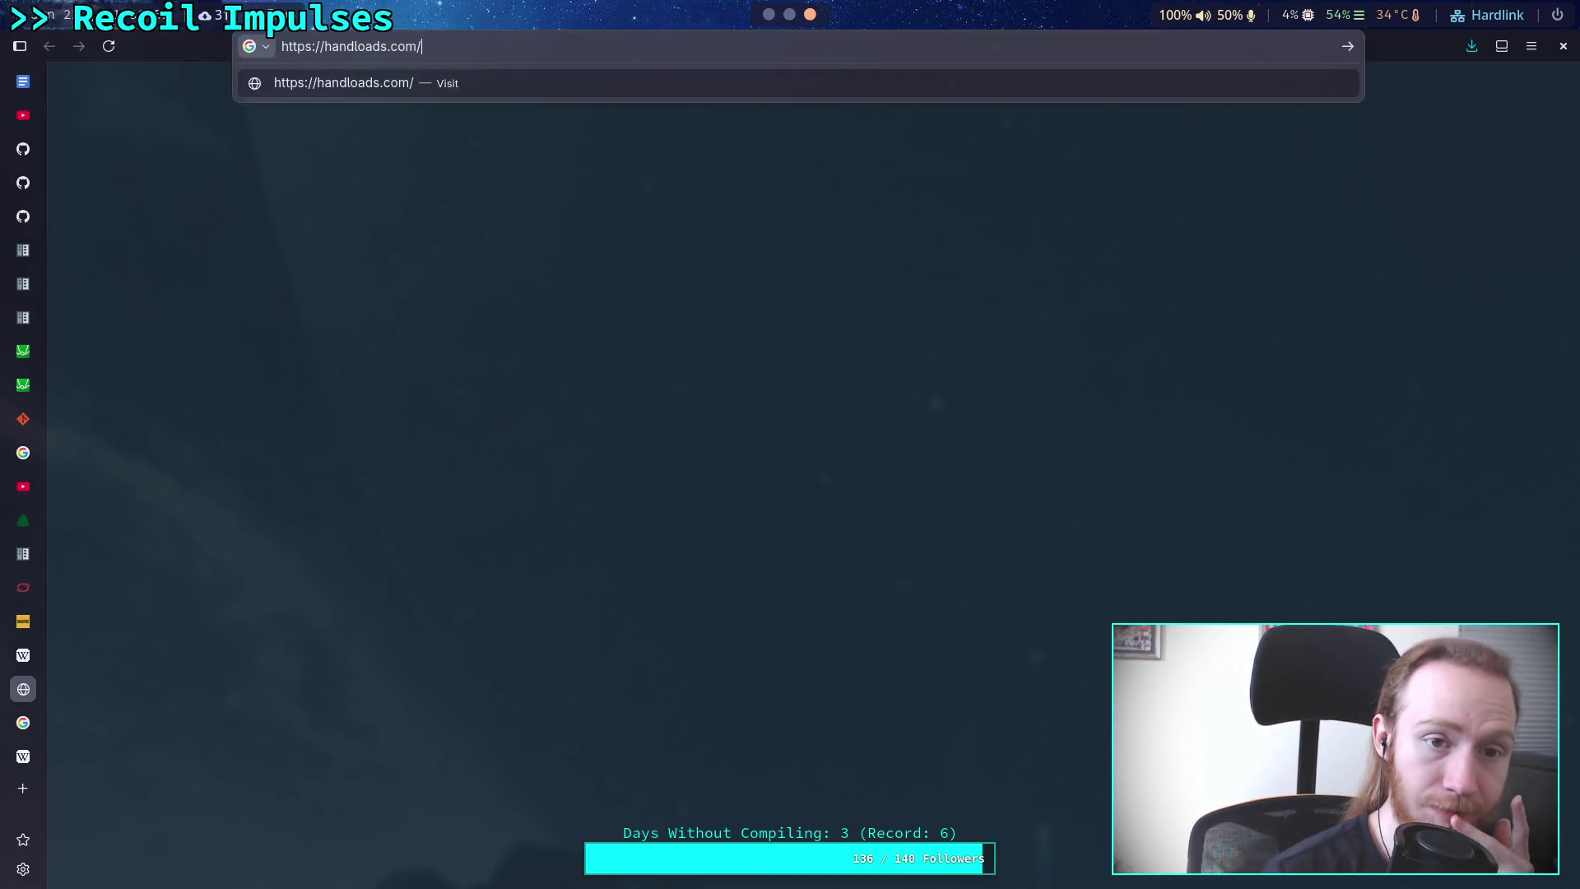
key(Return)
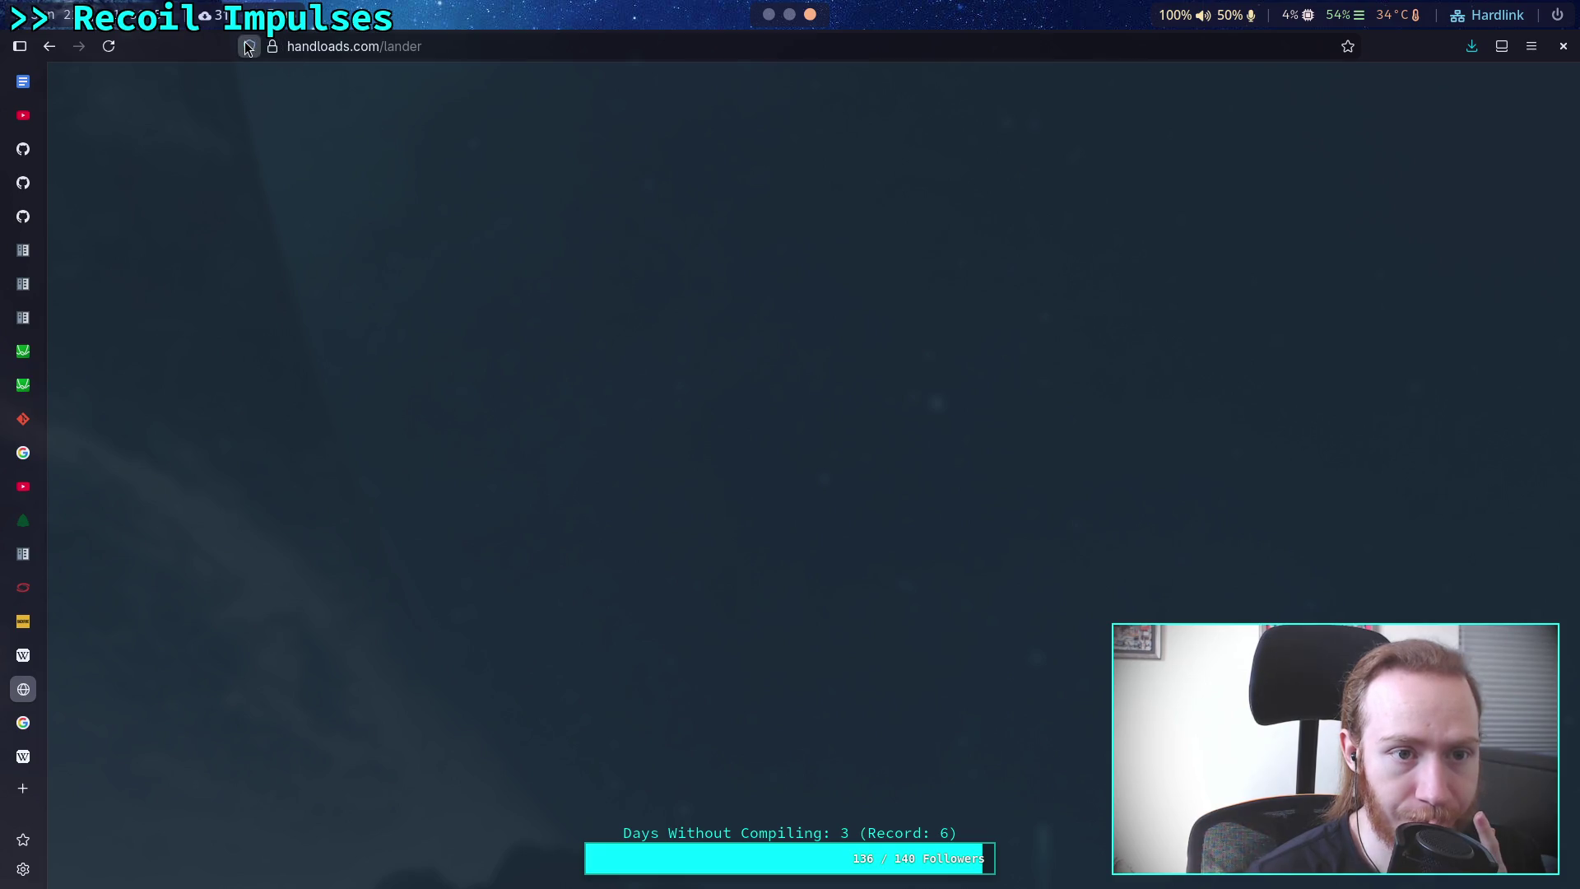
Step: Toggle Enhanced Tracking Protection off and back on for handloads.com, then close the tab
click(248, 47)
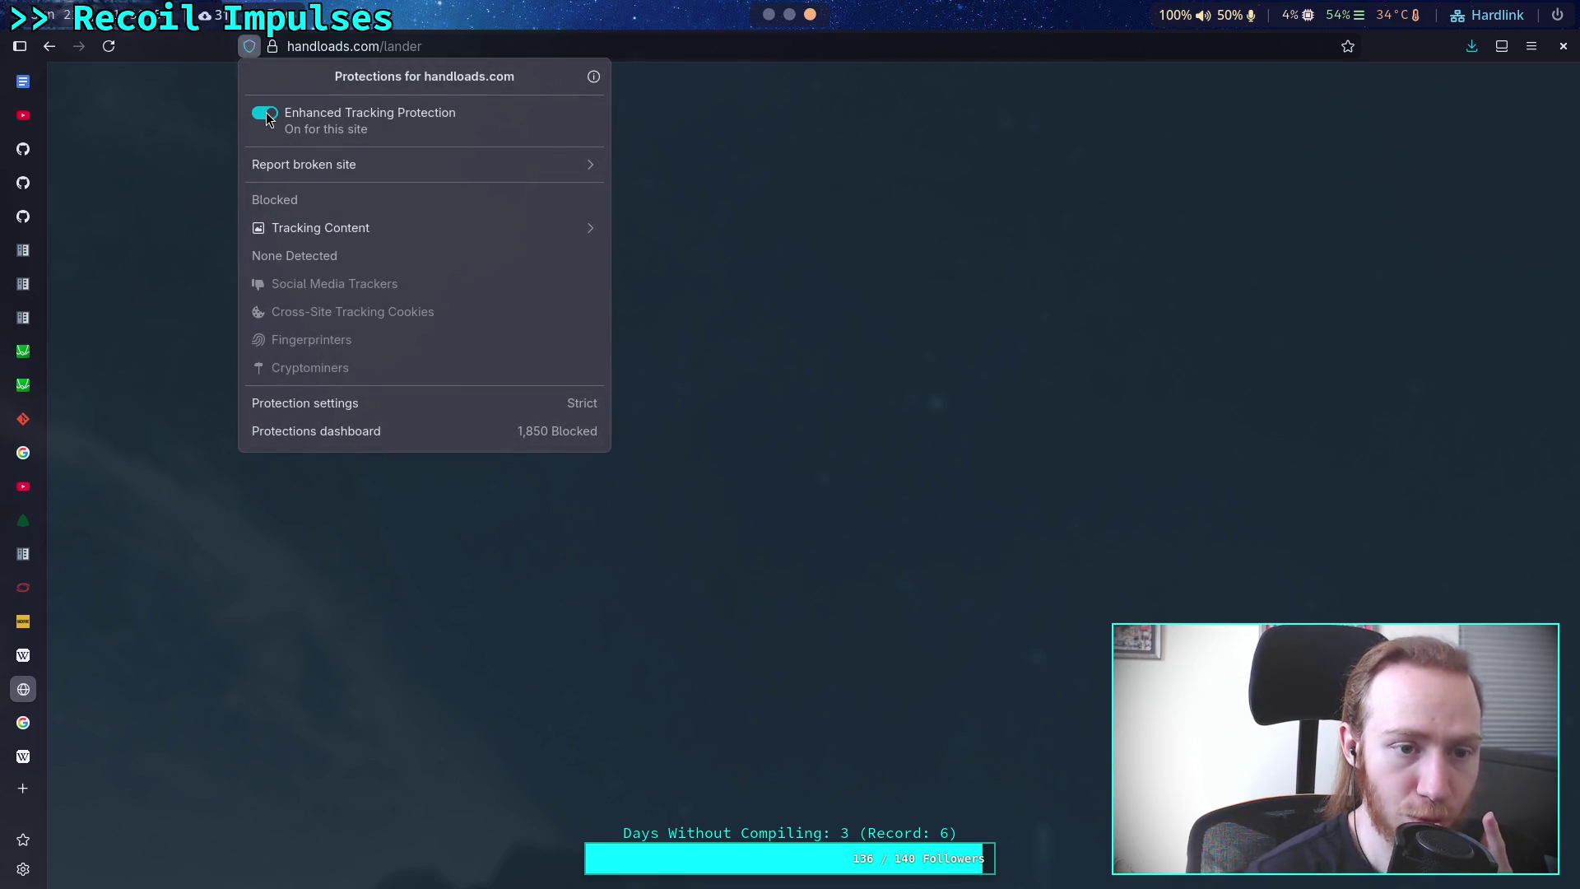
click(264, 113)
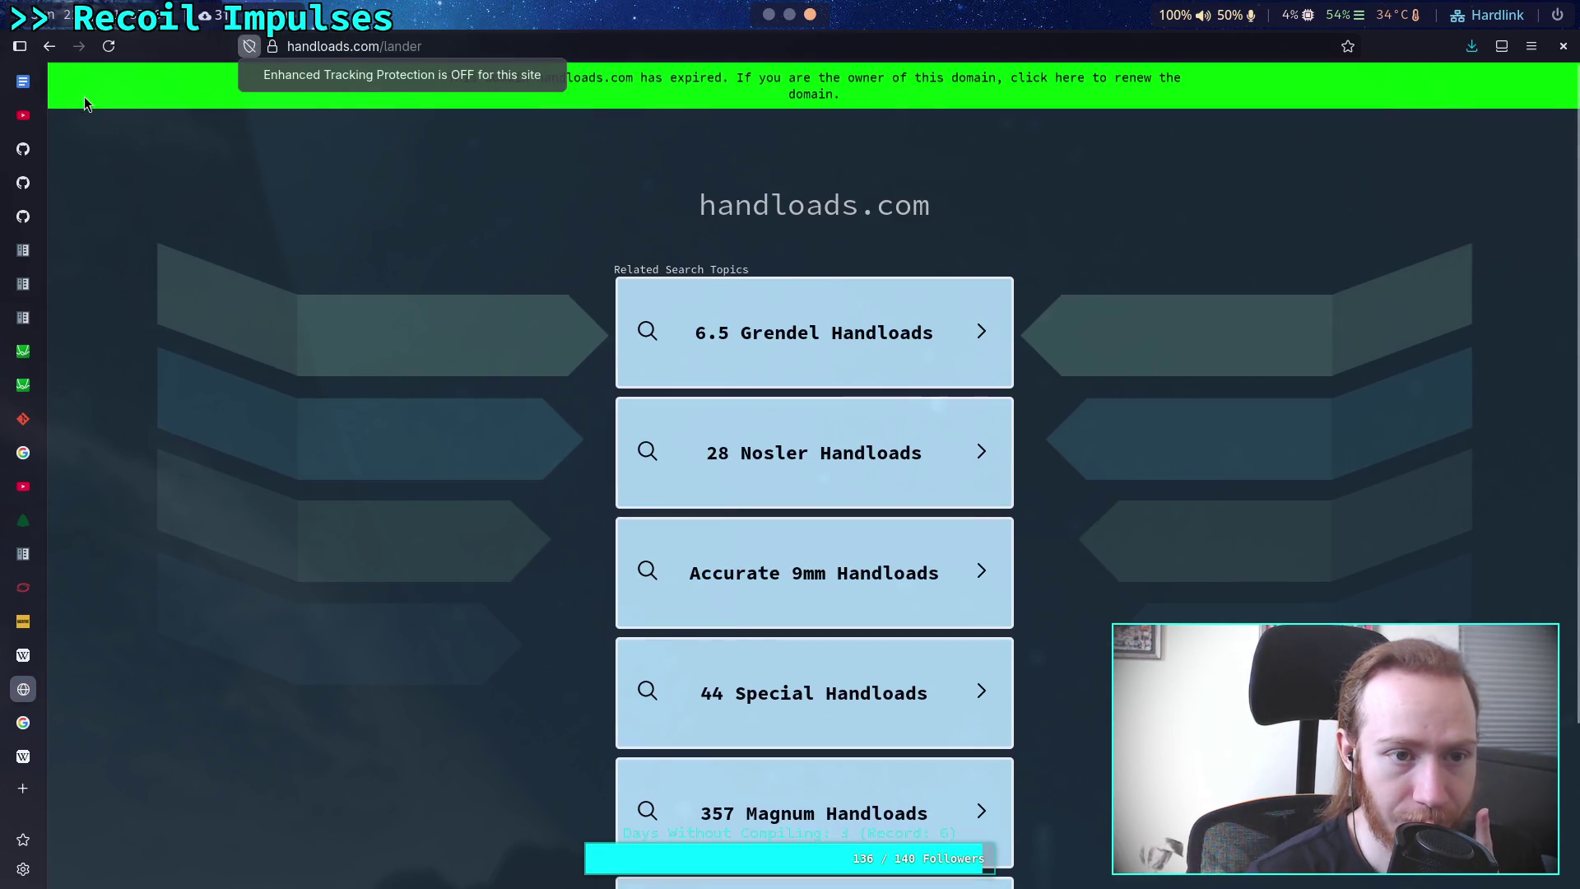
click(248, 47)
click(255, 116)
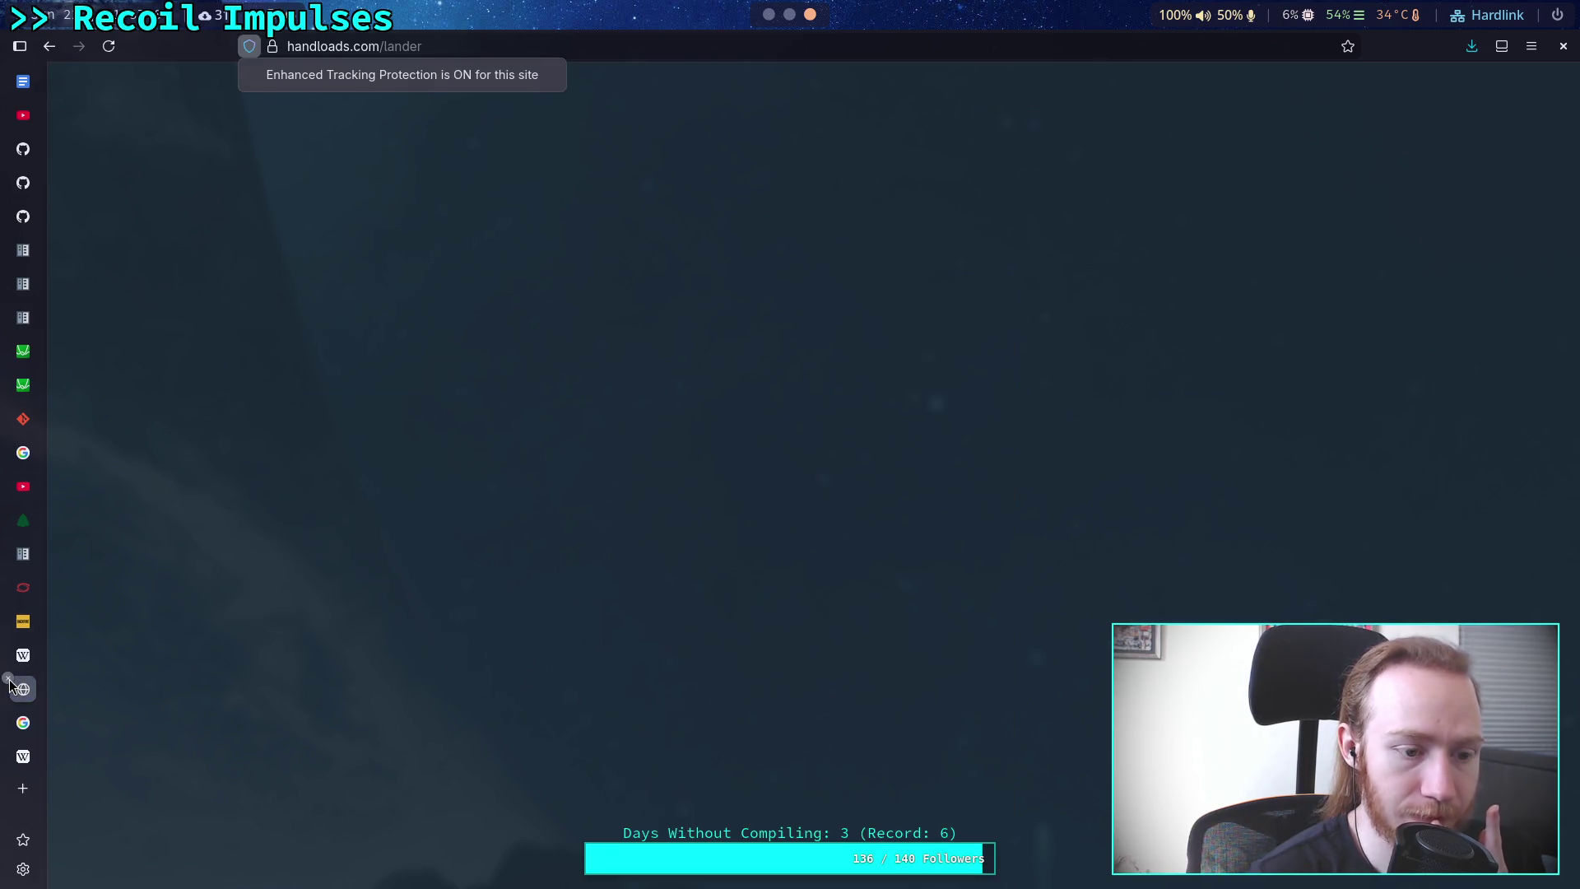
click(7, 678)
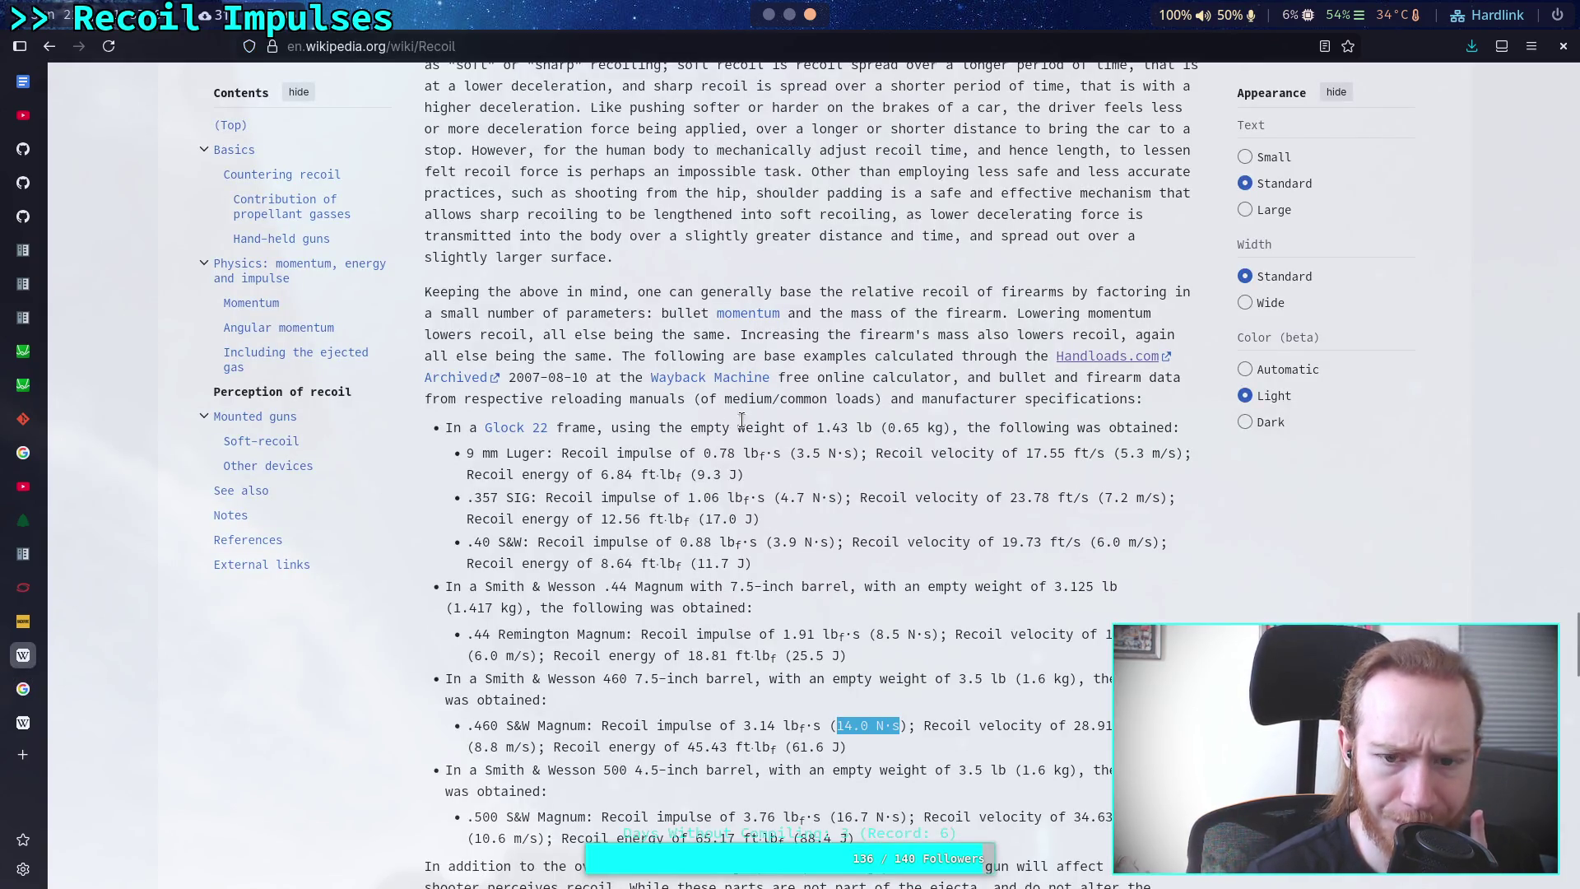
Step: Open the Recoil article's Archived link to the August 10, 2007 Handloads.com Wayback capture
right_click(463, 377)
click(510, 385)
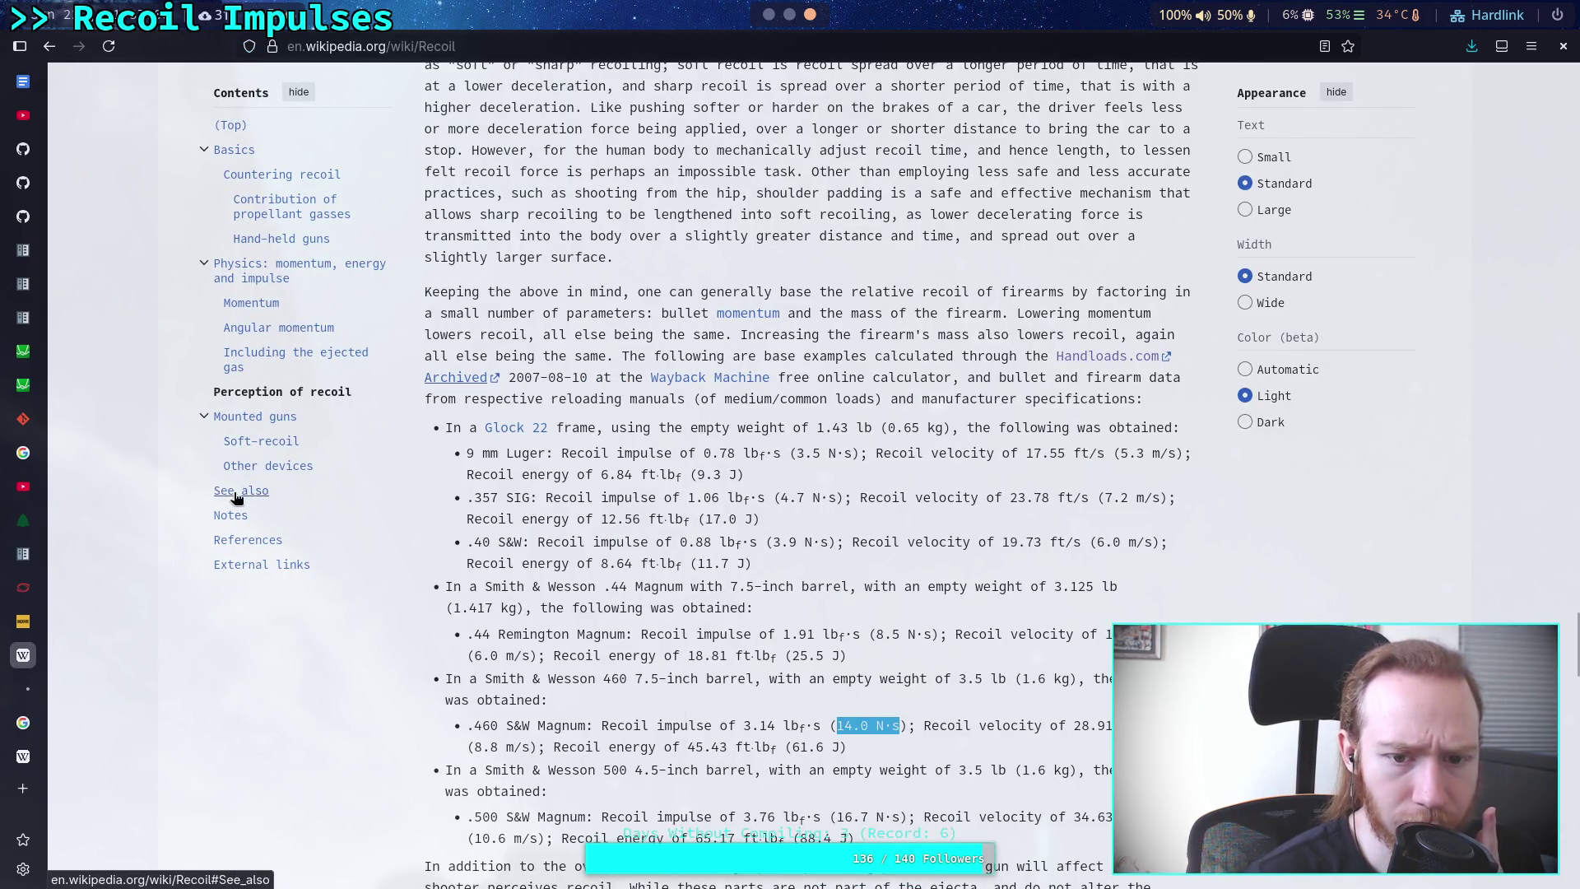
click(23, 688)
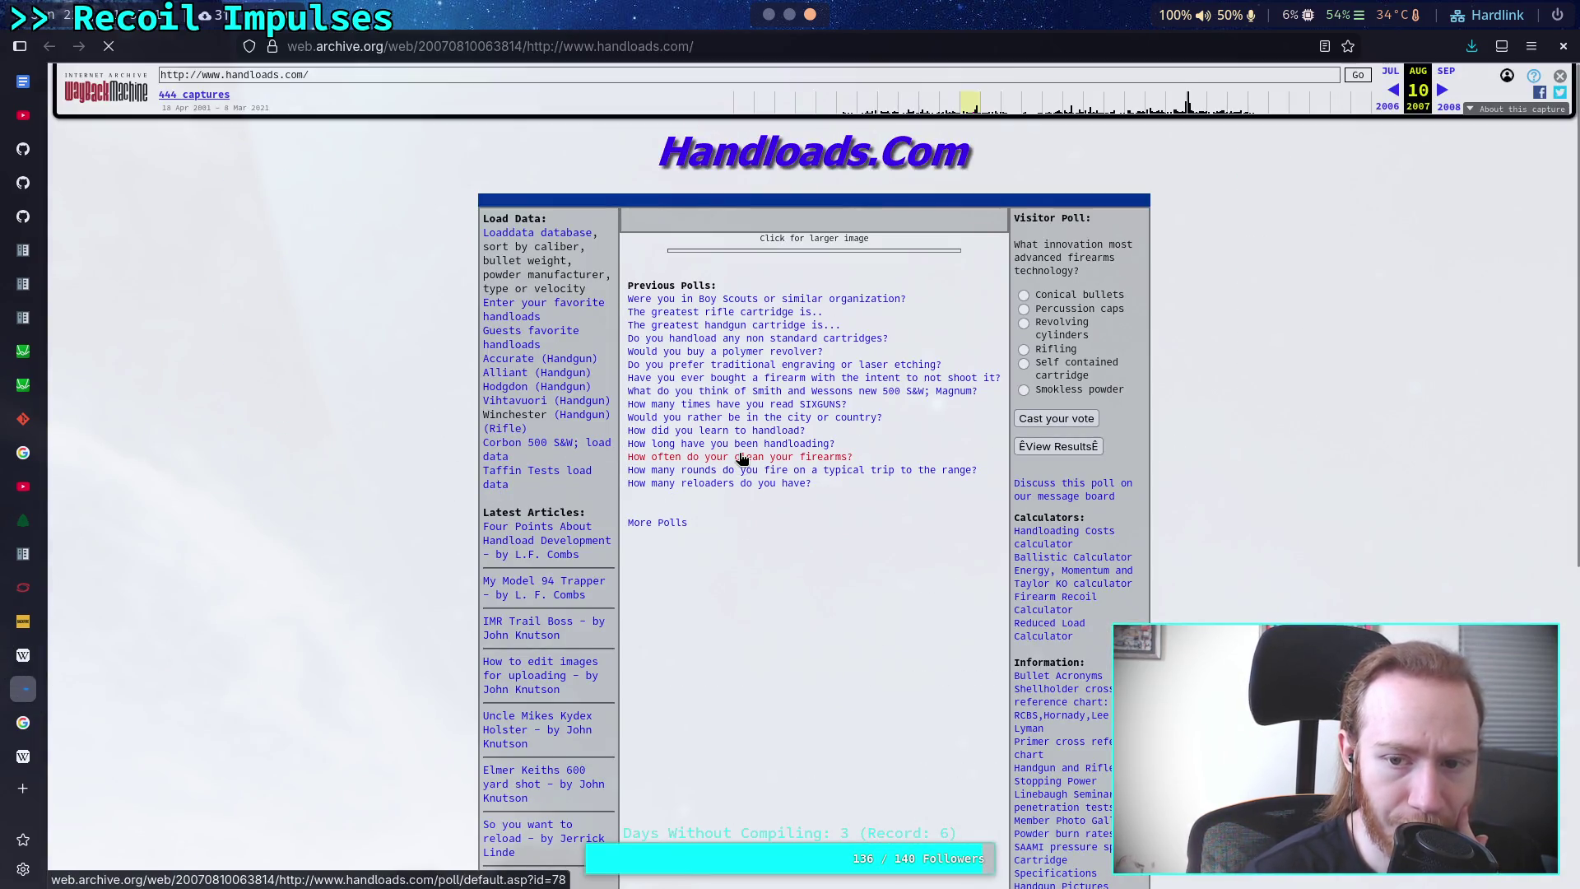
scroll(815, 441, down, 7)
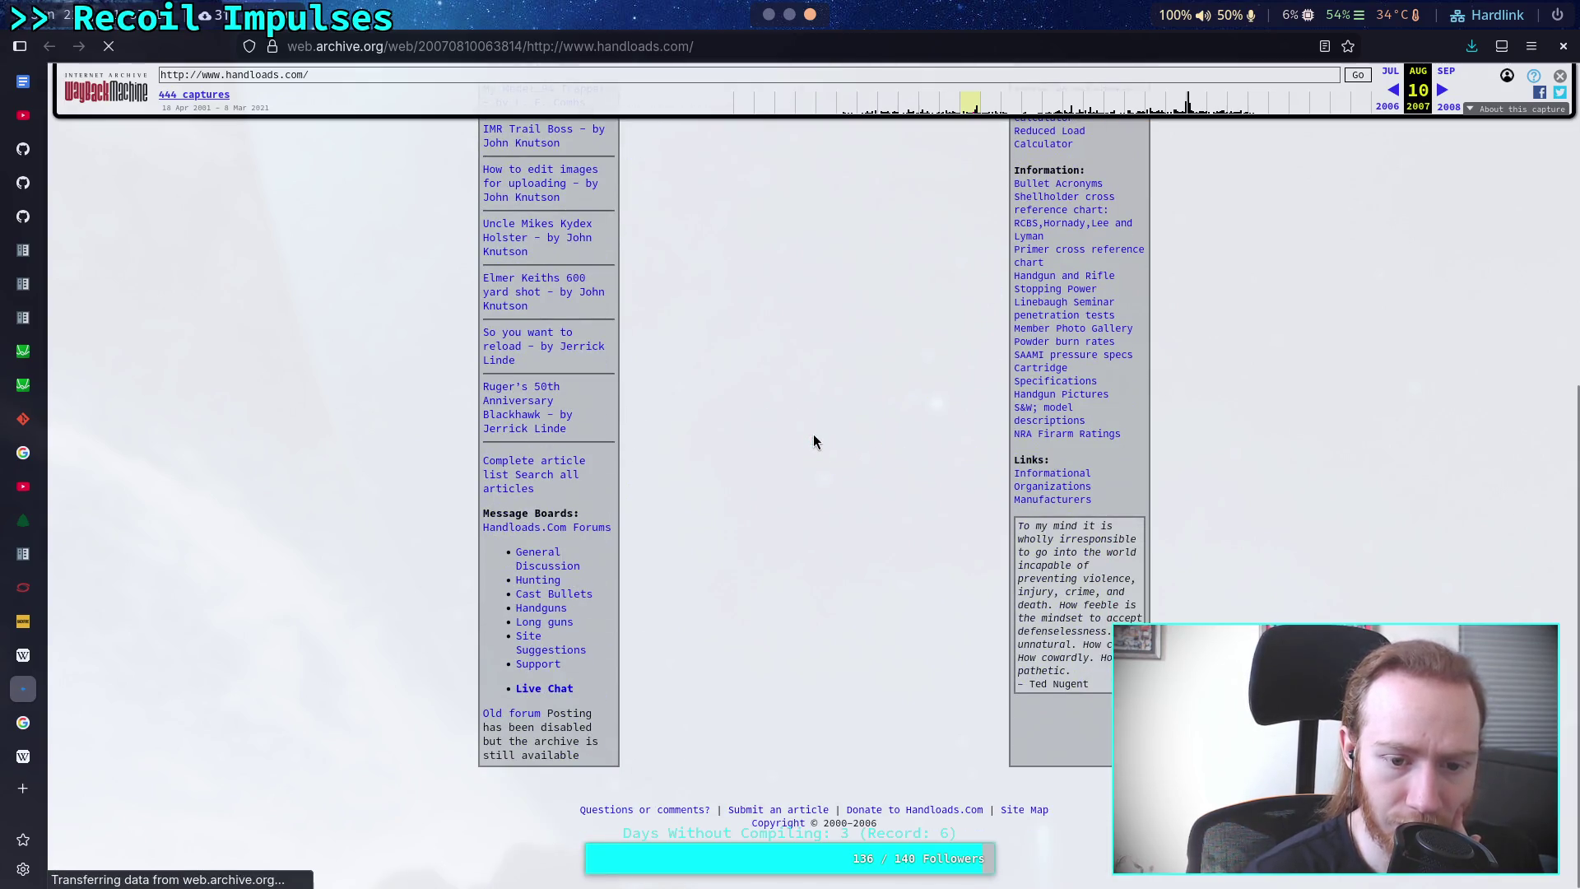
scroll(813, 433, up, 6)
scroll(810, 442, up, 1)
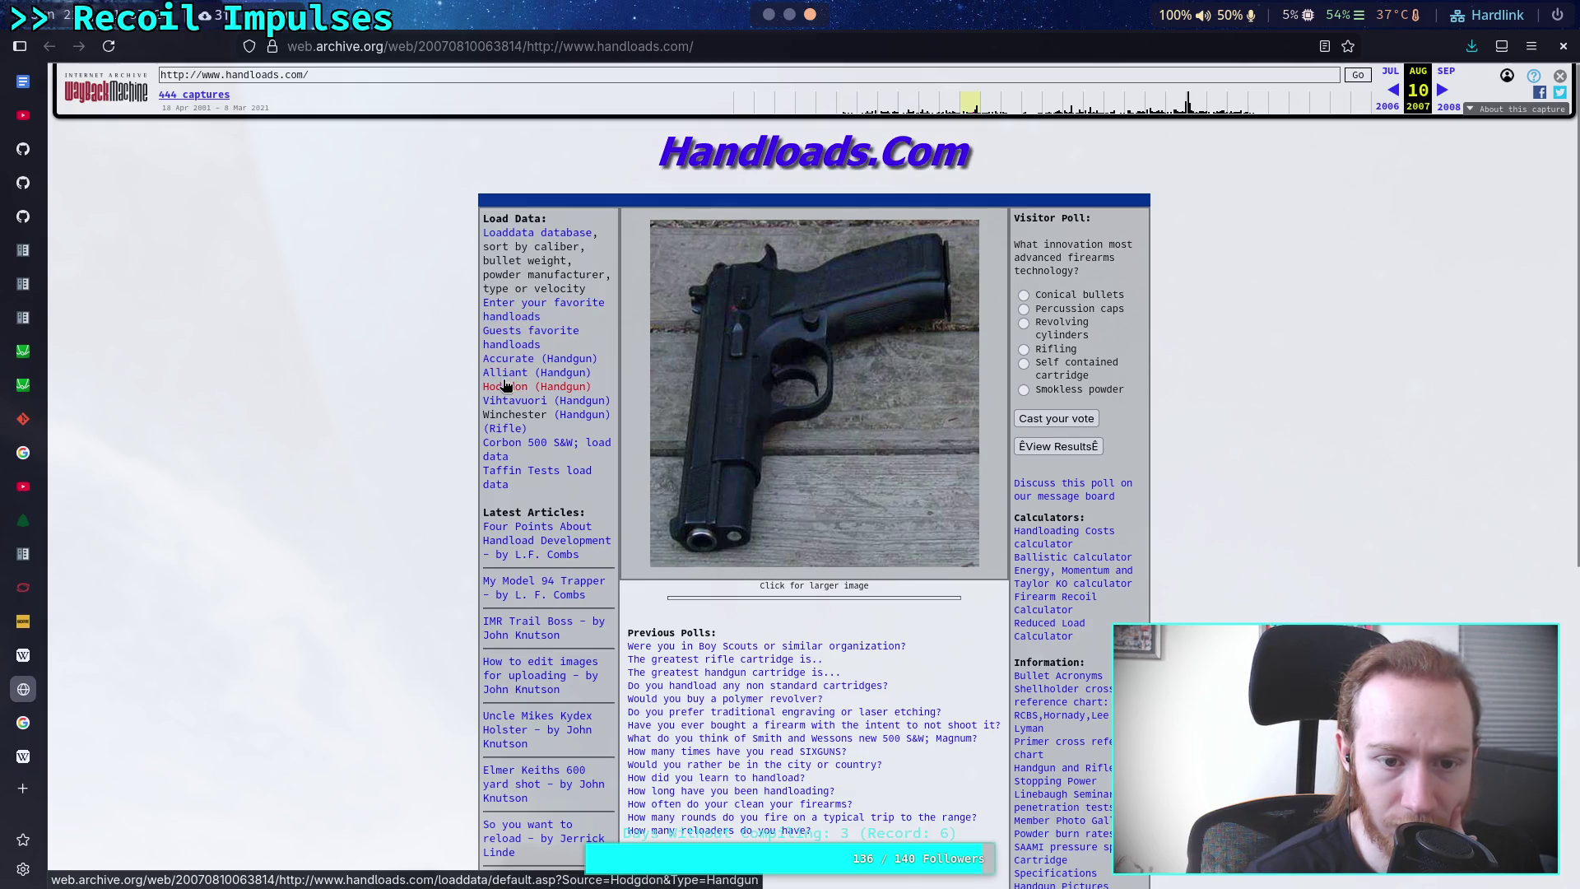
scroll(519, 410, down, 5)
click(23, 655)
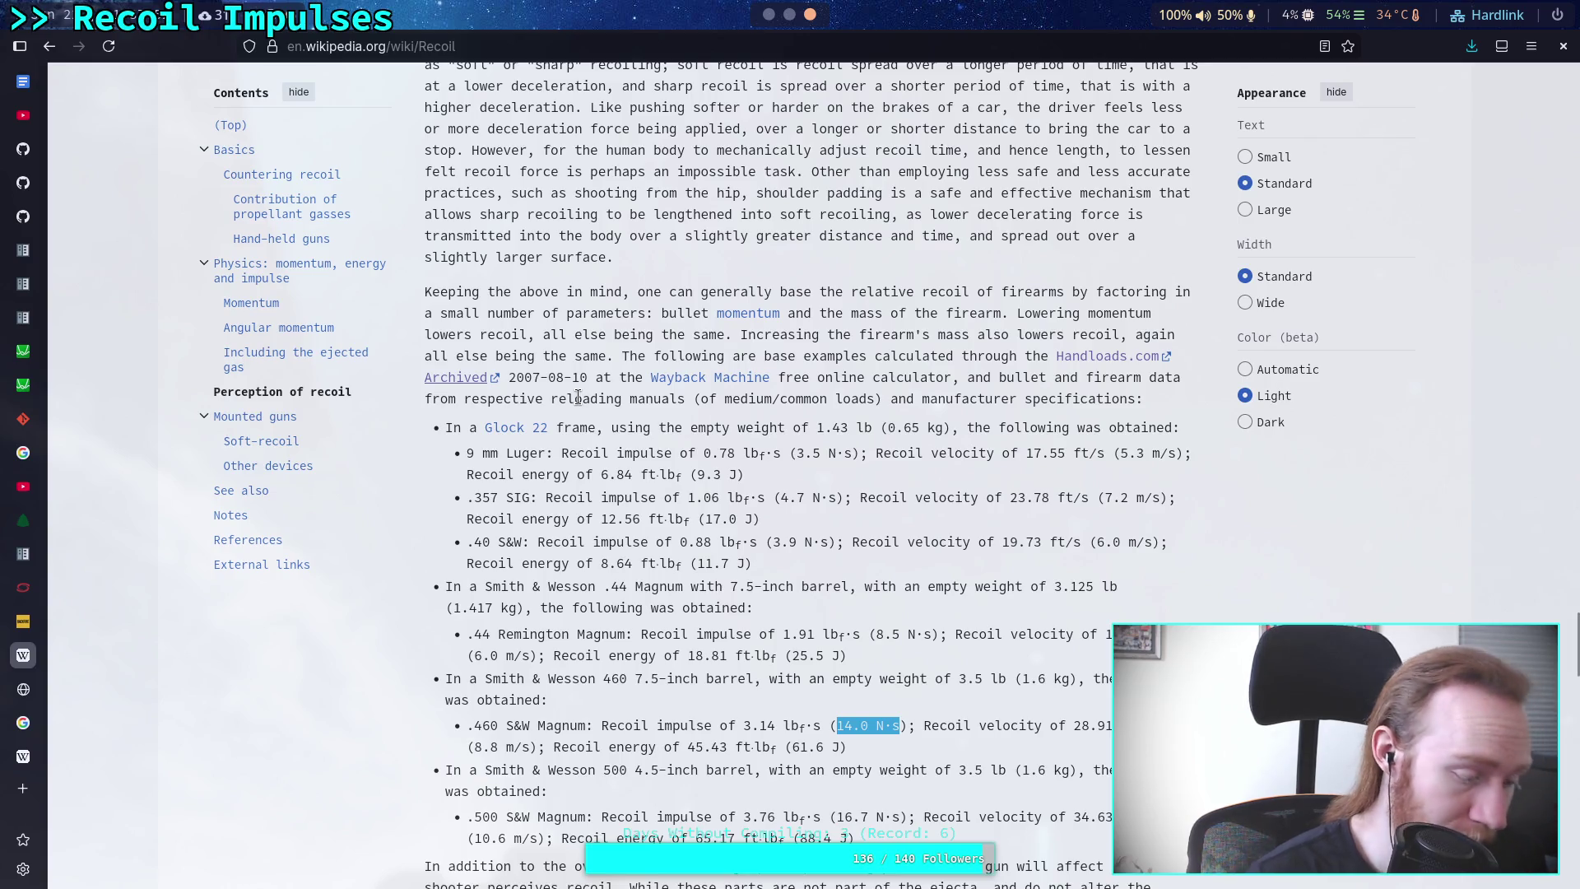
click(470, 383)
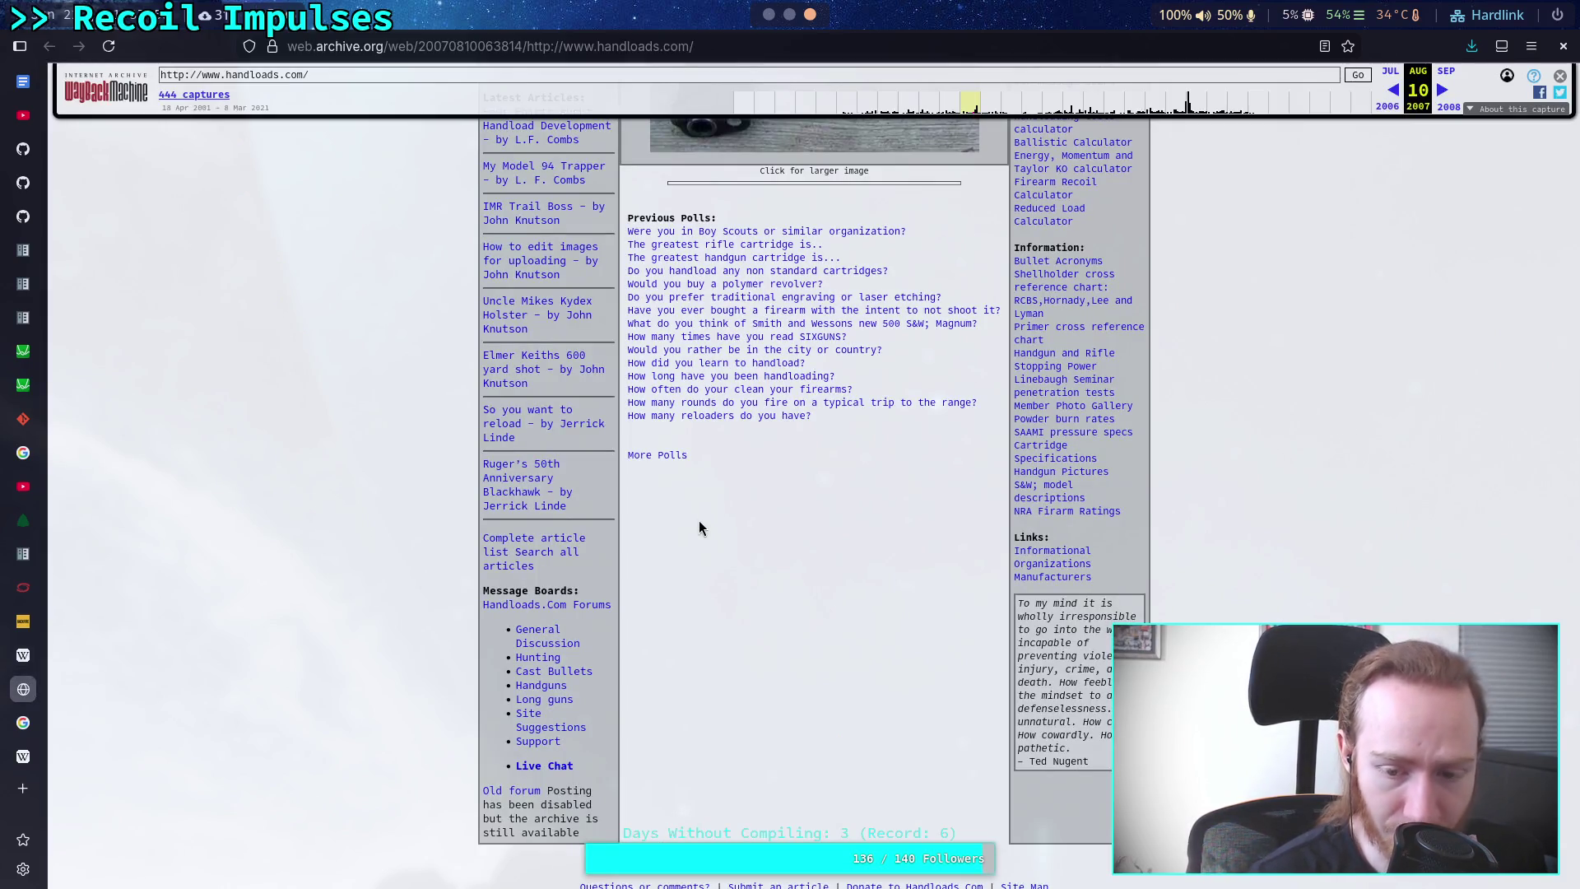
scroll(699, 528, up, 5)
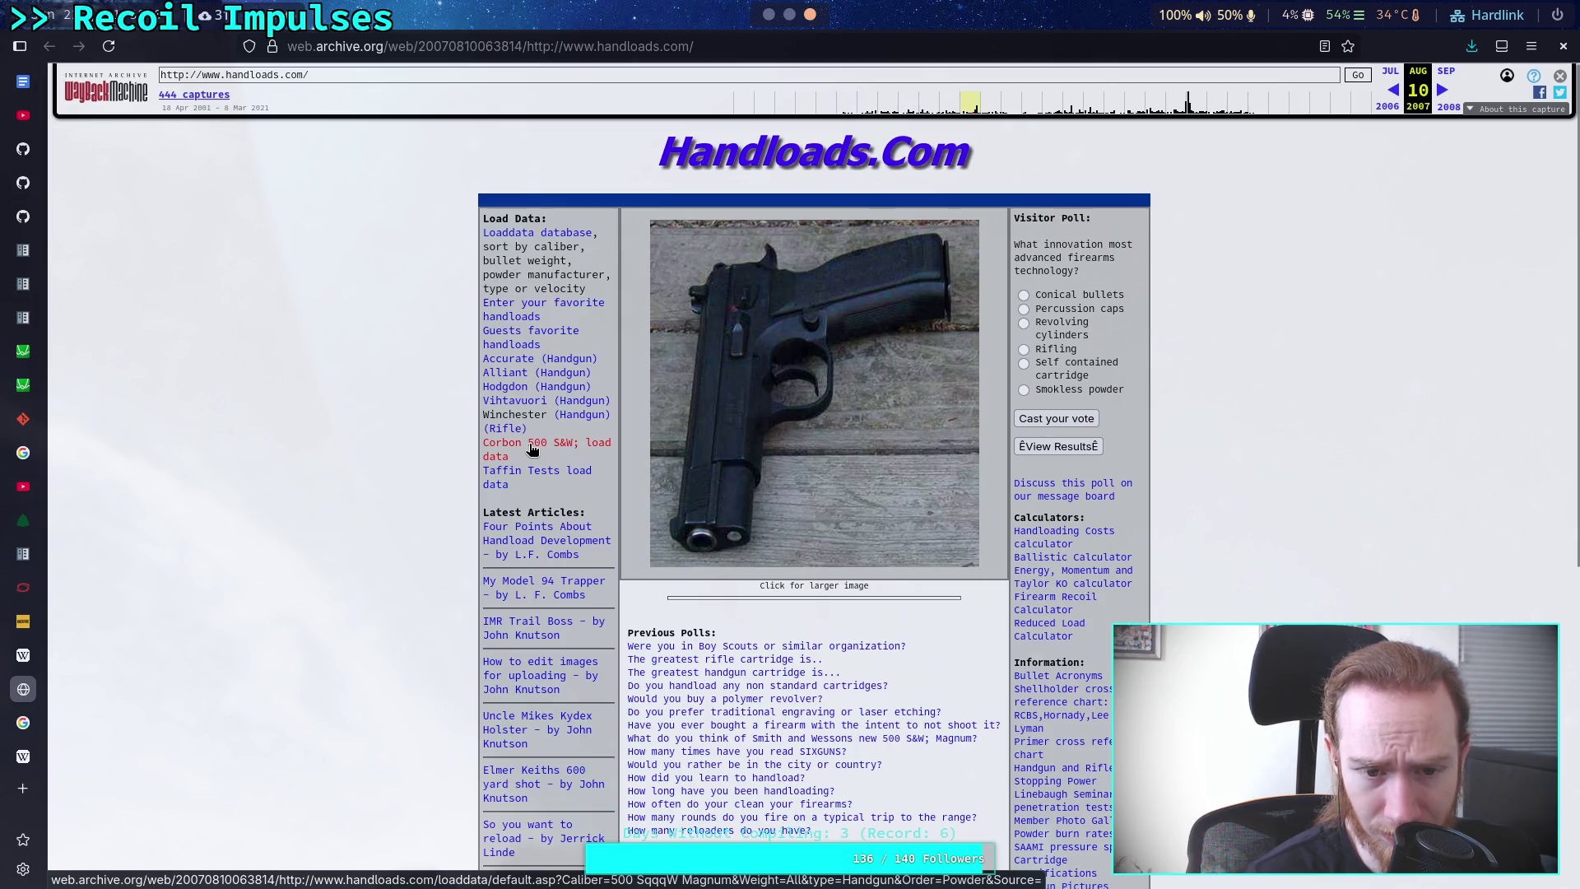
Step: Recheck the 'free online calculator' mention in the Recoil article, then go to the ft-lbs to newton-seconds results
click(23, 656)
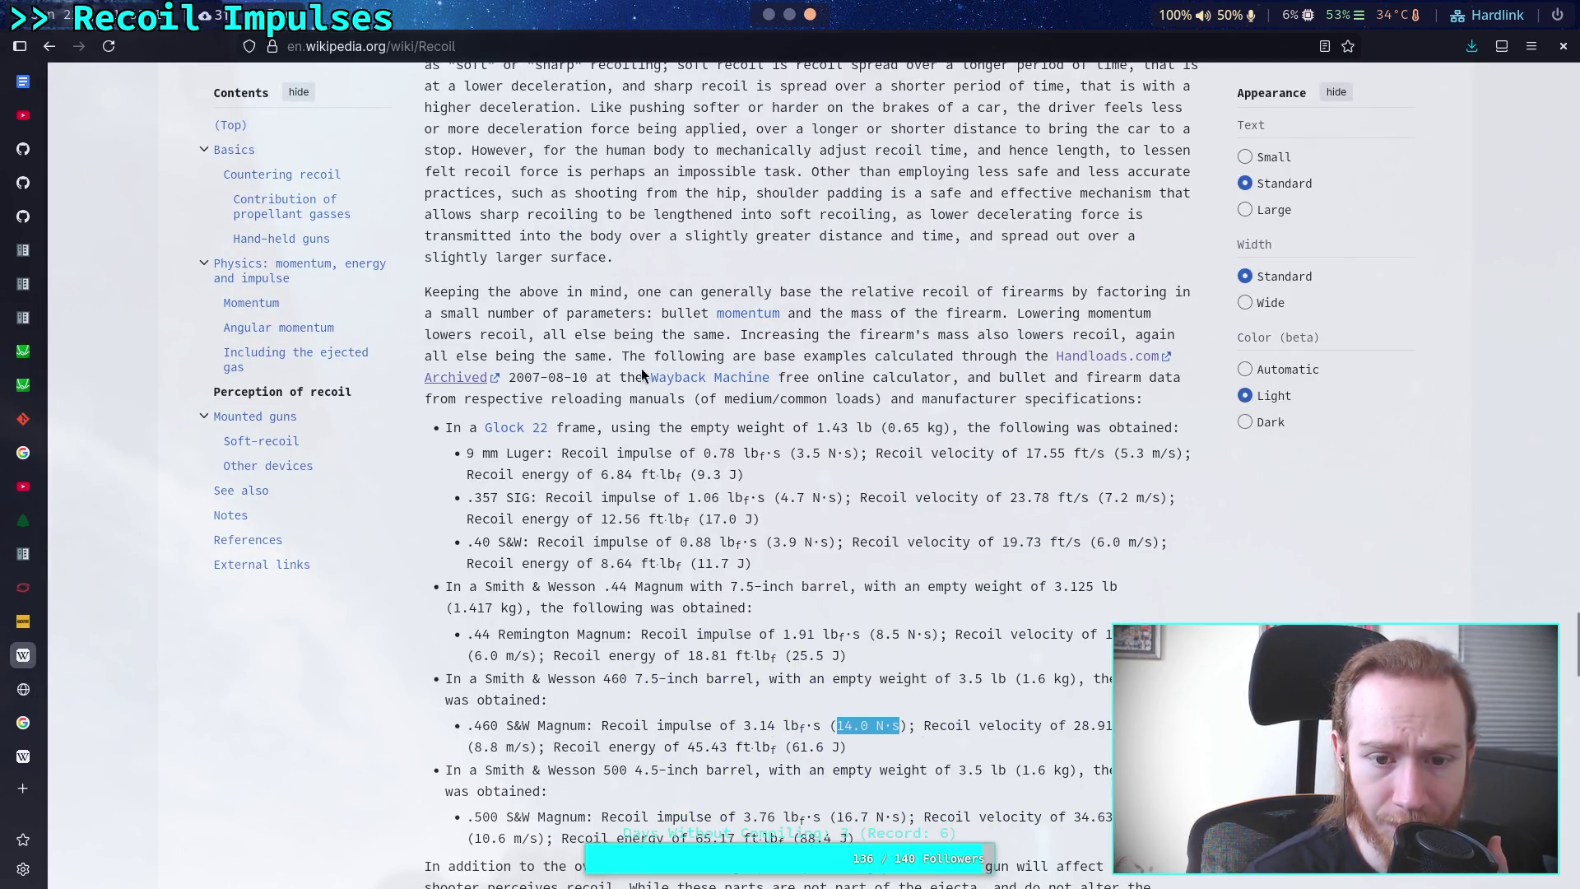
drag(953, 374, 783, 381)
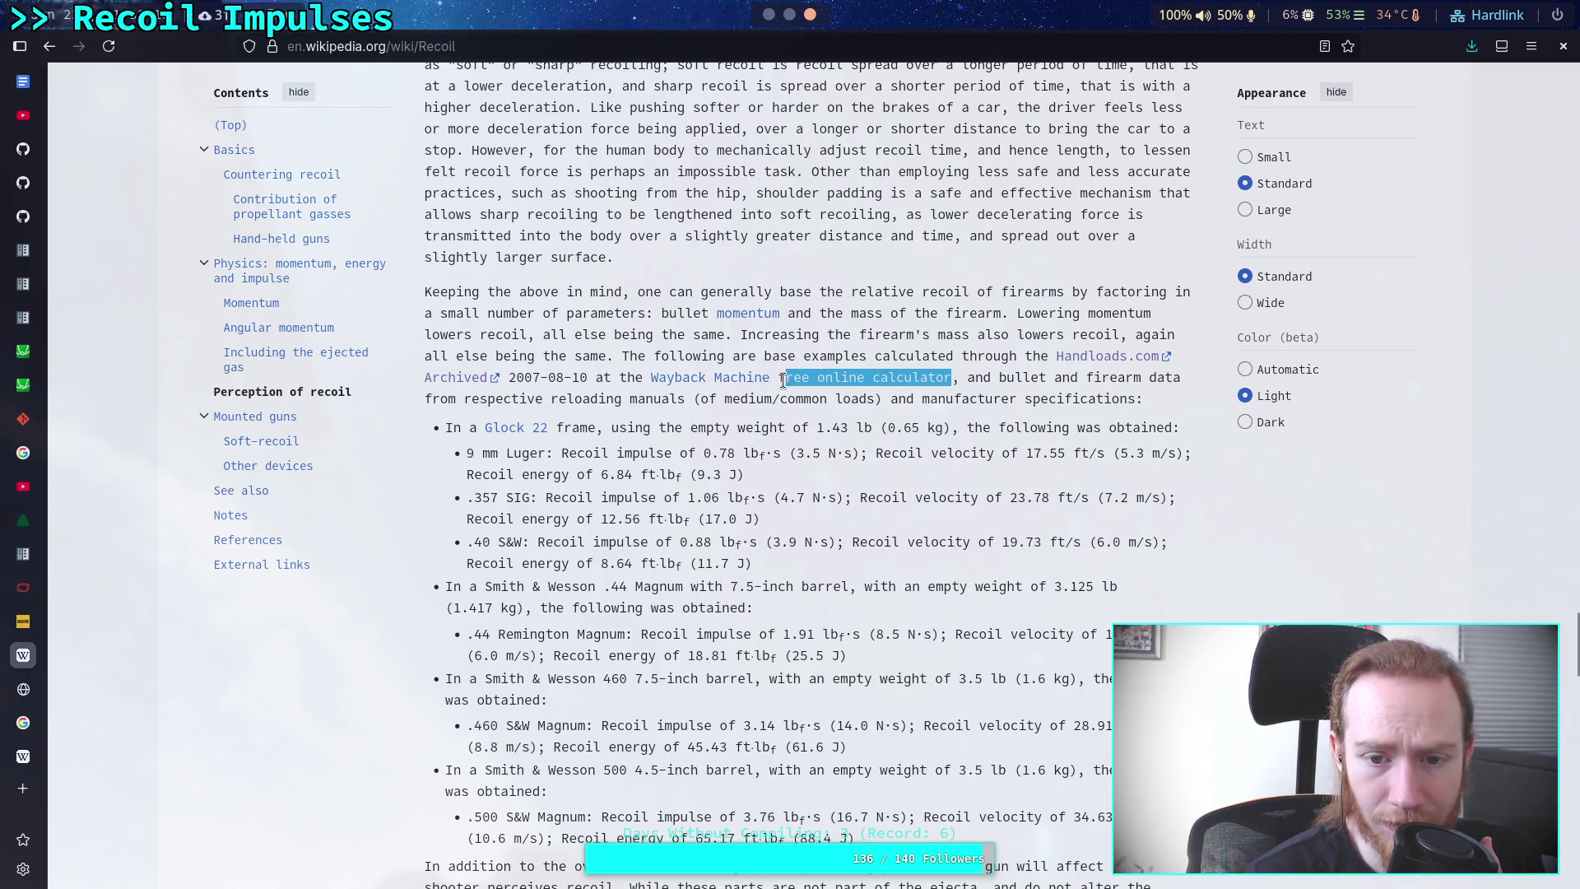
click(770, 424)
scroll(782, 424, up, 6)
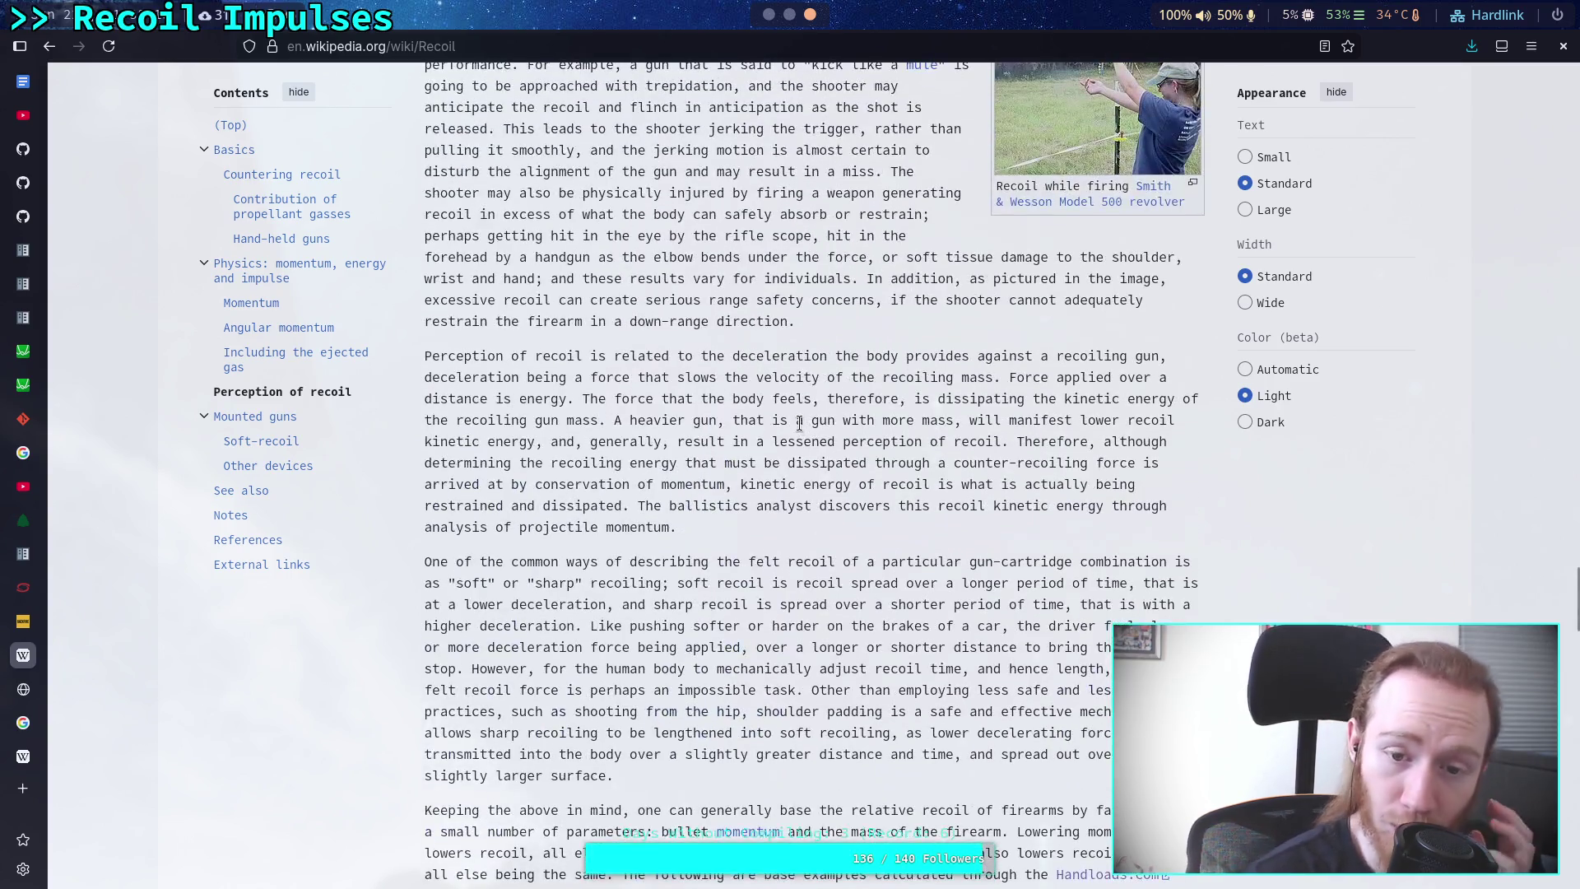
scroll(800, 424, up, 4)
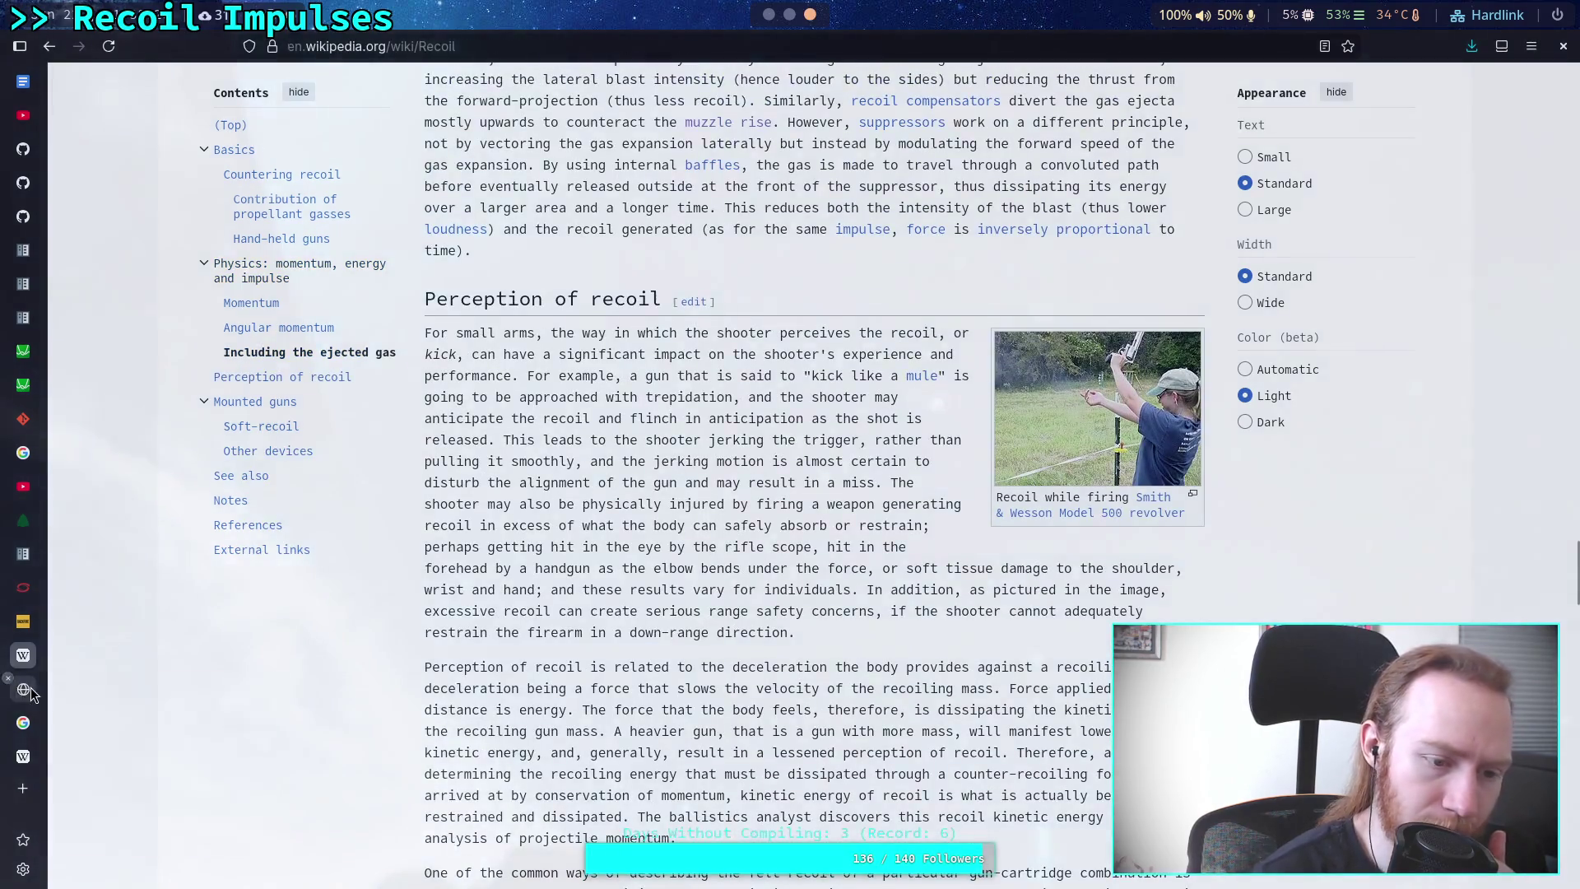
key(ctrl+Tab)
mouse_move(38, 664)
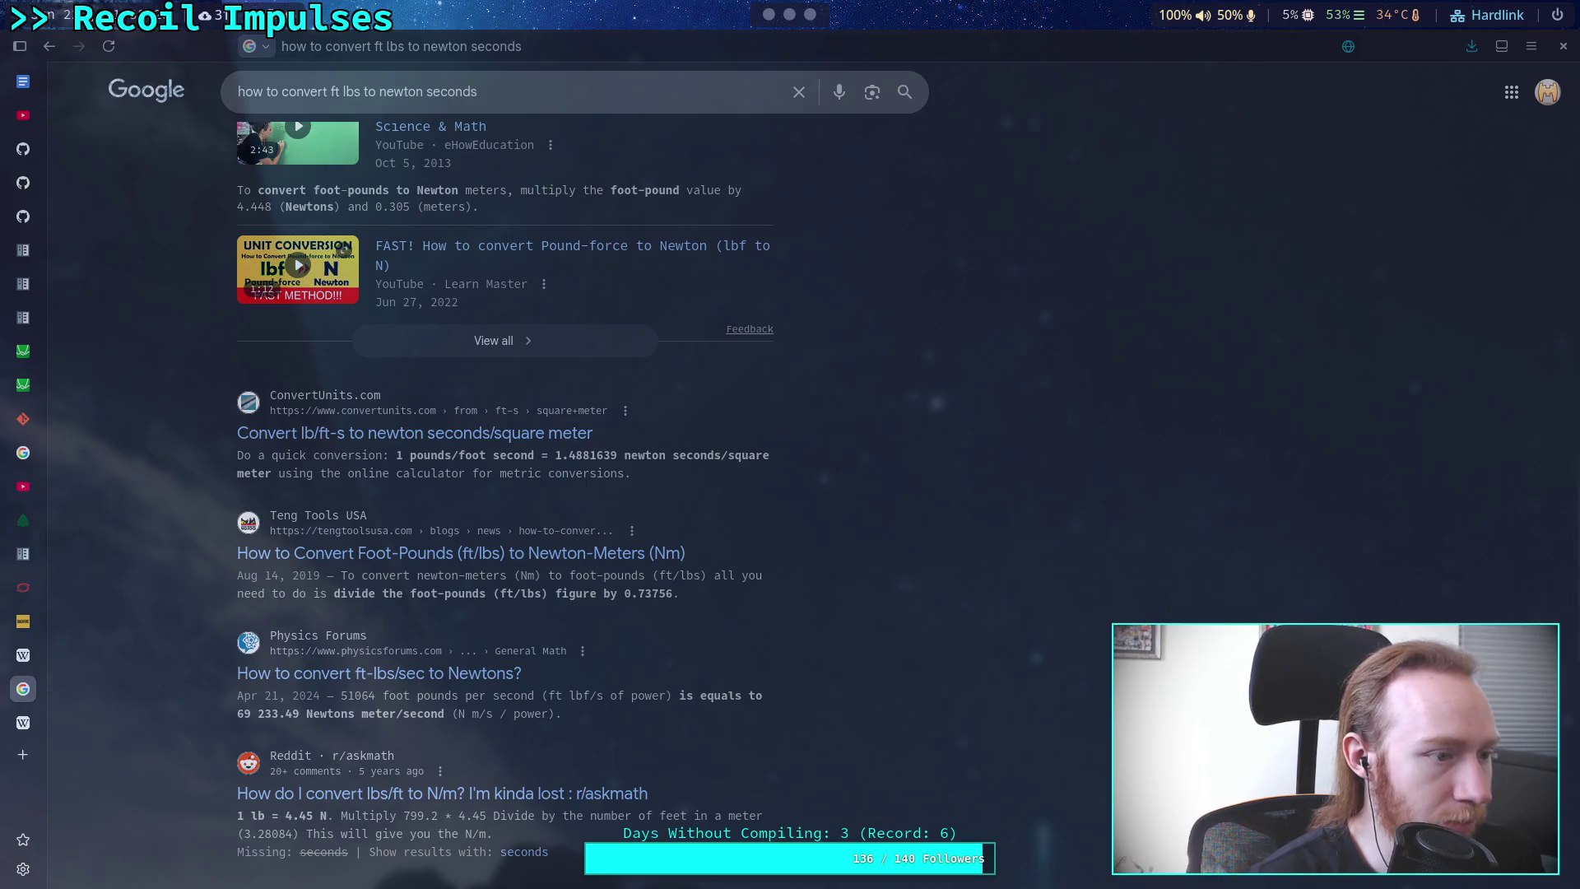
Step: Open the web.archive.org Handloads.com result in a new tab
mouse_move(272, 741)
mouse_down()
mouse_move(144, 757)
mouse_move(83, 795)
mouse_move(23, 756)
mouse_up()
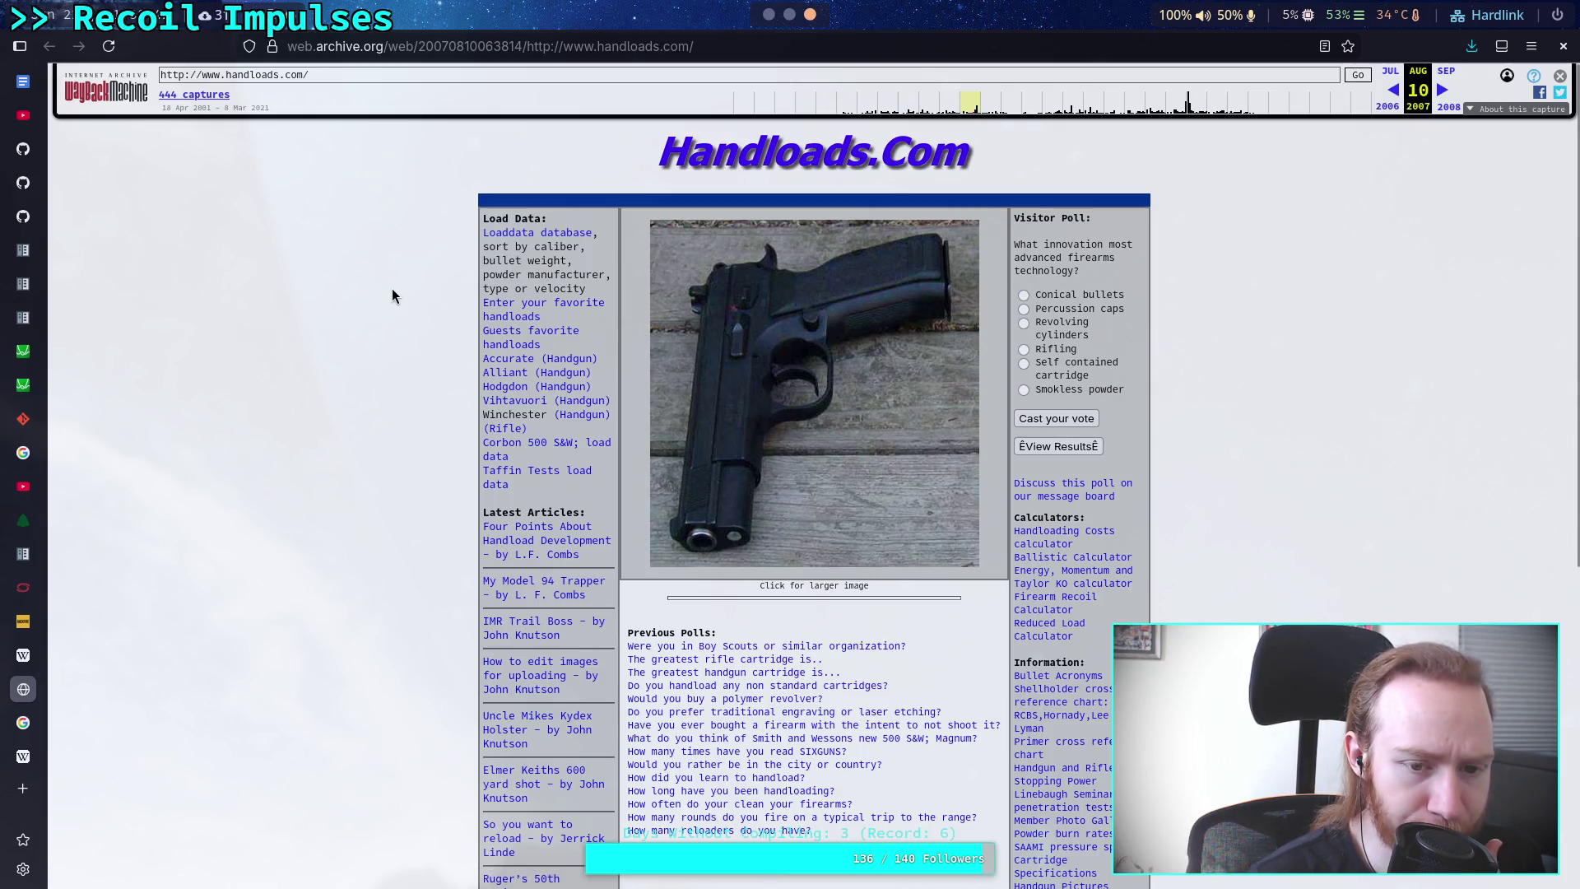
click(543, 240)
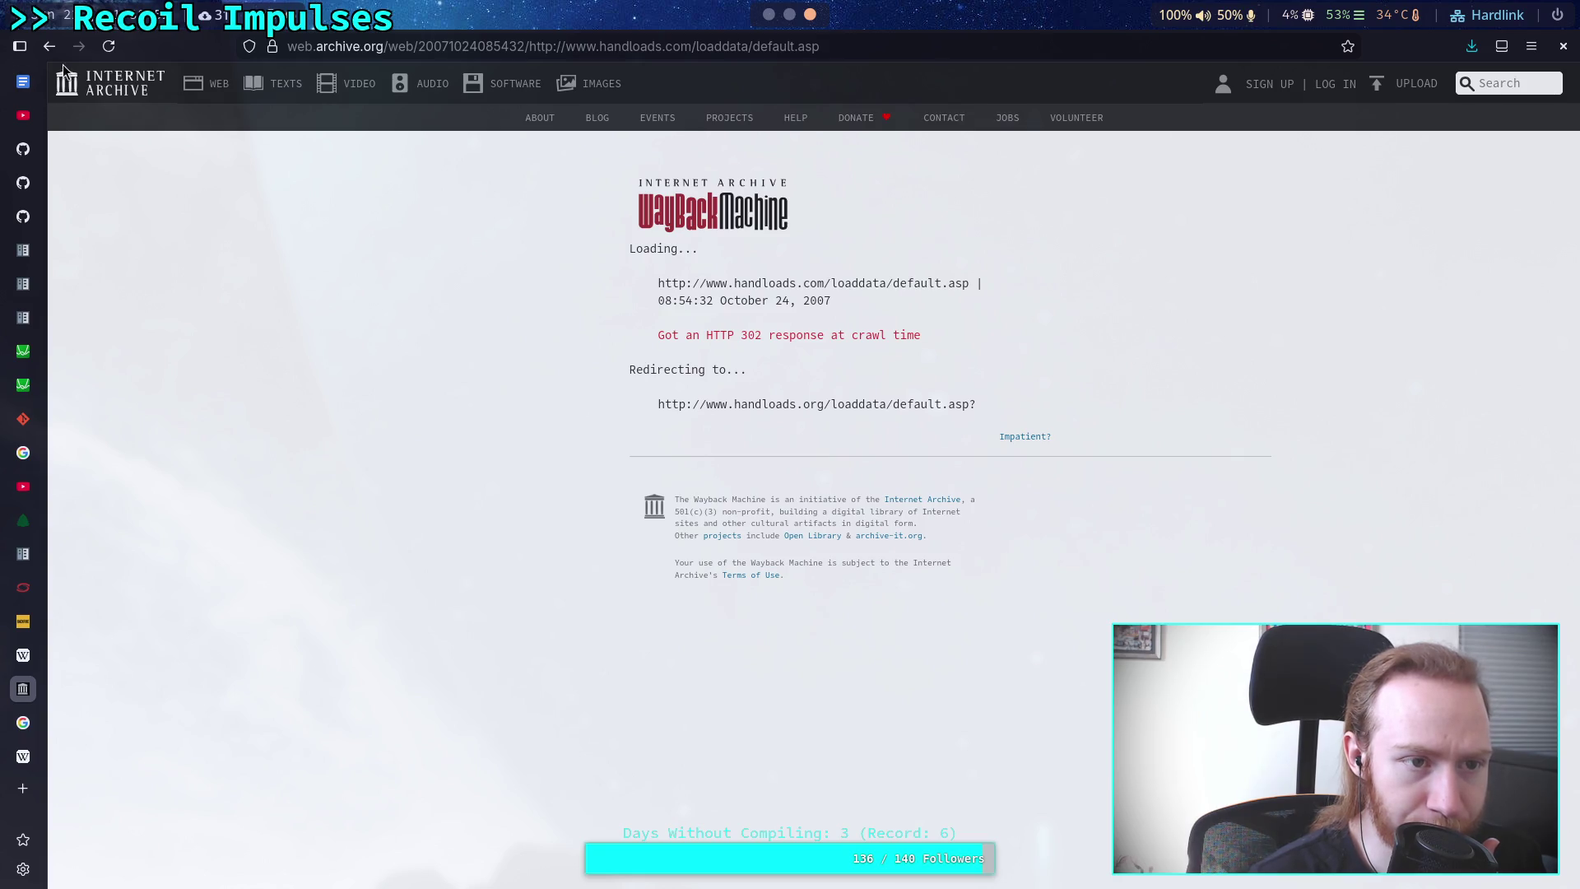
click(57, 54)
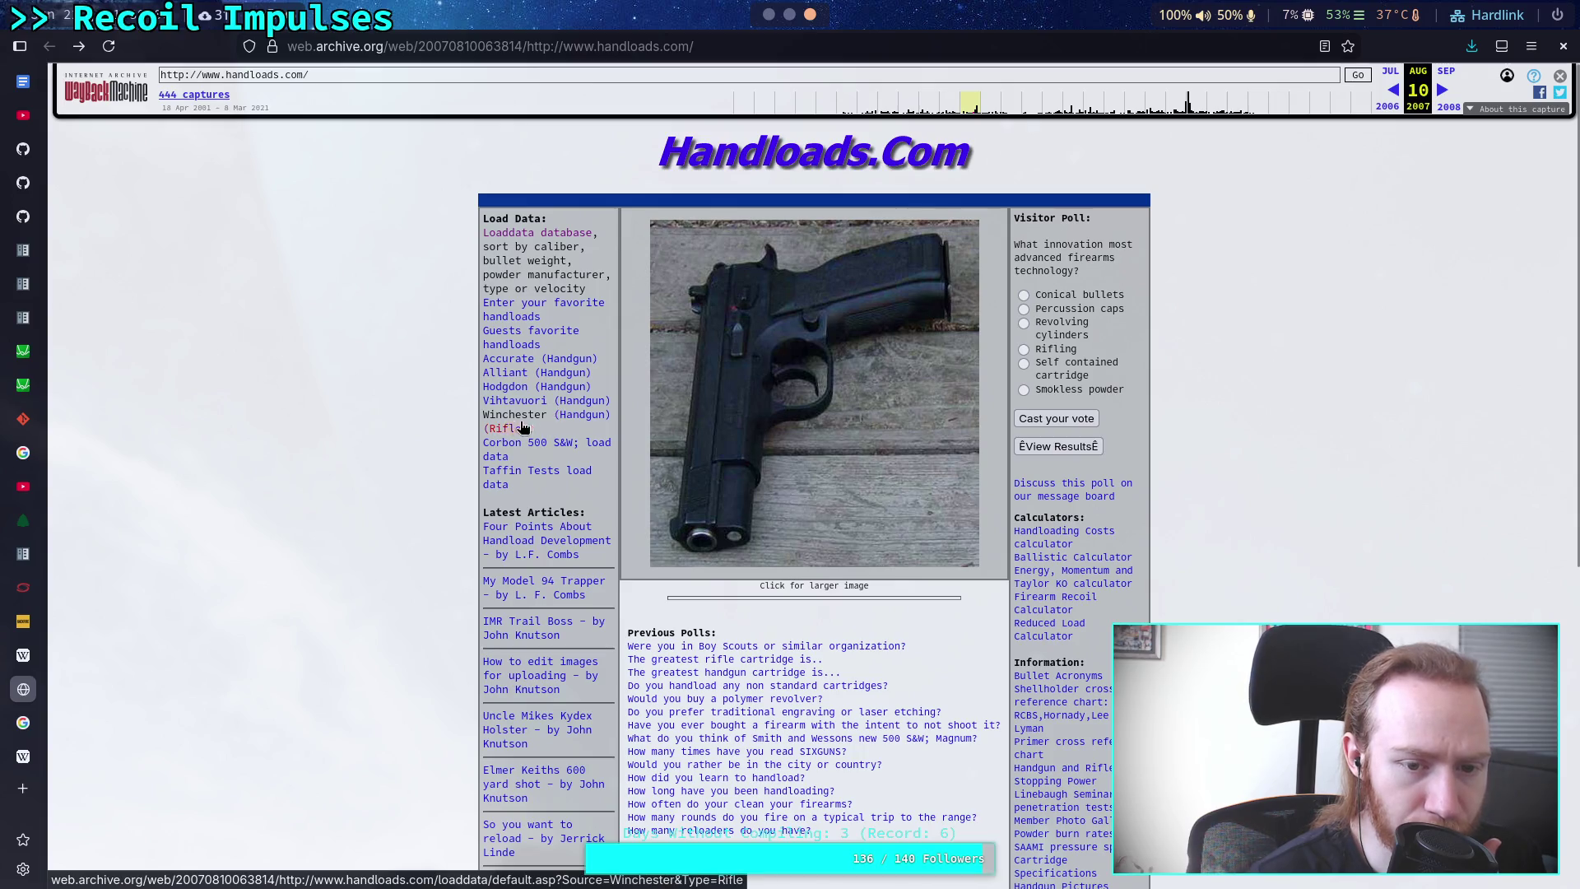
click(501, 431)
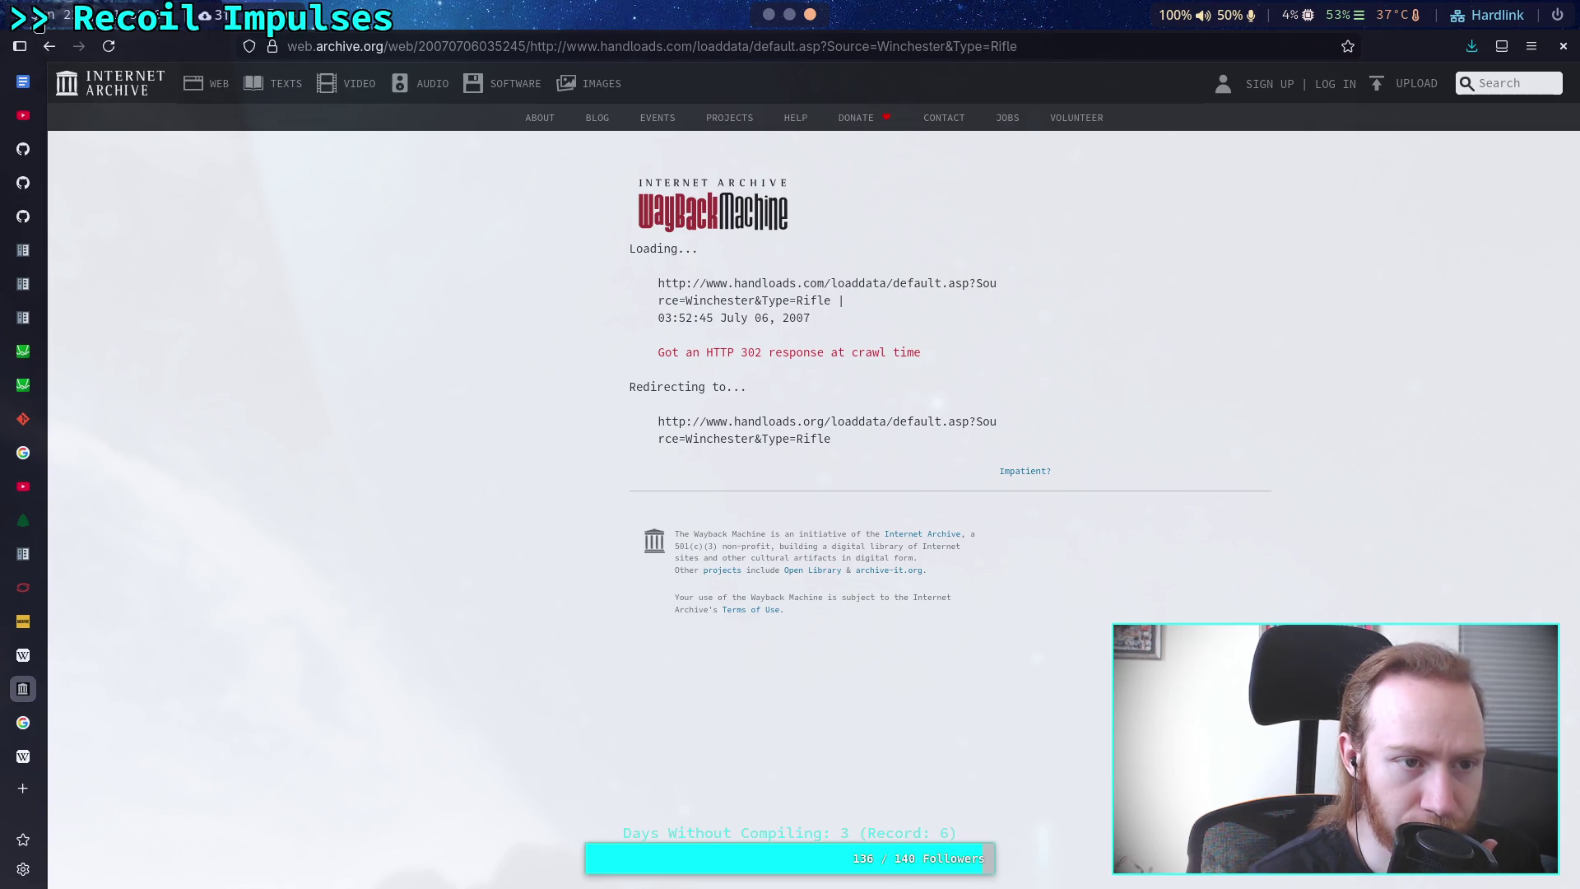
click(49, 46)
scroll(514, 546, down, 4)
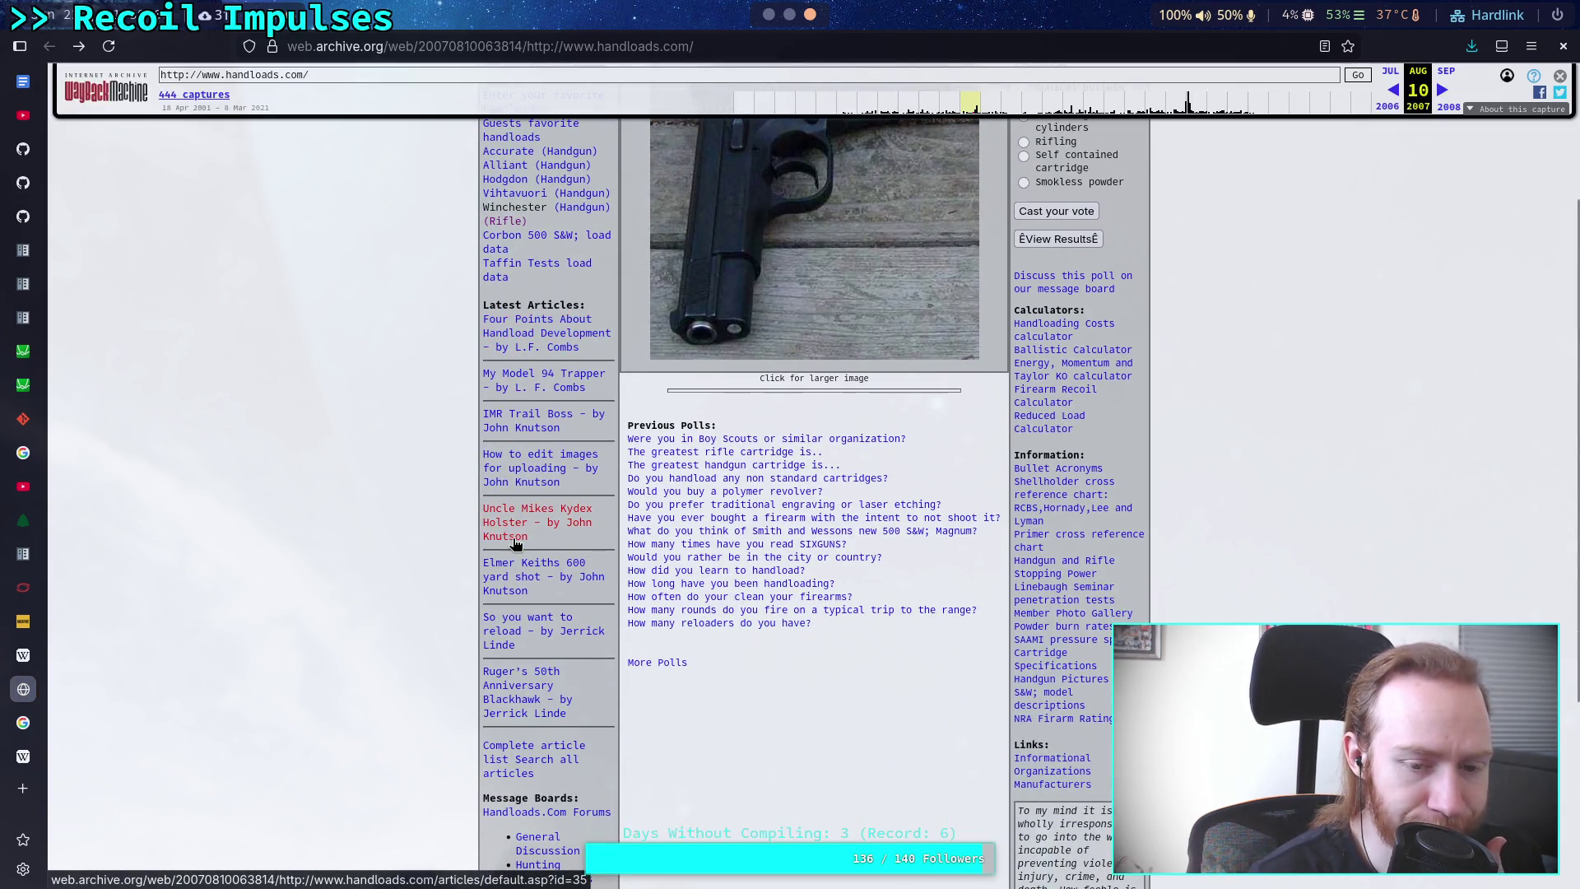
scroll(514, 543, down, 5)
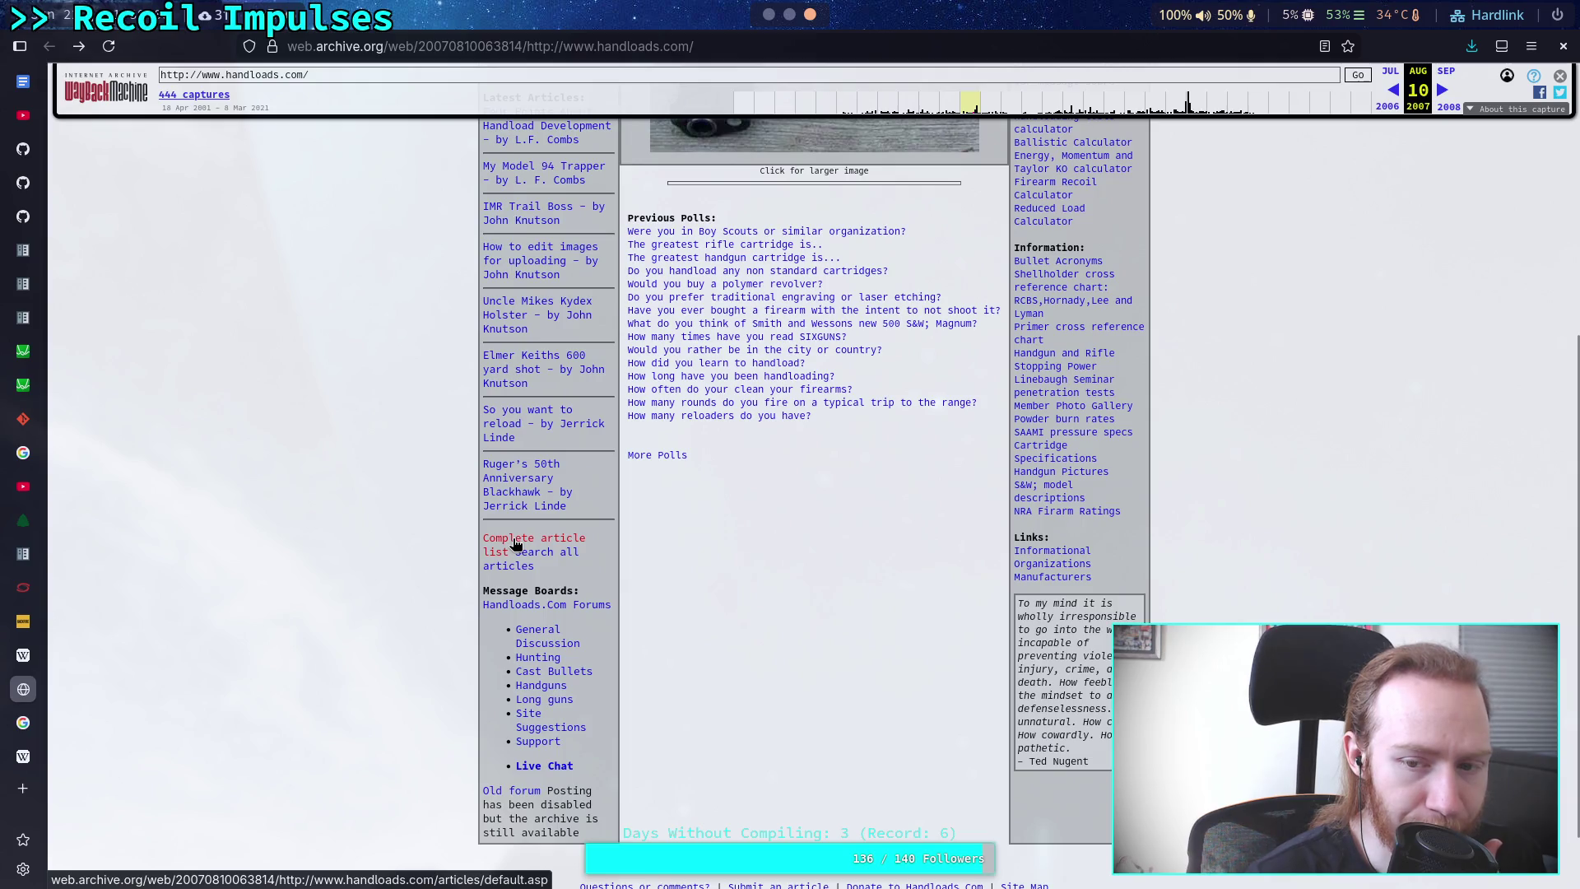
scroll(514, 543, up, 5)
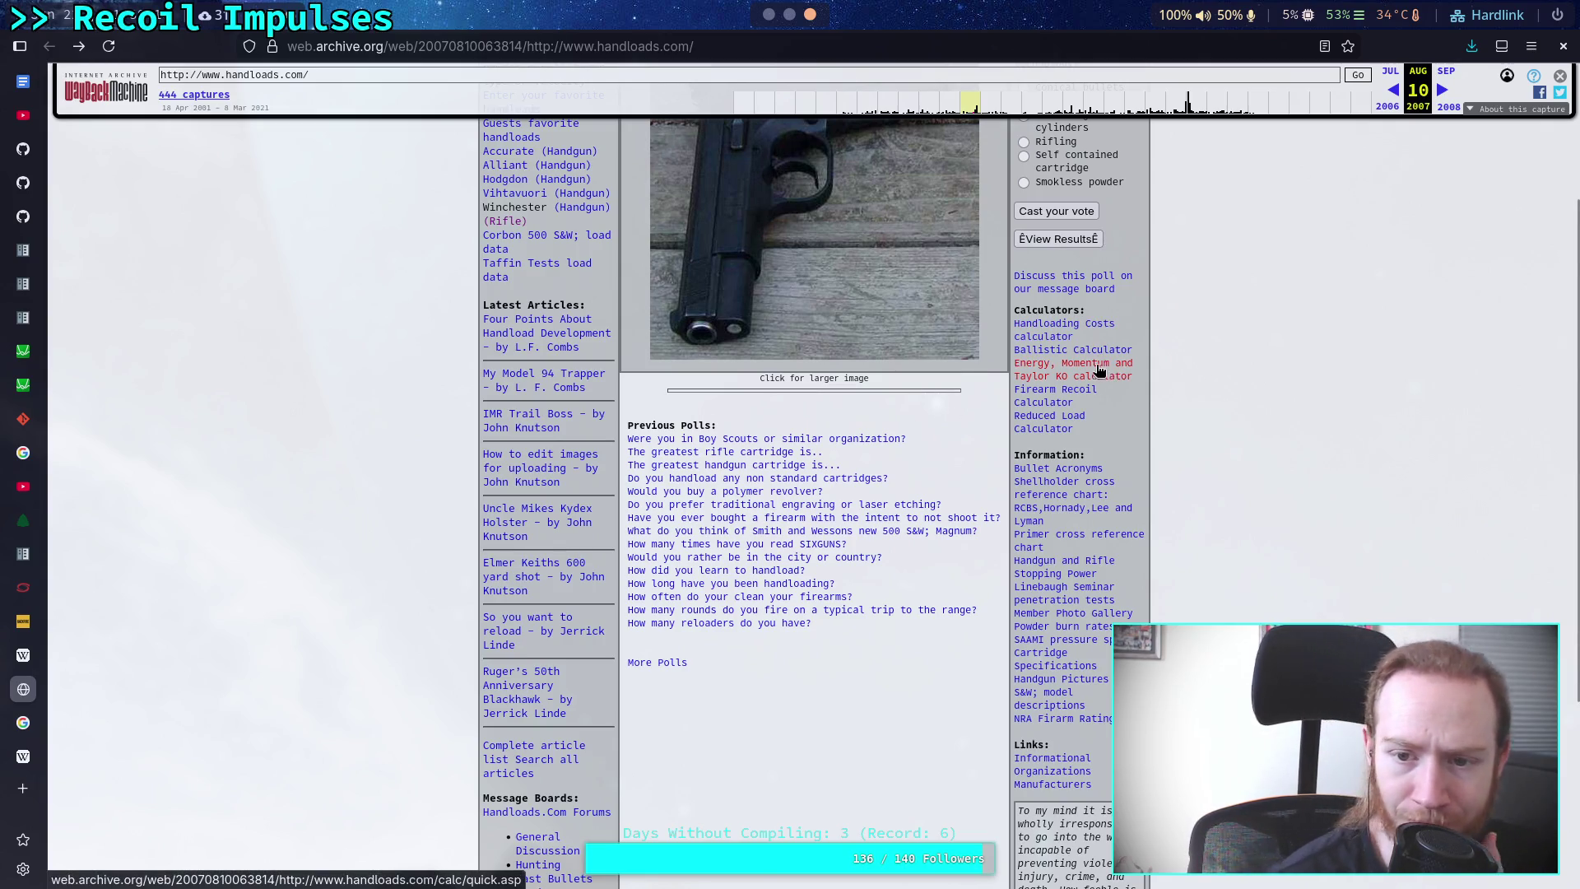
Step: Examine the archived Firearm Recoil Calculator's velocity, powder charge and firearm weight fields, then return to Wikipedia
click(1032, 400)
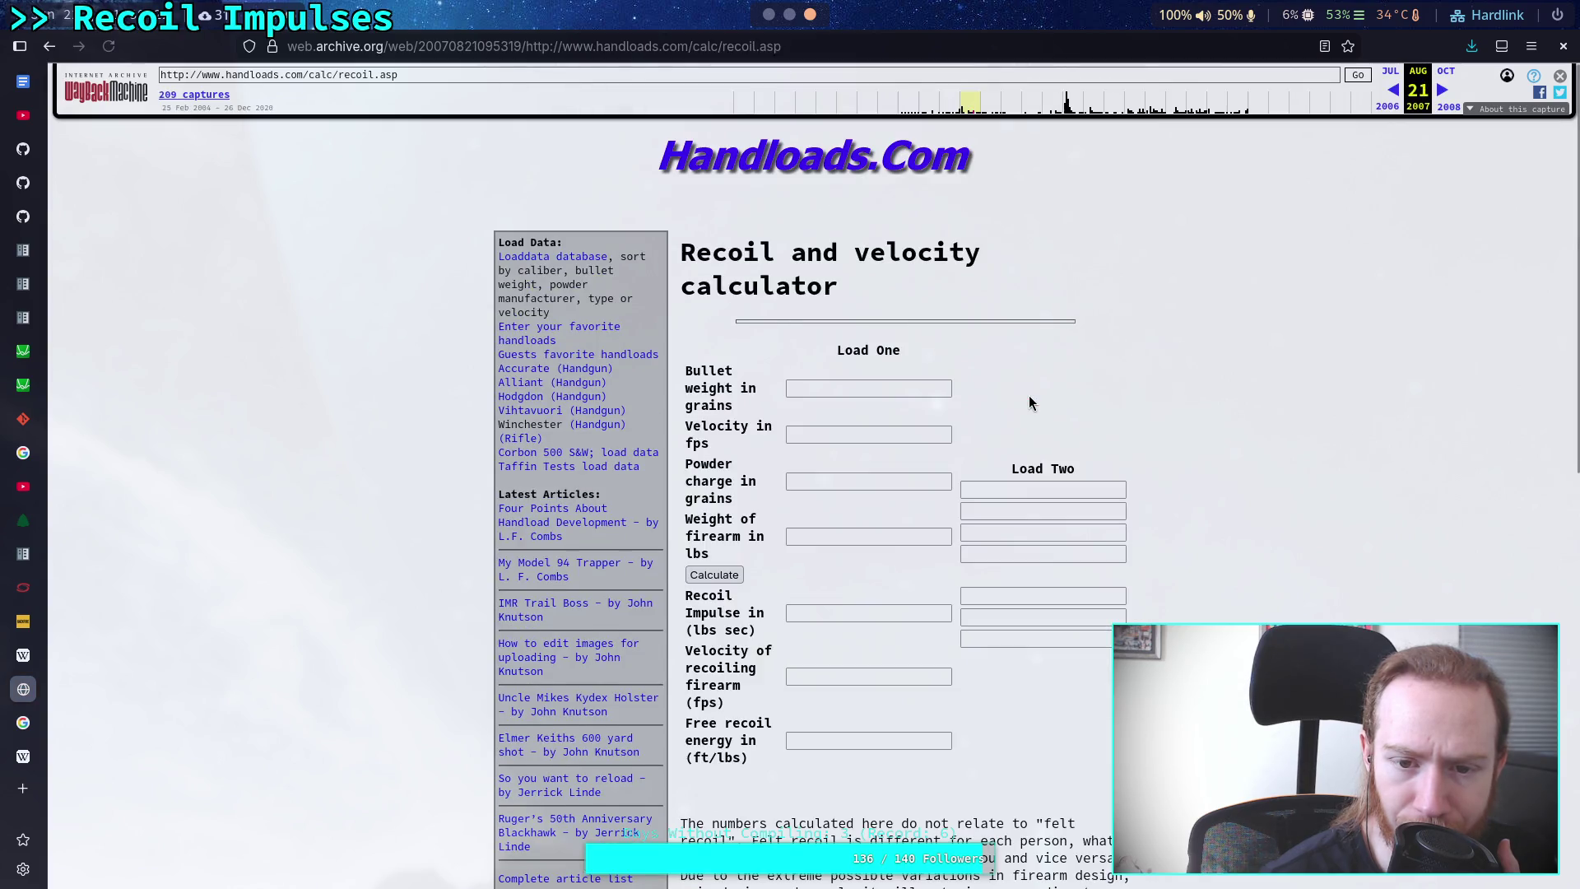
scroll(1029, 395, down, 1)
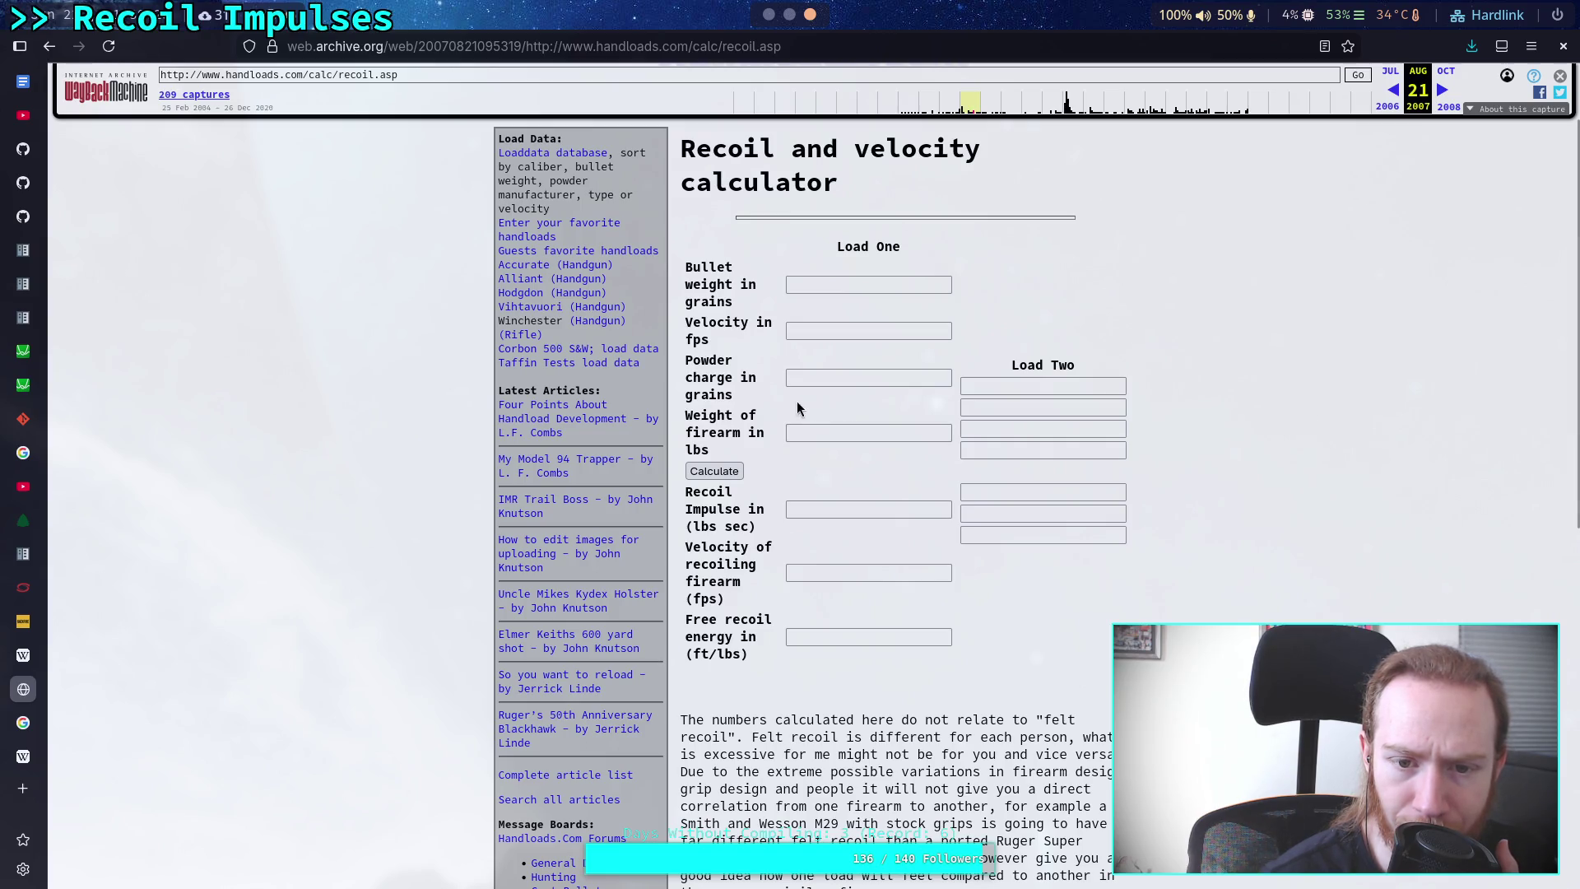
click(836, 328)
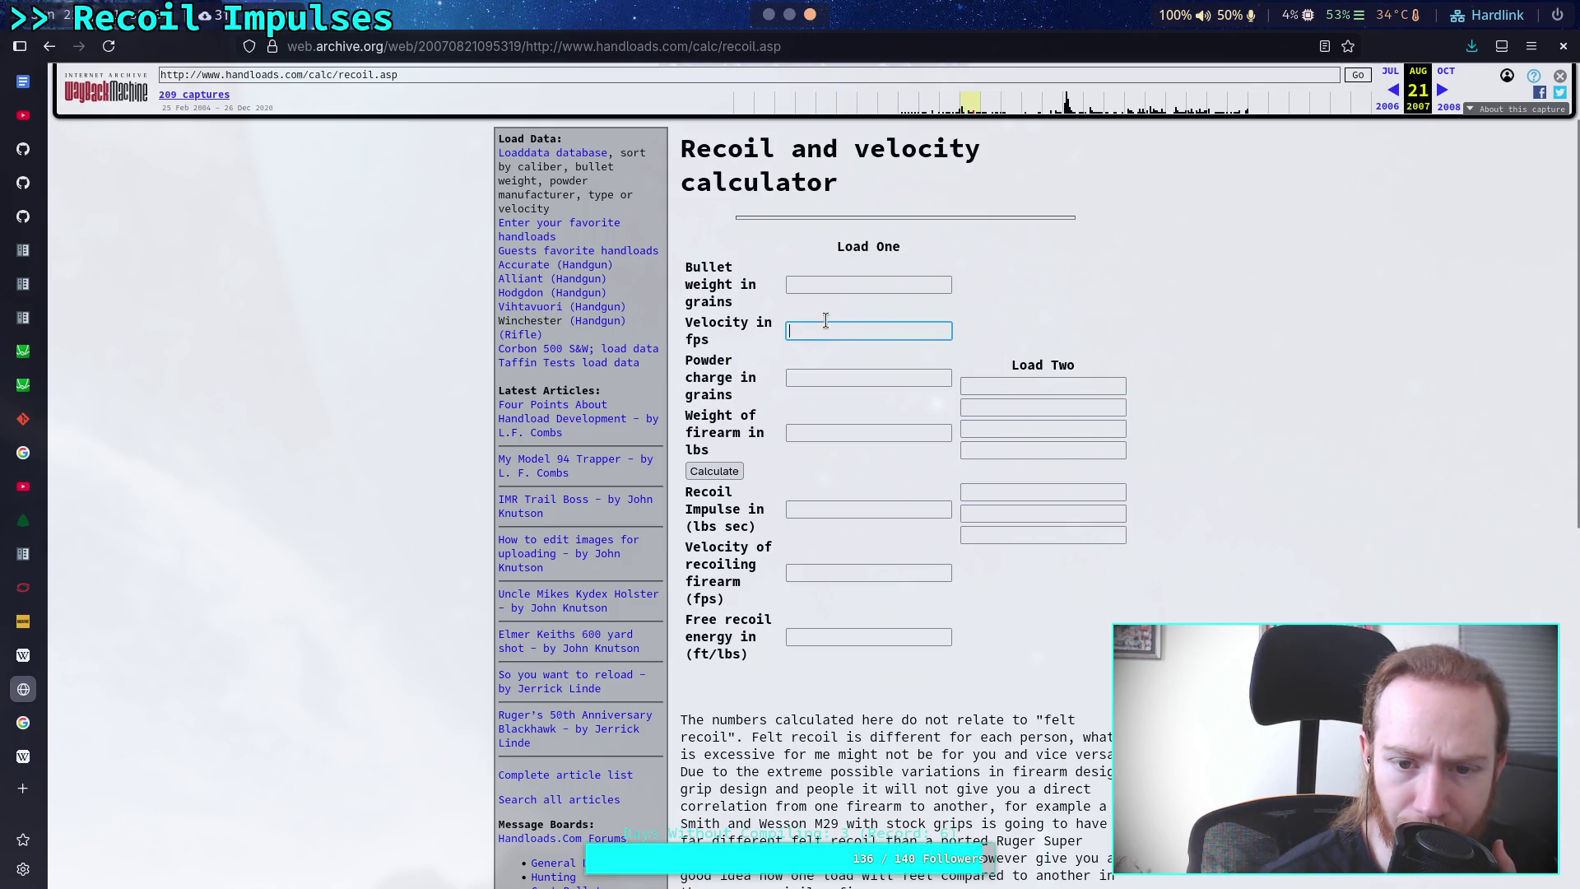
click(874, 378)
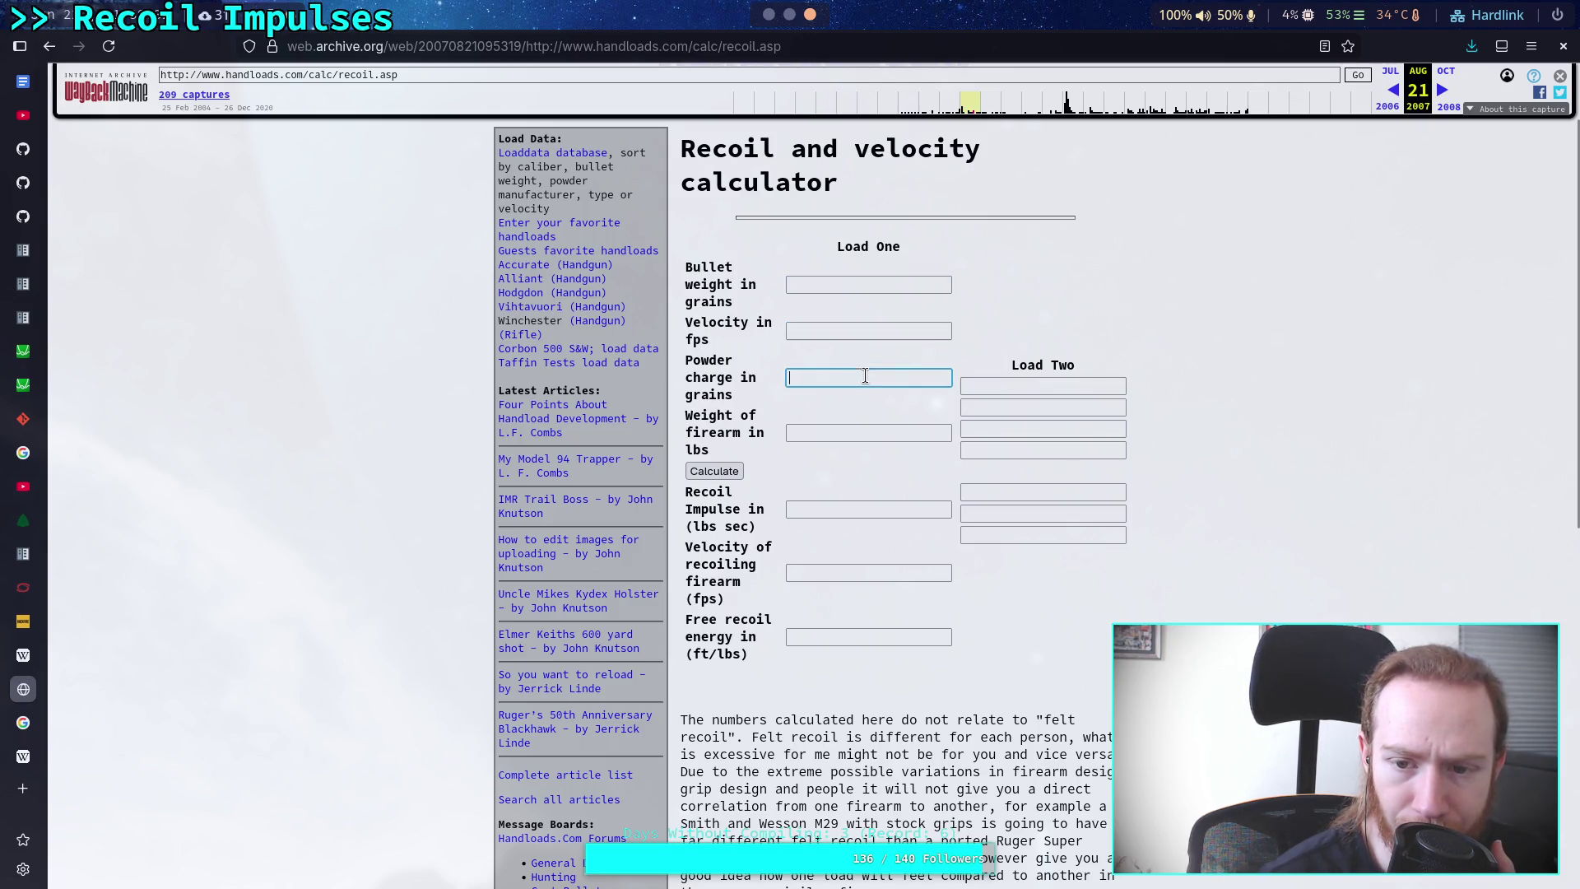
click(857, 431)
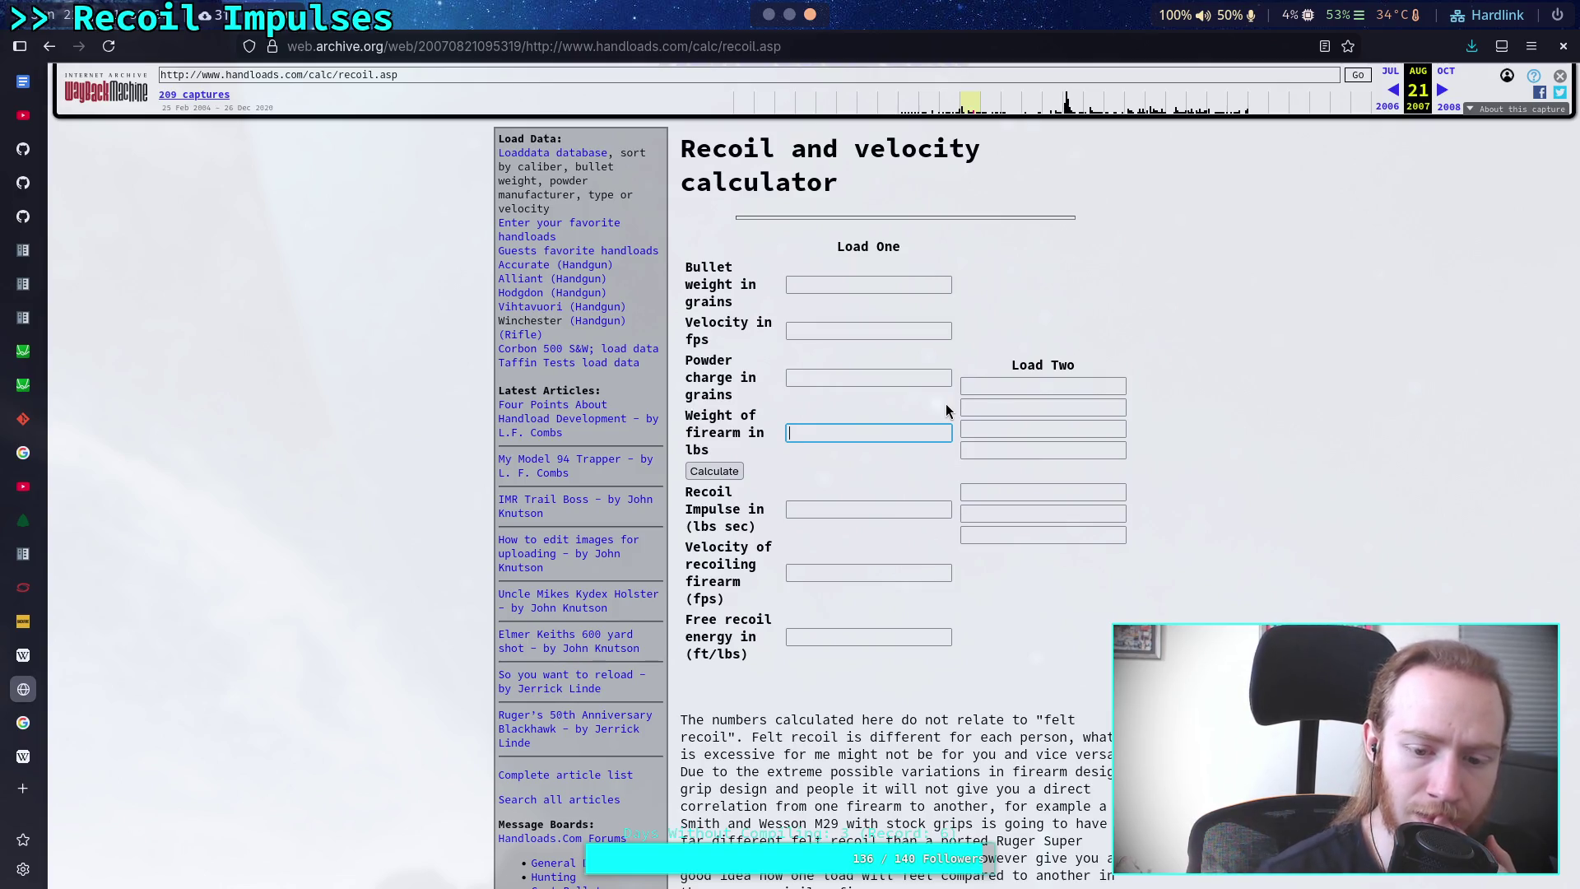
scroll(946, 410, down, 4)
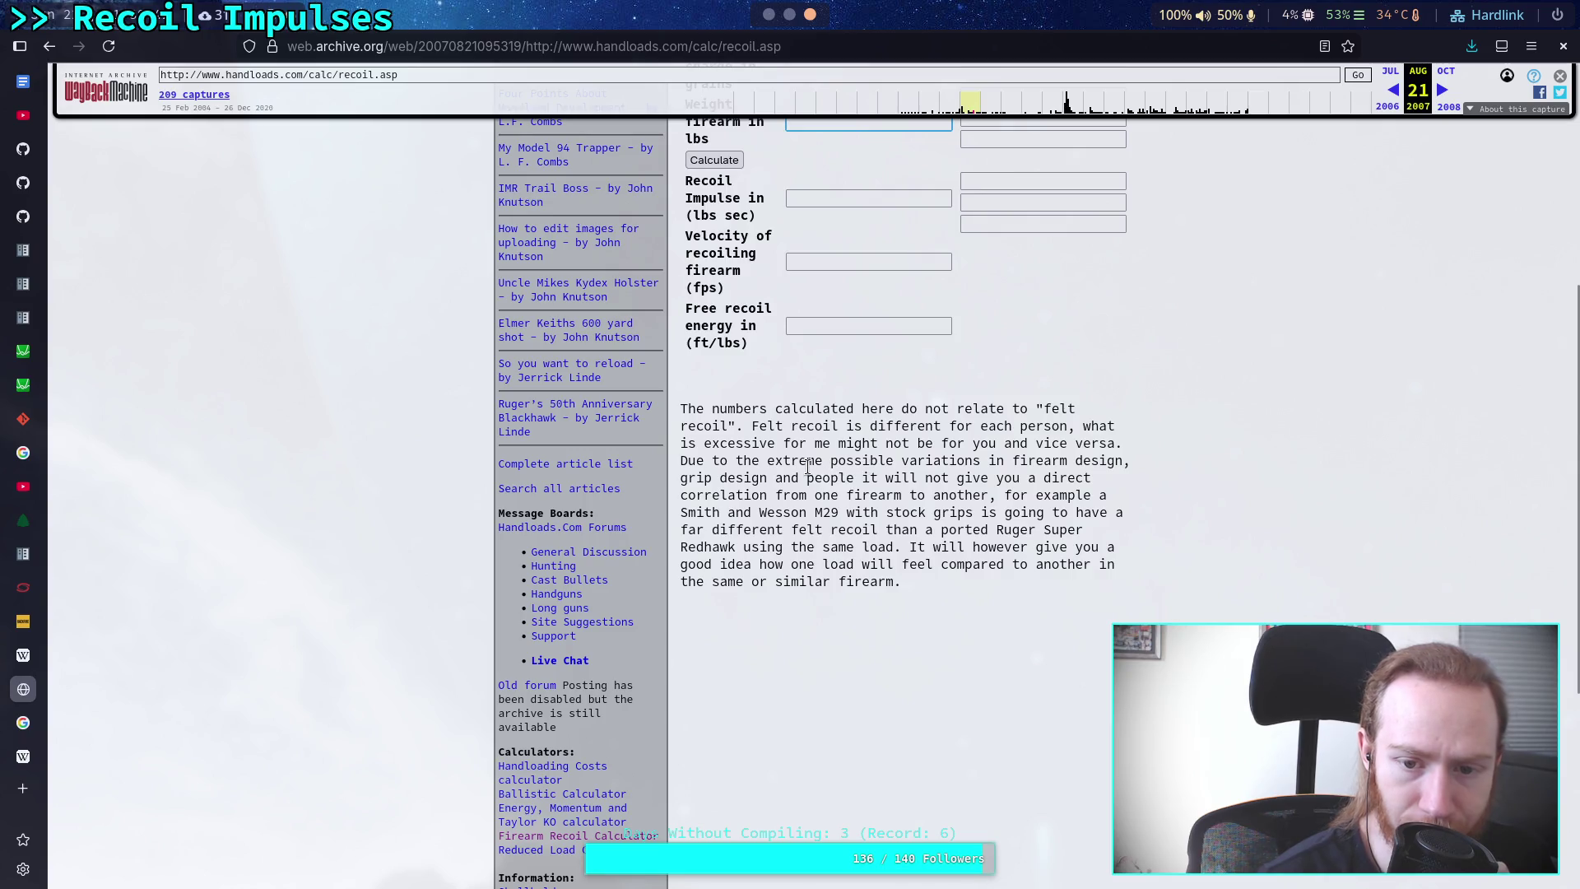
scroll(811, 458, up, 4)
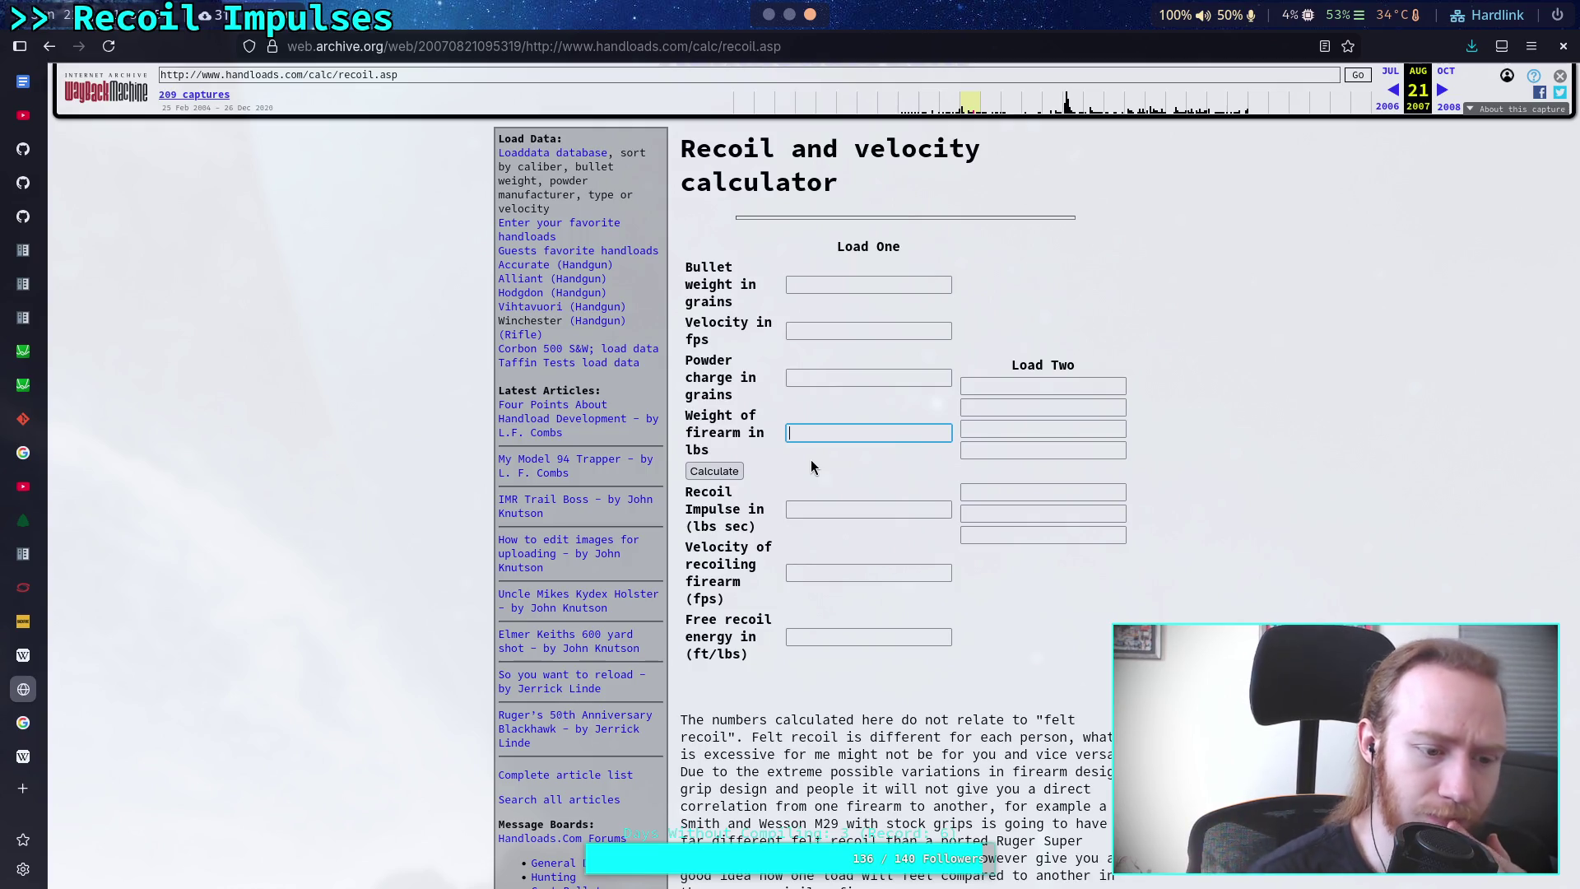
click(25, 656)
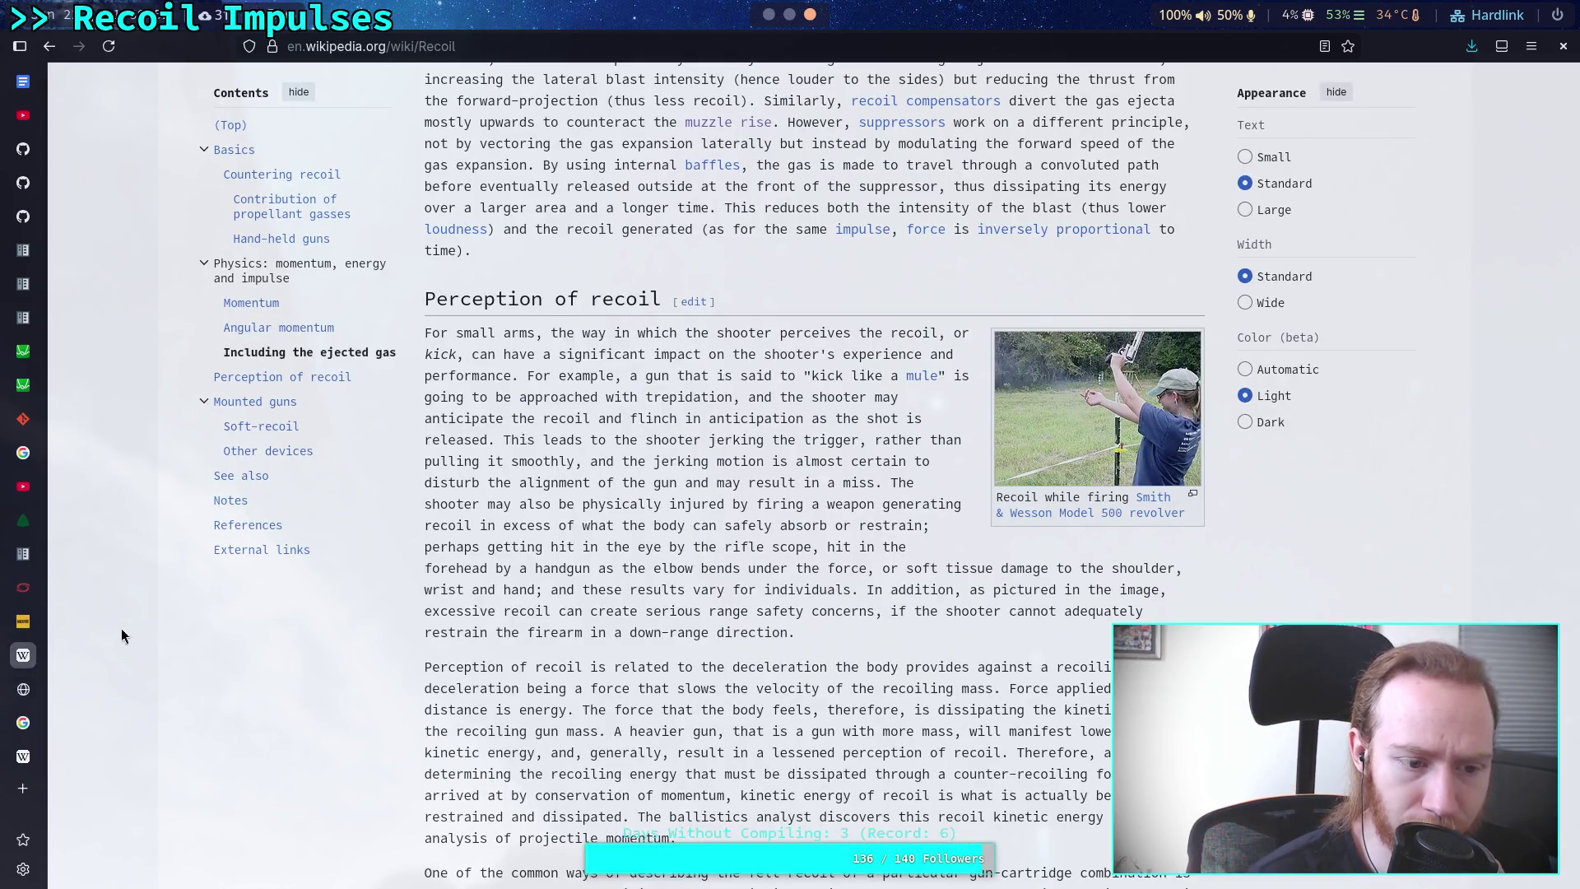
Step: Review the Recoil article's Momentum section equations, then return to the archived calculator
scroll(698, 608, up, 10)
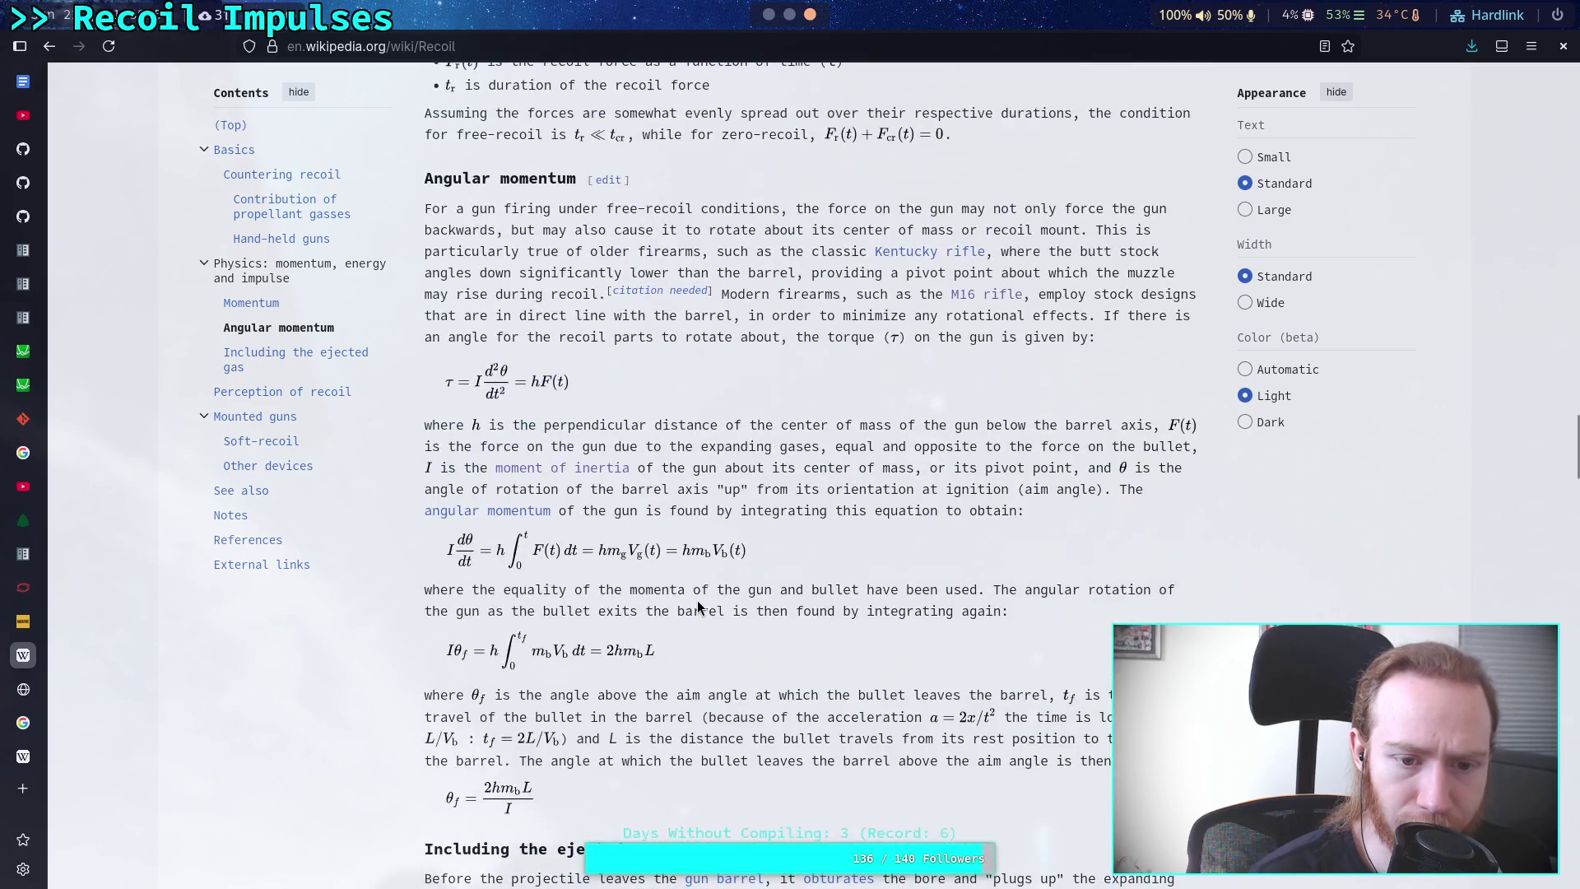
scroll(698, 606, up, 10)
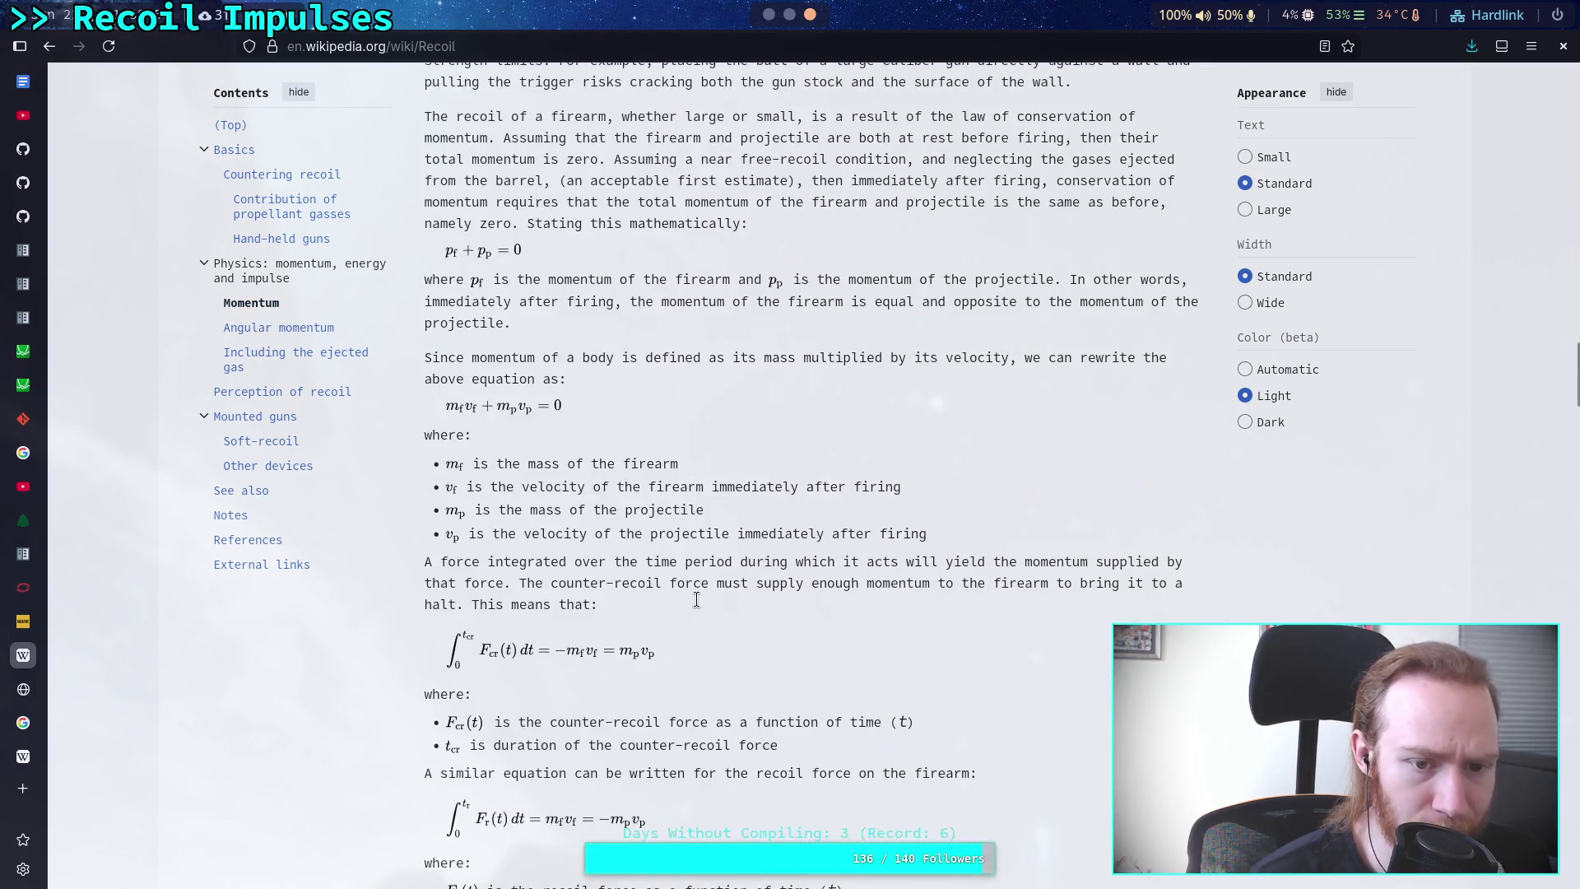
scroll(698, 607, up, 5)
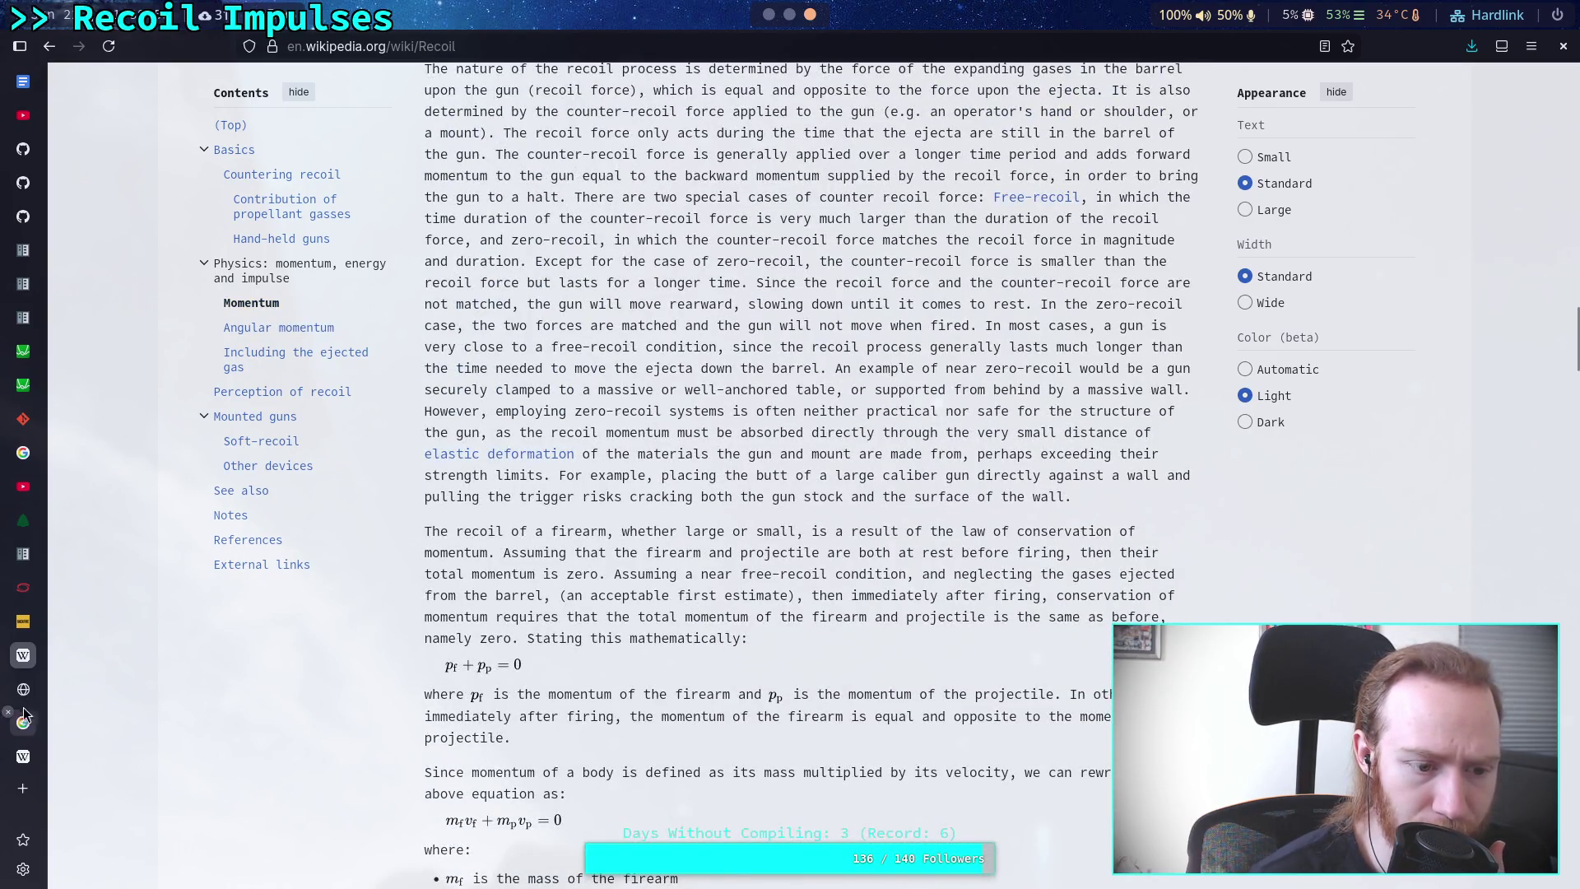
click(23, 689)
Step: Calculate recoil for a 1-grain bullet at 1000 fps, 1-grain charge and 1 lb firearm
click(817, 281)
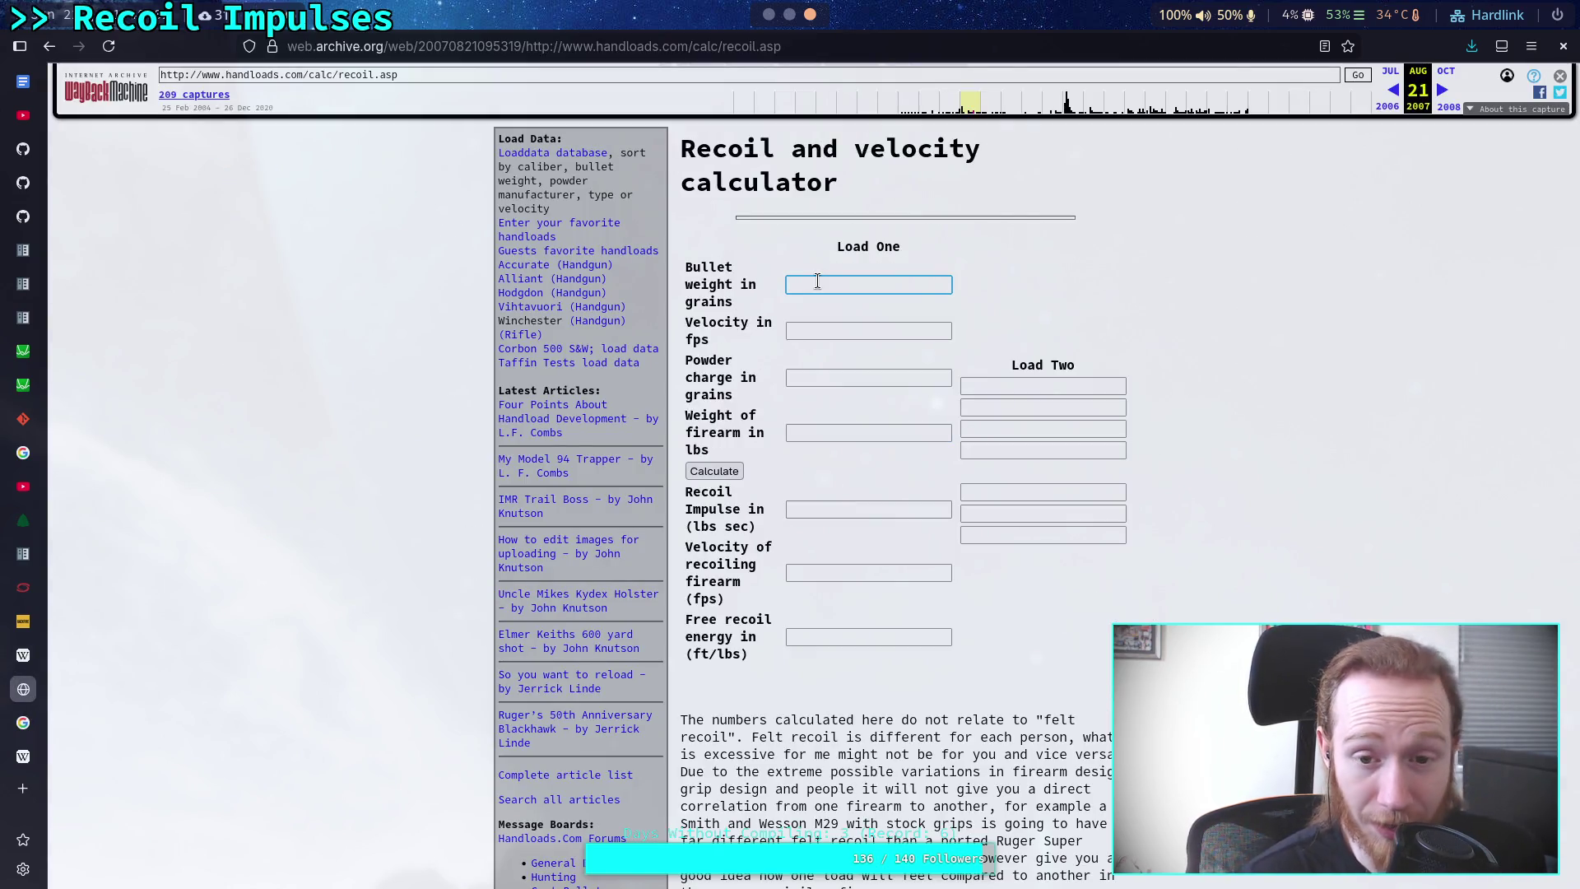
drag(832, 284, 755, 284)
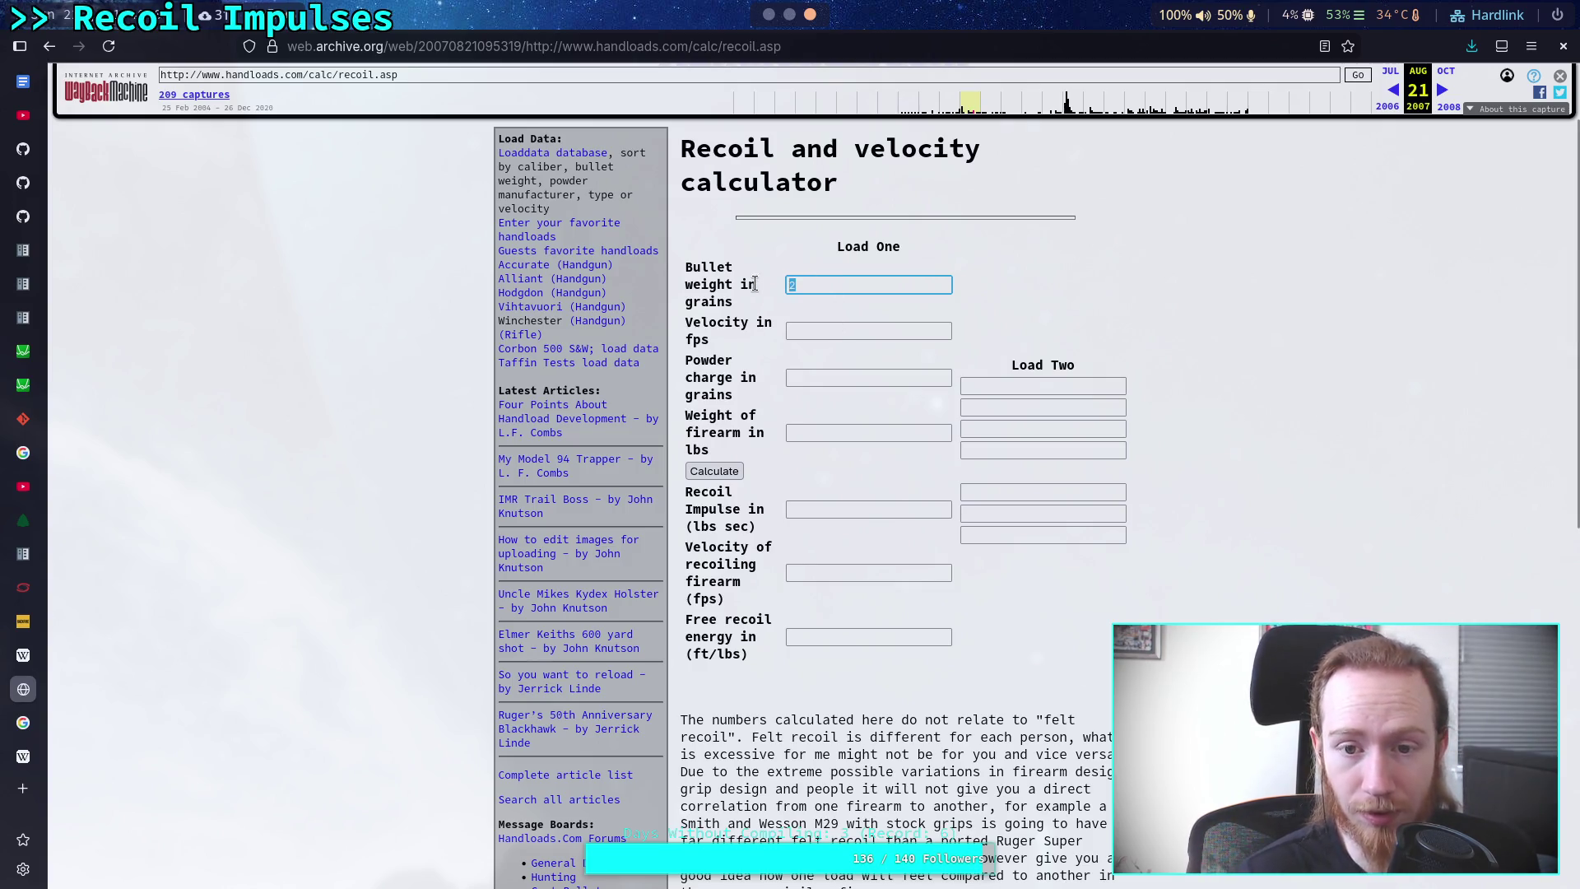
click(840, 330)
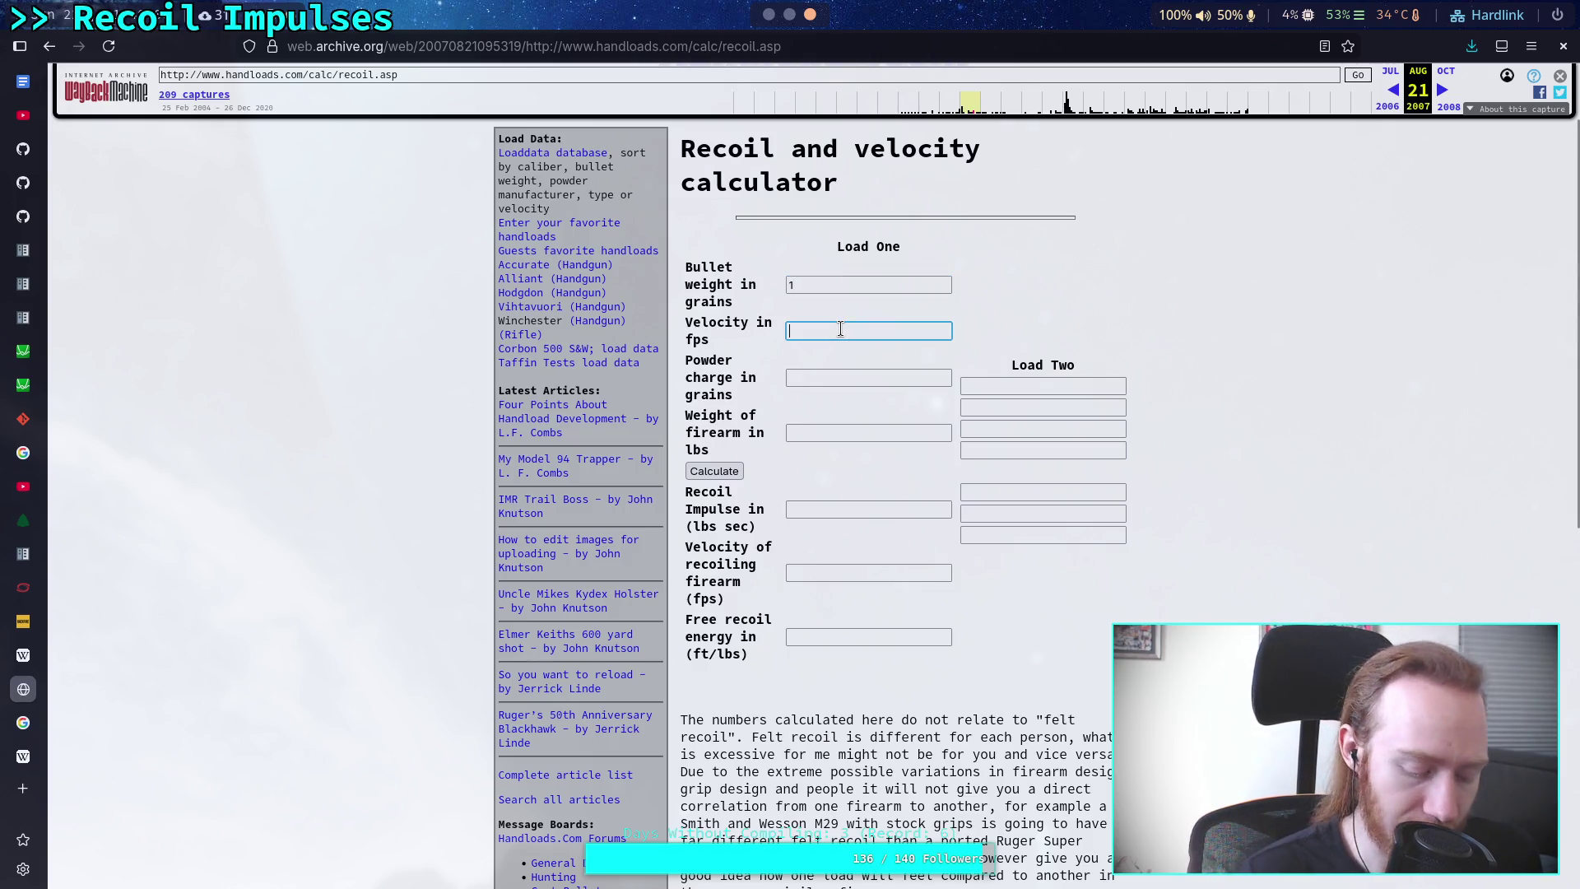
text(1000)
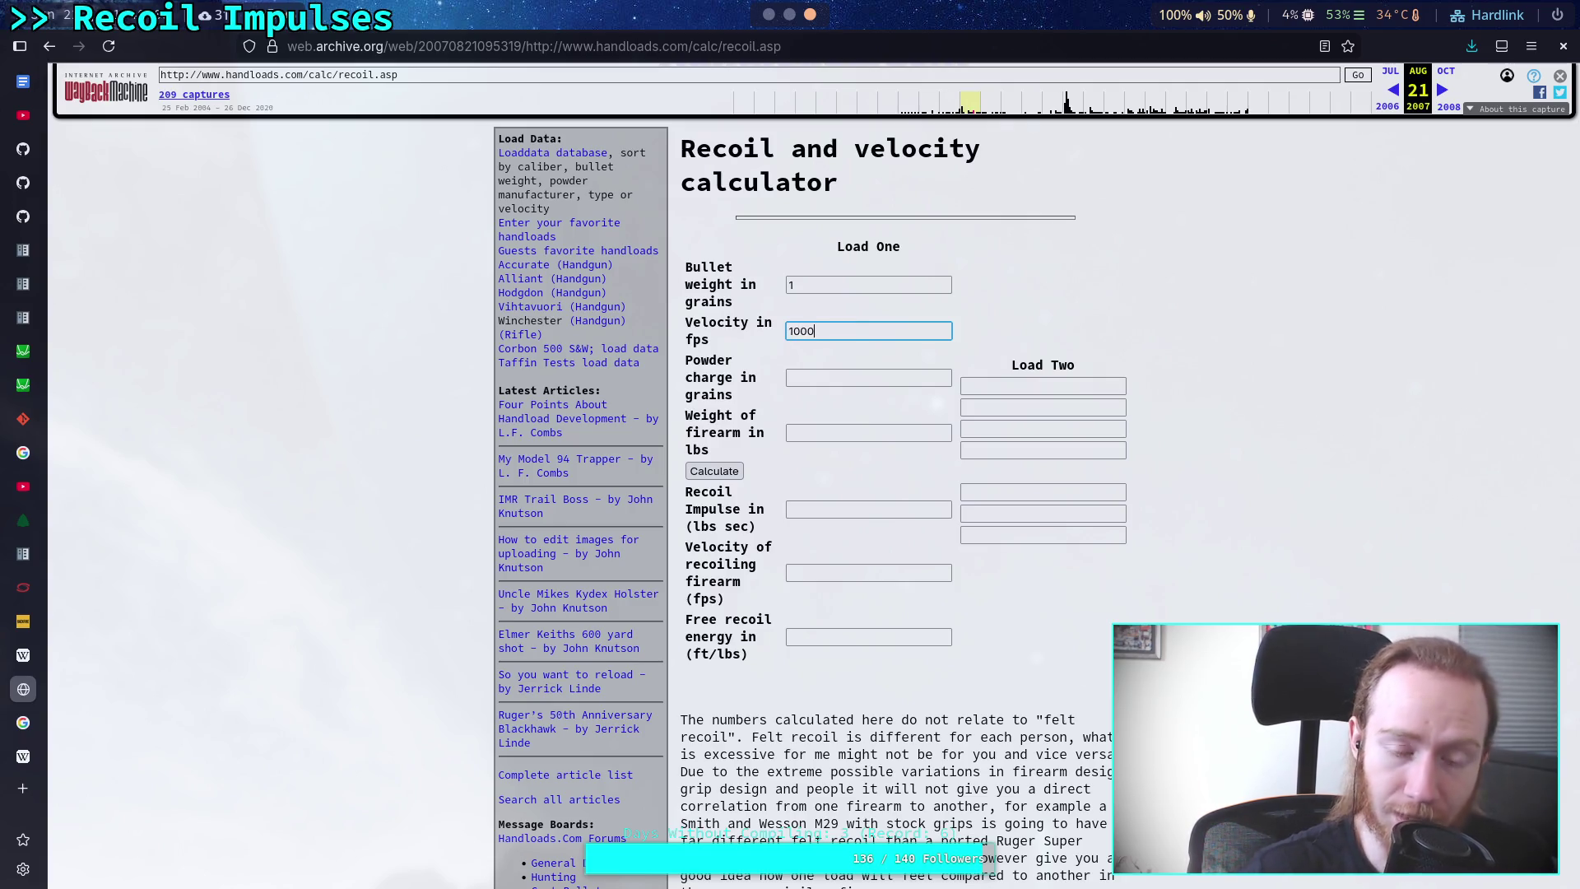
click(857, 376)
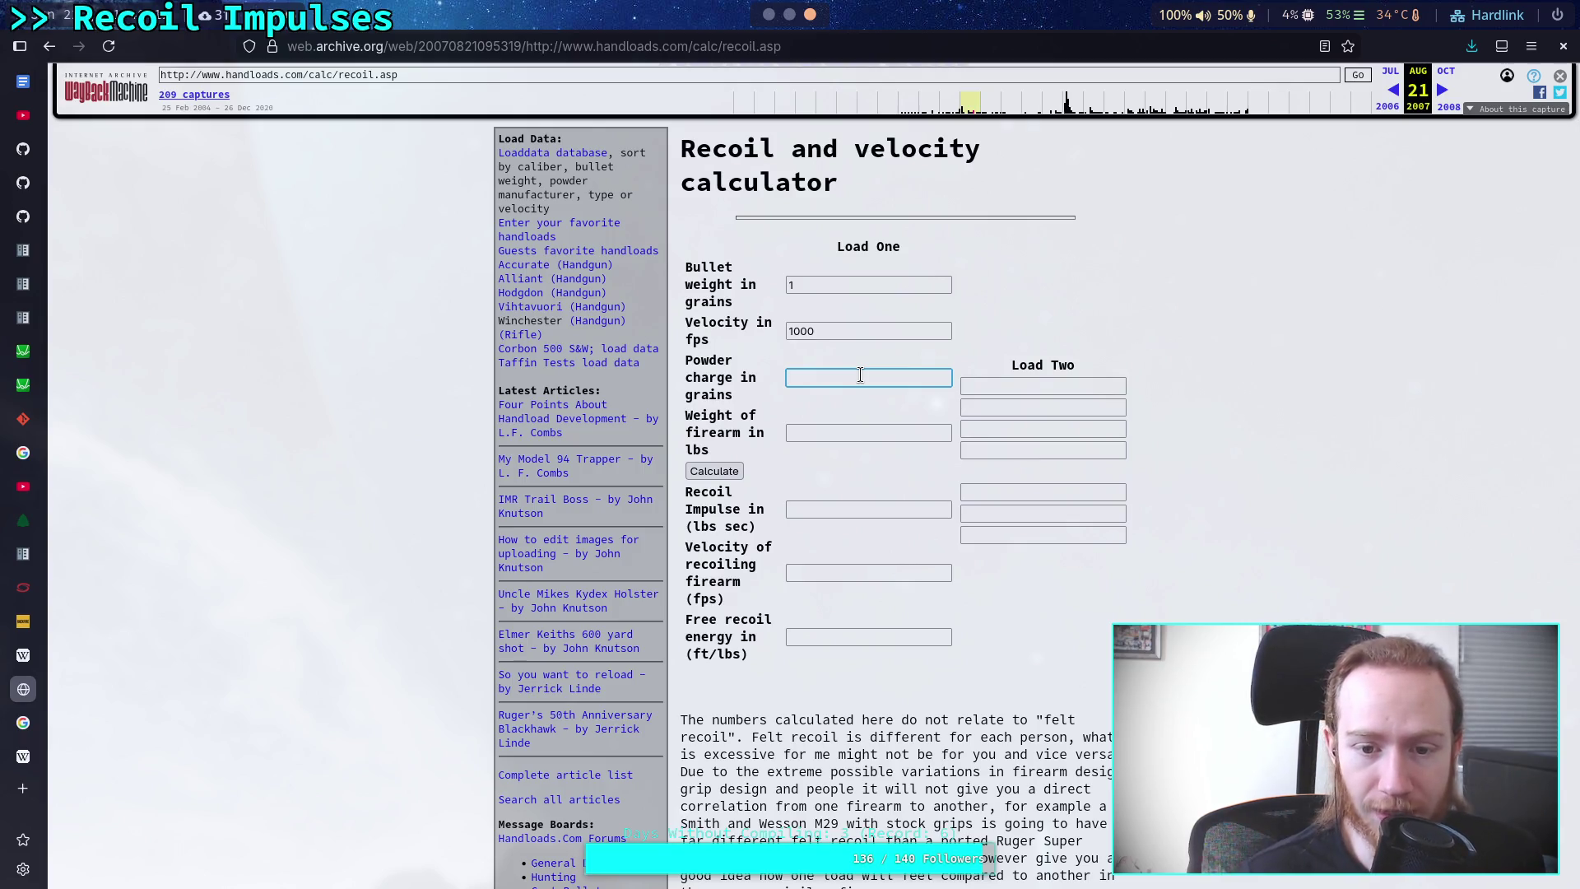
click(854, 434)
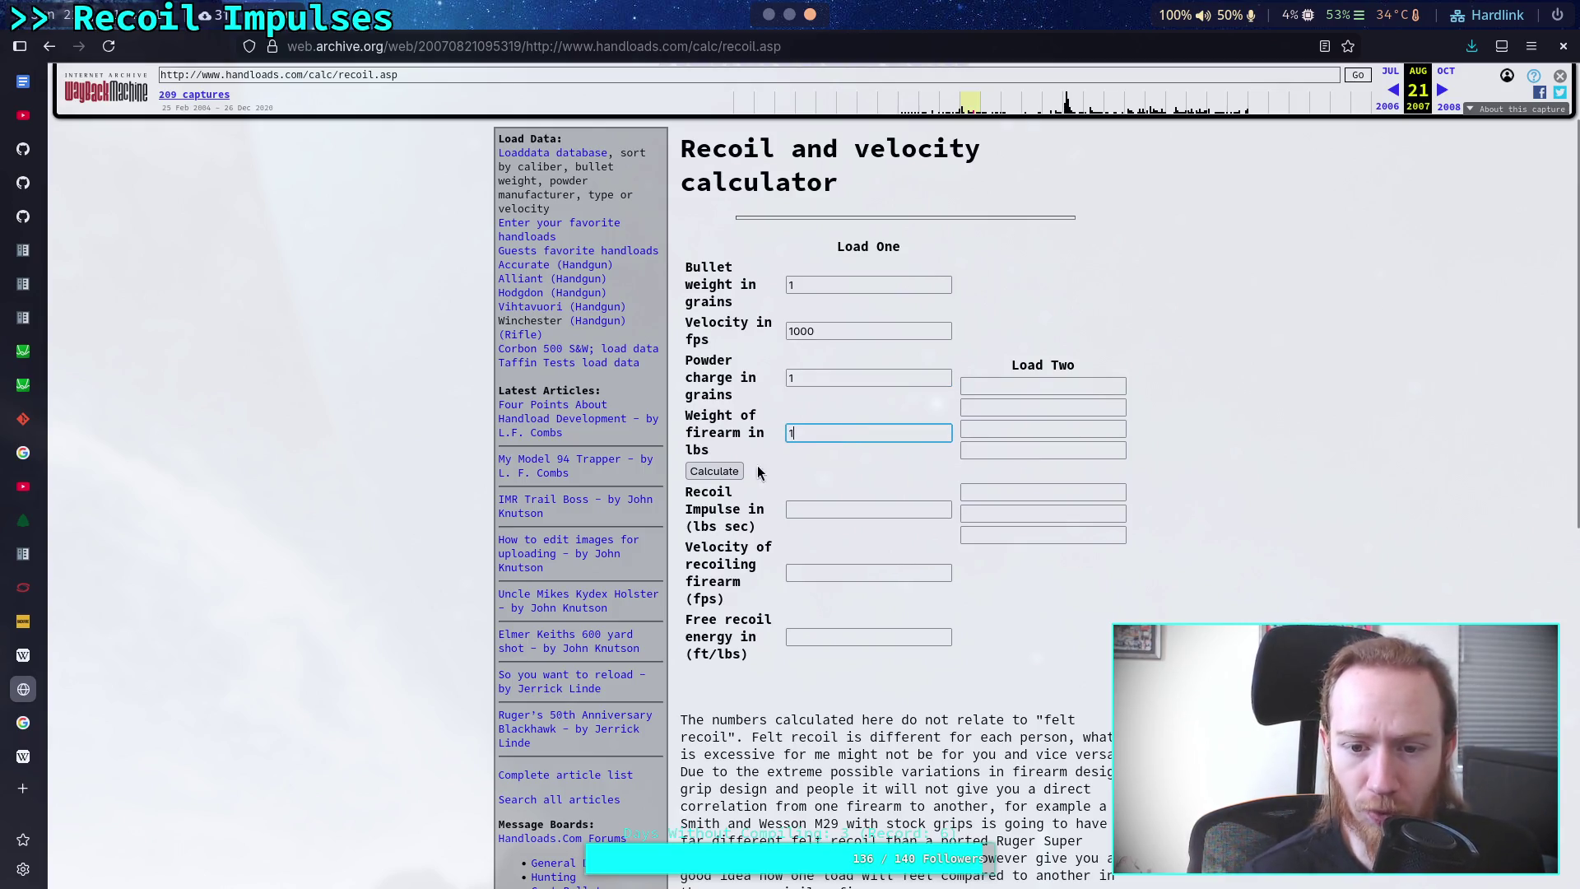
click(714, 471)
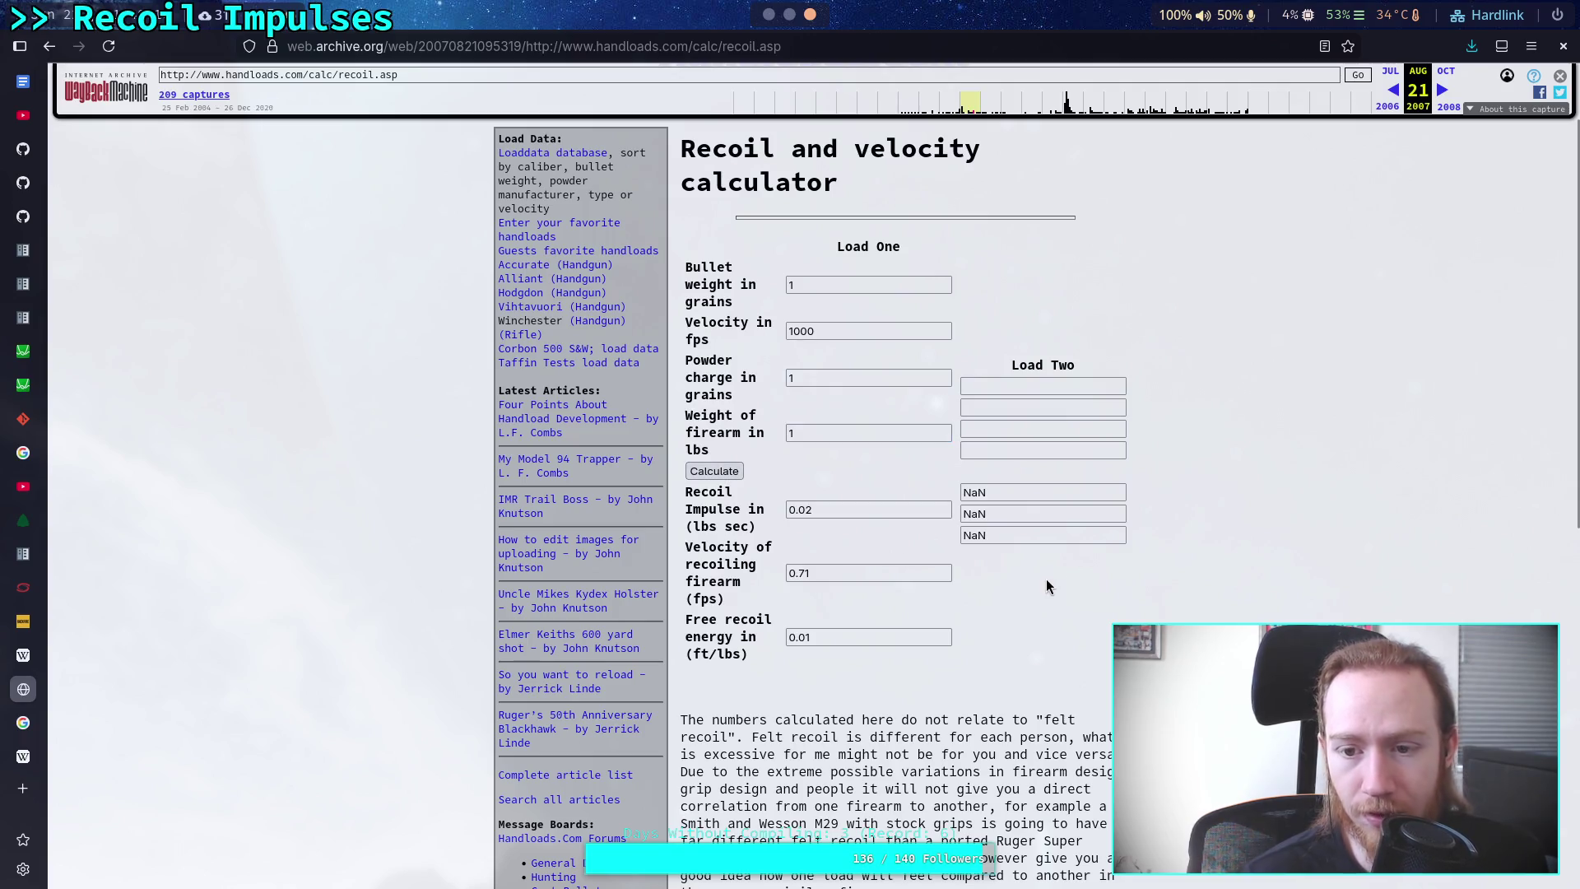
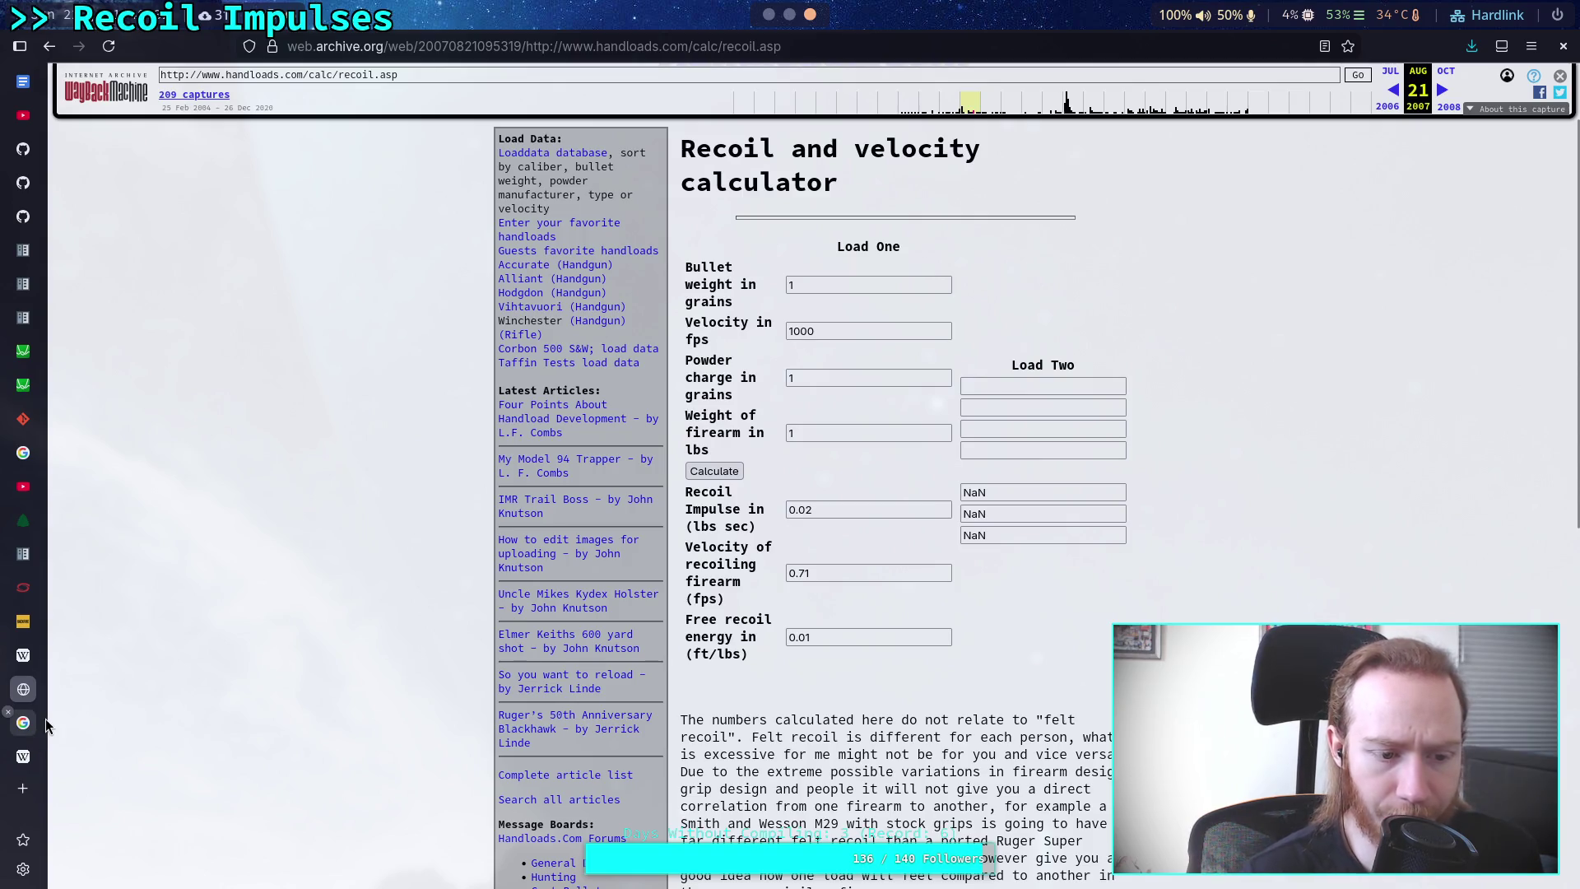
Step: Switch to the Recoil article and highlight its free-recoil condition text
click(23, 756)
scroll(137, 747, down, 15)
click(23, 655)
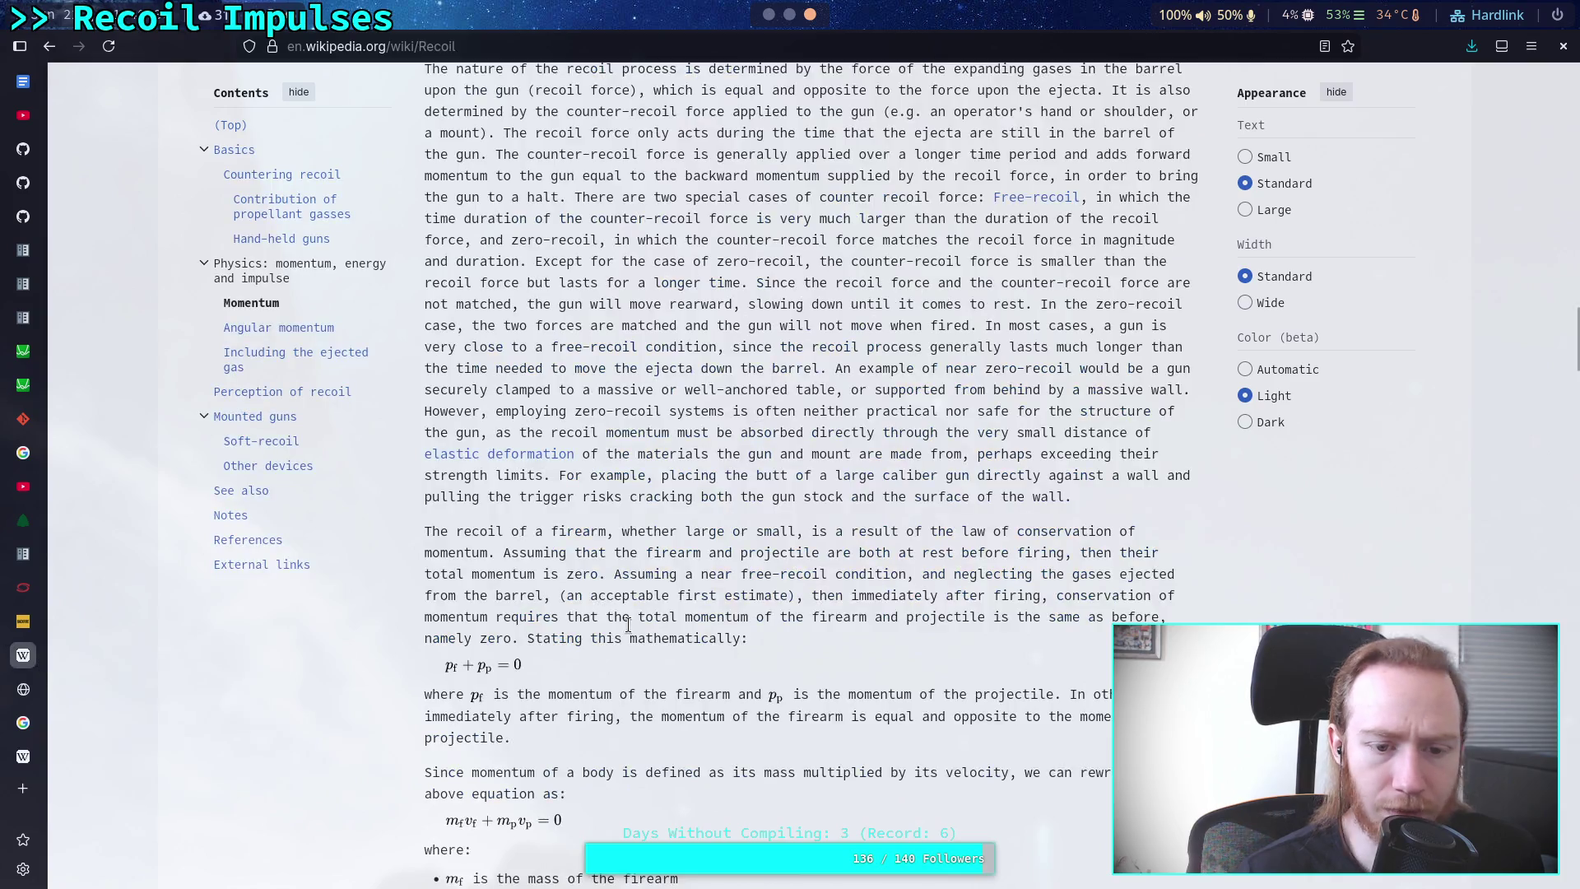
scroll(628, 626, down, 20)
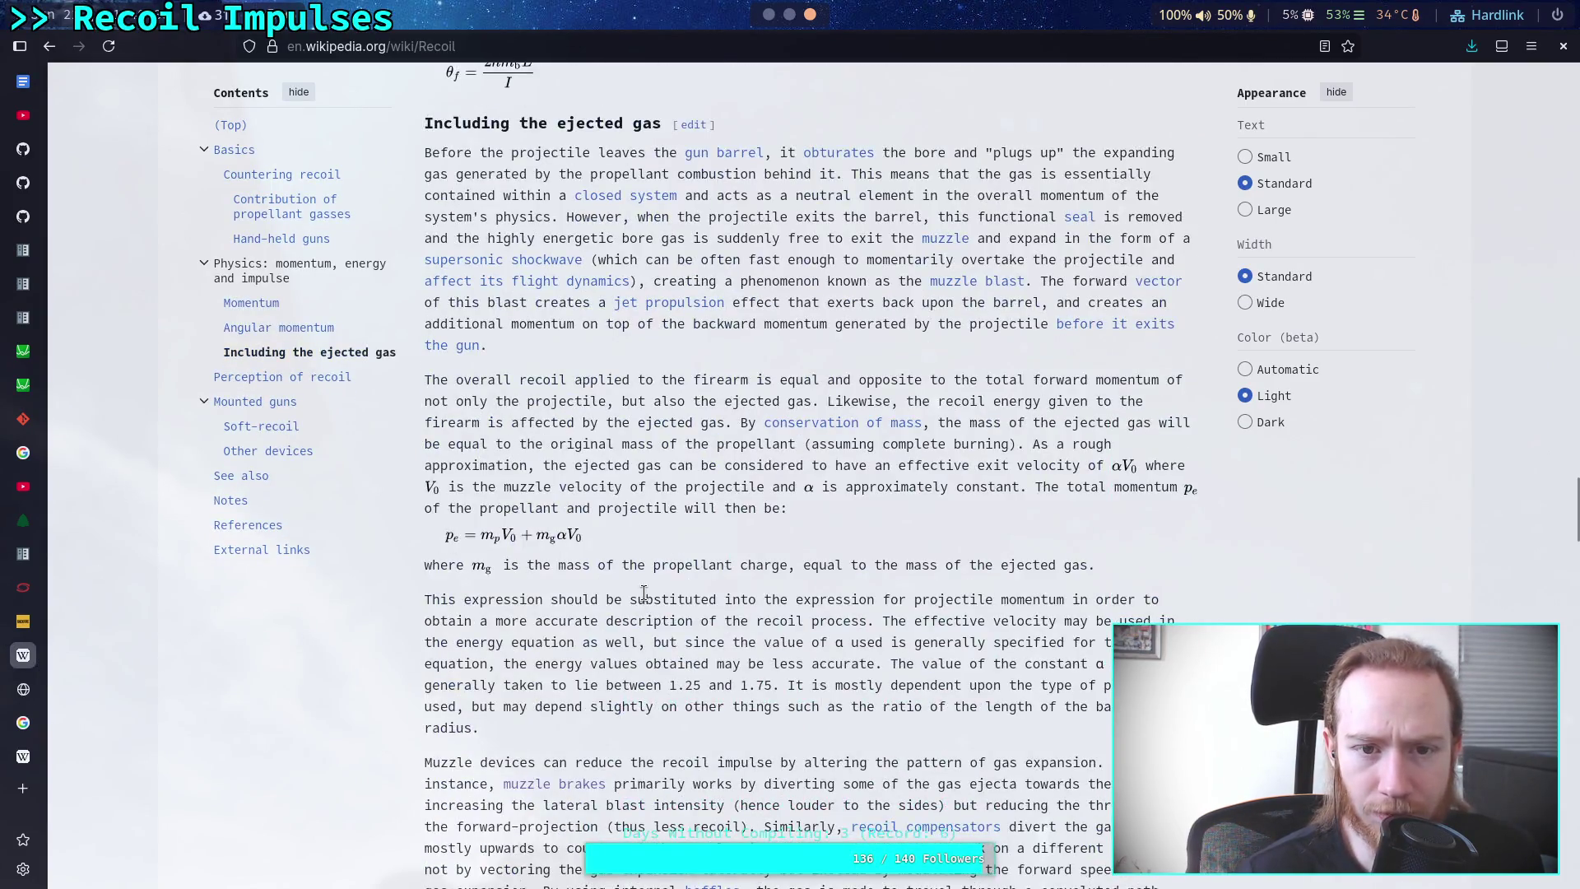
scroll(645, 593, up, 15)
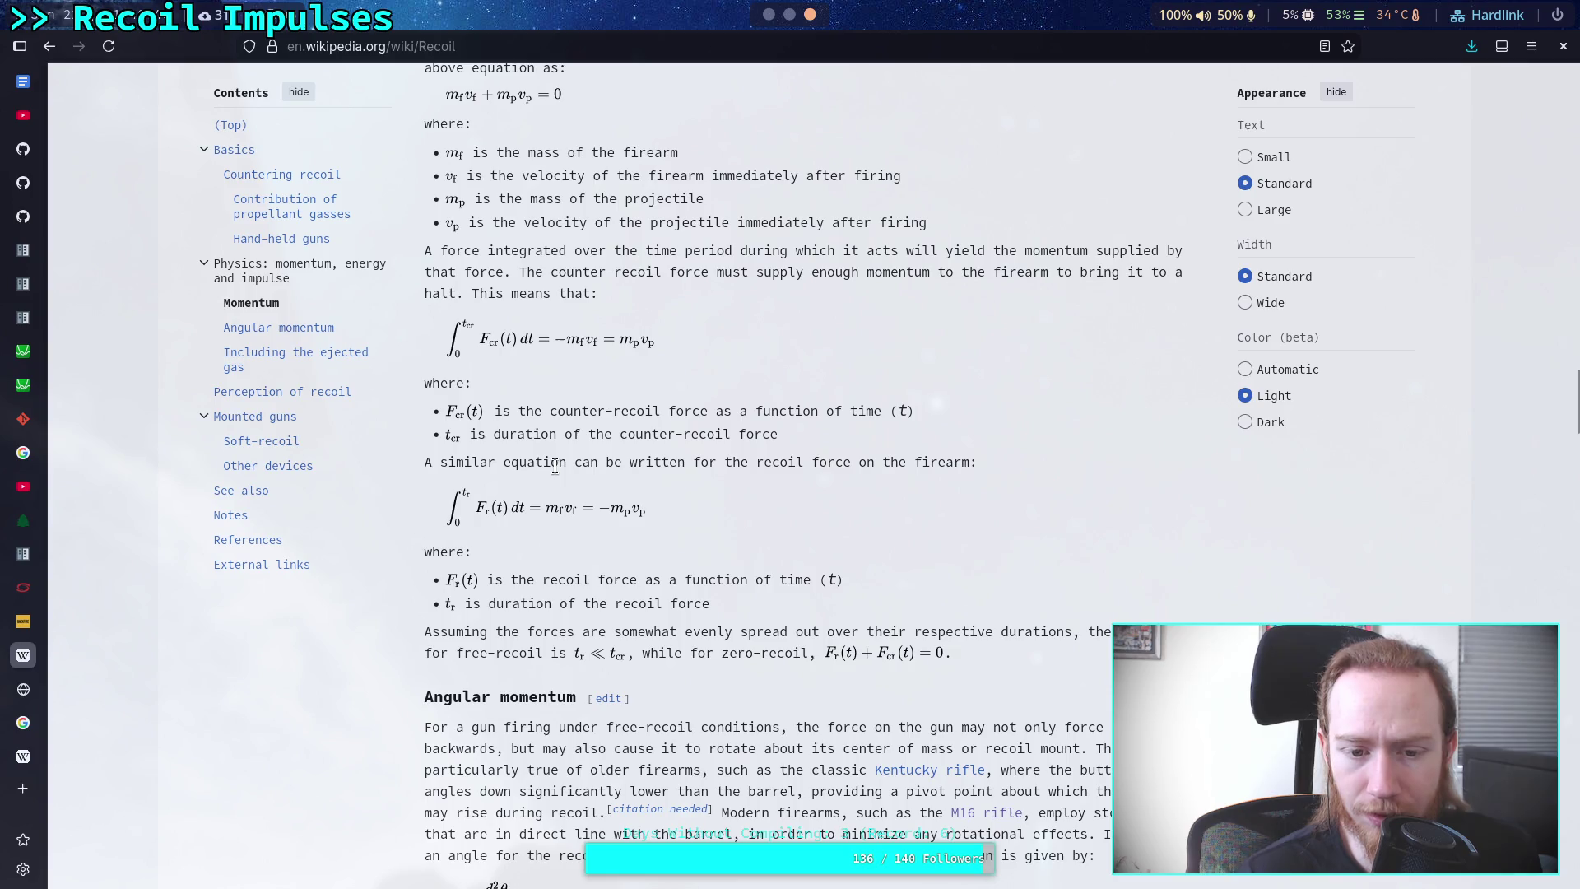
mouse_move(456, 654)
mouse_down()
mouse_move(568, 655)
mouse_move(533, 653)
mouse_up()
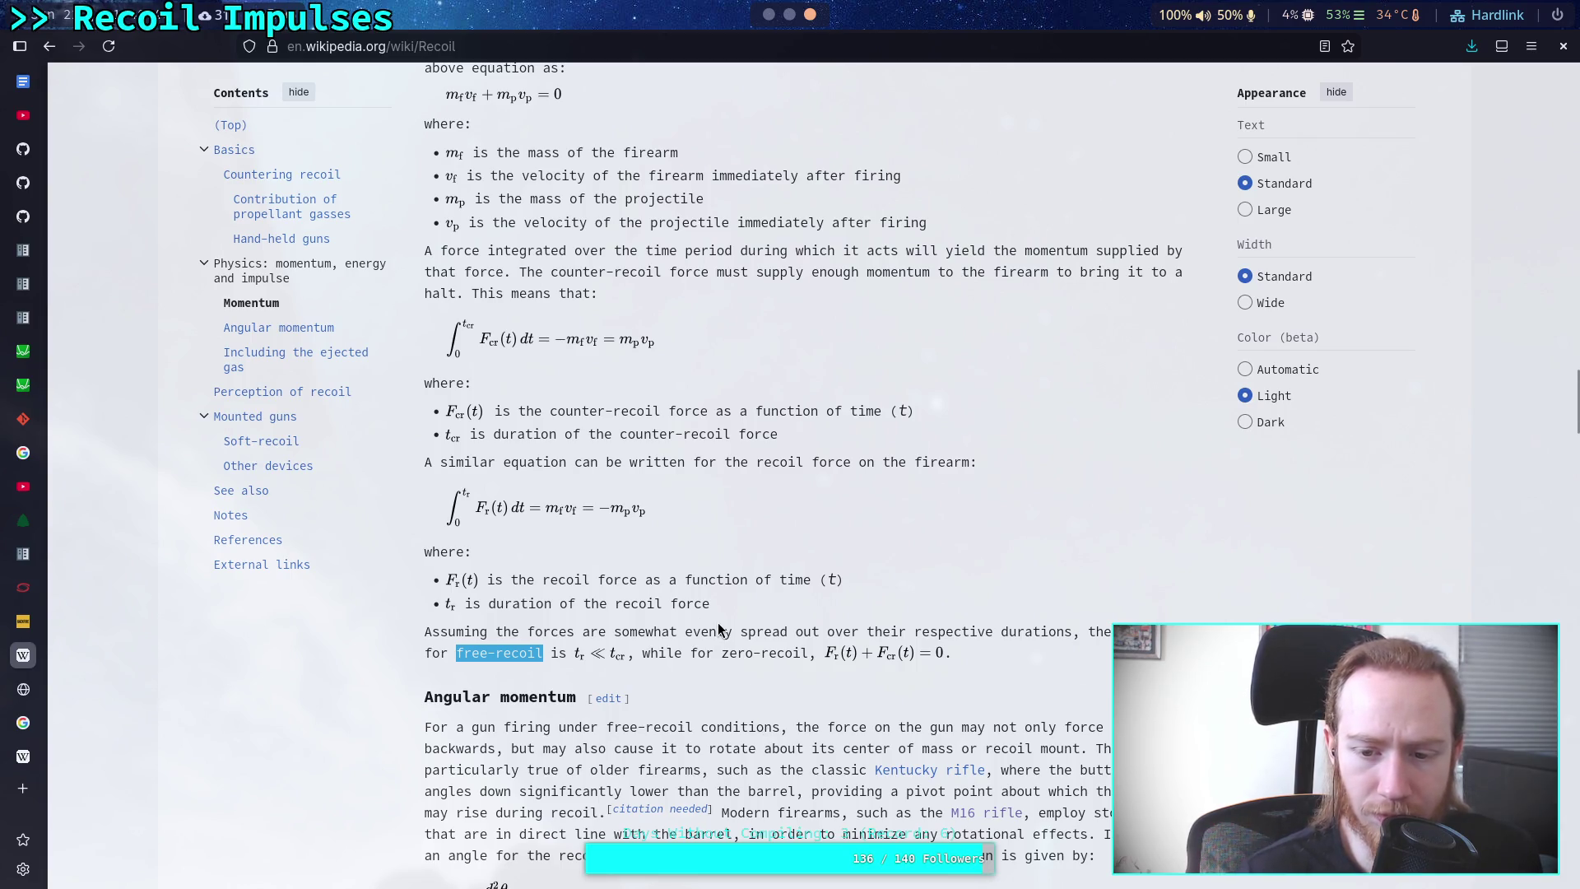
Step: Scroll through the Momentum section down to Perception of recoil
scroll(717, 623, up, 5)
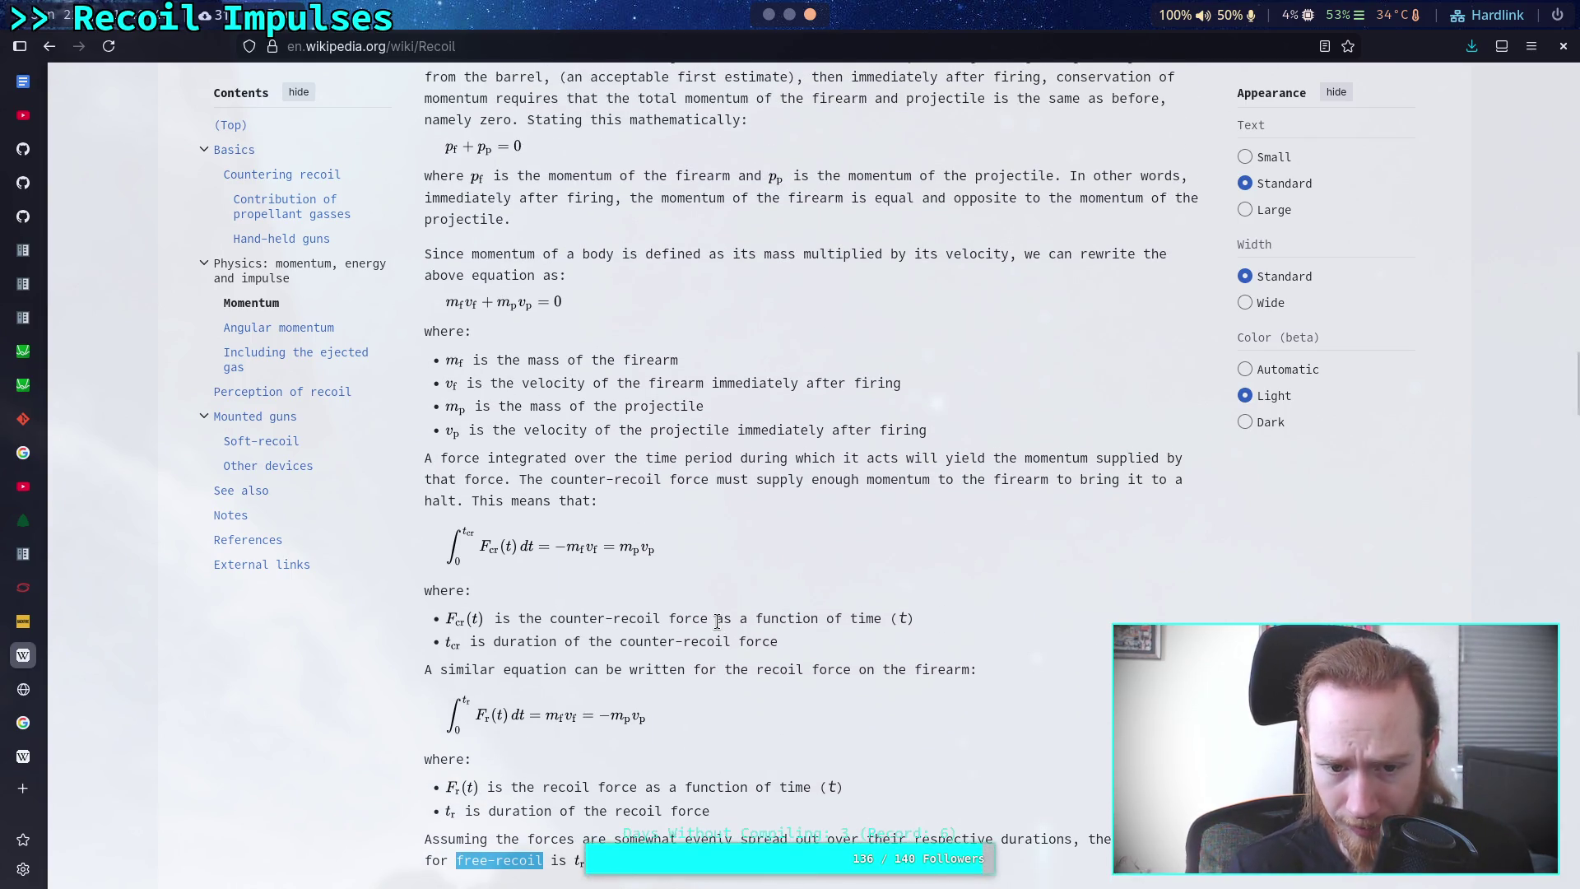
scroll(718, 622, down, 4)
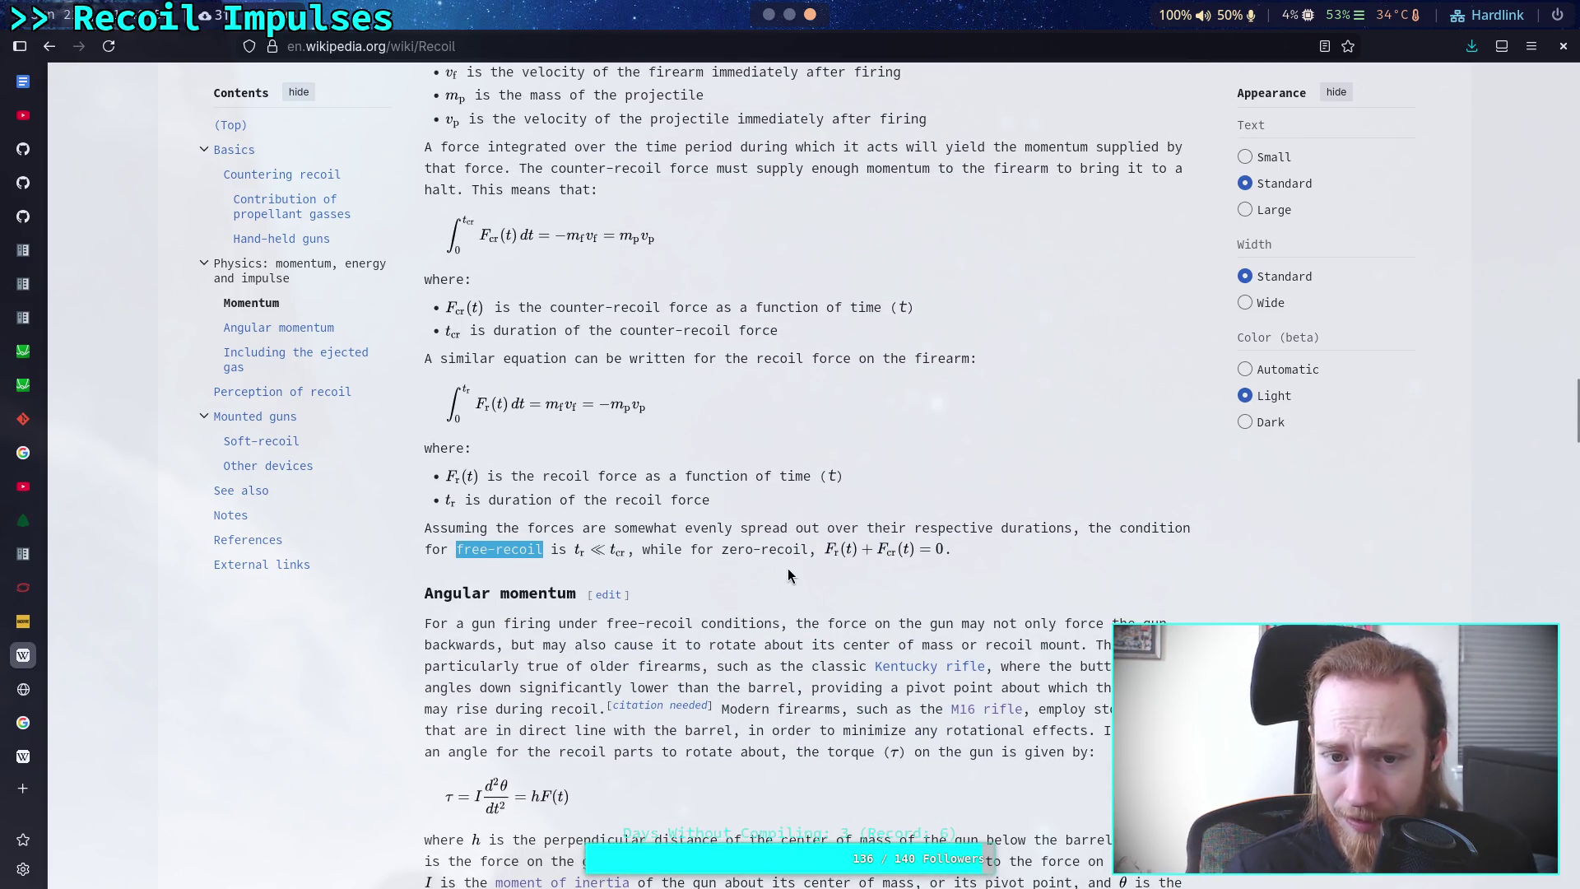
scroll(788, 575, down, 10)
scroll(787, 569, down, 8)
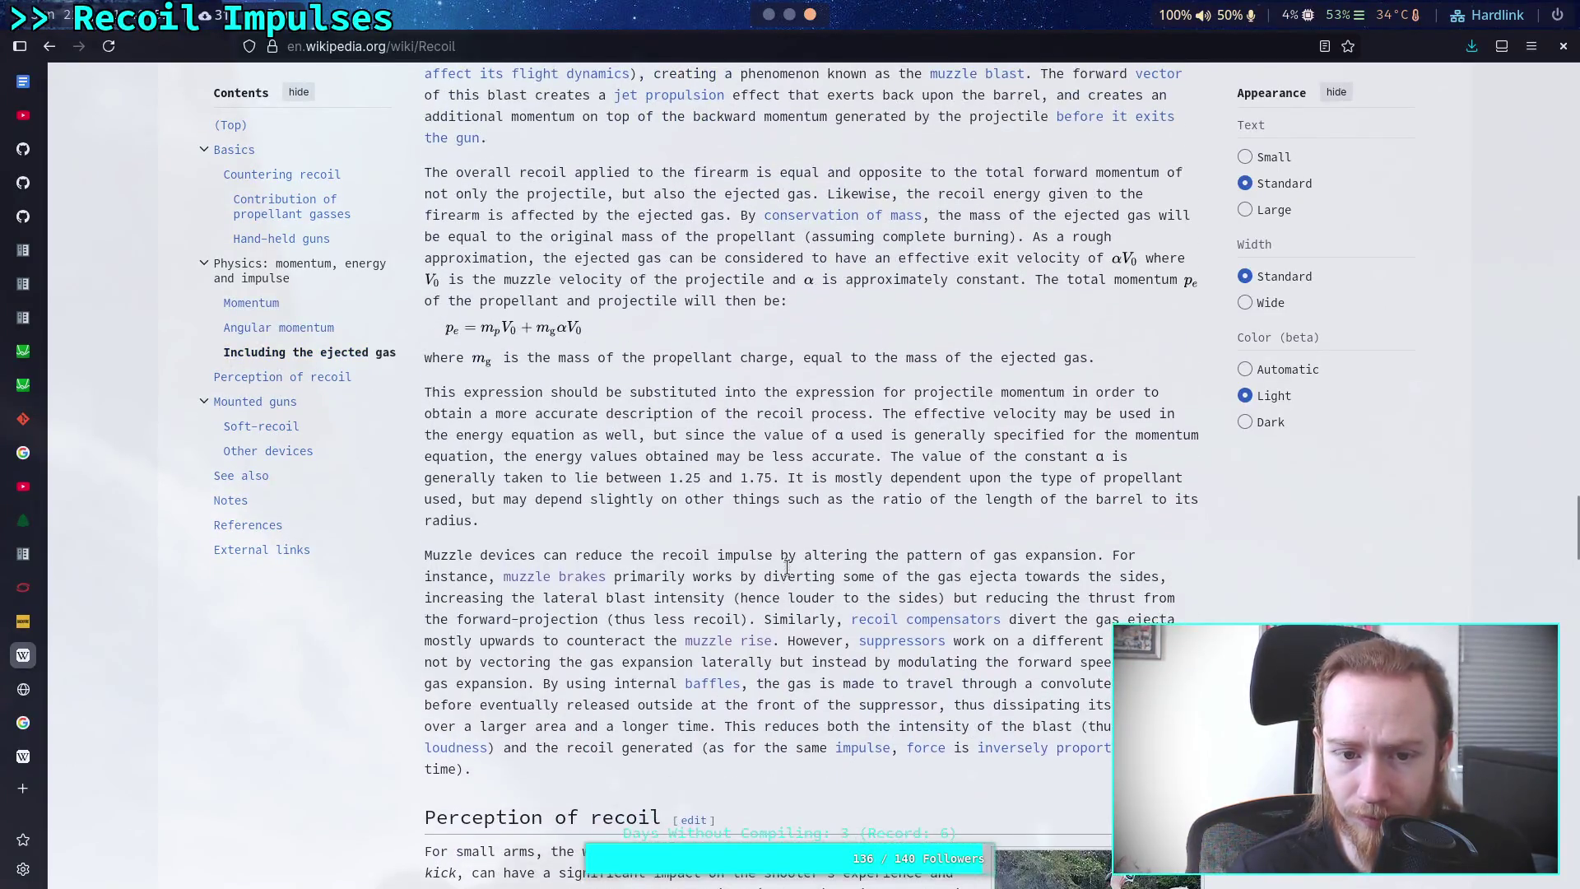
scroll(788, 570, down, 20)
scroll(788, 574, down, 8)
scroll(758, 545, up, 9)
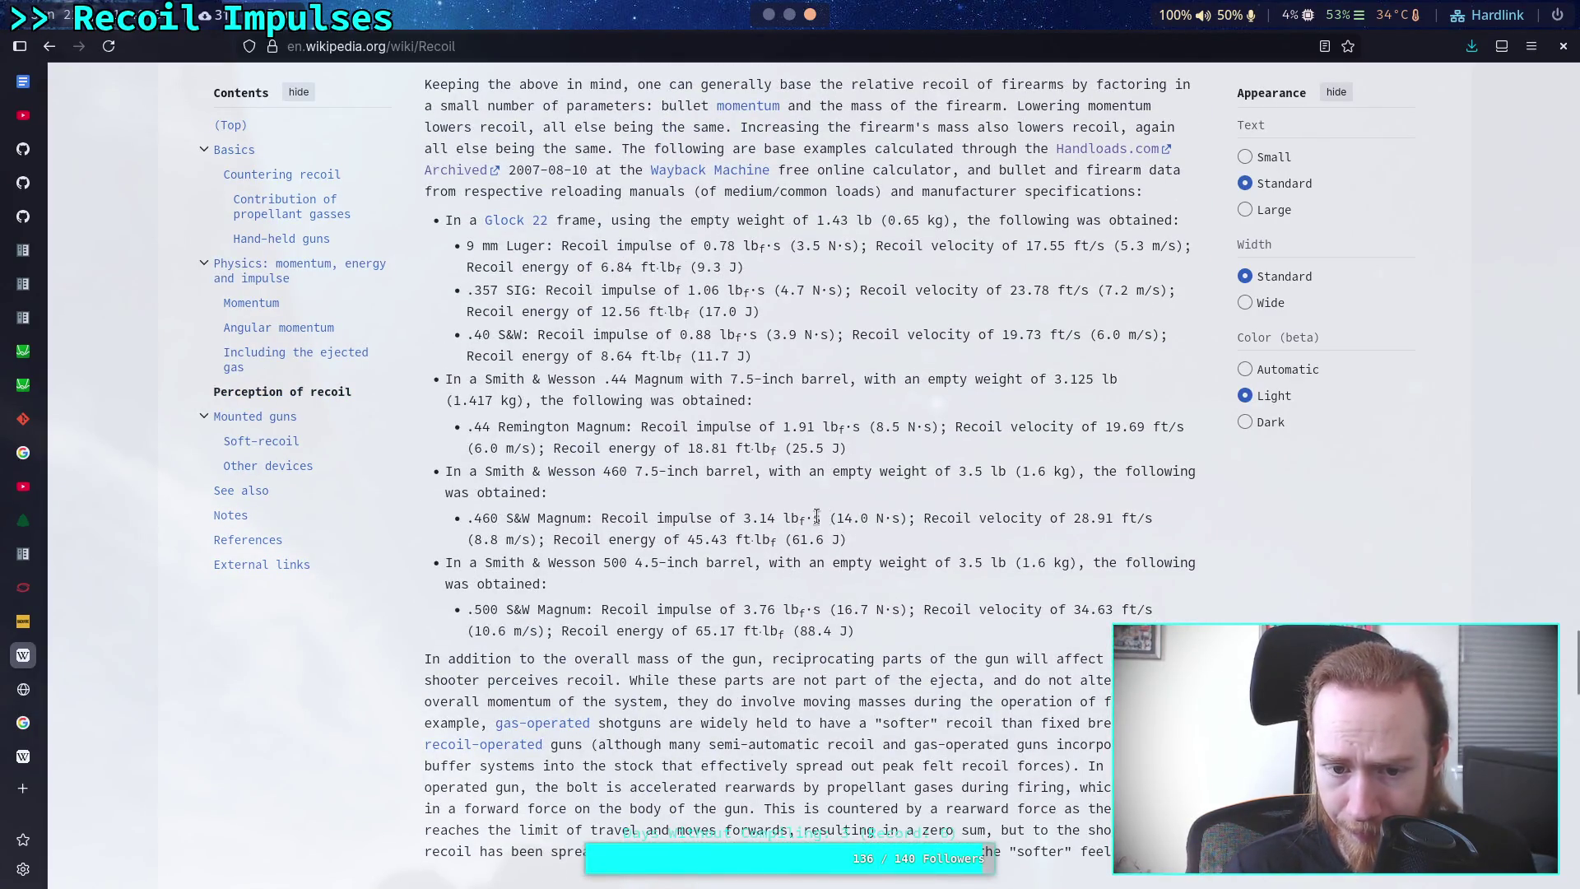
Step: Highlight the .460 S&W Magnum line and the 9 mm Luger impulse in lbf·s
drag(618, 517, 467, 518)
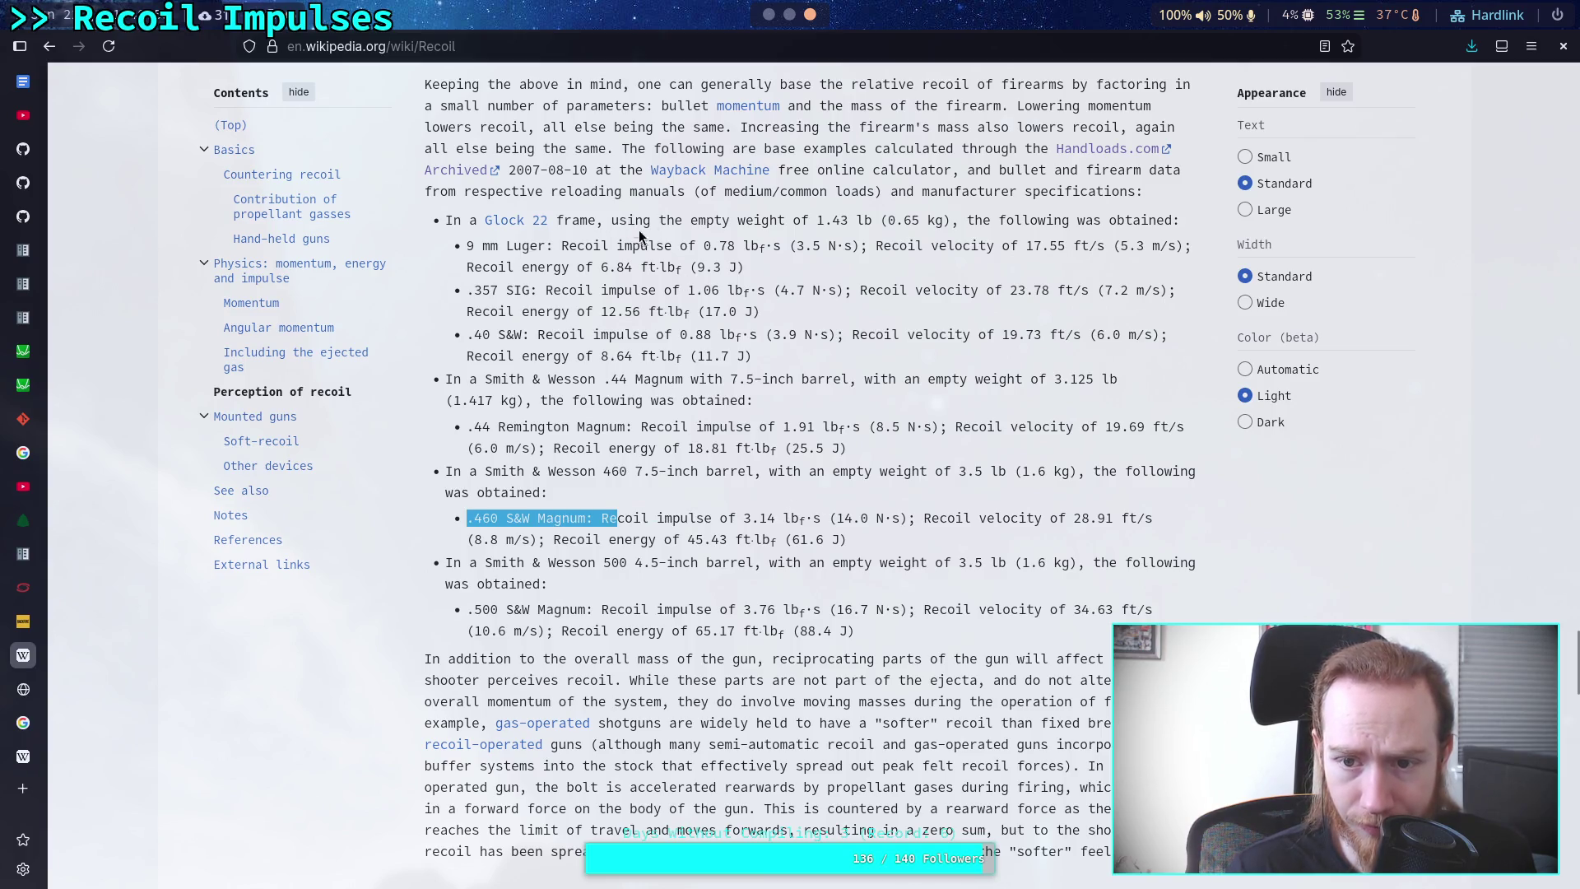
drag(577, 246, 828, 246)
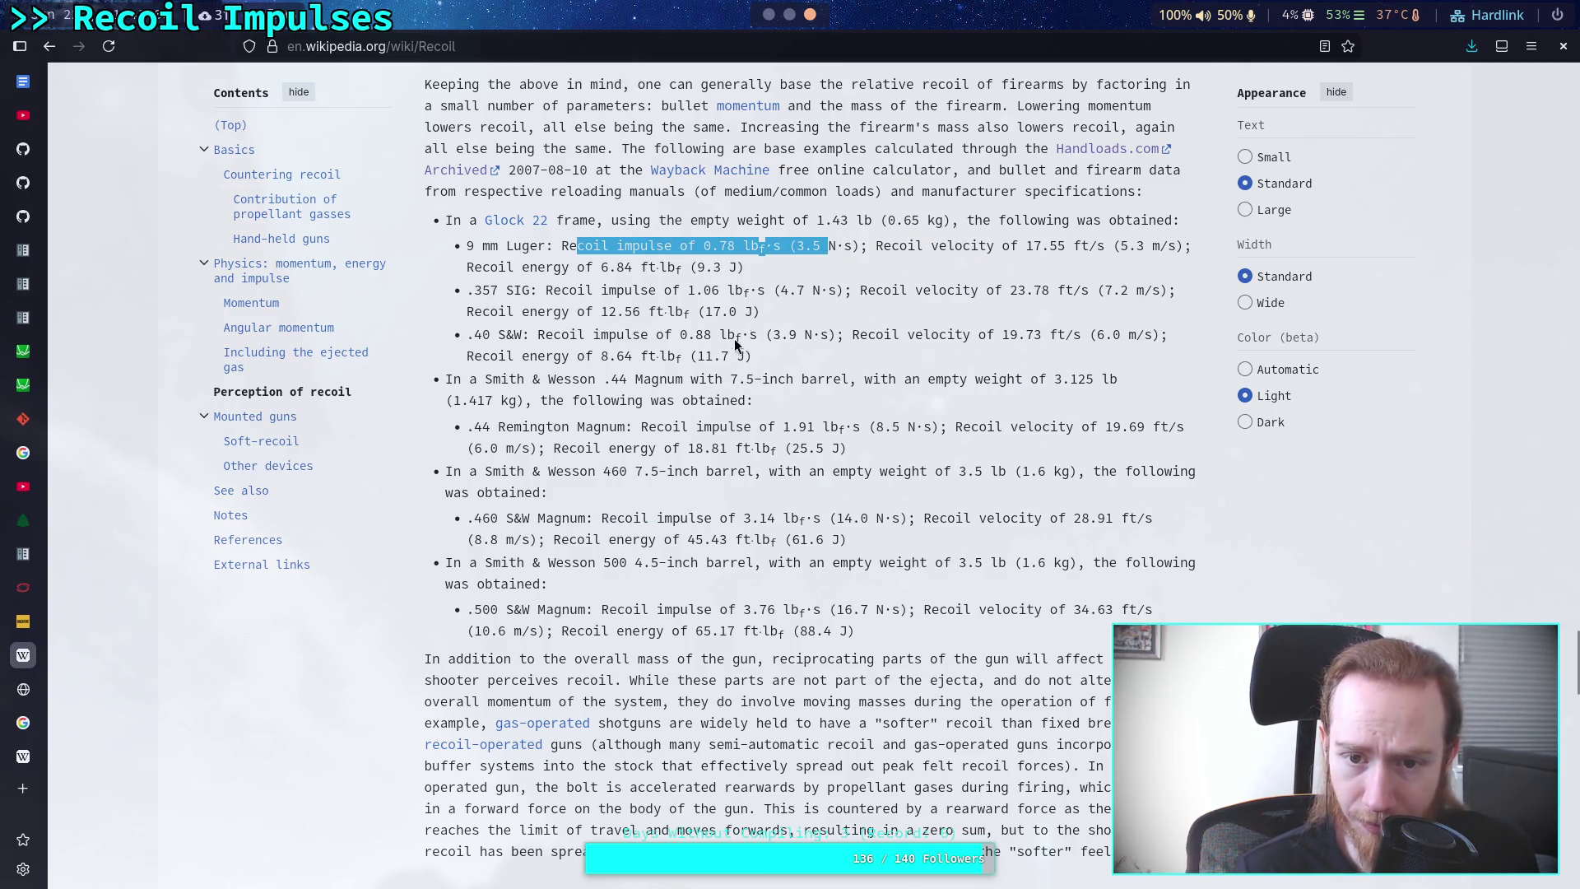
click(696, 315)
drag(748, 249, 776, 244)
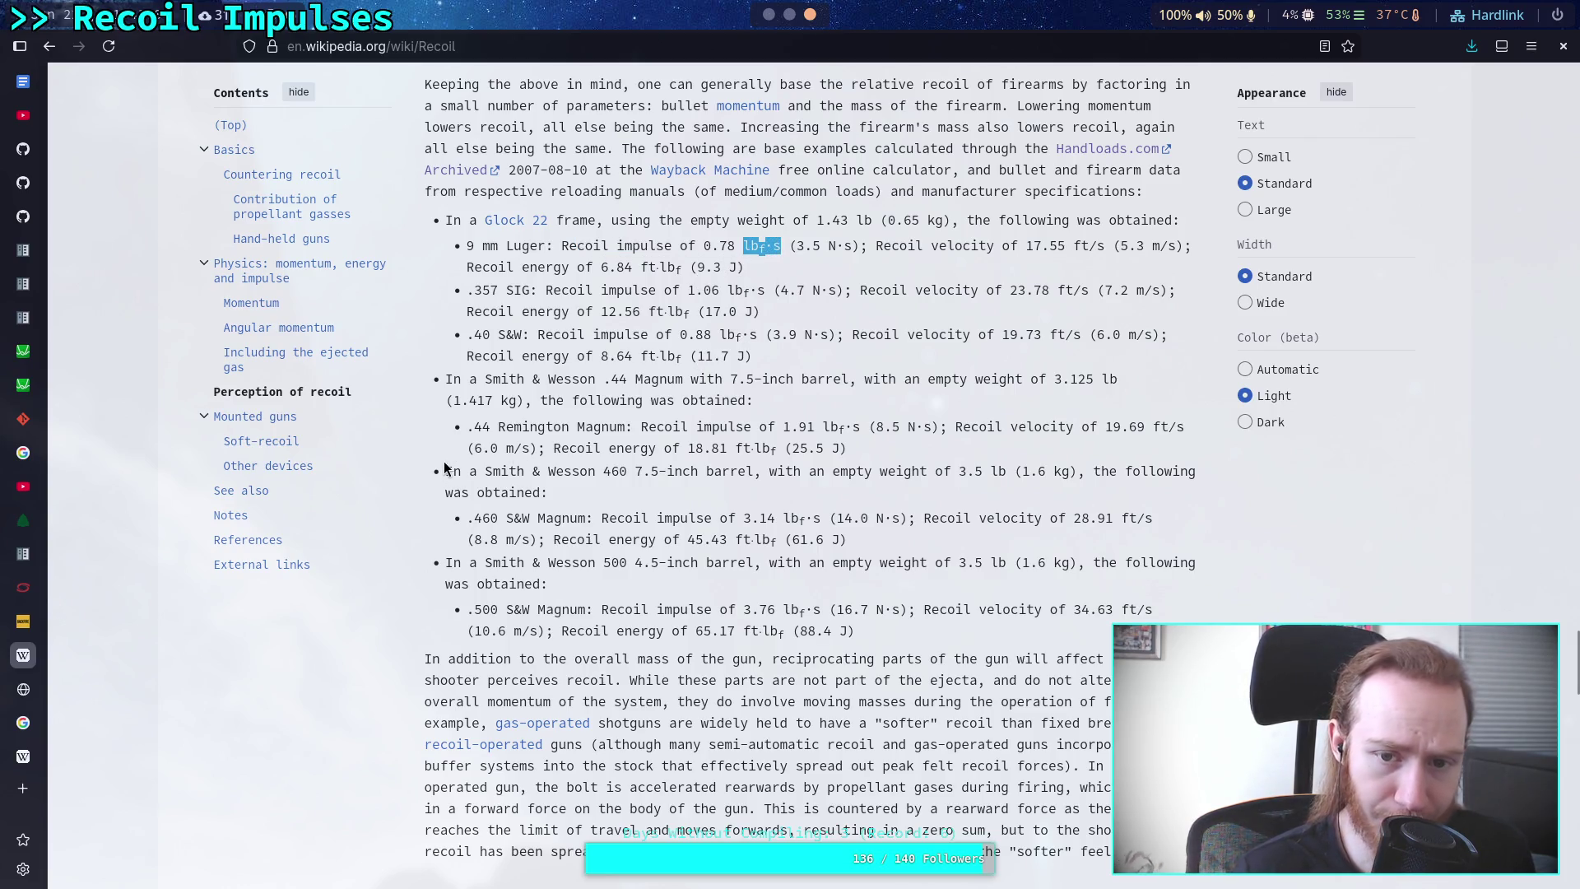
Step: Compare the calculator's 0.02 impulse result with the Glock 22's 0.65 kg weight
click(27, 702)
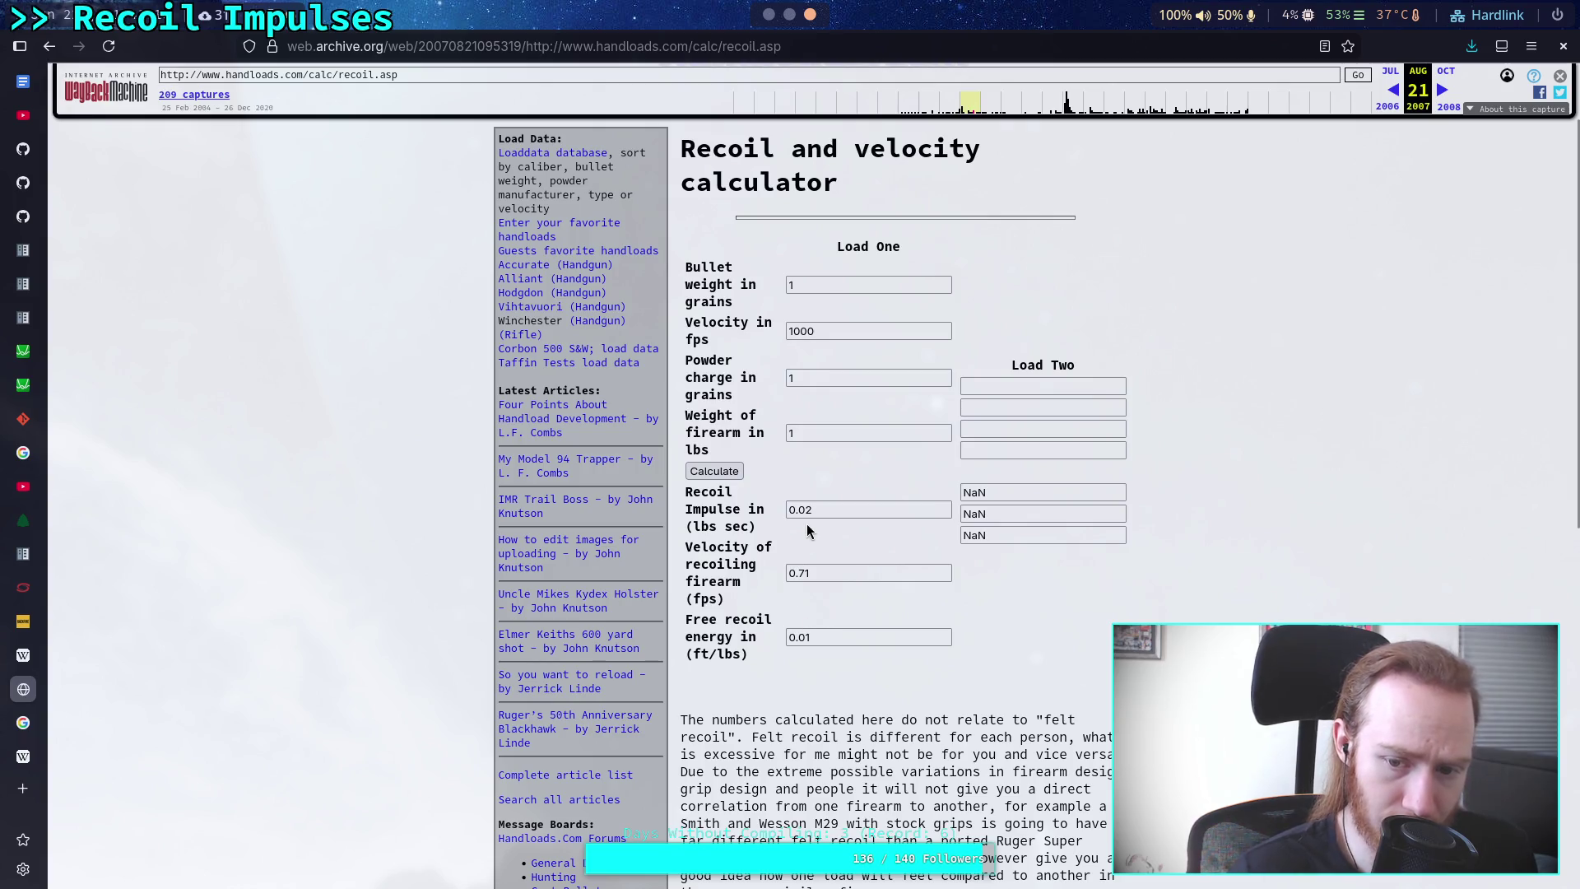
drag(826, 510, 756, 509)
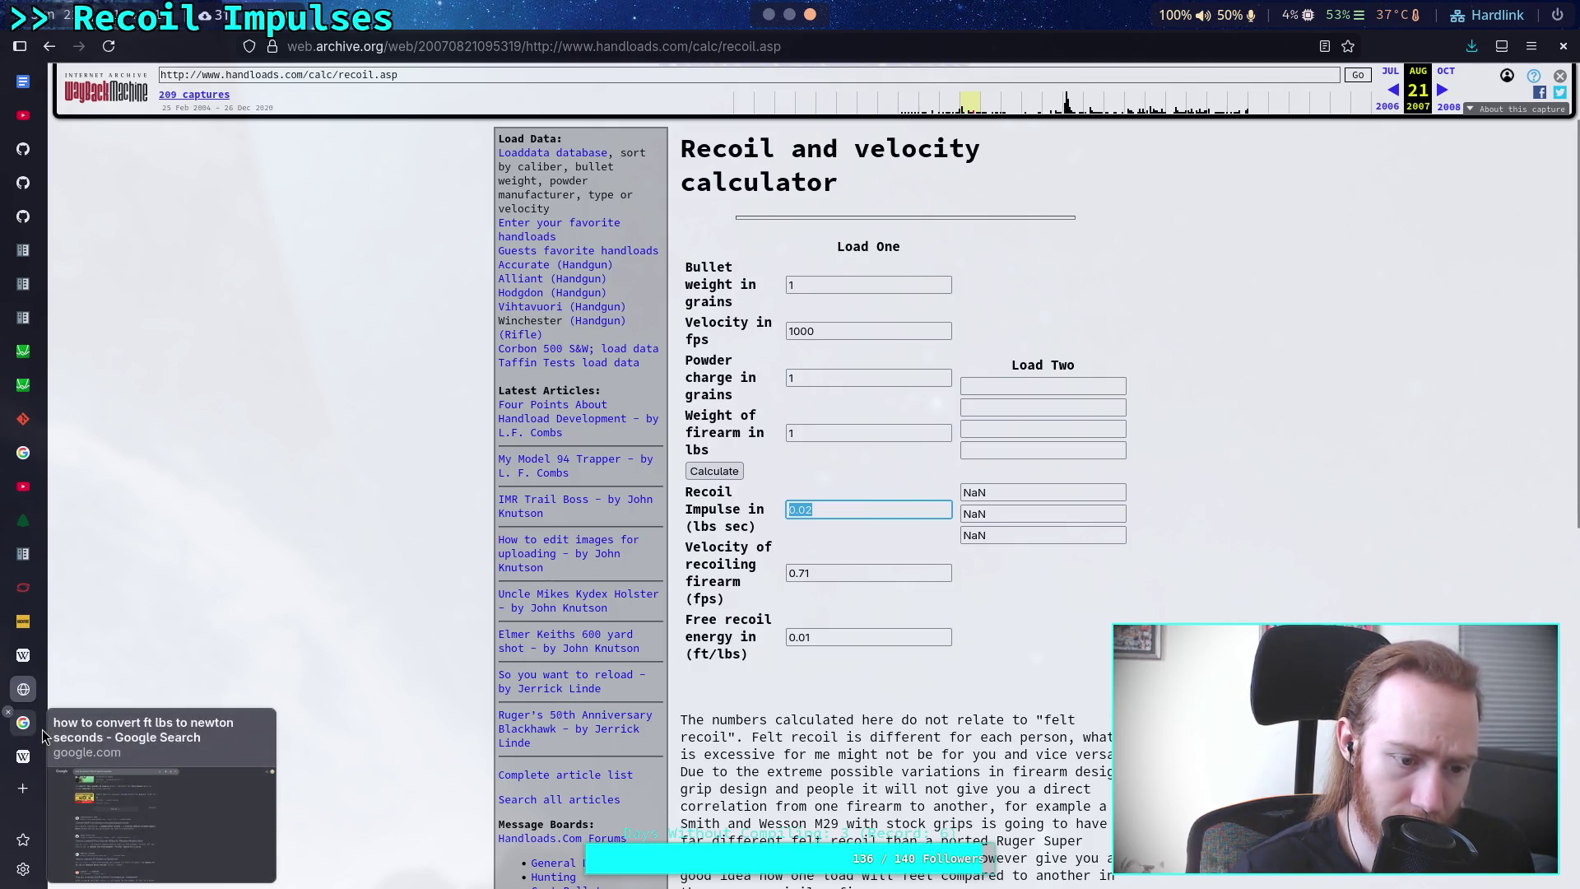
click(43, 656)
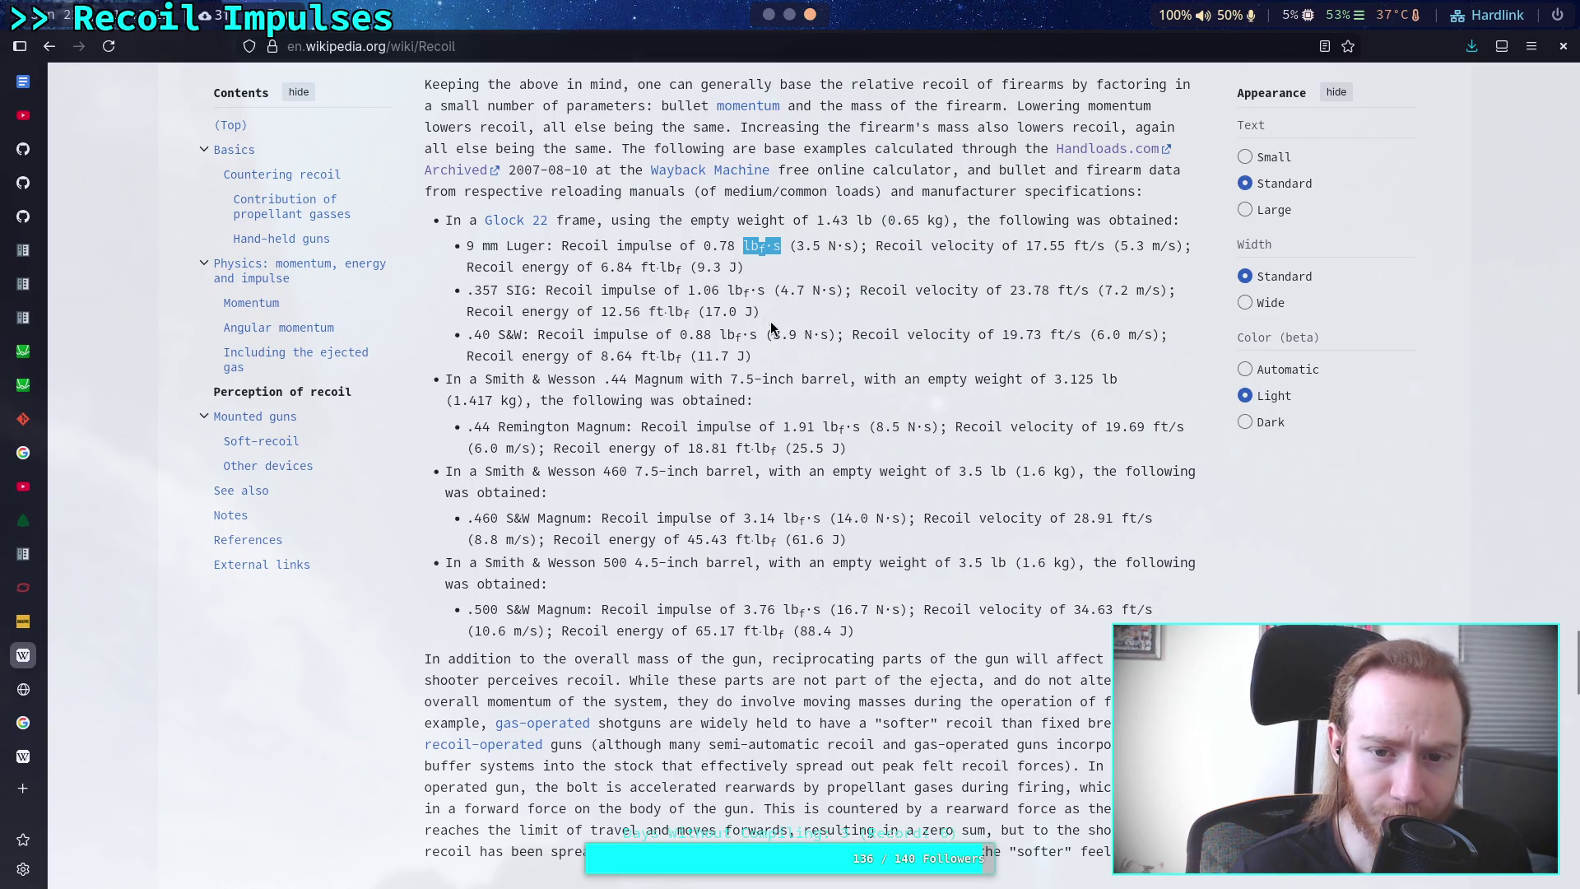
scroll(780, 274, up, 2)
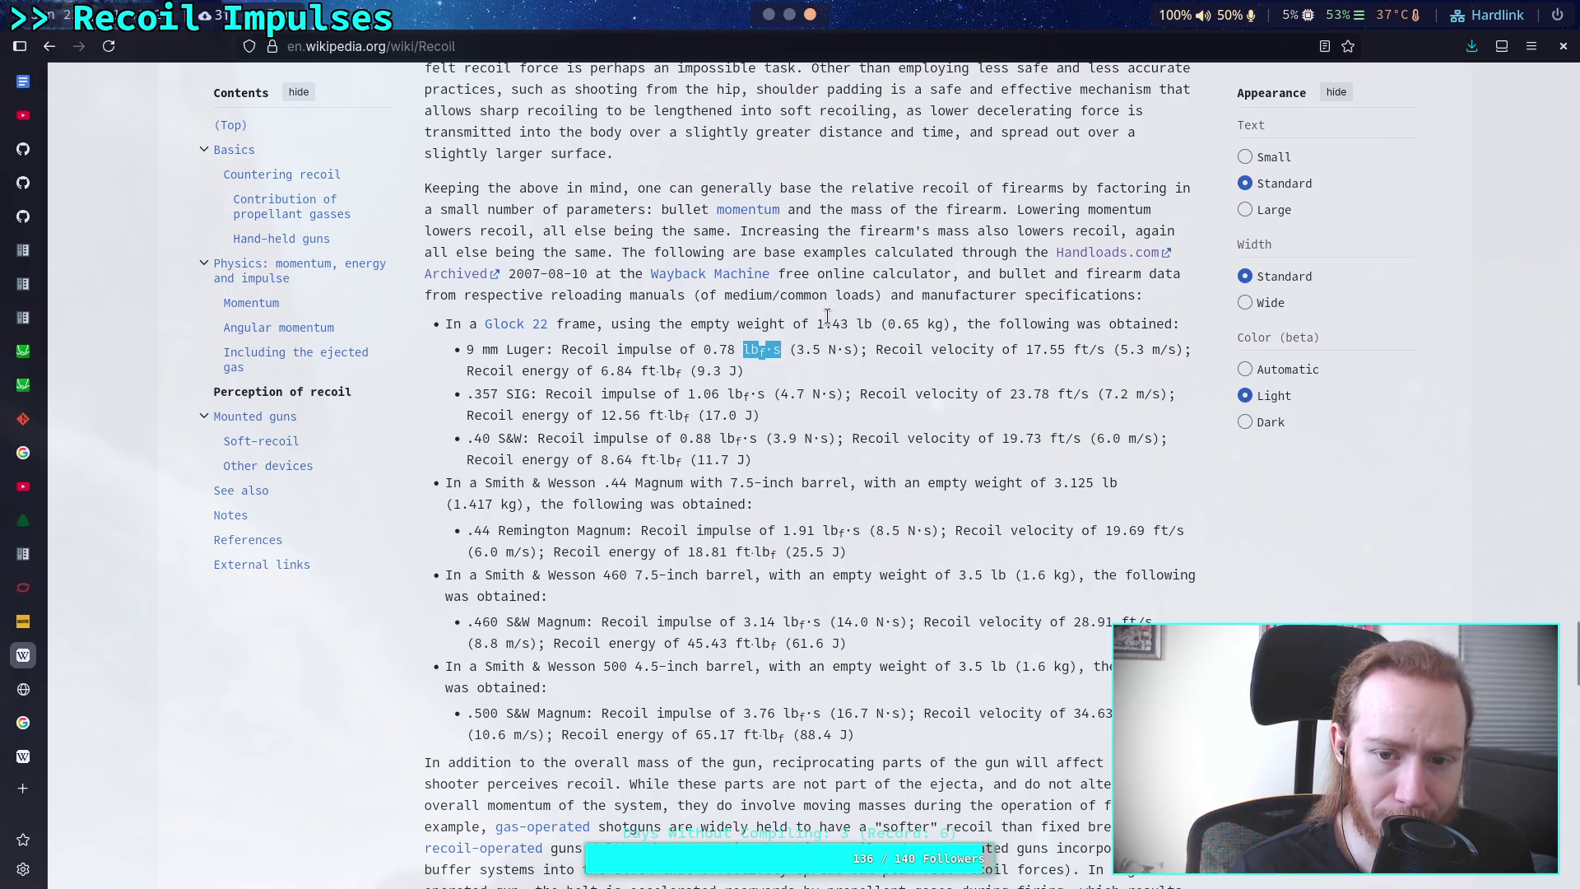
drag(887, 323, 920, 324)
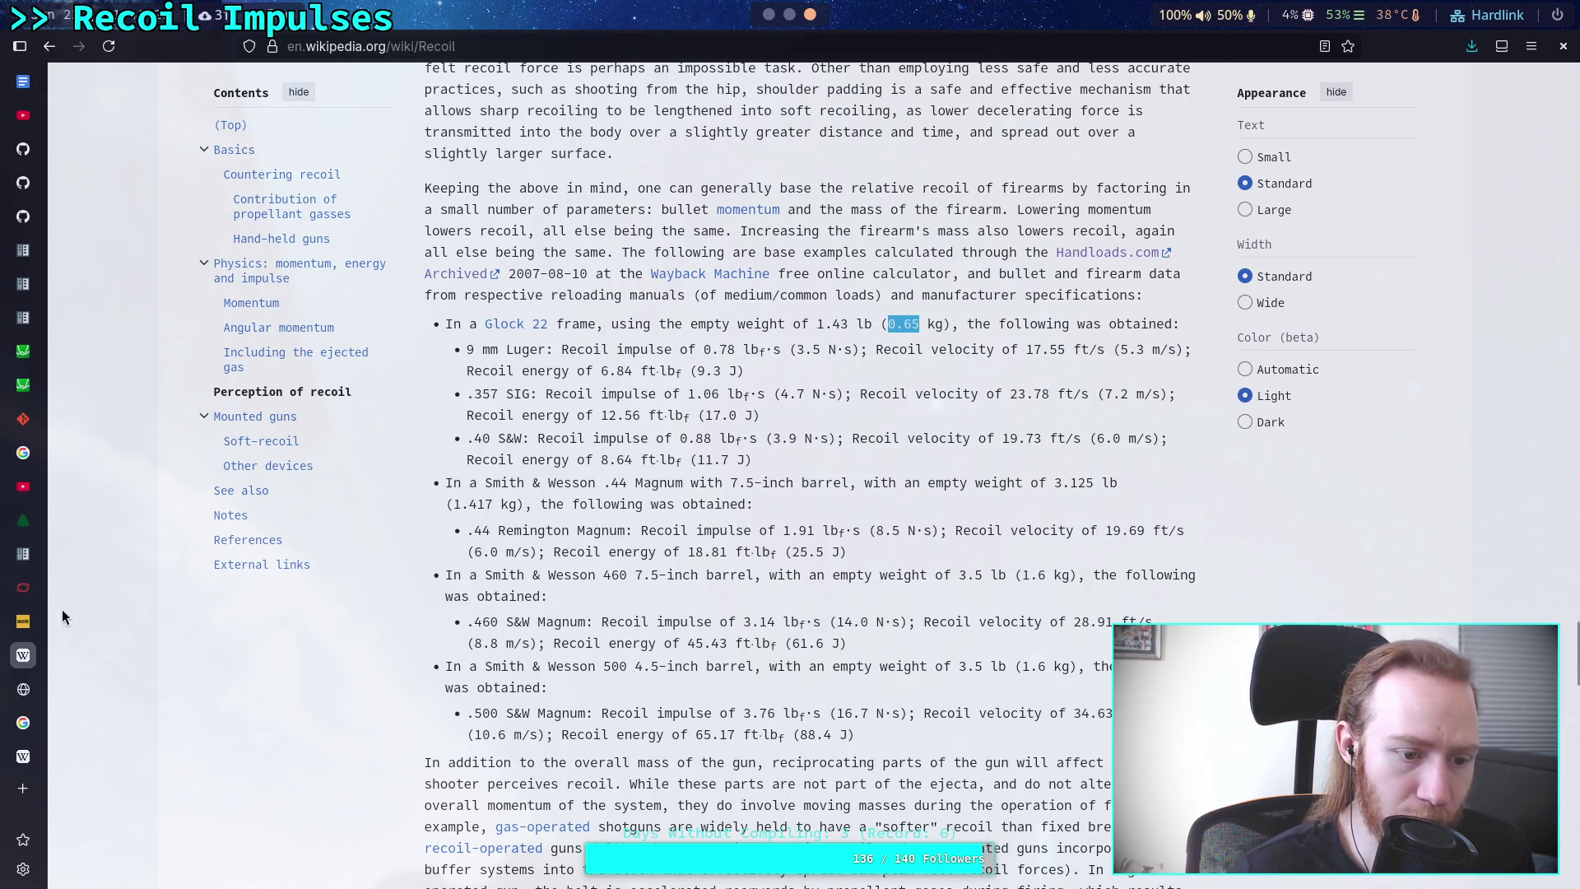
click(23, 689)
Step: Recalculate recoil with a firearm weight of 0.65 and check the impulse result
click(837, 437)
key(BackSpace)
text(0.65)
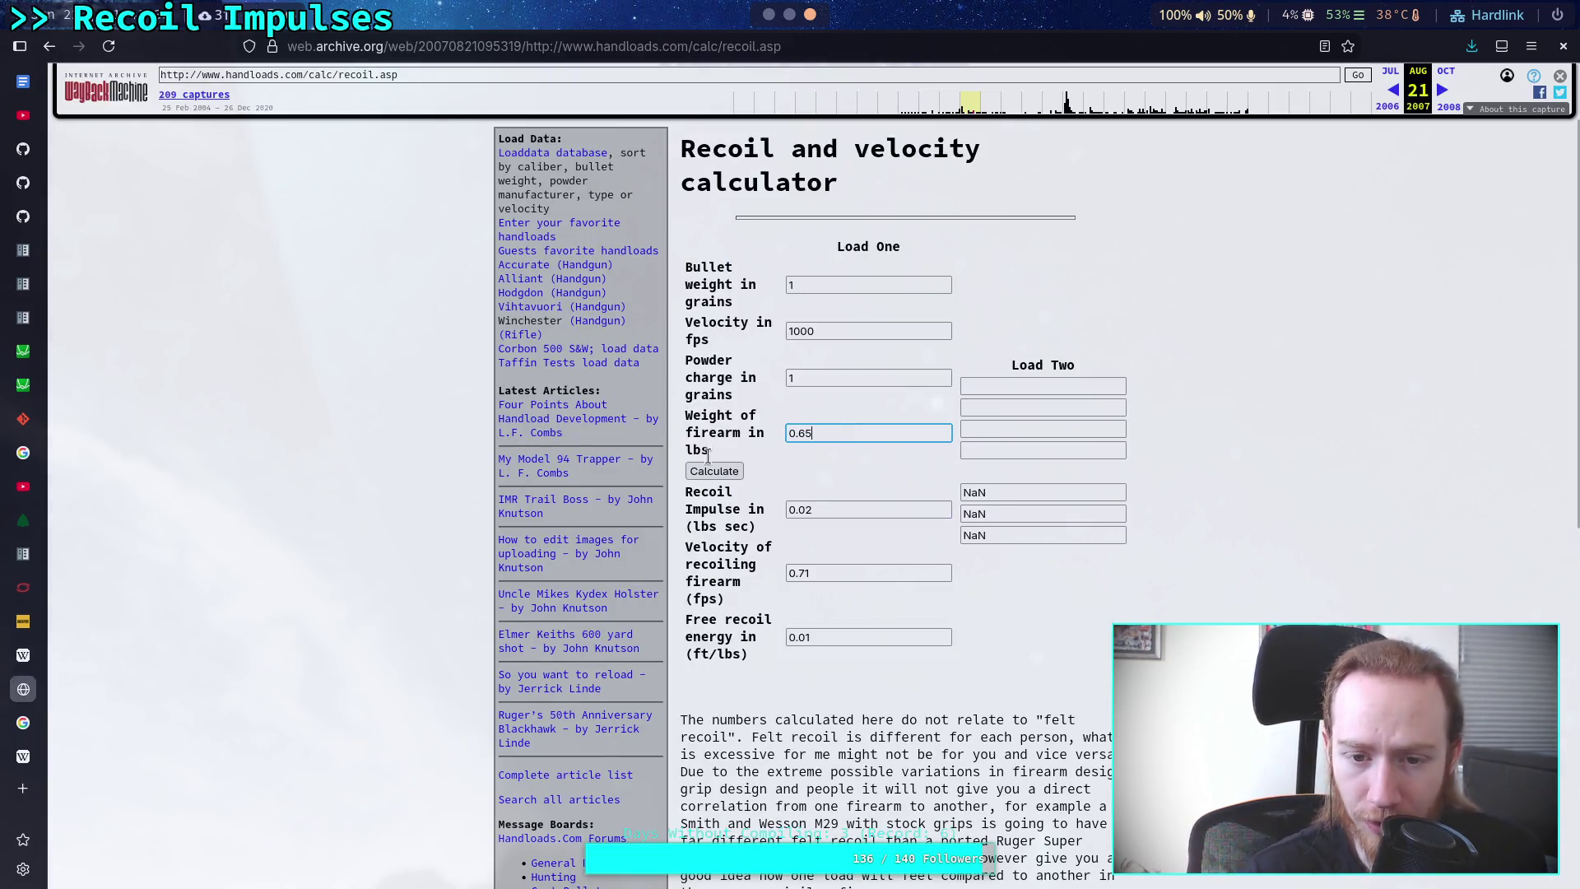
click(716, 473)
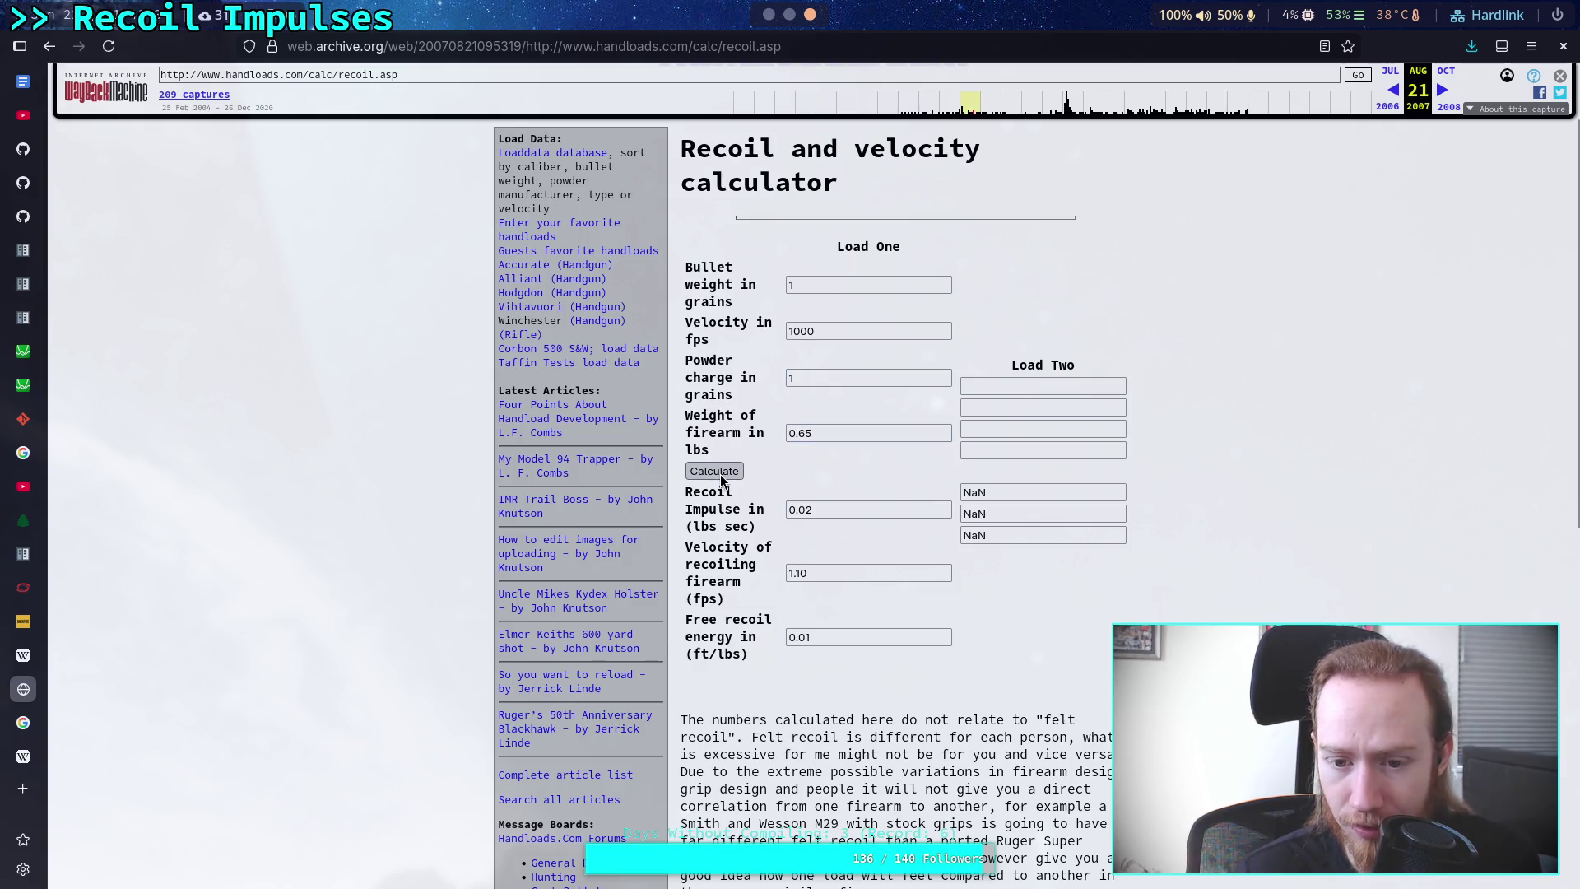
key(Tab)
key(Tab)
key(Tab)
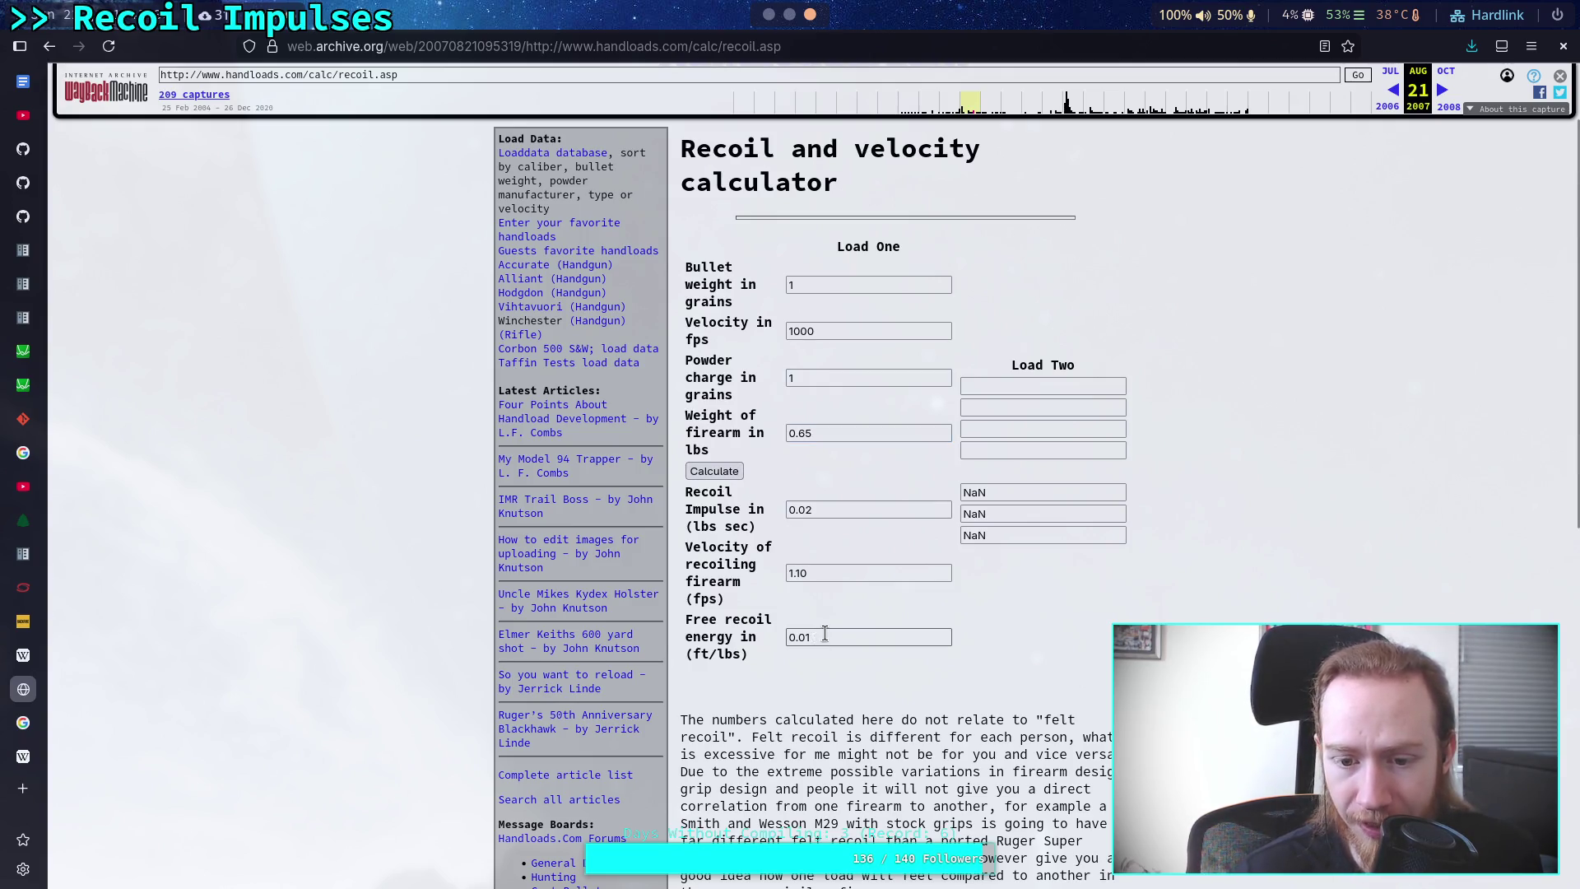
key(shift+Tab)
key(shift+Tab)
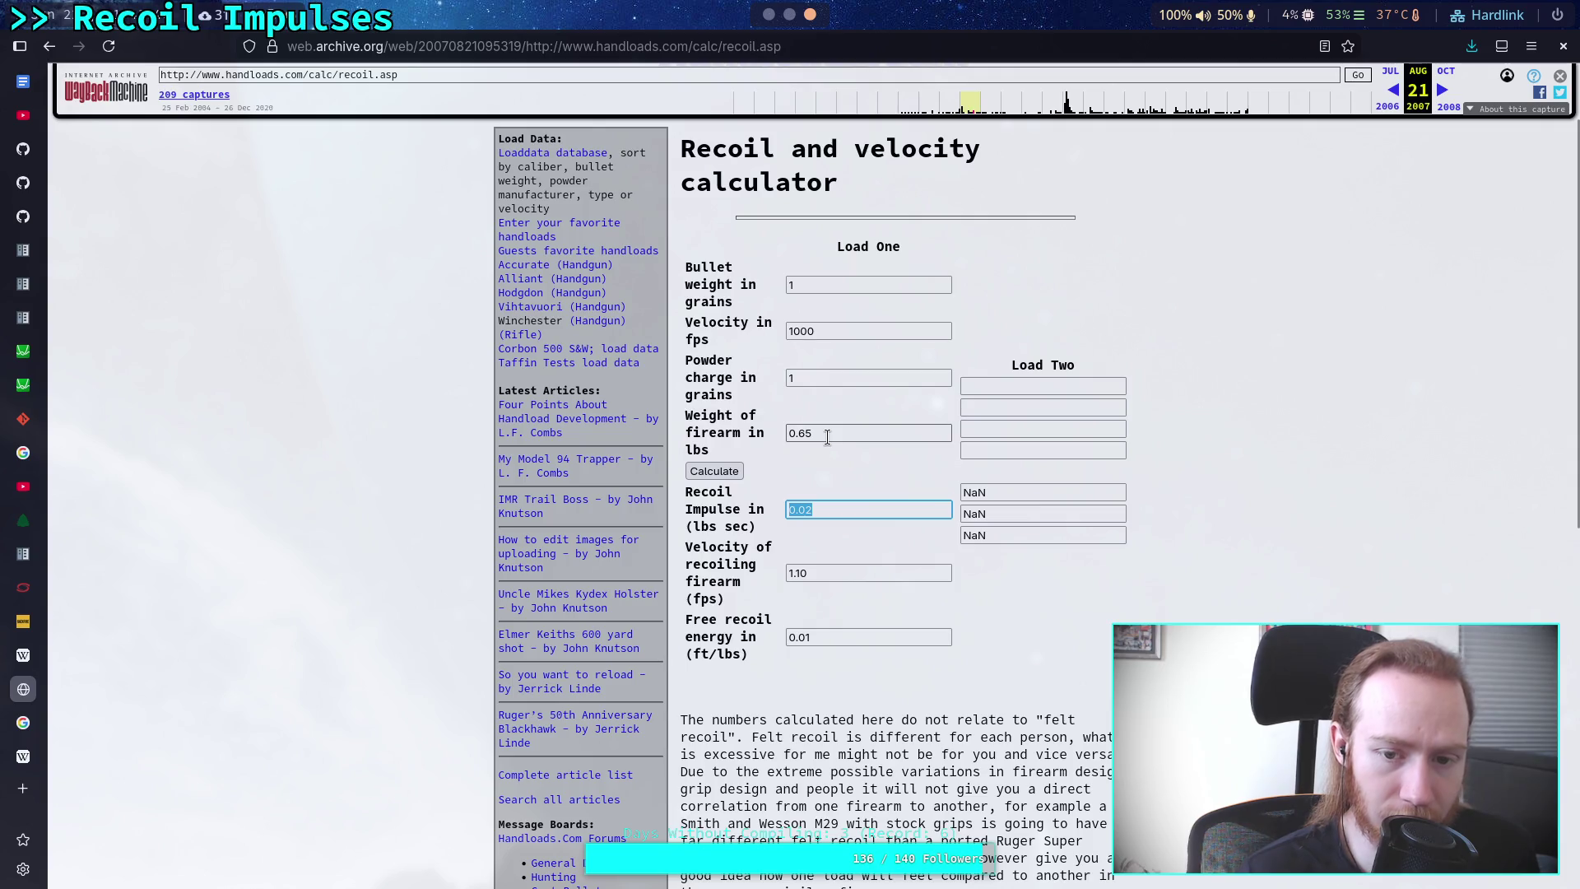
Step: Recalculate for a 100 lb firearm and inspect energy, velocity and impulse results
double_click(823, 378)
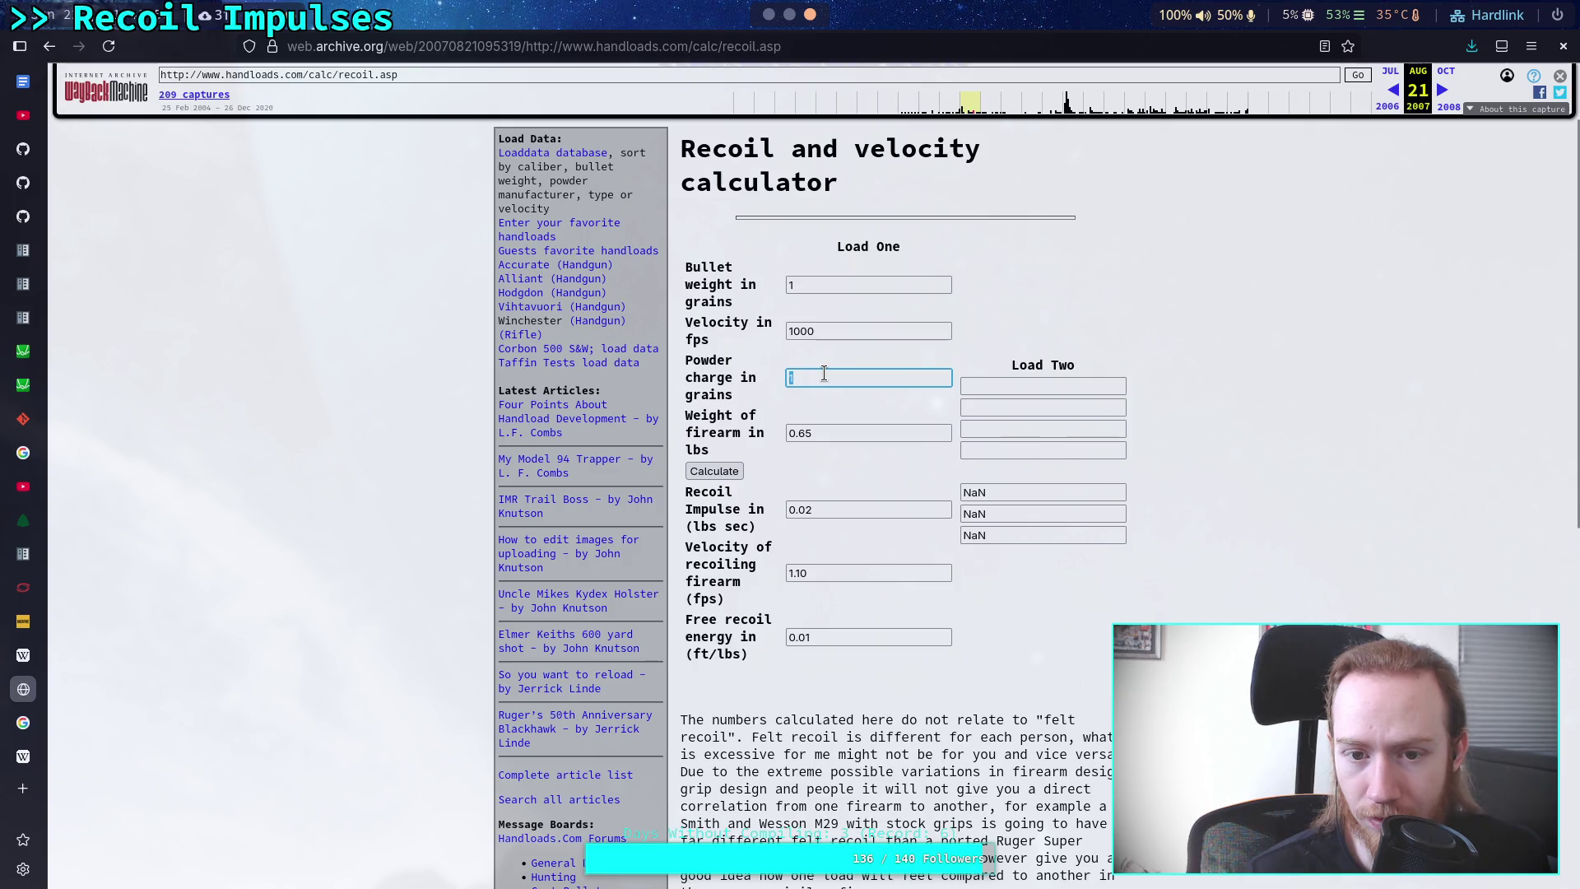
click(823, 284)
double_click(832, 432)
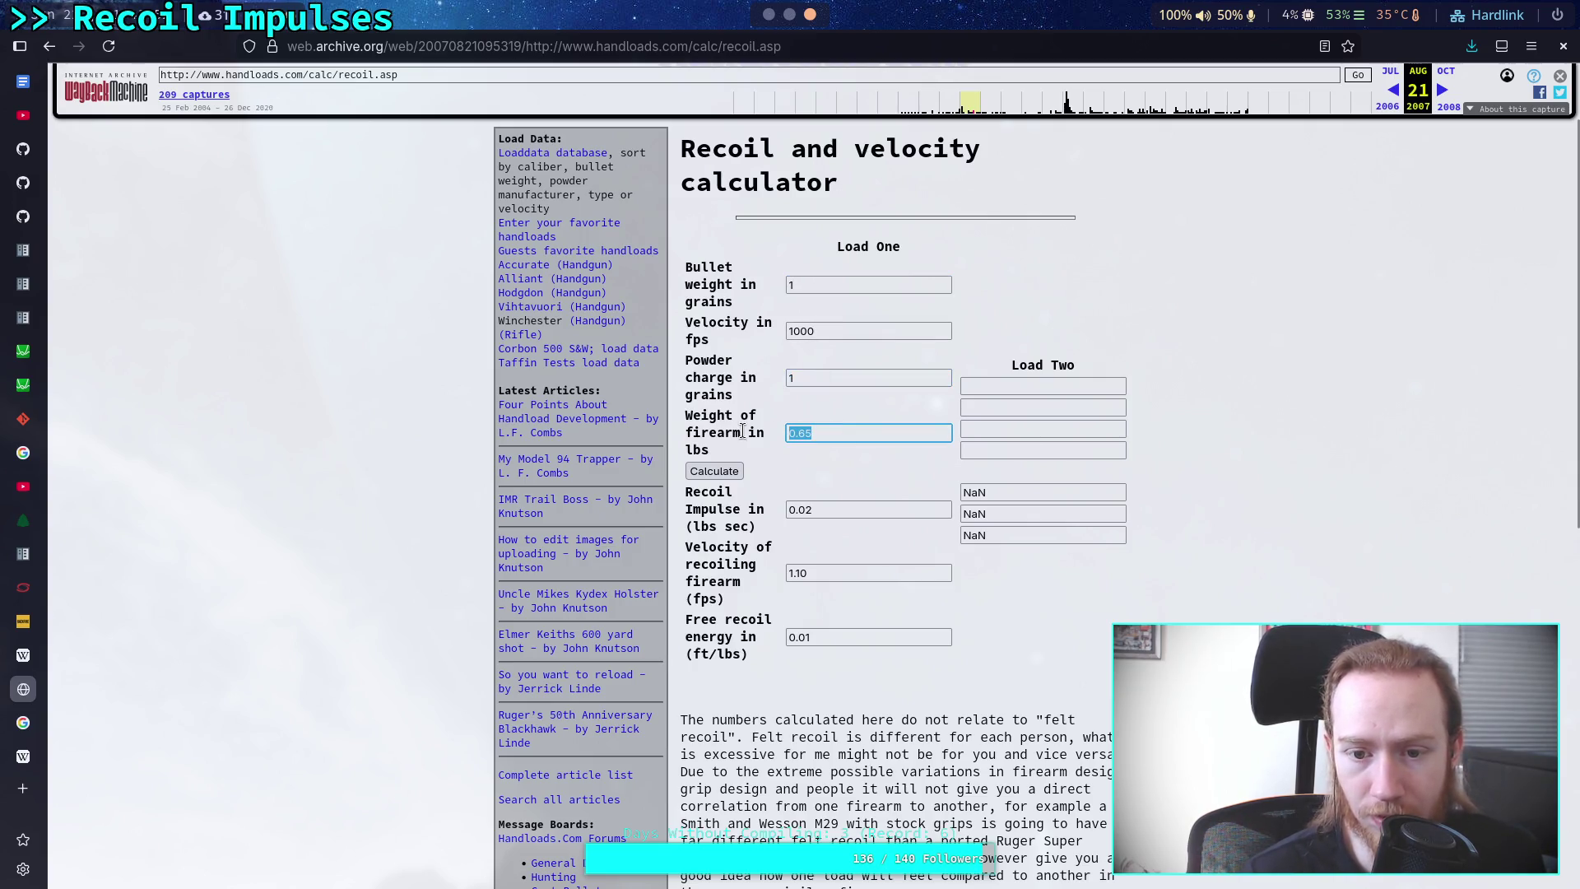
text(100)
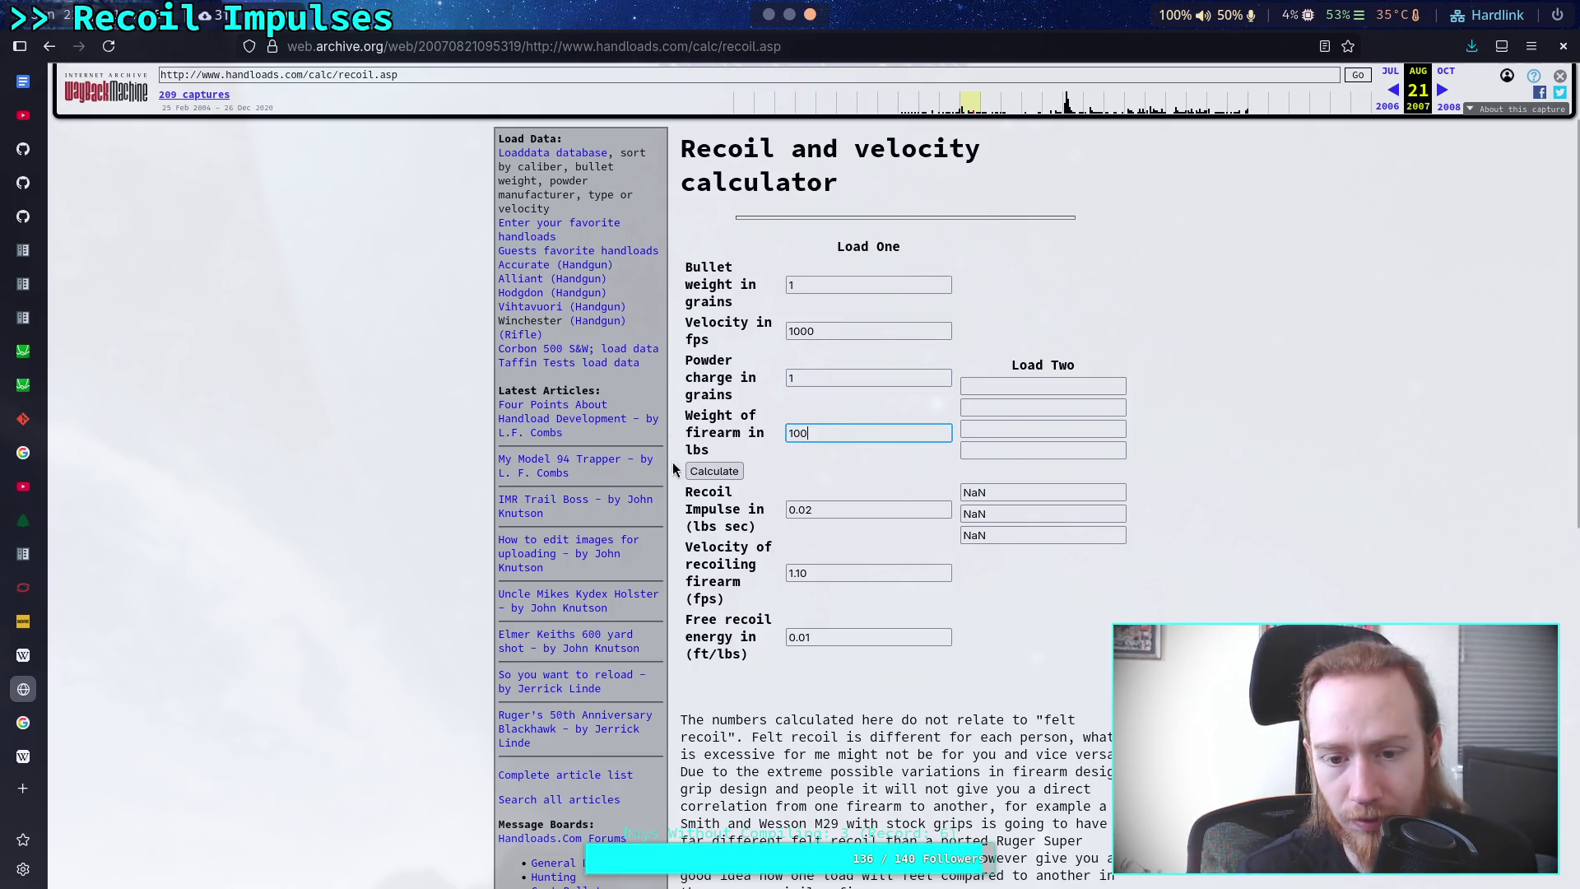
click(706, 472)
double_click(850, 639)
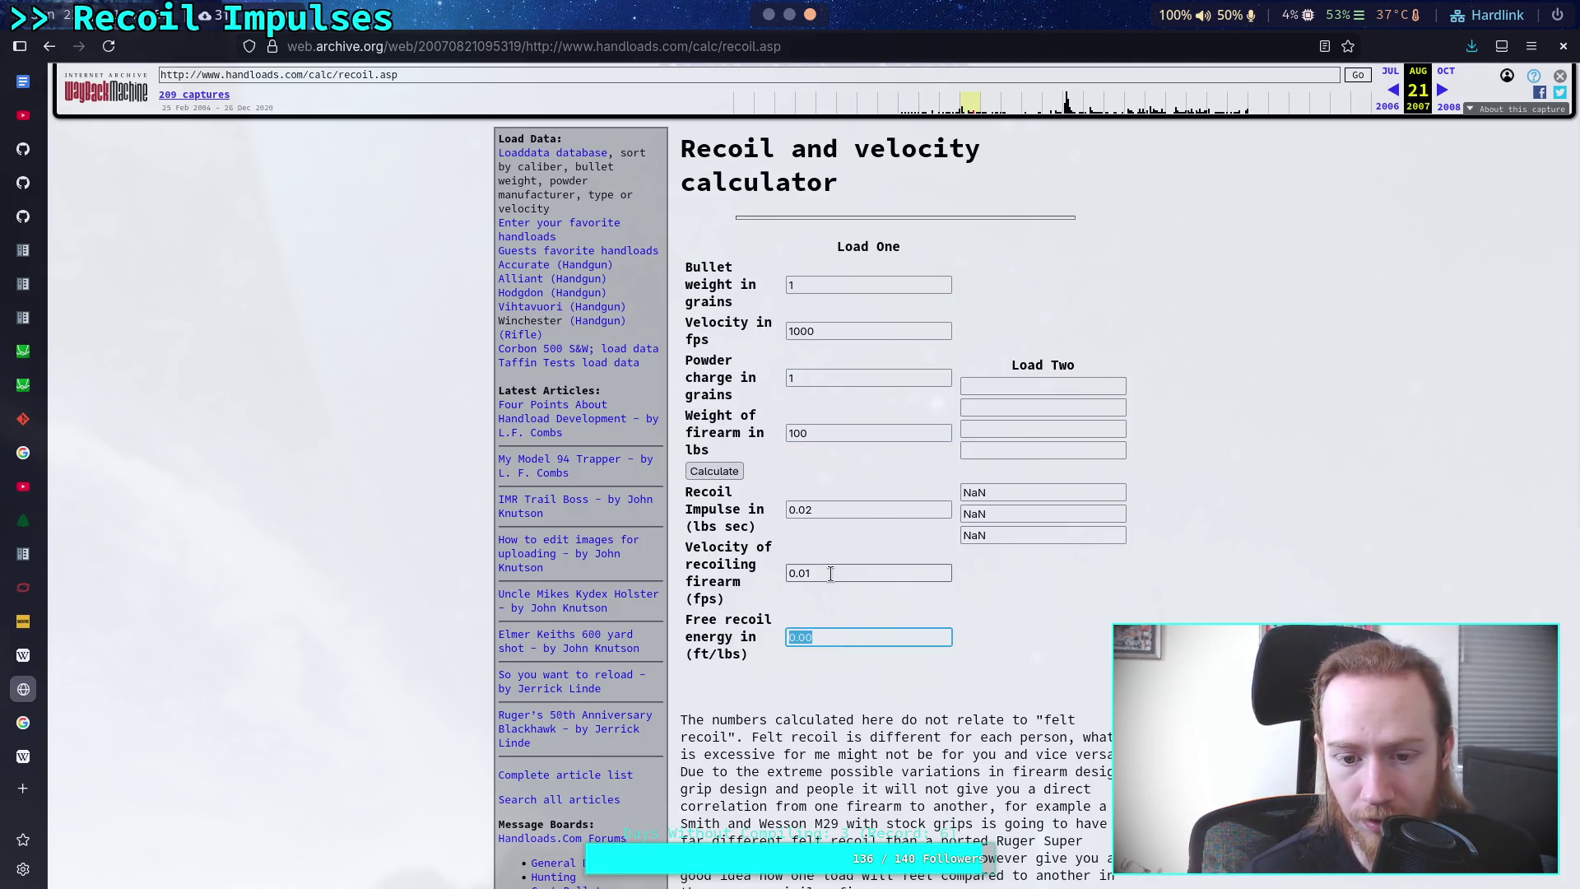
double_click(830, 573)
double_click(797, 511)
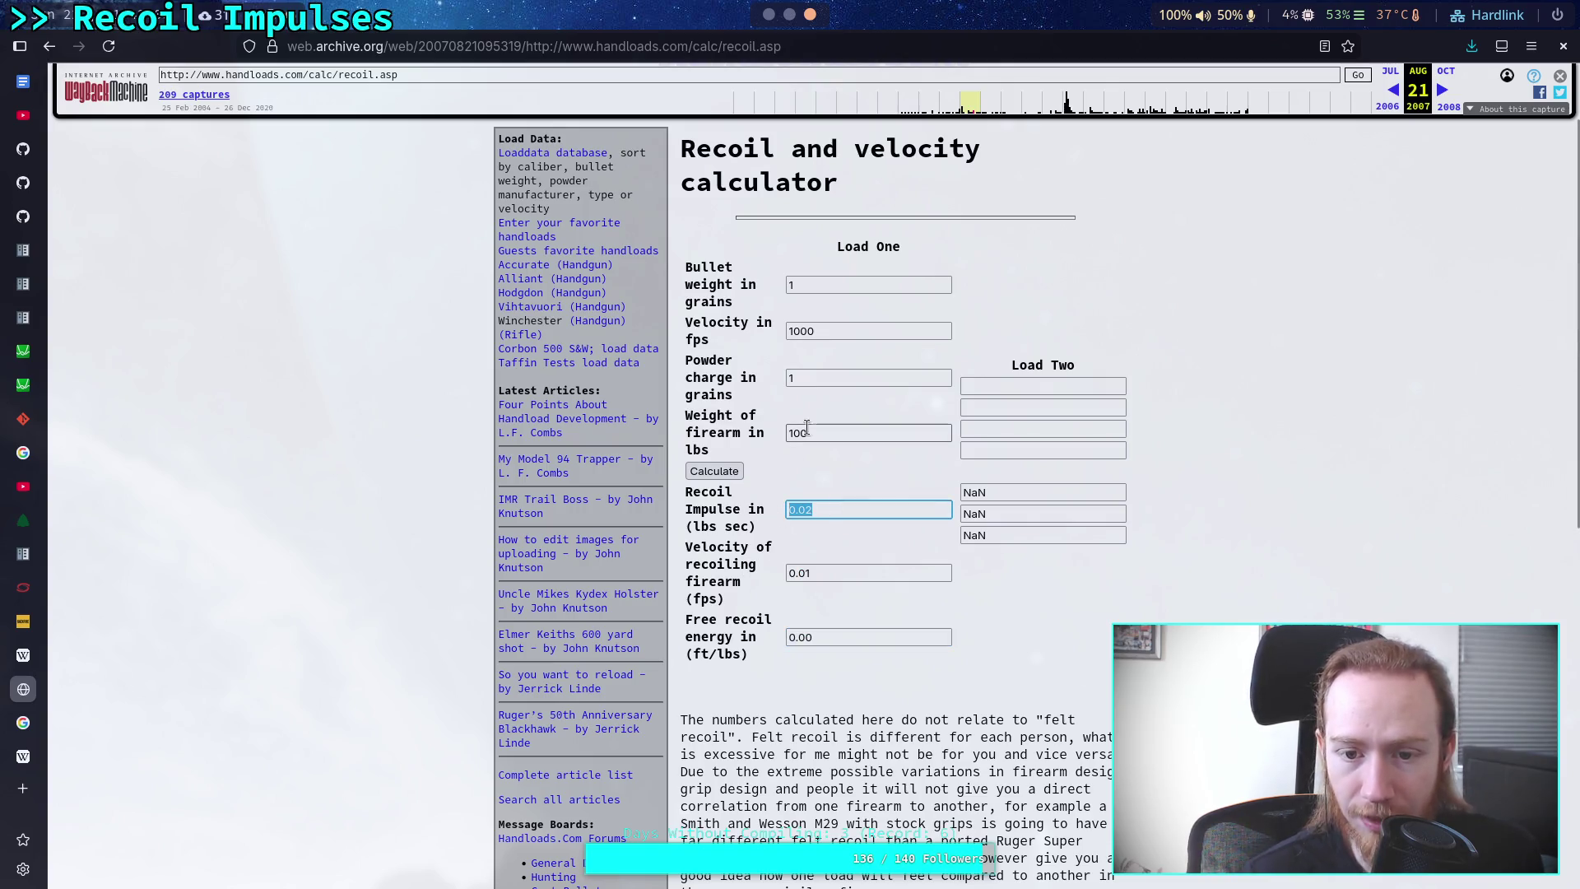
Step: Recalculate with firearm weight 9, then with powder charge 0 and 2 grains
double_click(833, 434)
text(9)
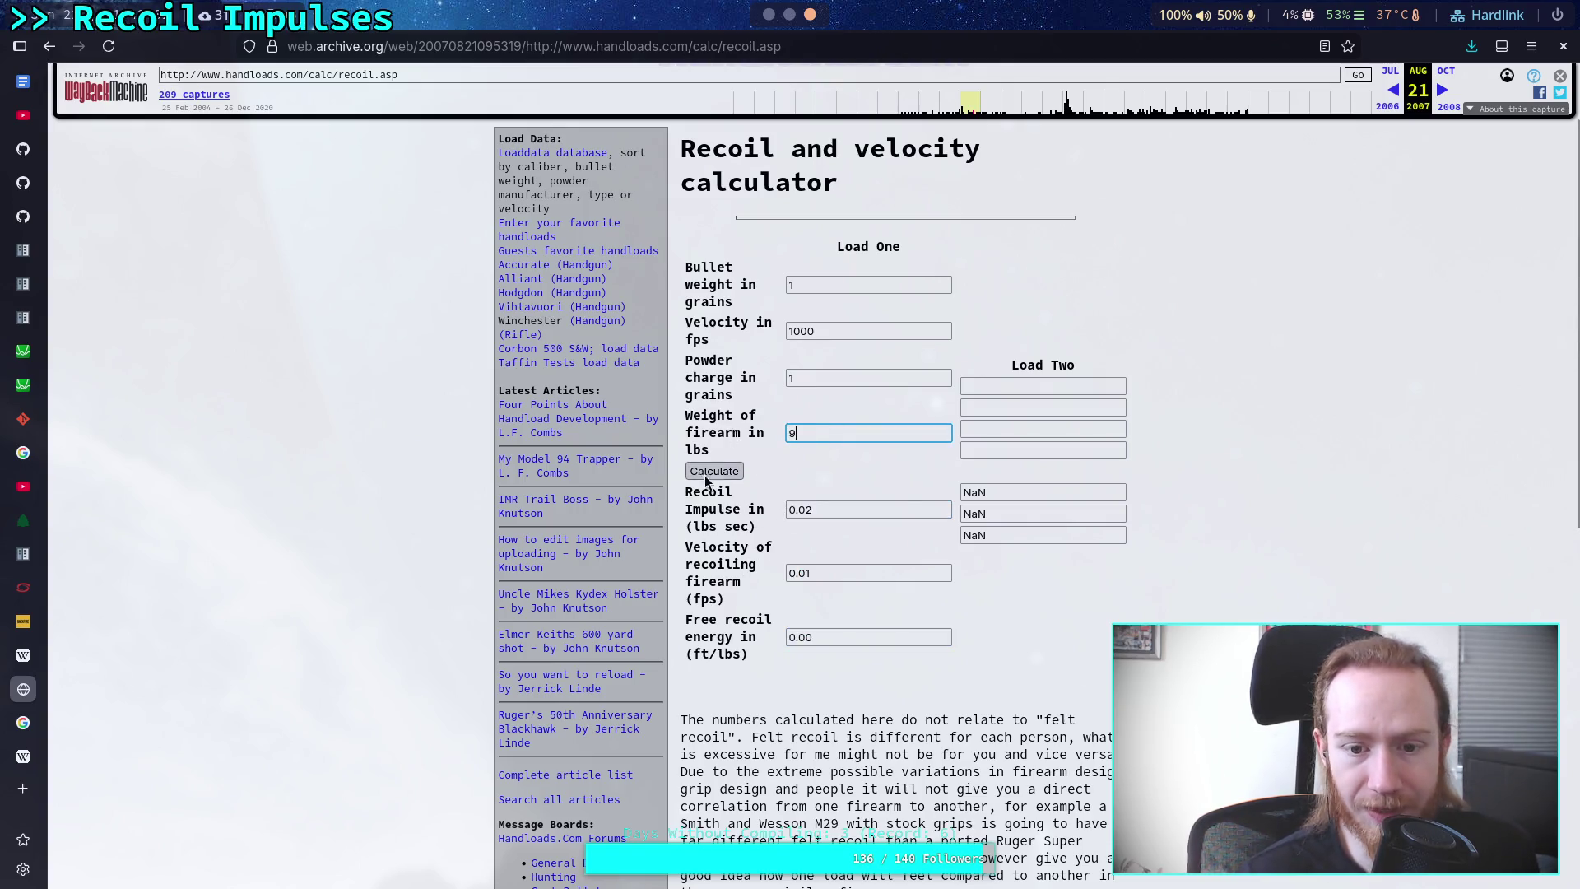
click(716, 476)
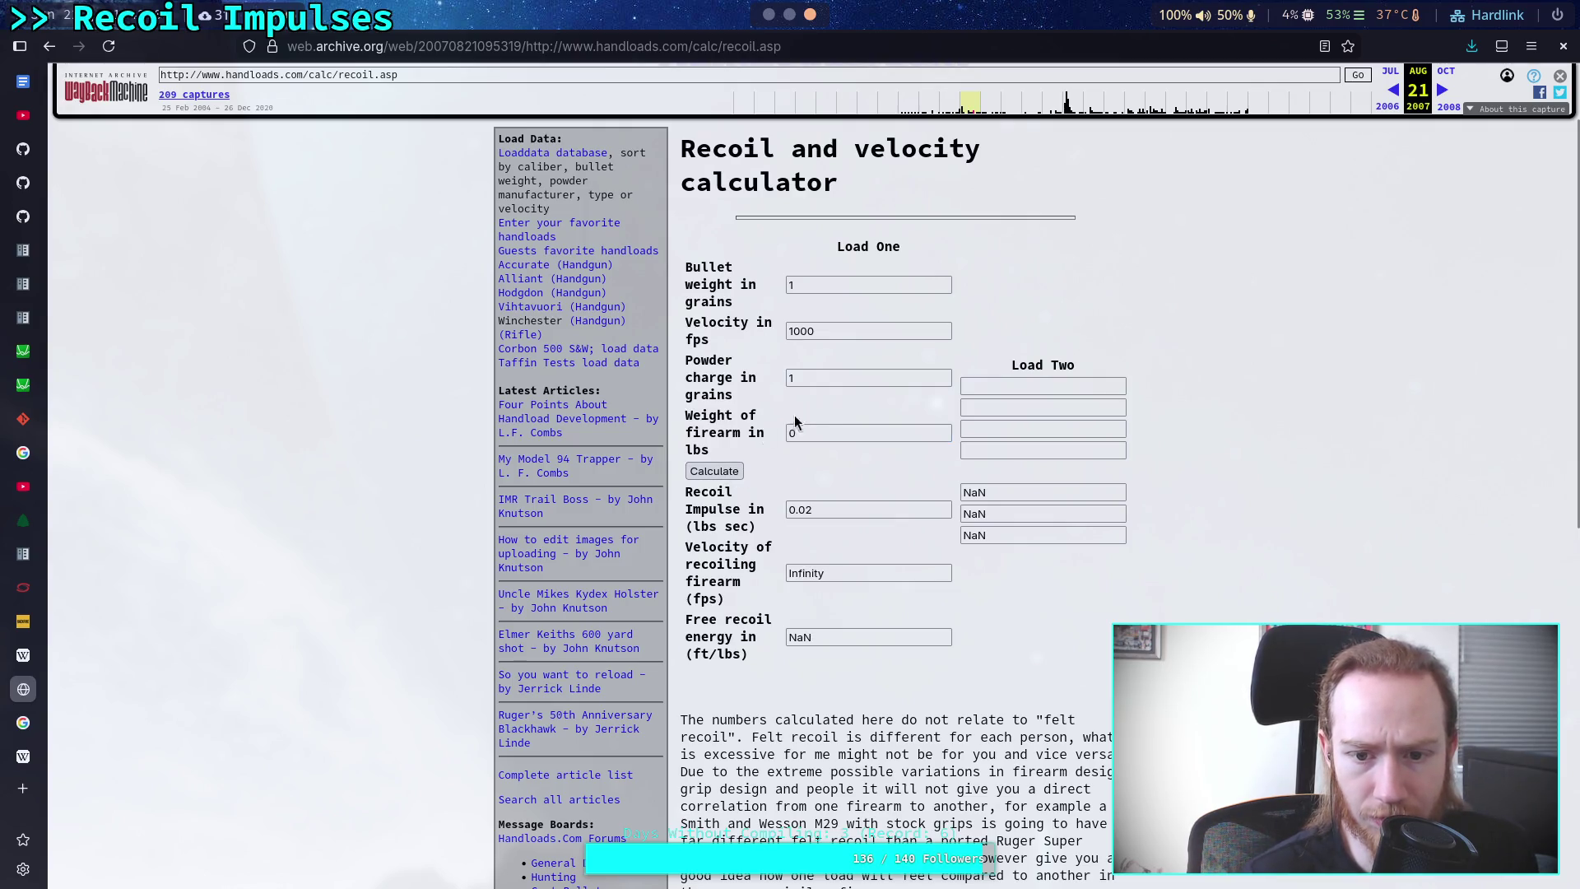
click(815, 380)
text(0)
click(725, 474)
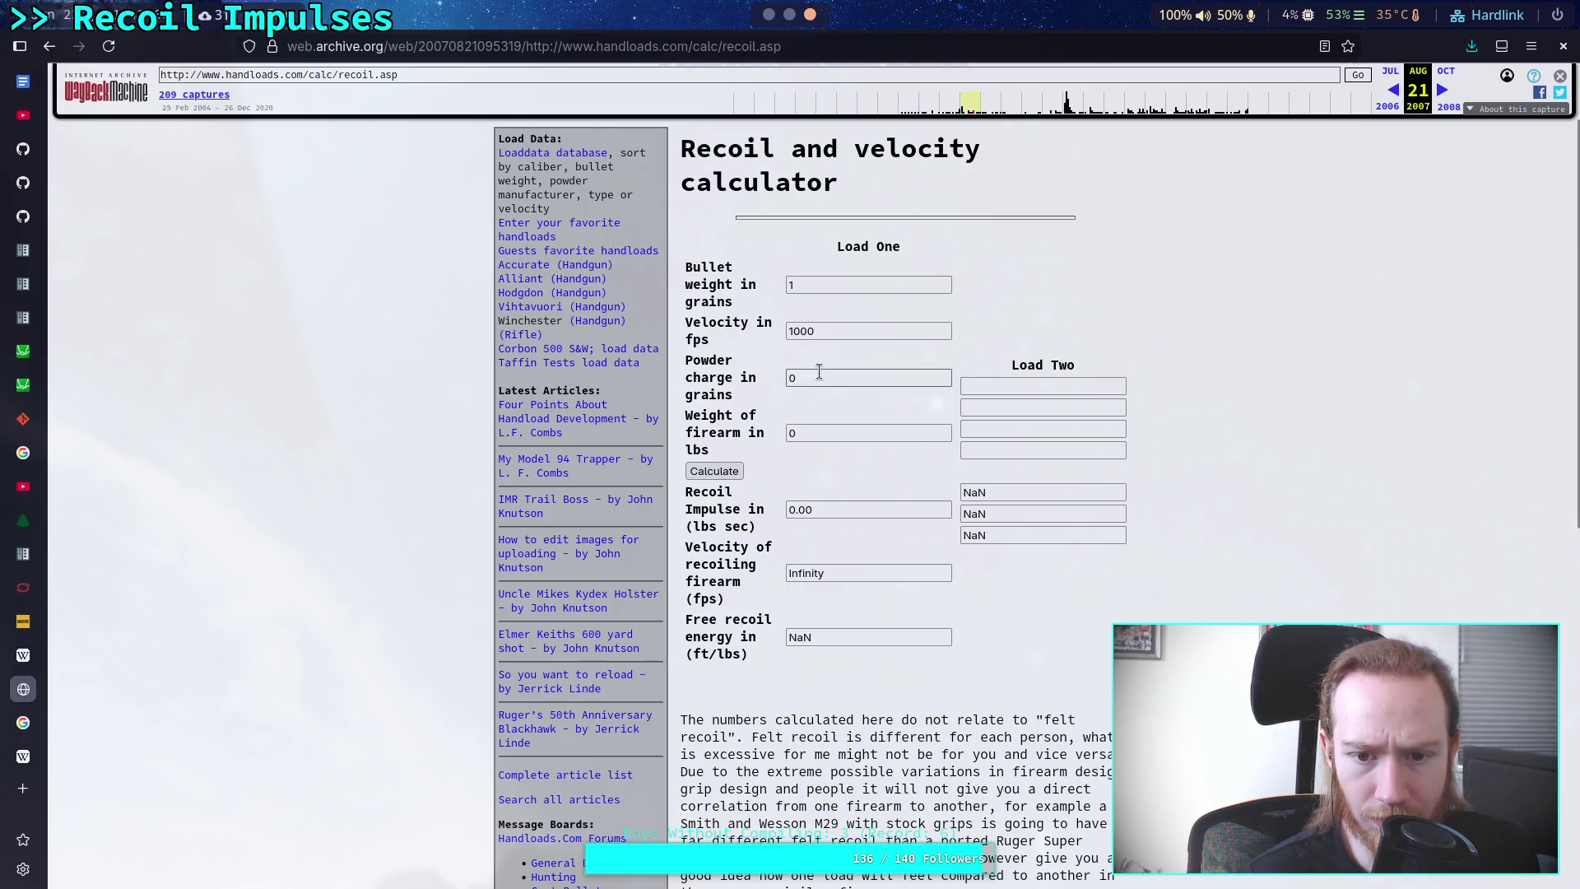
drag(819, 372, 766, 379)
click(715, 472)
Step: Recalculate with velocity 100 fps, then zero velocity, giving 0.04 lbs·sec impulse
drag(819, 332, 796, 332)
text(00)
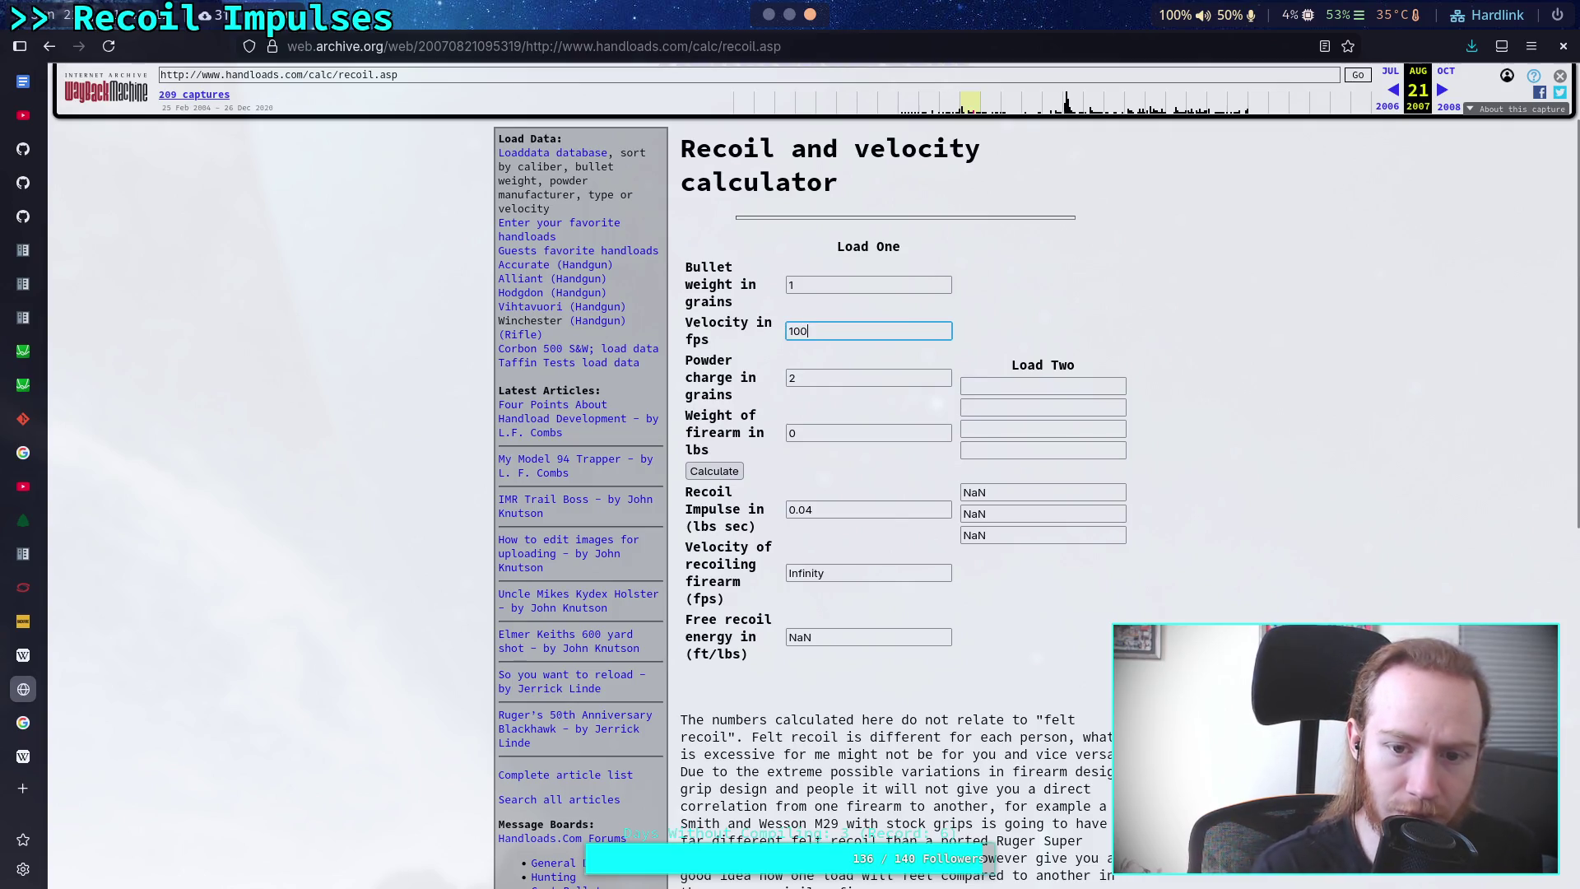
click(713, 473)
mouse_move(821, 331)
mouse_down()
mouse_move(727, 329)
mouse_move(765, 337)
mouse_up()
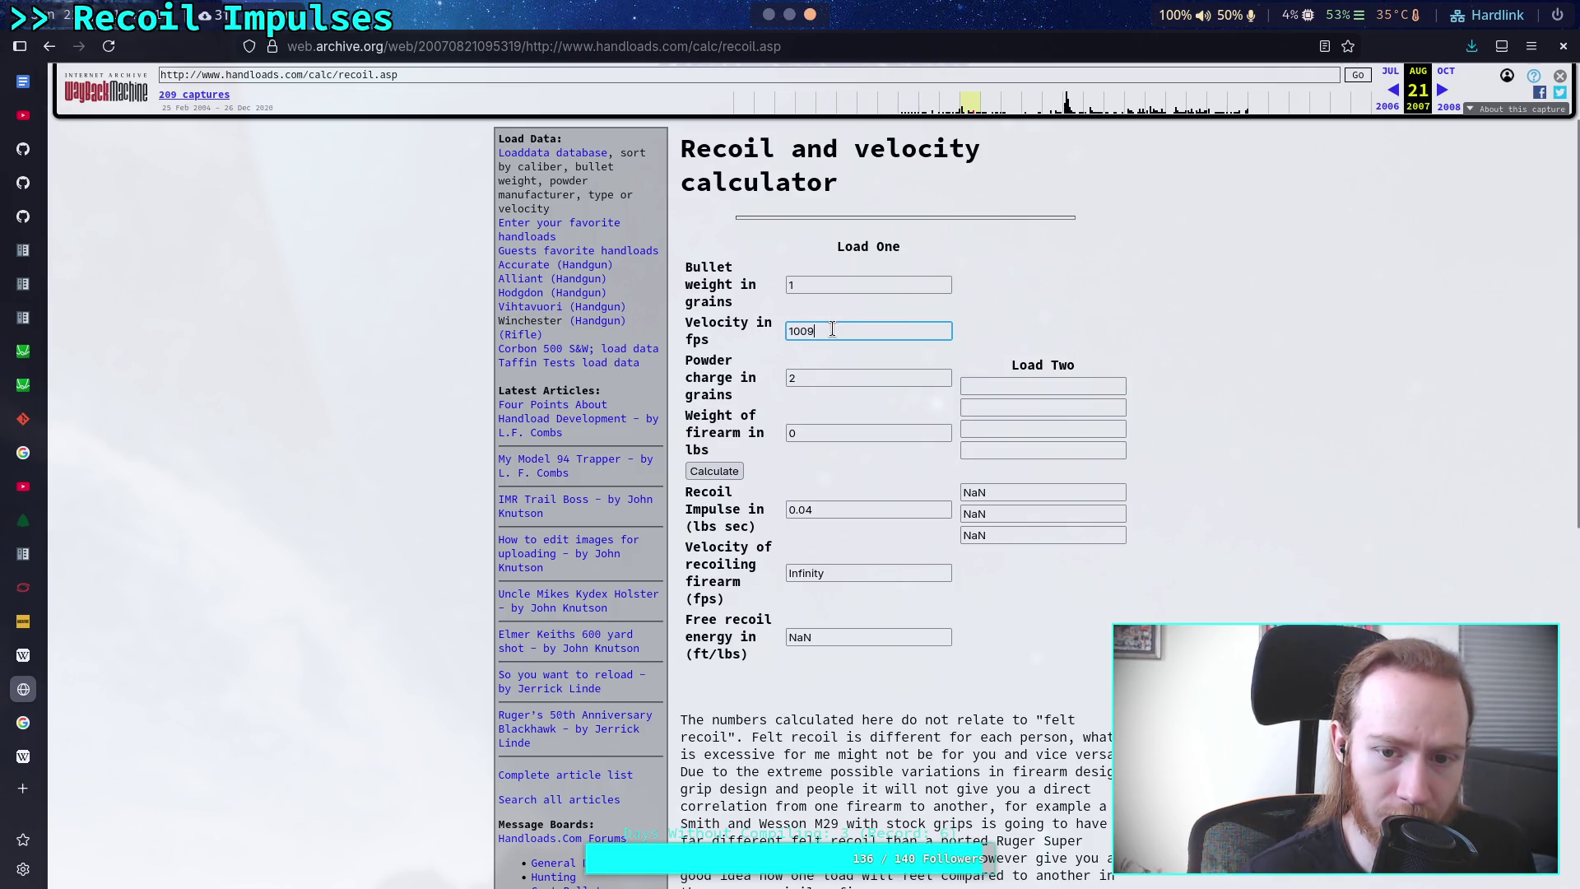
text(0)
click(724, 479)
double_click(815, 285)
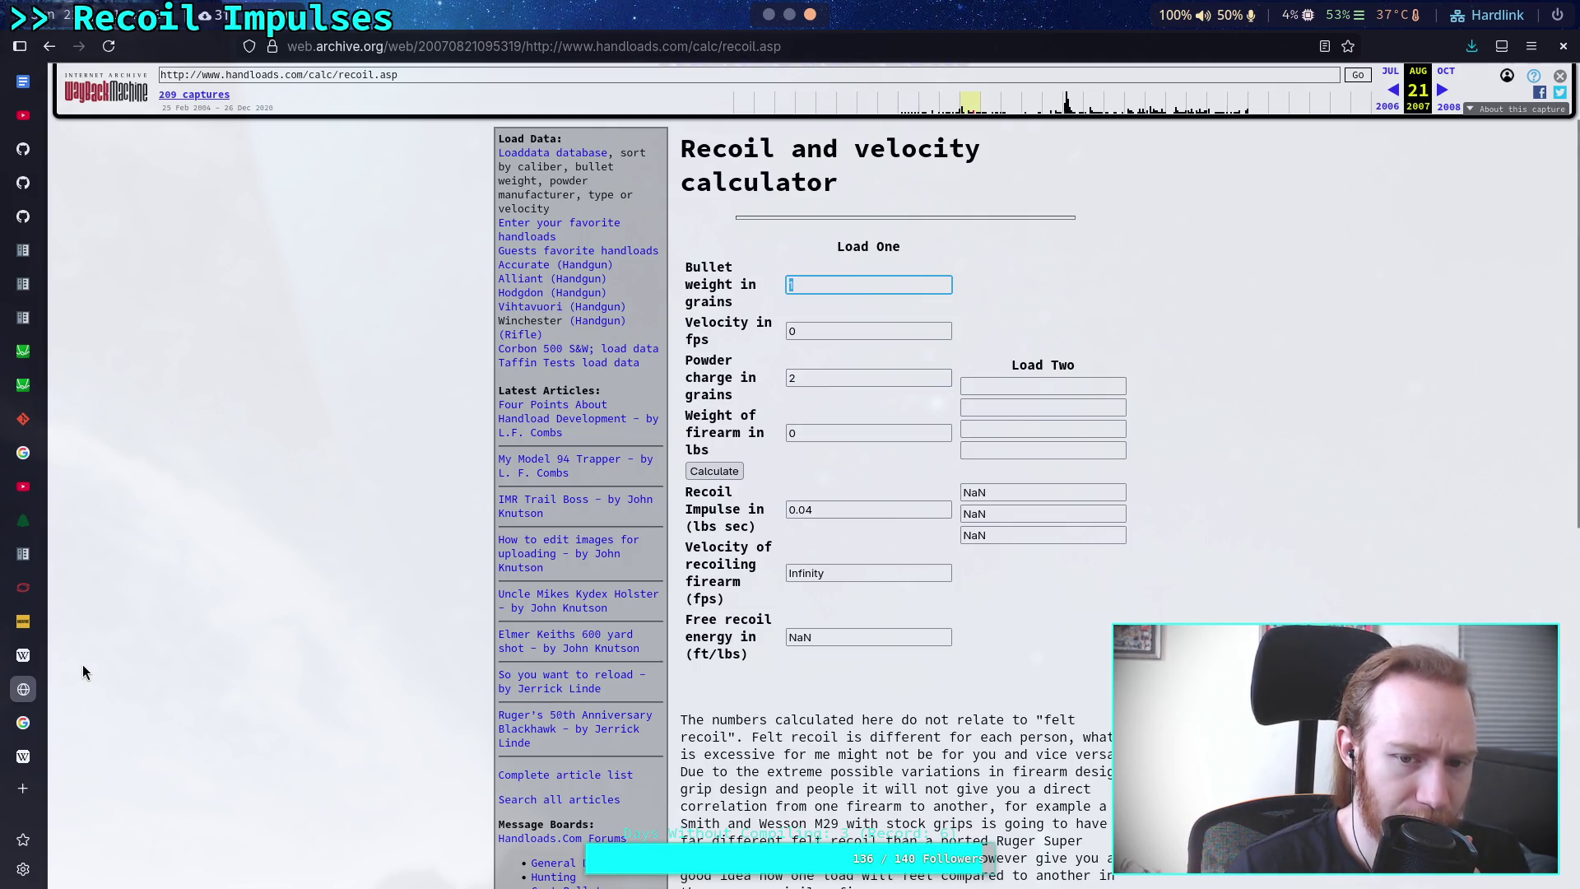
Step: Revisit the Recoil article's 'Including the ejected gas' section, then open a blank tab
click(25, 757)
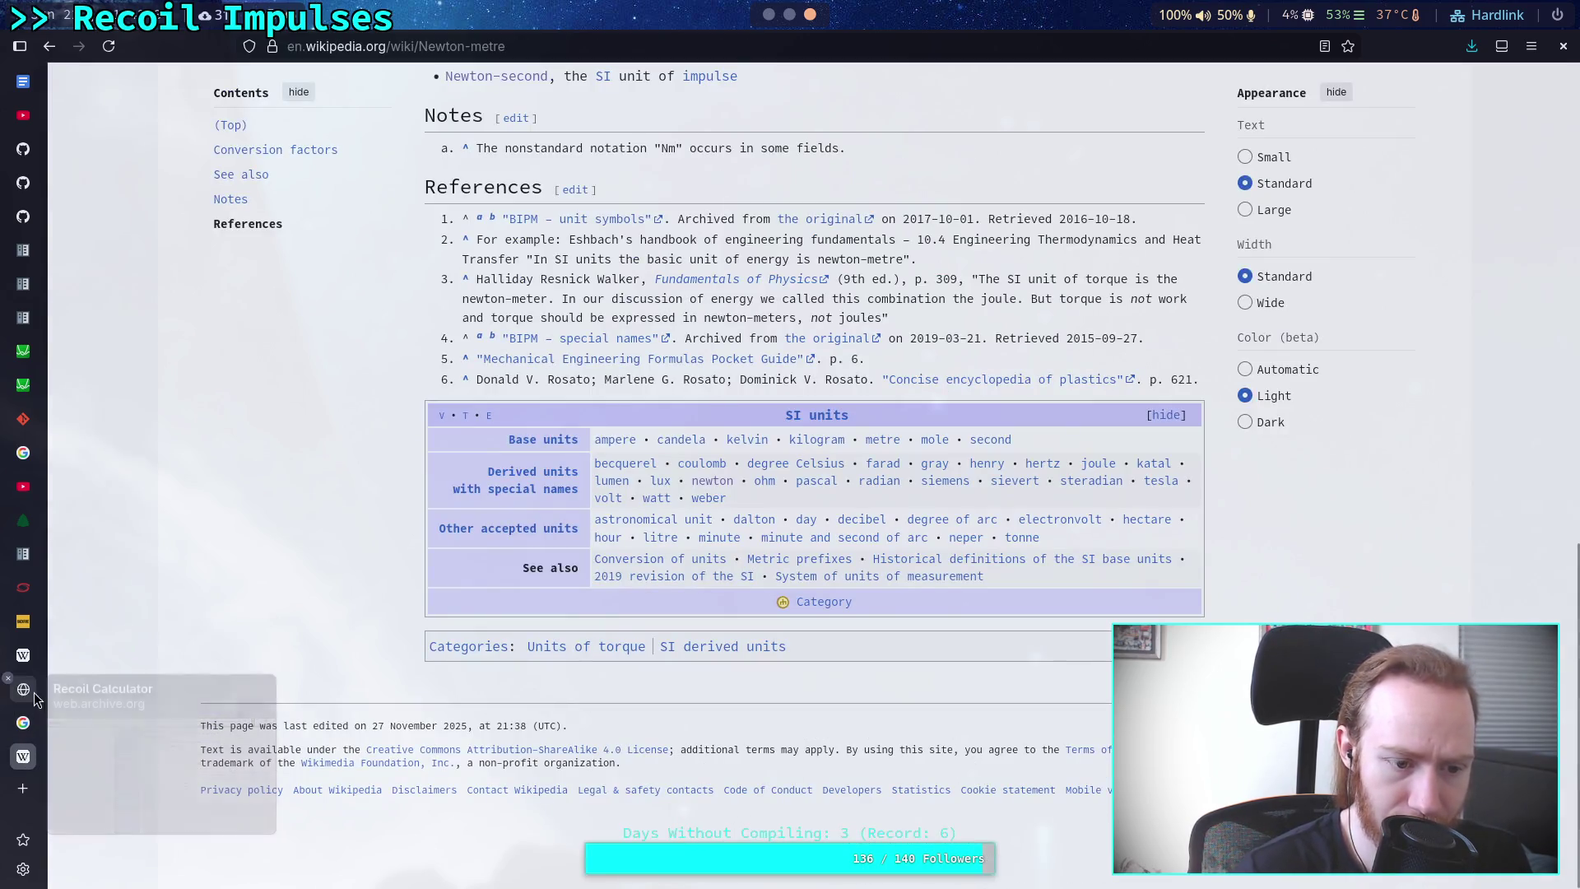
click(23, 656)
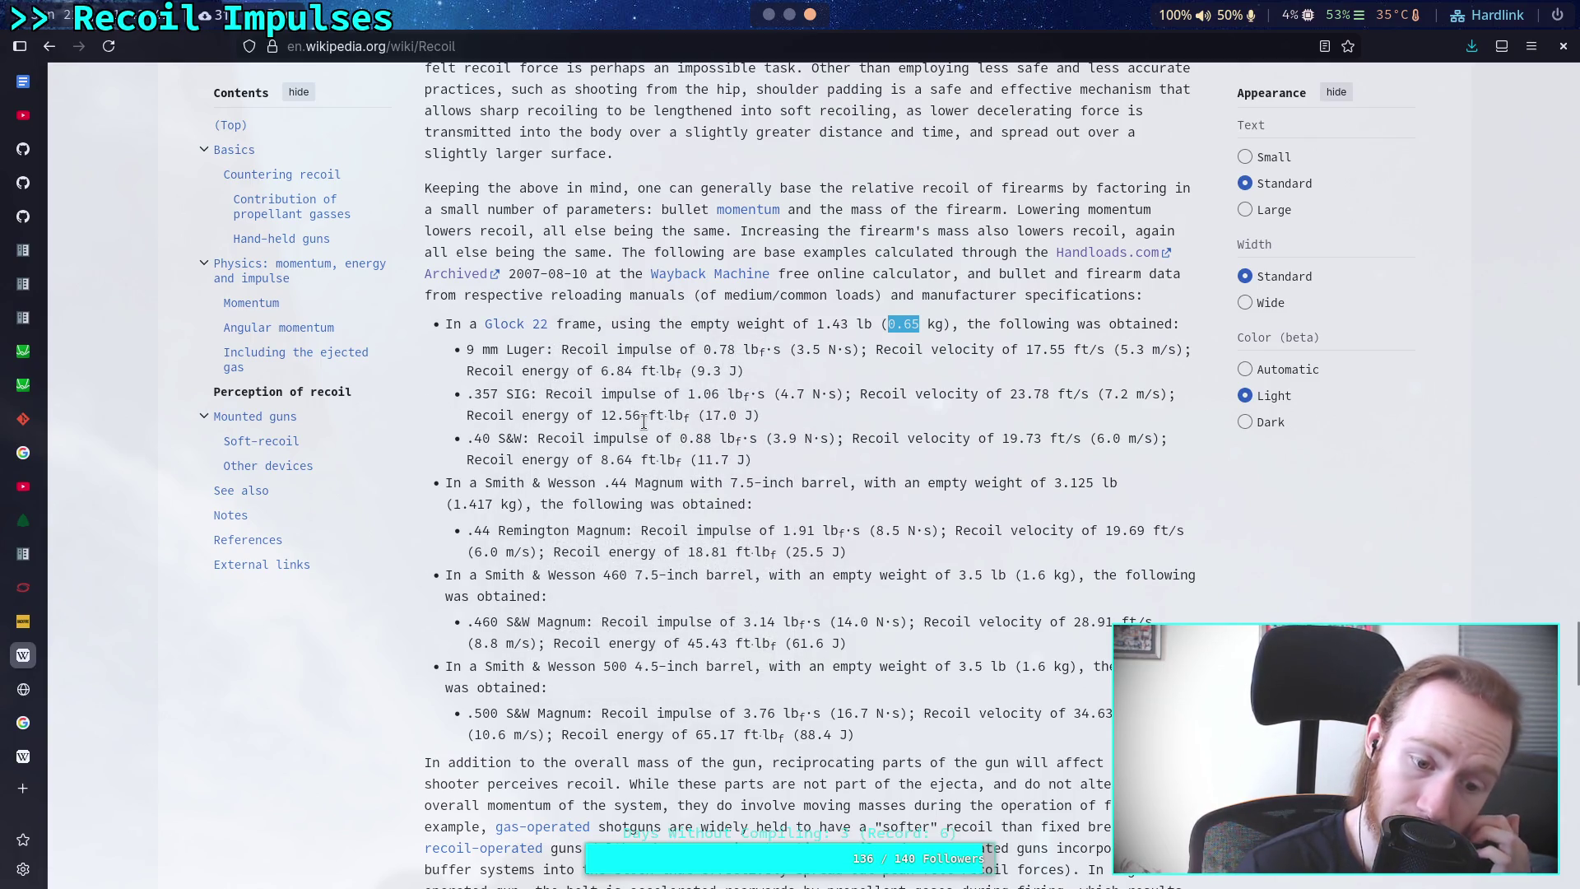
scroll(645, 423, up, 20)
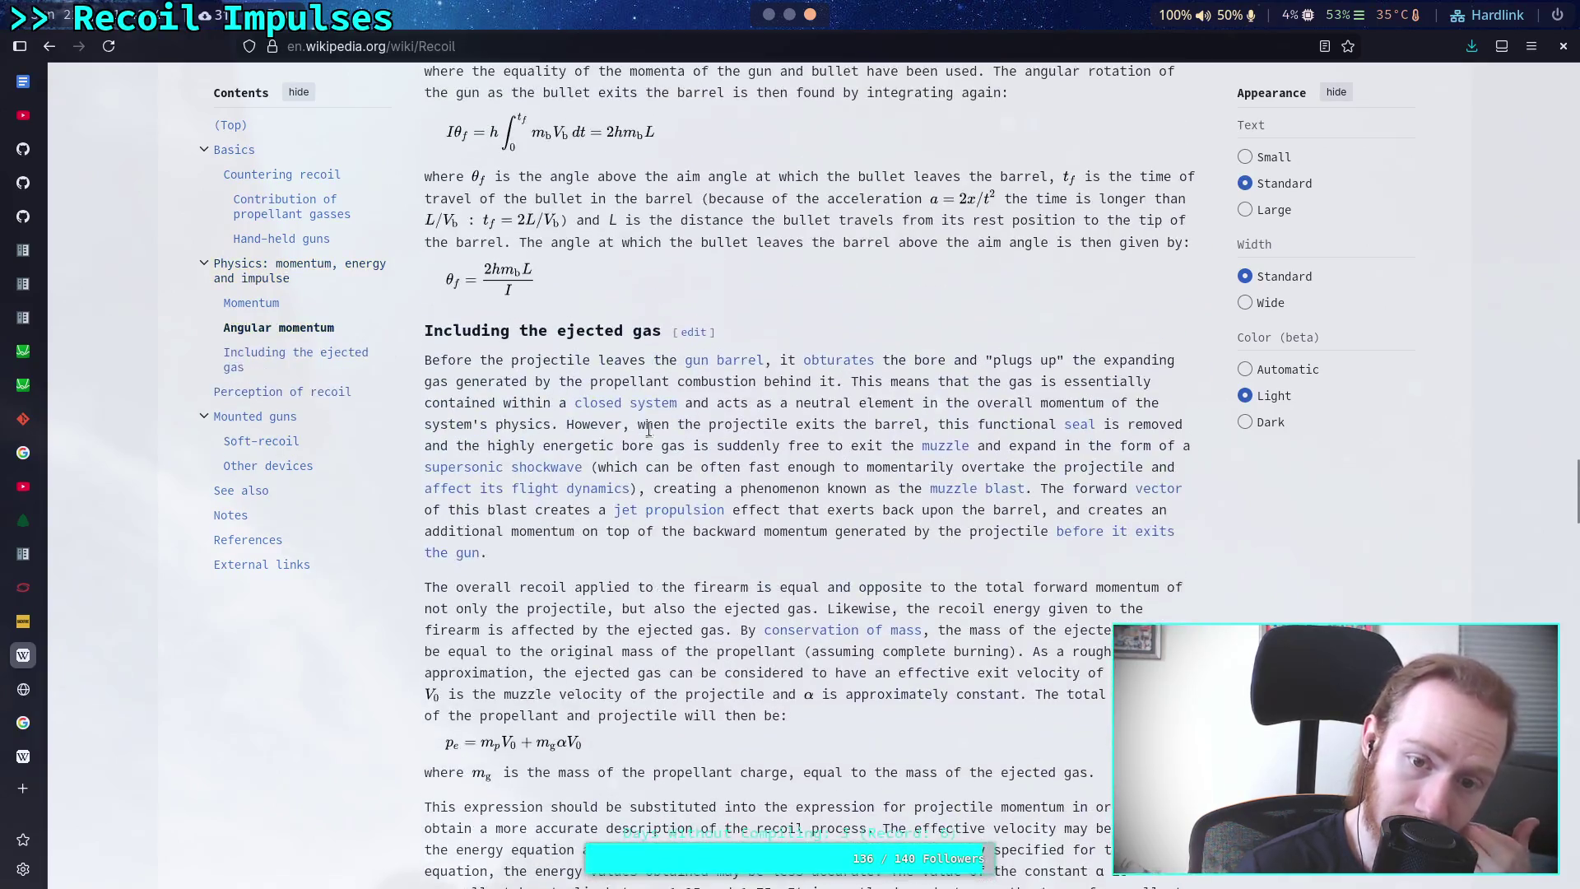
click(23, 788)
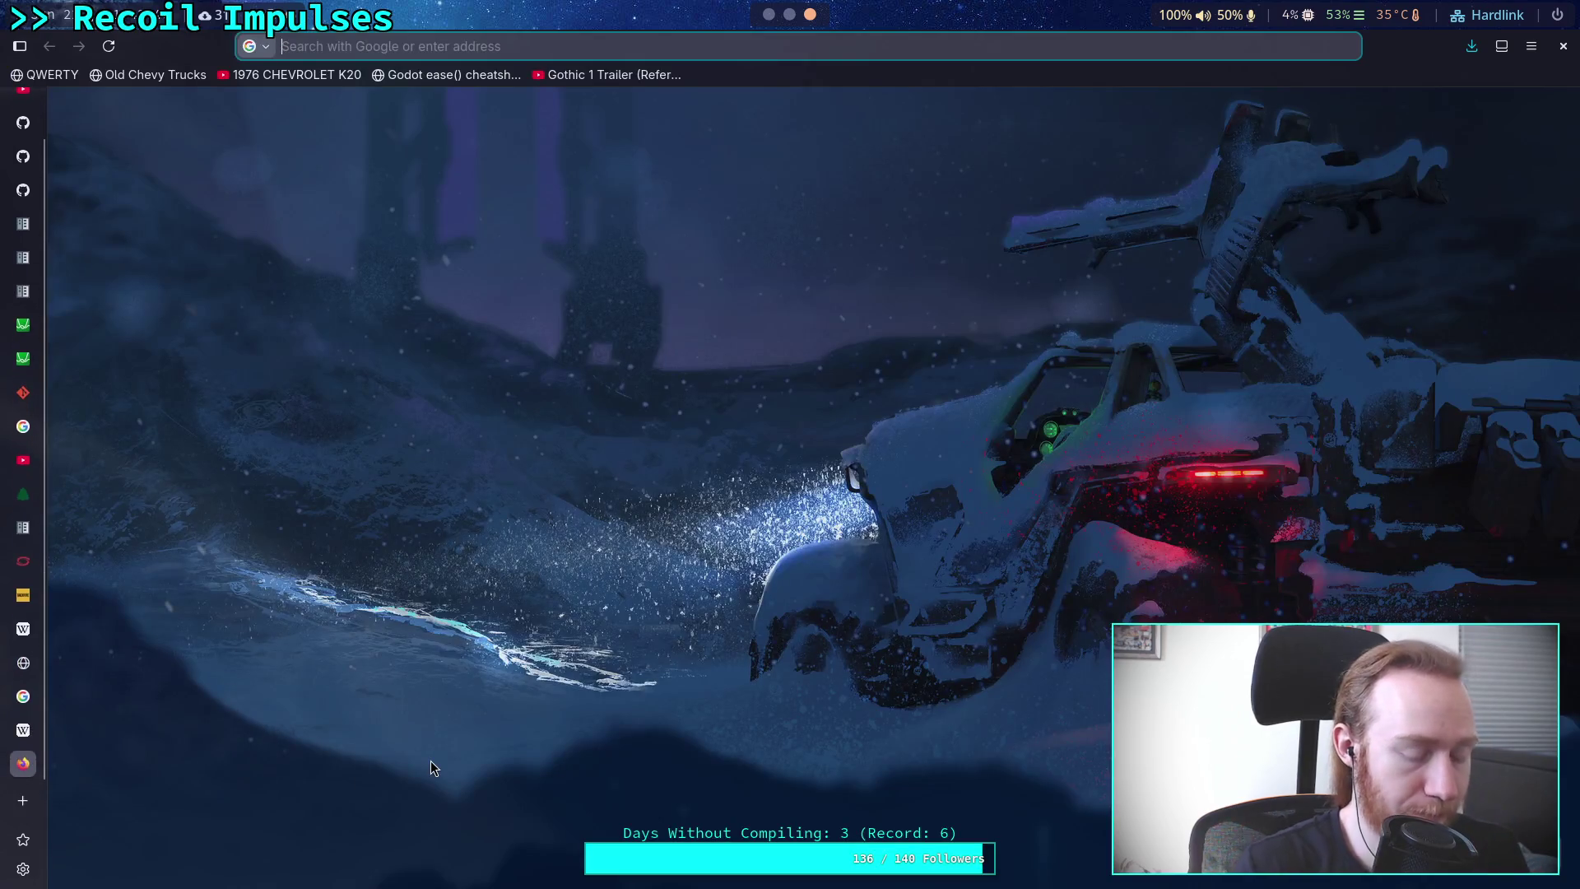
Step: Search 'load for 300 win mag' and open Nosler's 300 Winchester Magnum load data, confirming age
text(load )
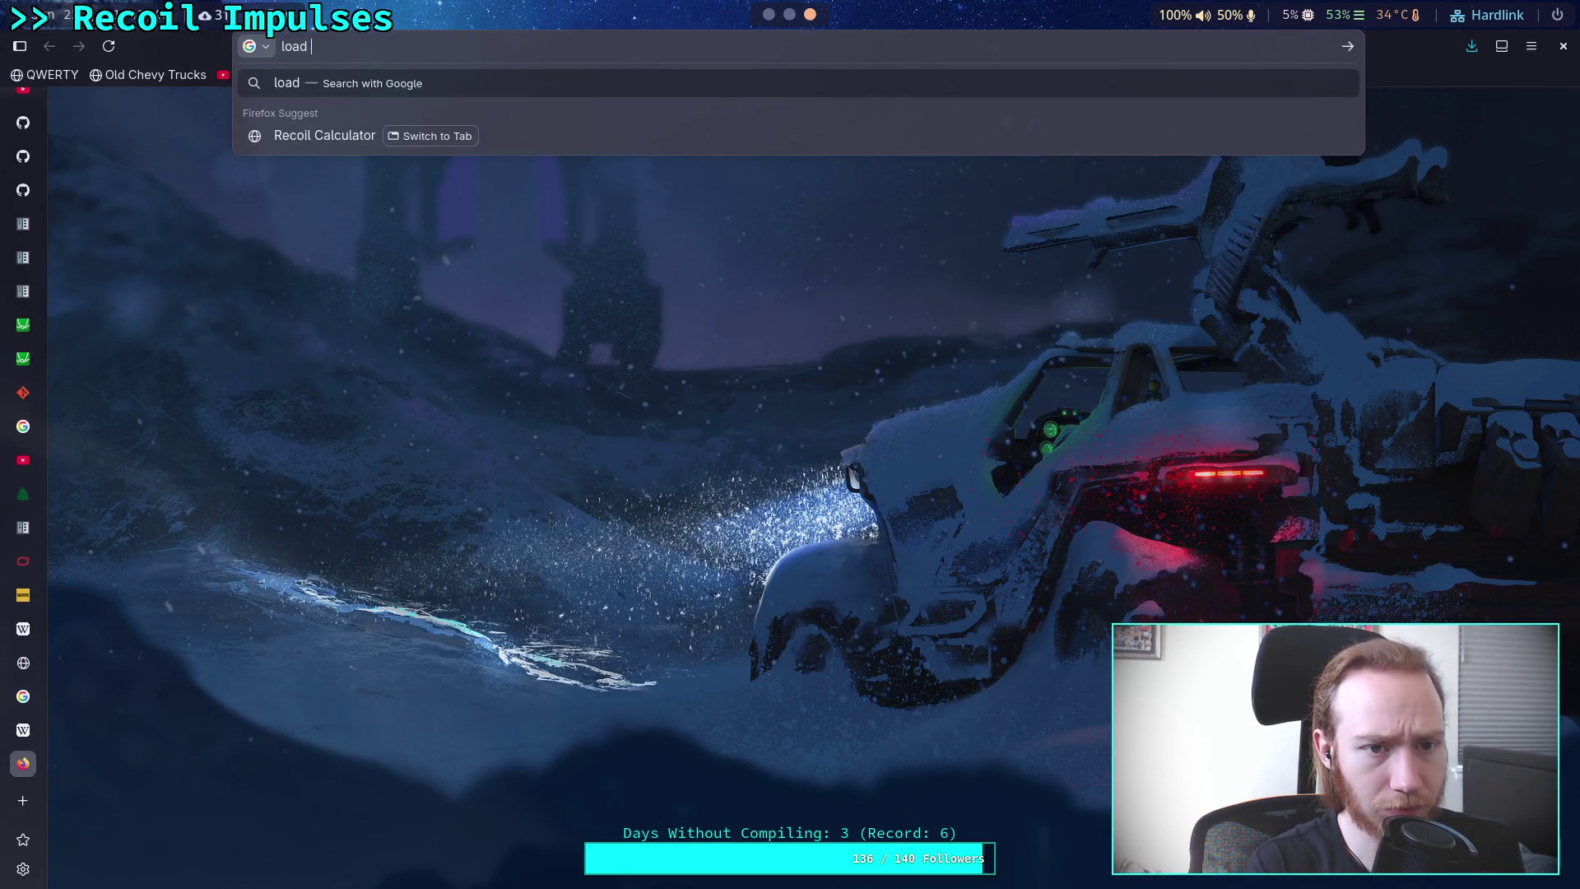
text(for 300 win maf)
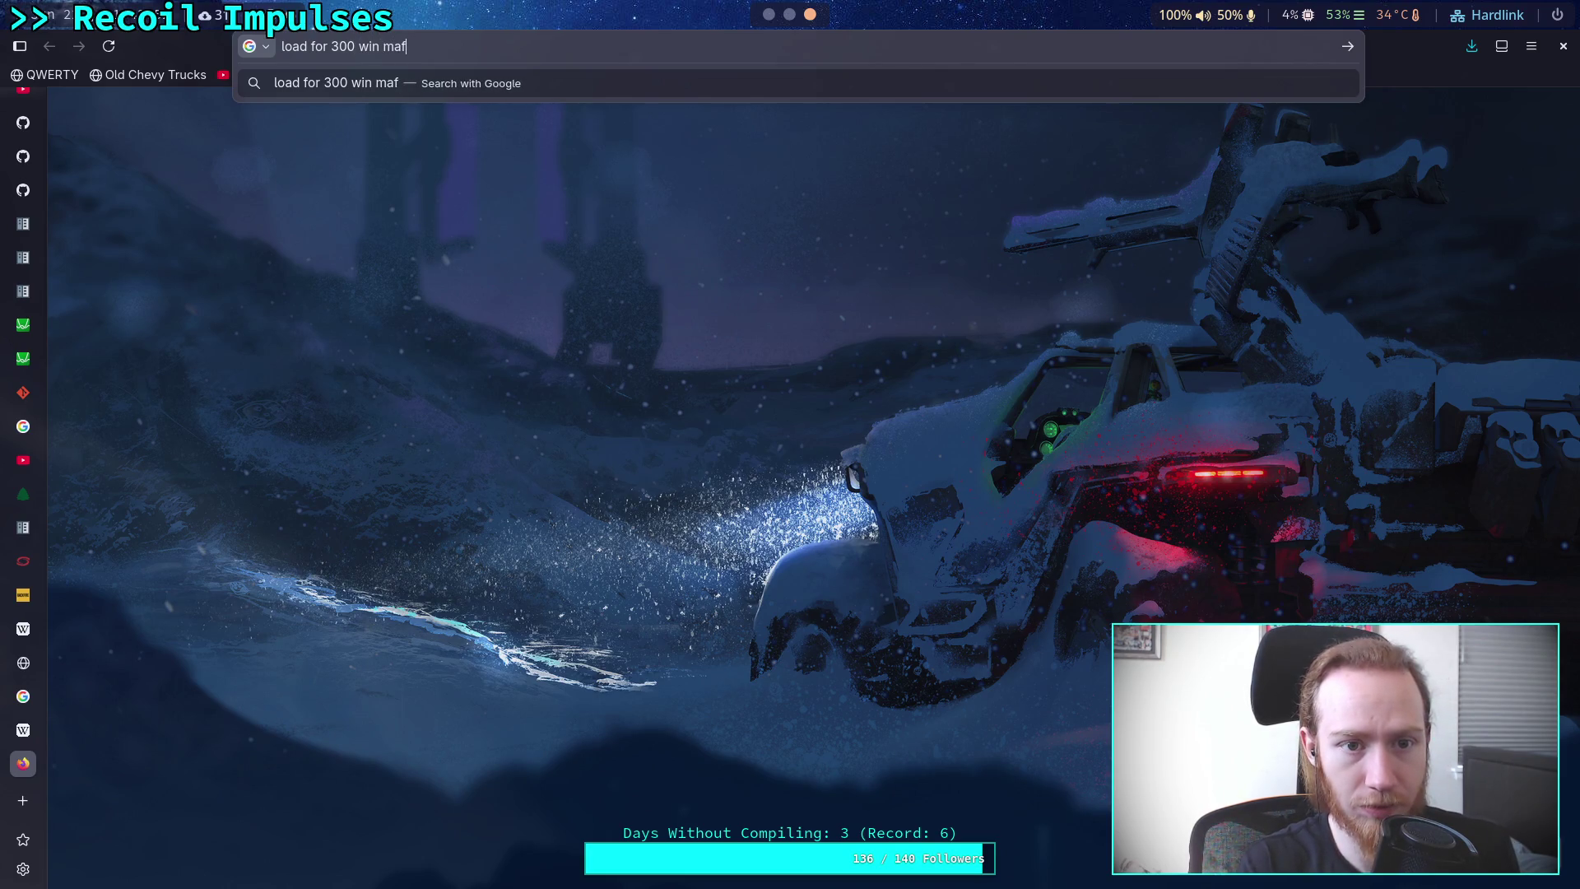
key(BackSpace)
text(g)
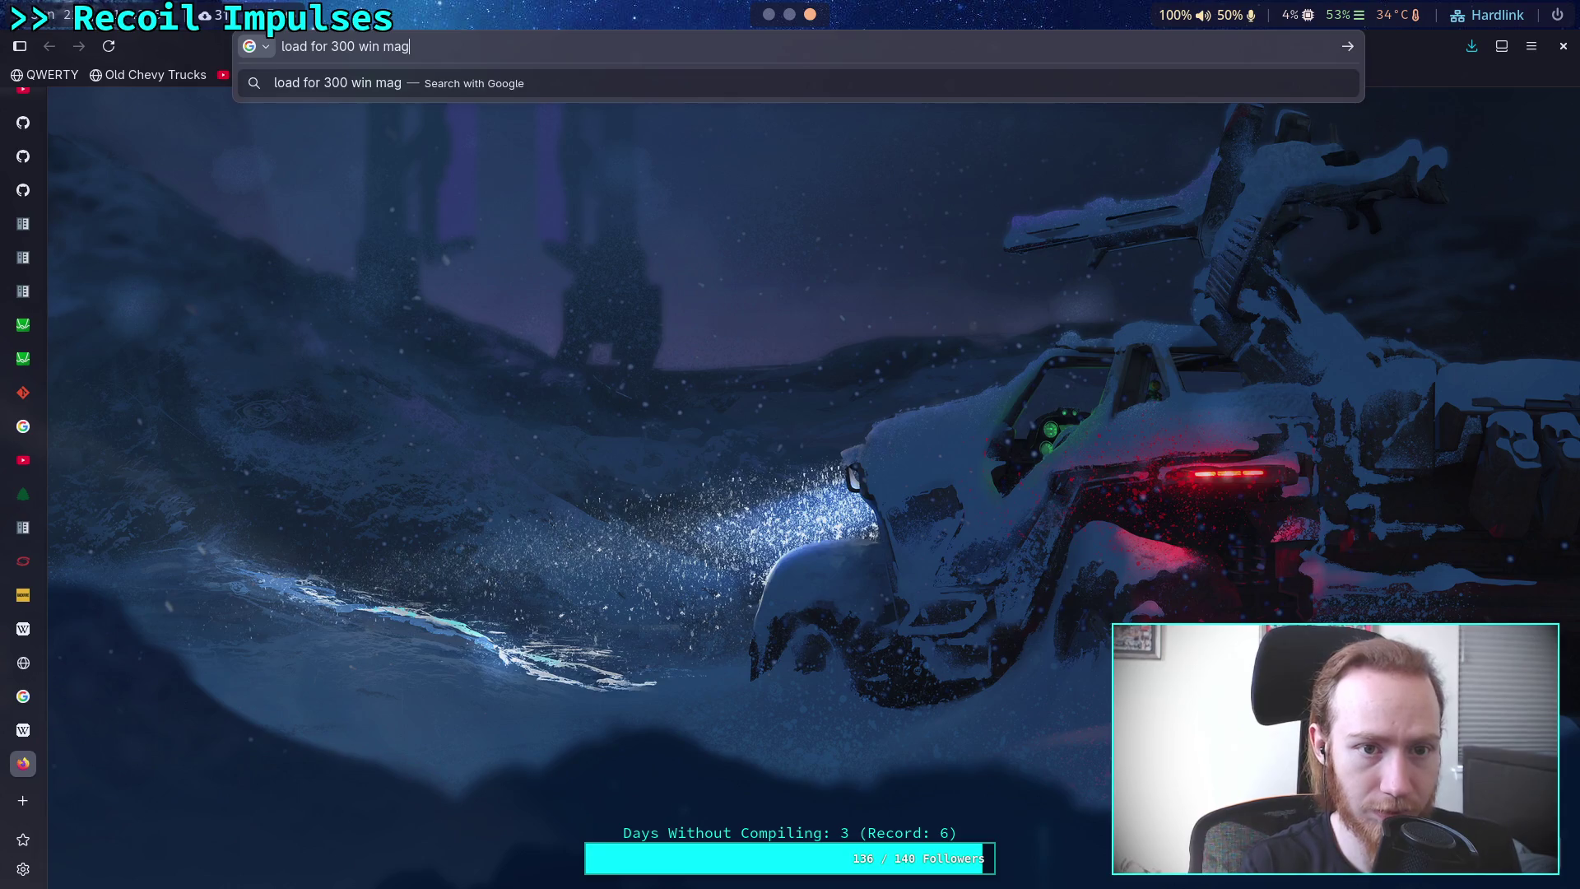
key(Return)
click(413, 245)
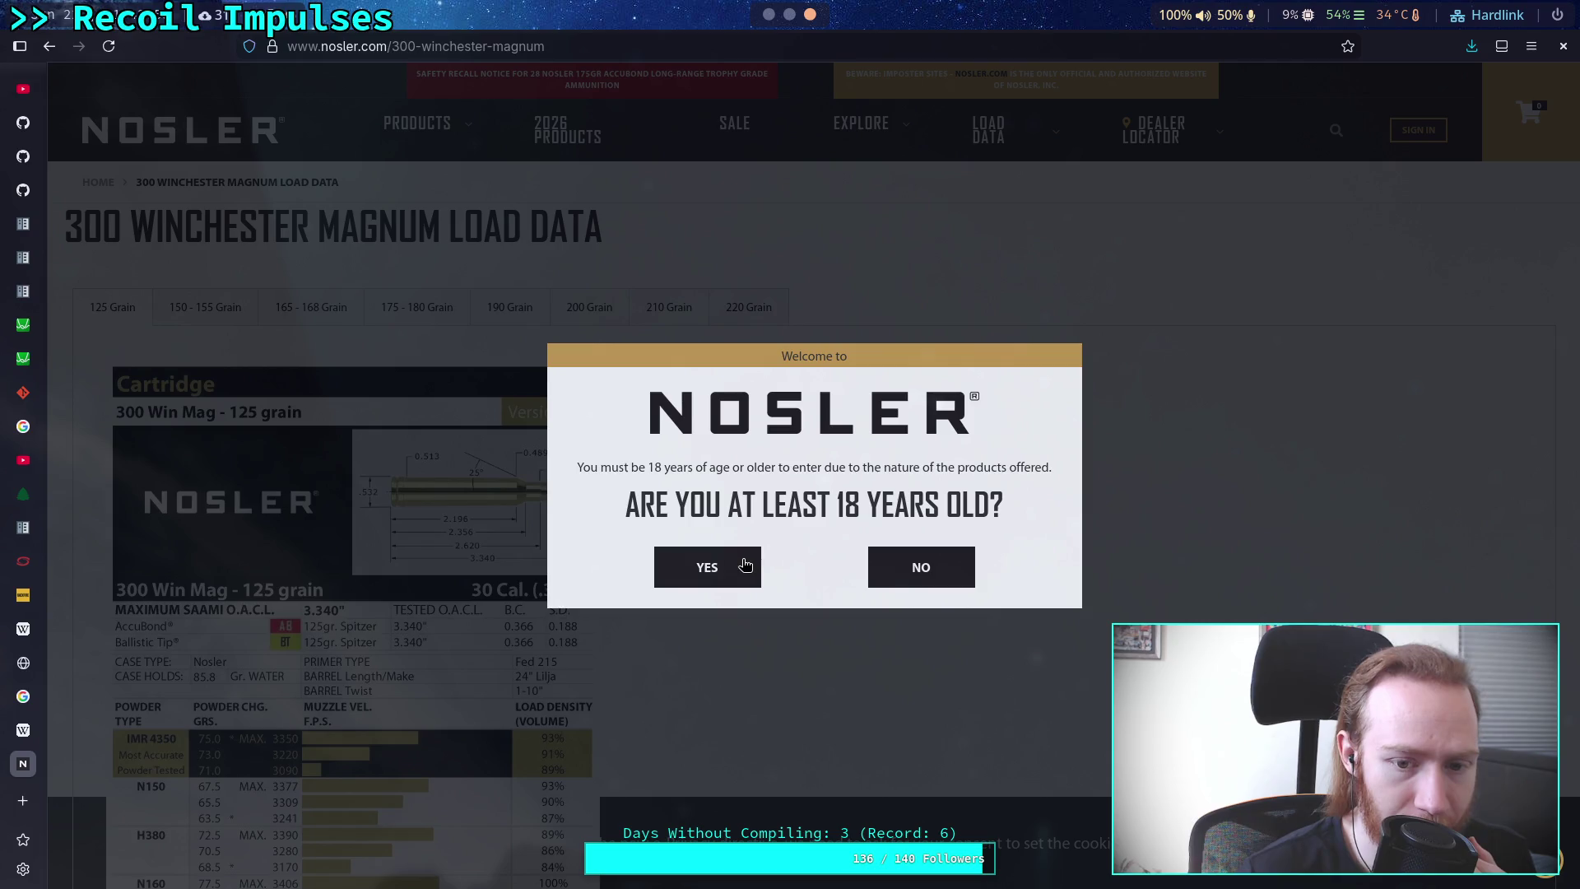
click(734, 576)
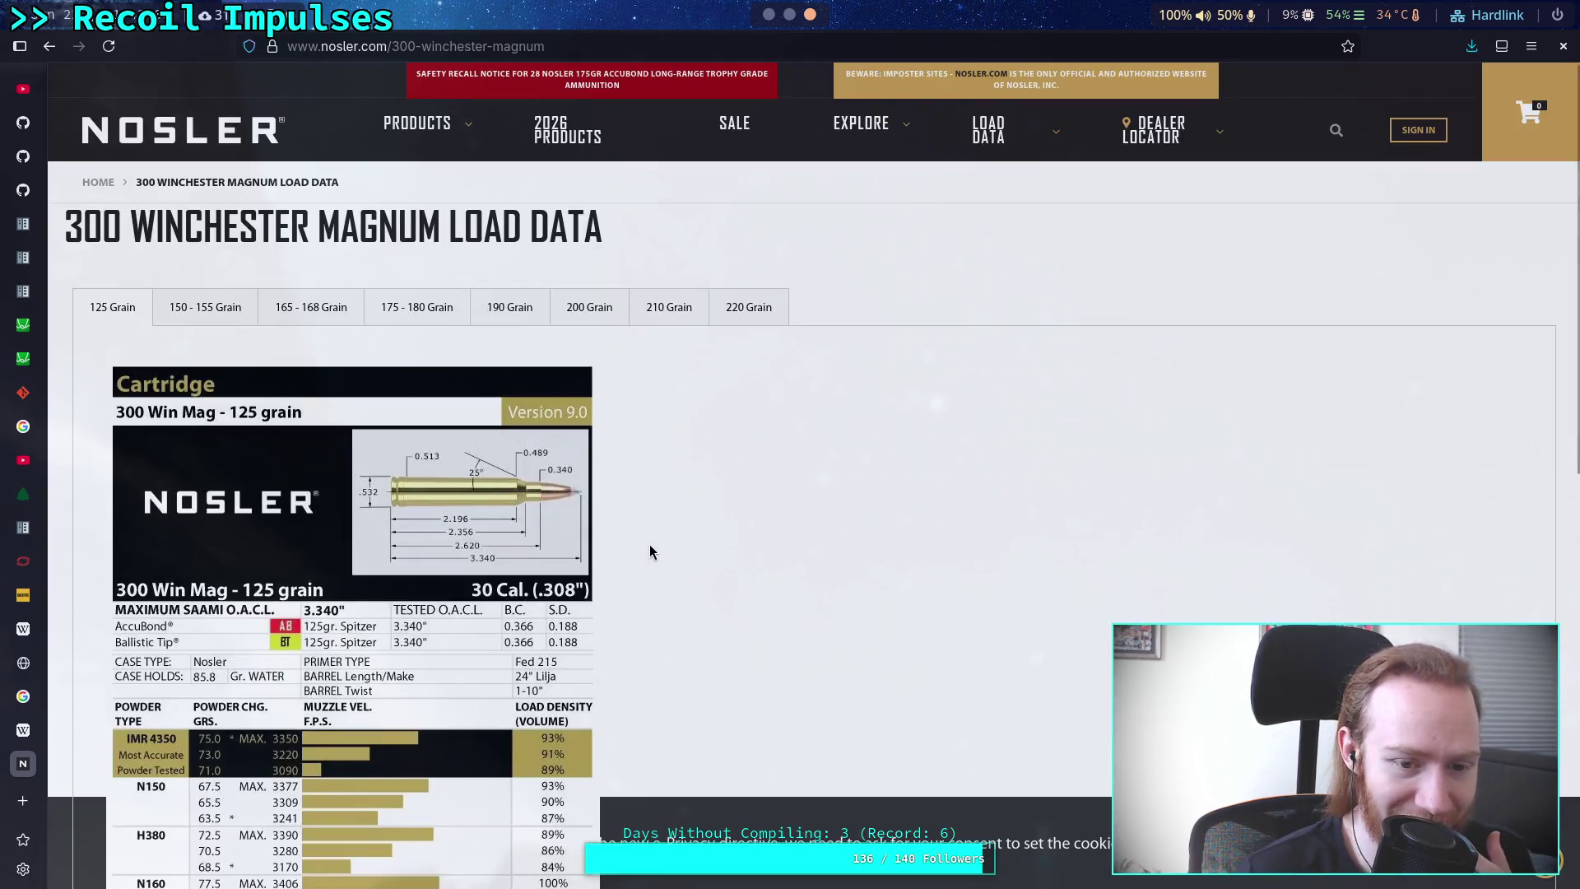
Step: Review the 125-grain chart: IMR 4350 maximum 75.0 grains at 3350 fps
scroll(706, 554, down, 3)
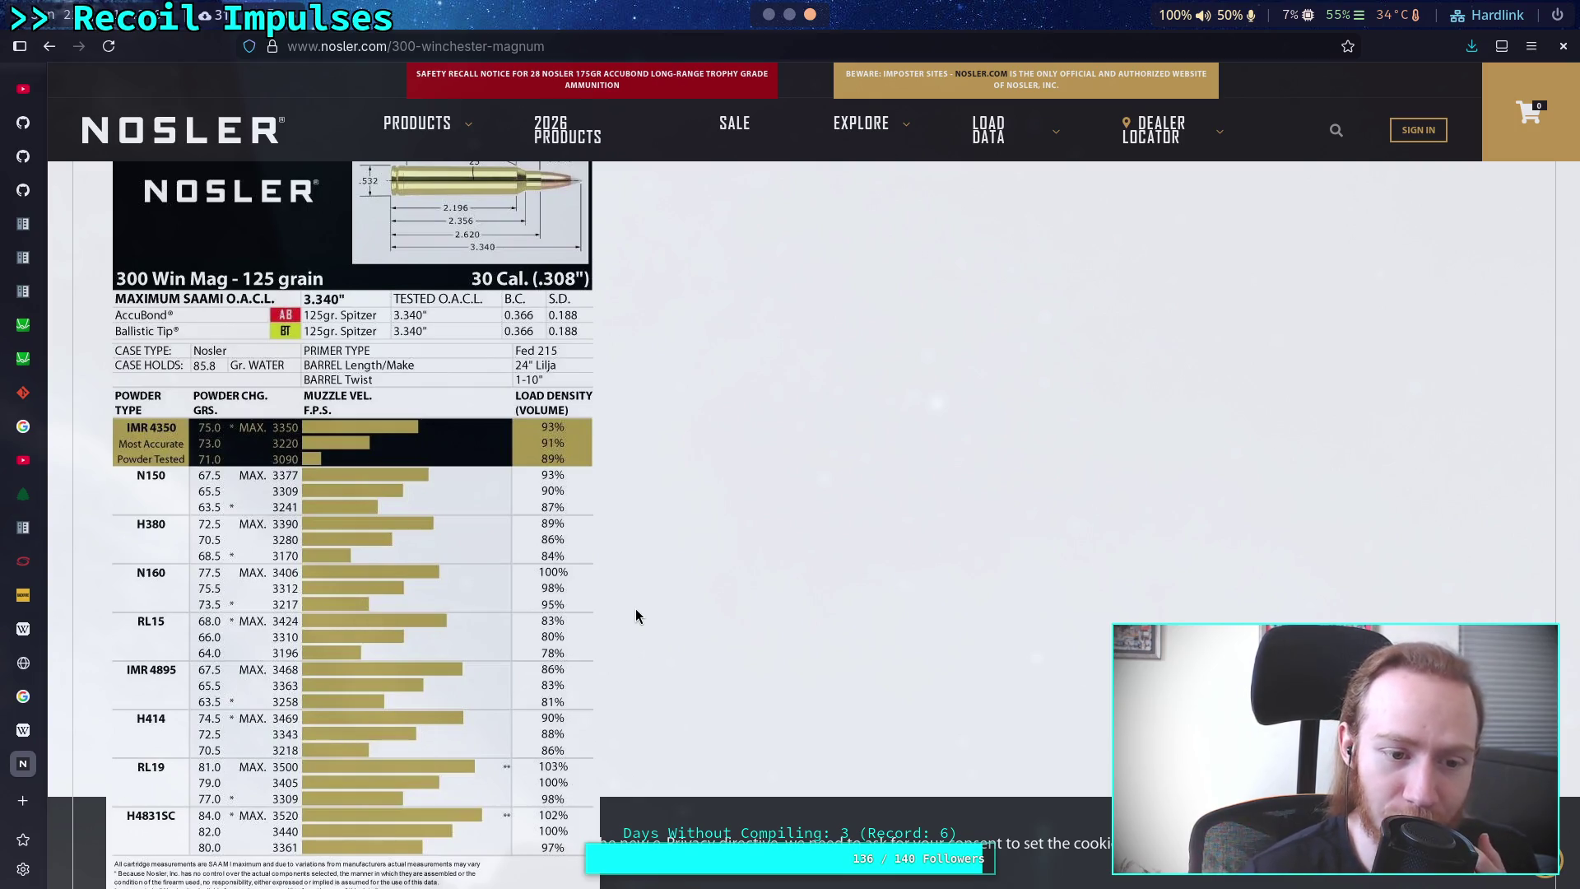
scroll(636, 616, down, 4)
scroll(636, 616, up, 3)
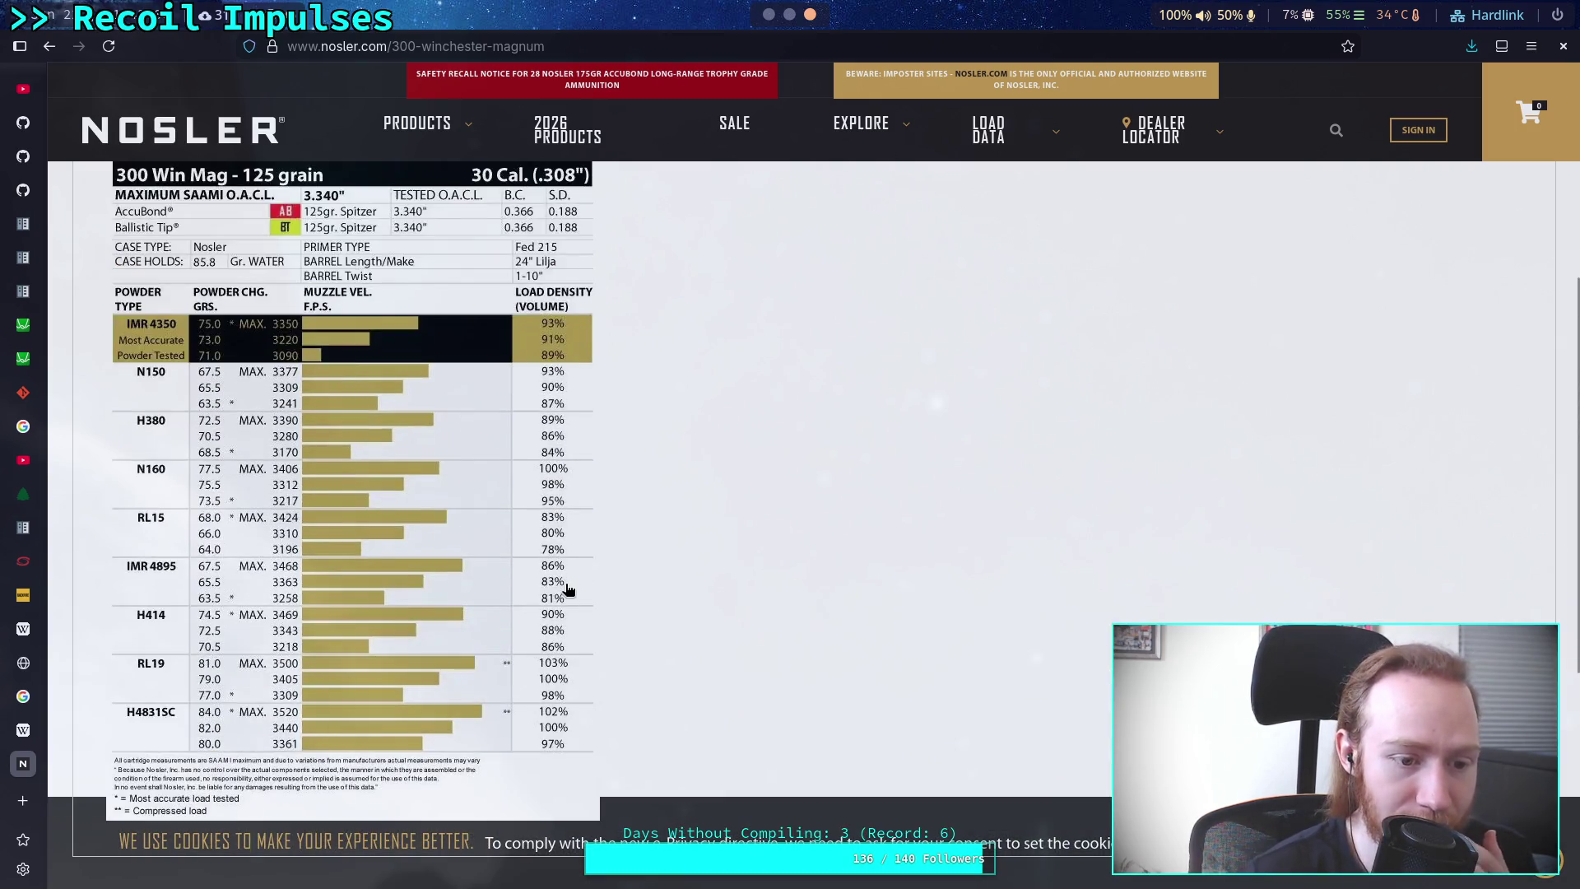
scroll(568, 589, up, 1)
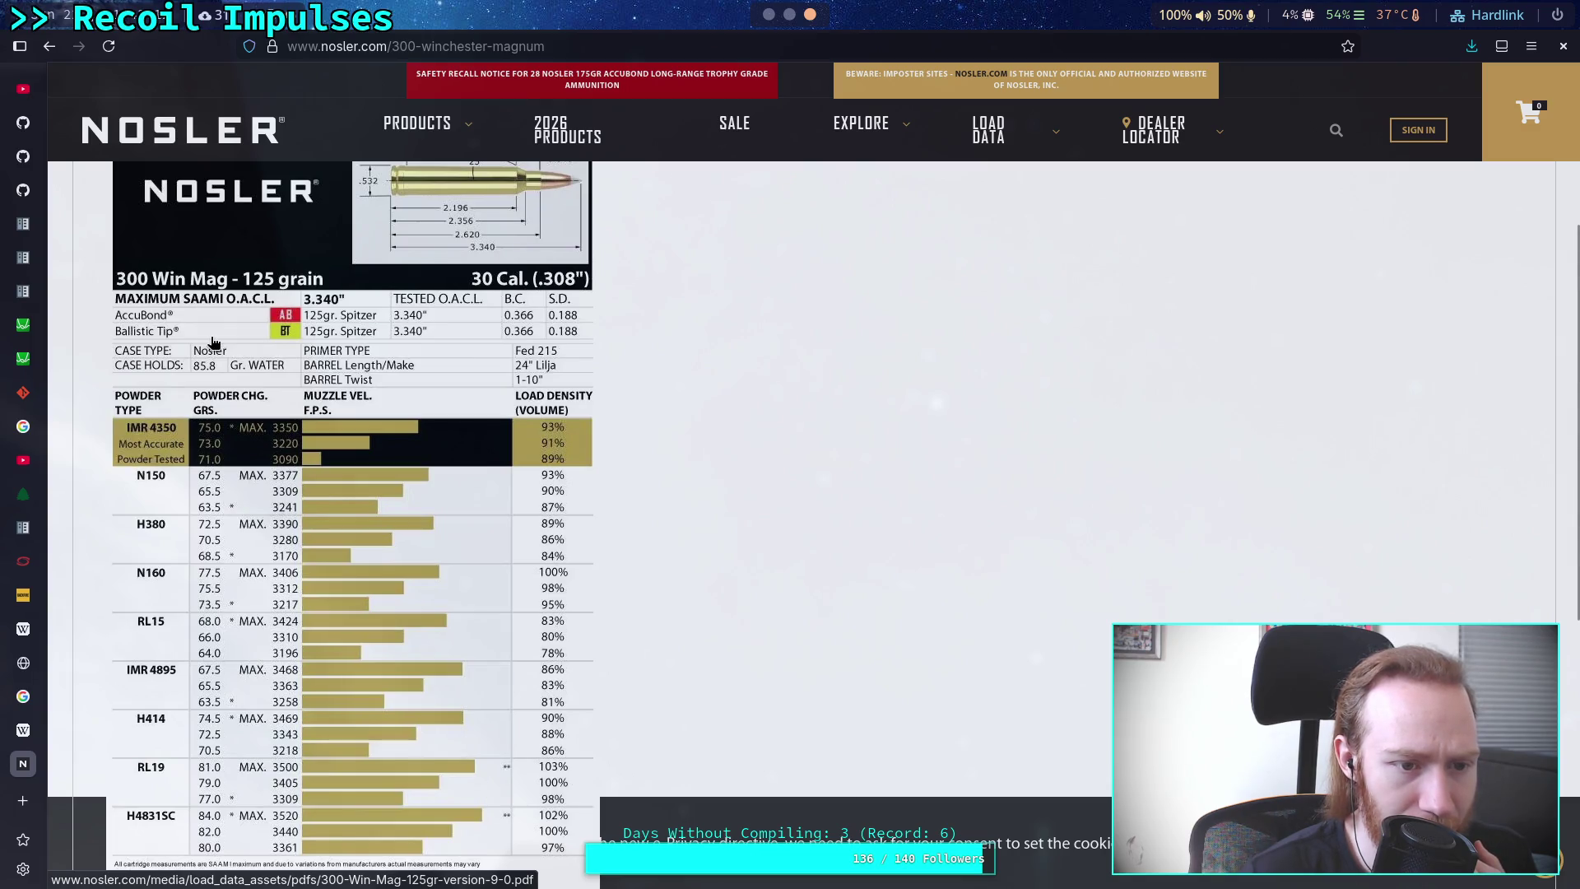
scroll(531, 346, up, 1)
scroll(531, 362, up, 2)
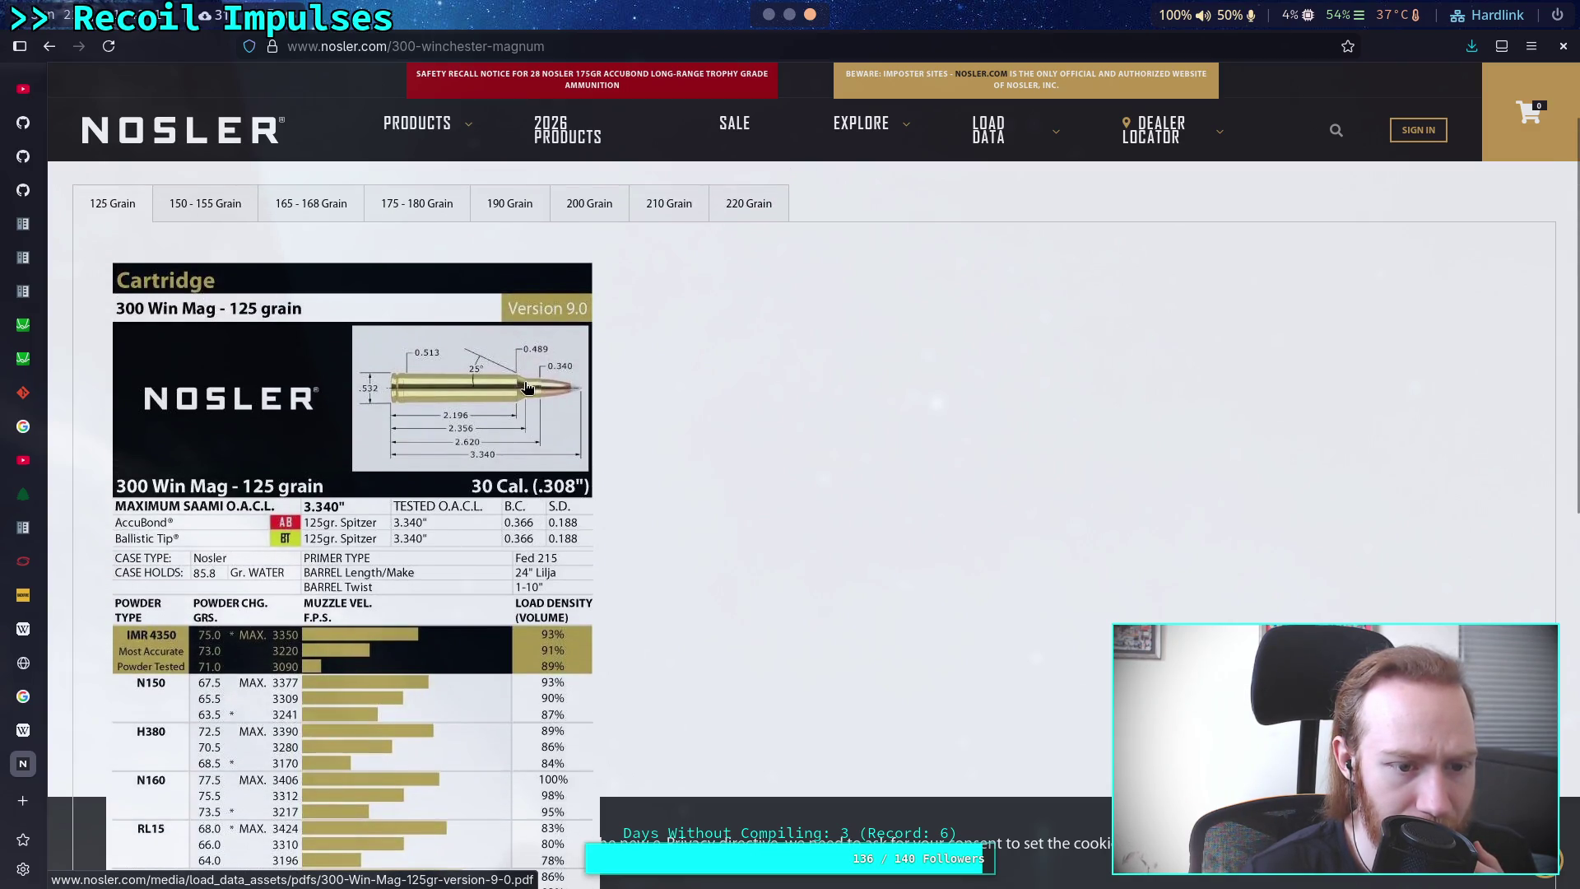
scroll(517, 394, down, 1)
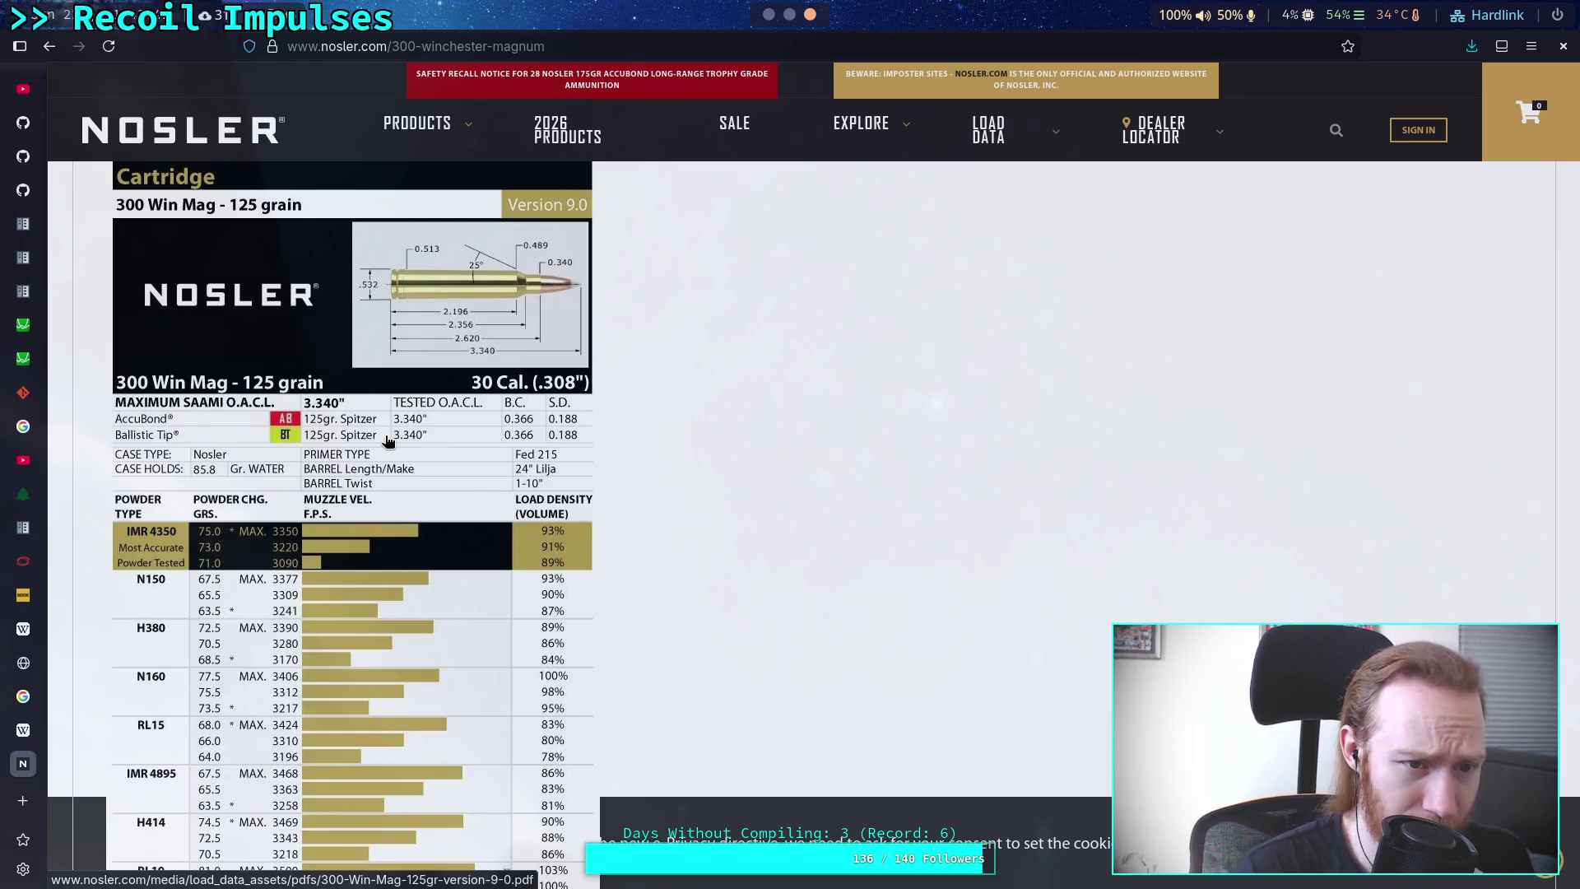
mouse_move(417, 122)
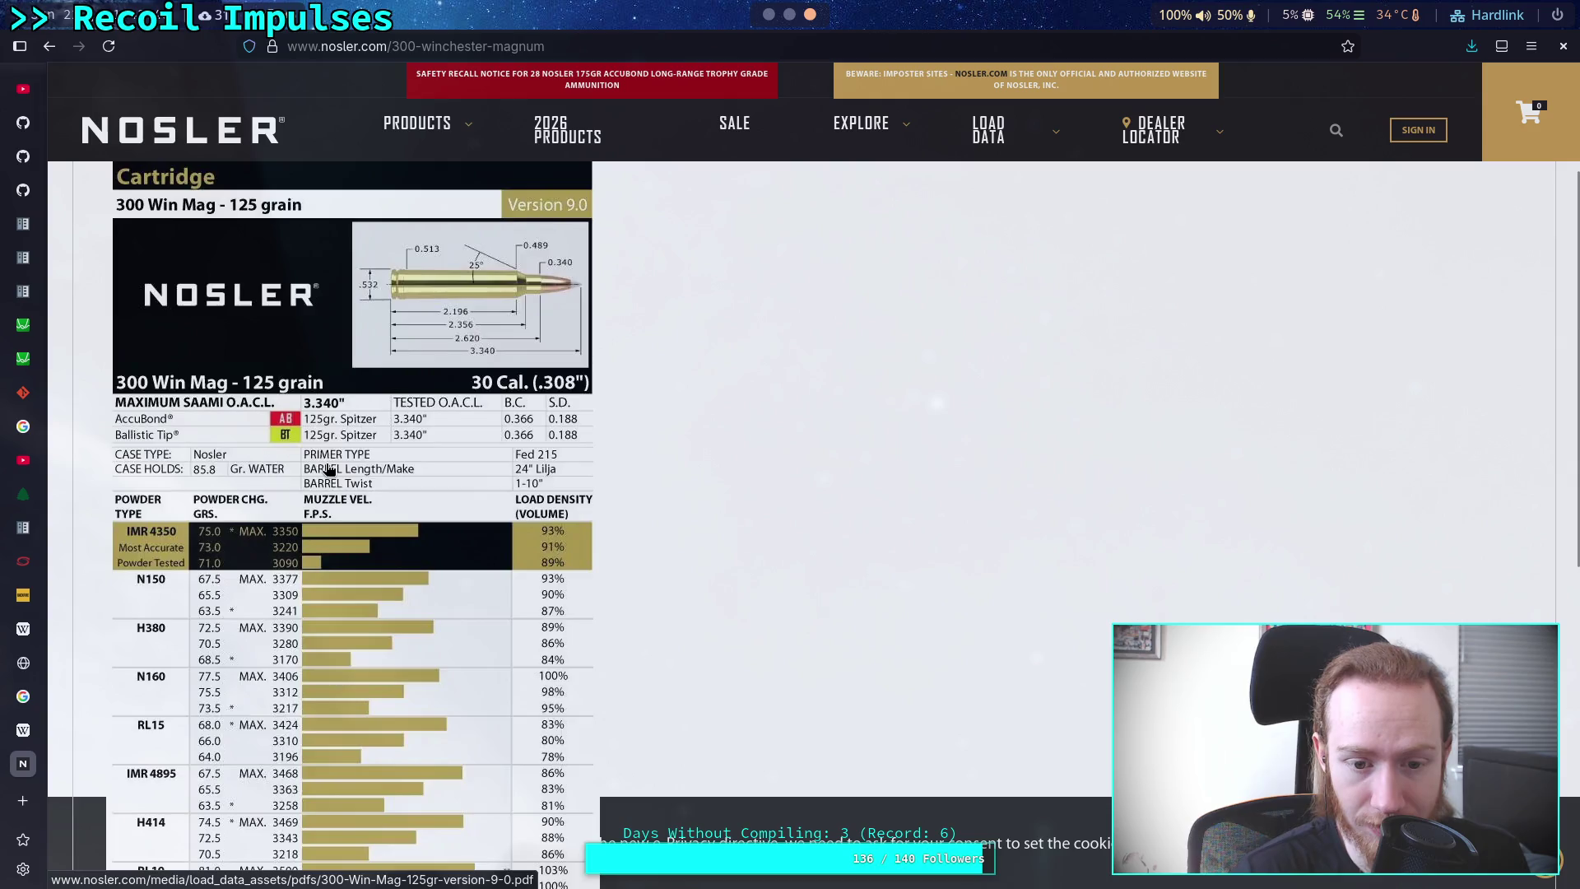
scroll(327, 470, down, 3)
scroll(327, 469, up, 1)
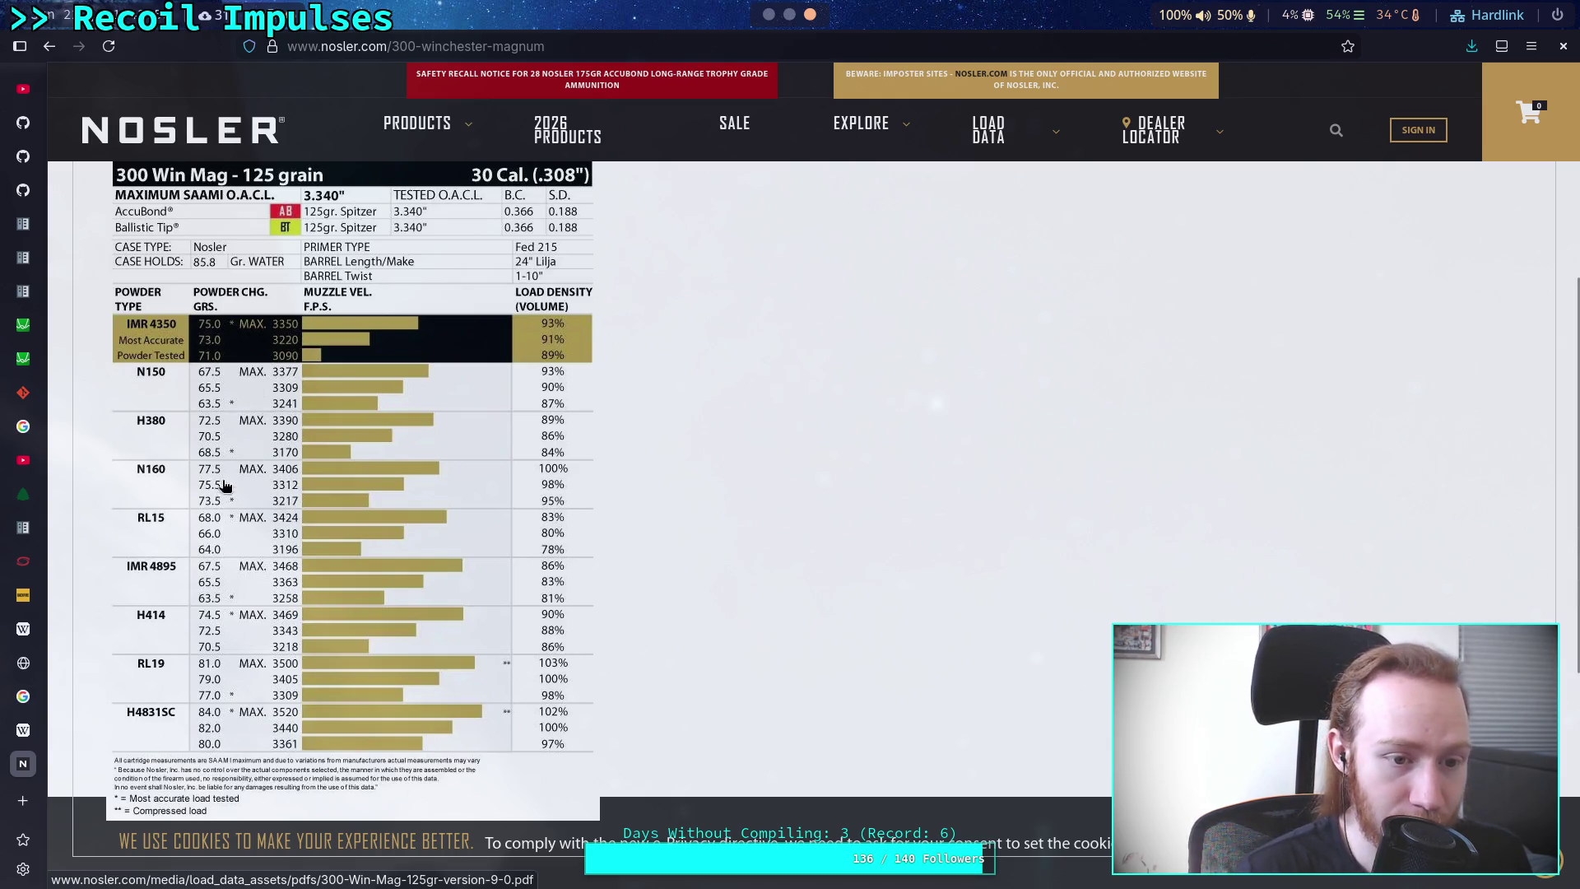
Step: Calculate recoil for a 125-grain bullet over 70 grains of powder, giving 1.24 lbs·sec
click(24, 731)
click(23, 663)
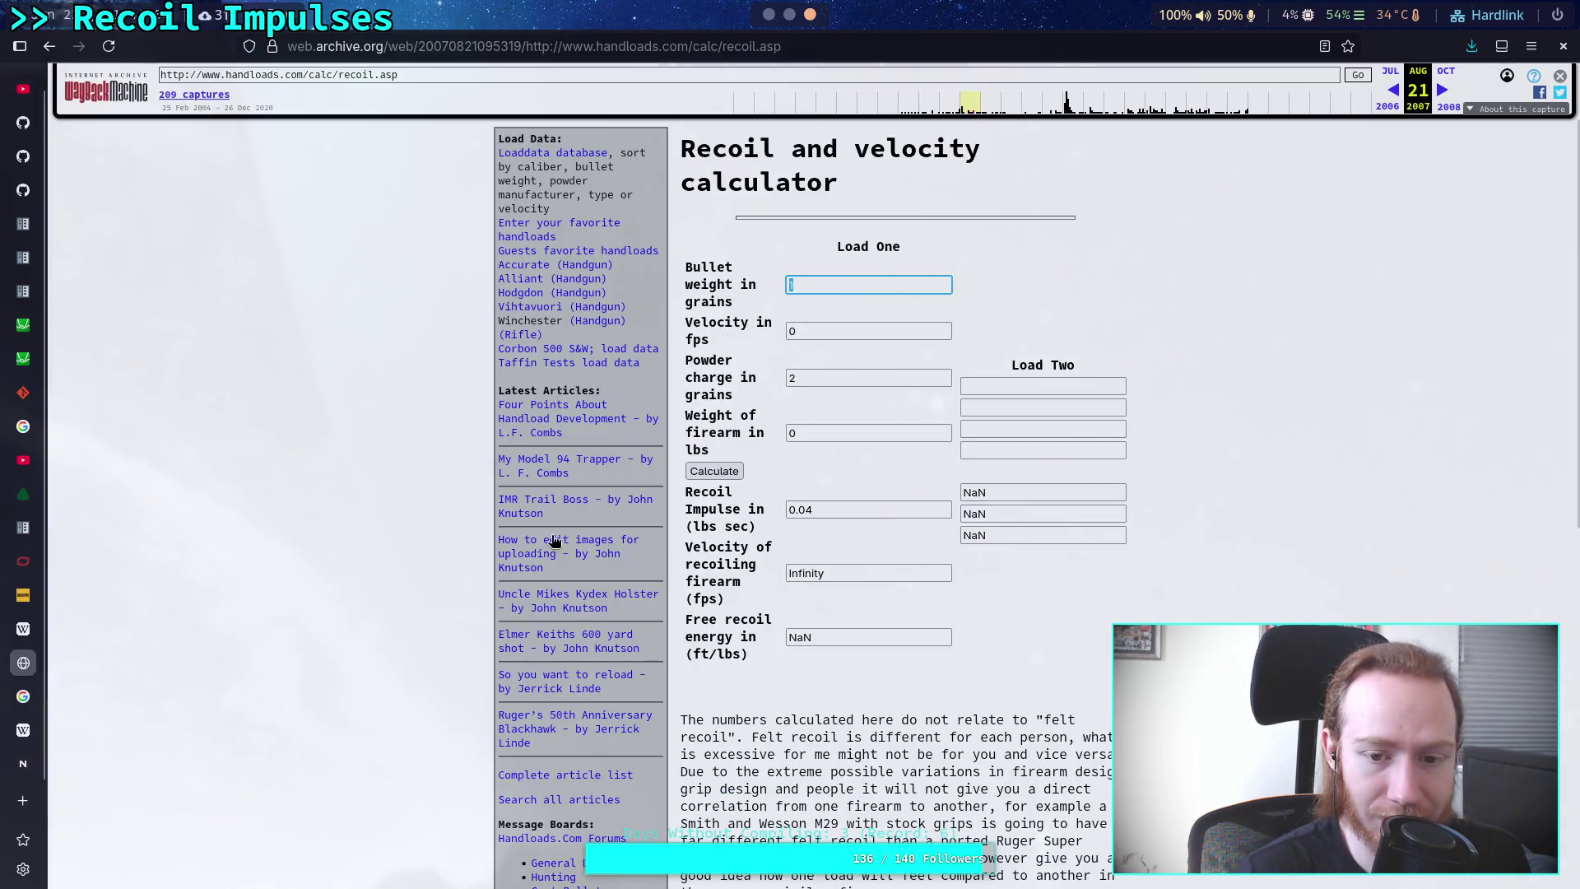
key(Tab)
key(Tab)
key(Tab)
key(shift+Tab)
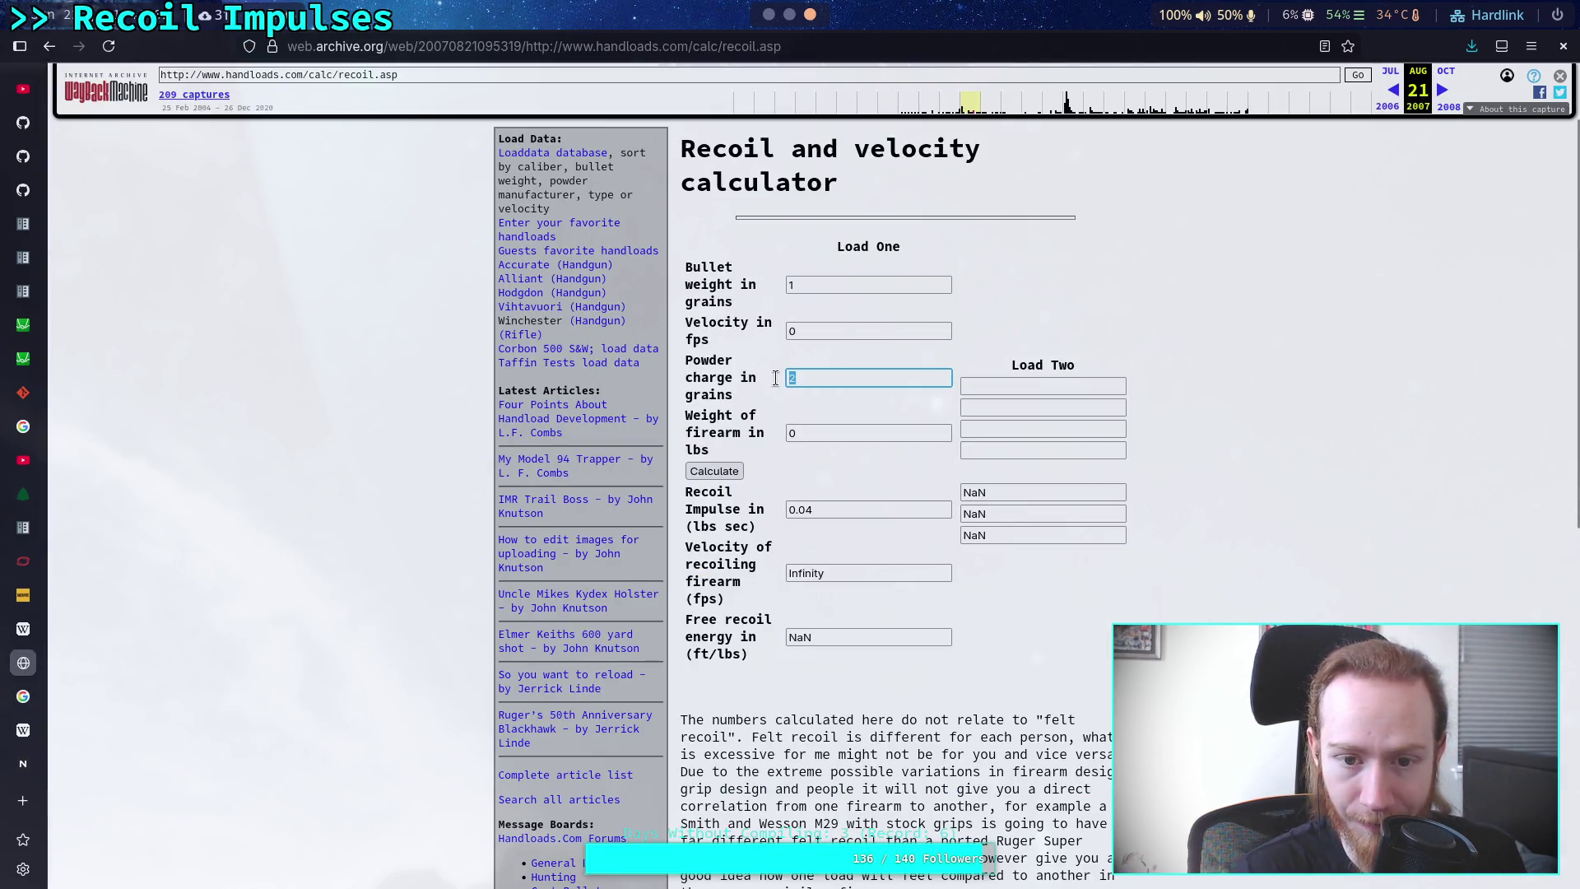
click(803, 290)
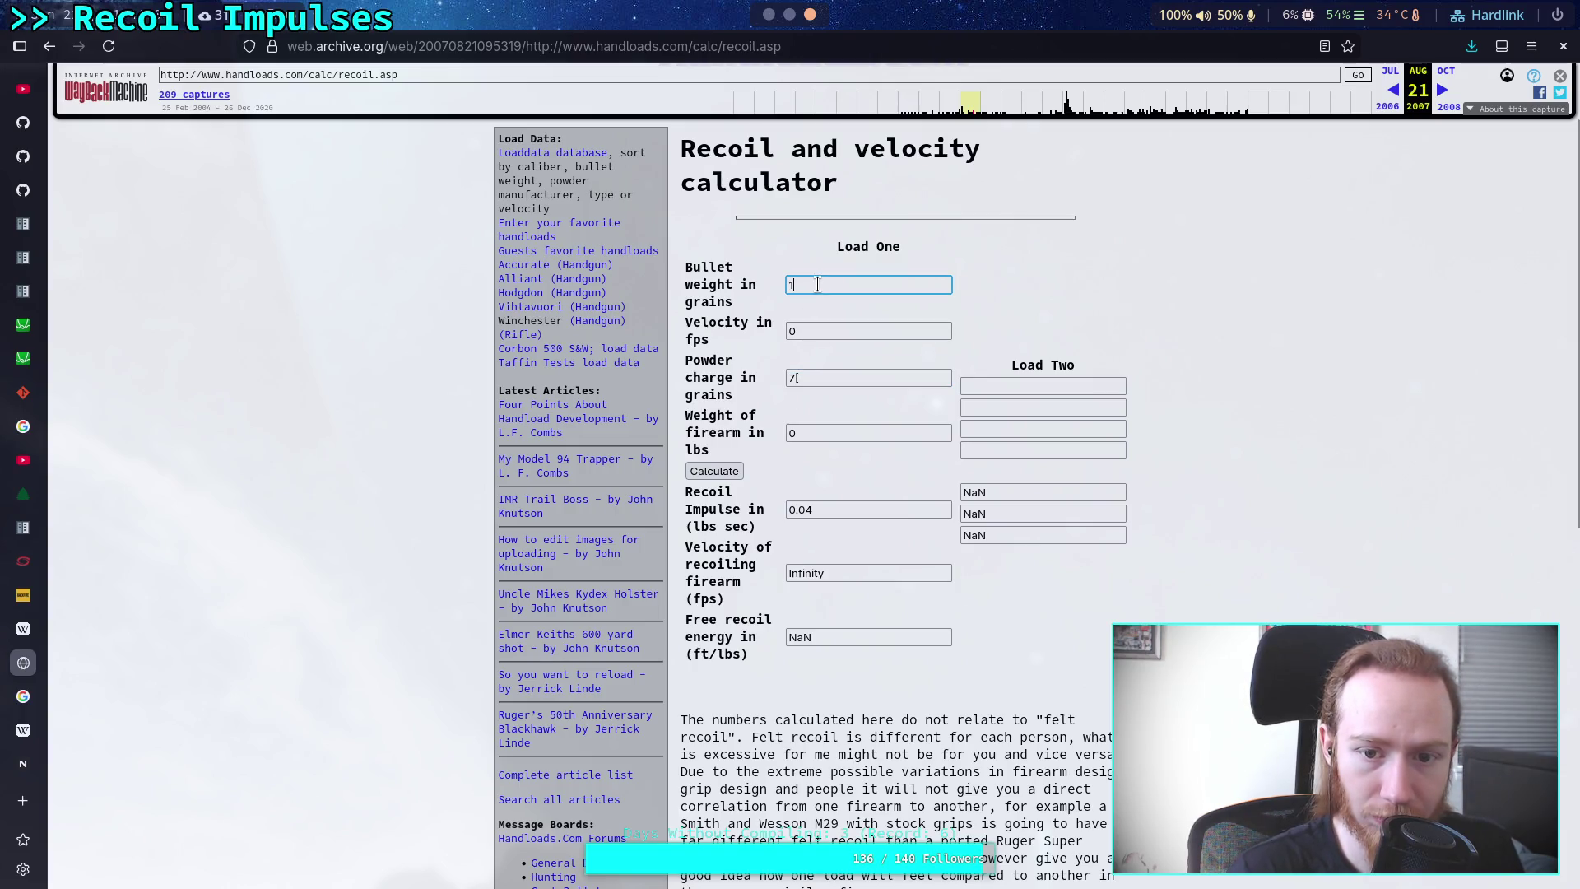
click(804, 379)
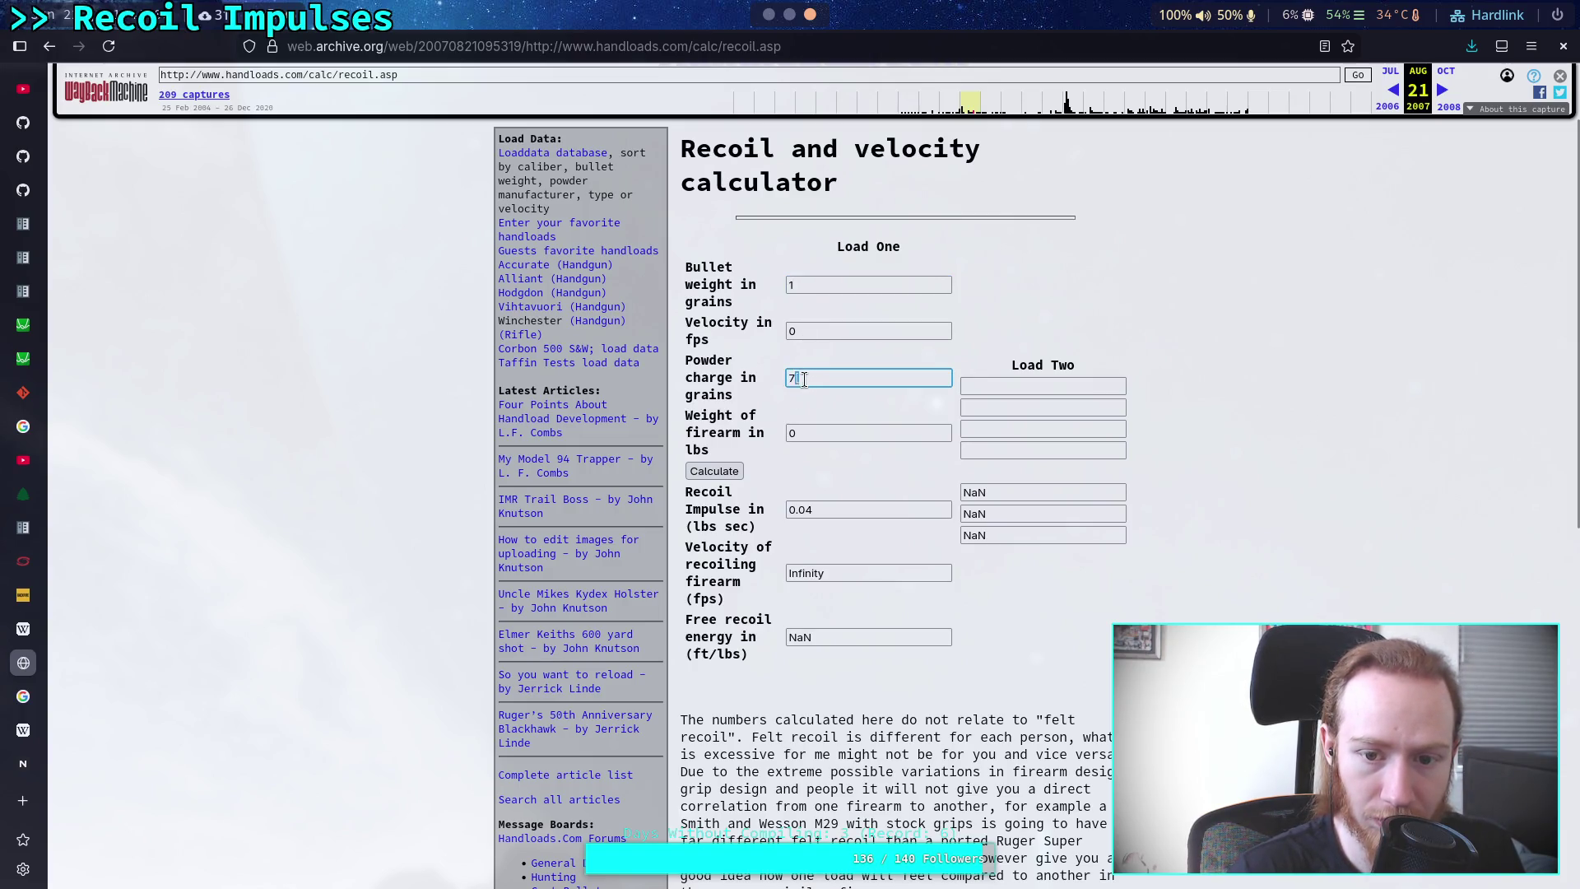
click(805, 288)
text(25)
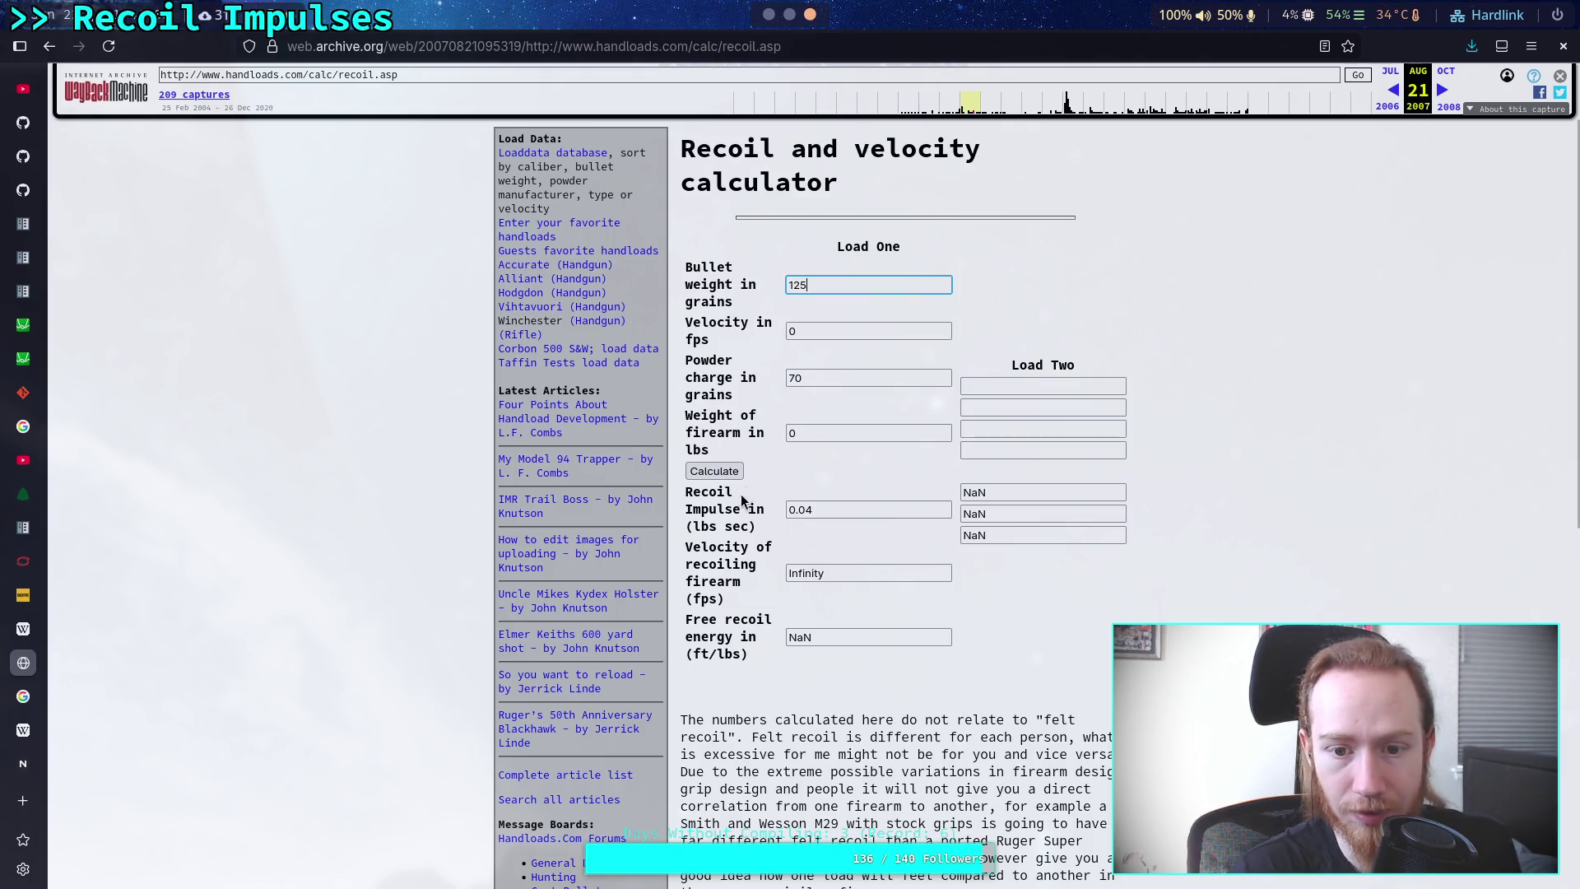
click(714, 472)
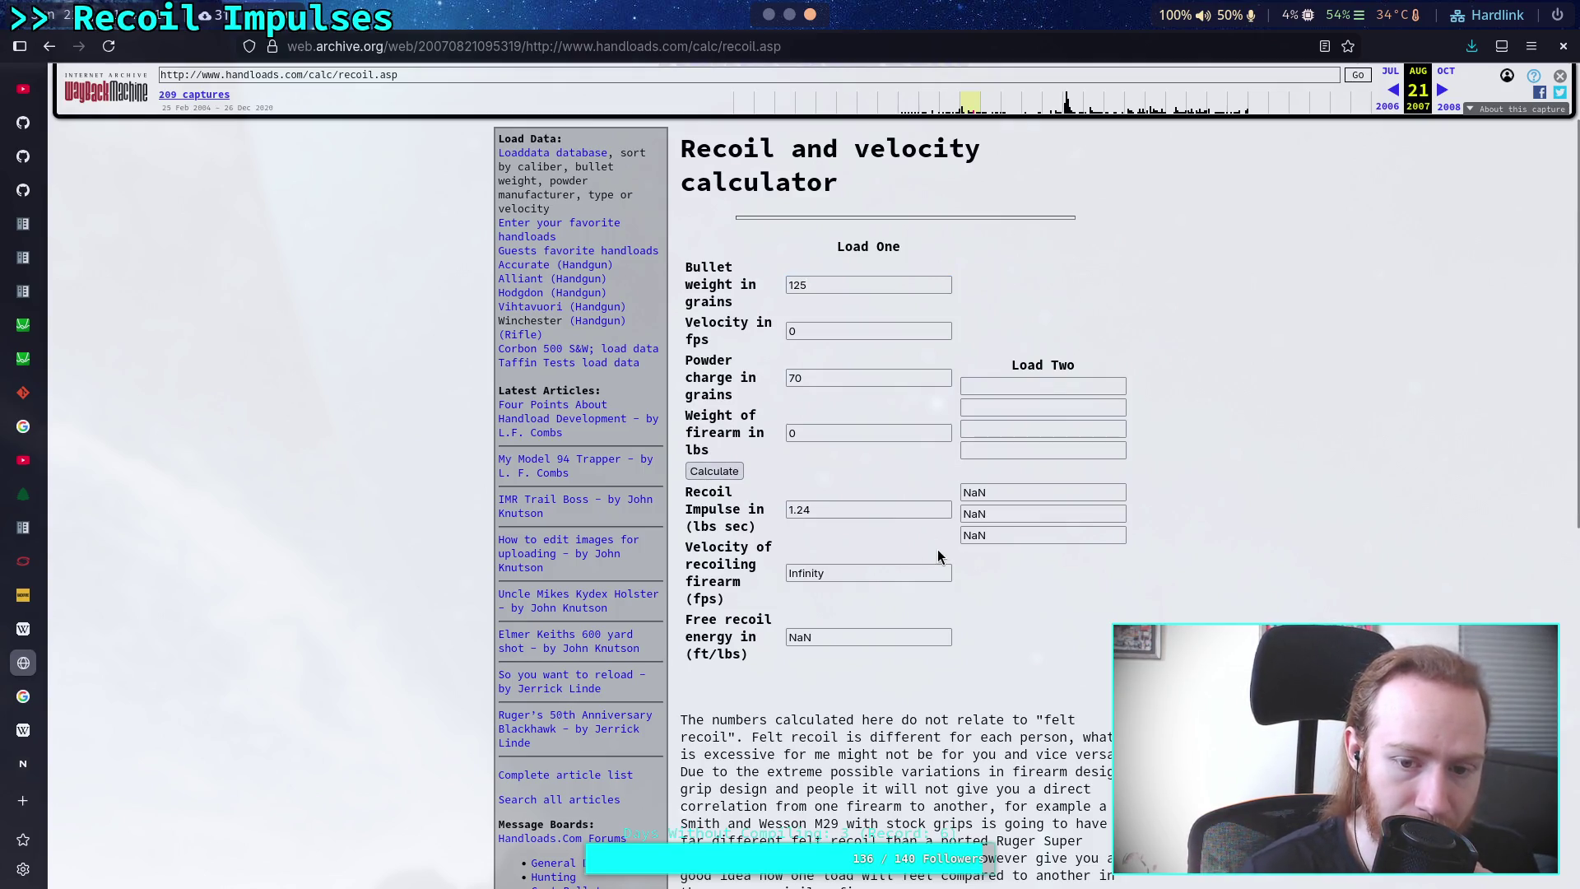
Step: Glance at the Newton-metre and Nosler tabs, then open a blank tab
click(25, 731)
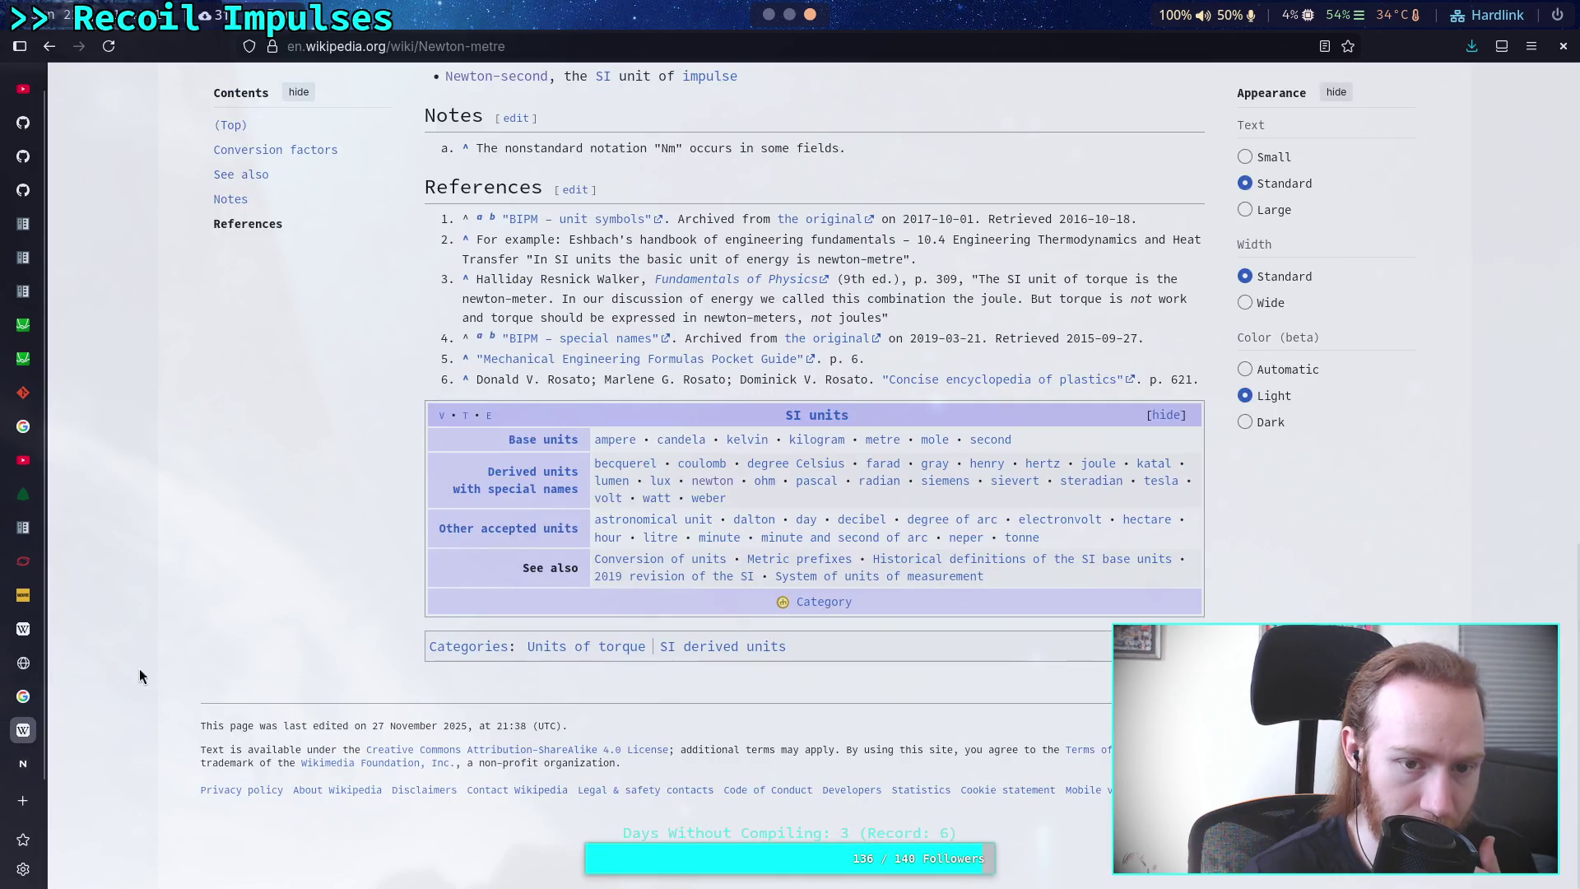
click(27, 763)
click(23, 800)
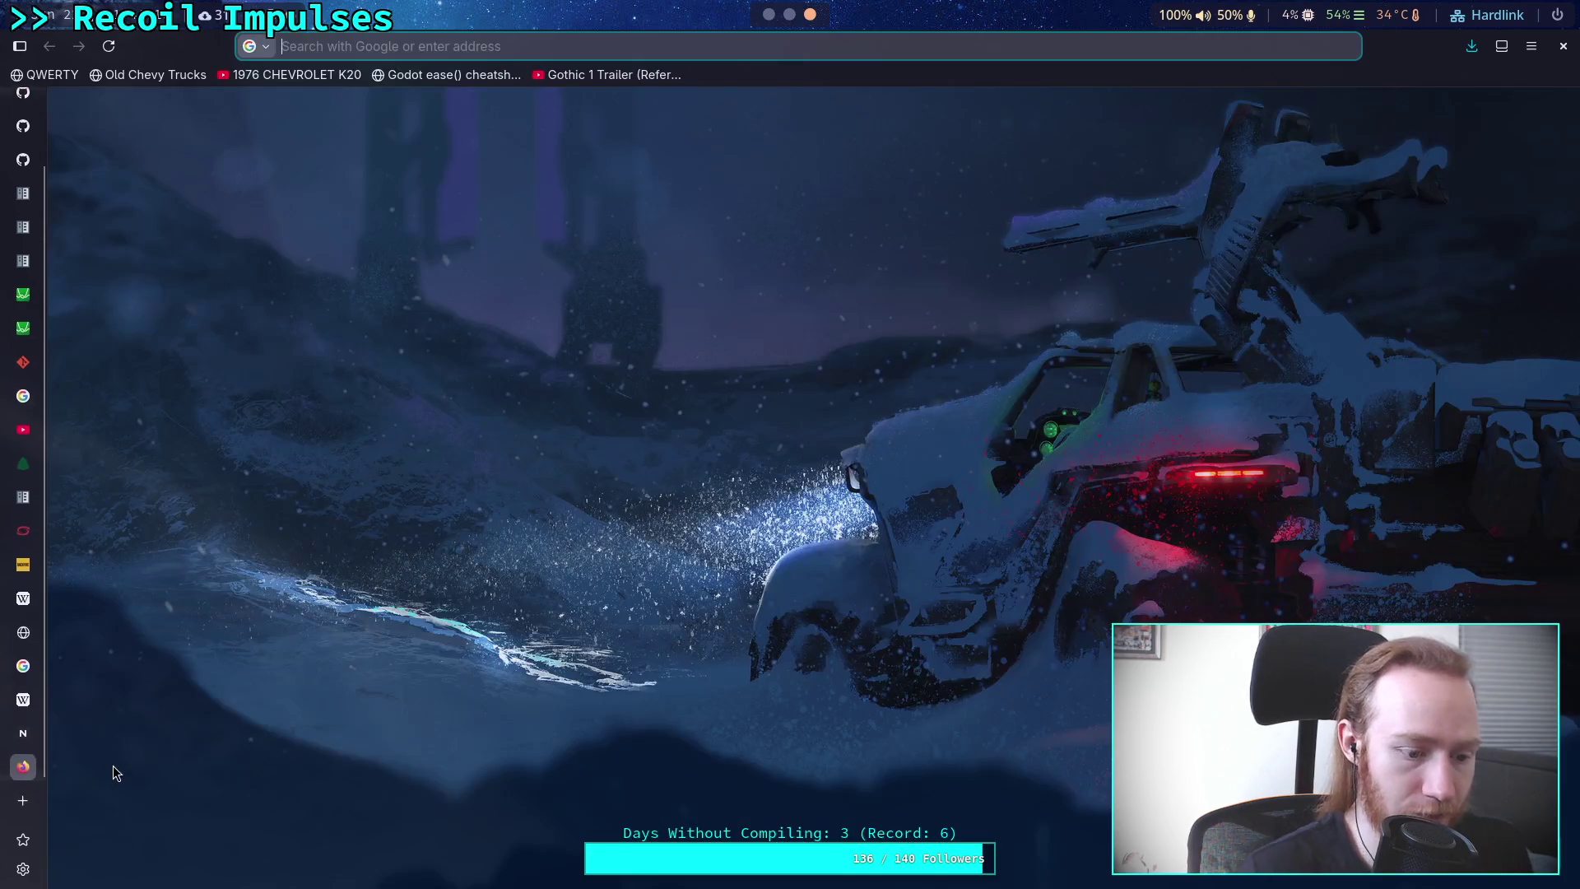
Step: Search 'lbs force to newton' and convert 1.24 pound-force to 5.515795 newtons
key(Escape)
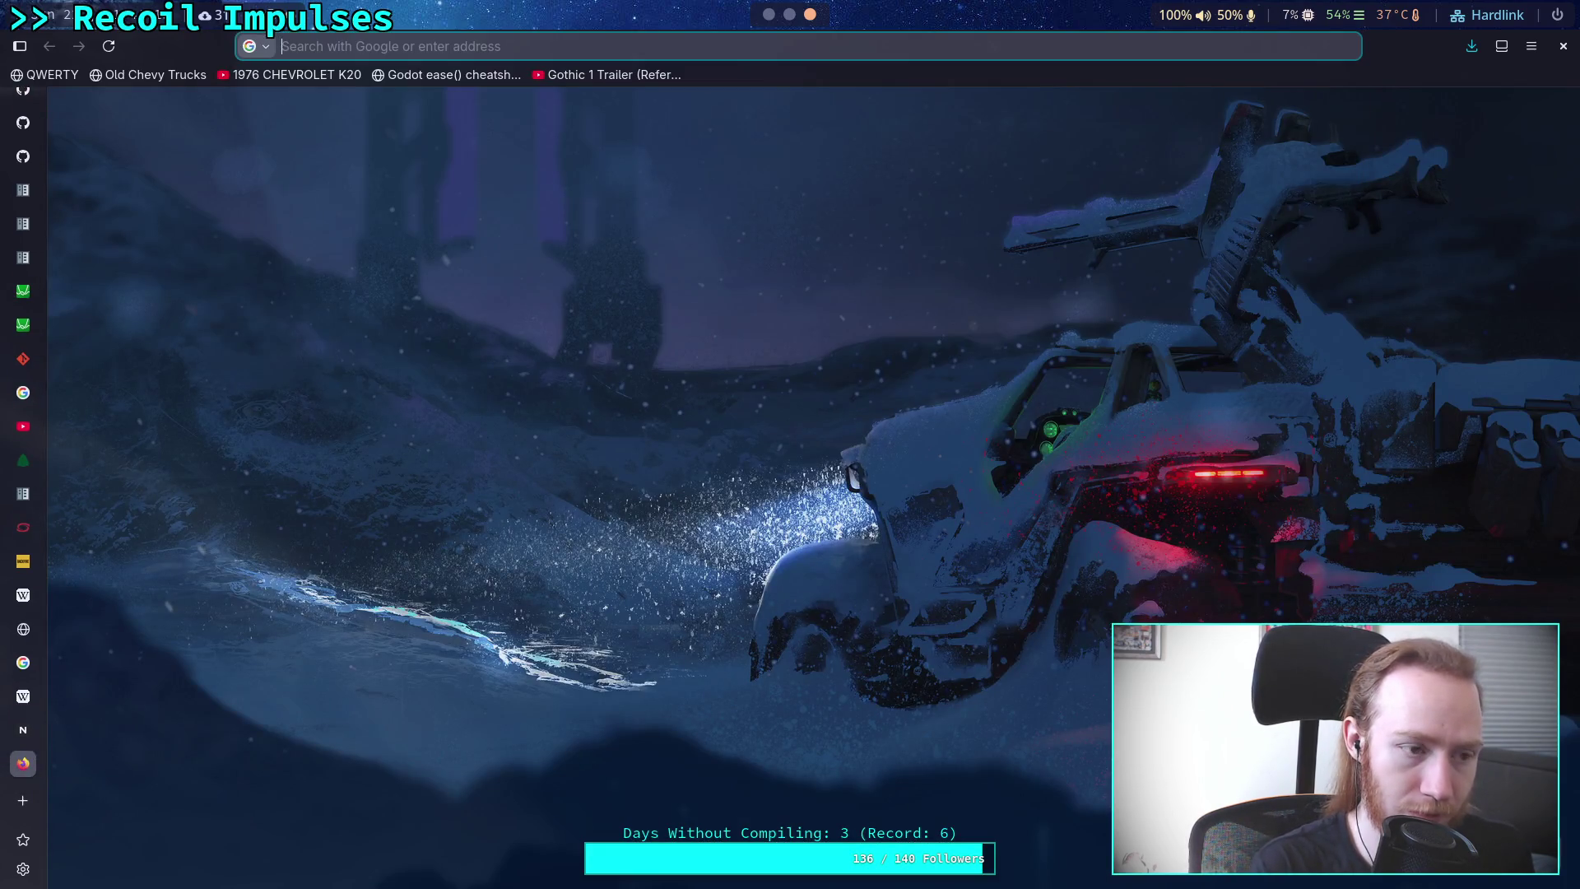
text(lbs force to n)
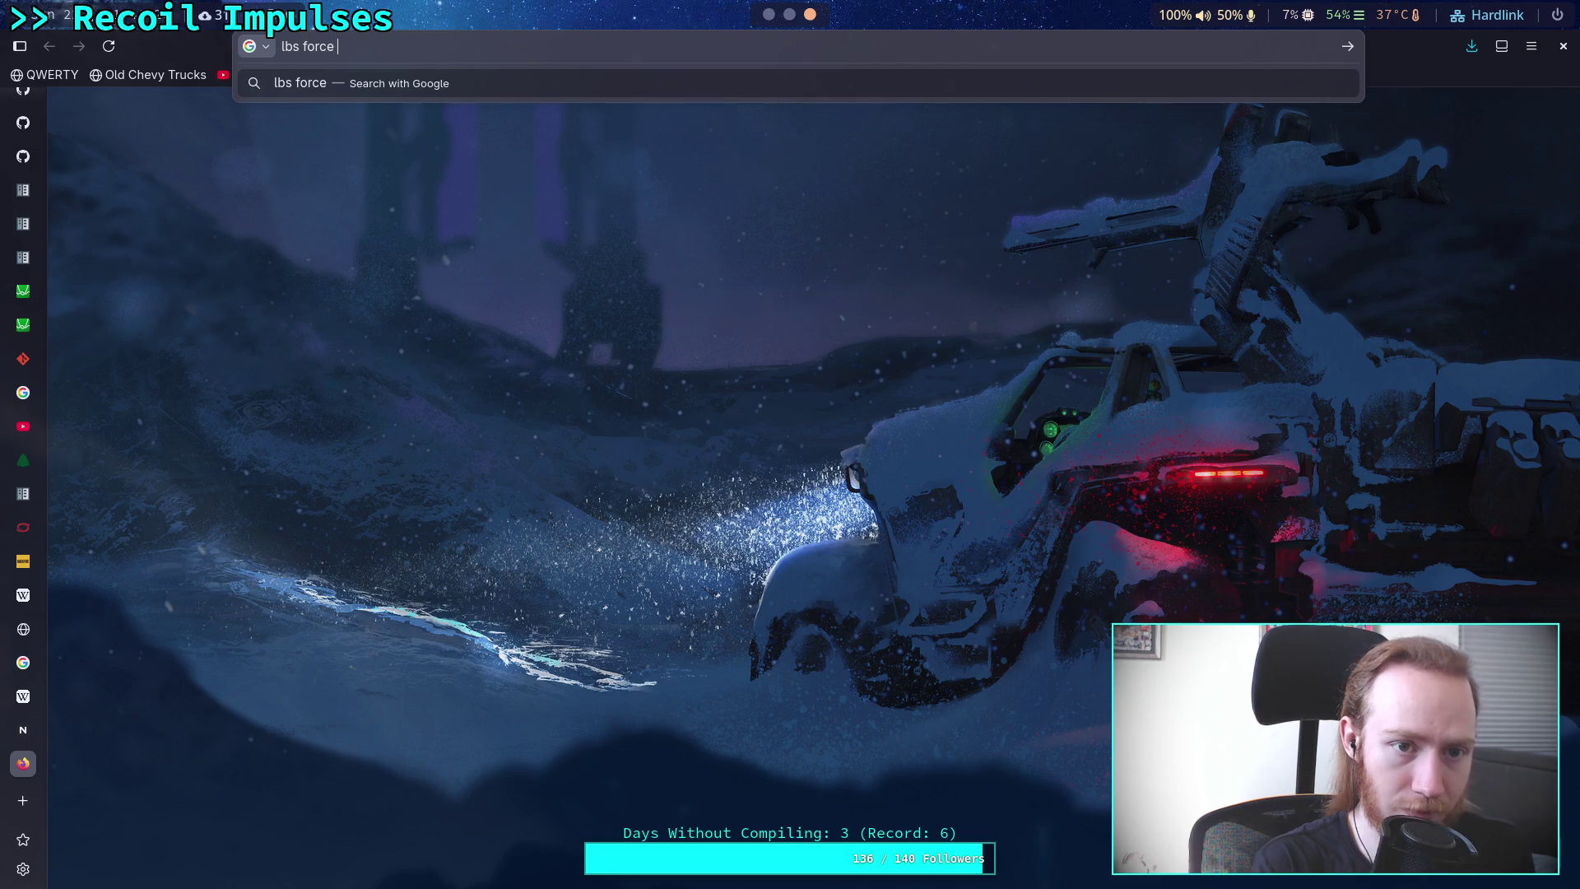
text(ewton)
key(Return)
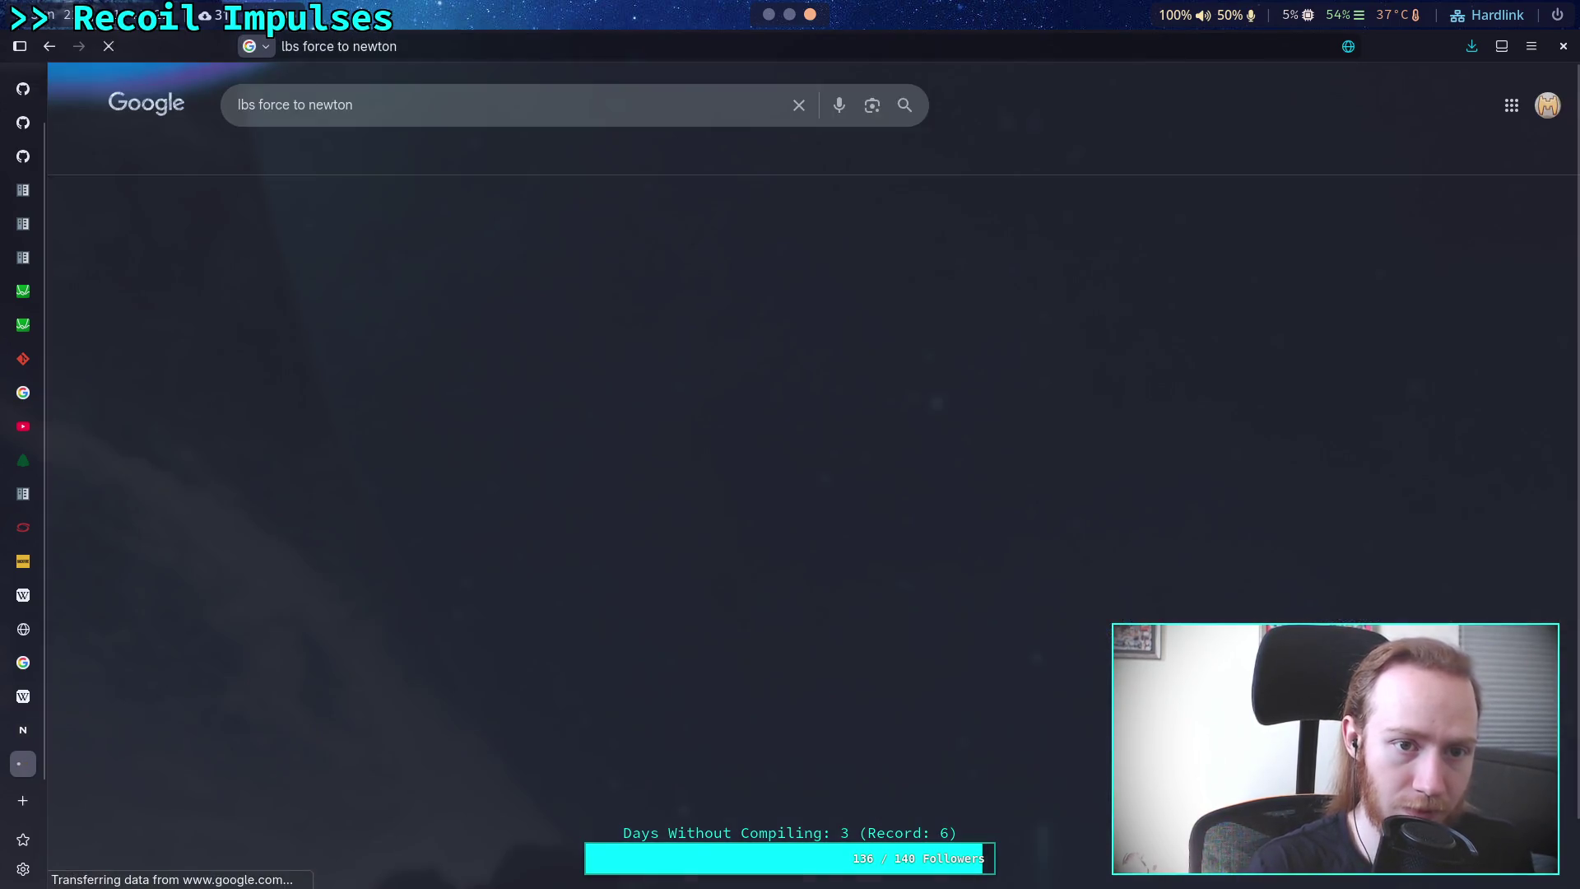
text(1,)
mouse_move(29, 715)
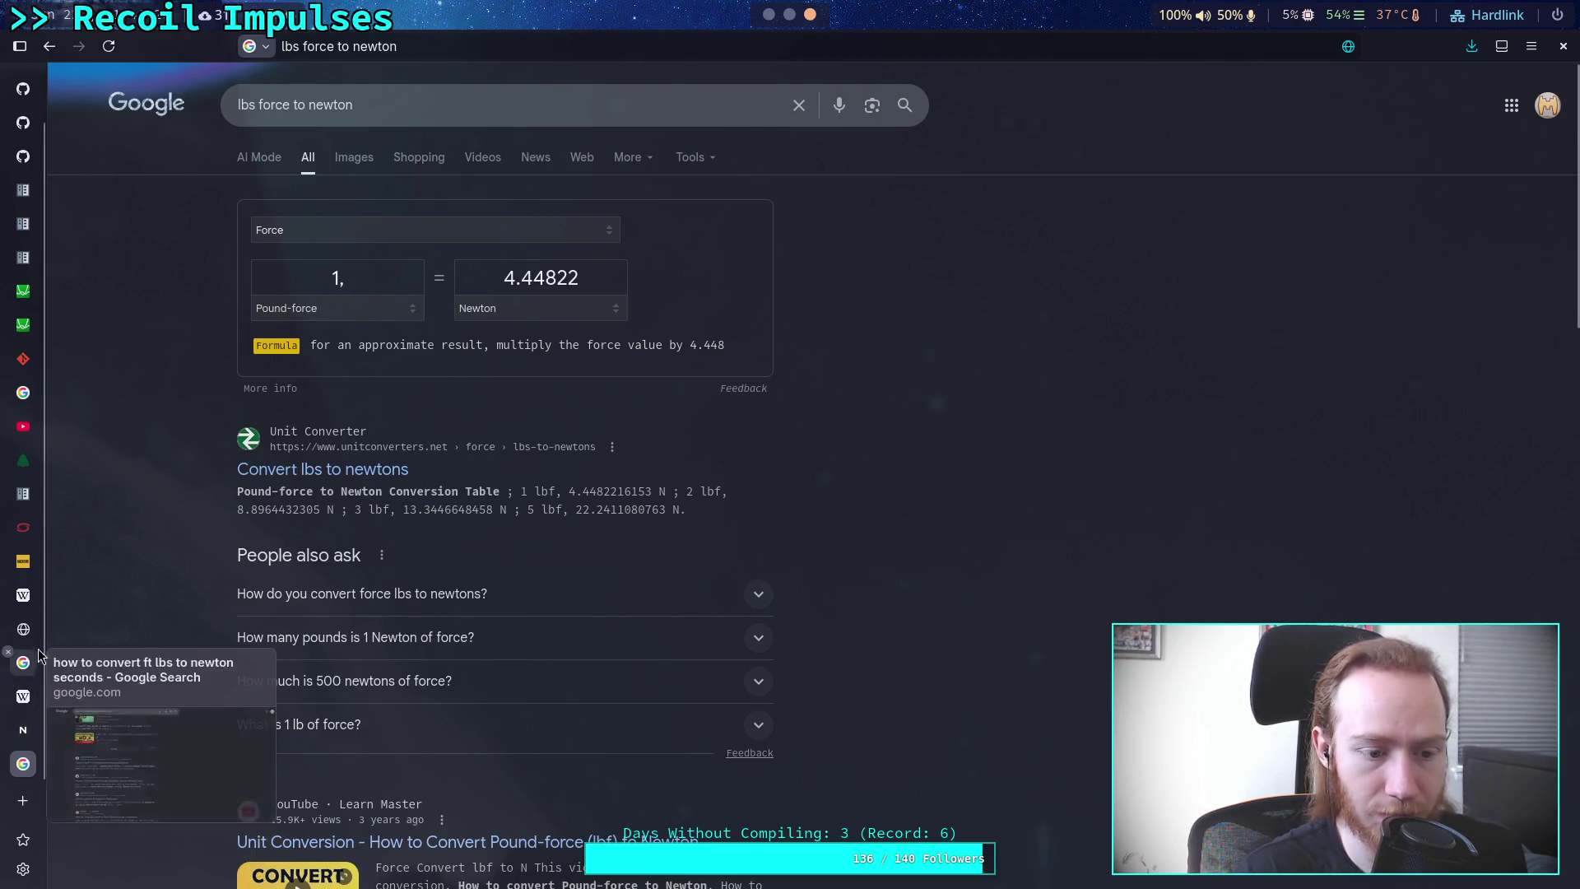
click(23, 629)
click(33, 758)
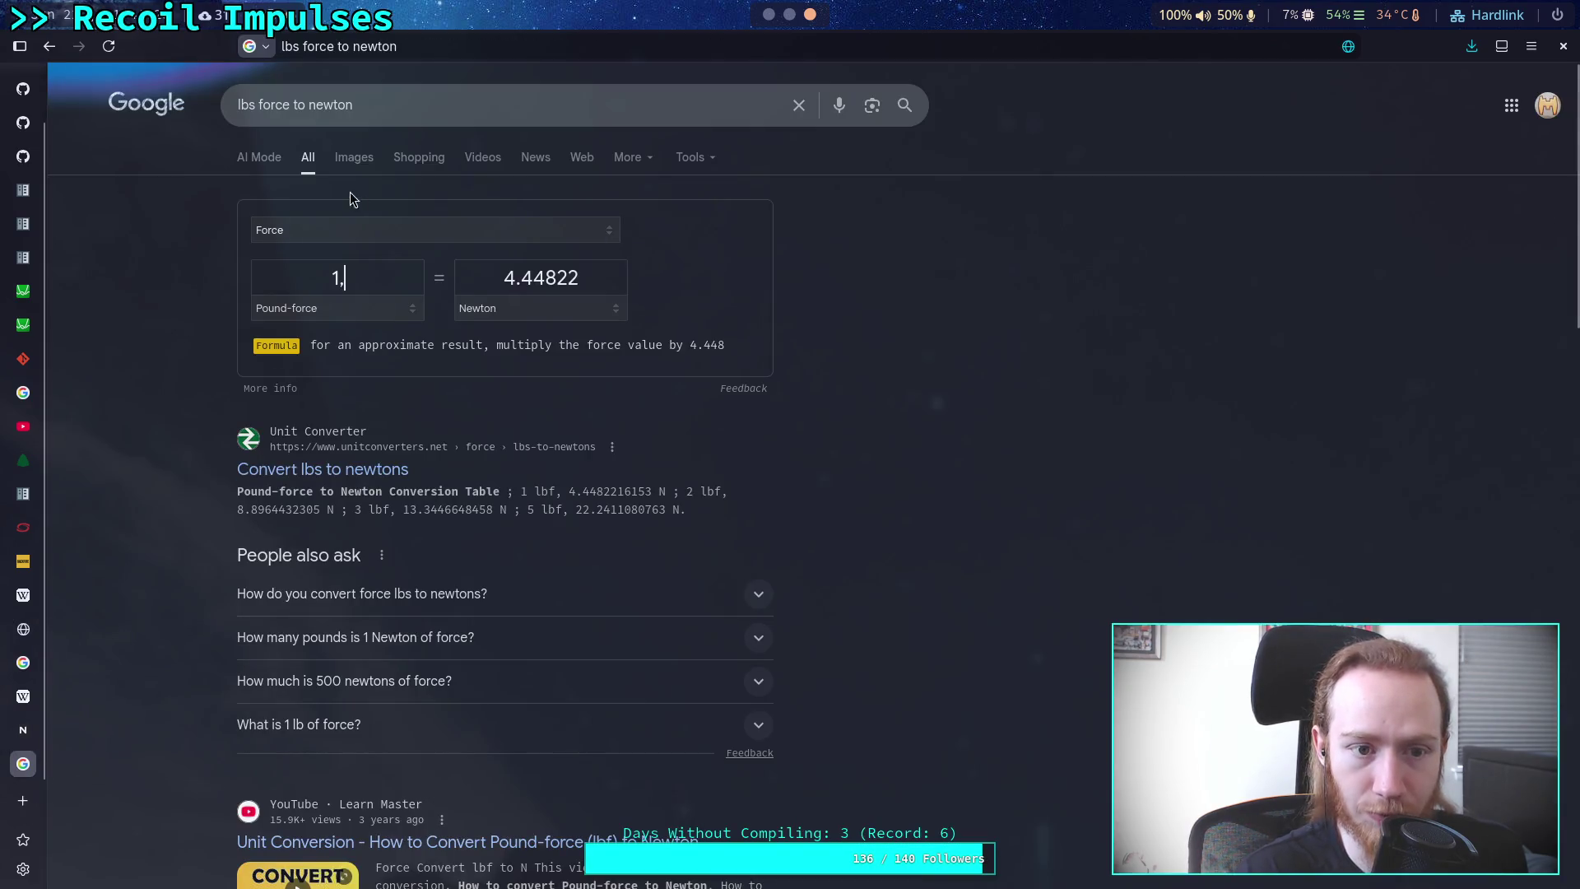
text(3)
key(BackSpace)
key(BackSpace)
text(.24)
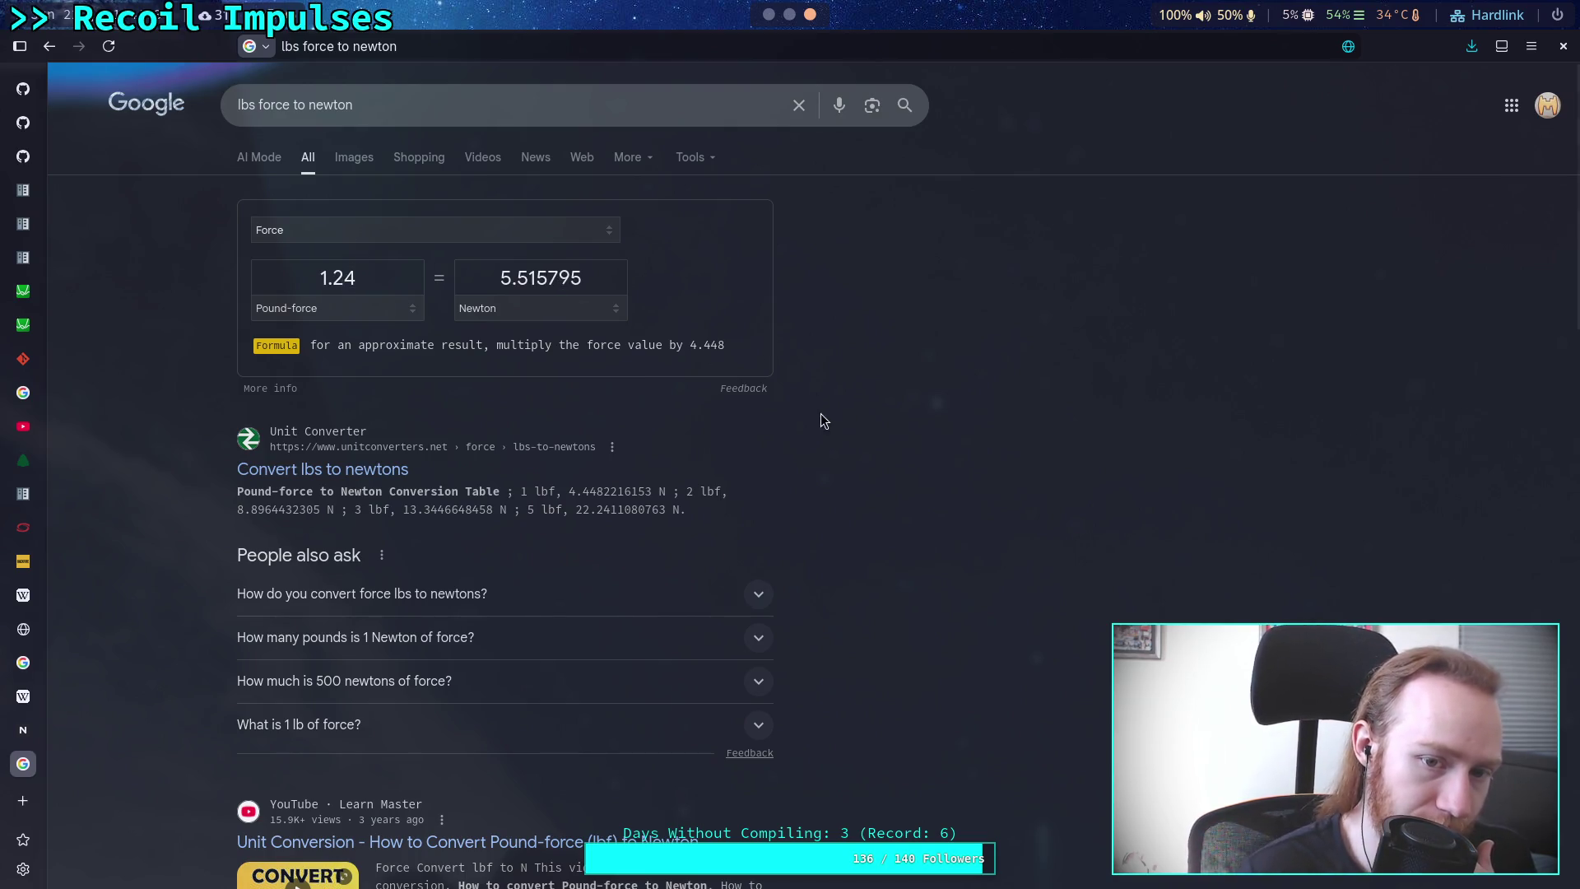
click(29, 741)
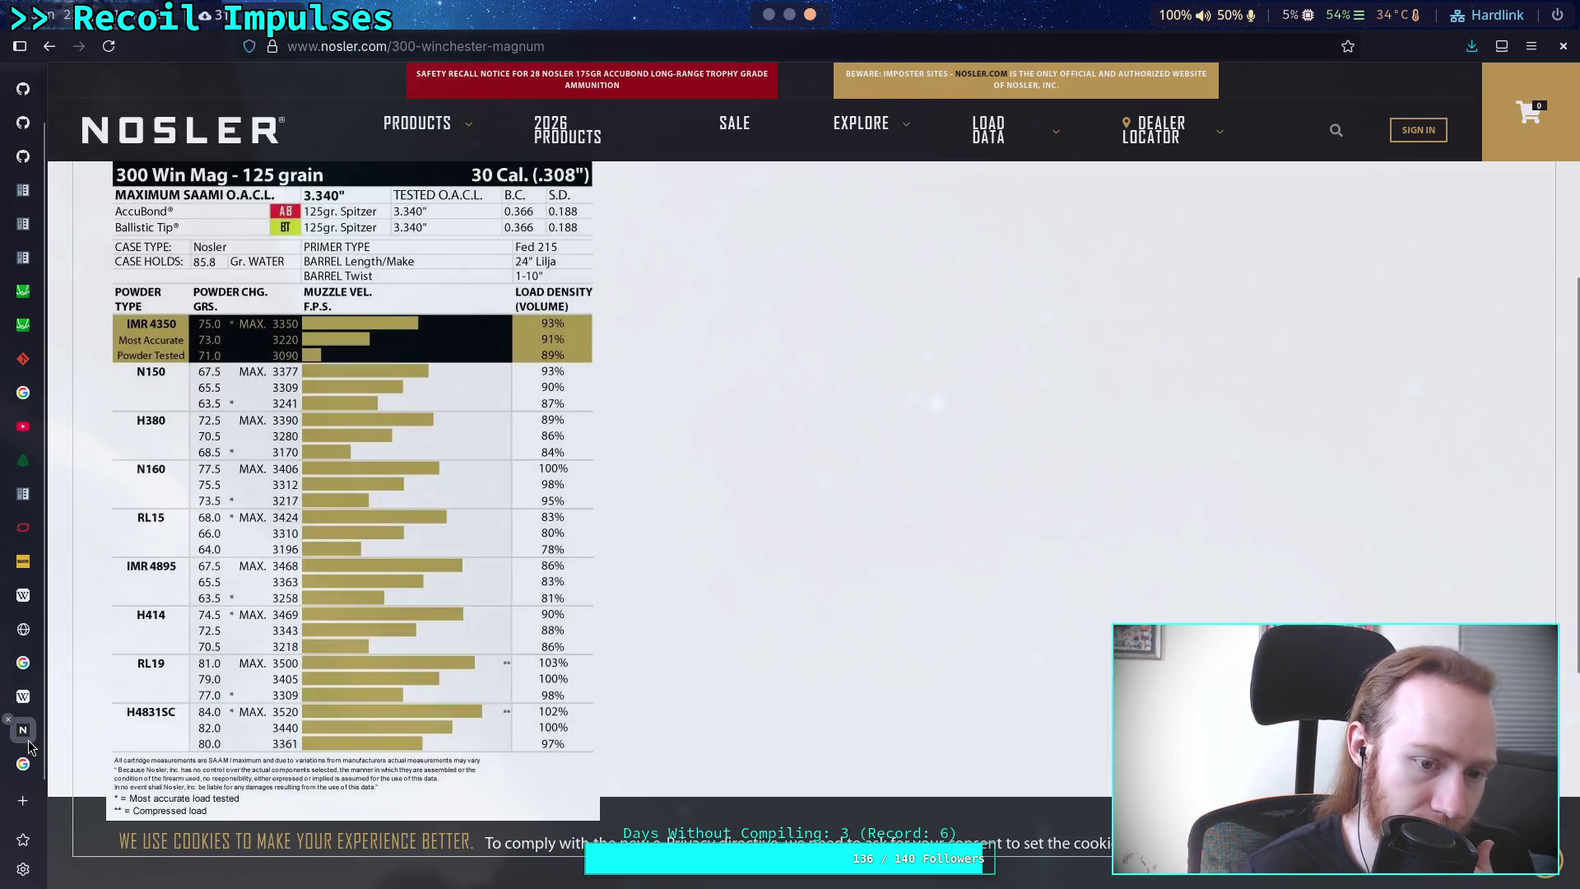
Step: In the Recoil article's Perception of recoil, highlight the .357 SIG's 4.7 N·s impulse
click(23, 697)
scroll(328, 605, up, 10)
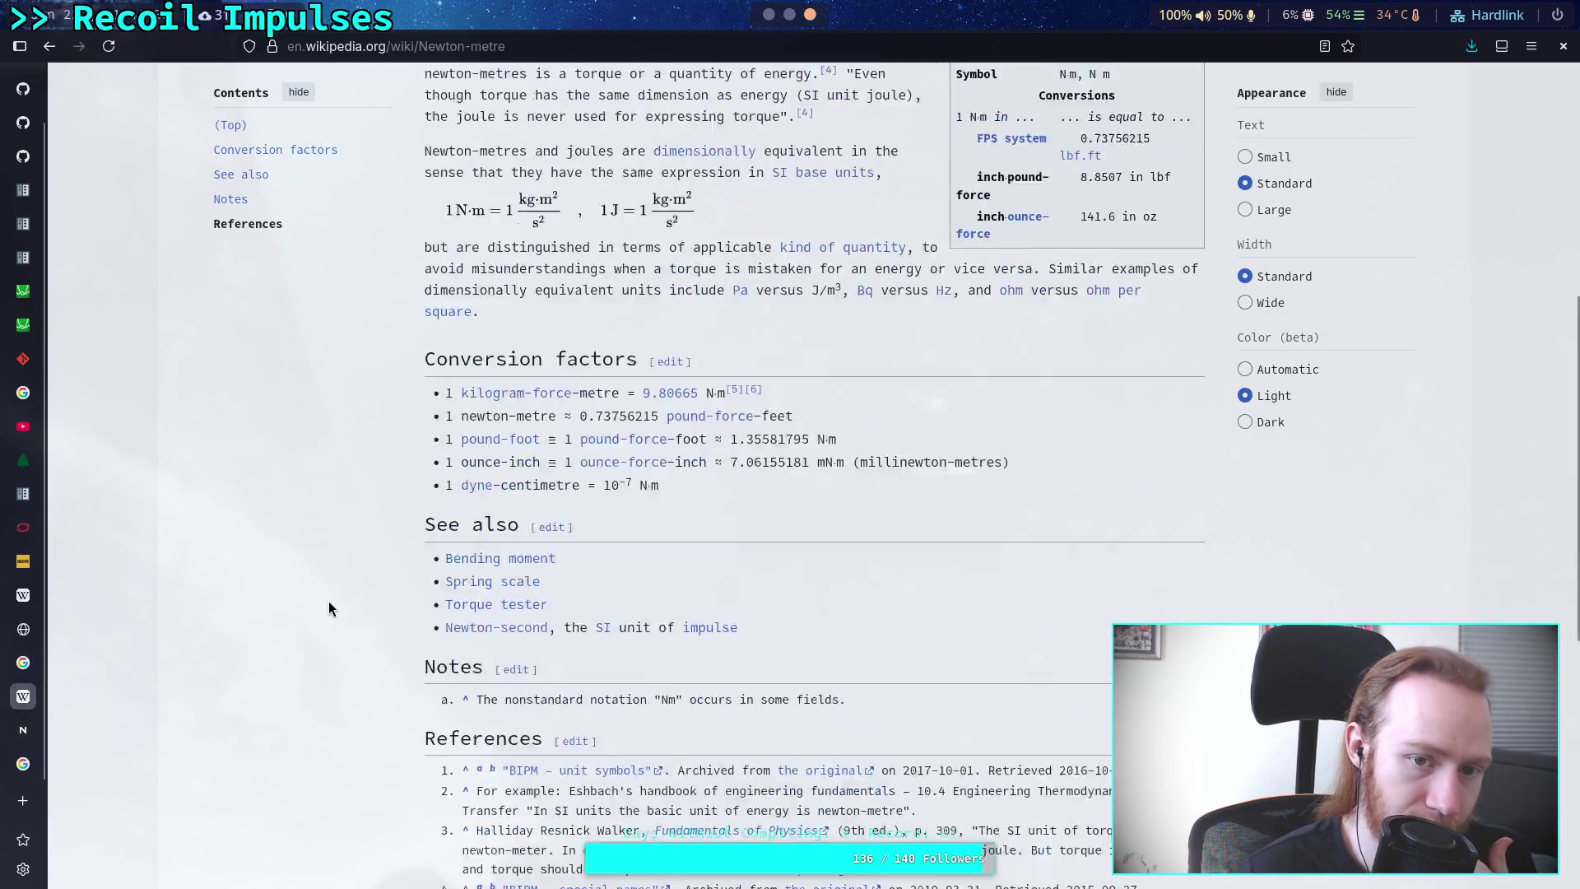
click(23, 595)
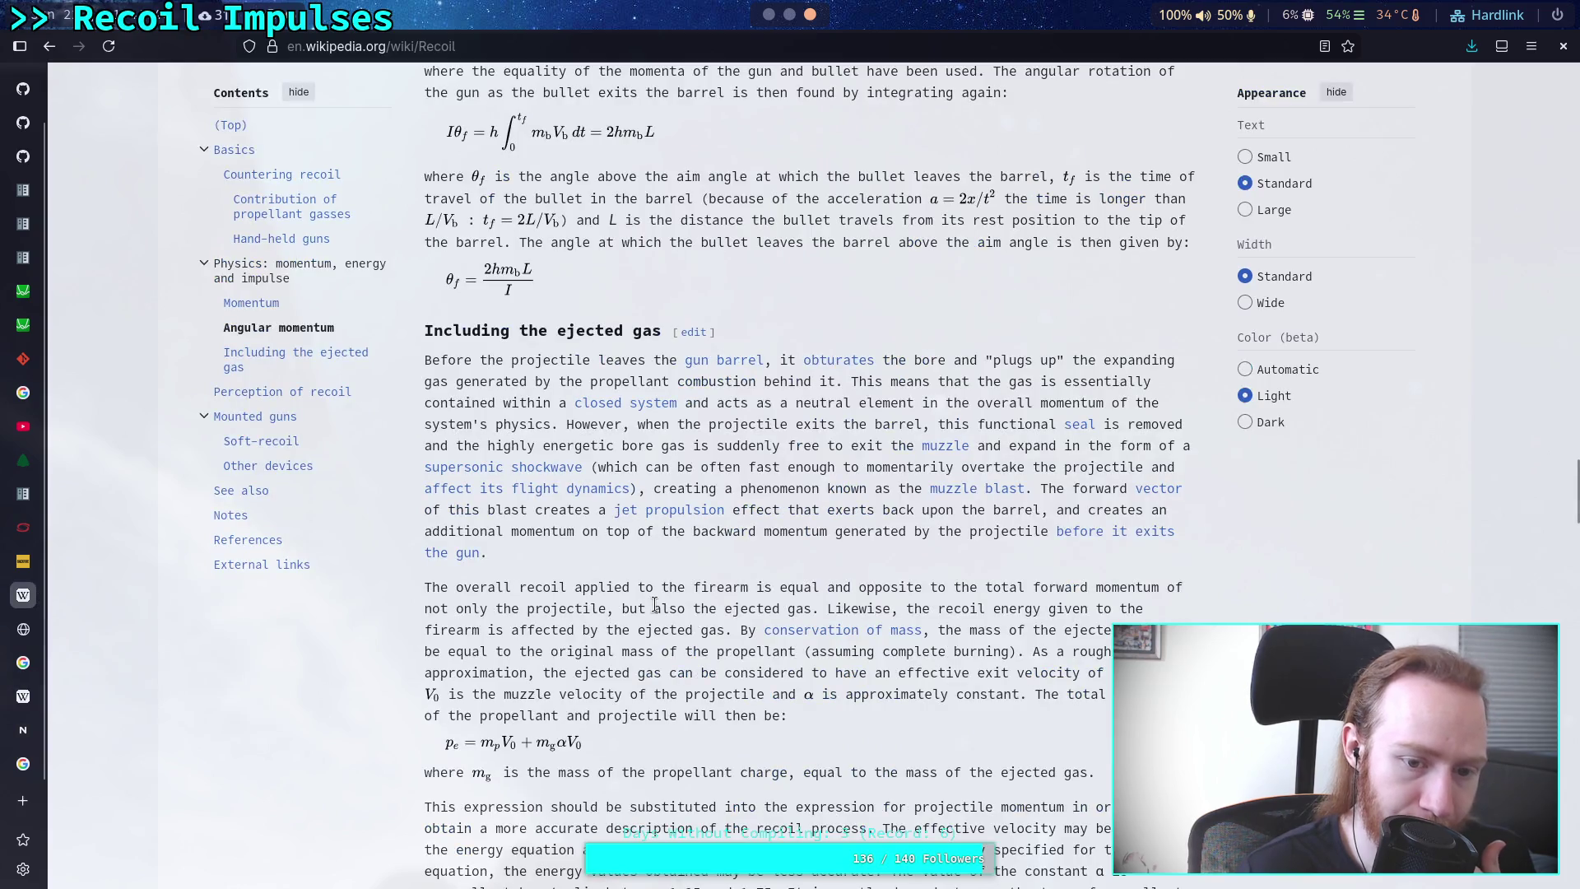
scroll(632, 592, down, 15)
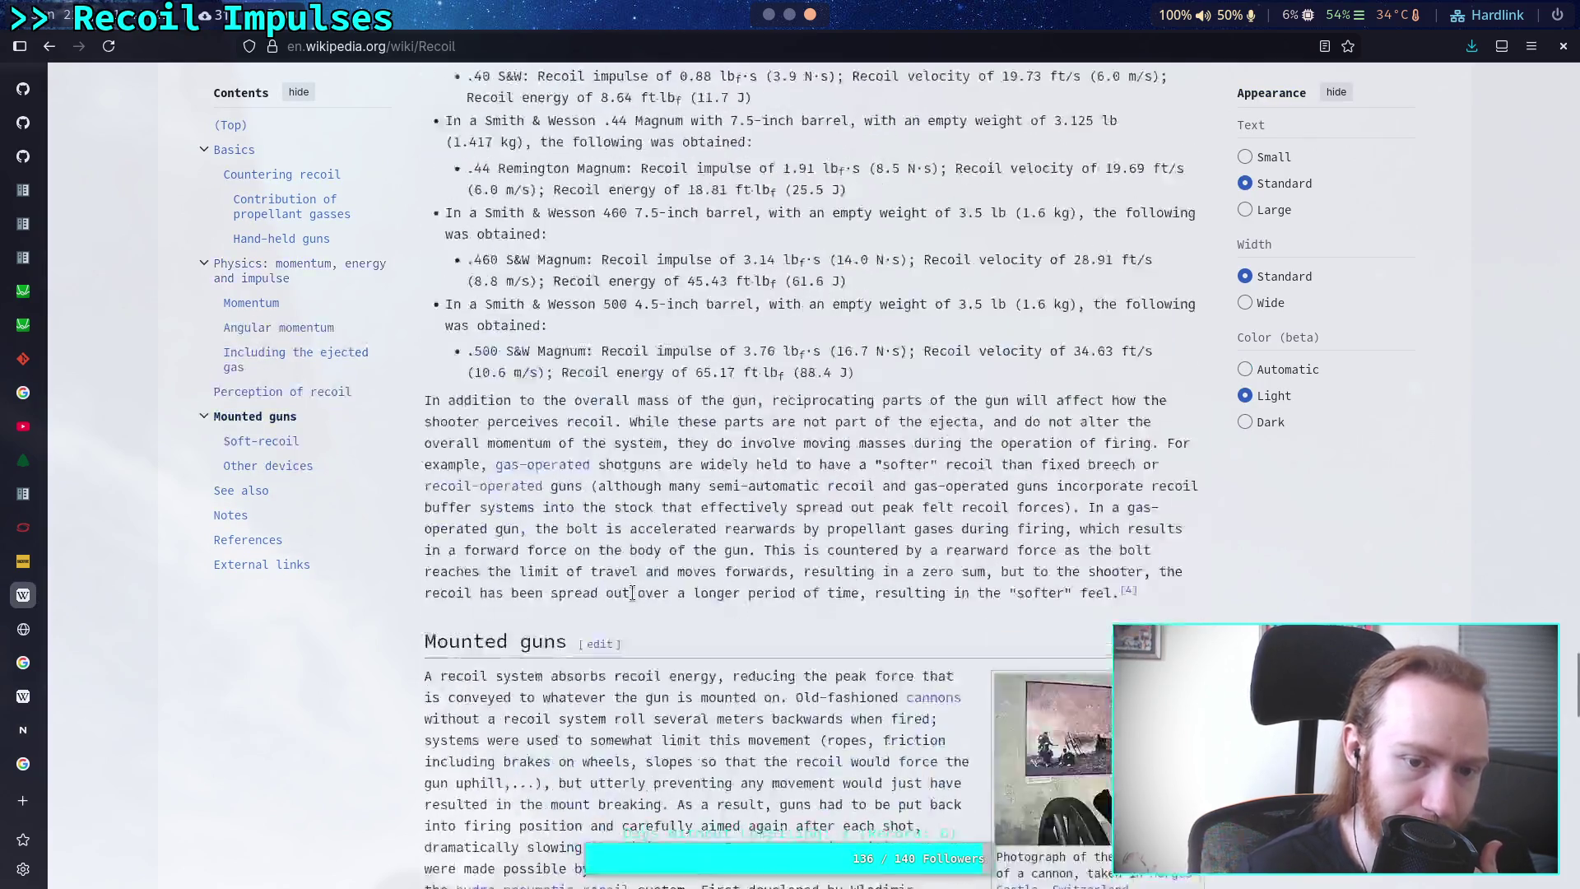
scroll(634, 601, up, 3)
scroll(633, 601, up, 2)
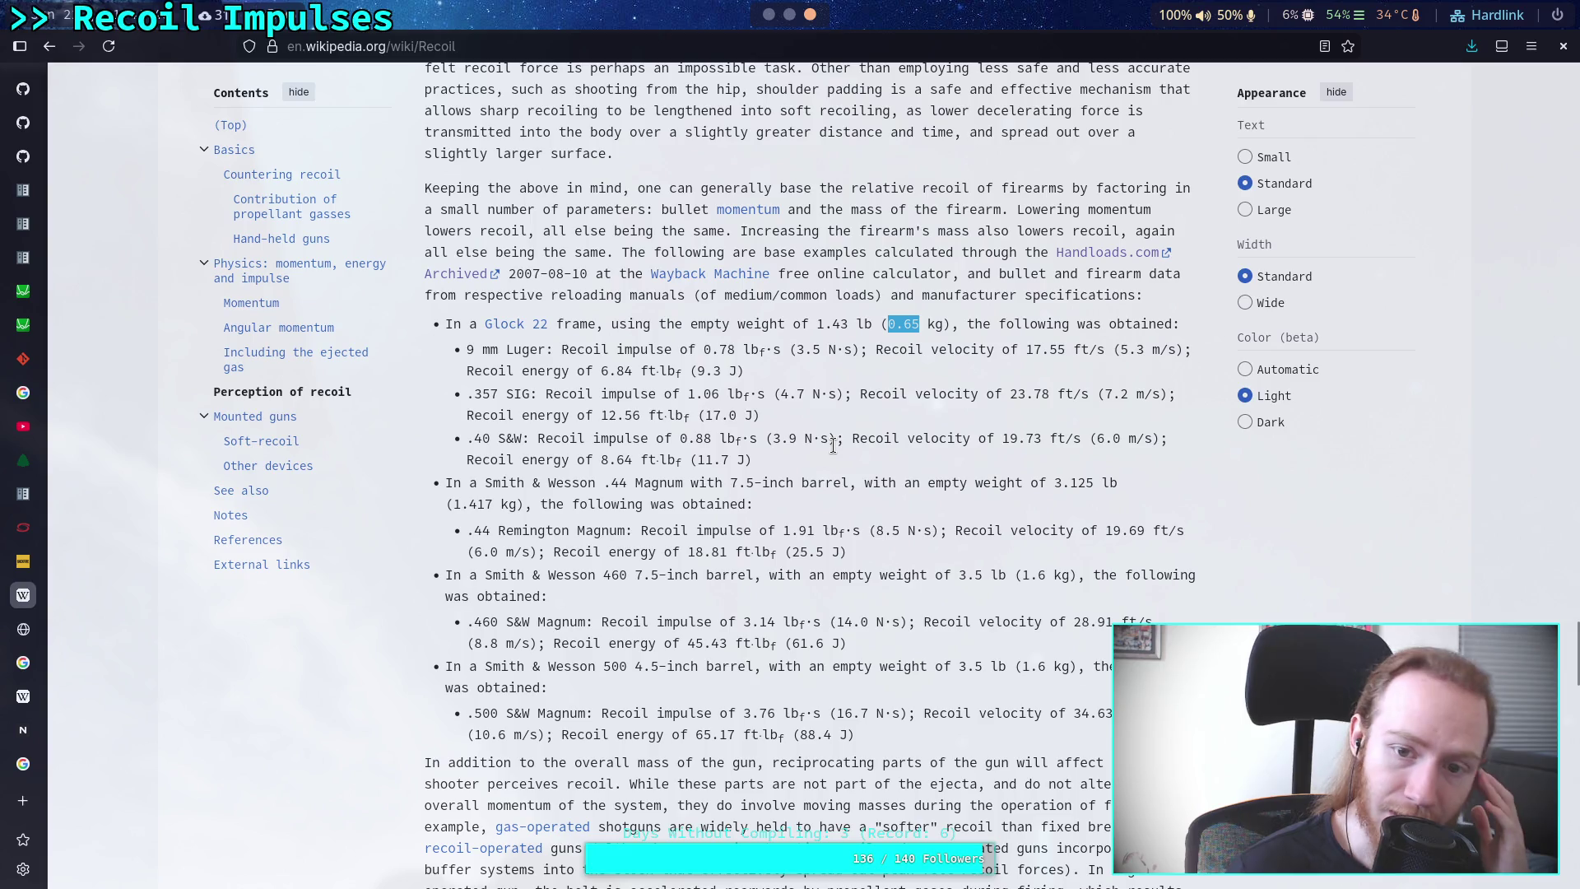
mouse_move(795, 349)
mouse_down()
mouse_move(823, 349)
mouse_move(819, 394)
mouse_up()
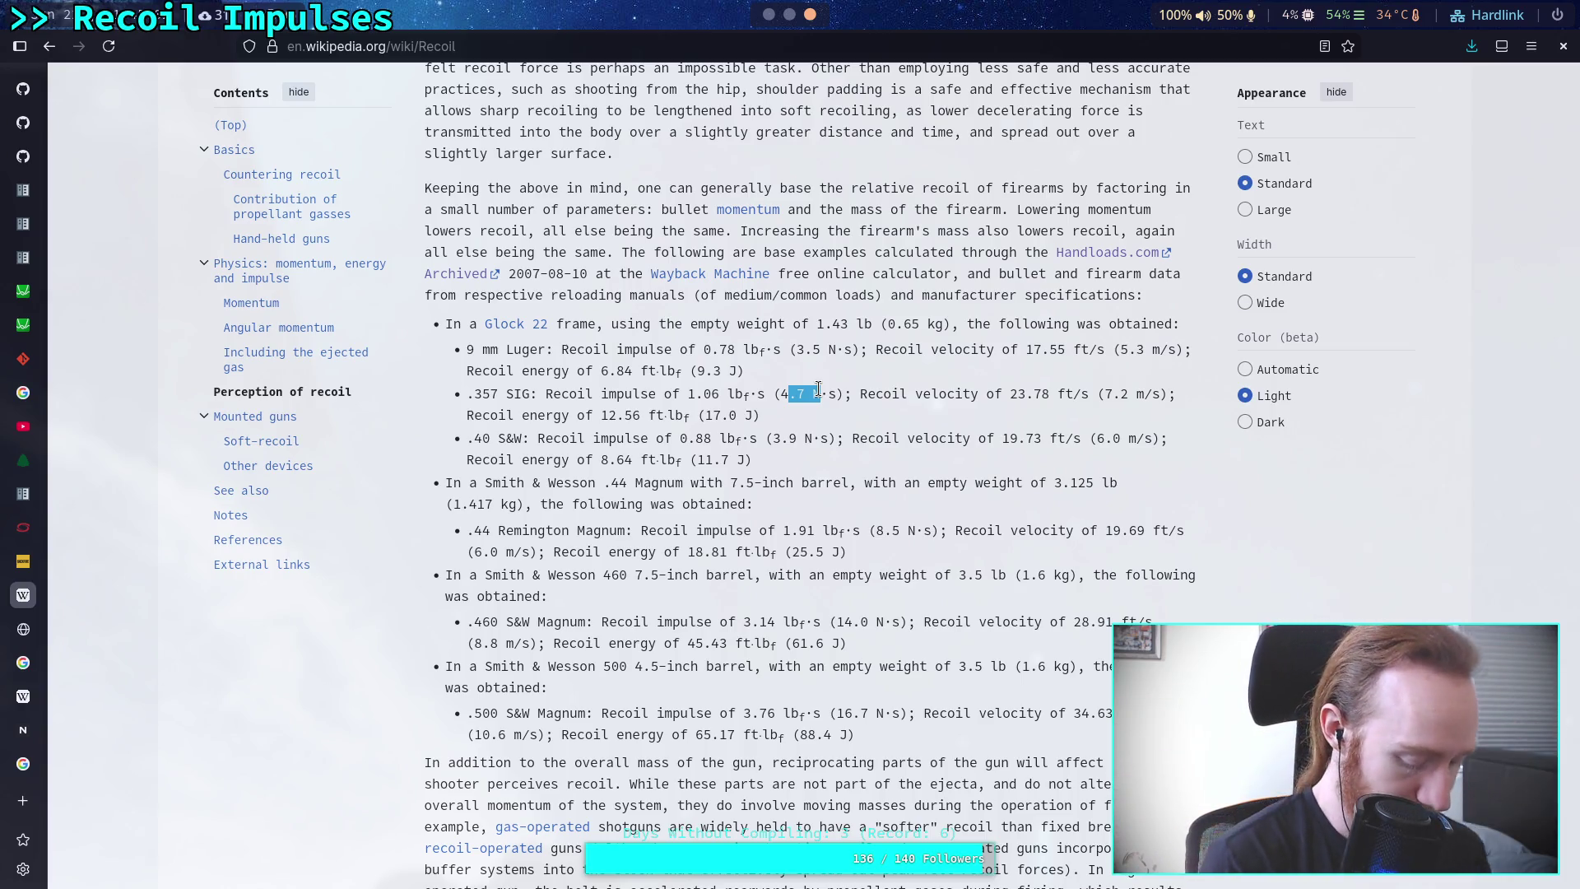
key(alt+Tab)
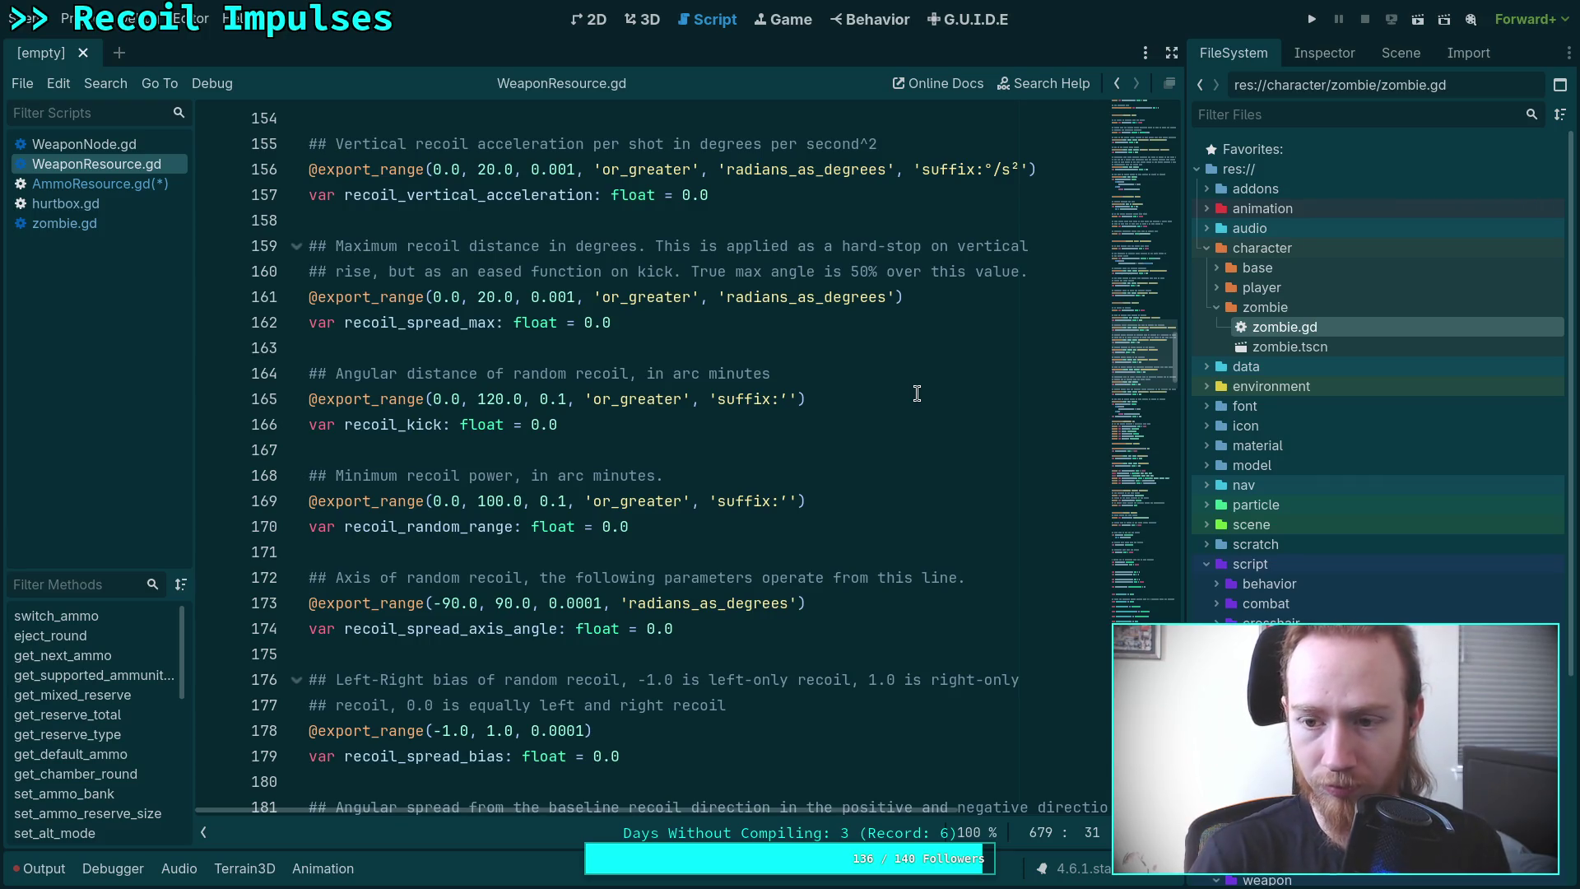
Step: Open AmmoResource.gd, review its damage and impact power exports, then return to the browser
scroll(911, 407, up, 10)
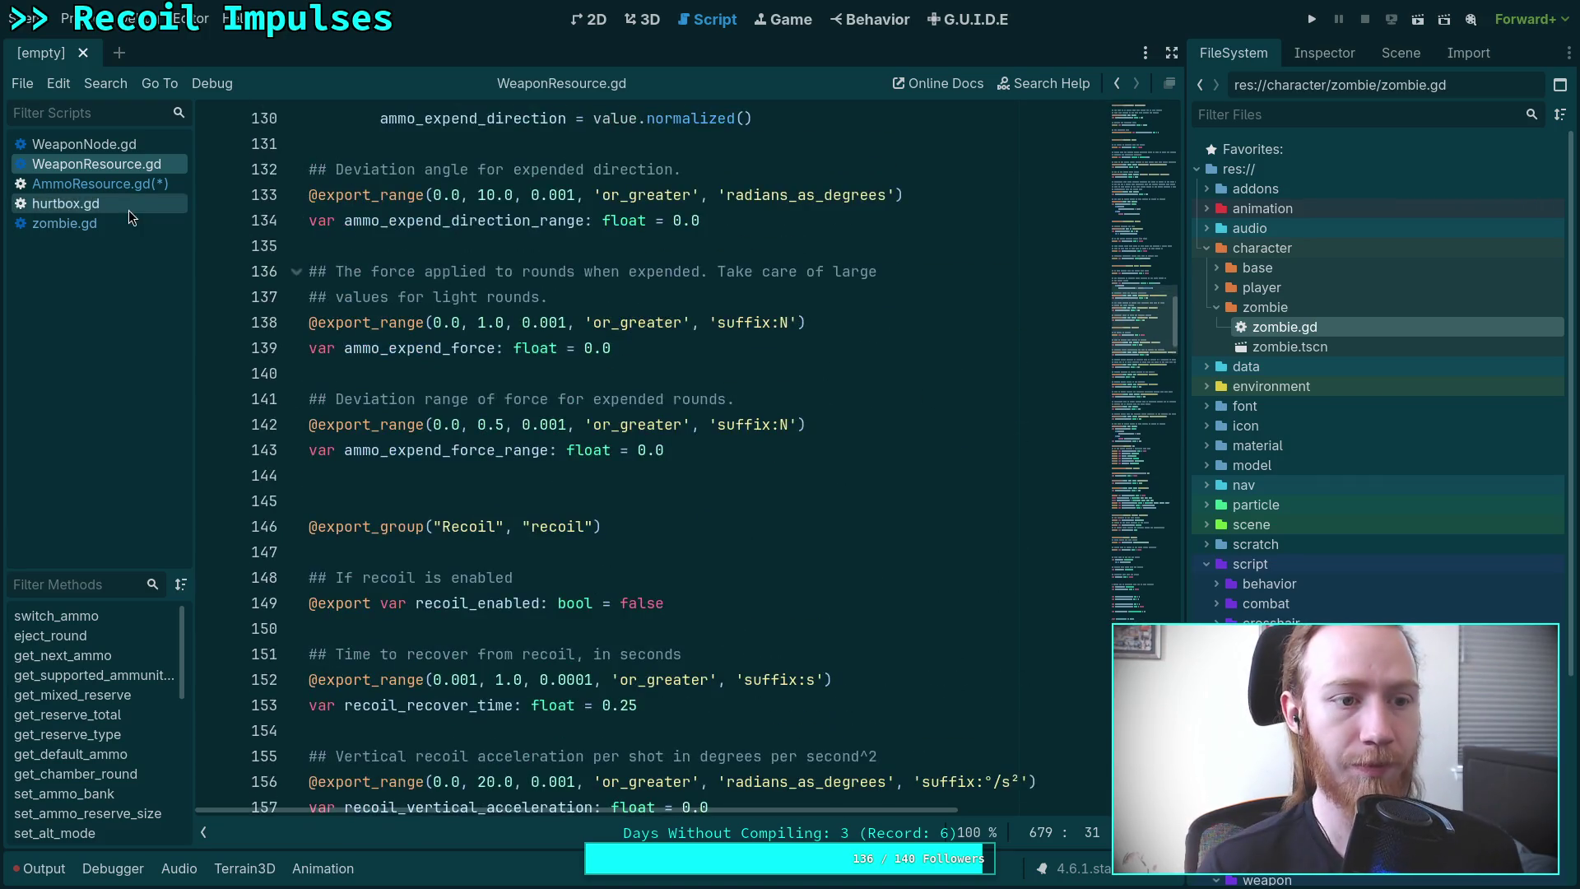
click(90, 183)
scroll(612, 488, up, 8)
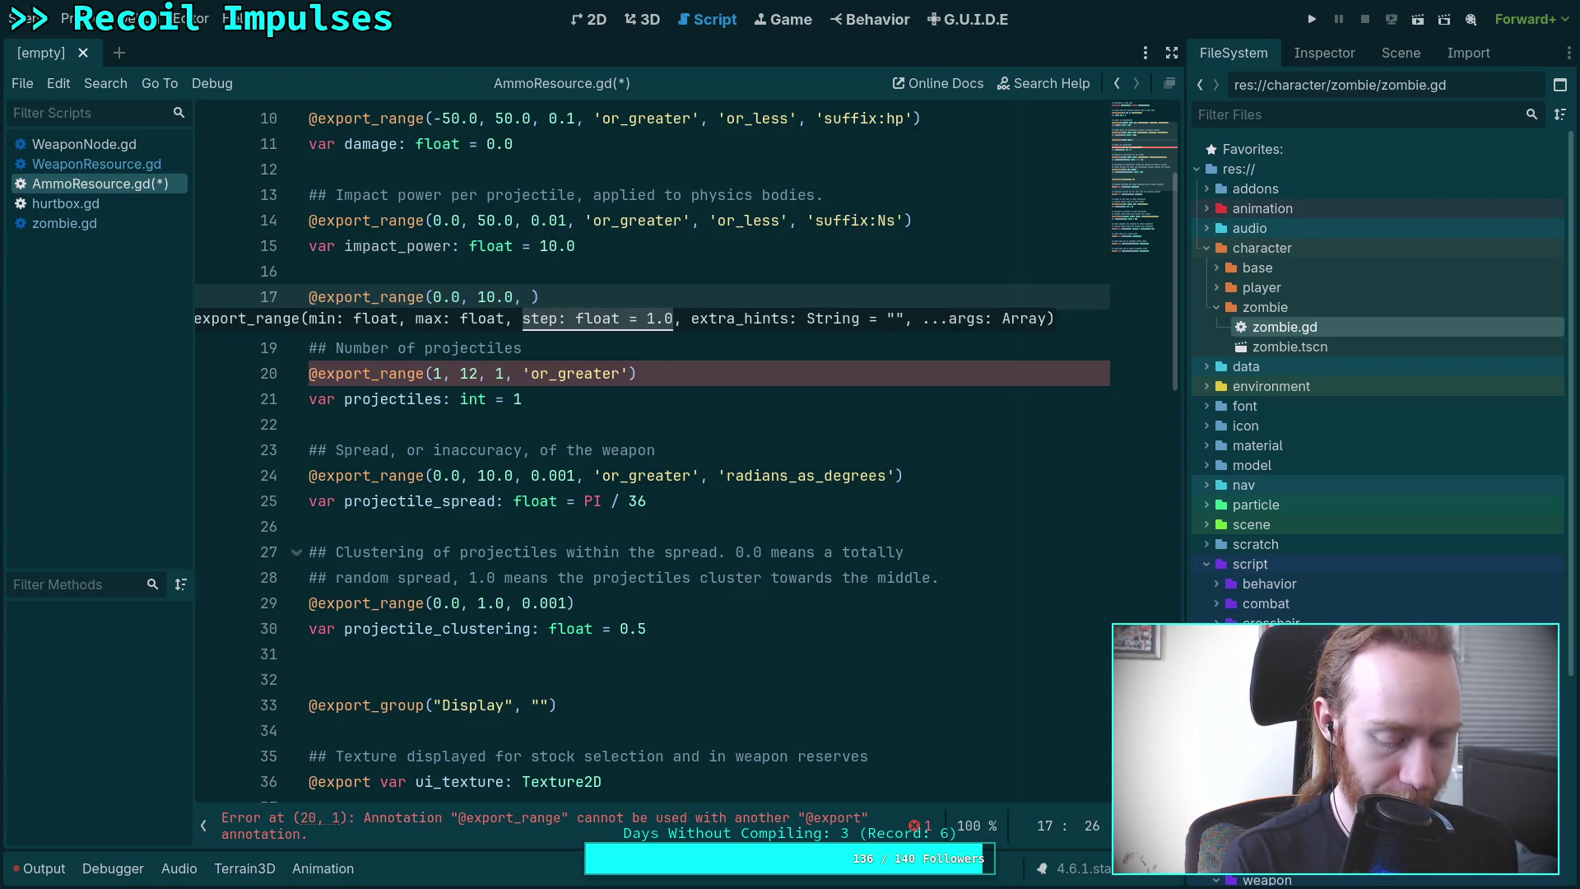
key(alt+Tab)
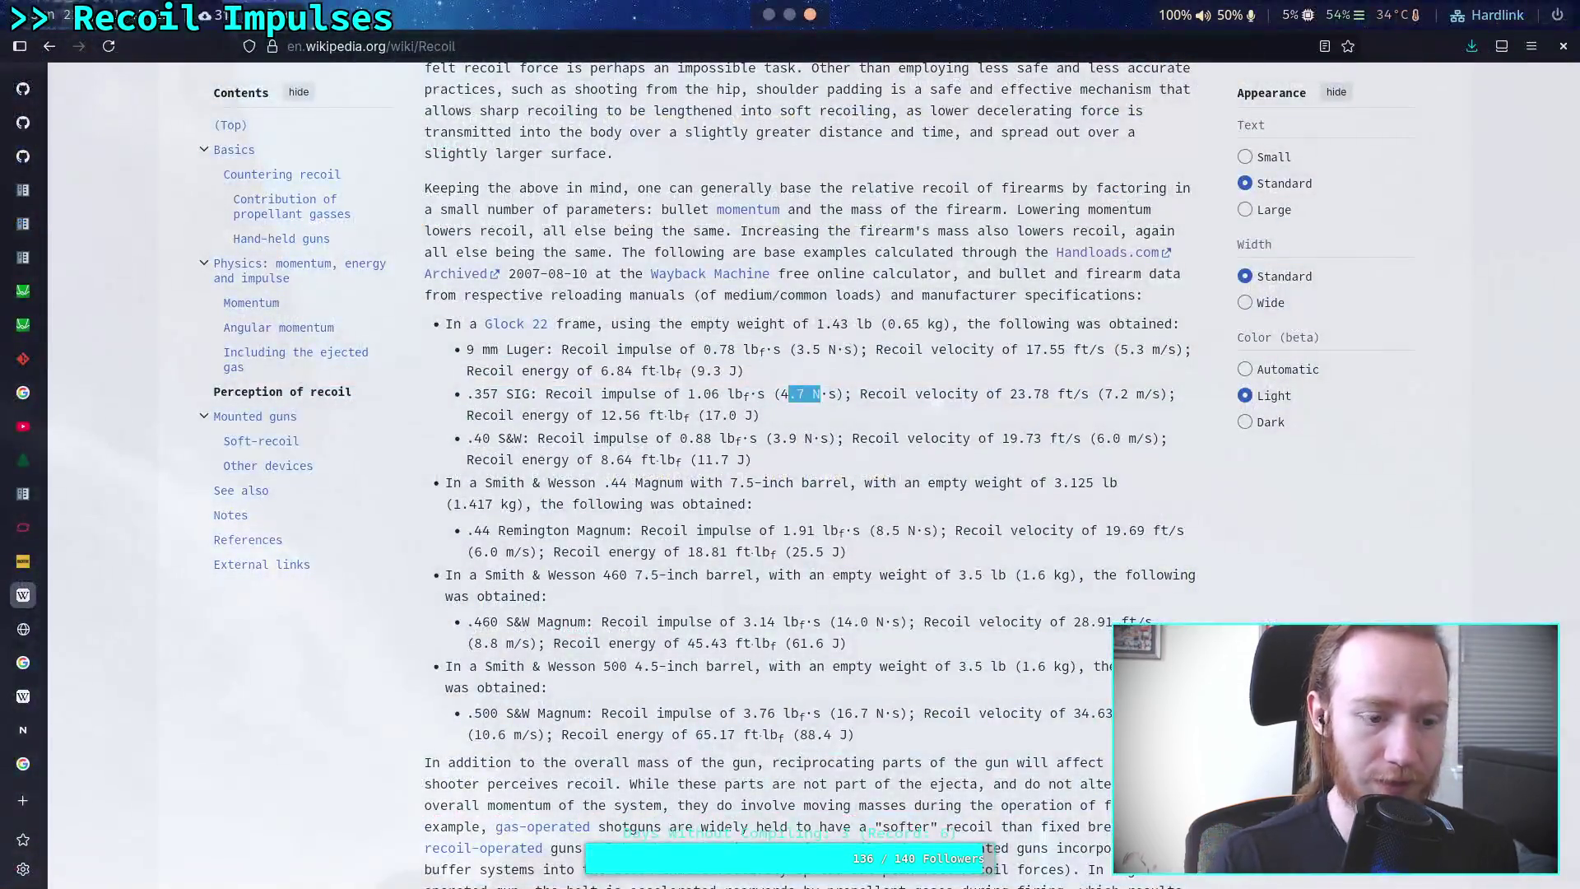
Step: Search the web for '50 bmg load weight'
click(23, 730)
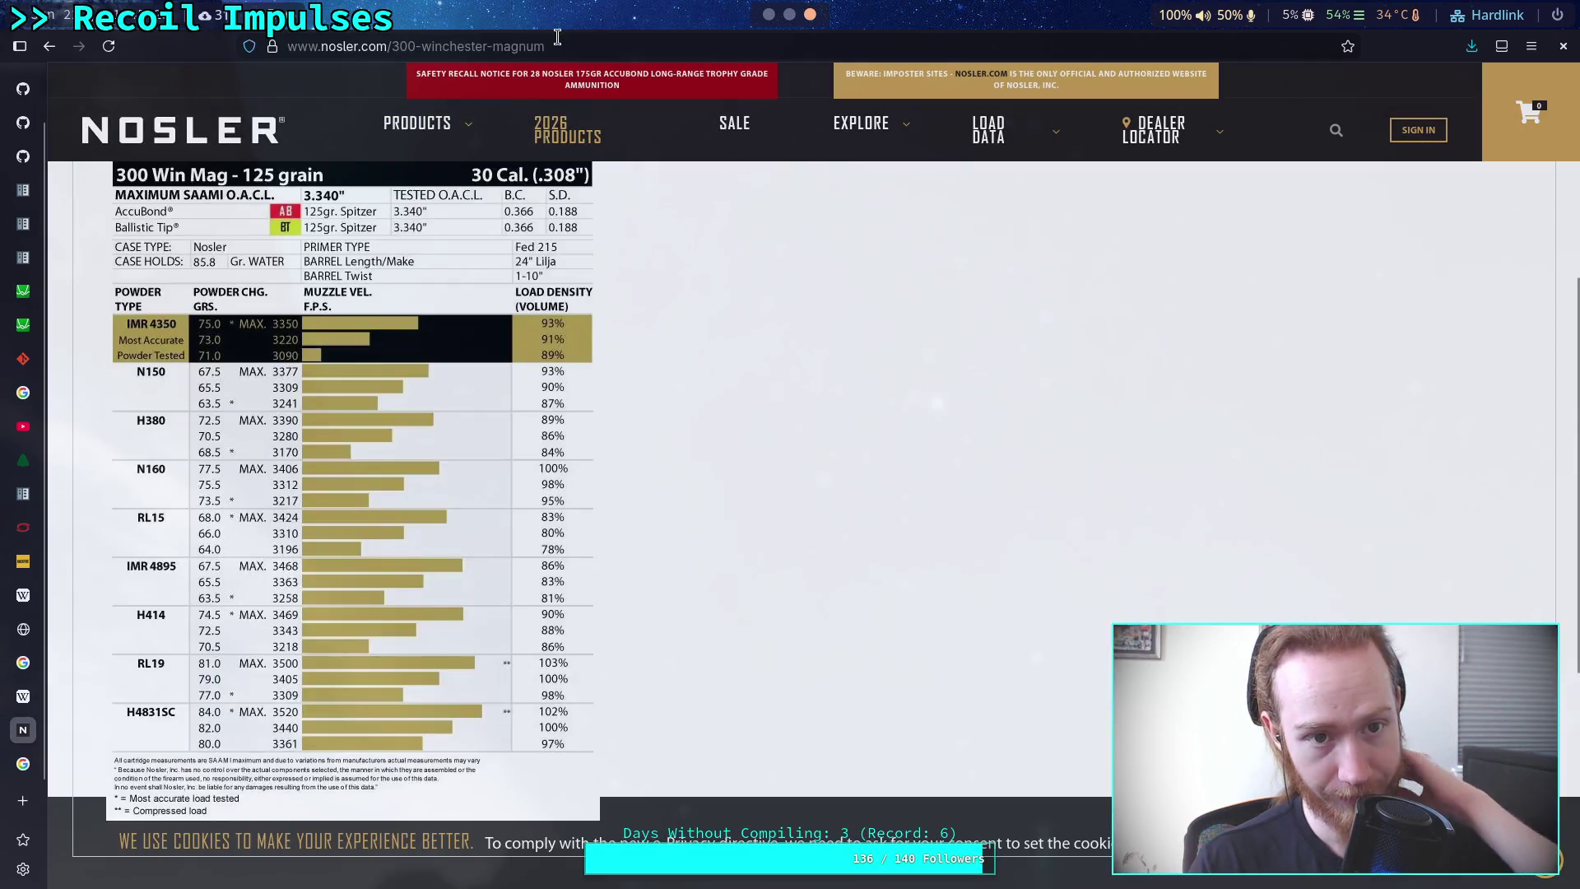
click(557, 43)
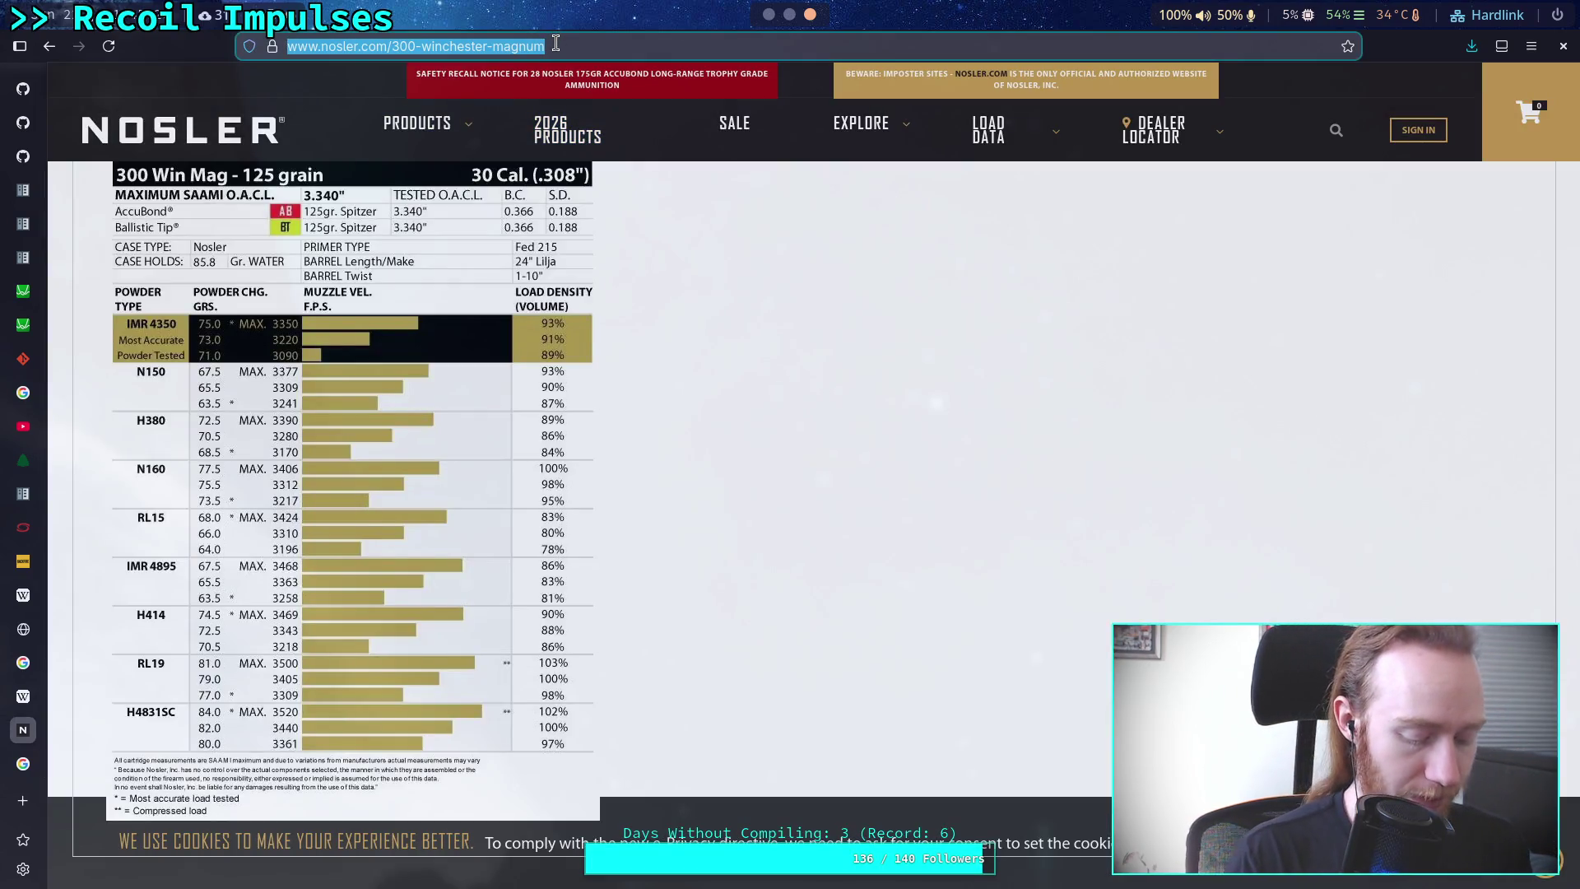
text(50 bmg load )
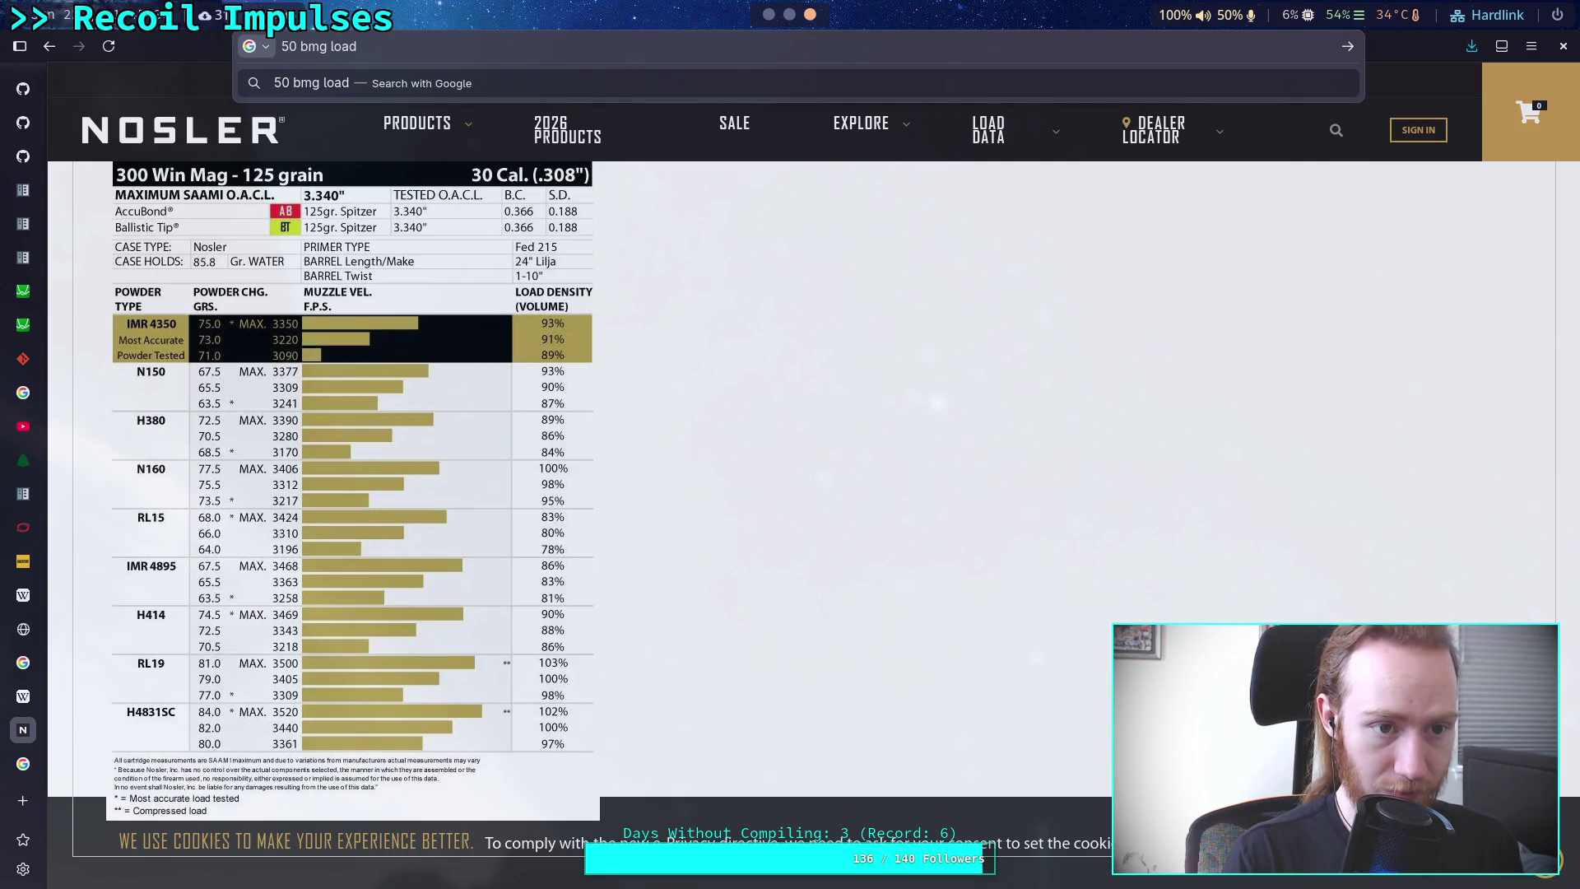
text(e)
key(BackSpace)
text(weight)
key(Return)
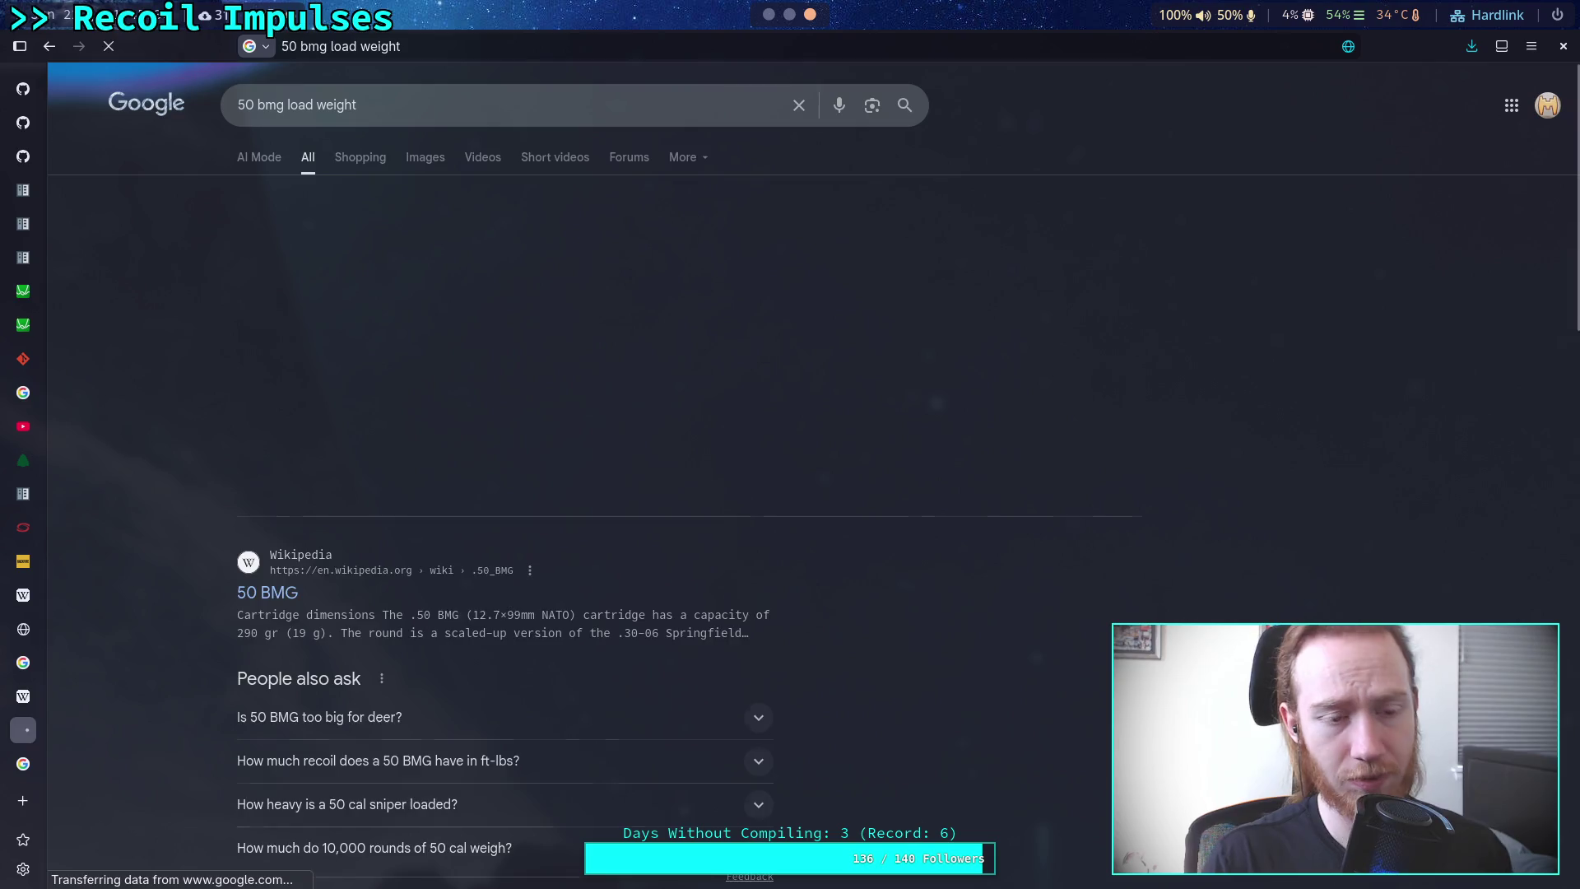
Step: Open the .50 BMG Wikipedia article and read down to its military cartridge types, such as M1022 and Mk 211 Mod 0
scroll(433, 448, down, 5)
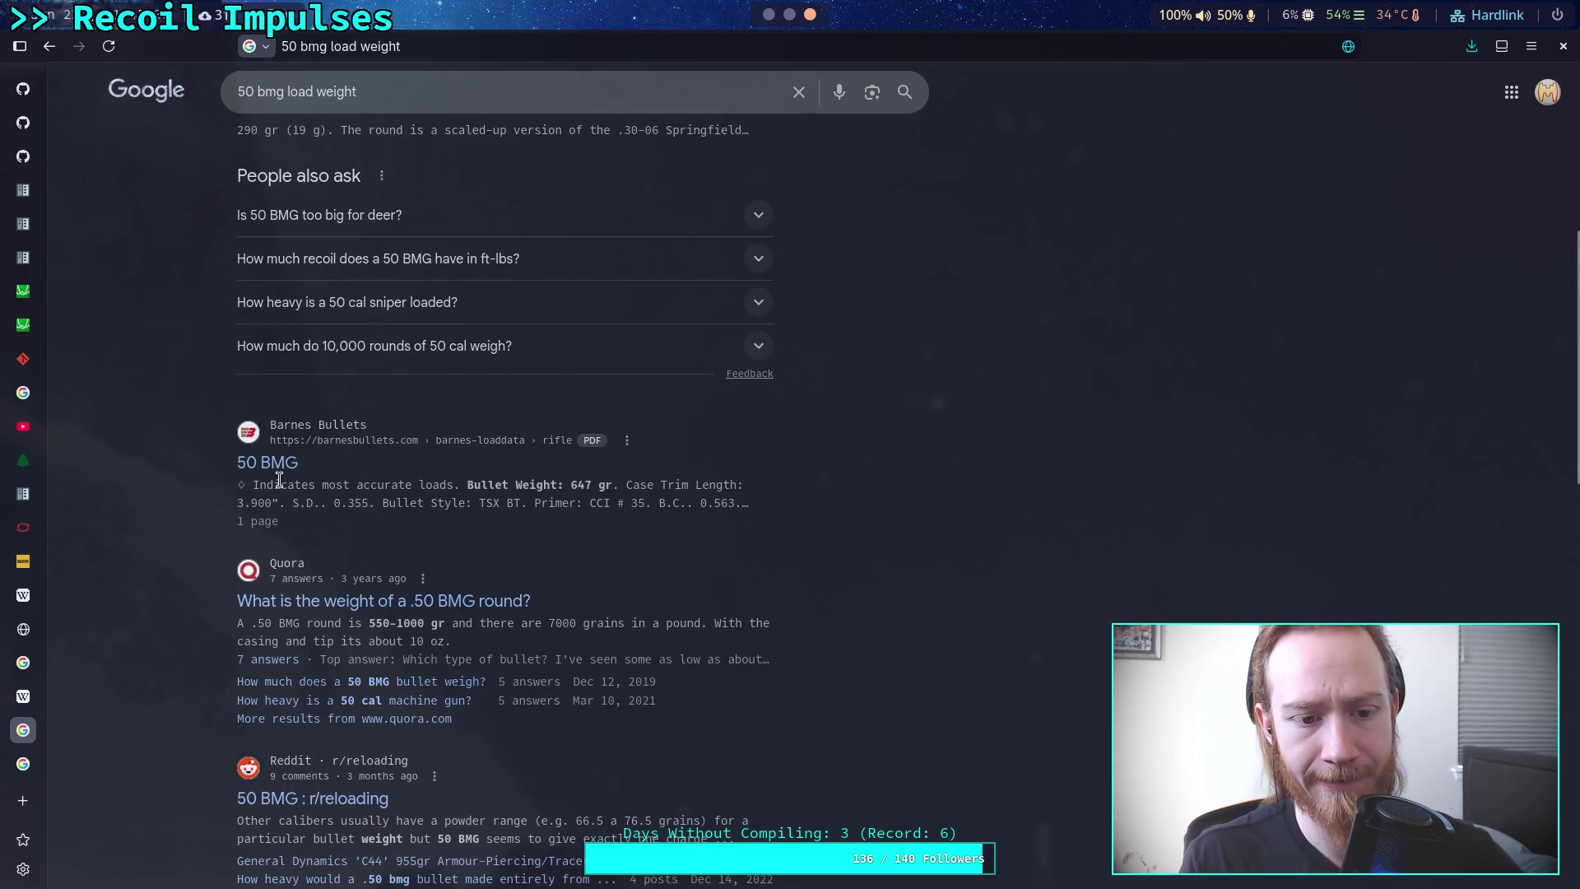
scroll(279, 479, up, 3)
click(271, 519)
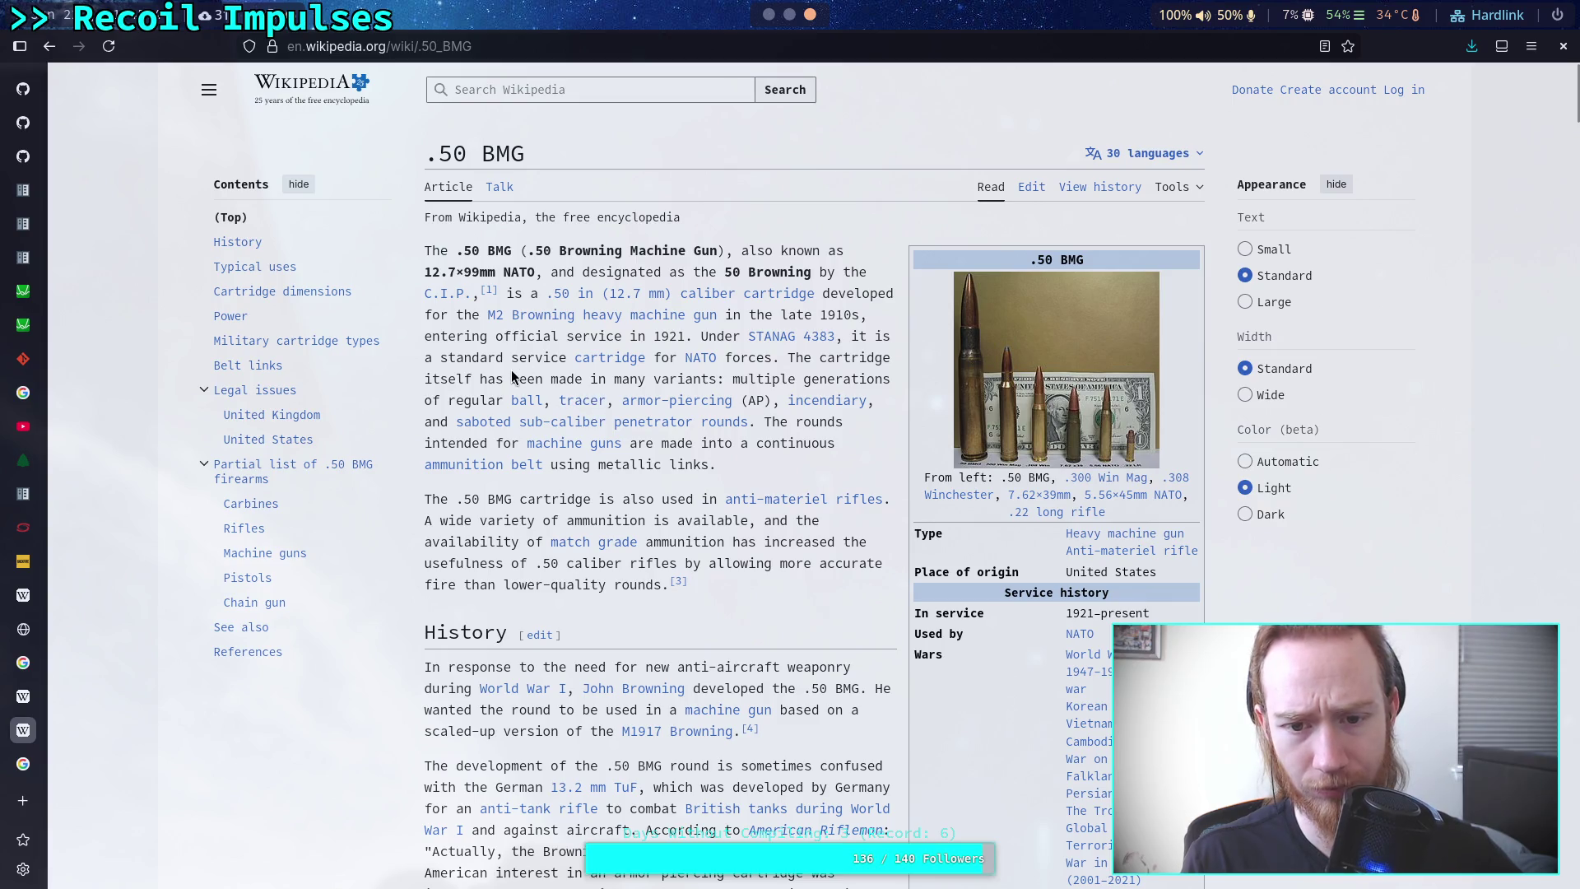
scroll(512, 377, down, 10)
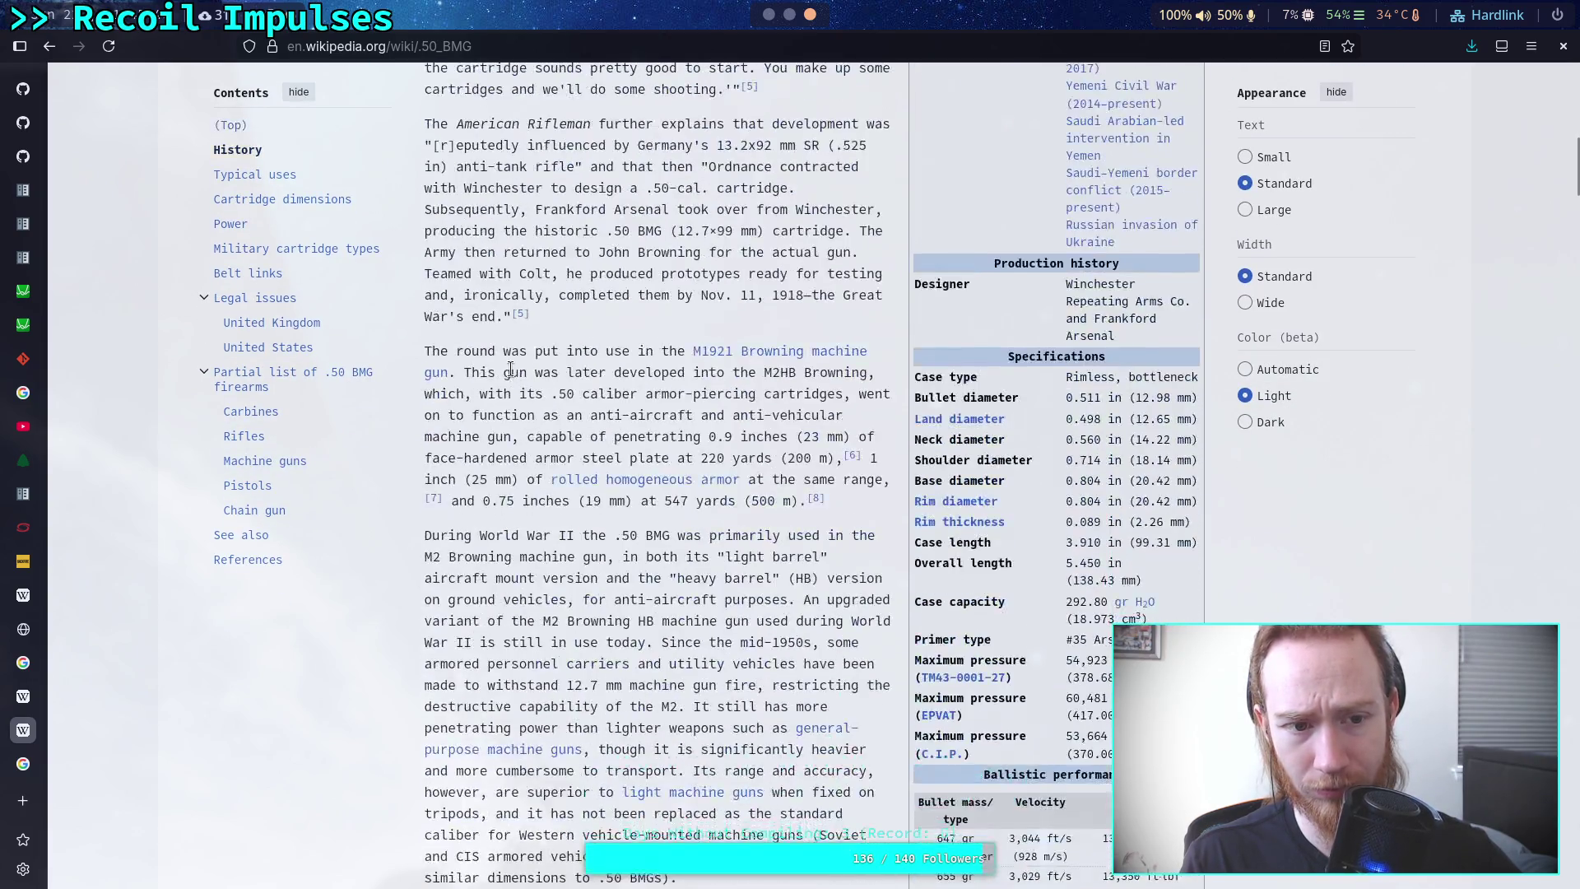
scroll(511, 374, down, 6)
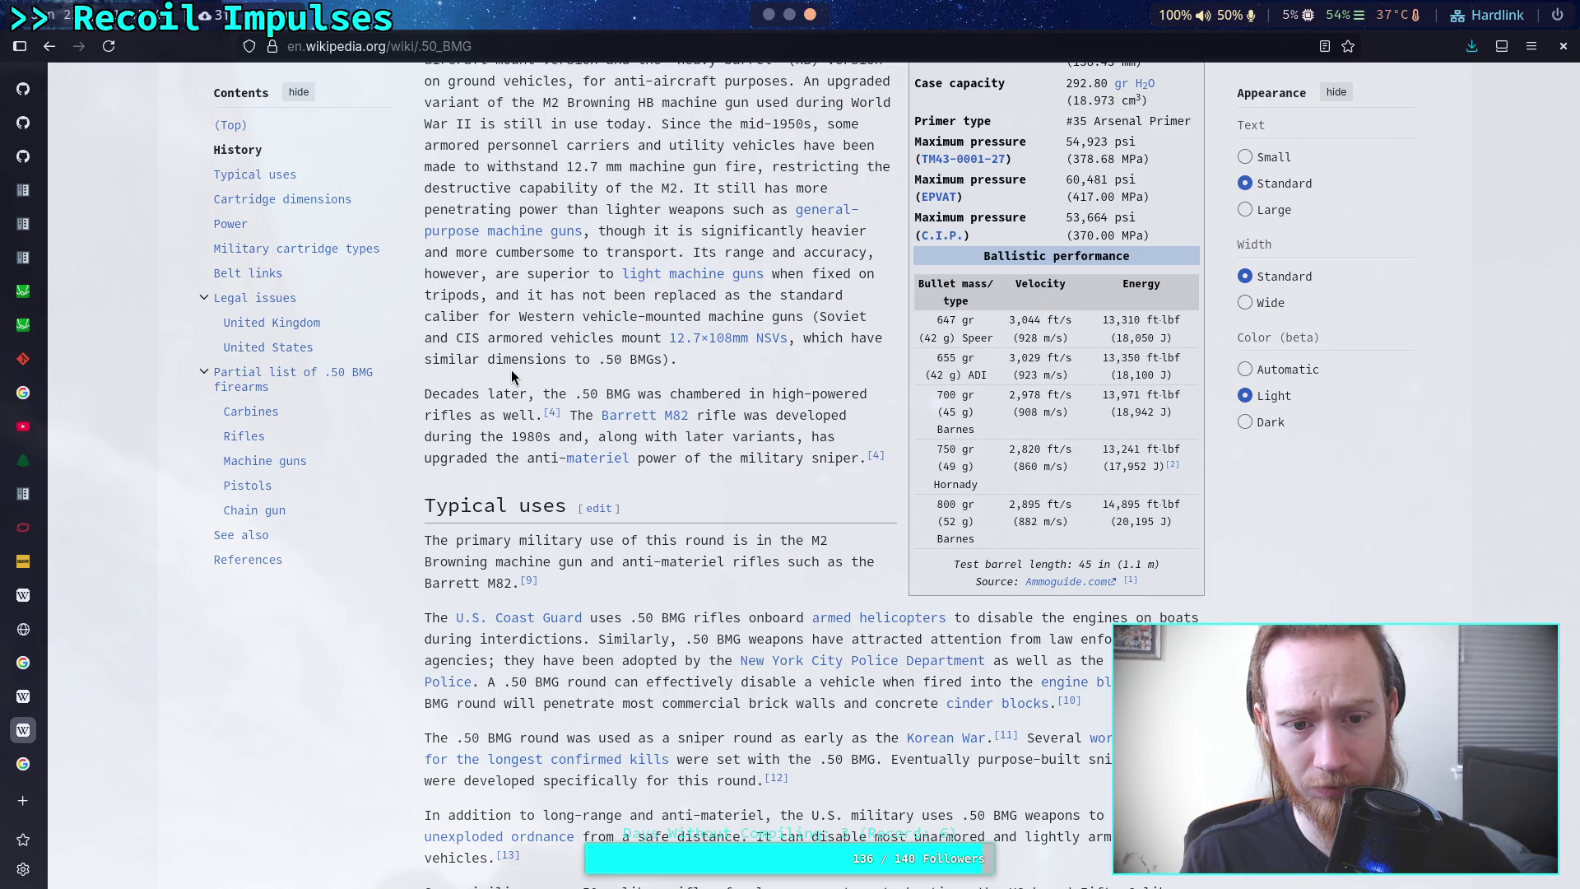
scroll(512, 377, down, 8)
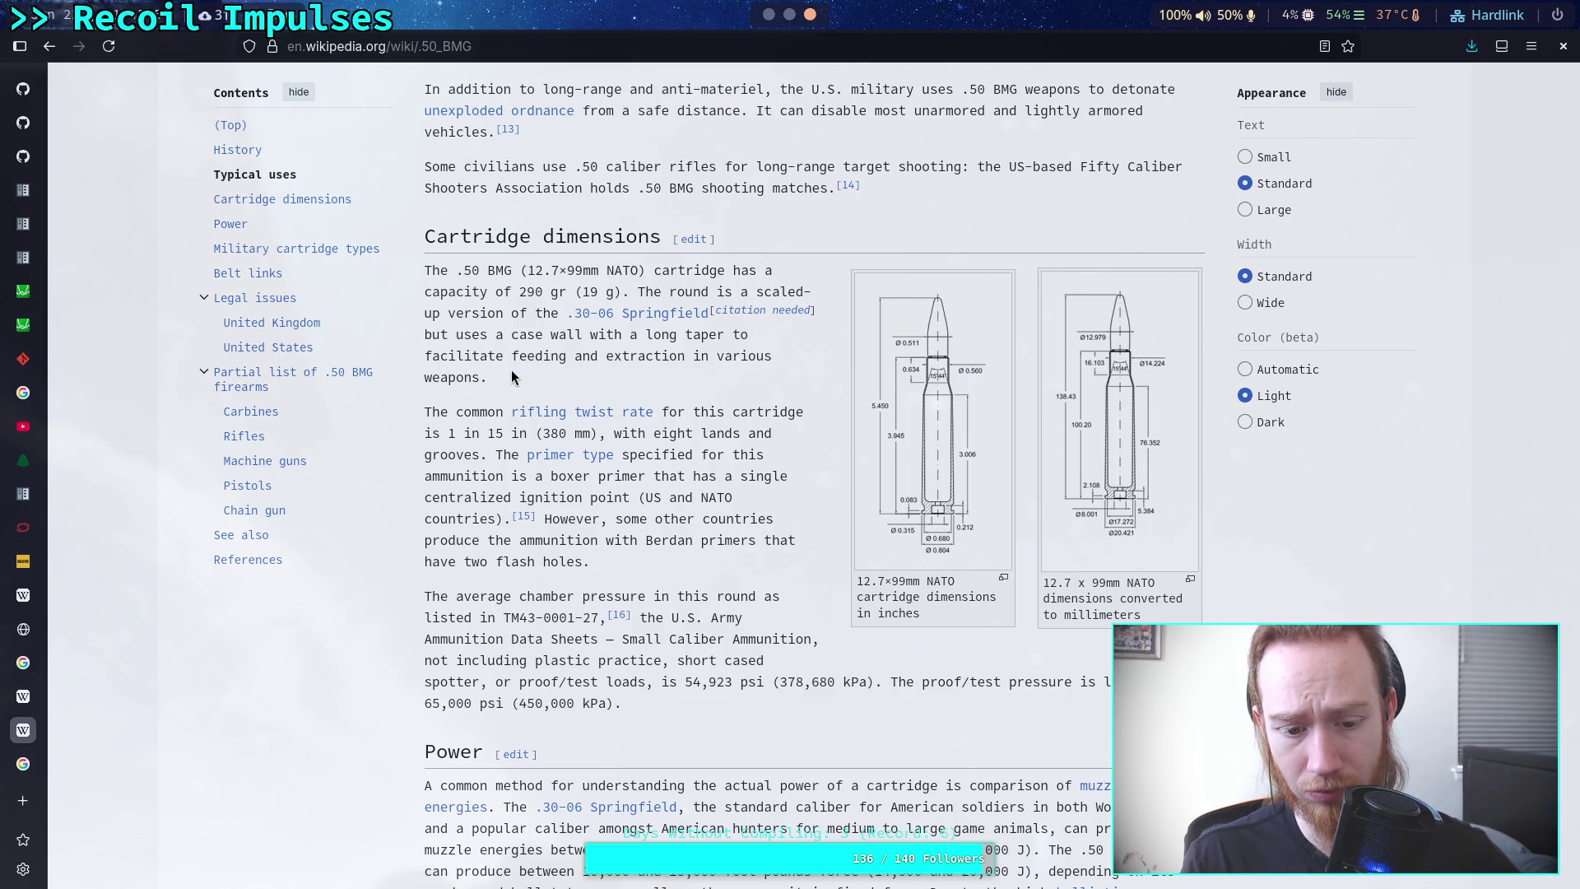
scroll(511, 376, down, 6)
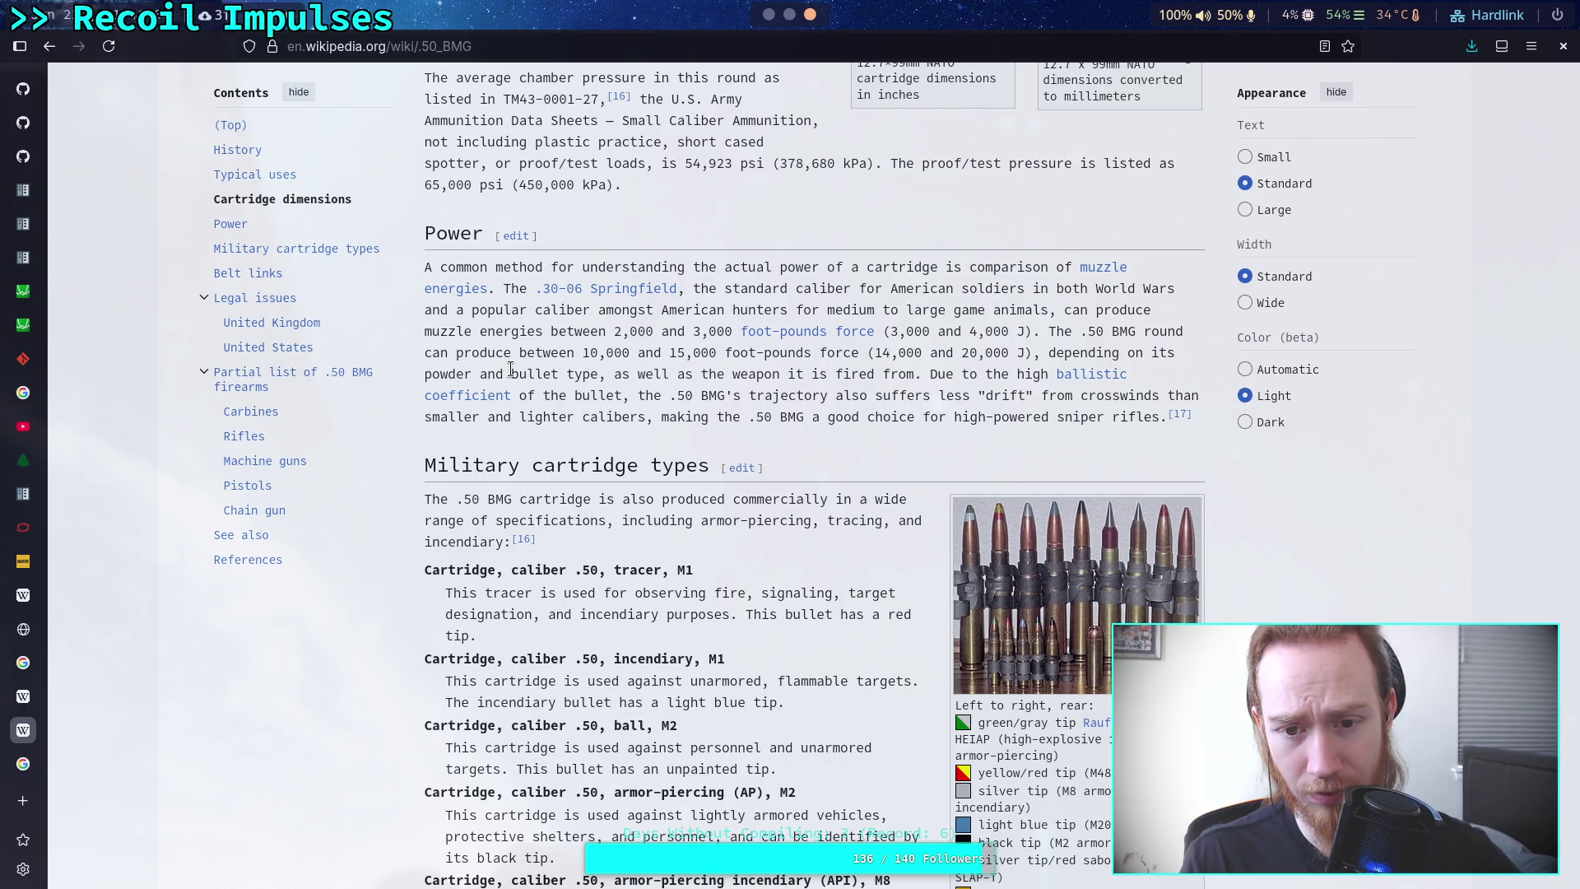
drag(613, 333, 729, 332)
click(625, 383)
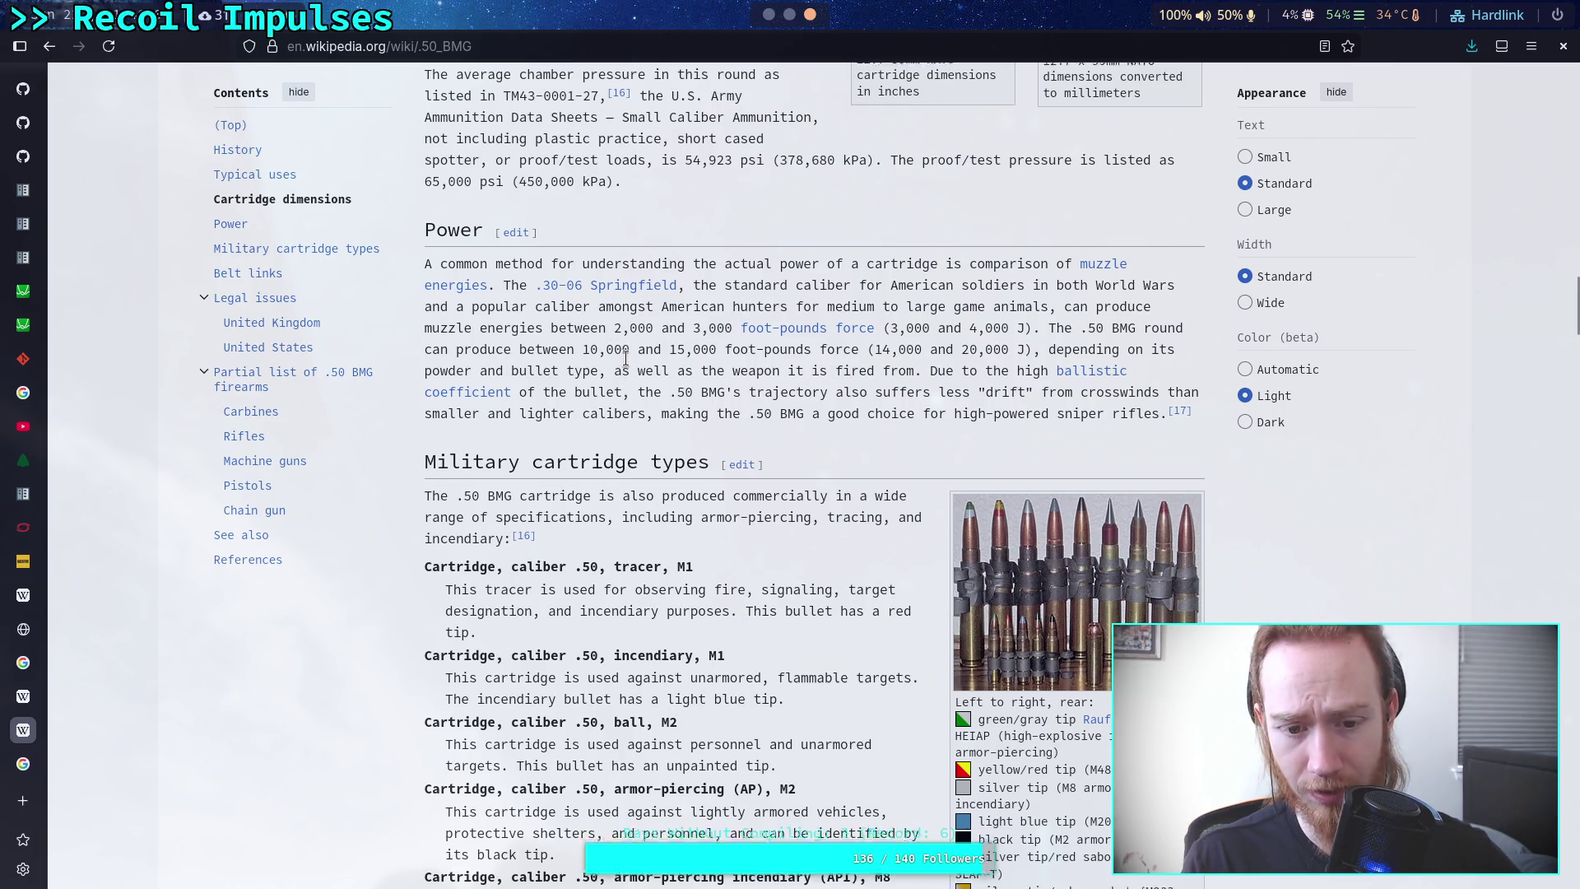
scroll(625, 359, down, 10)
scroll(626, 359, down, 7)
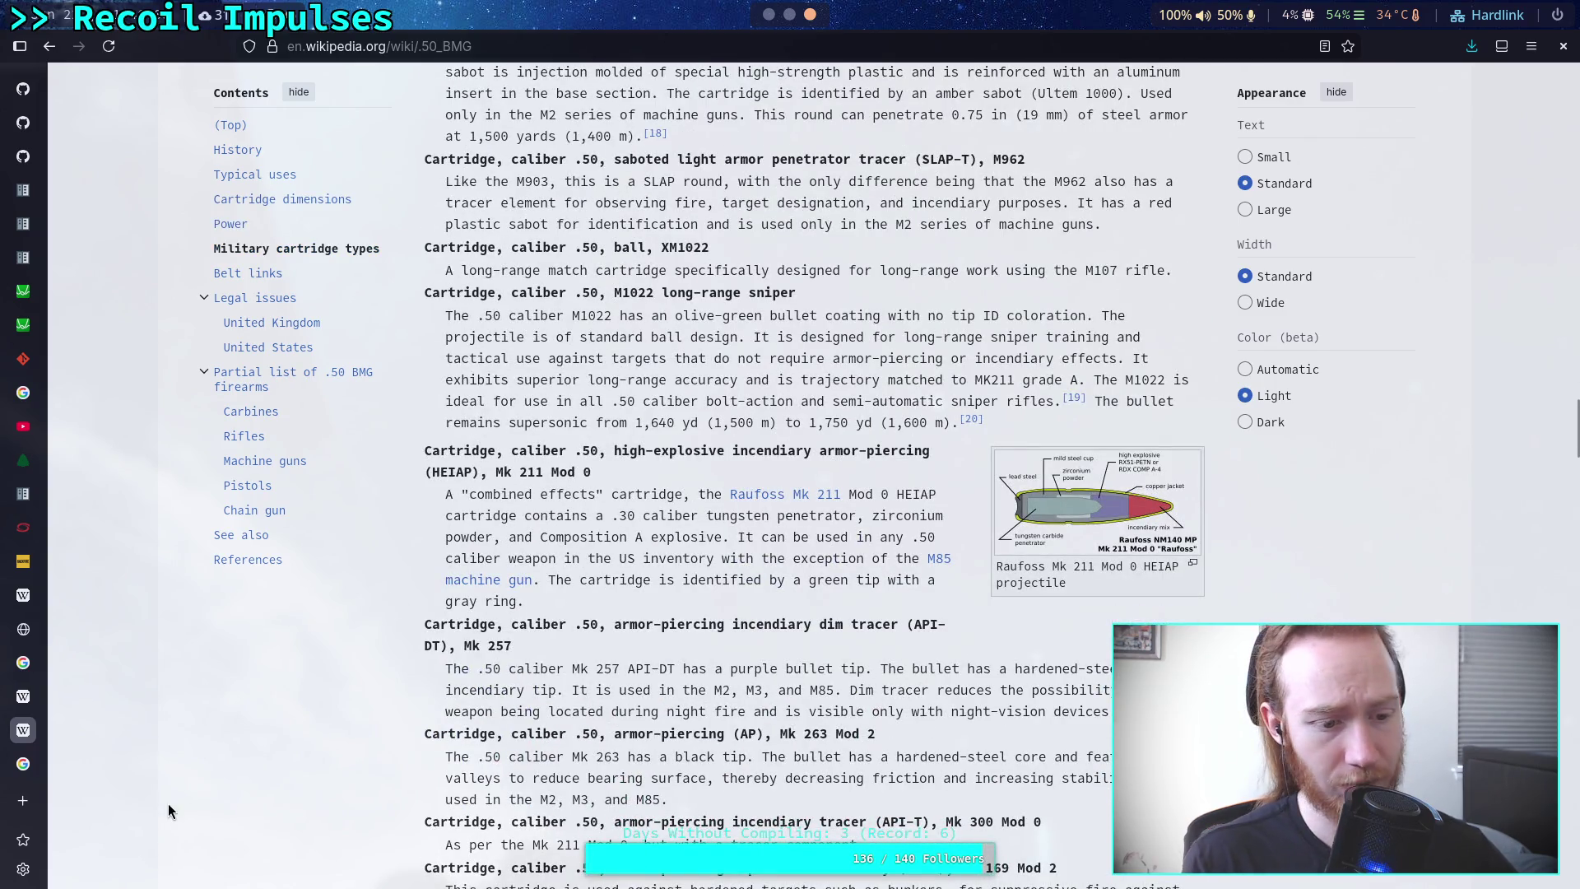
mouse_move(23, 698)
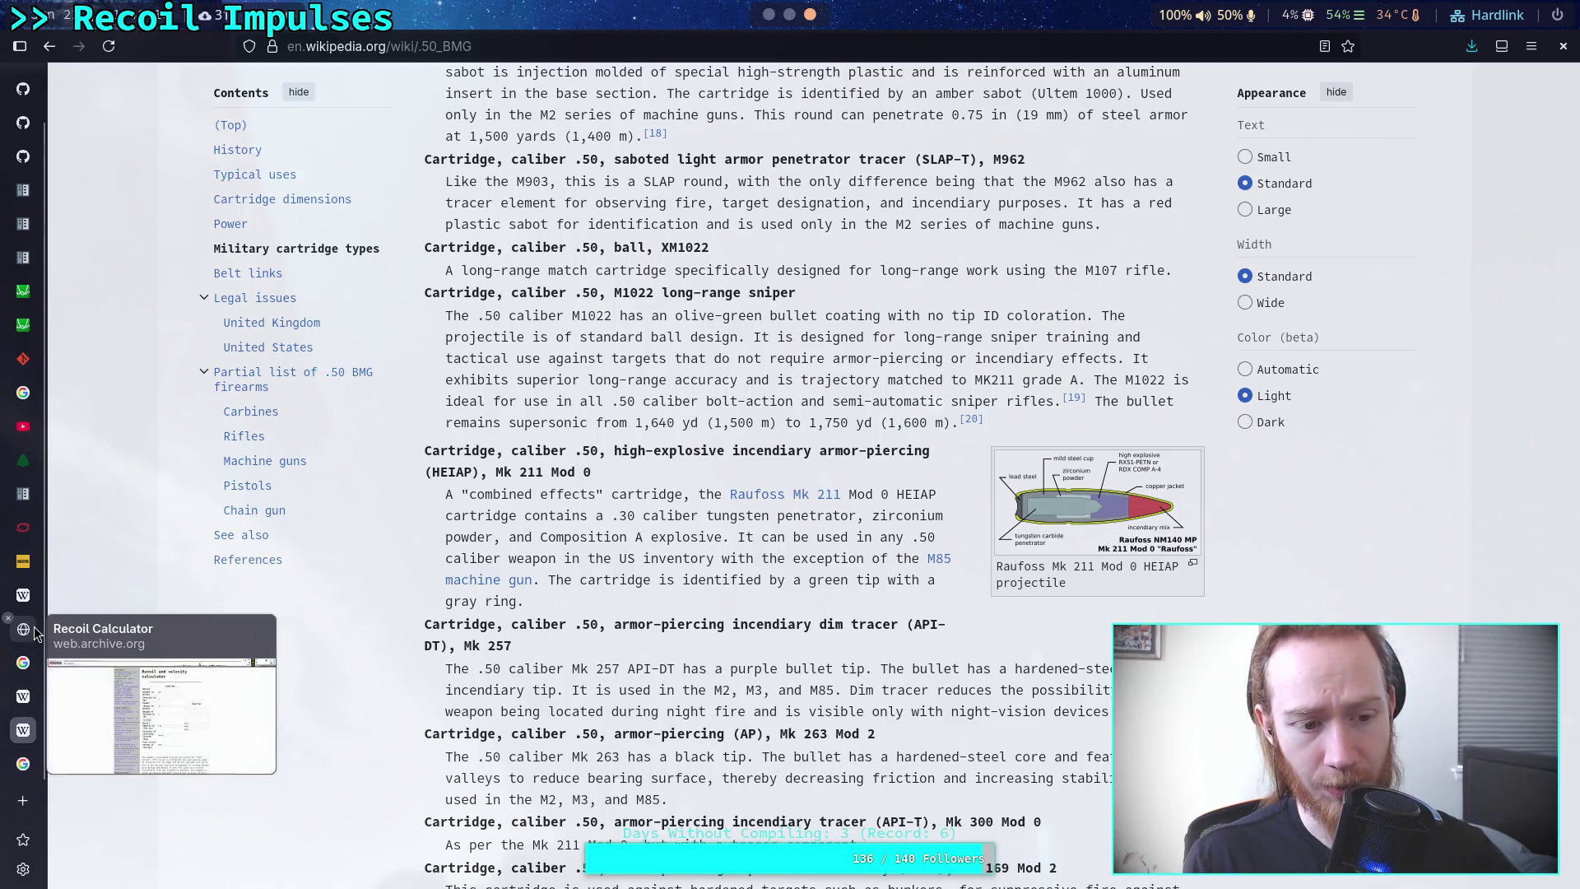
click(23, 629)
Step: Inspect the calculator page and select the form's Calculate button element calling doMath()
right_click(843, 407)
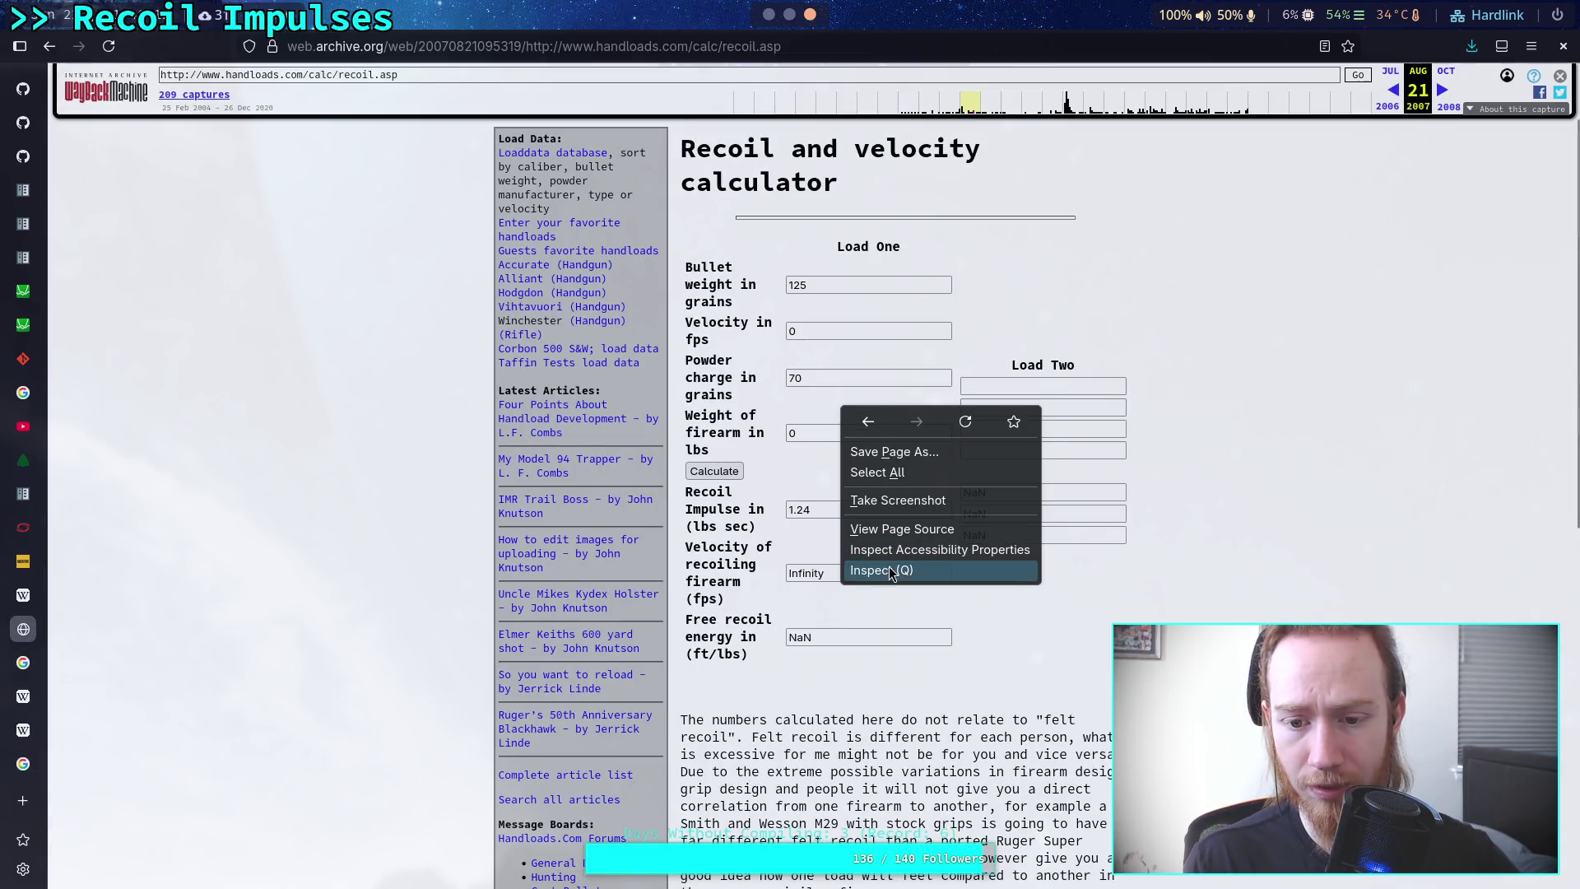
click(886, 570)
drag(707, 452, 707, 360)
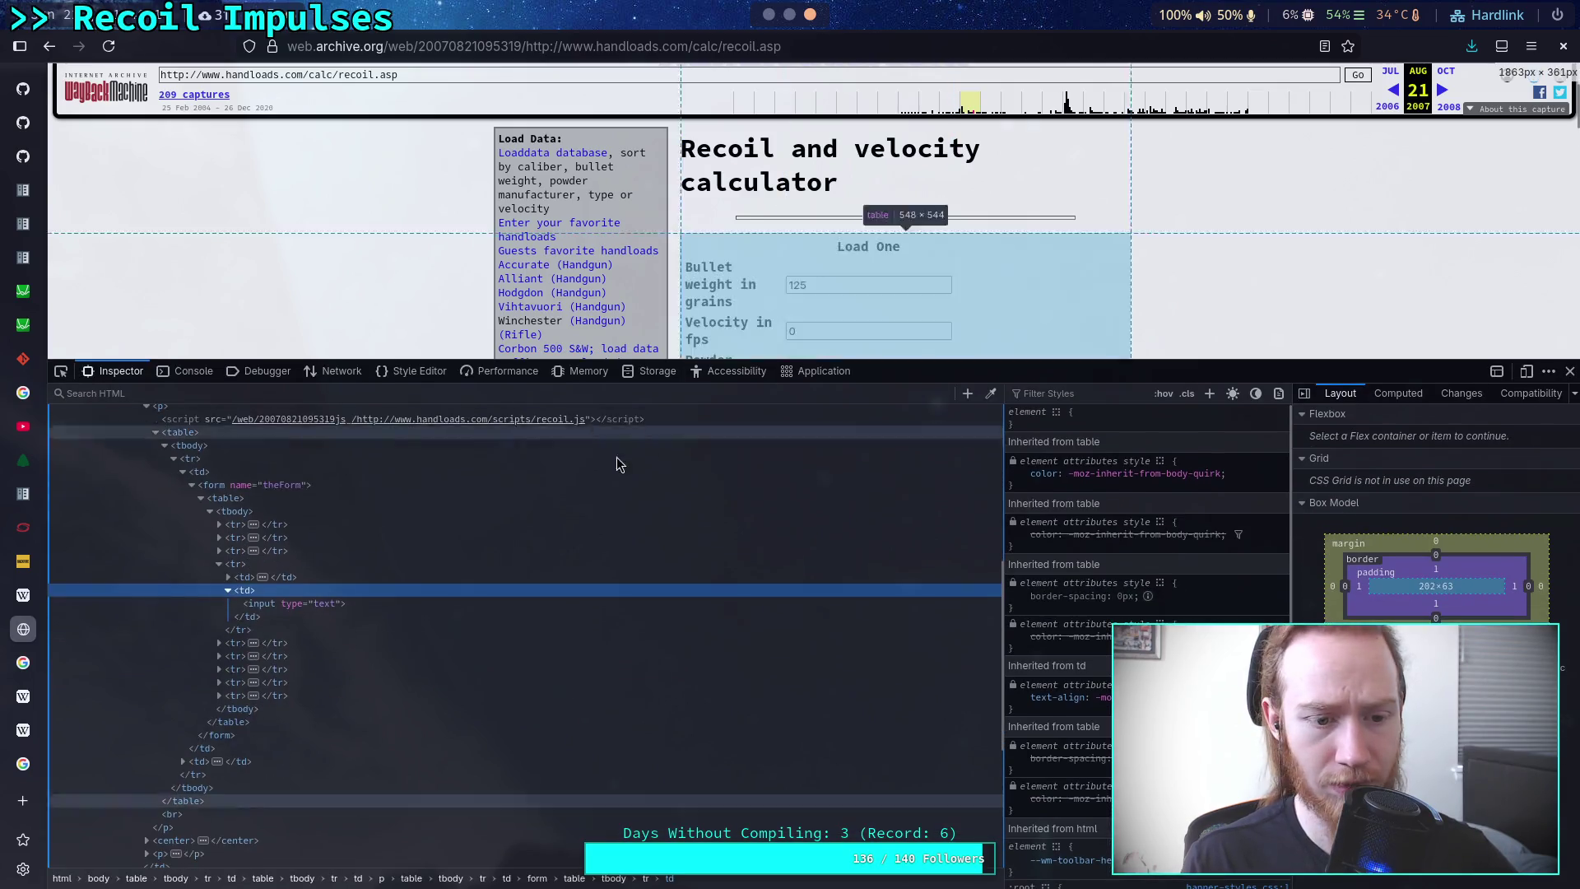
scroll(533, 338, down, 3)
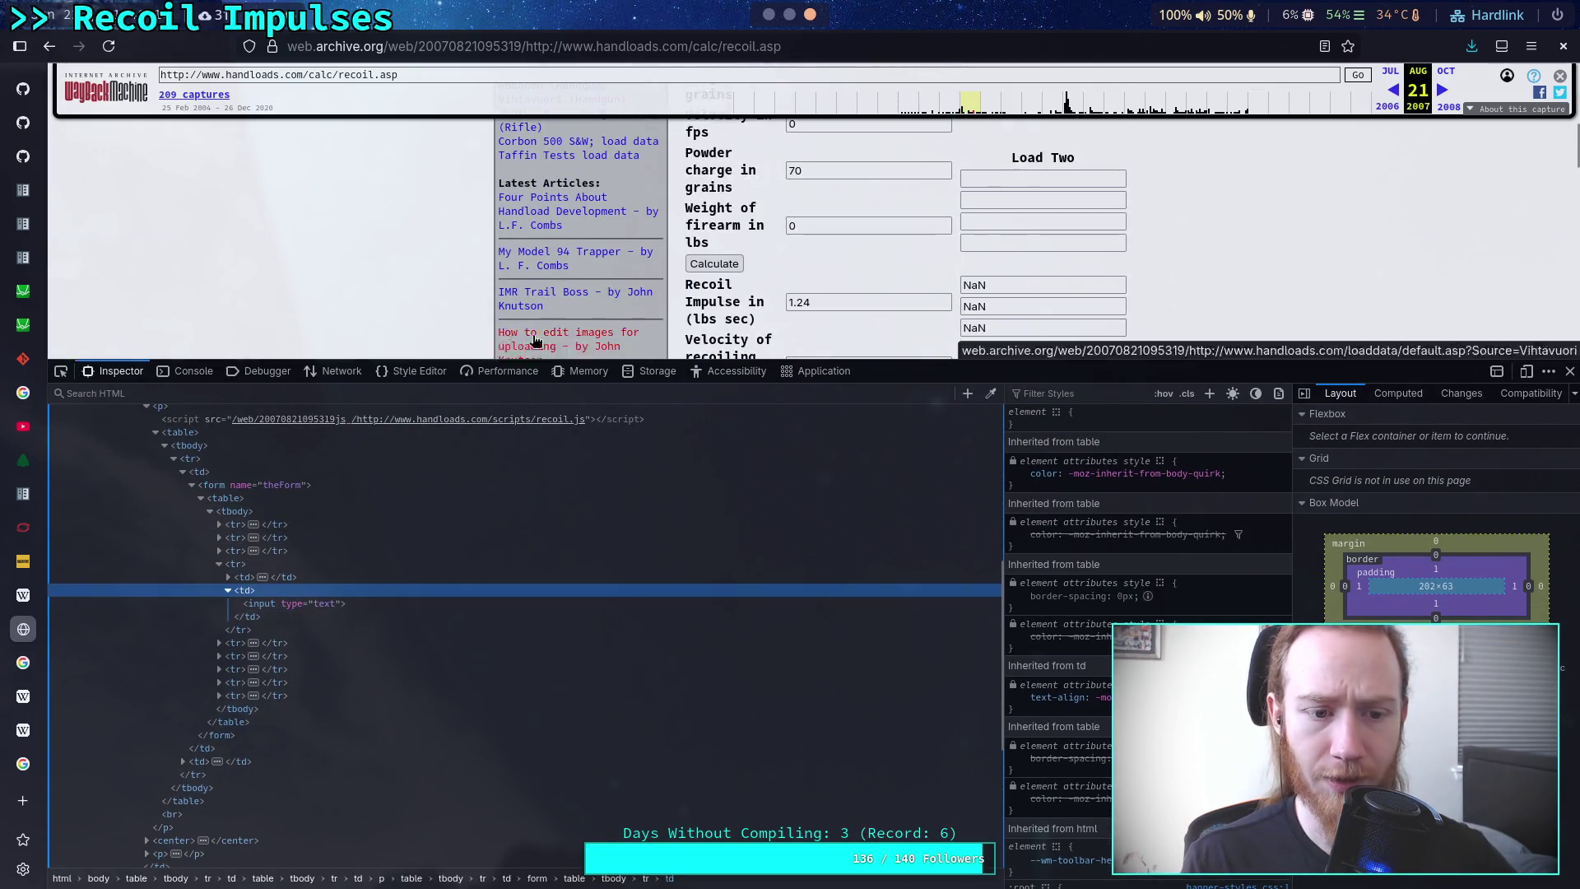
click(280, 485)
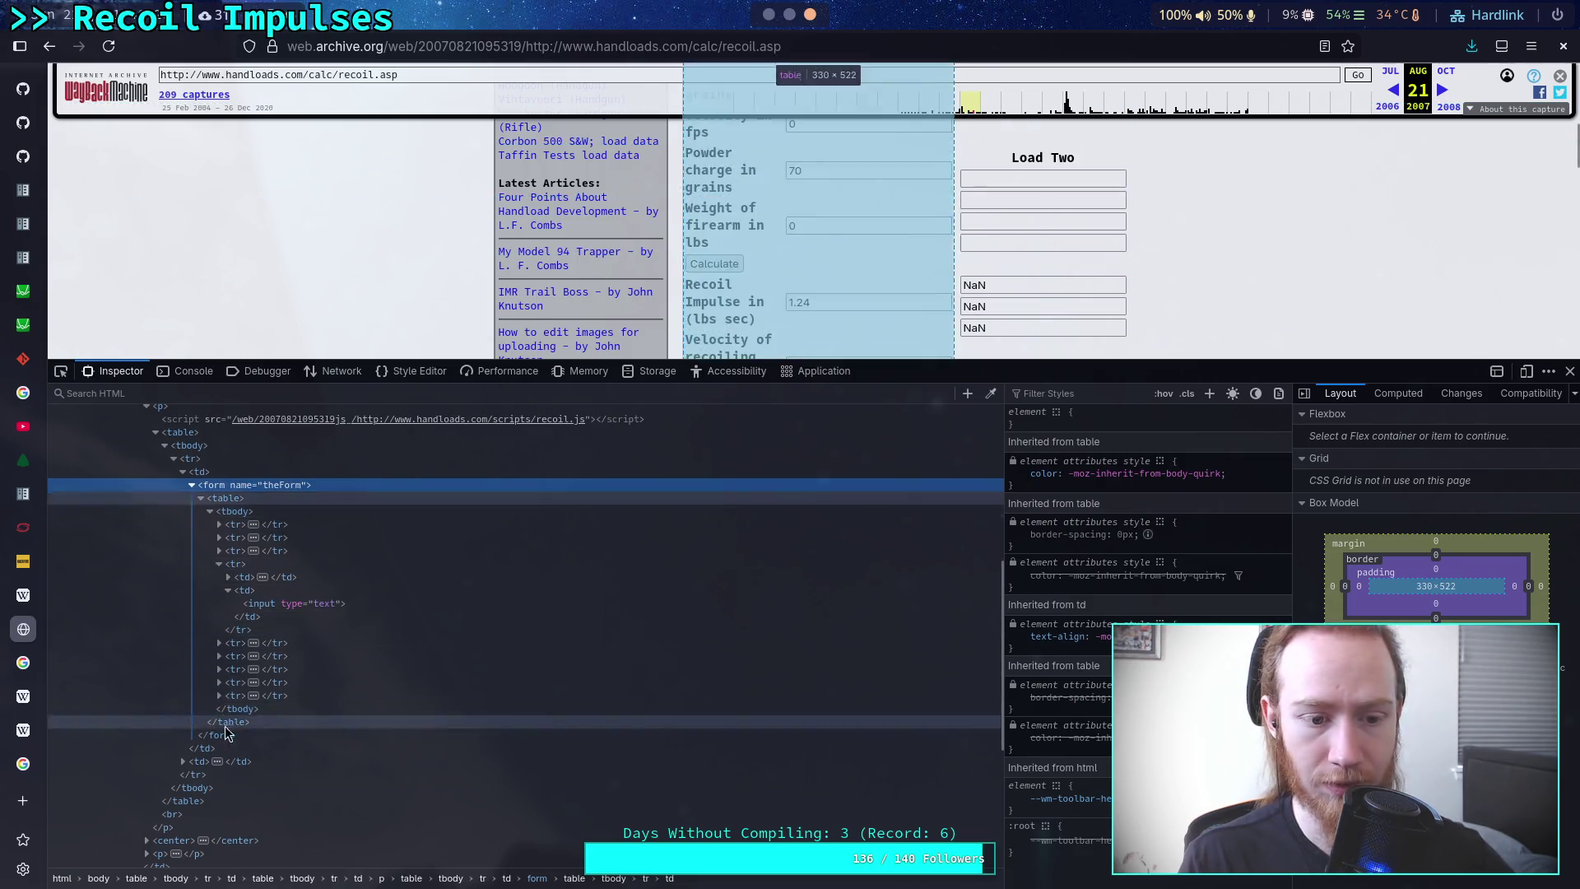
click(219, 656)
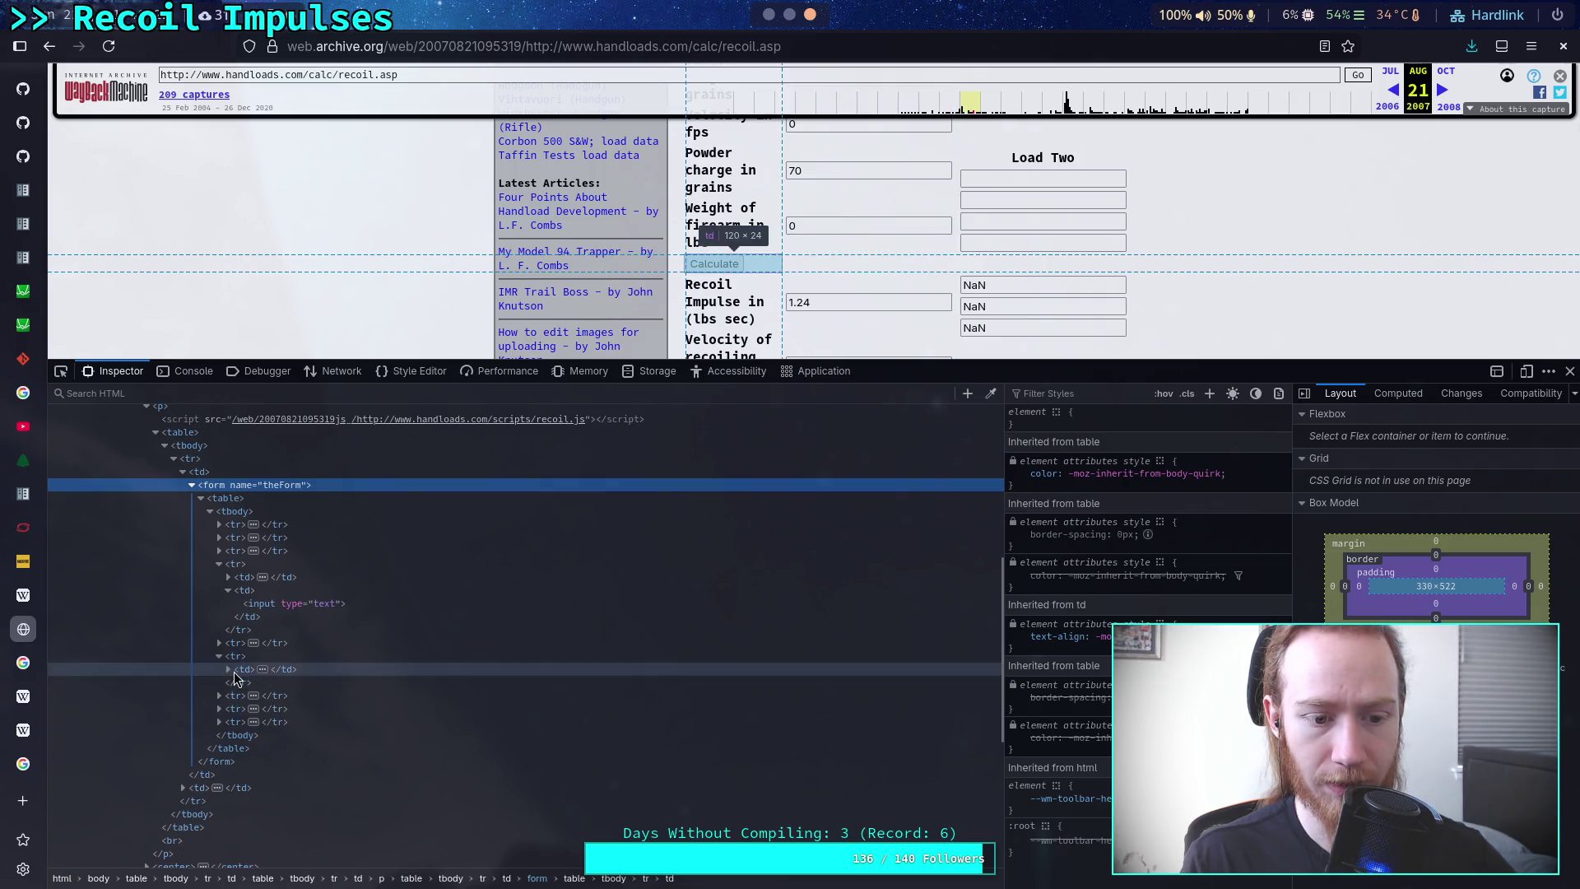
click(230, 670)
click(420, 688)
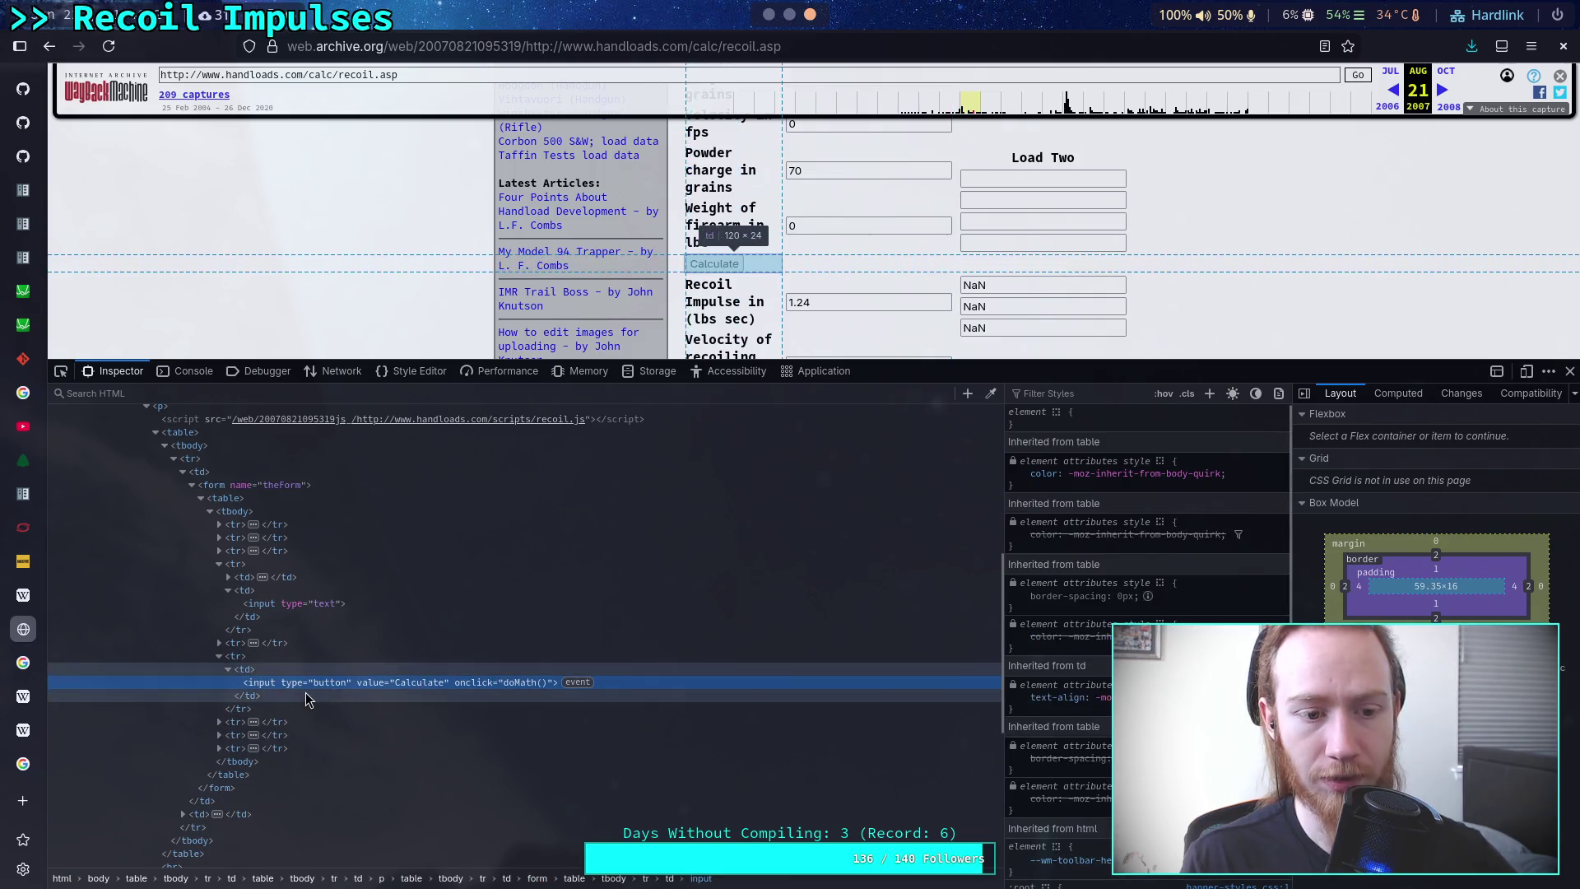
scroll(307, 691, down, 5)
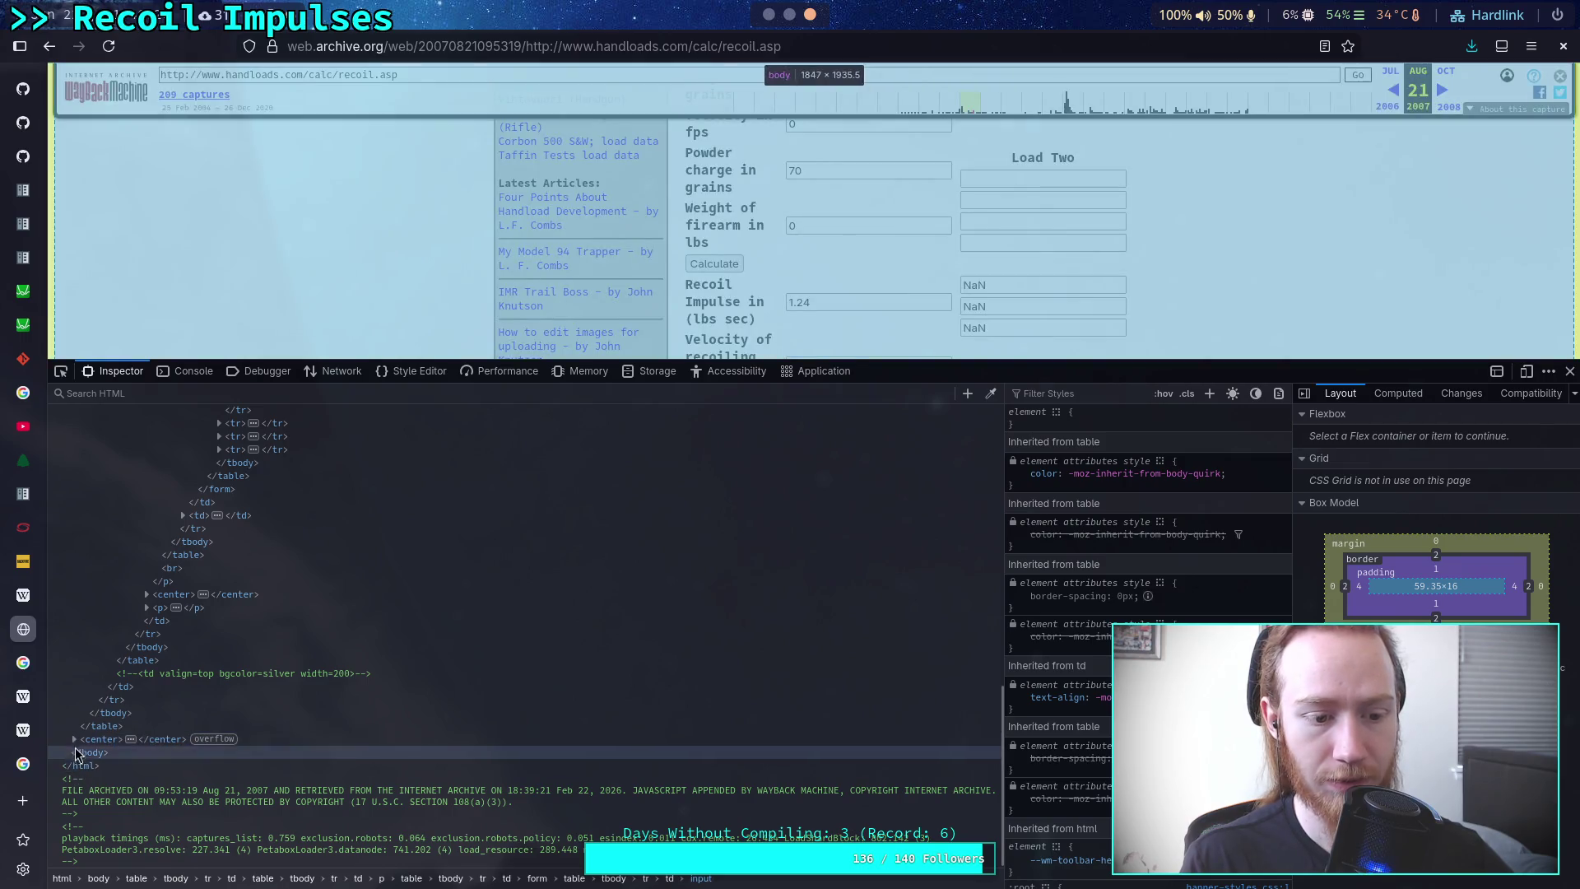
scroll(196, 751, up, 15)
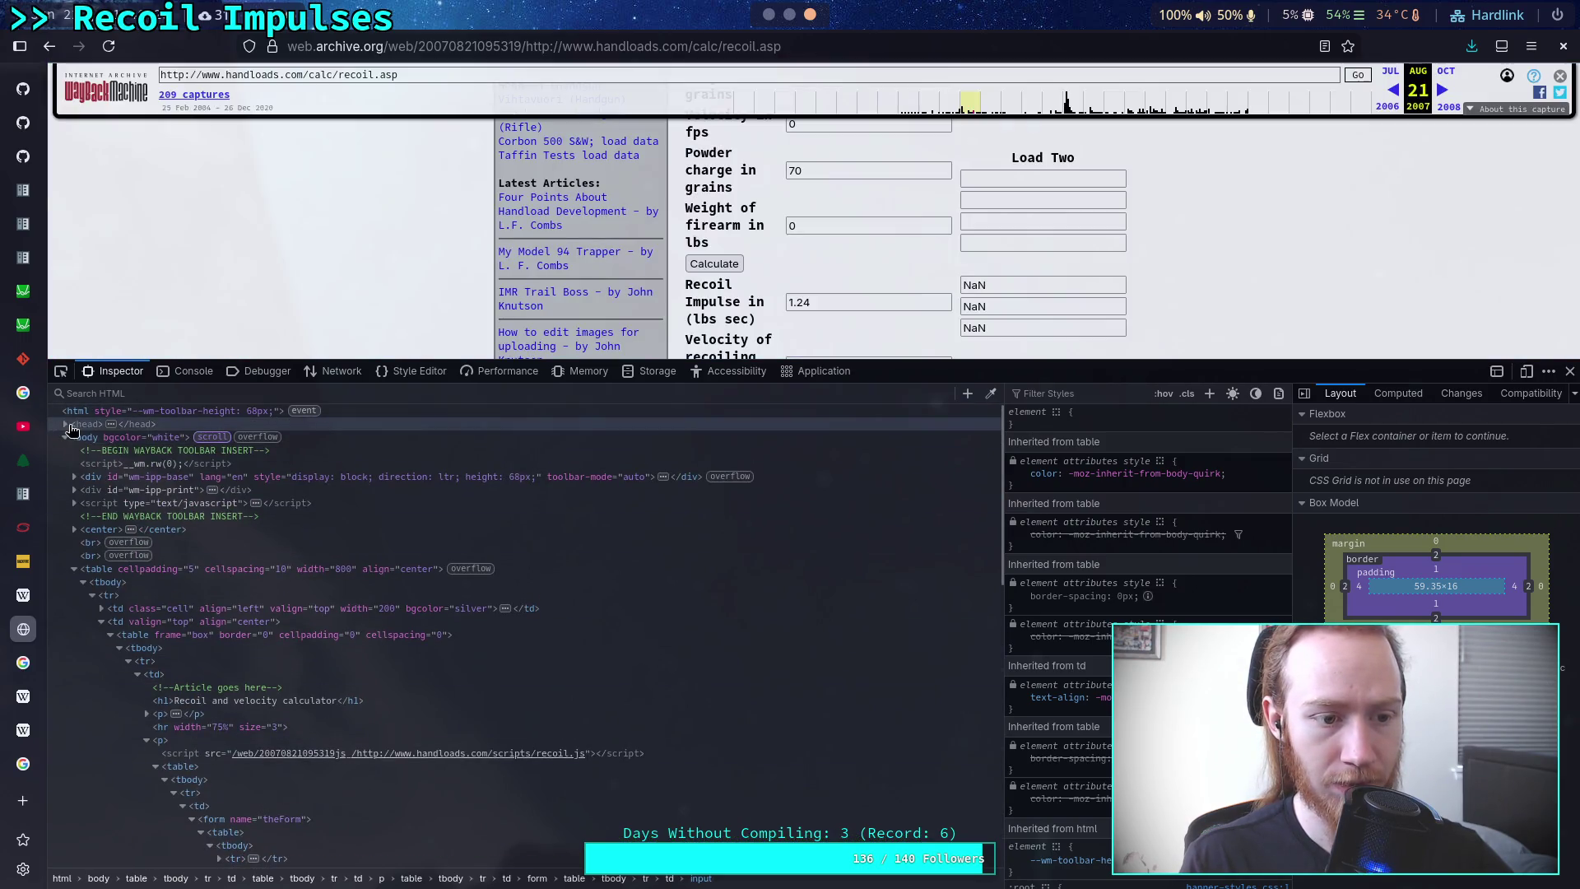
Step: Expand the page head to view its inline analytics, RufflePlayer, wm.init and toolbar scripts and styles
click(65, 424)
click(75, 457)
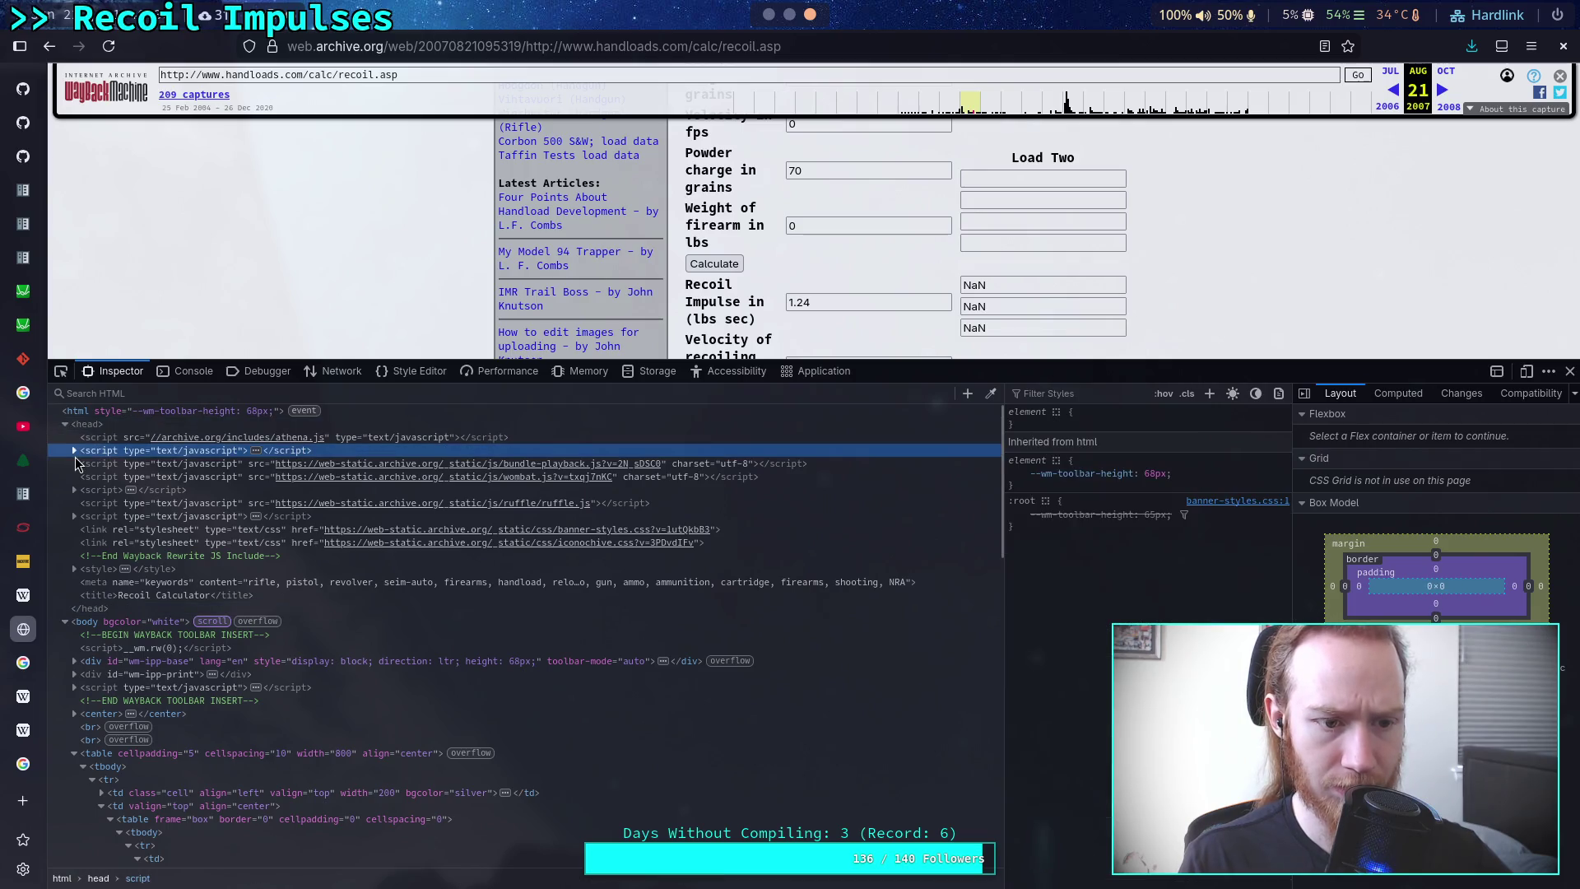
click(74, 451)
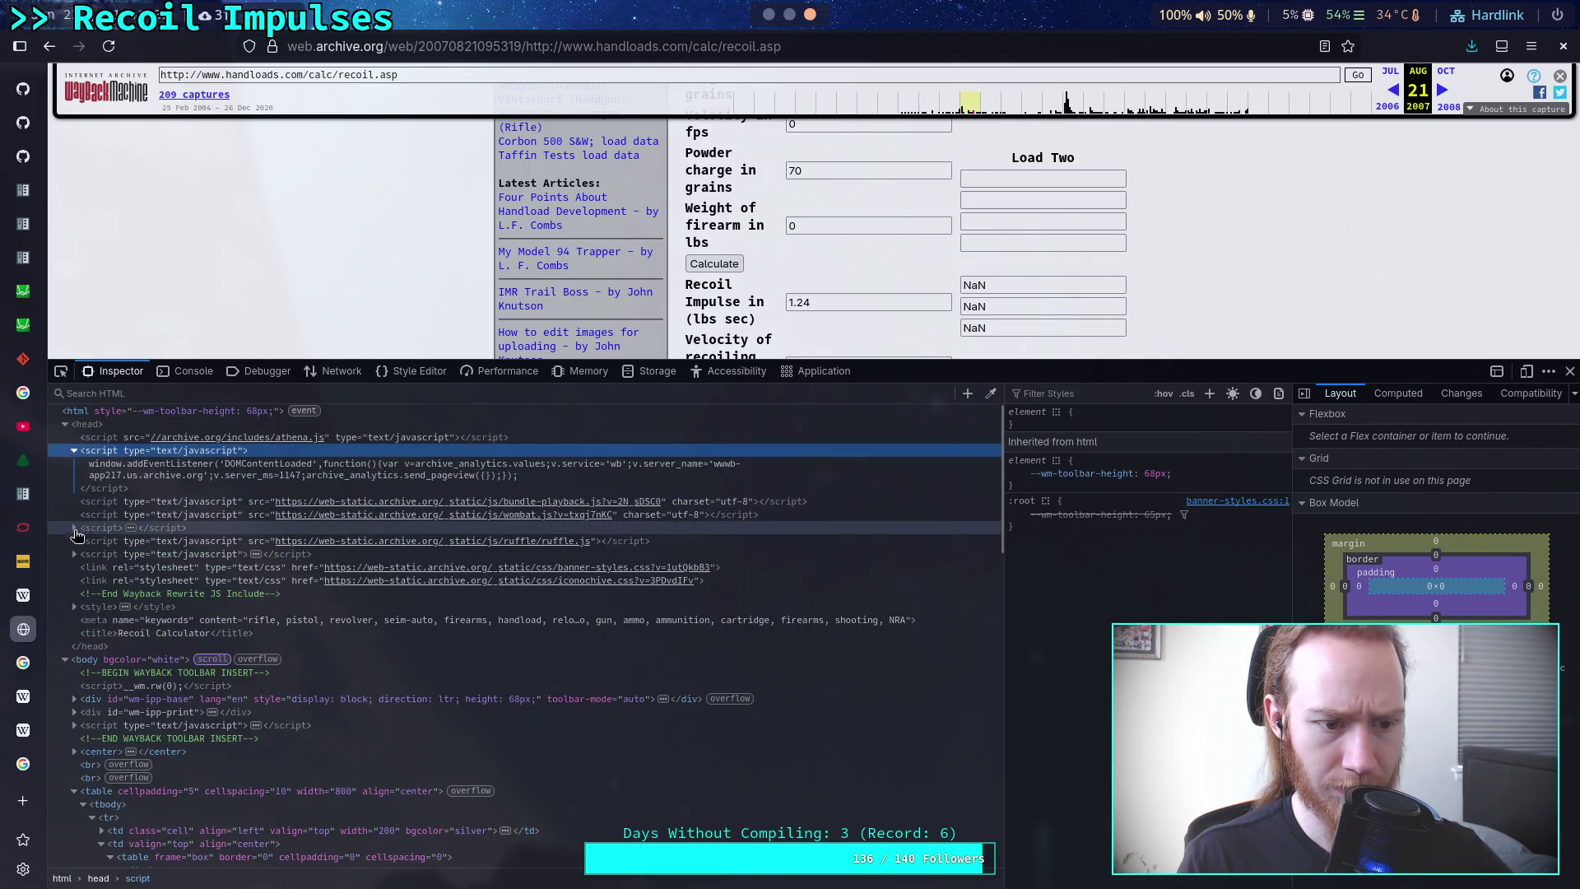
click(74, 528)
click(74, 581)
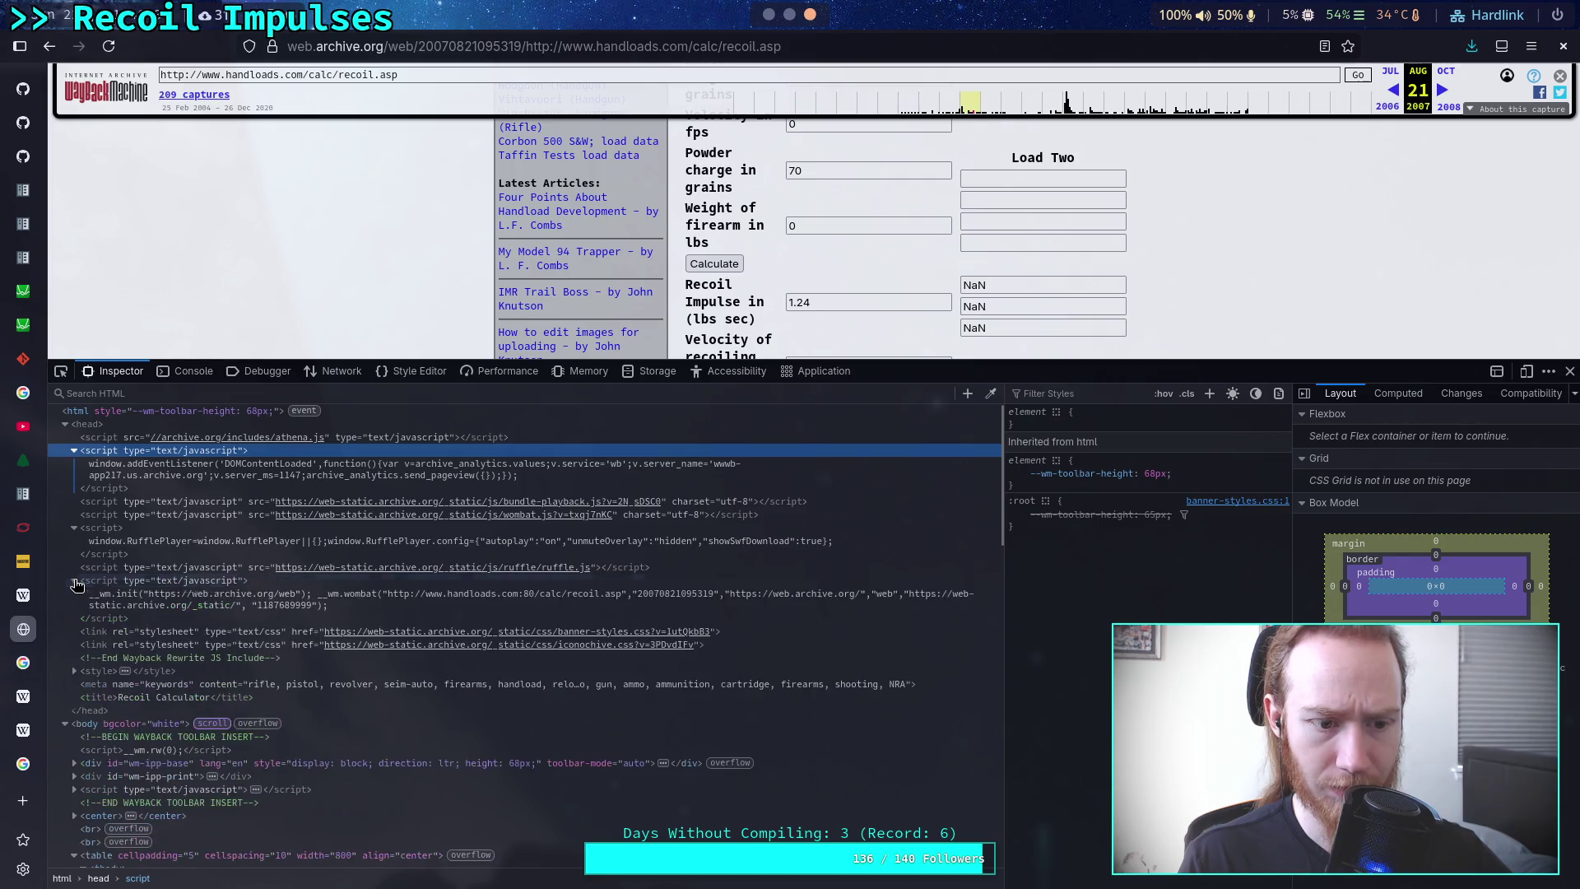
click(75, 672)
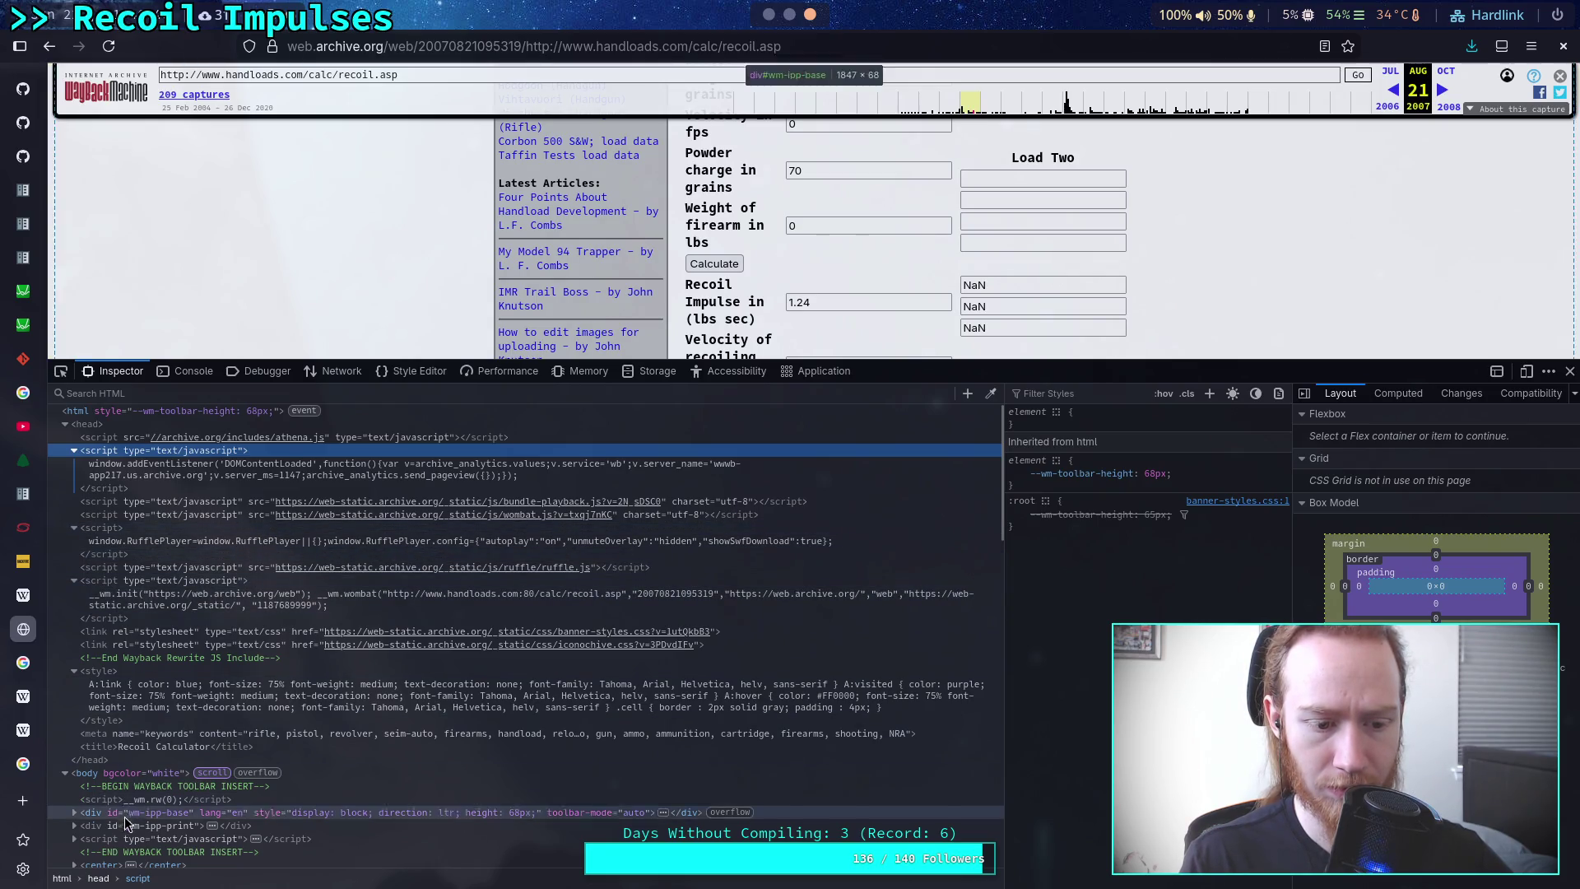
click(74, 840)
Step: Select the recoil.js script element, then move to the script debugger
scroll(74, 841, down, 6)
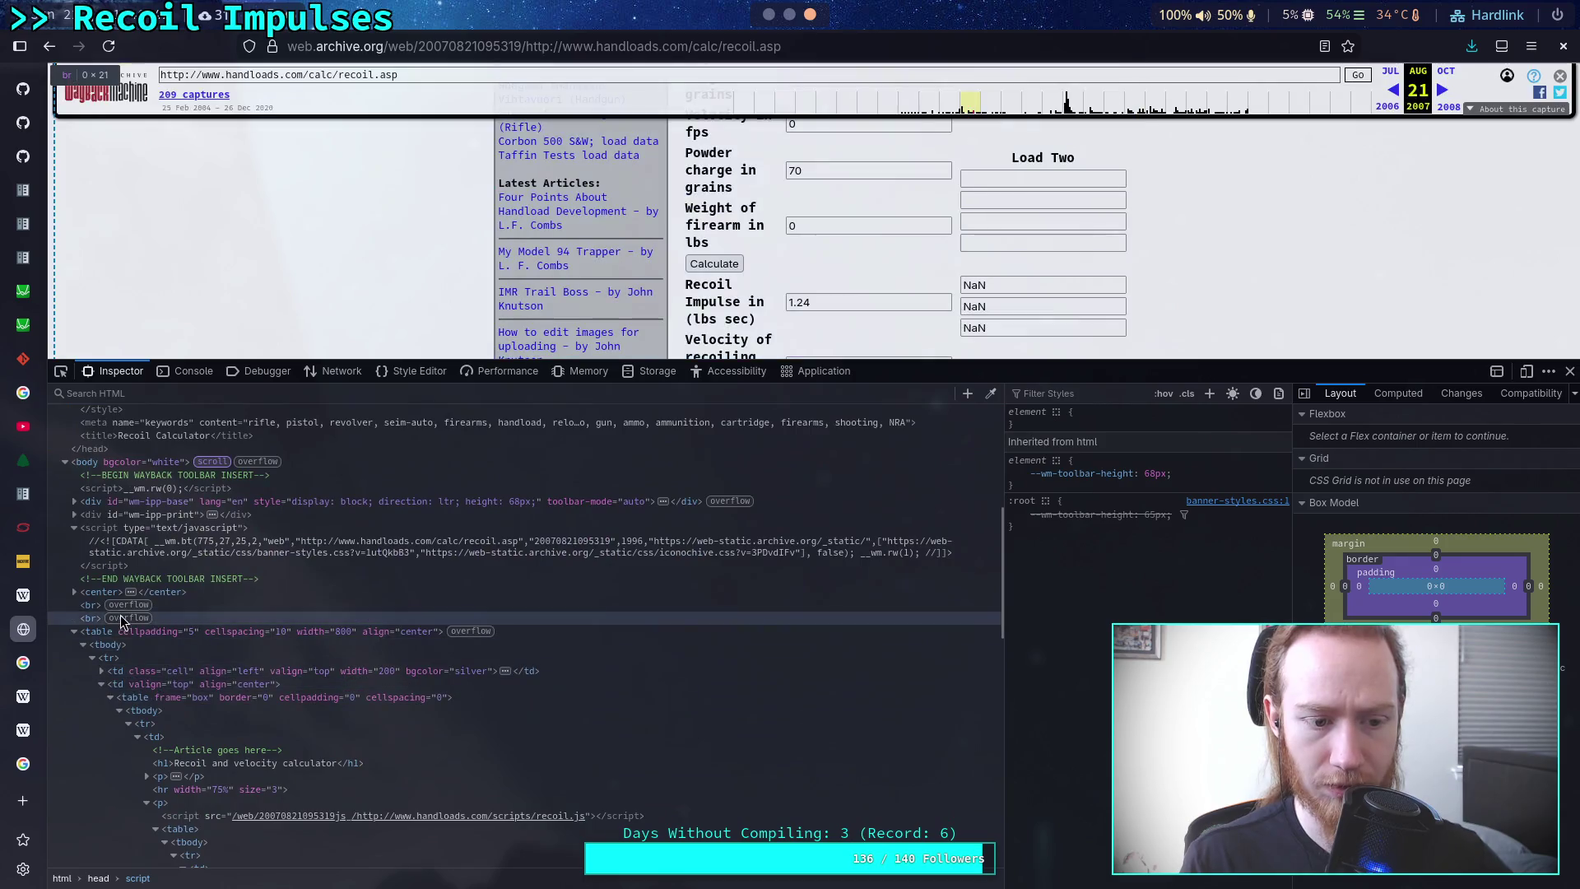
scroll(196, 630, down, 4)
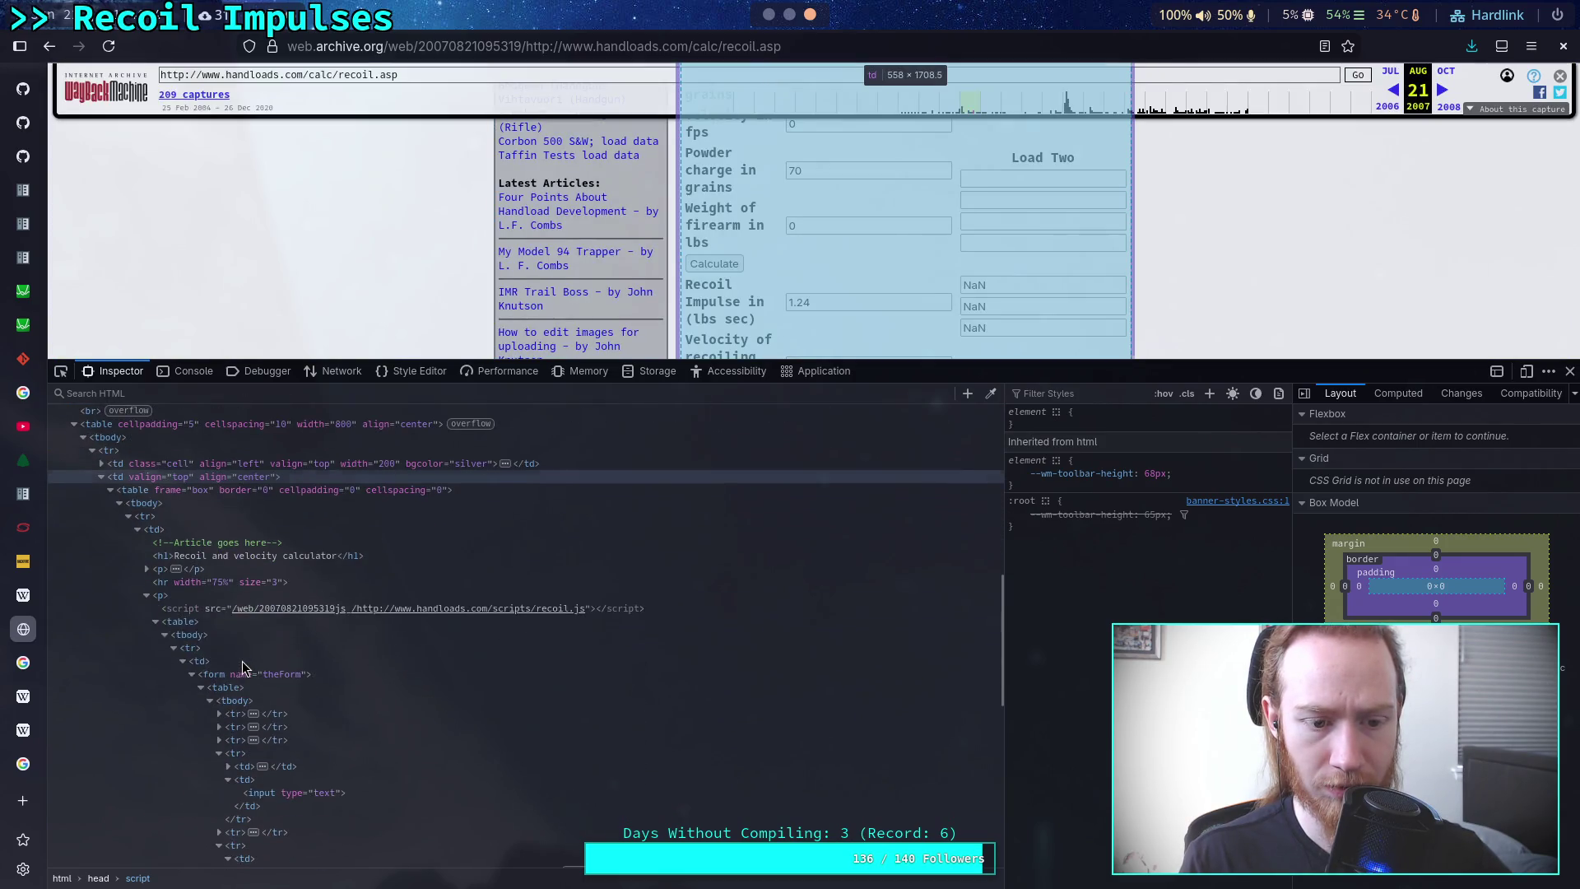
click(468, 610)
right_click(445, 610)
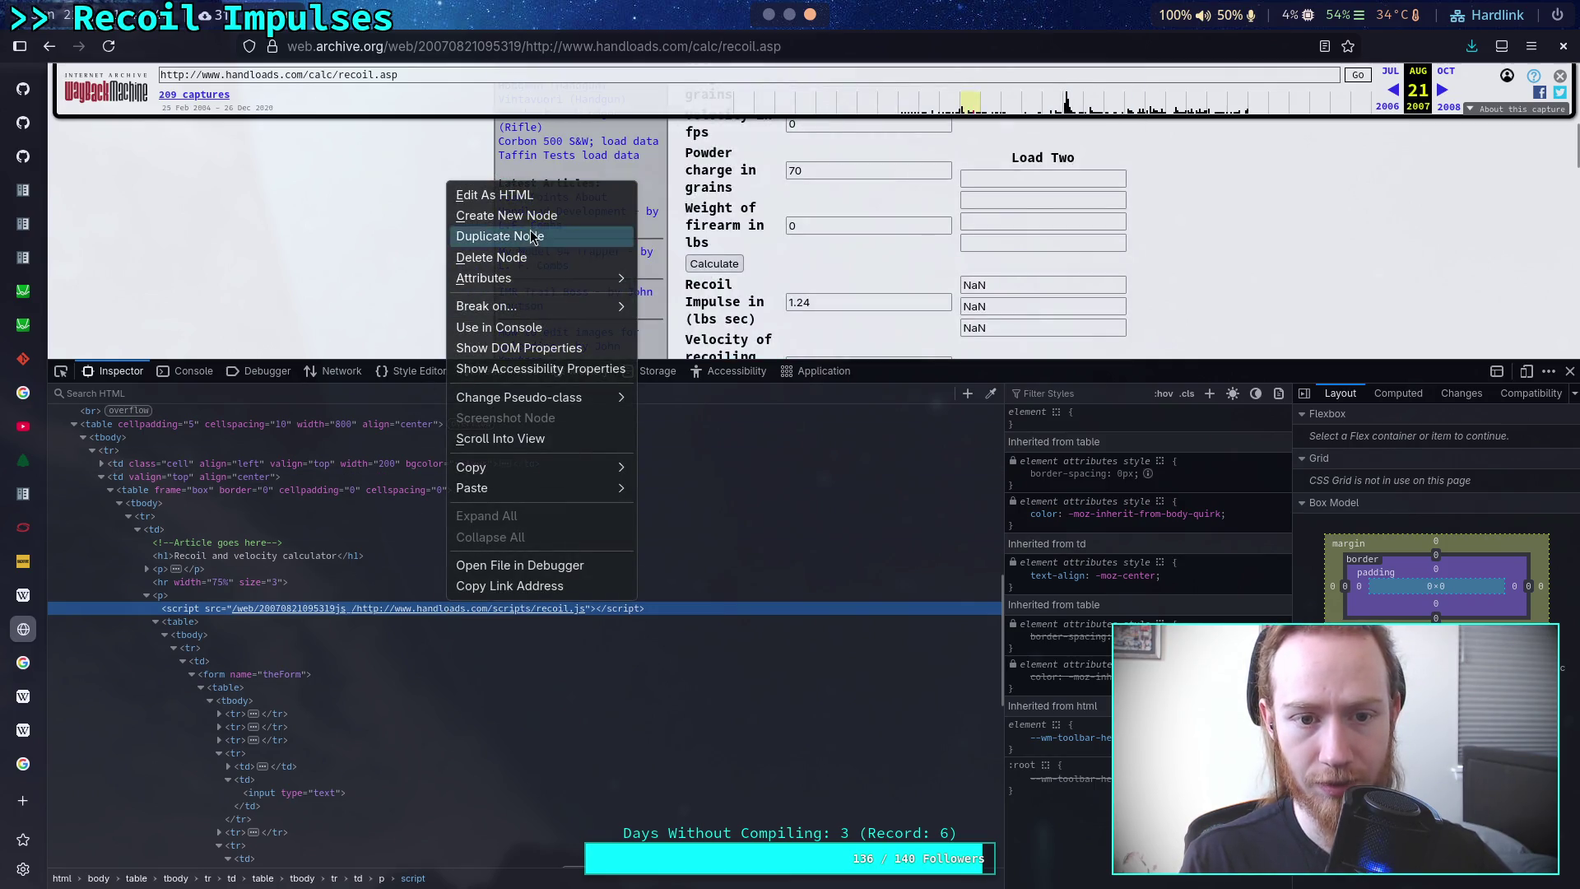
key(Escape)
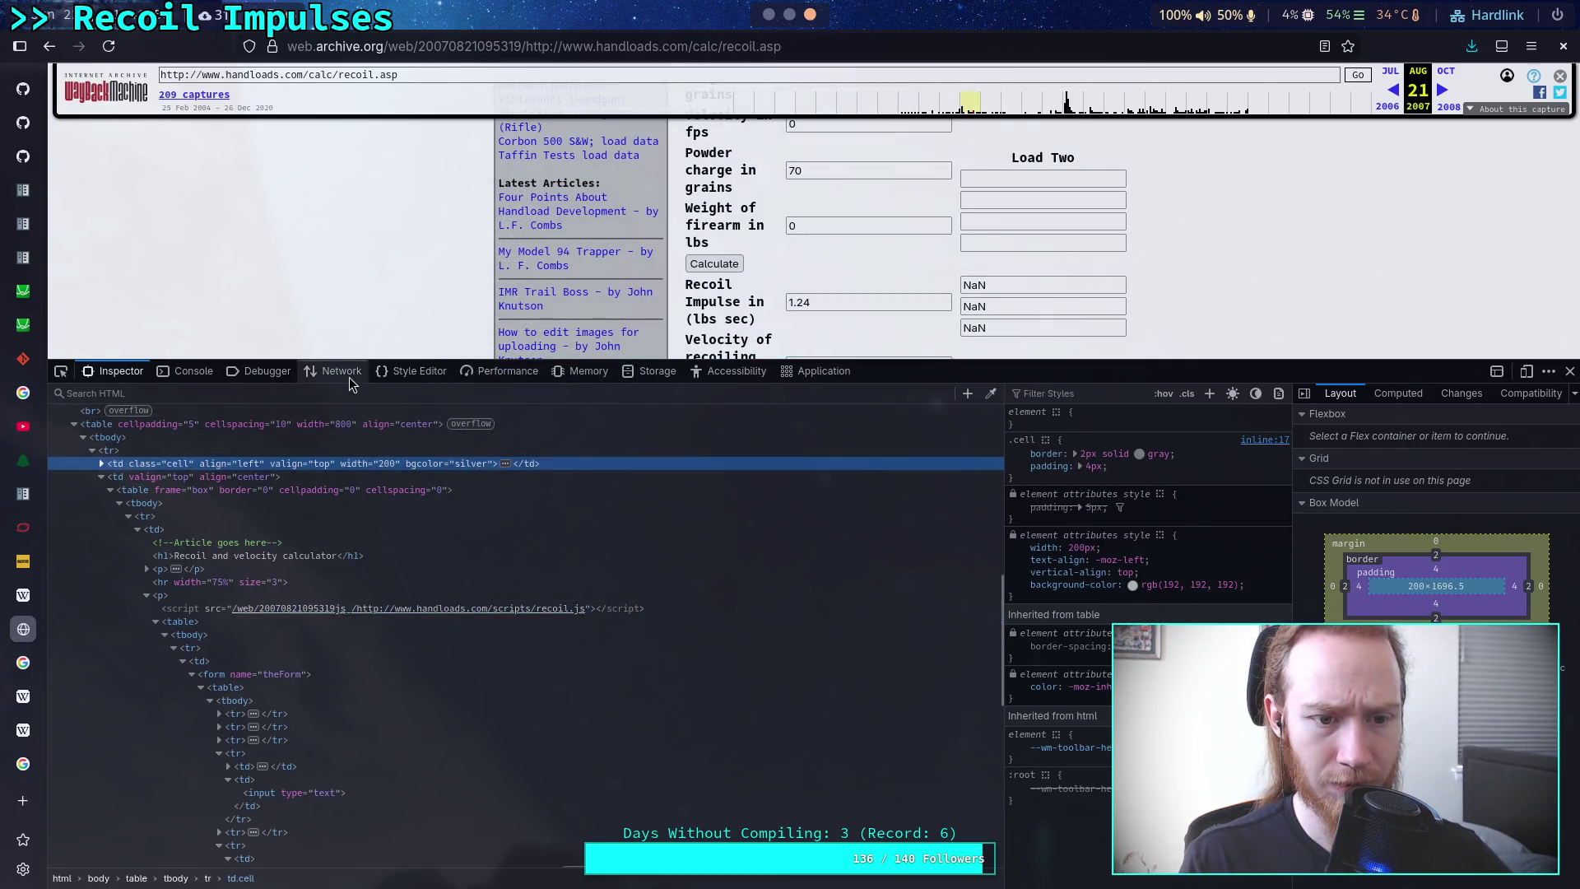
key(ctrl+shift+e)
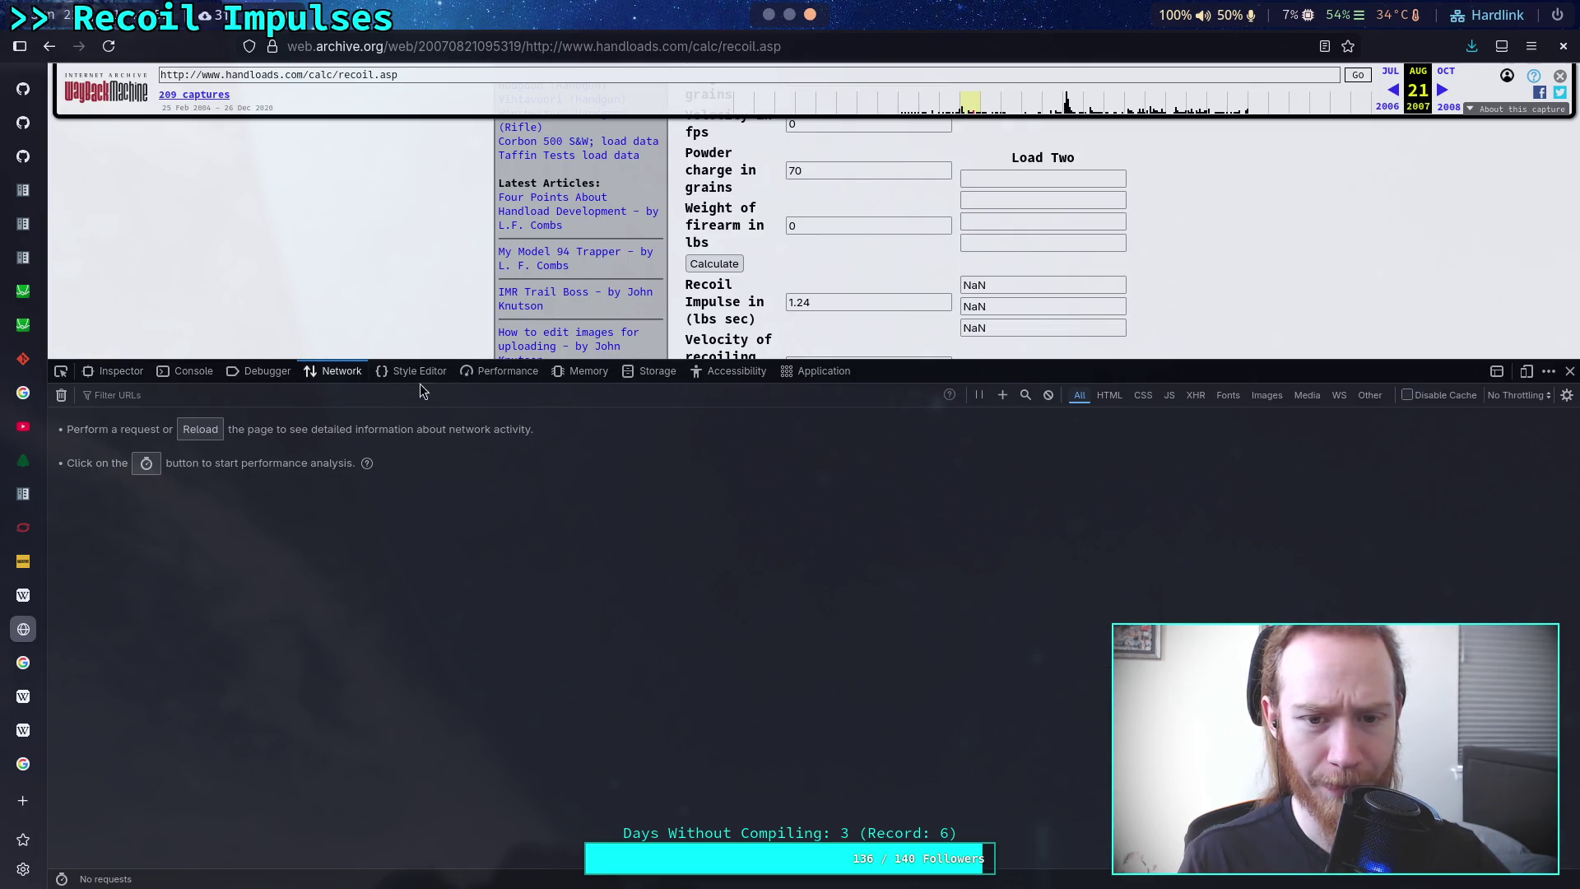
click(262, 371)
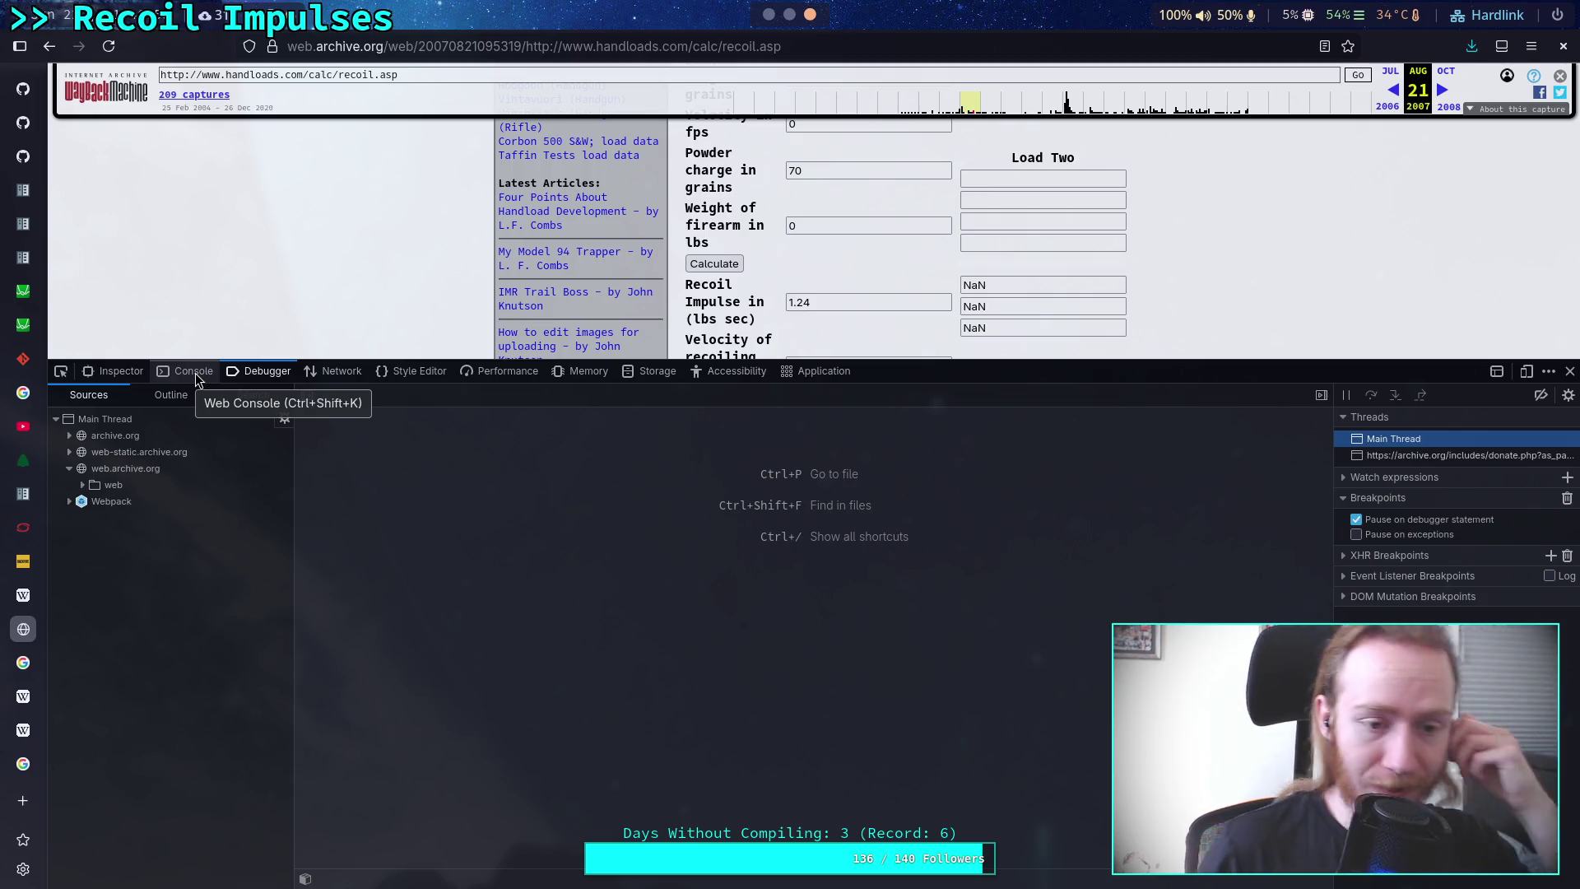
Step: Open recoil.js from web.archive.org's scripts folder and read doMath's Load Two input variables
click(99, 485)
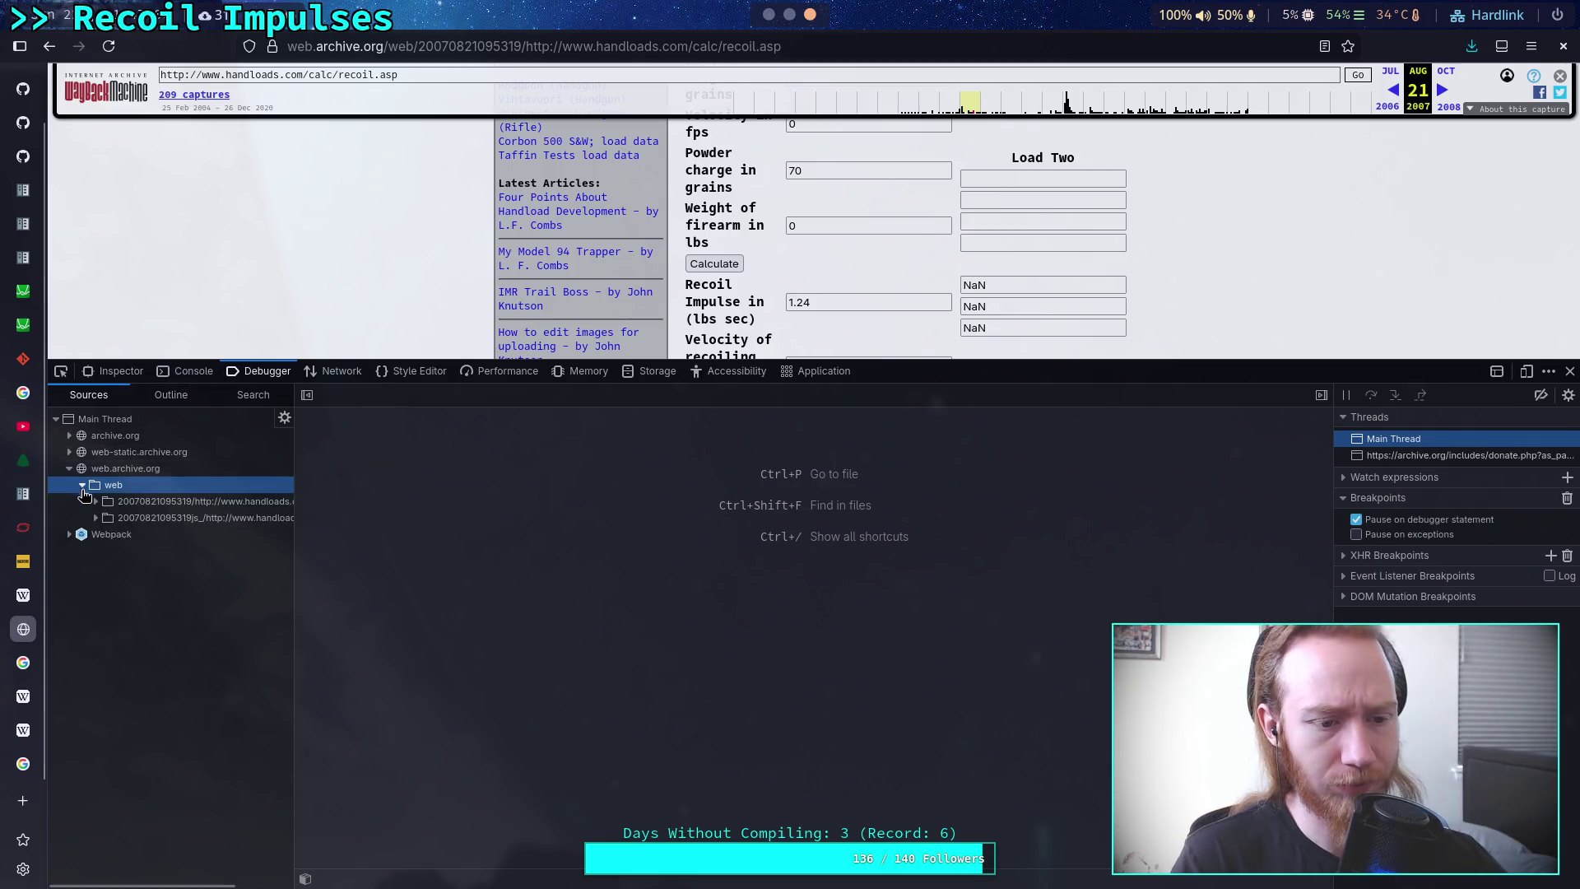
drag(295, 519, 442, 524)
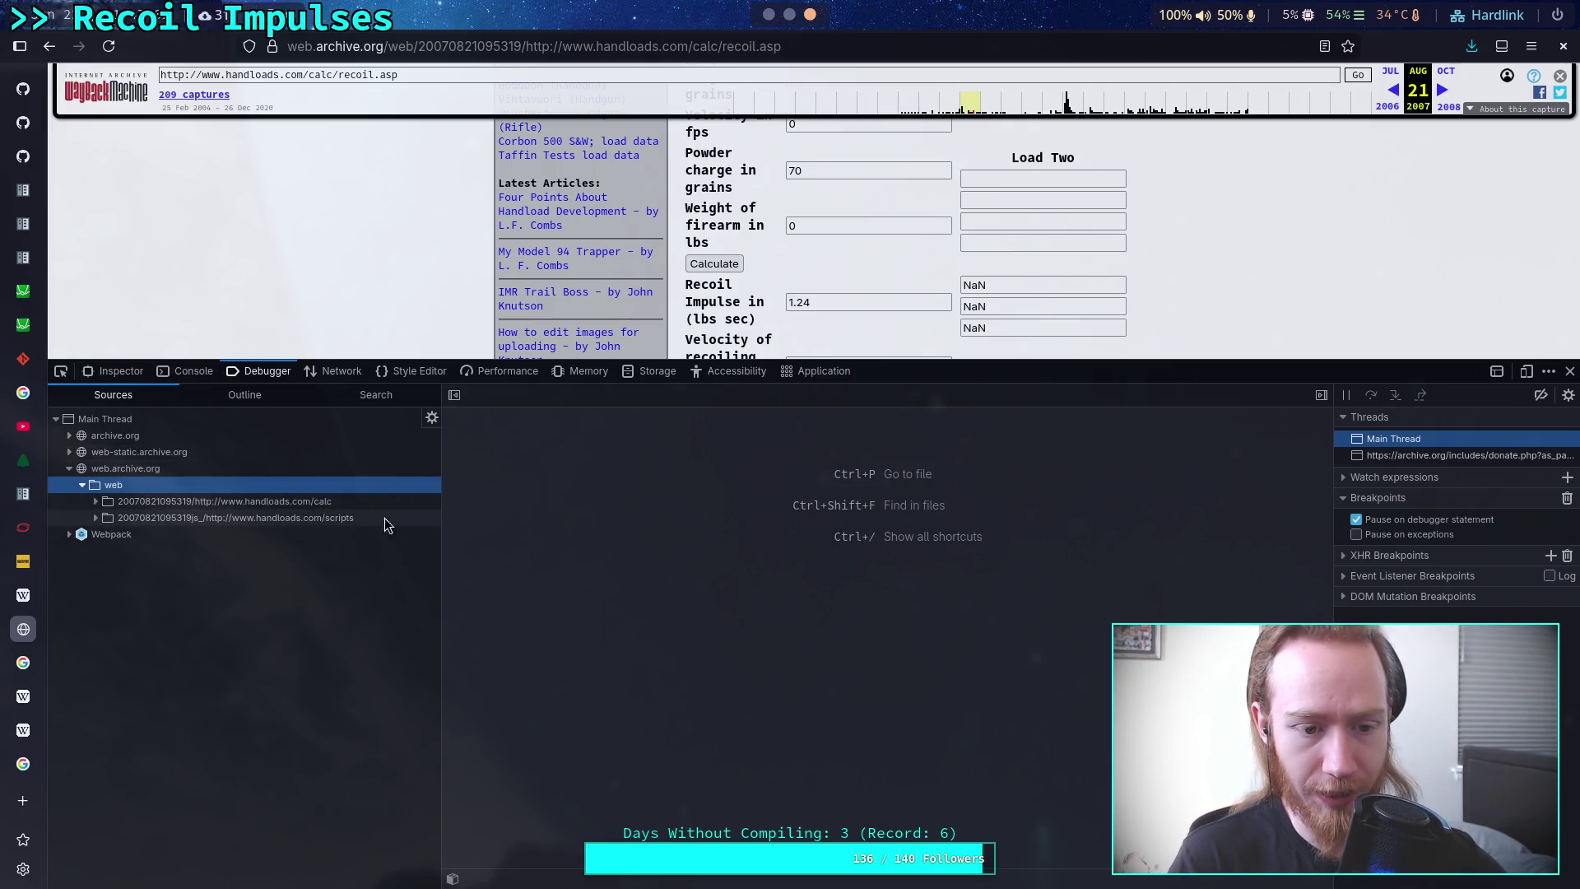
click(108, 518)
click(131, 534)
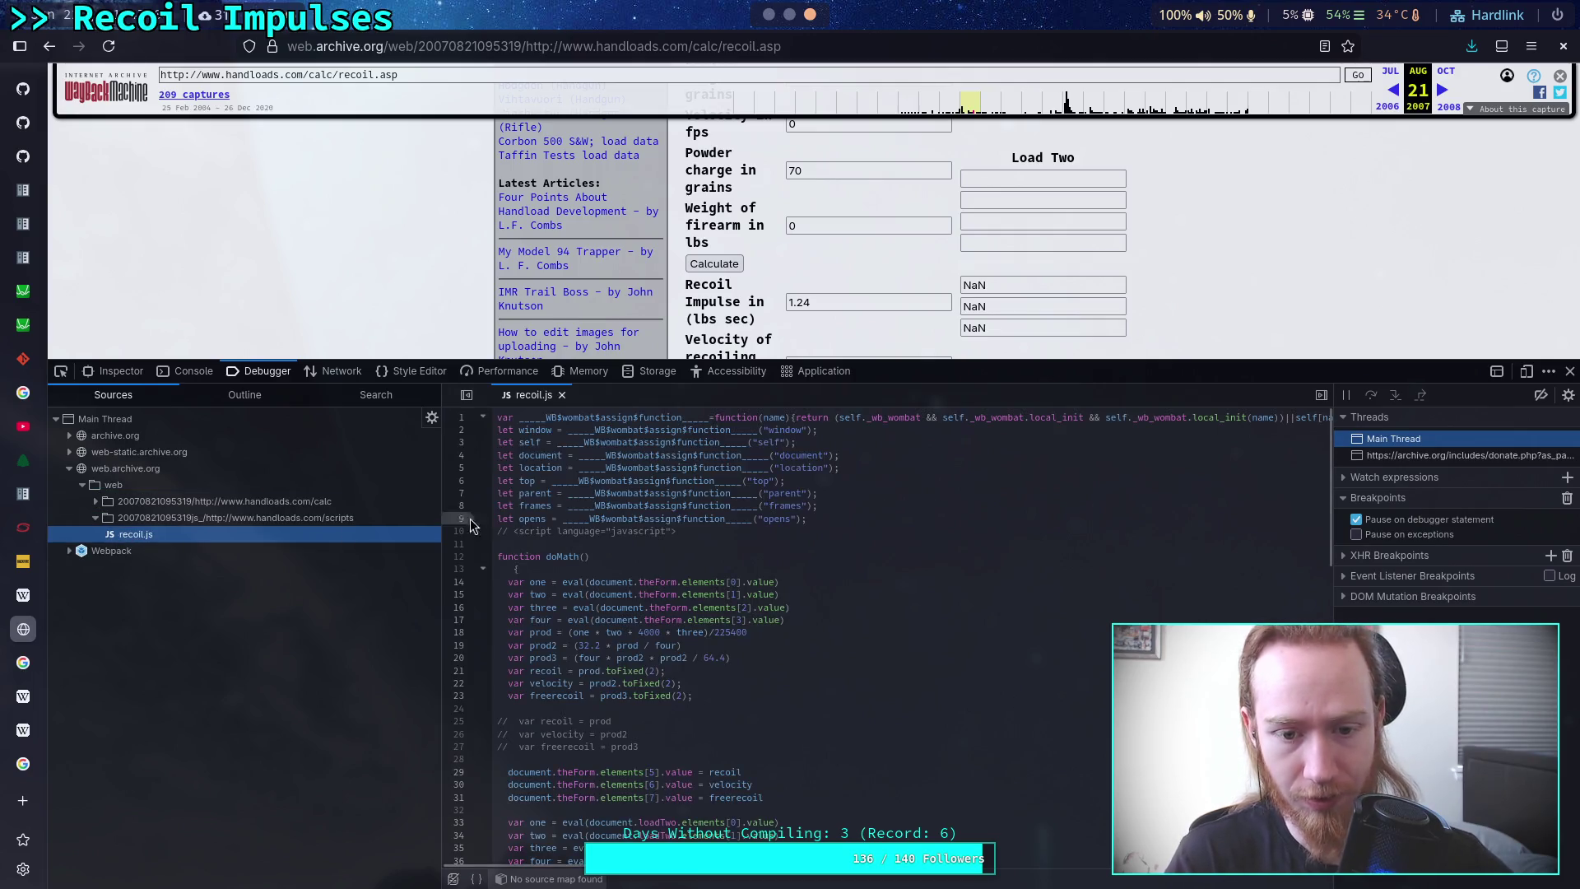
drag(443, 519, 242, 520)
scroll(600, 565, down, 5)
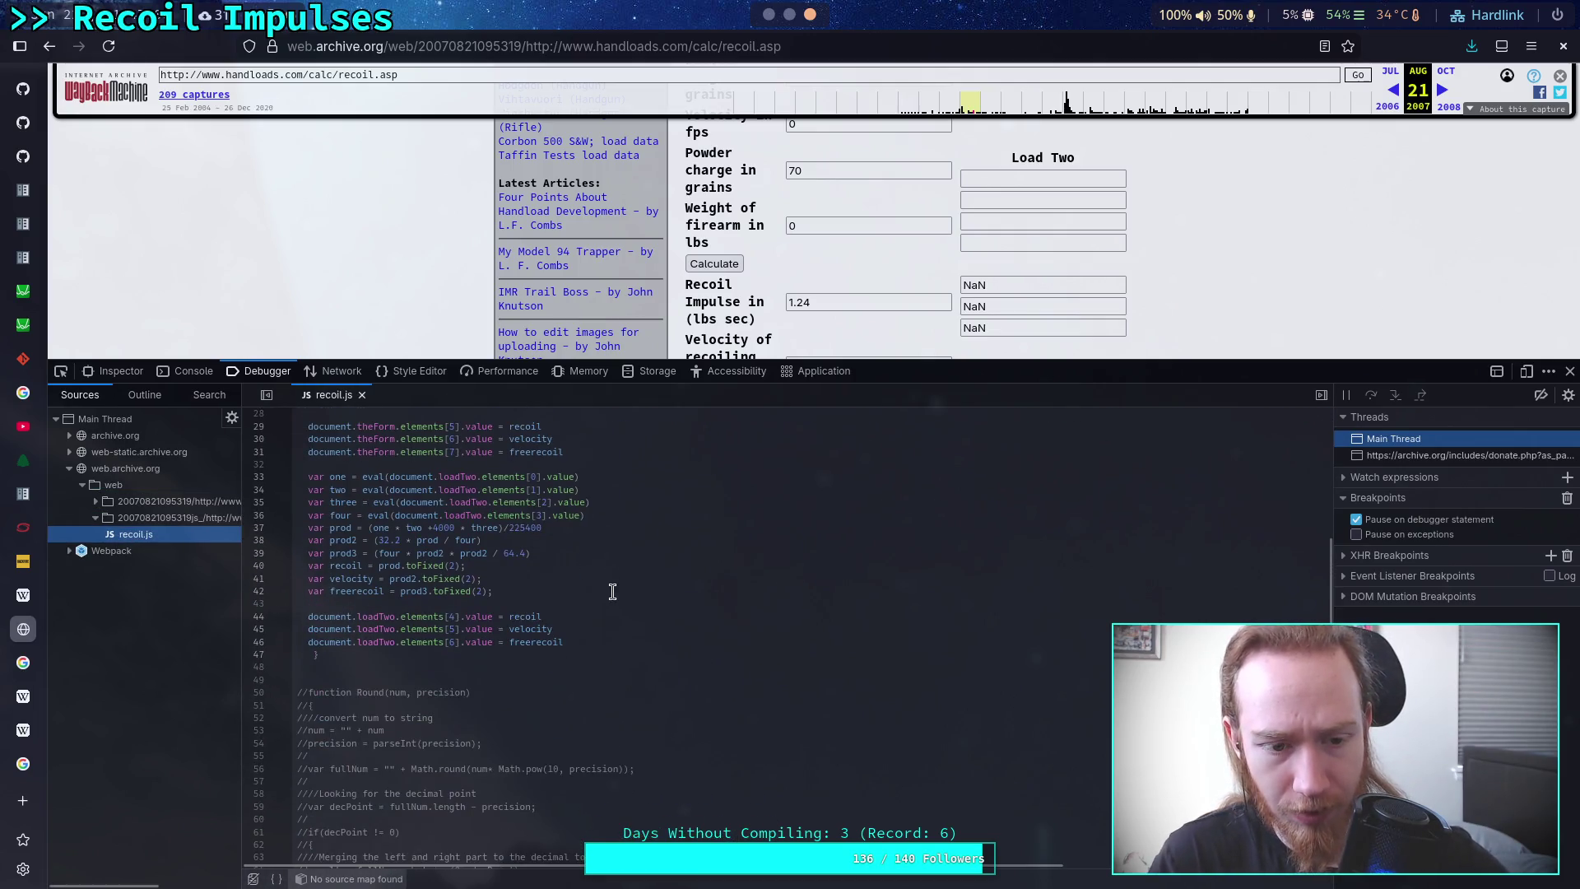
drag(349, 484, 359, 497)
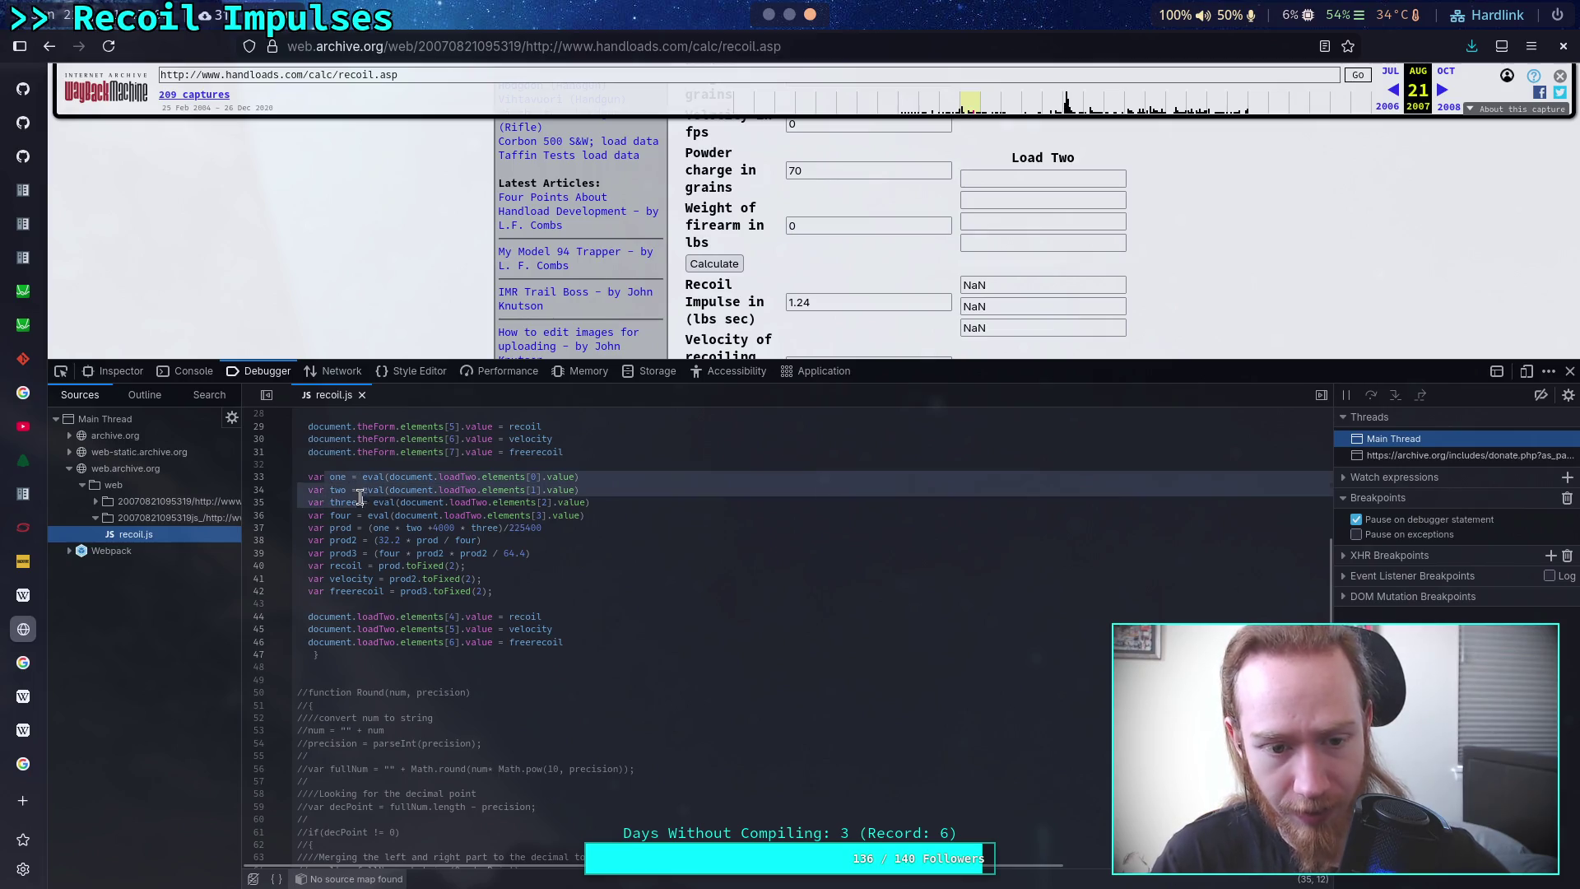
click(645, 567)
scroll(645, 566, down, 2)
scroll(644, 566, up, 2)
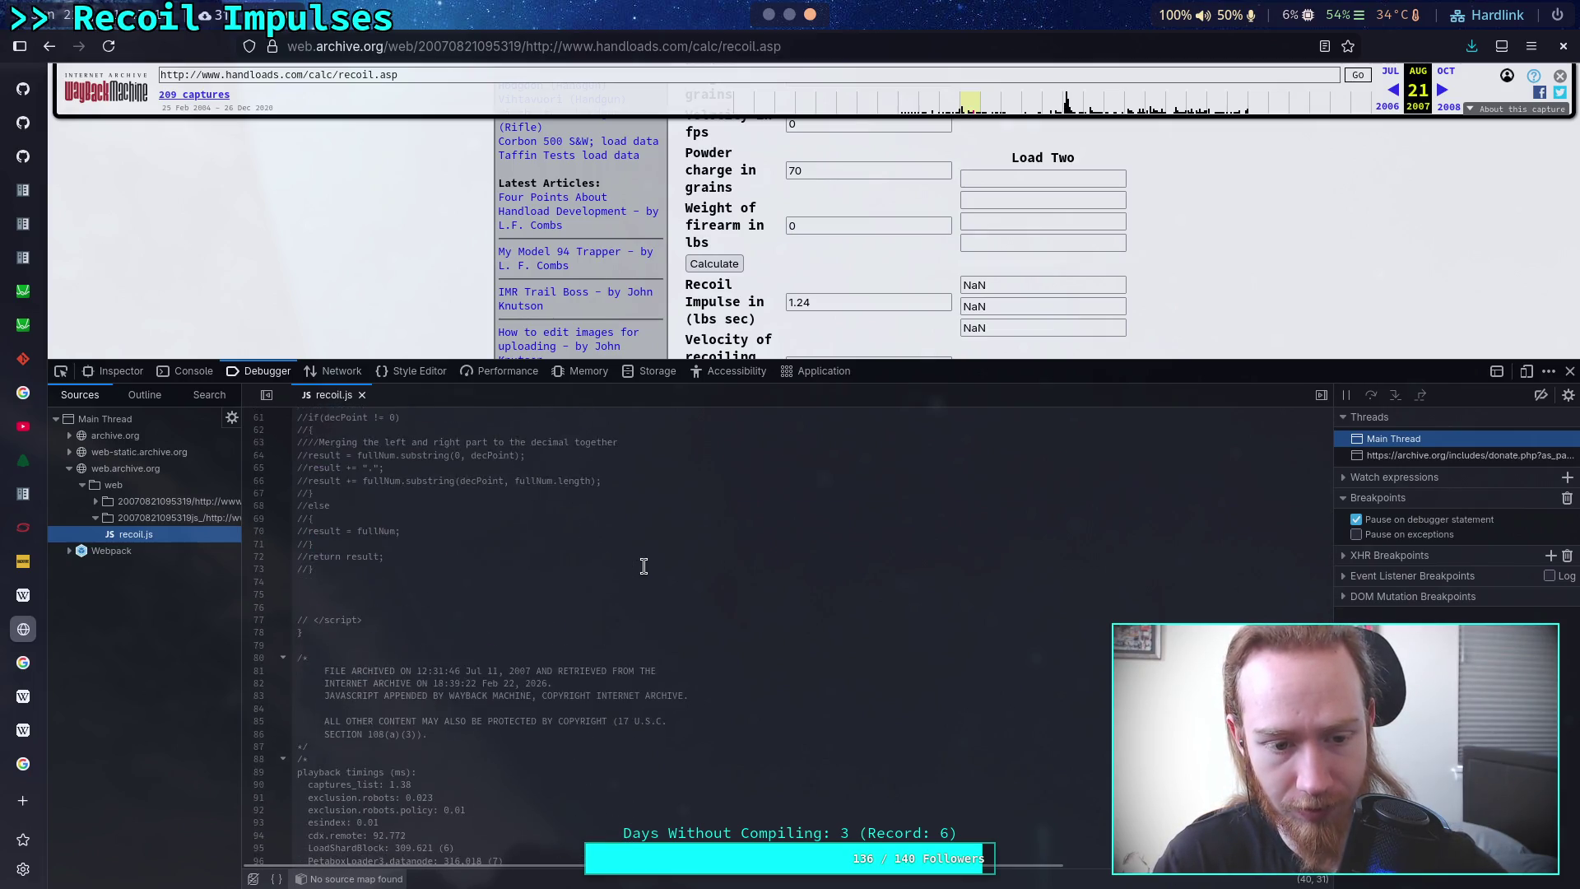
scroll(643, 566, up, 3)
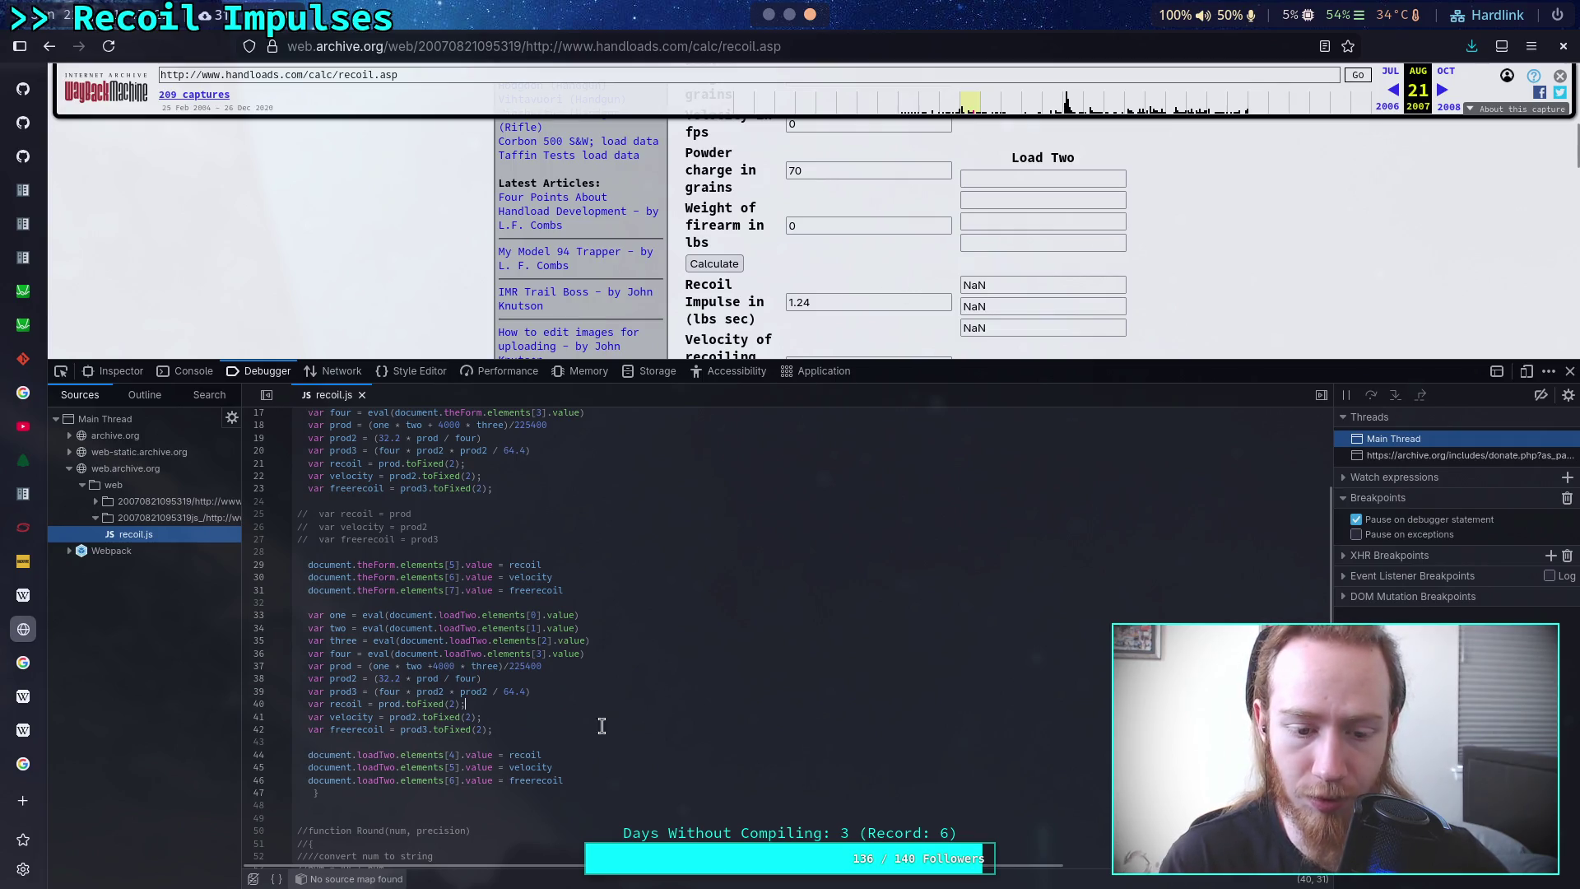
scroll(413, 677, up, 2)
scroll(413, 677, up, 4)
scroll(420, 667, down, 2)
scroll(811, 255, down, 2)
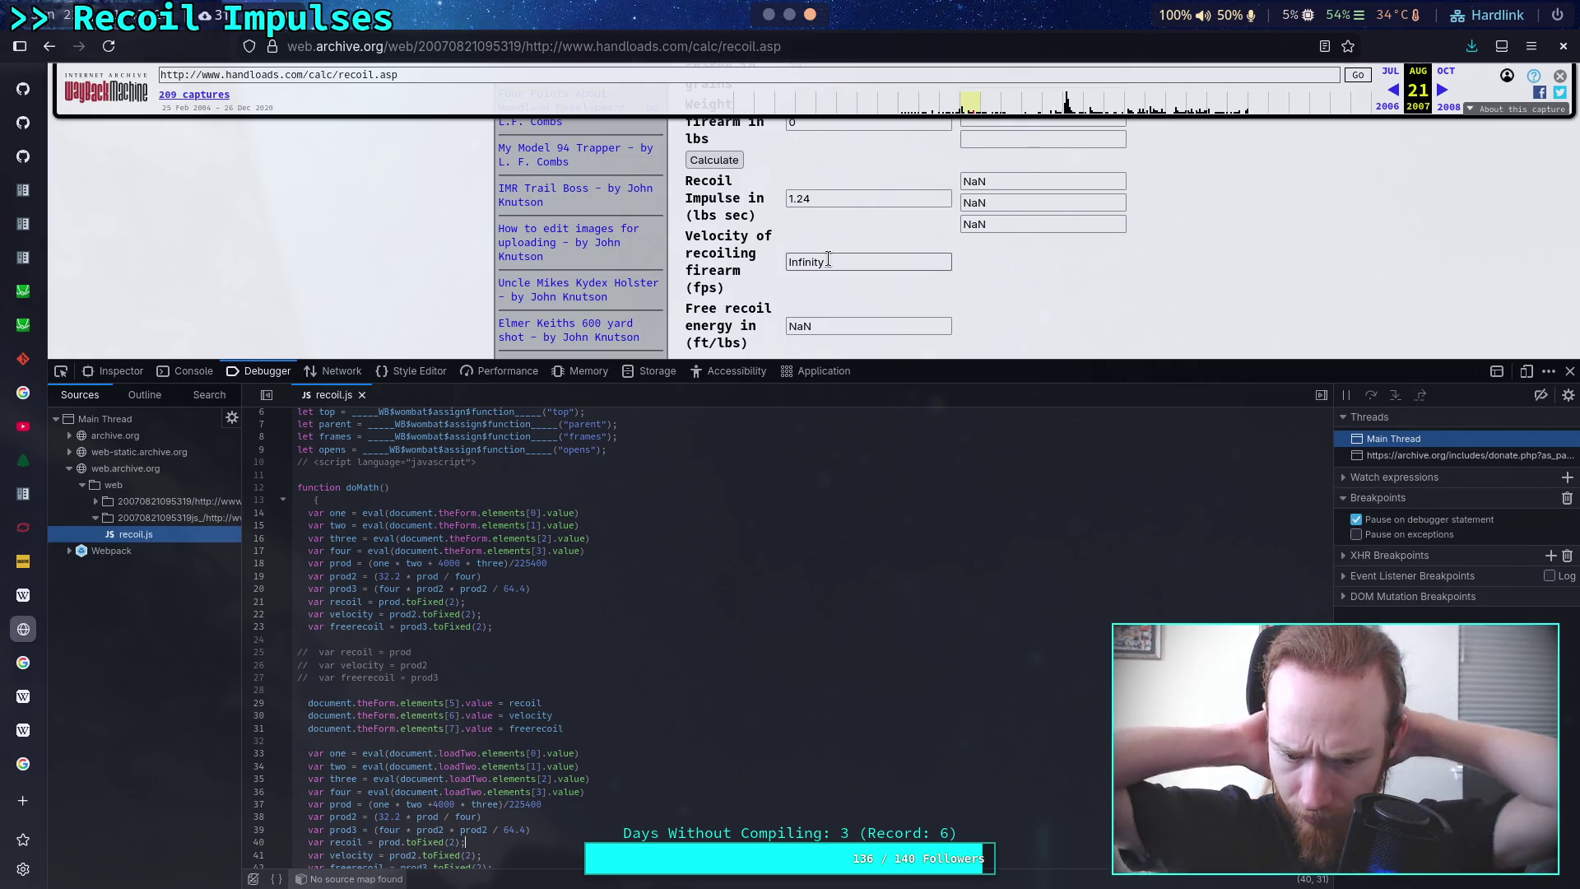
scroll(776, 705, down, 5)
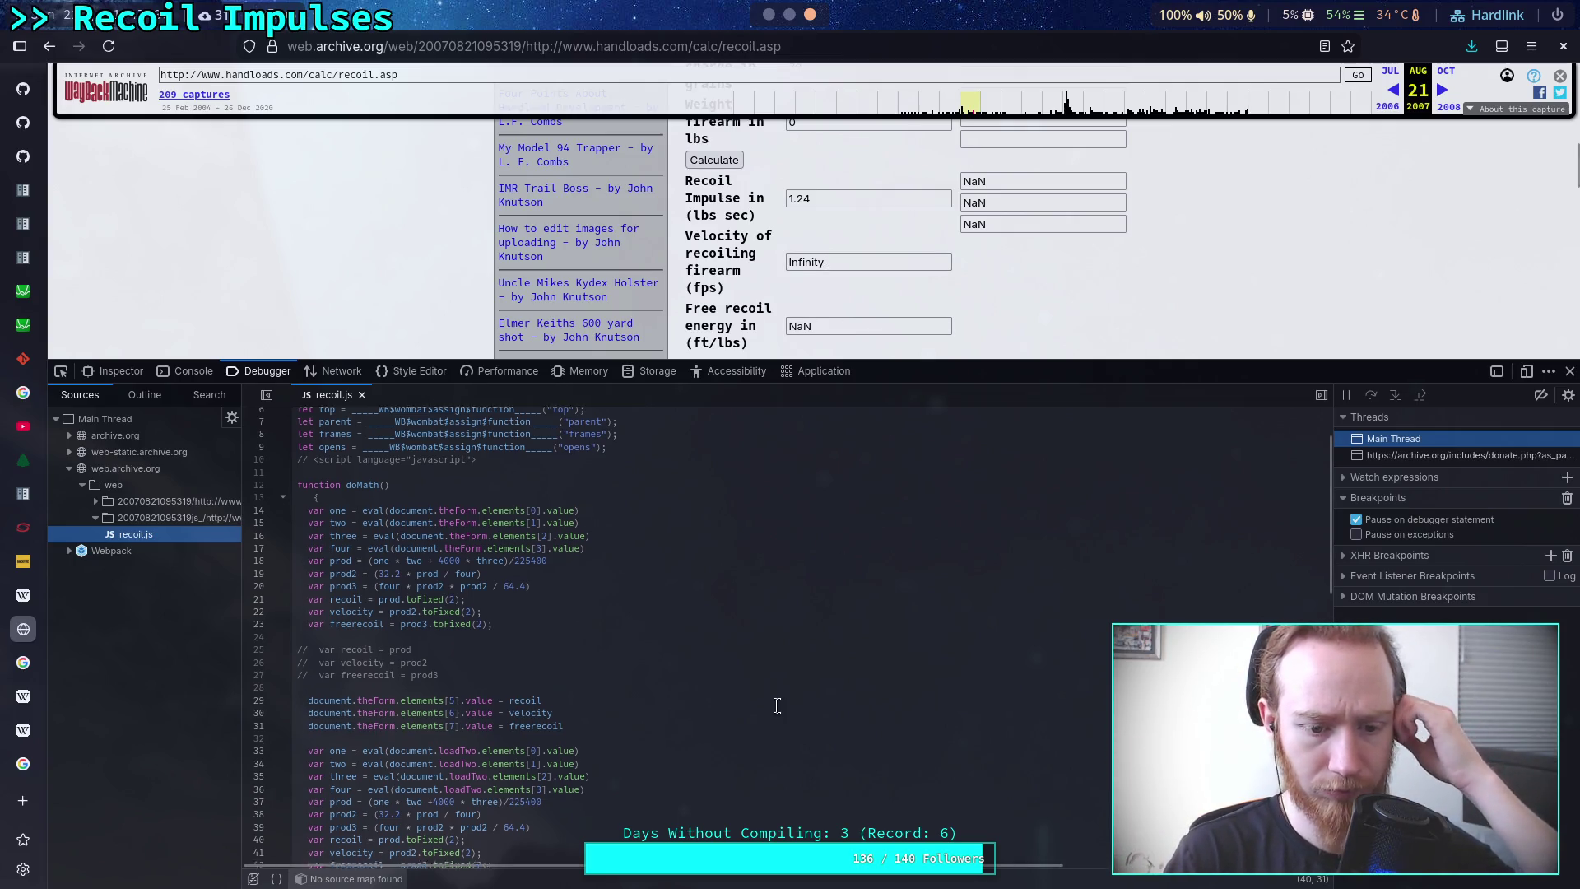
scroll(652, 698, up, 4)
scroll(438, 655, down, 1)
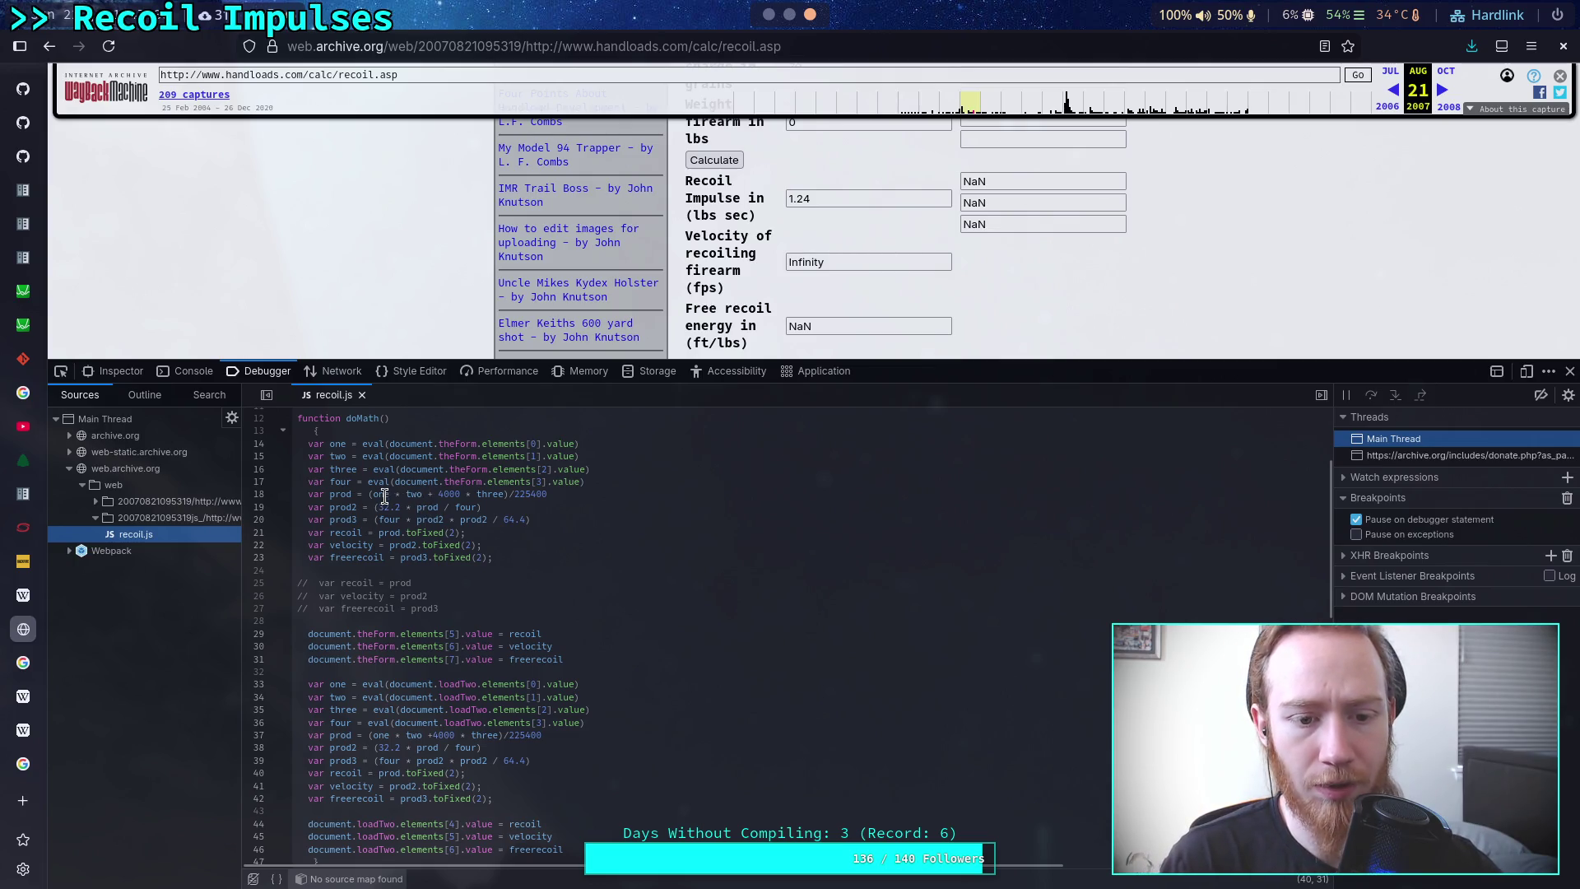
scroll(782, 255, up, 5)
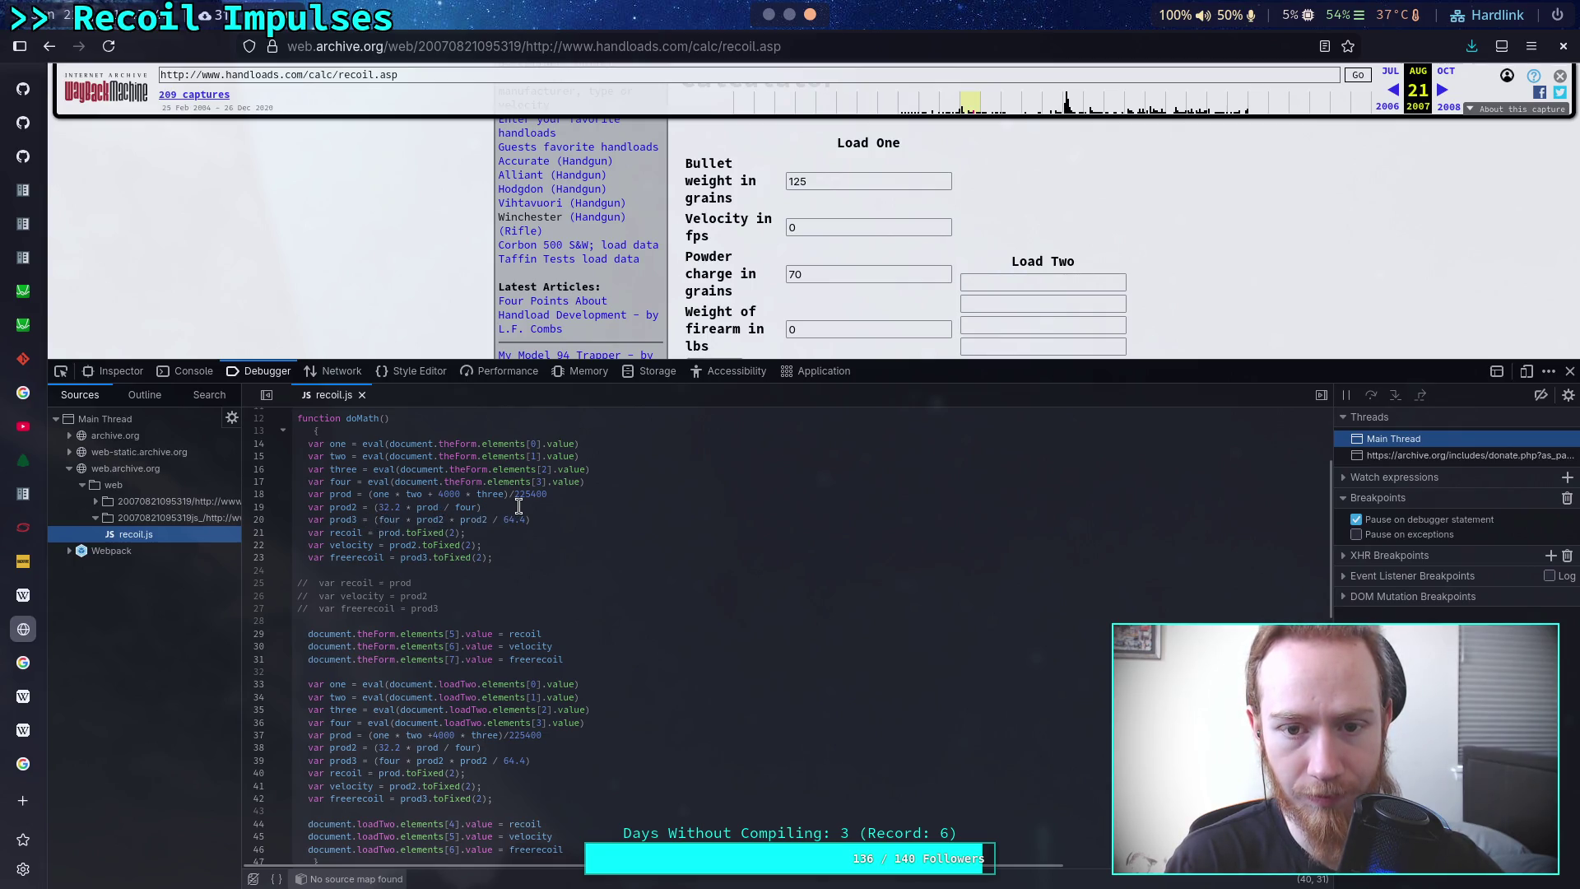
scroll(782, 255, down, 3)
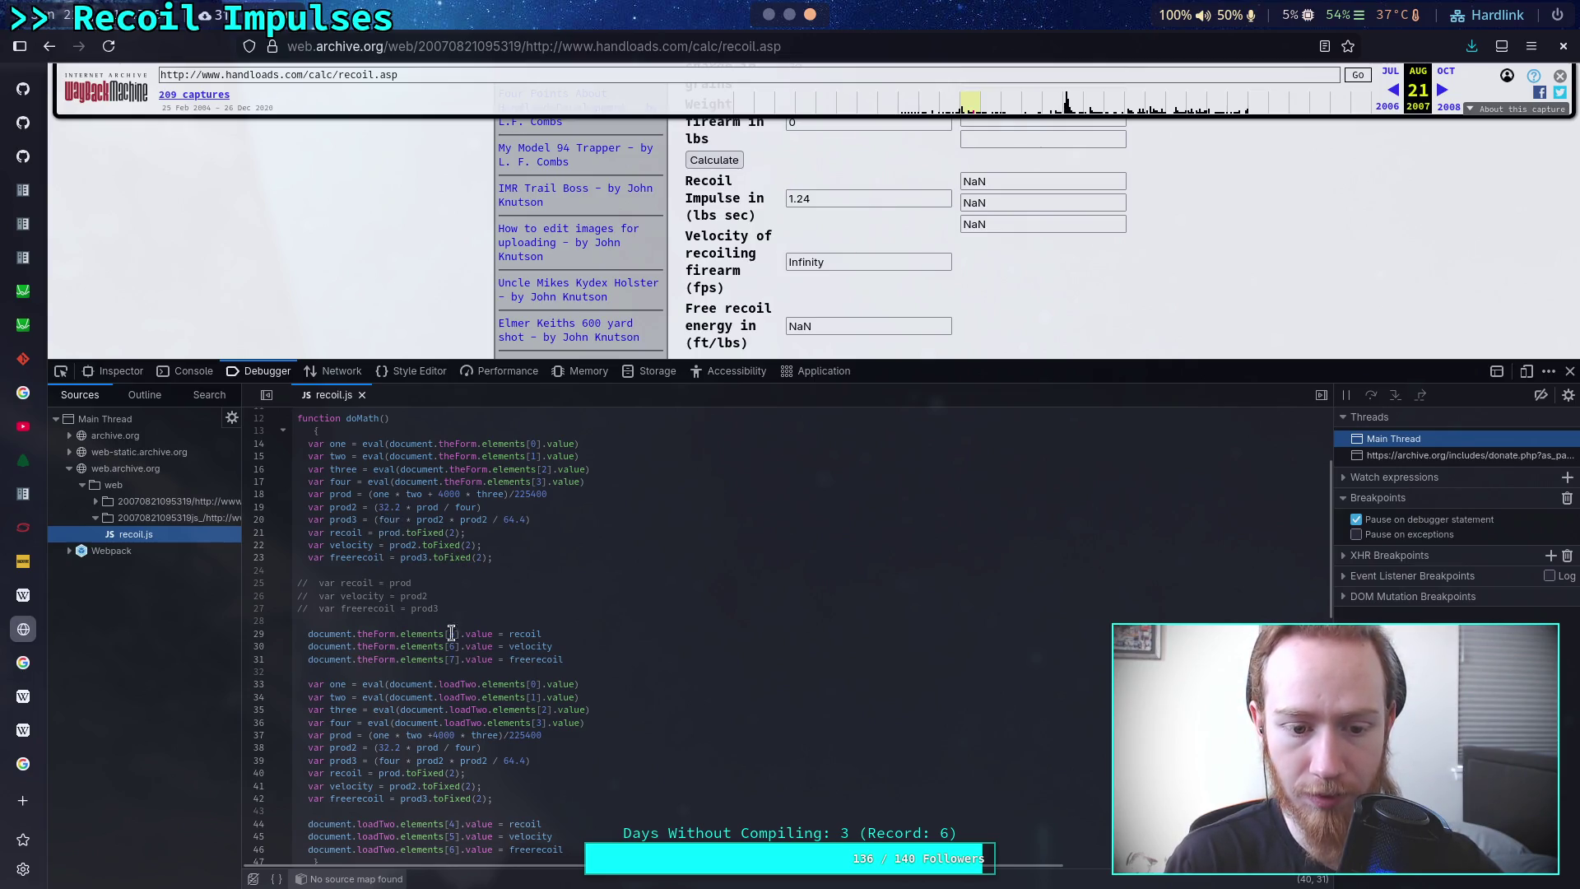
scroll(491, 634, up, 2)
mouse_move(564, 729)
mouse_down()
mouse_move(334, 545)
mouse_move(330, 525)
mouse_up()
scroll(494, 666, up, 2)
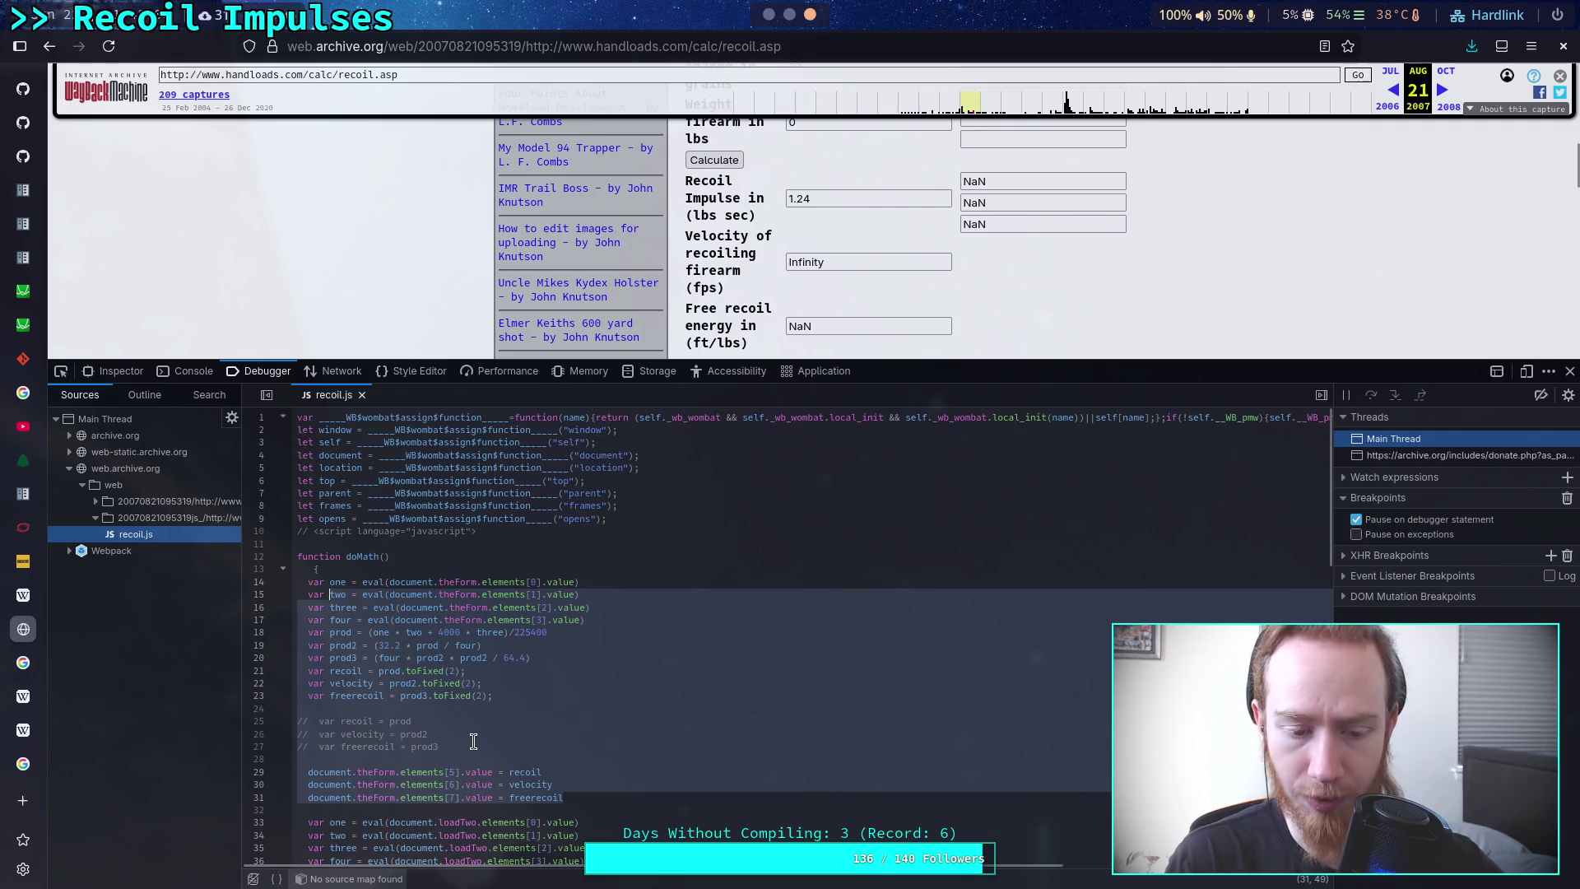
click(380, 633)
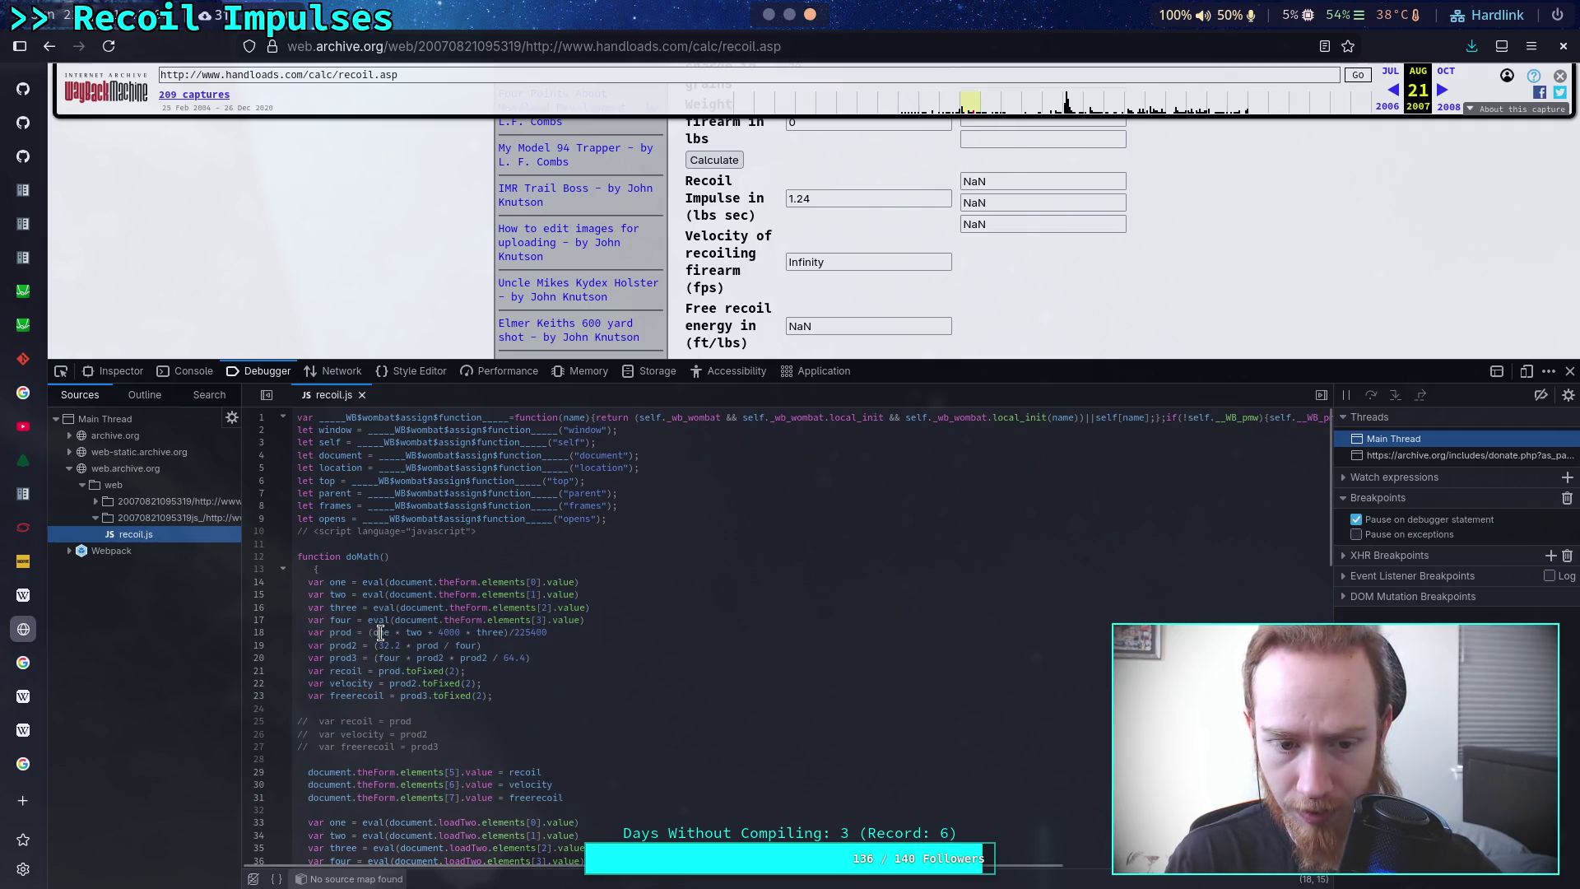
scroll(799, 184, up, 5)
click(823, 223)
click(815, 271)
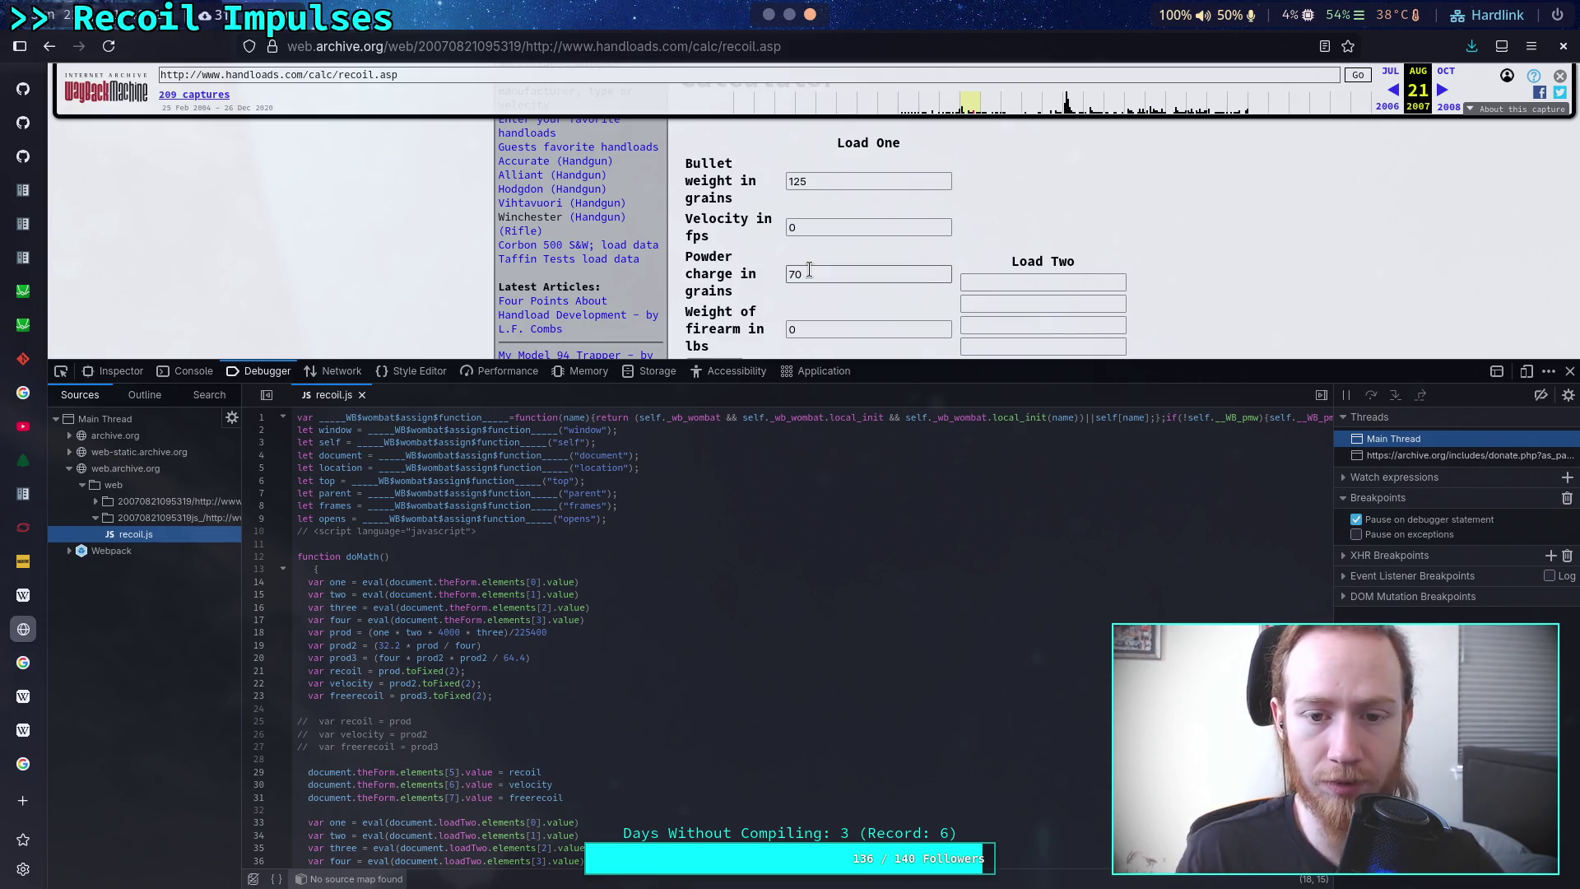
scroll(809, 269, down, 5)
scroll(823, 272, up, 2)
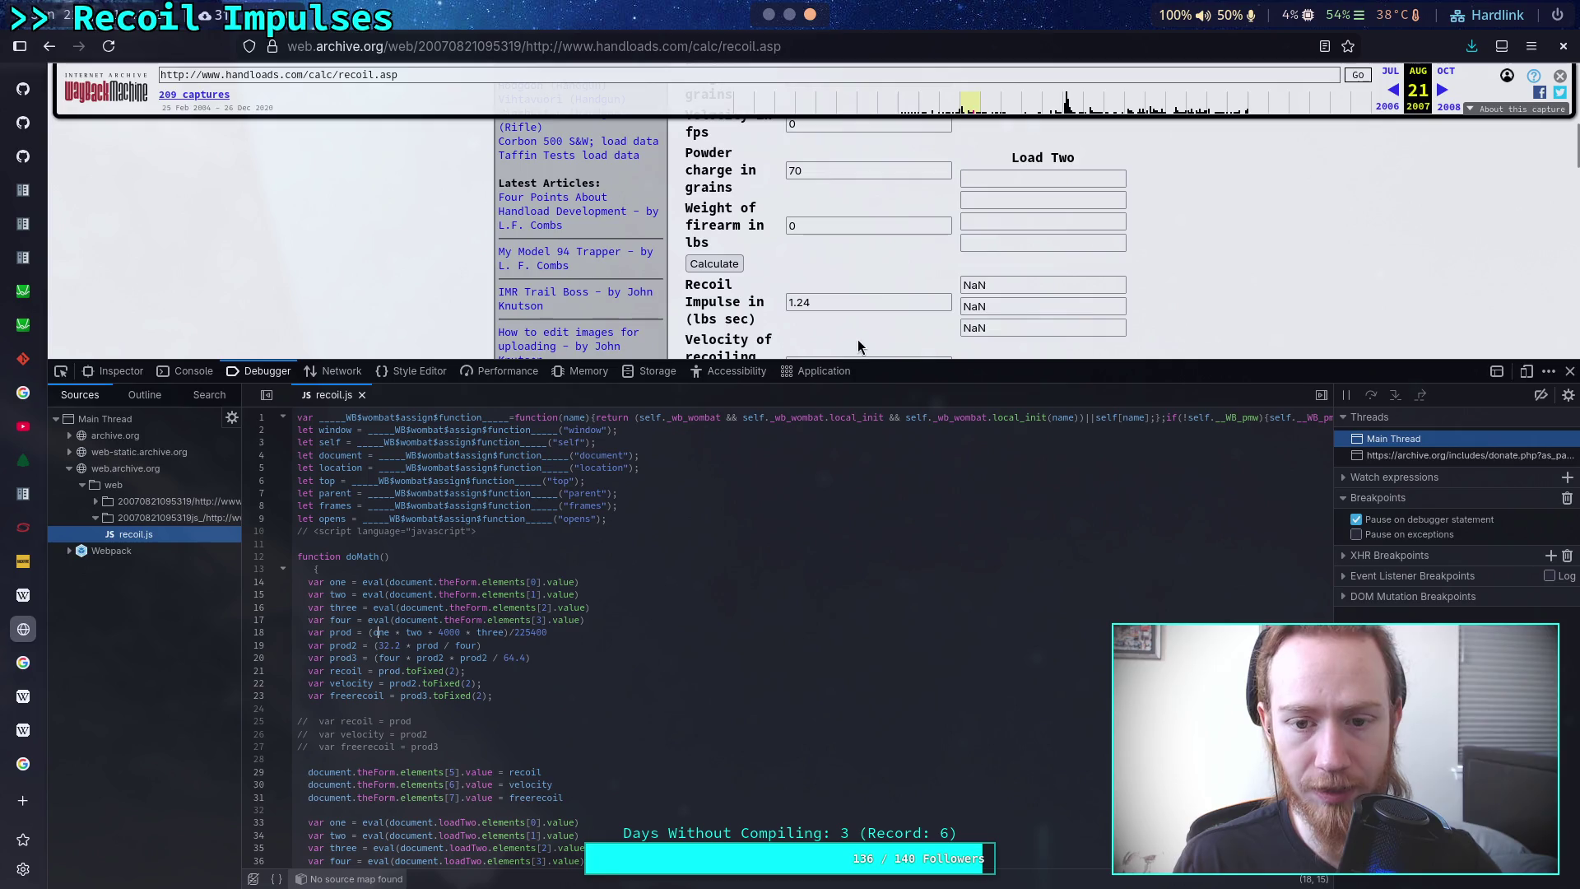
drag(860, 362, 860, 433)
Step: Change Velocity to 5000 fps and recalculate, giving a 4.02 lbs·sec recoil impulse
scroll(846, 333, up, 3)
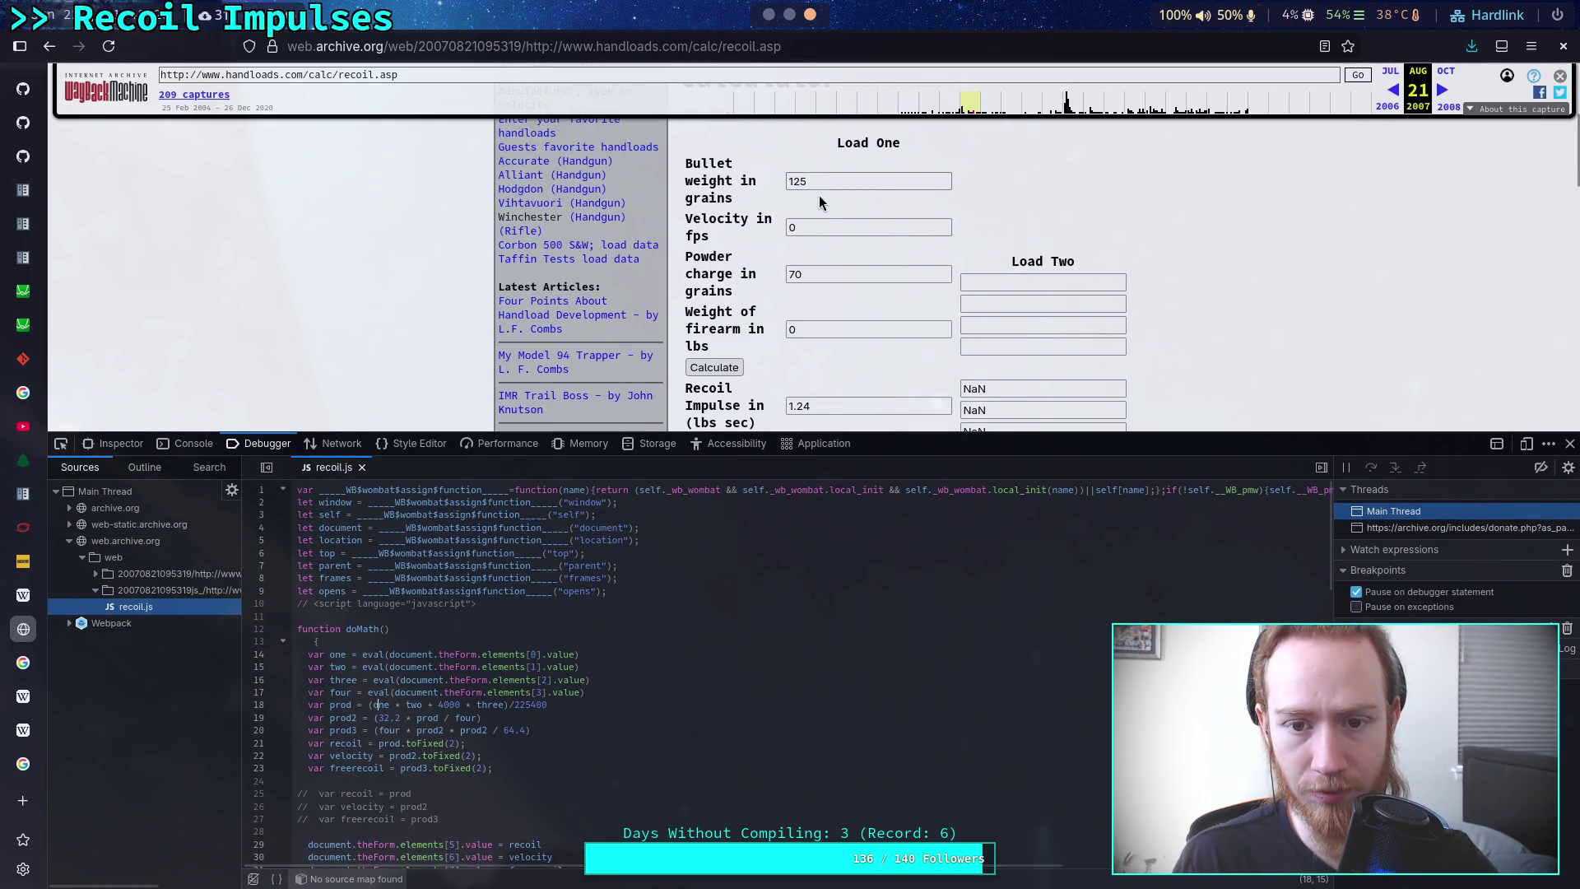
double_click(814, 228)
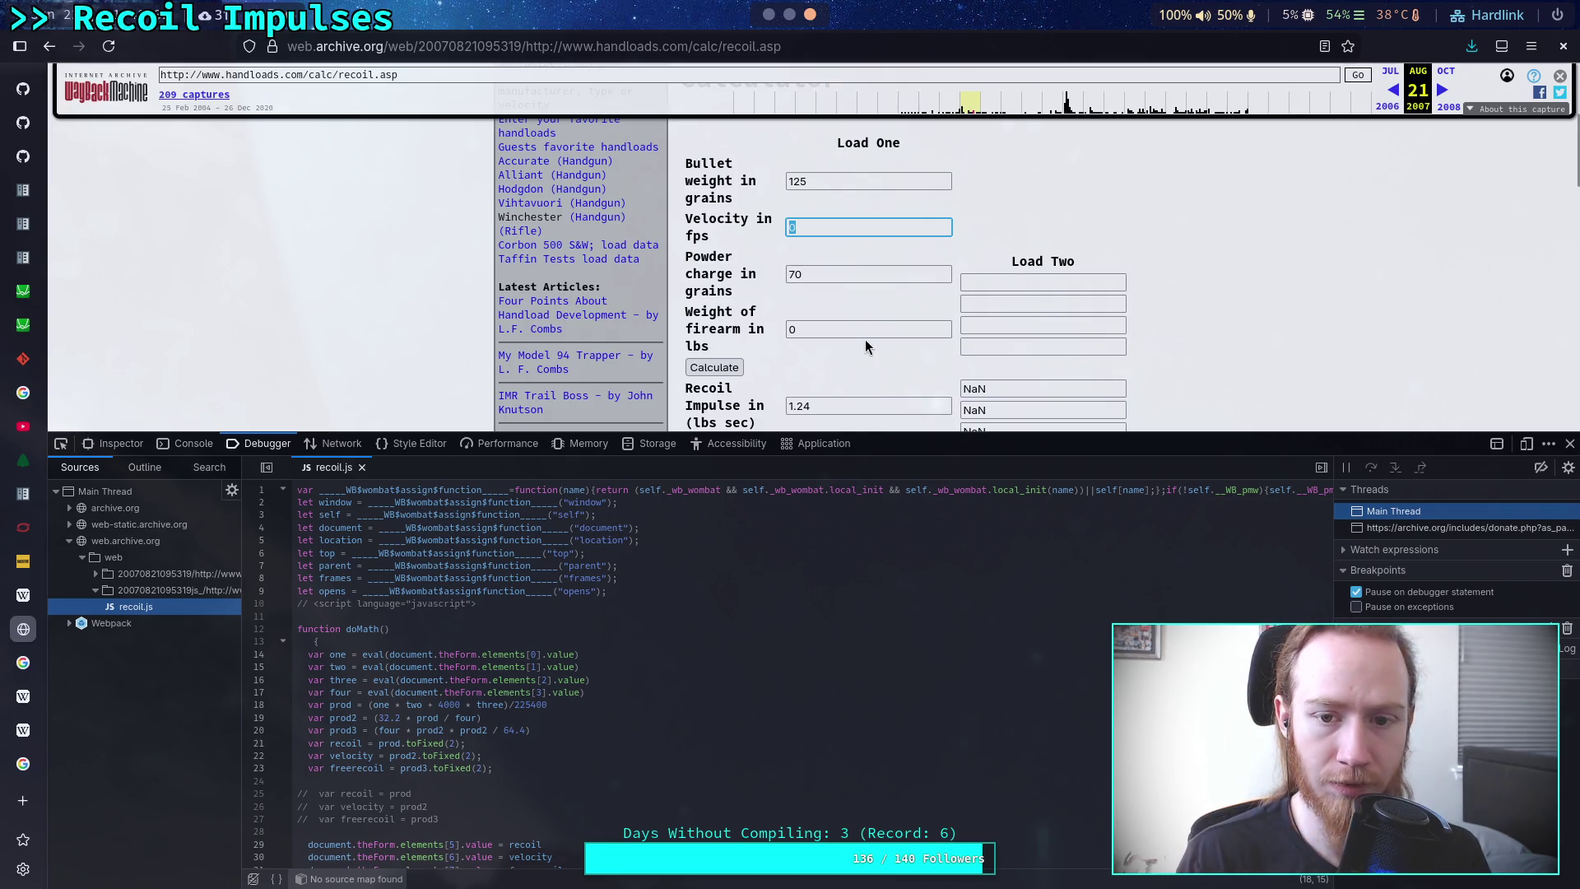
text(5000)
click(714, 367)
drag(815, 406, 773, 406)
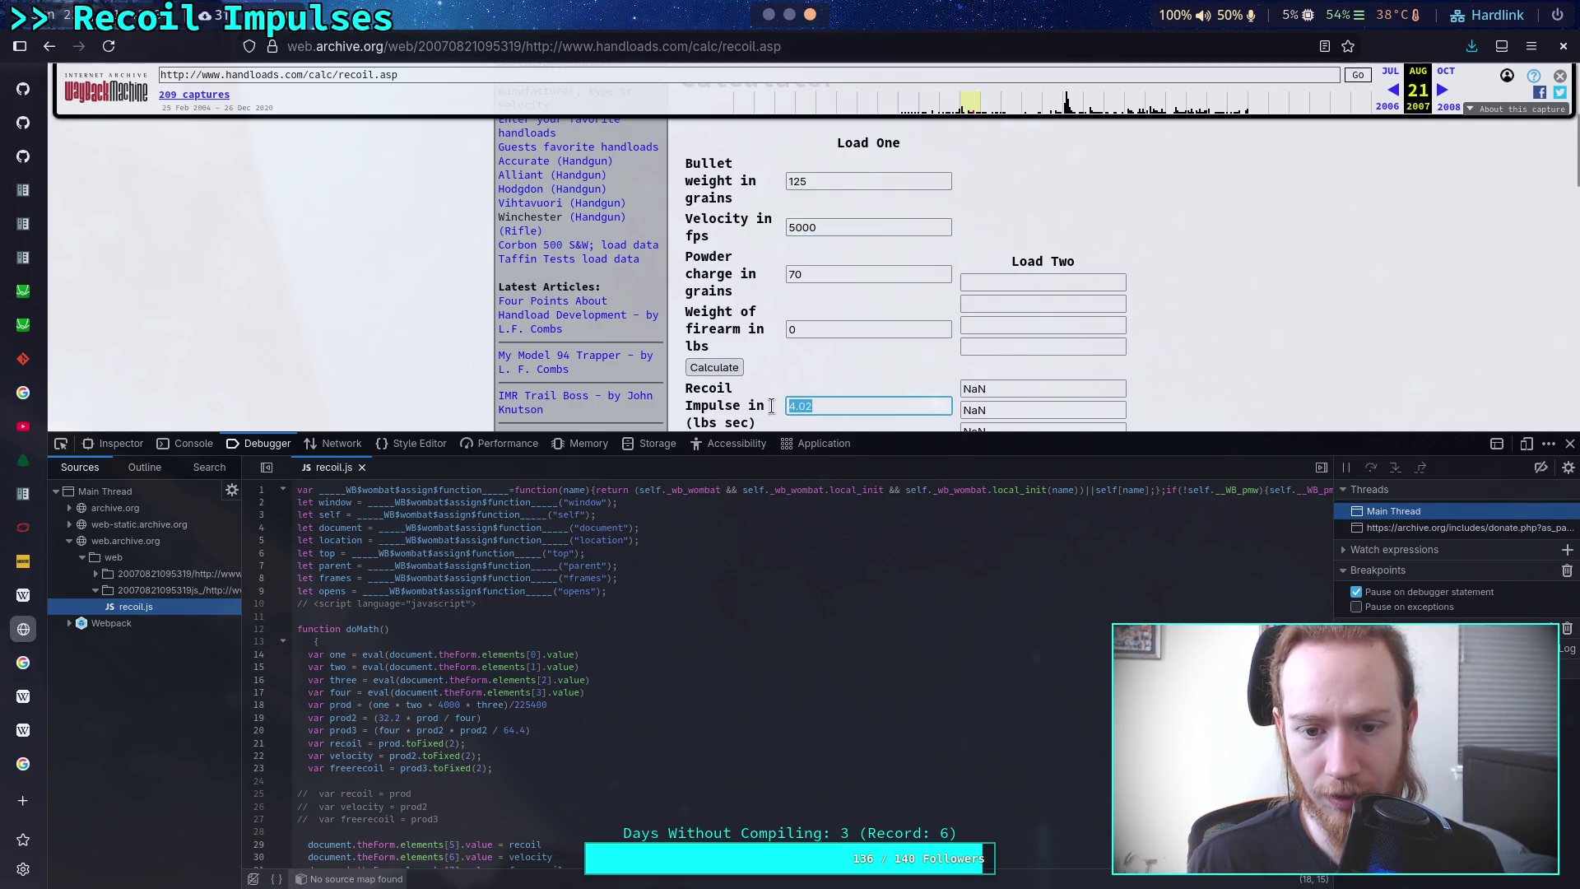
drag(819, 228, 769, 228)
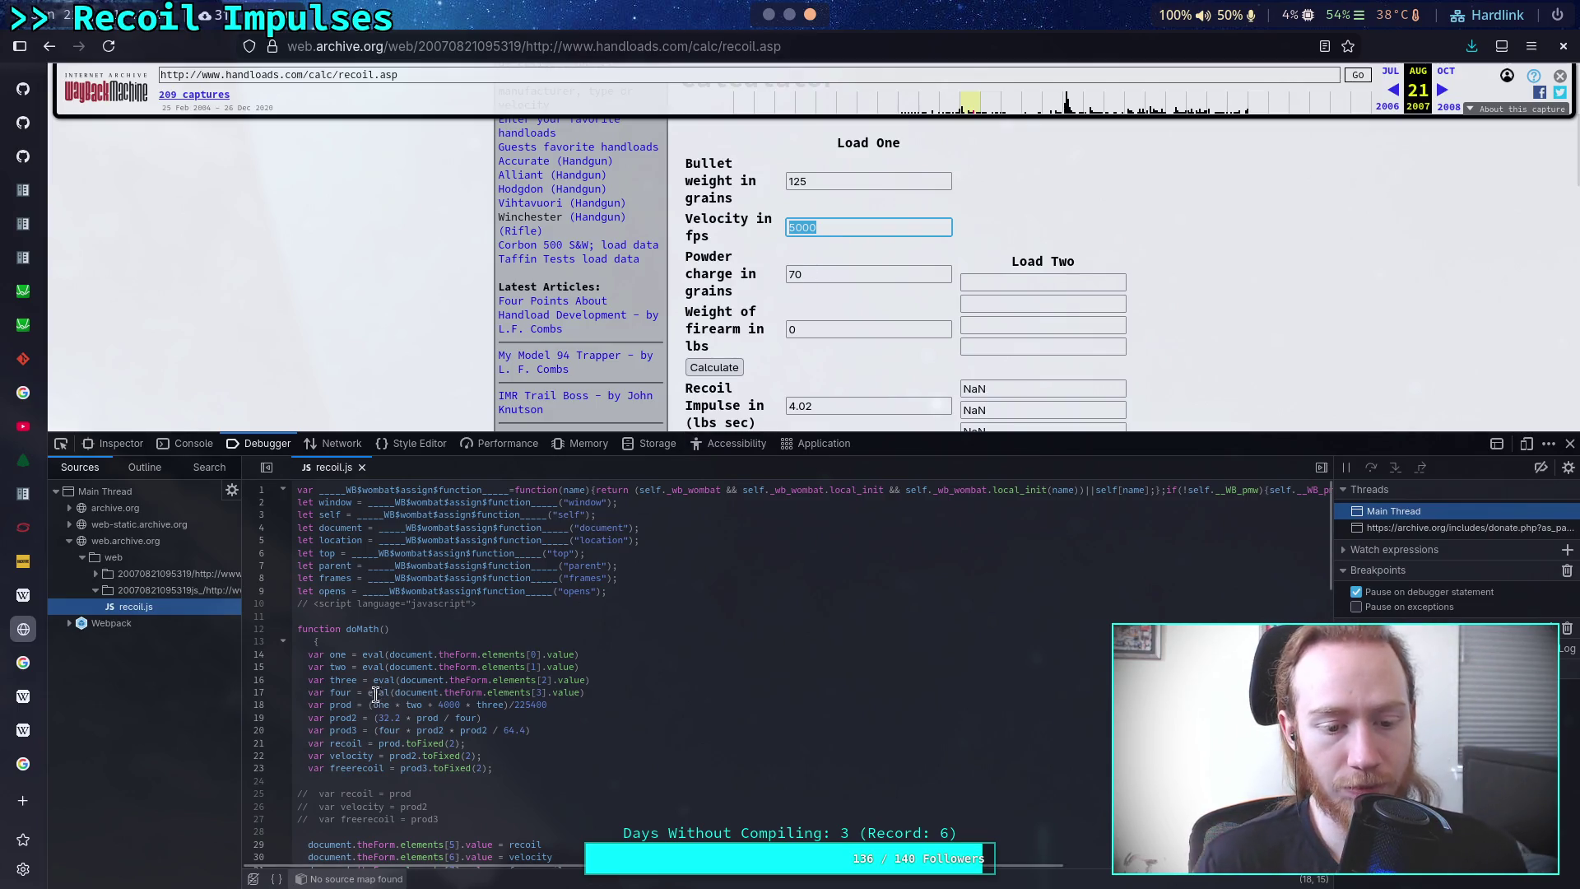
Step: Switch to the Wikipedia Recoil article and scroll to the Momentum section's equations
click(23, 595)
scroll(752, 549, up, 5)
scroll(753, 549, up, 7)
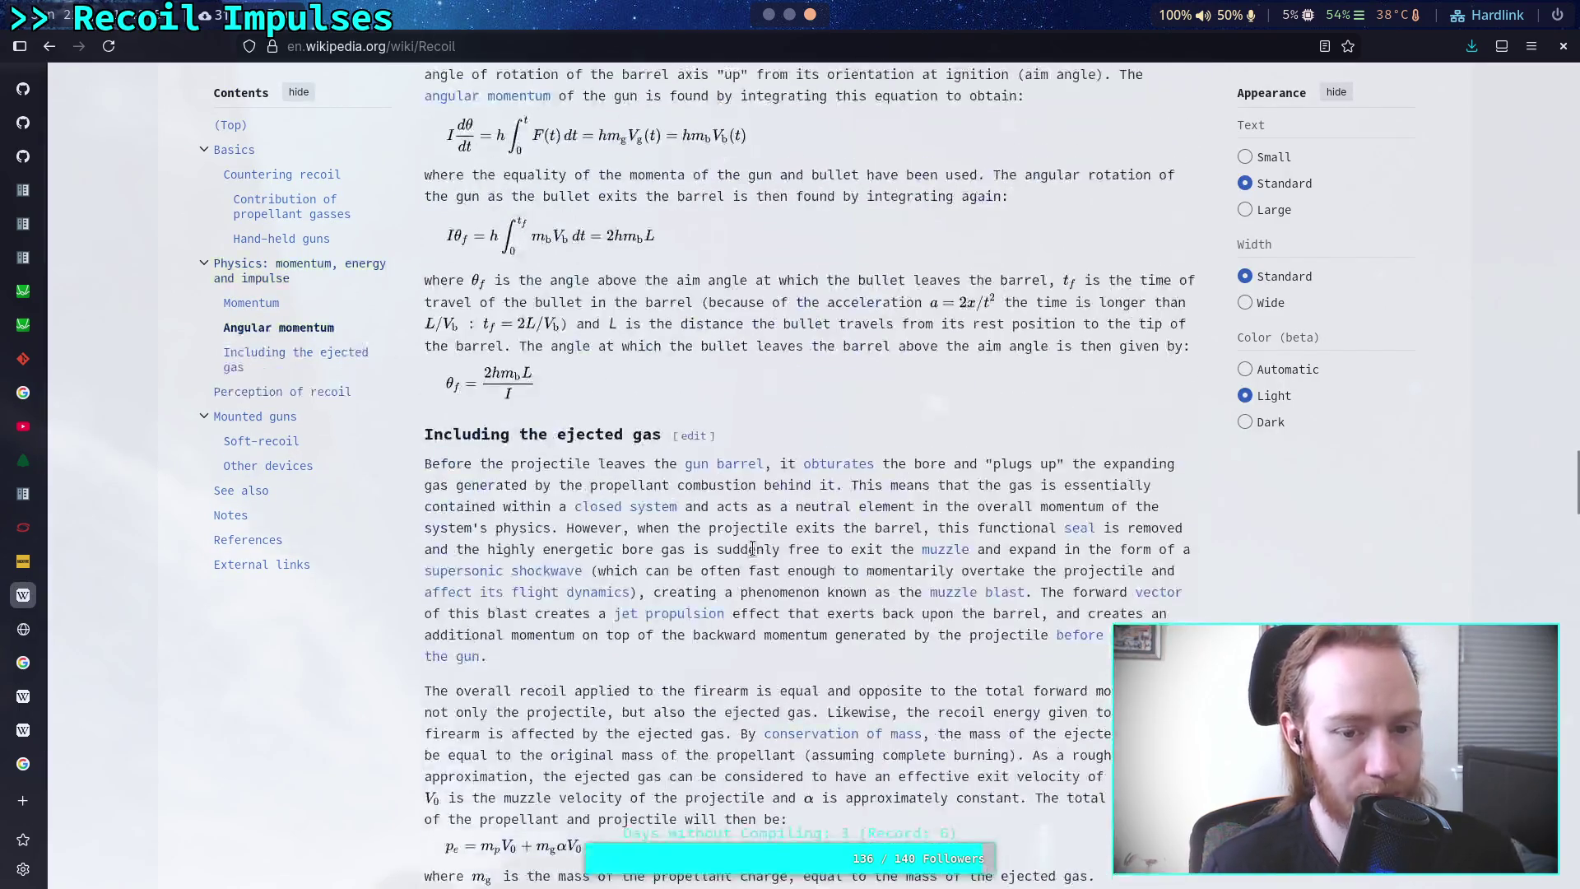
scroll(752, 549, up, 4)
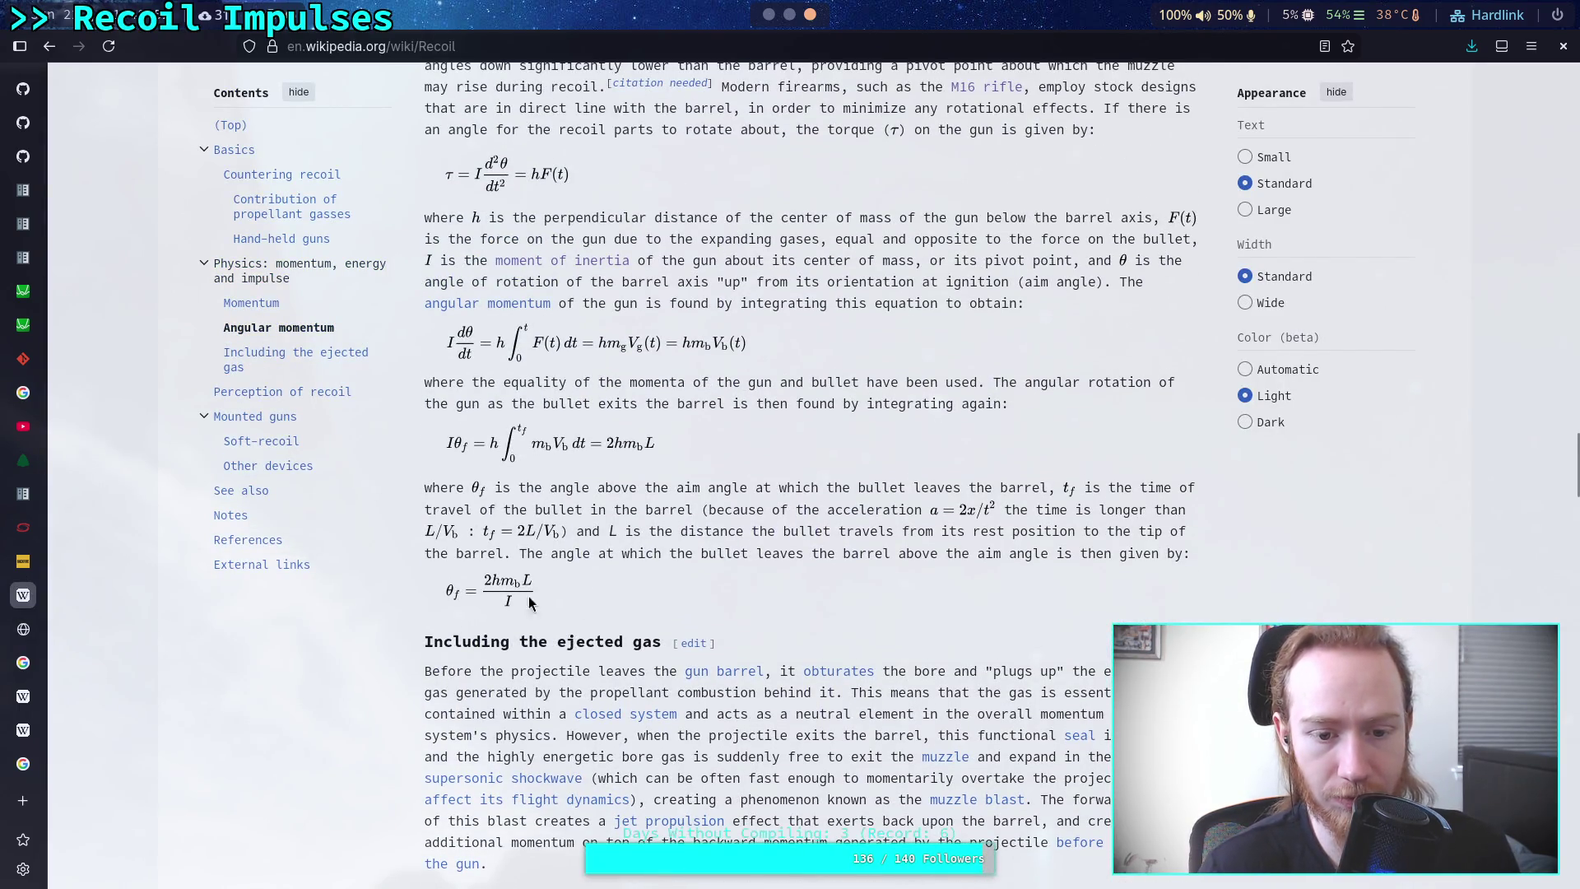
scroll(512, 537, up, 8)
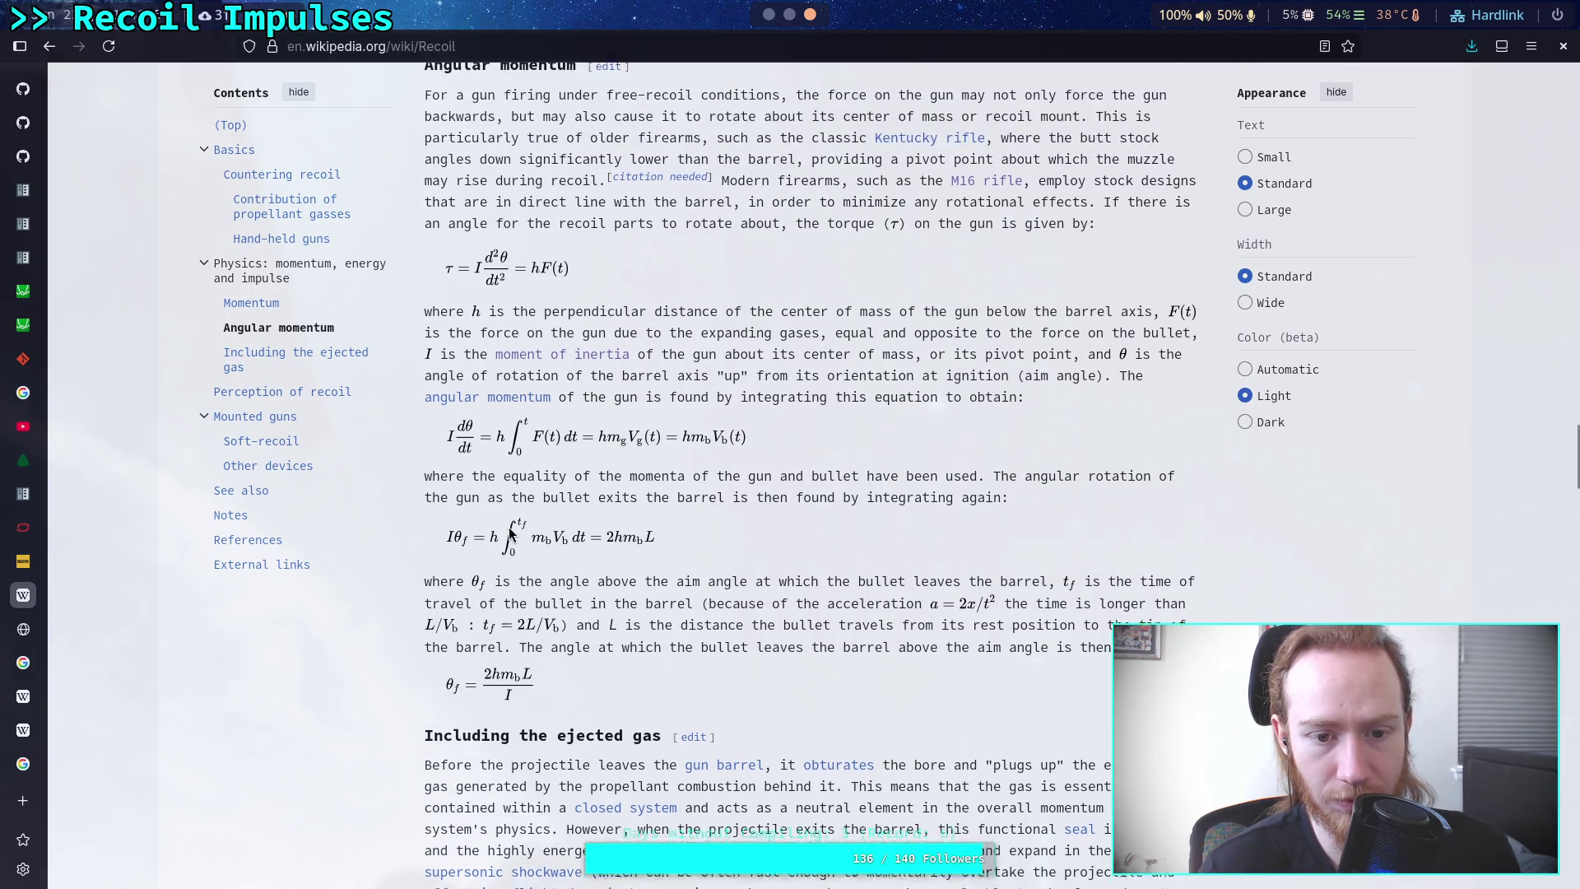
scroll(519, 523, up, 10)
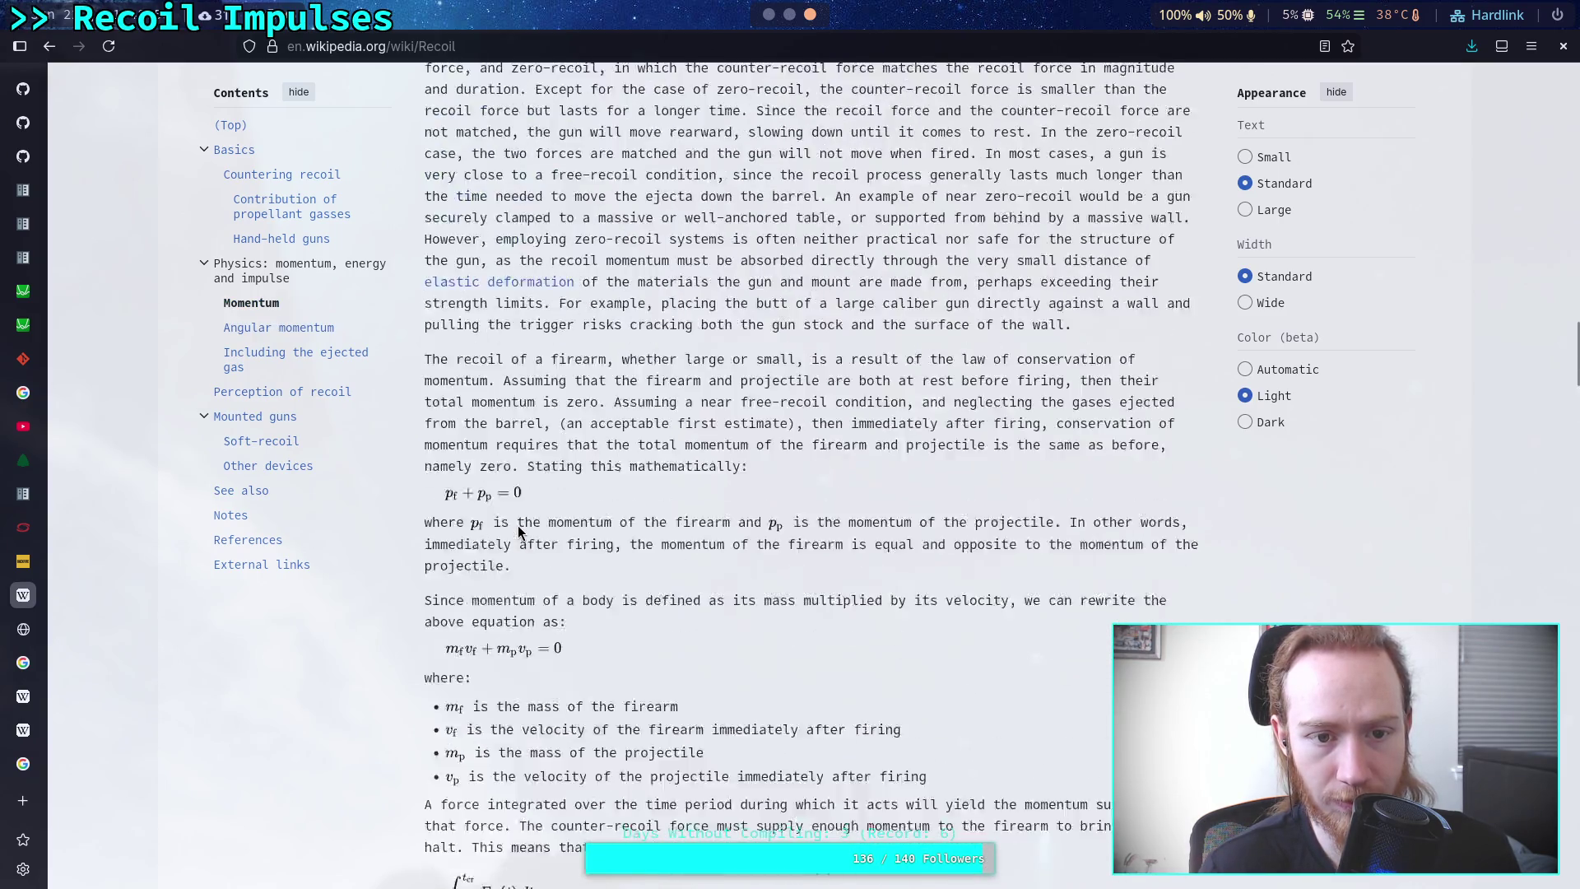
scroll(517, 524, down, 15)
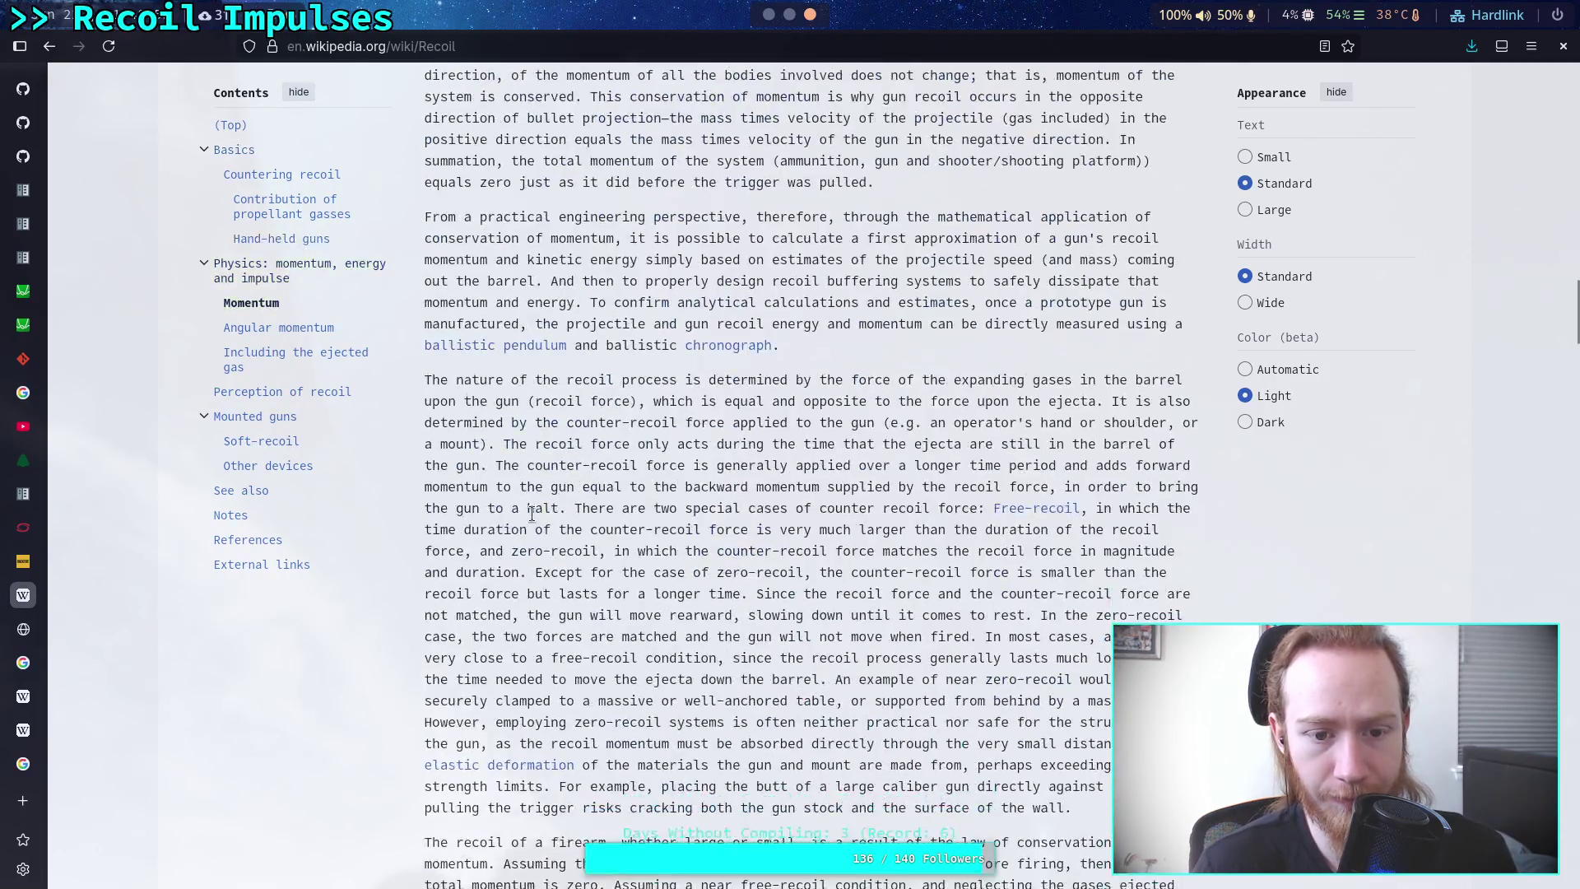
scroll(545, 509, down, 2)
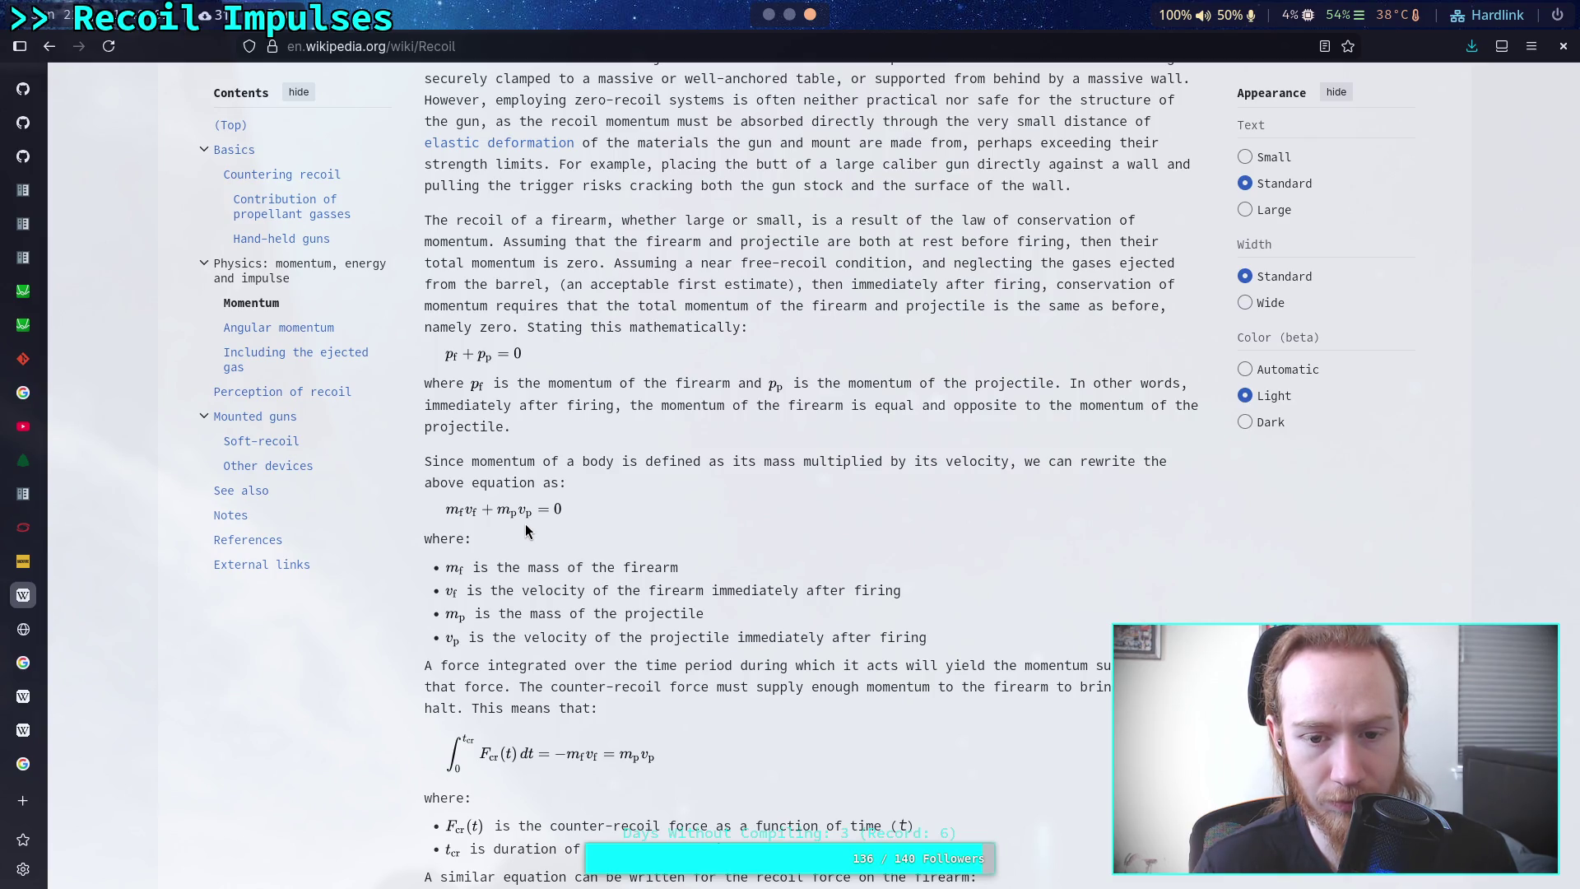
scroll(527, 529, down, 6)
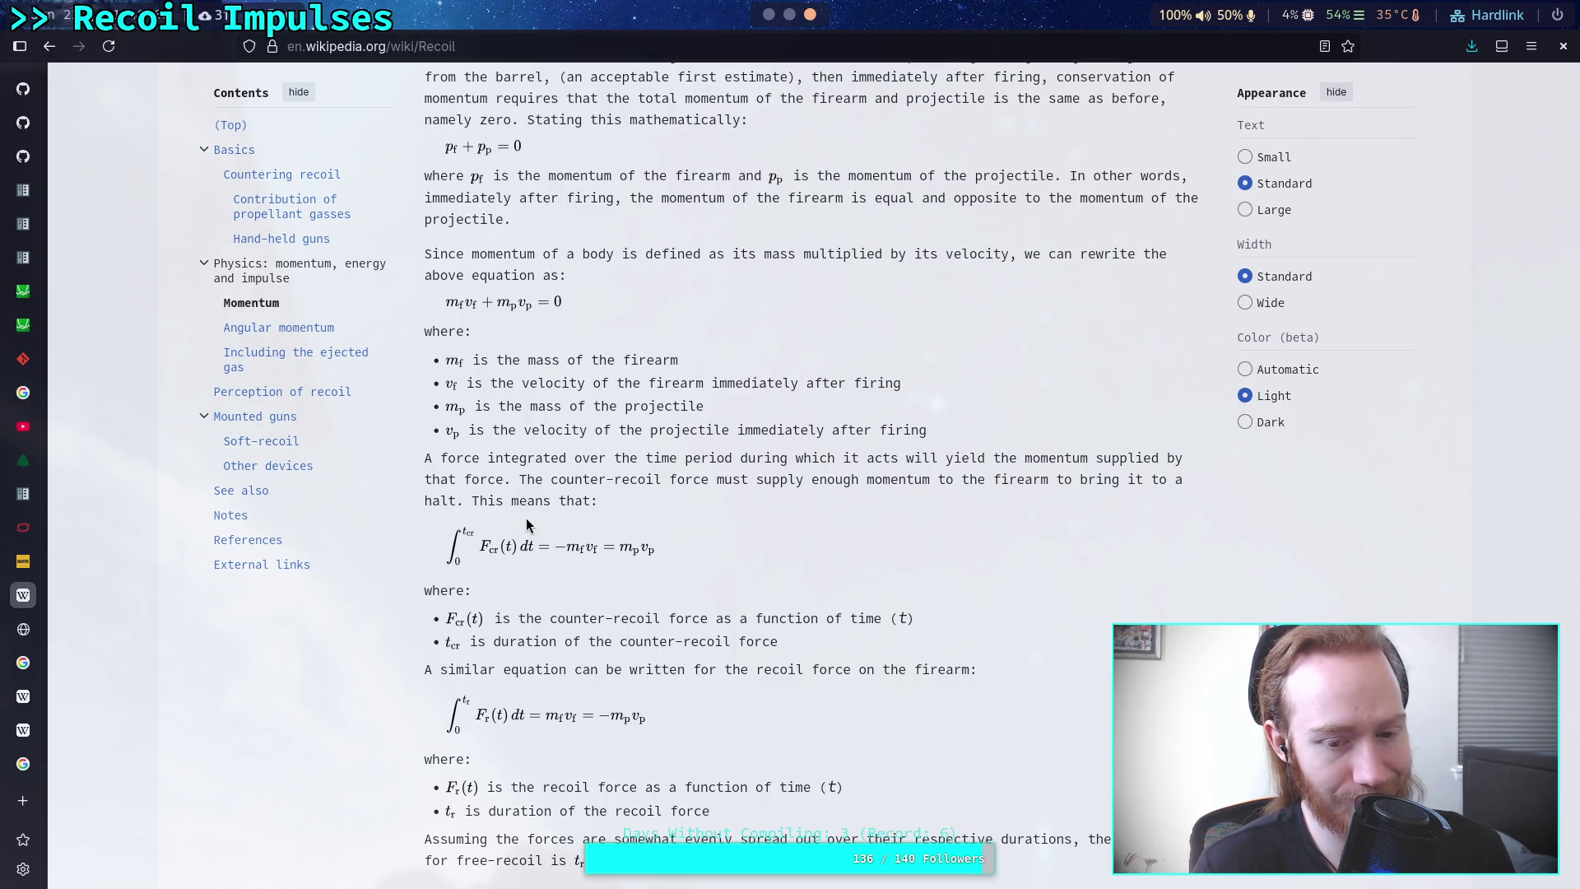
scroll(527, 524, down, 3)
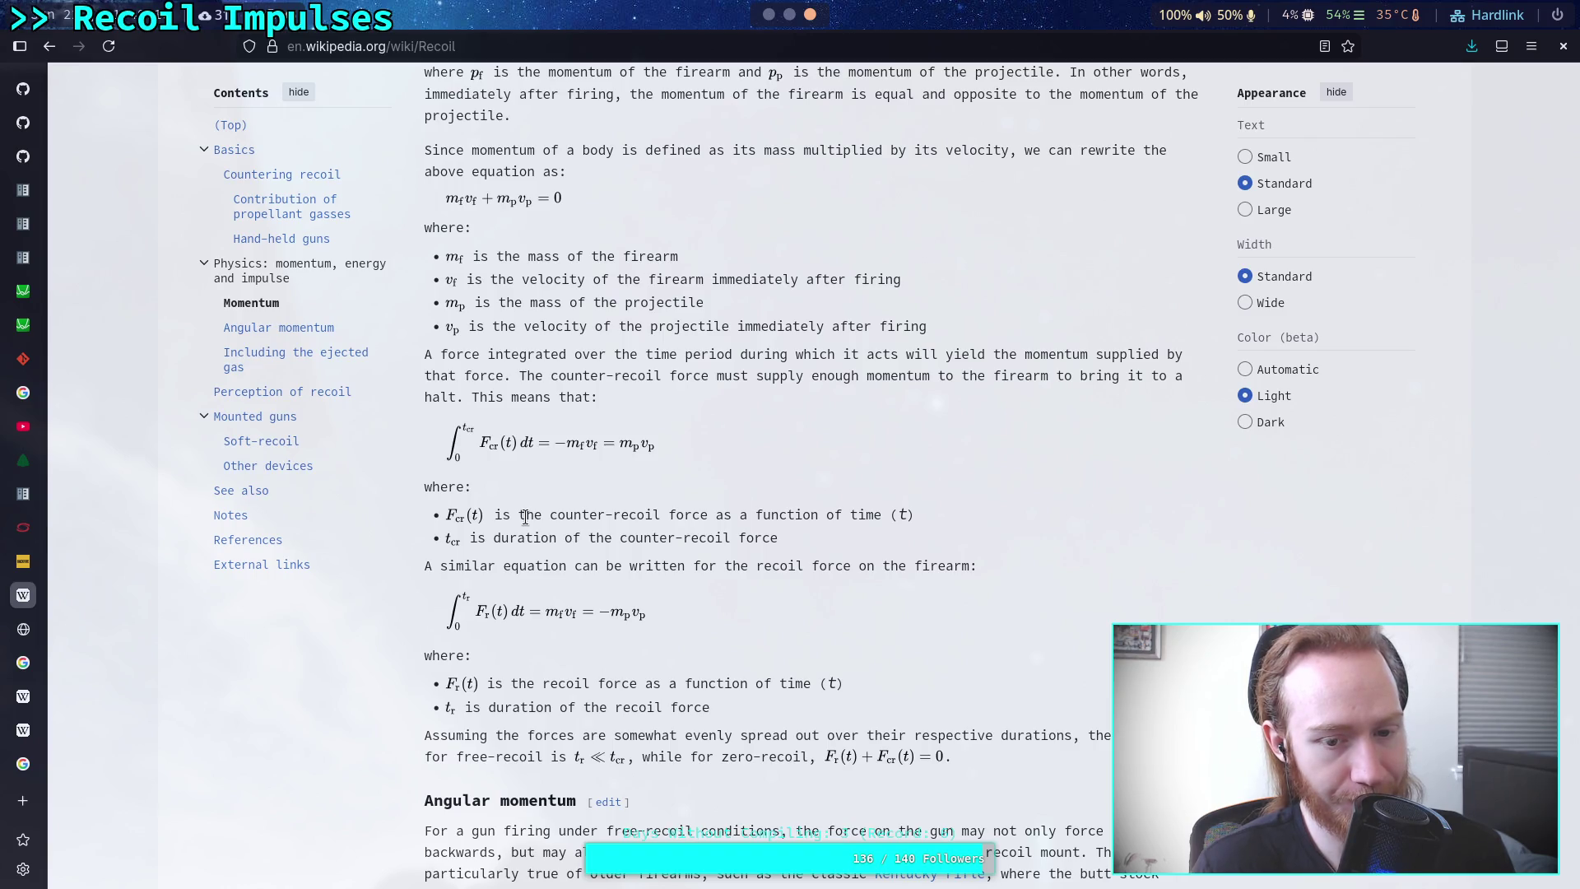
key(alt+Tab)
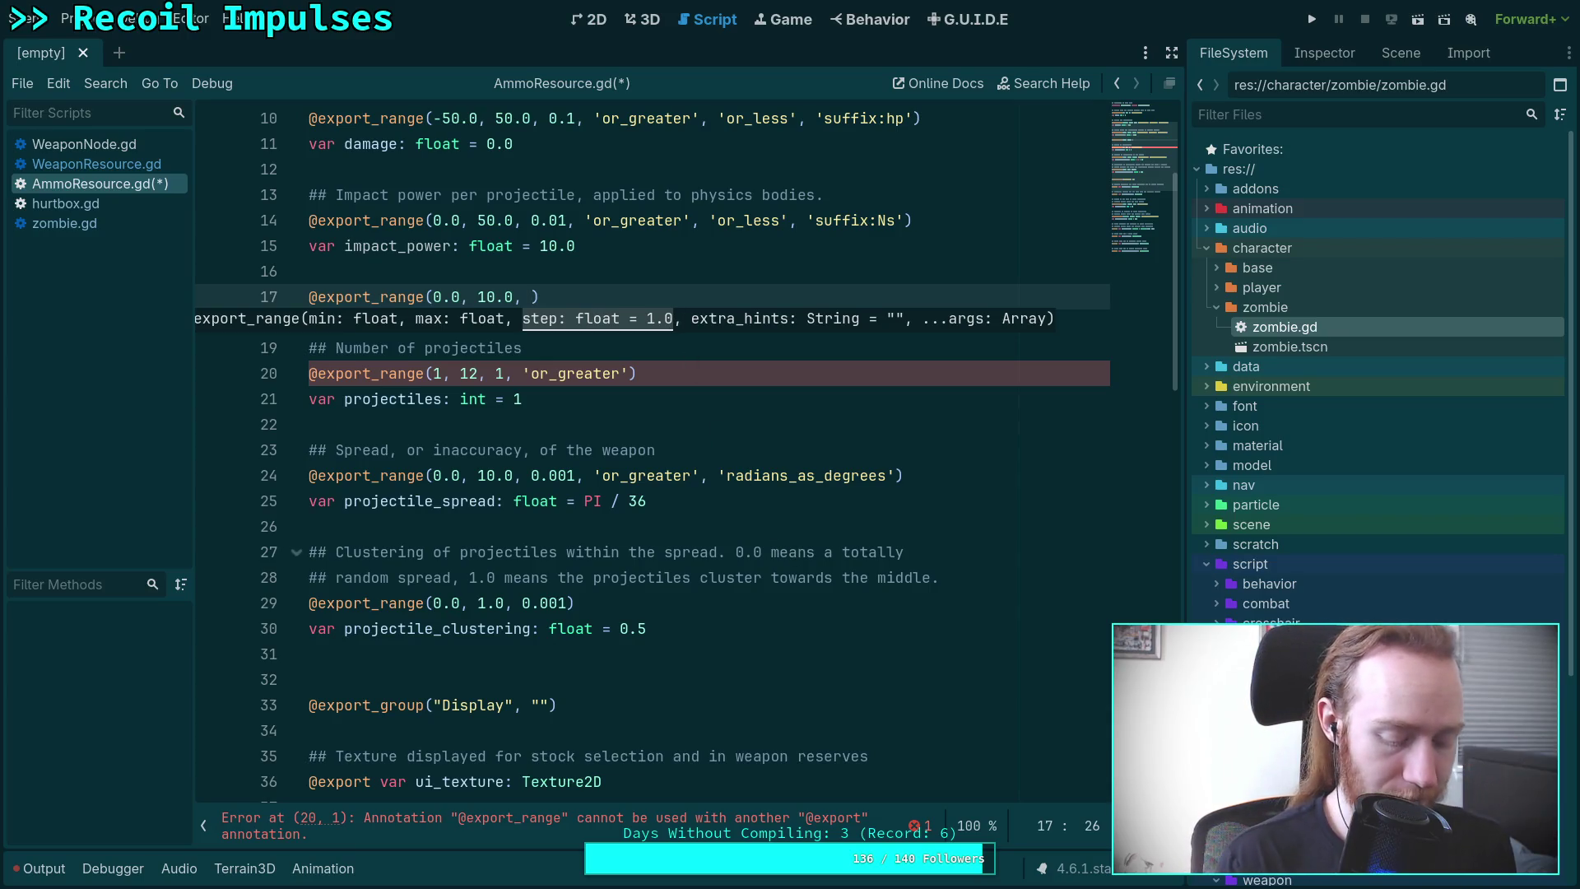
Step: Return from Godot to Firefox and reopen the archived recoil calculator tab
key(alt+Tab)
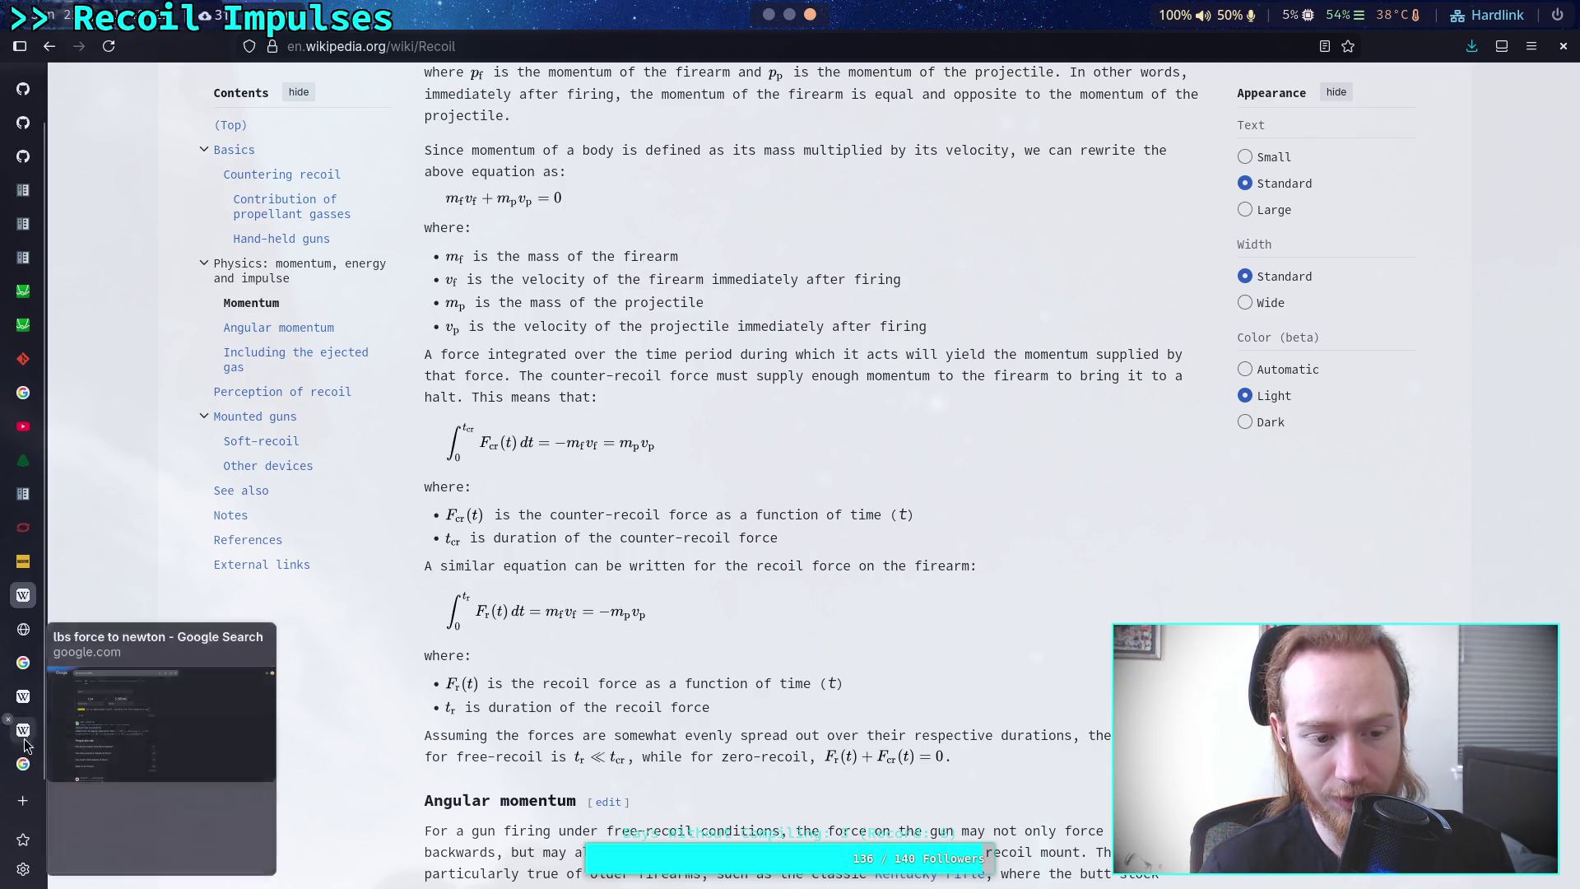
click(33, 632)
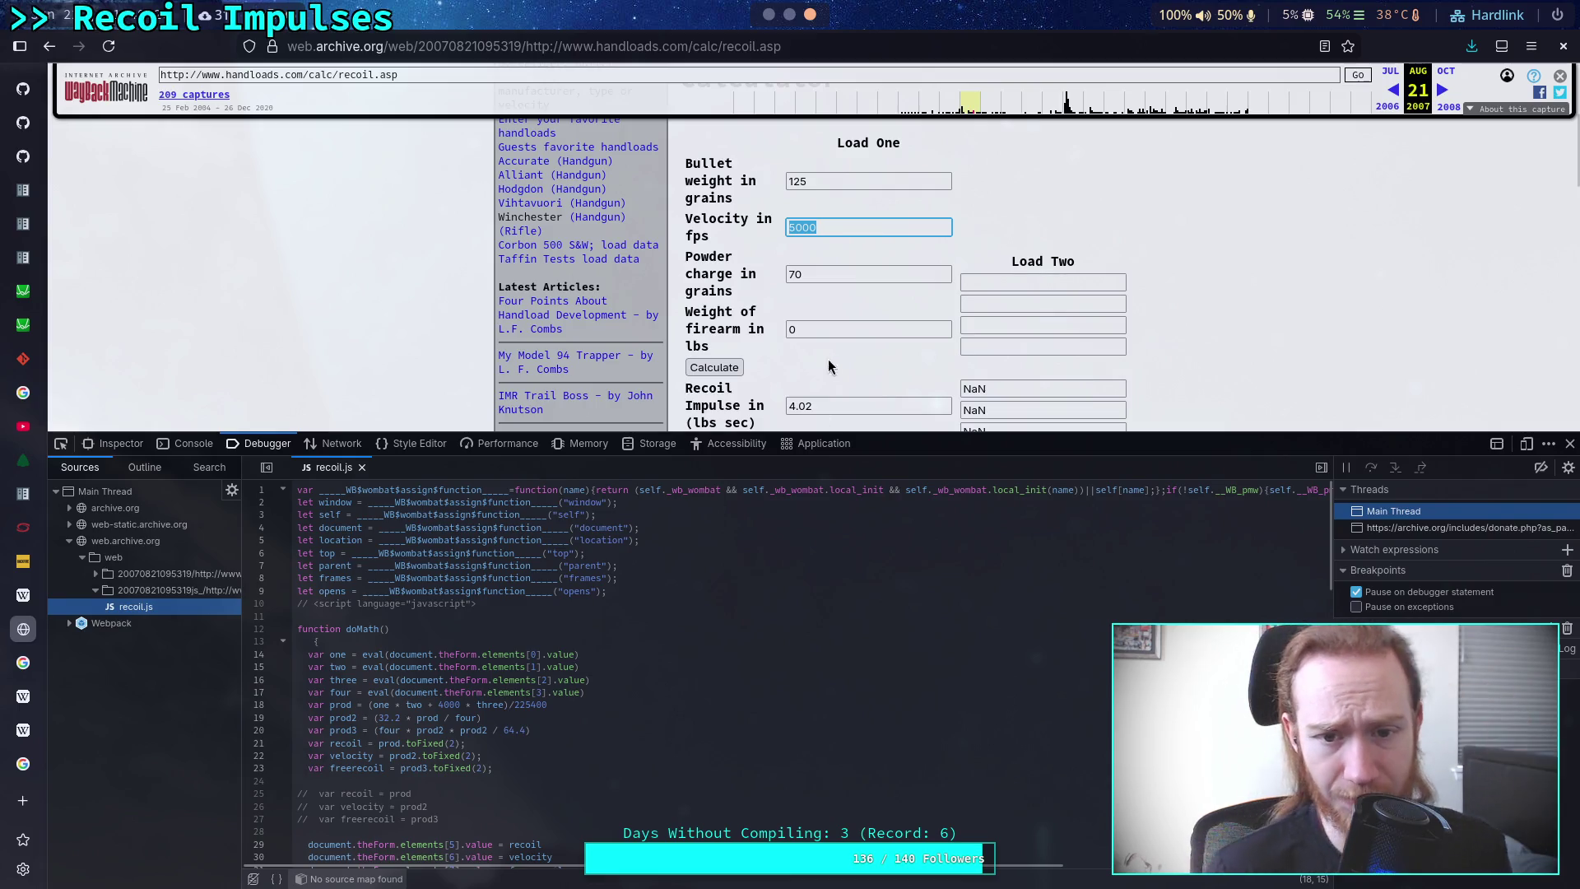
Step: Move into the calculator's Powder charge field holding 70 grains
click(768, 275)
key(Tab)
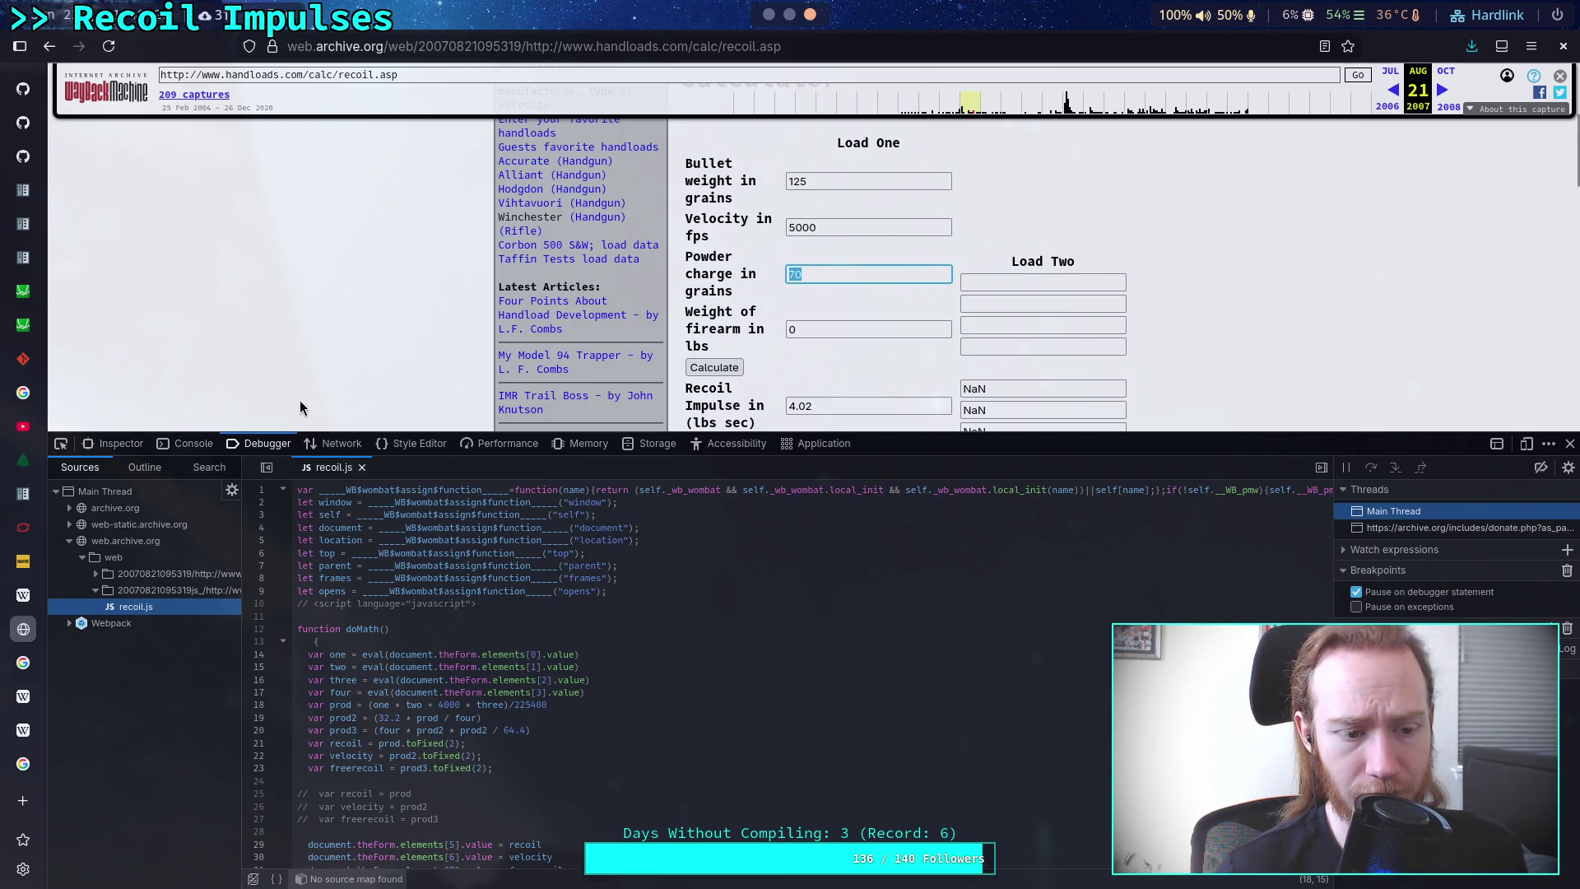
mouse_move(24, 605)
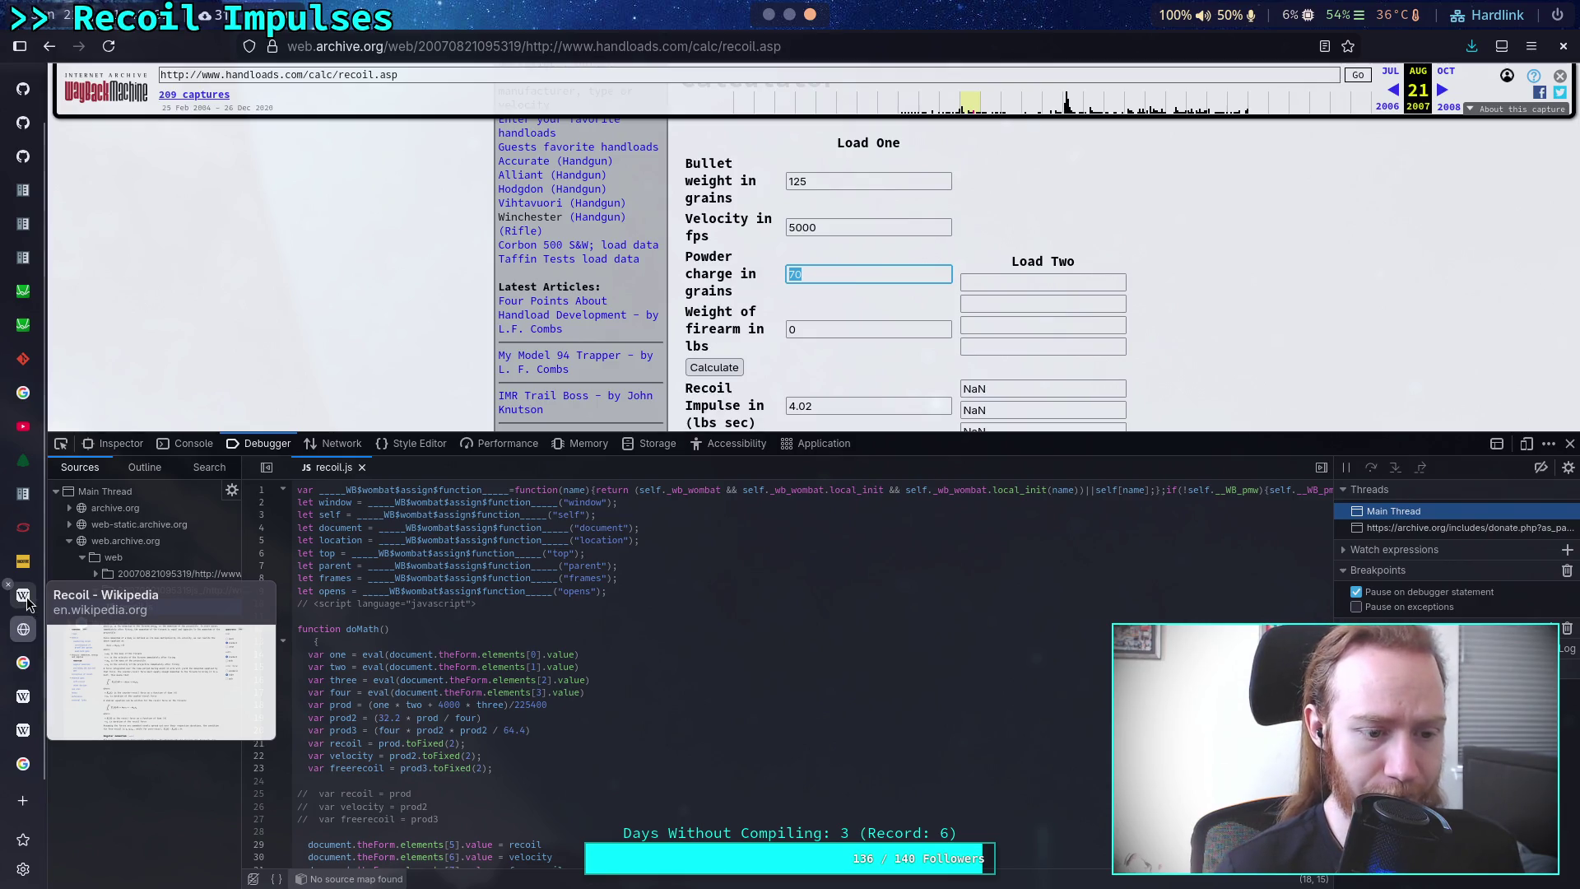
Step: Switch to the Wikipedia Recoil article's 'Including the ejected gas' total momentum formula
click(24, 596)
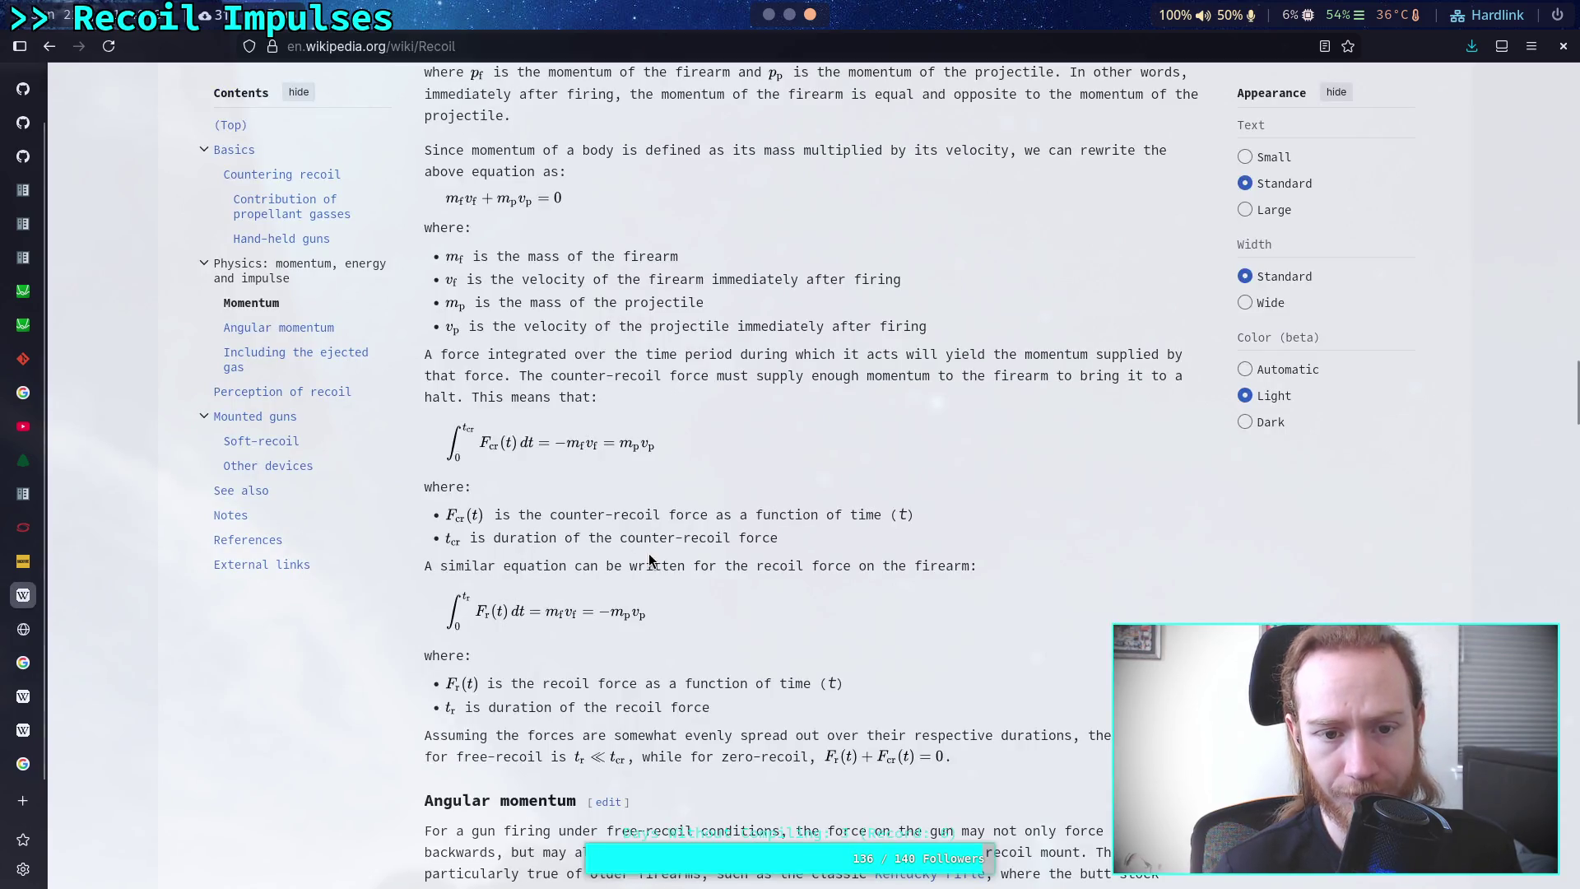
scroll(649, 559, down, 10)
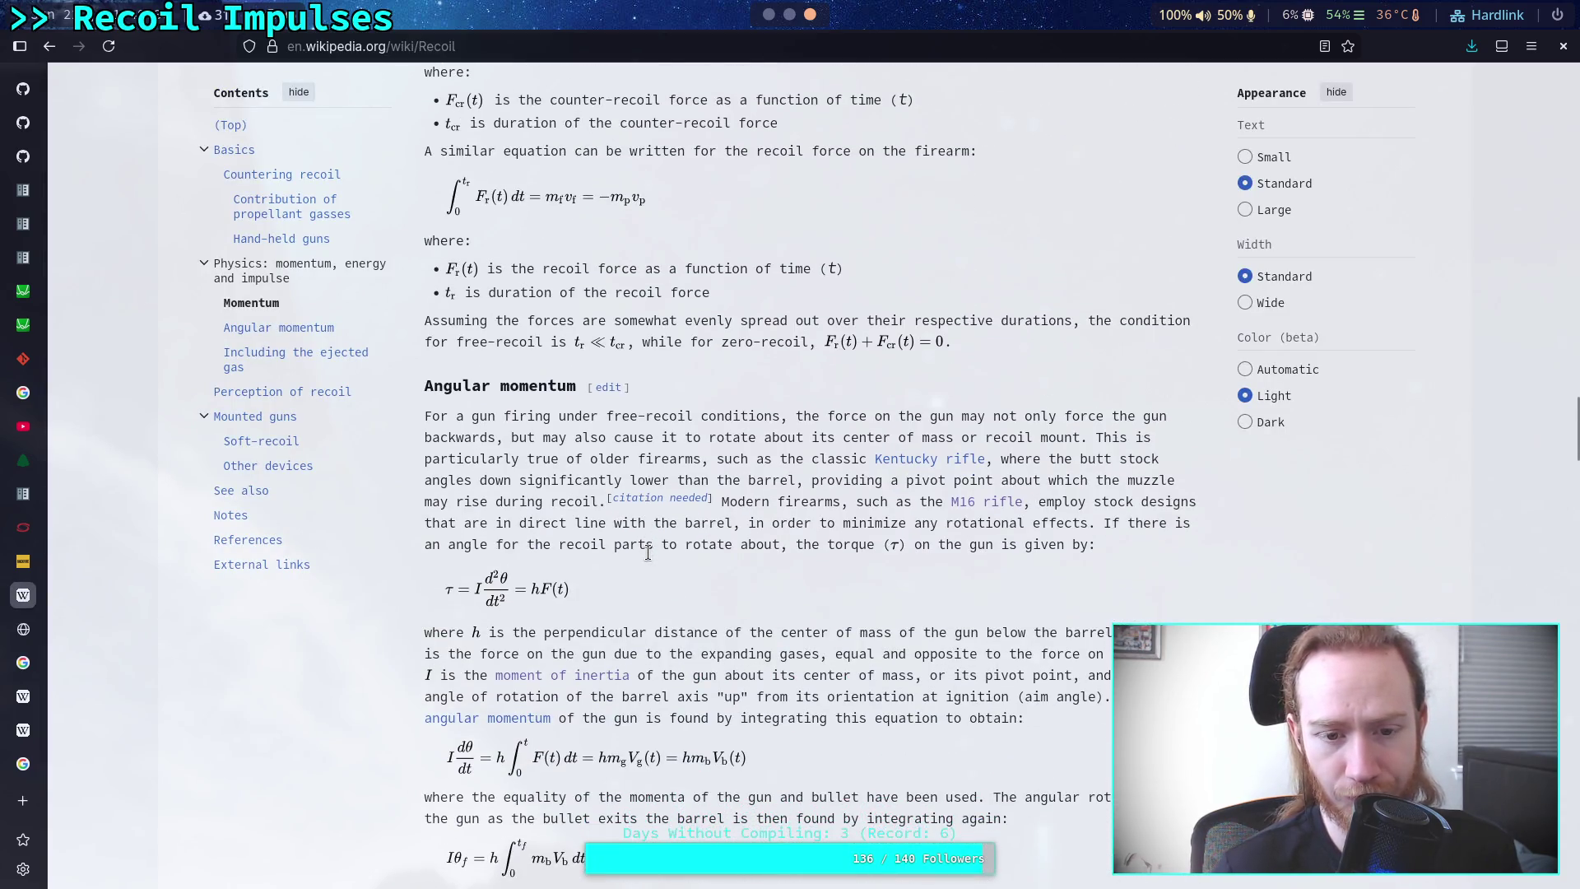
scroll(648, 552, up, 10)
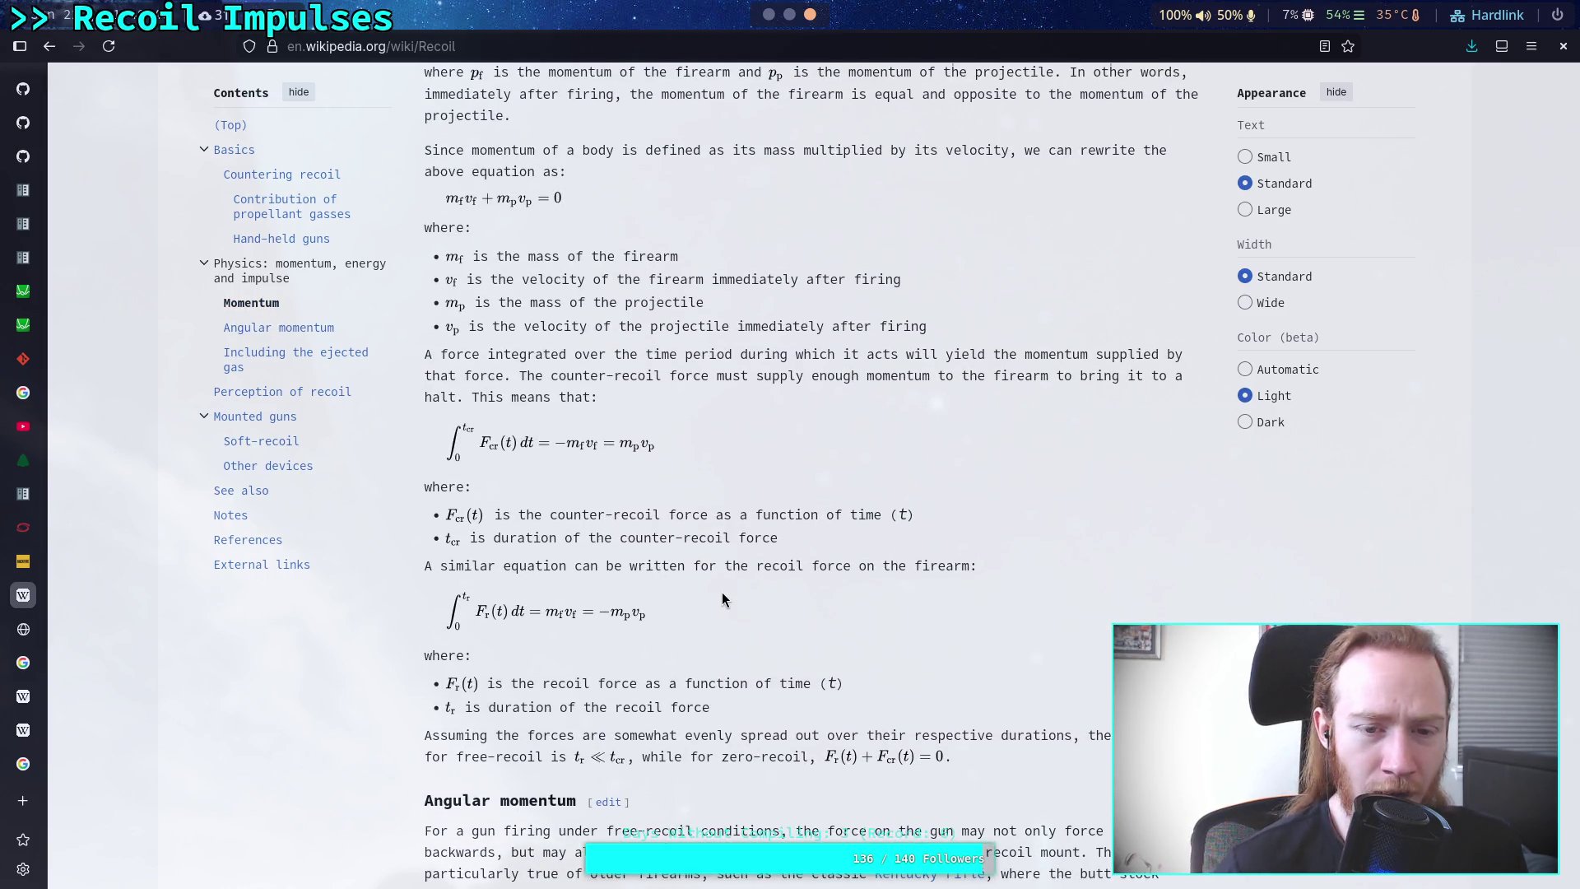
scroll(723, 591, down, 20)
scroll(715, 585, down, 6)
scroll(715, 584, up, 2)
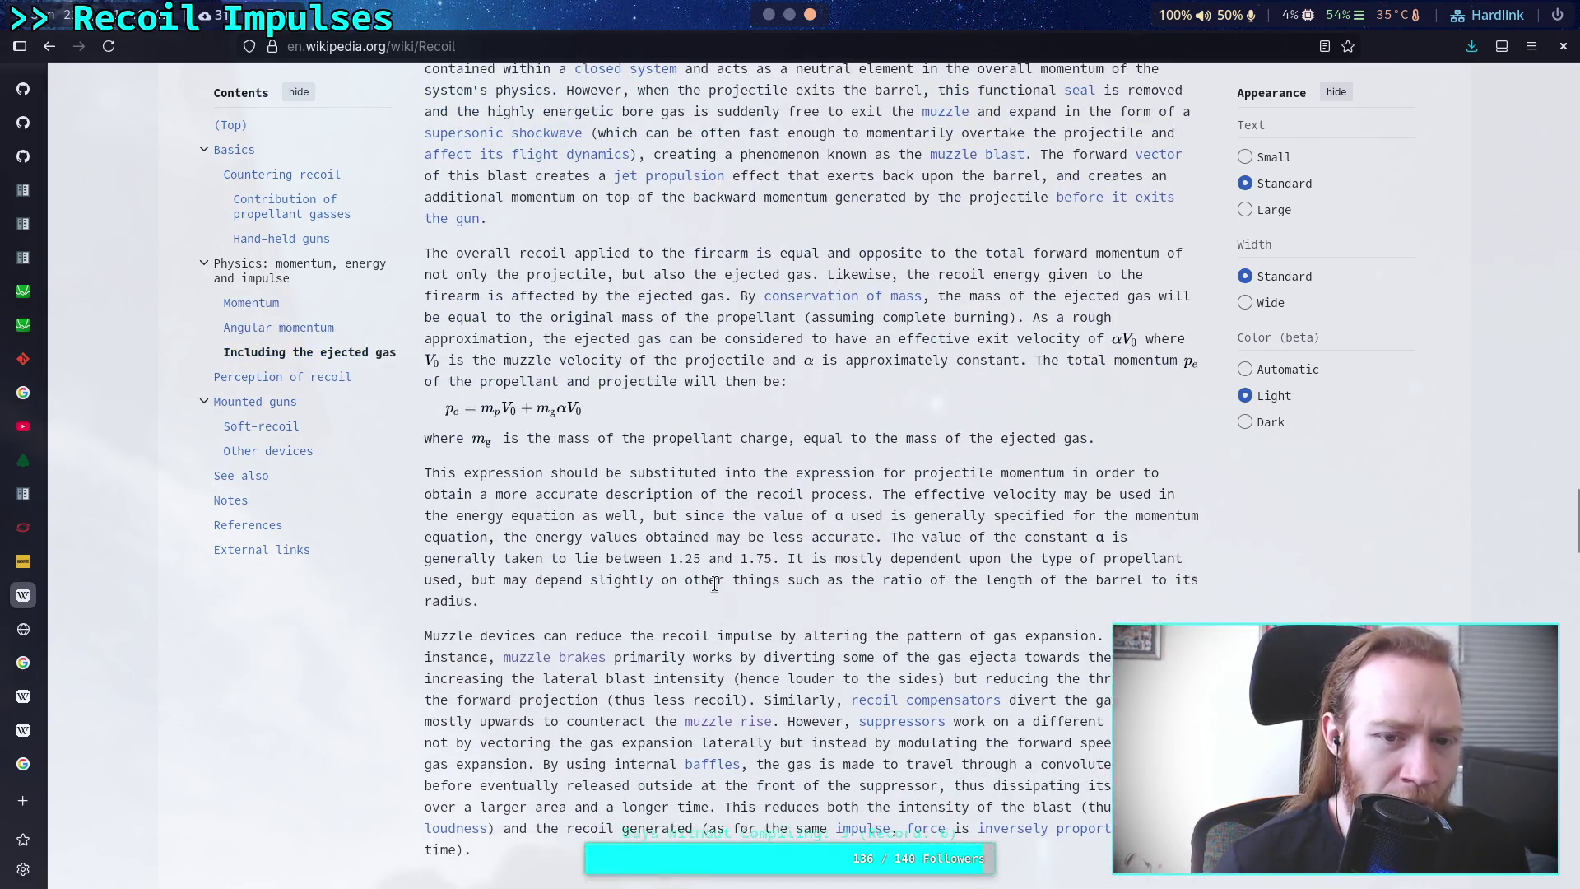